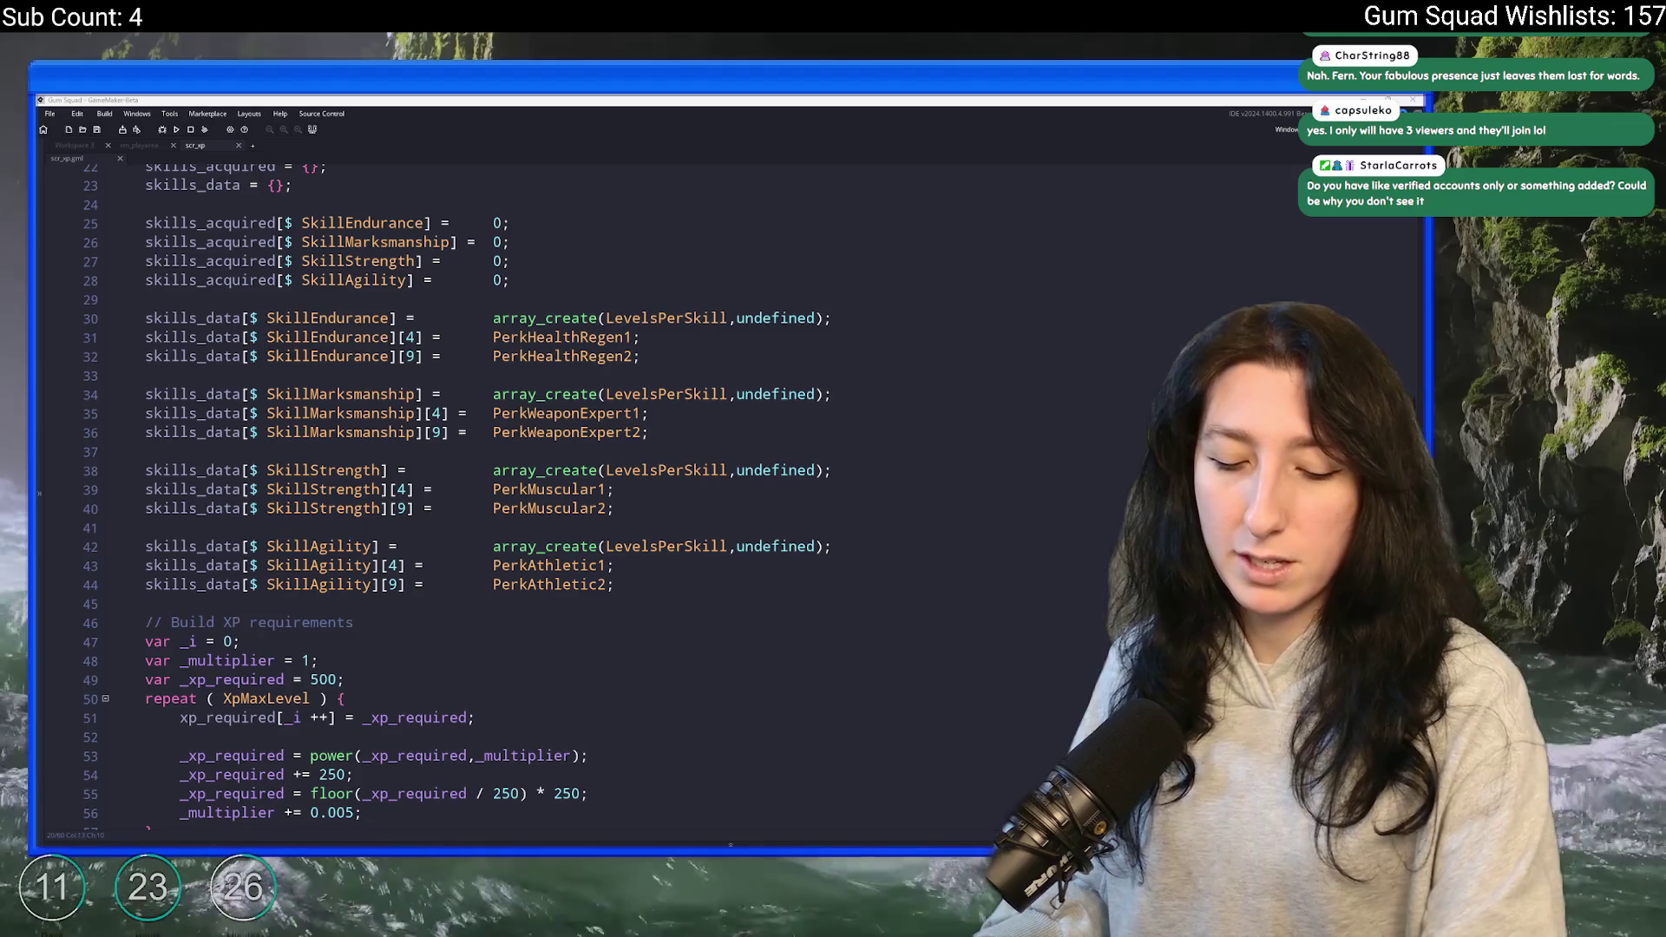
- Add an xp_update = function() { header with its closing brace after the XP requirements loop
click(509, 262)
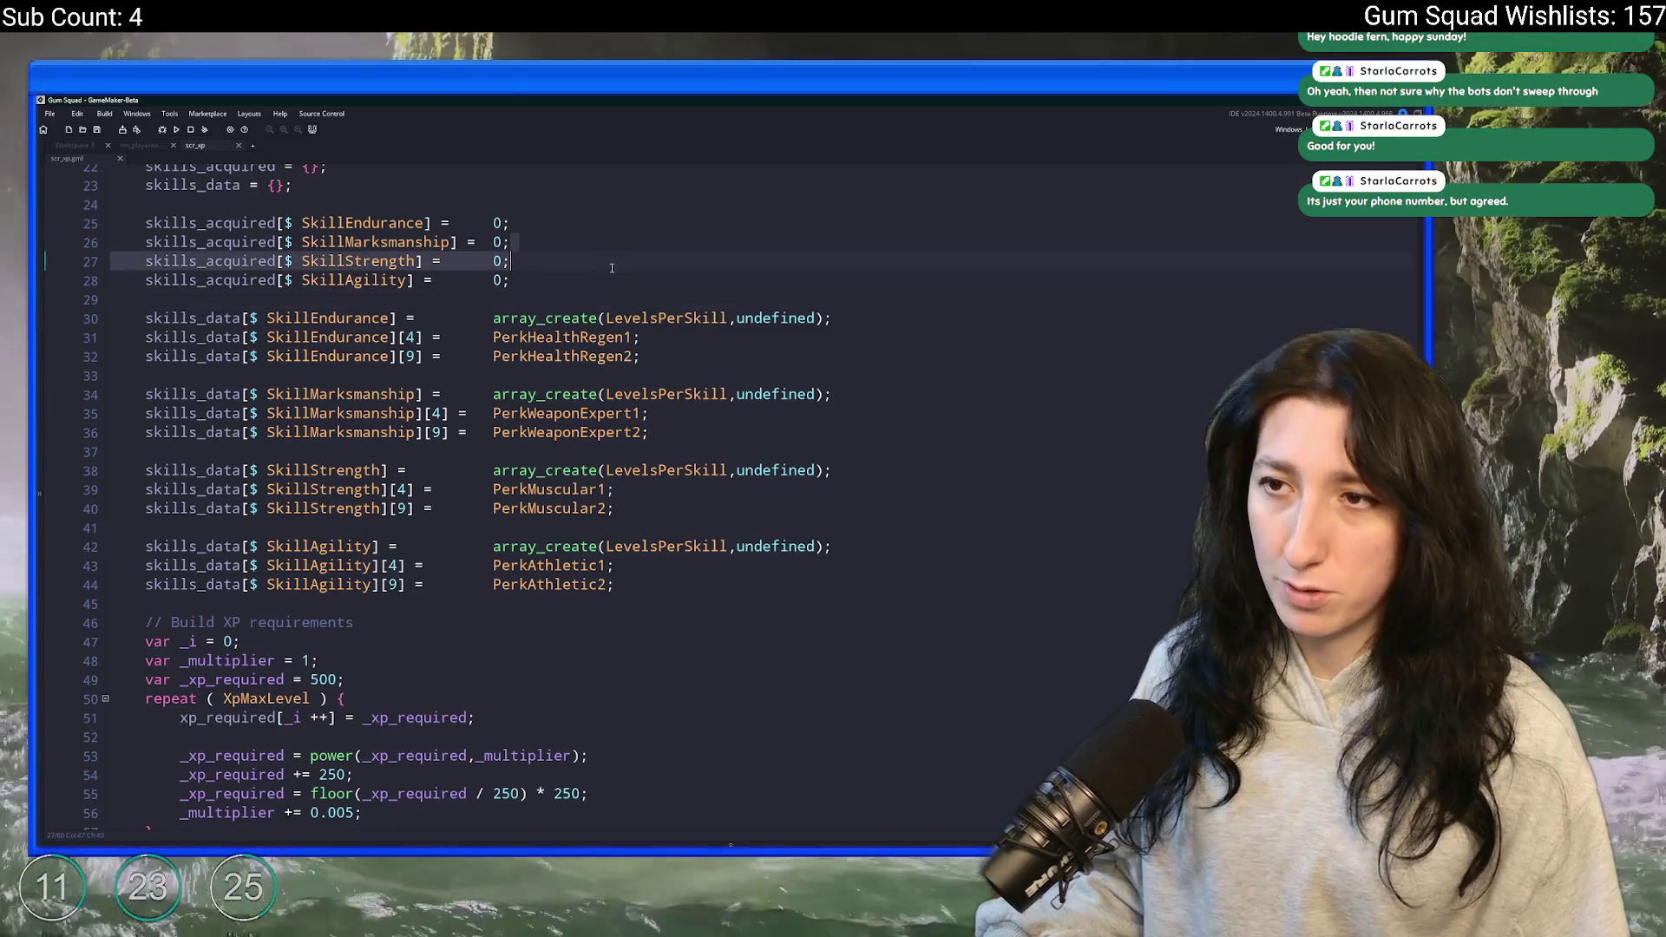
scroll(287, 783, down, 2)
scroll(287, 783, up, 6)
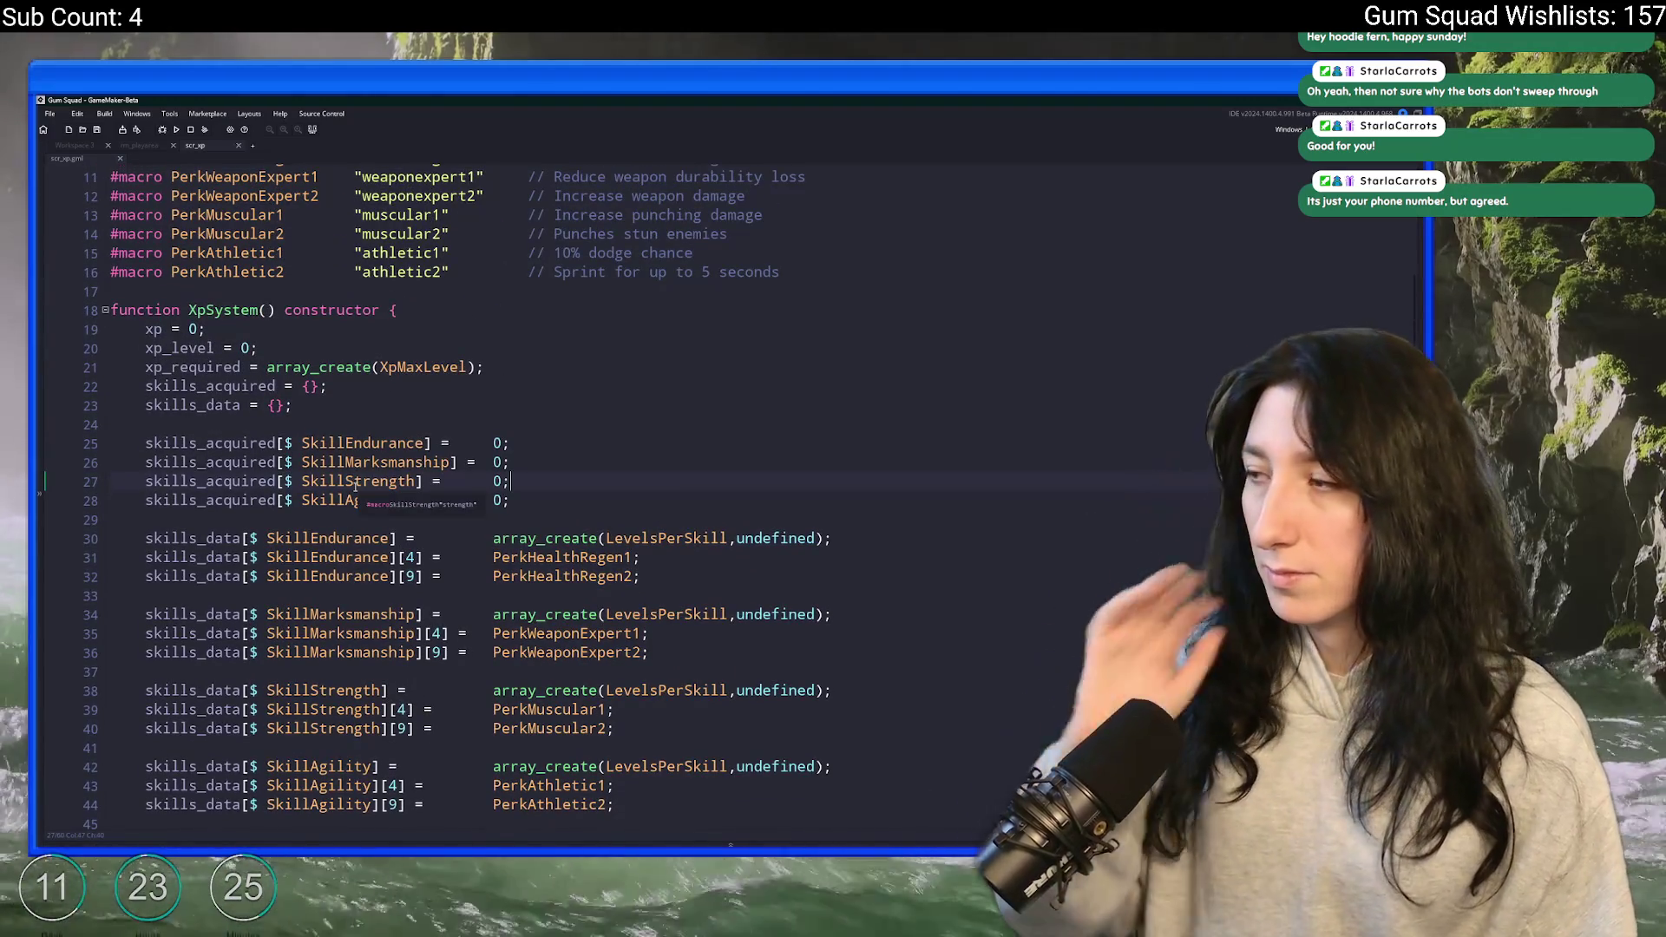
scroll(114, 552, down, 6)
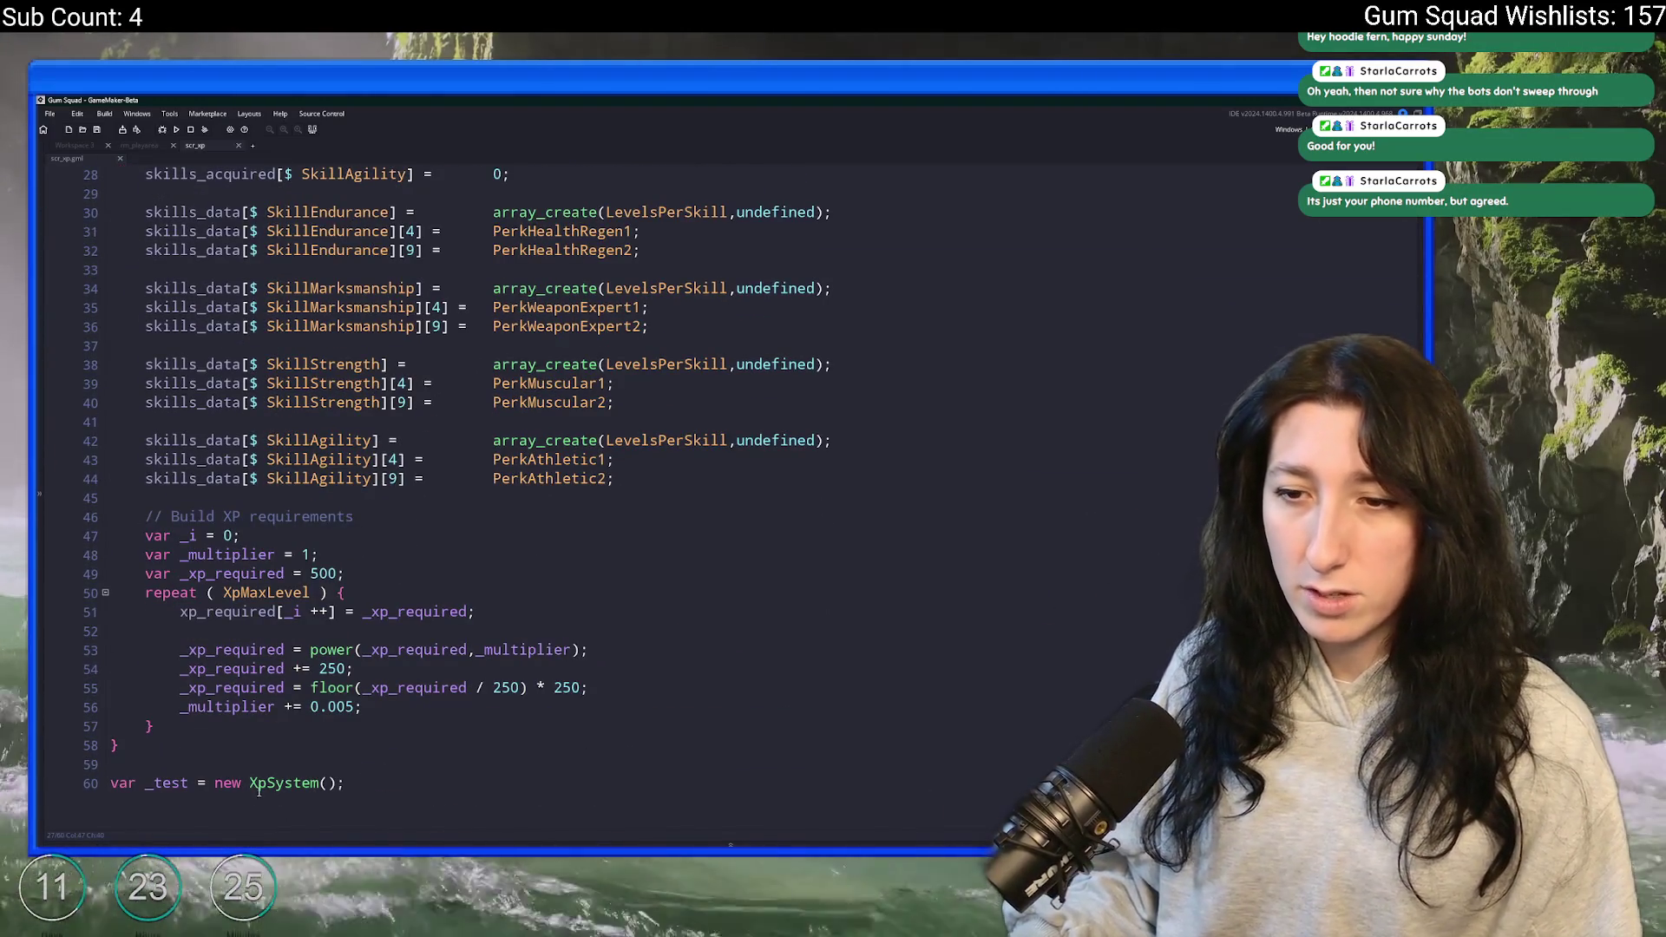
click(155, 726)
key(Return)
key(Return)
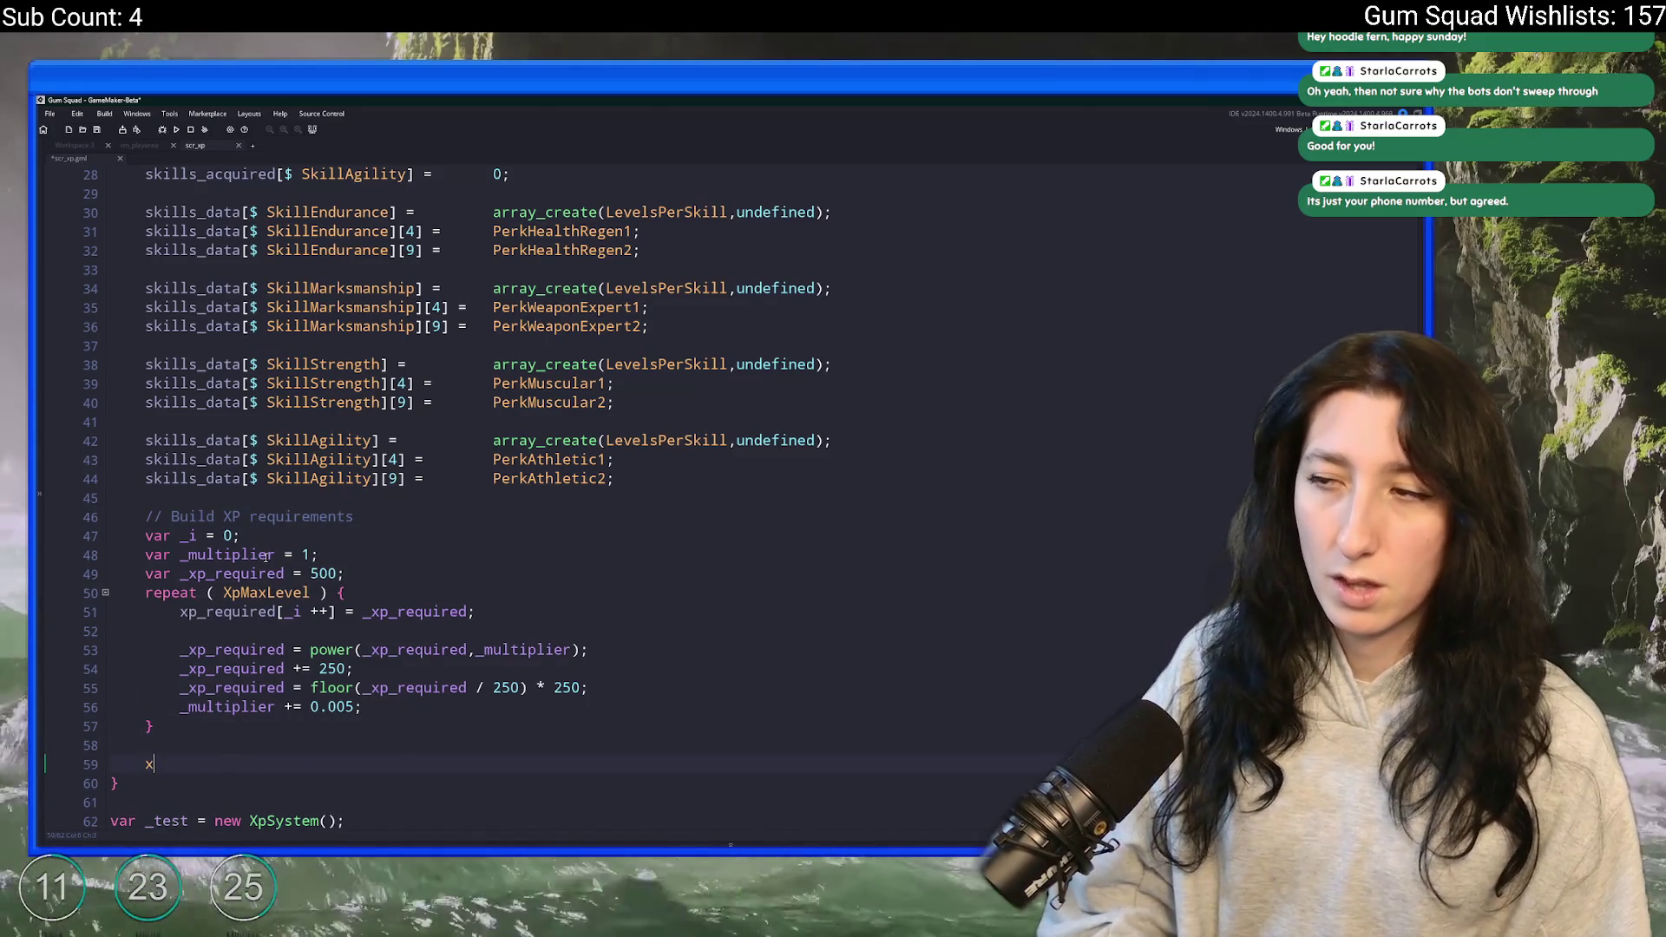
text(xp_update = functino)
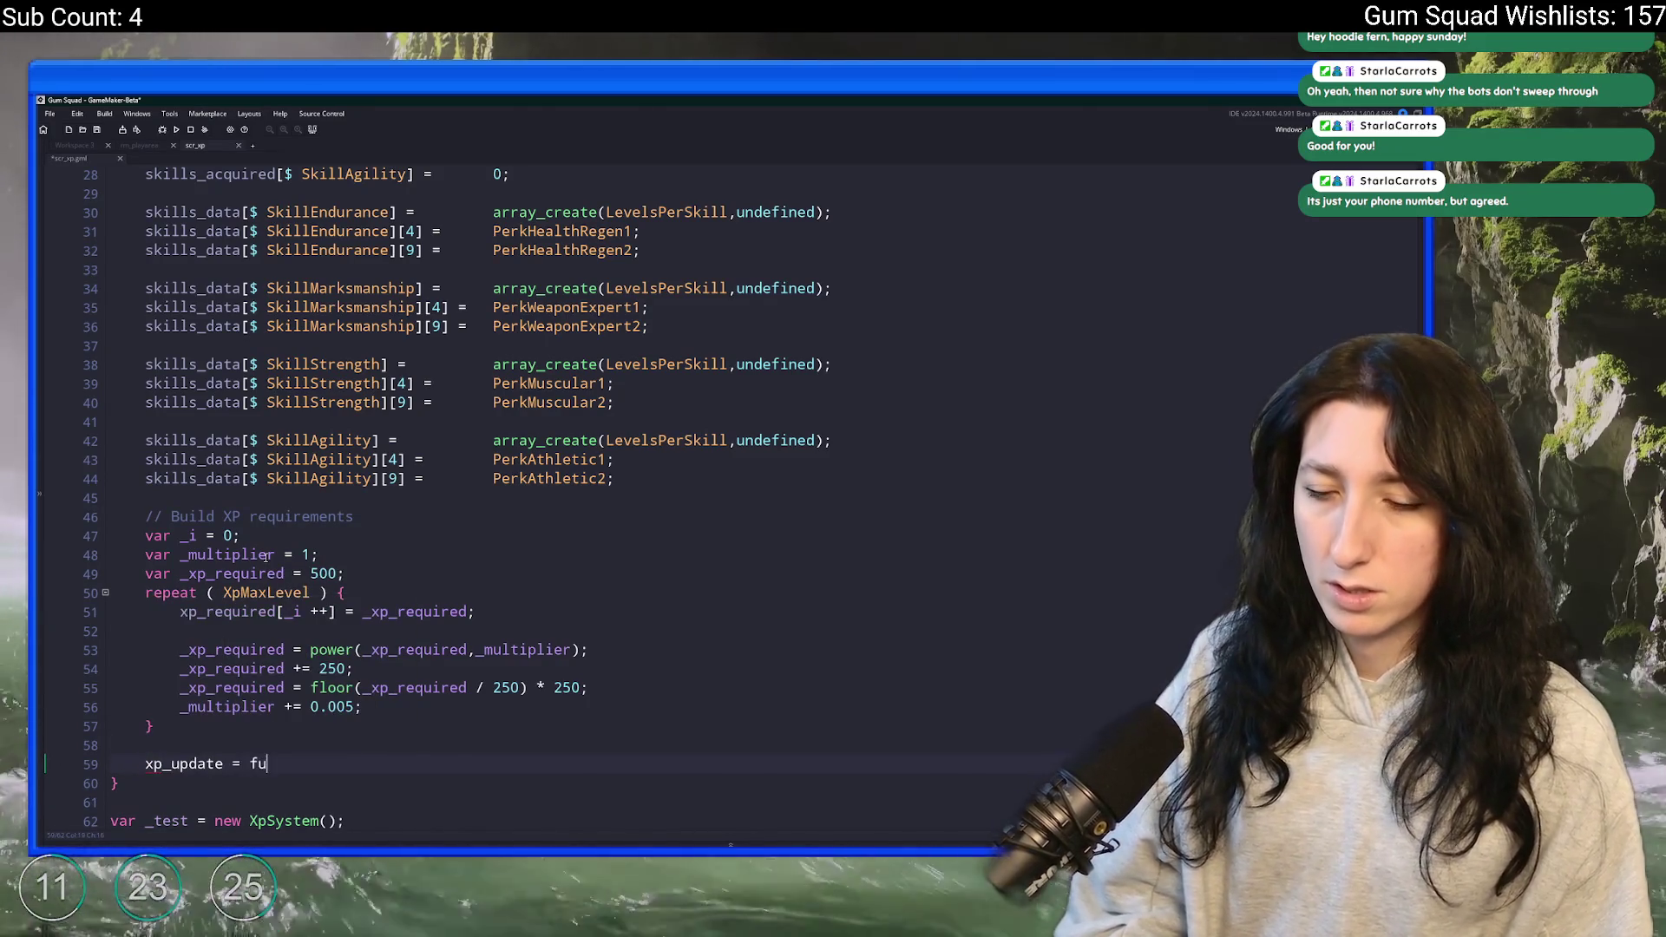
key(BackSpace)
key(BackSpace)
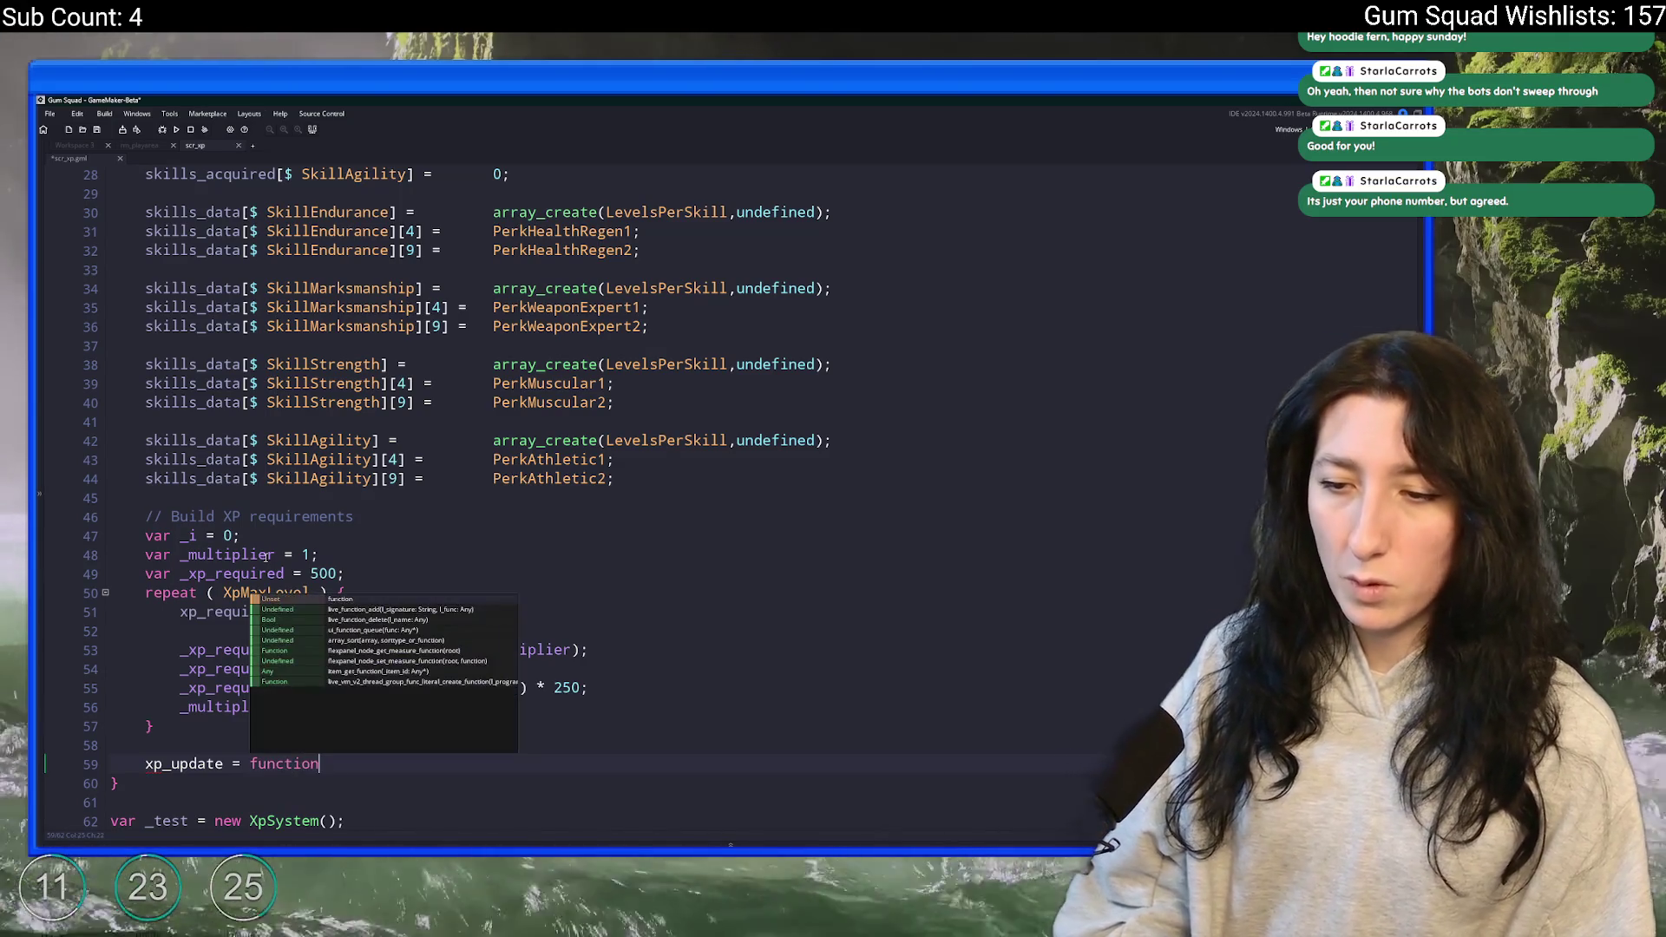
text(on() {)
key(Return)
- Prefix the xp_update declaration with static and add a blank line at the script's end
key(Up)
key(Home)
text(static)
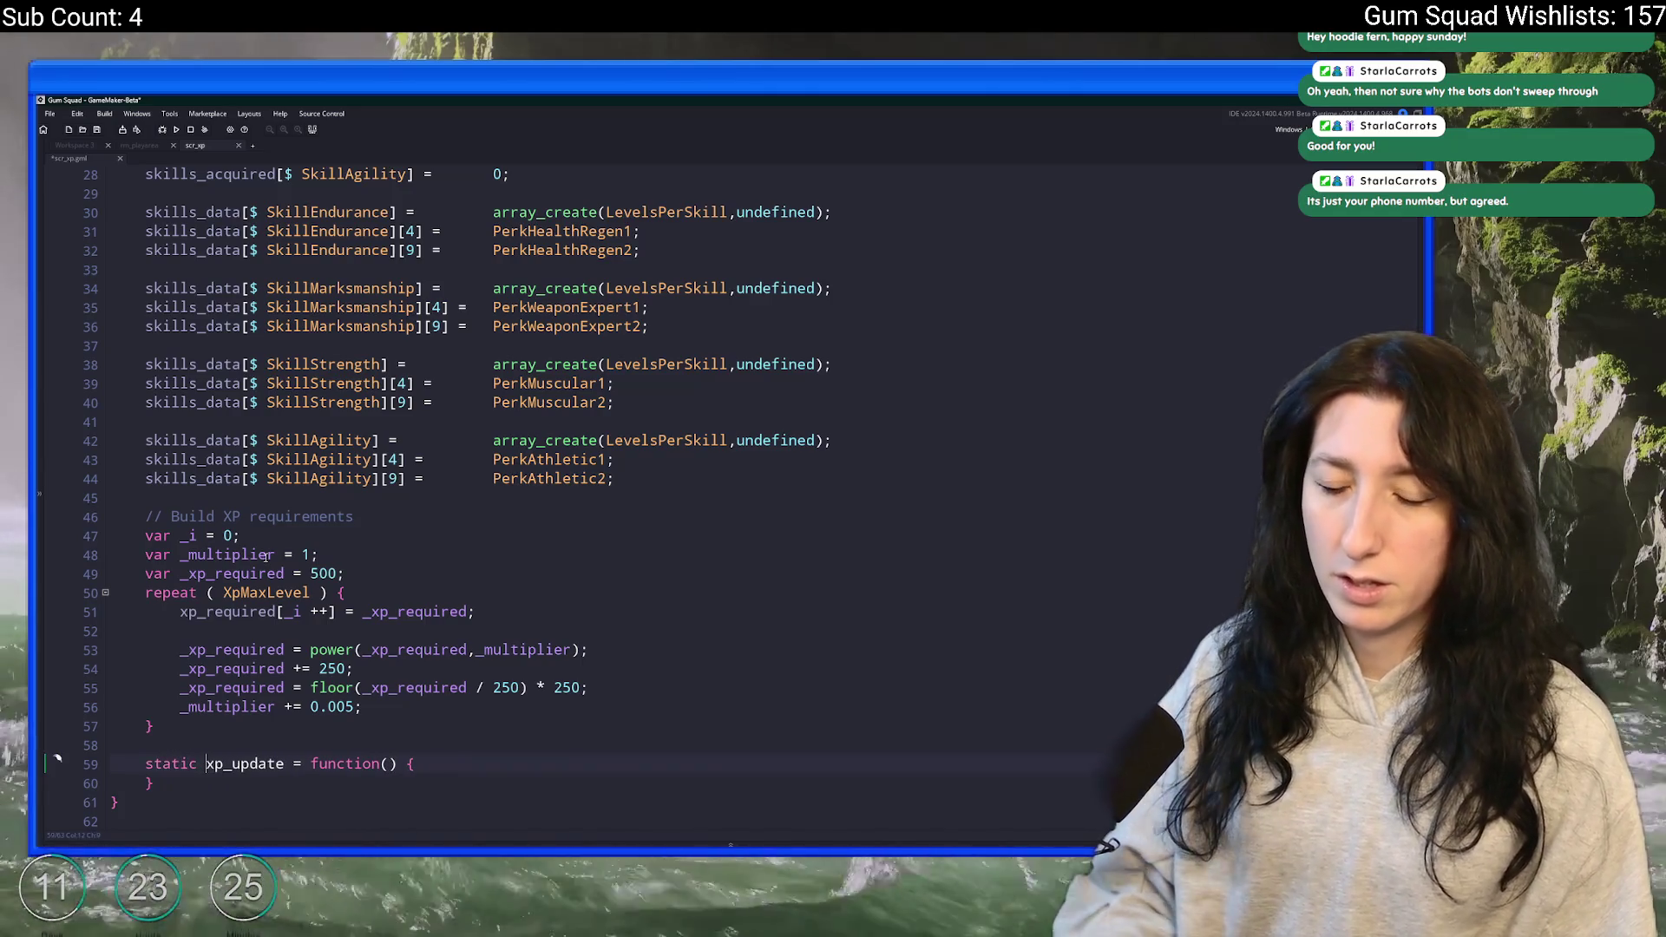
scroll(465, 703, down, 1)
click(465, 703)
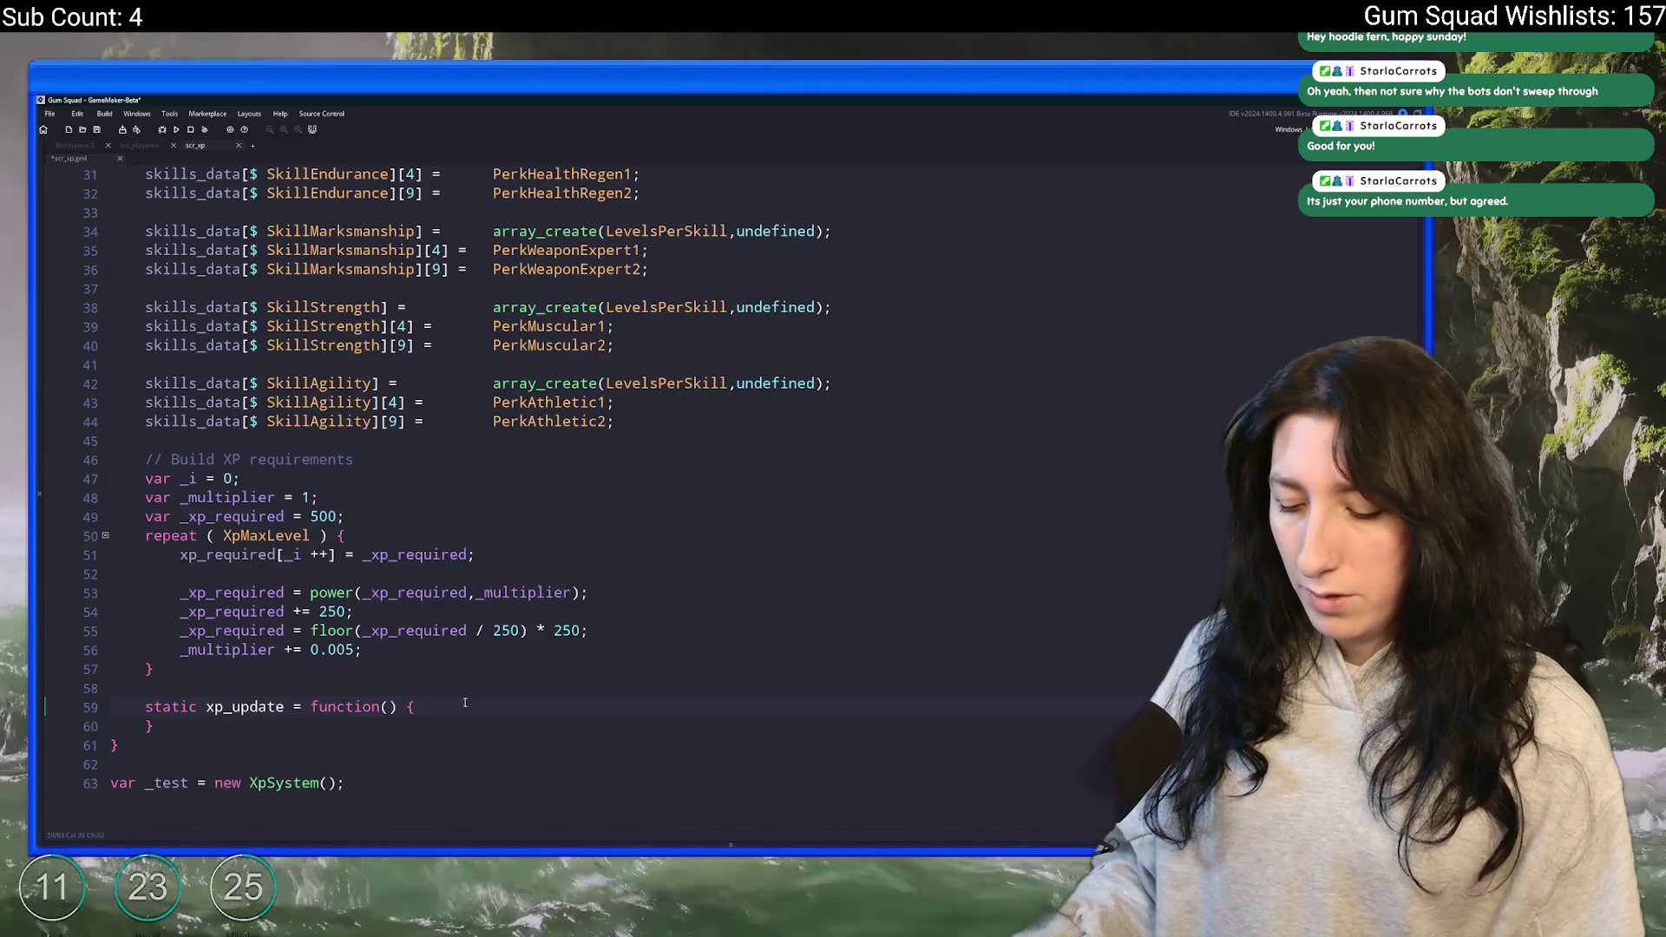
ctrl+scroll(466, 703, up, 3)
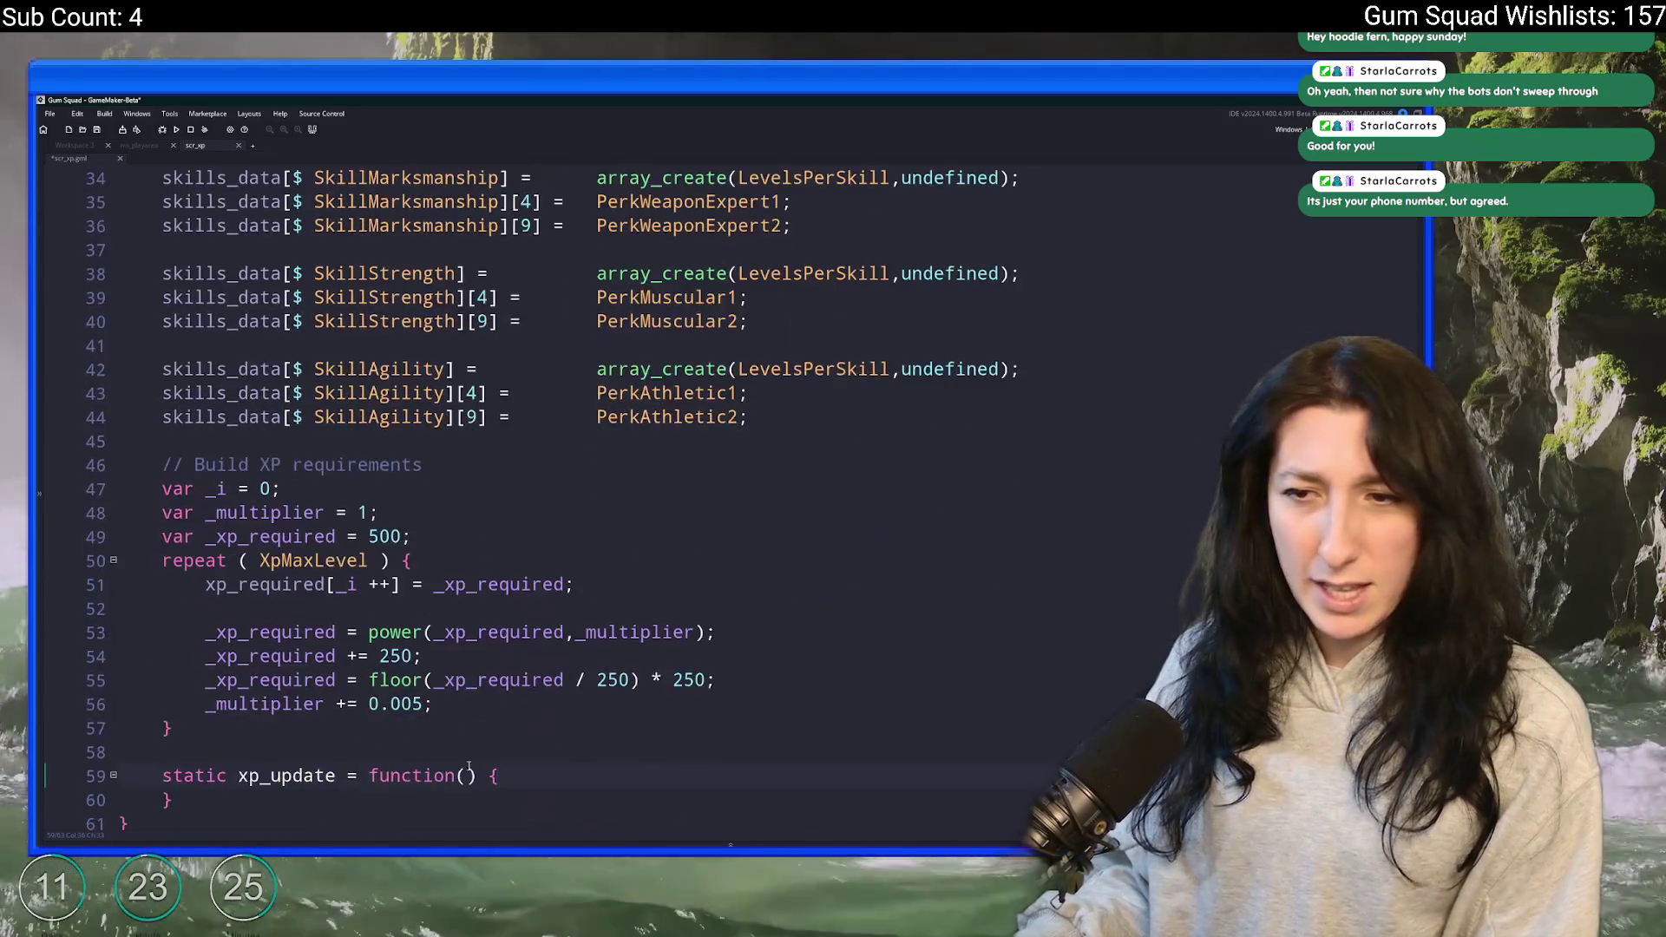
click(440, 775)
key(Return)
- Open an empty line in xp_update's body and begin typing var _xp_remainder = xp mod
scroll(521, 564, down, 4)
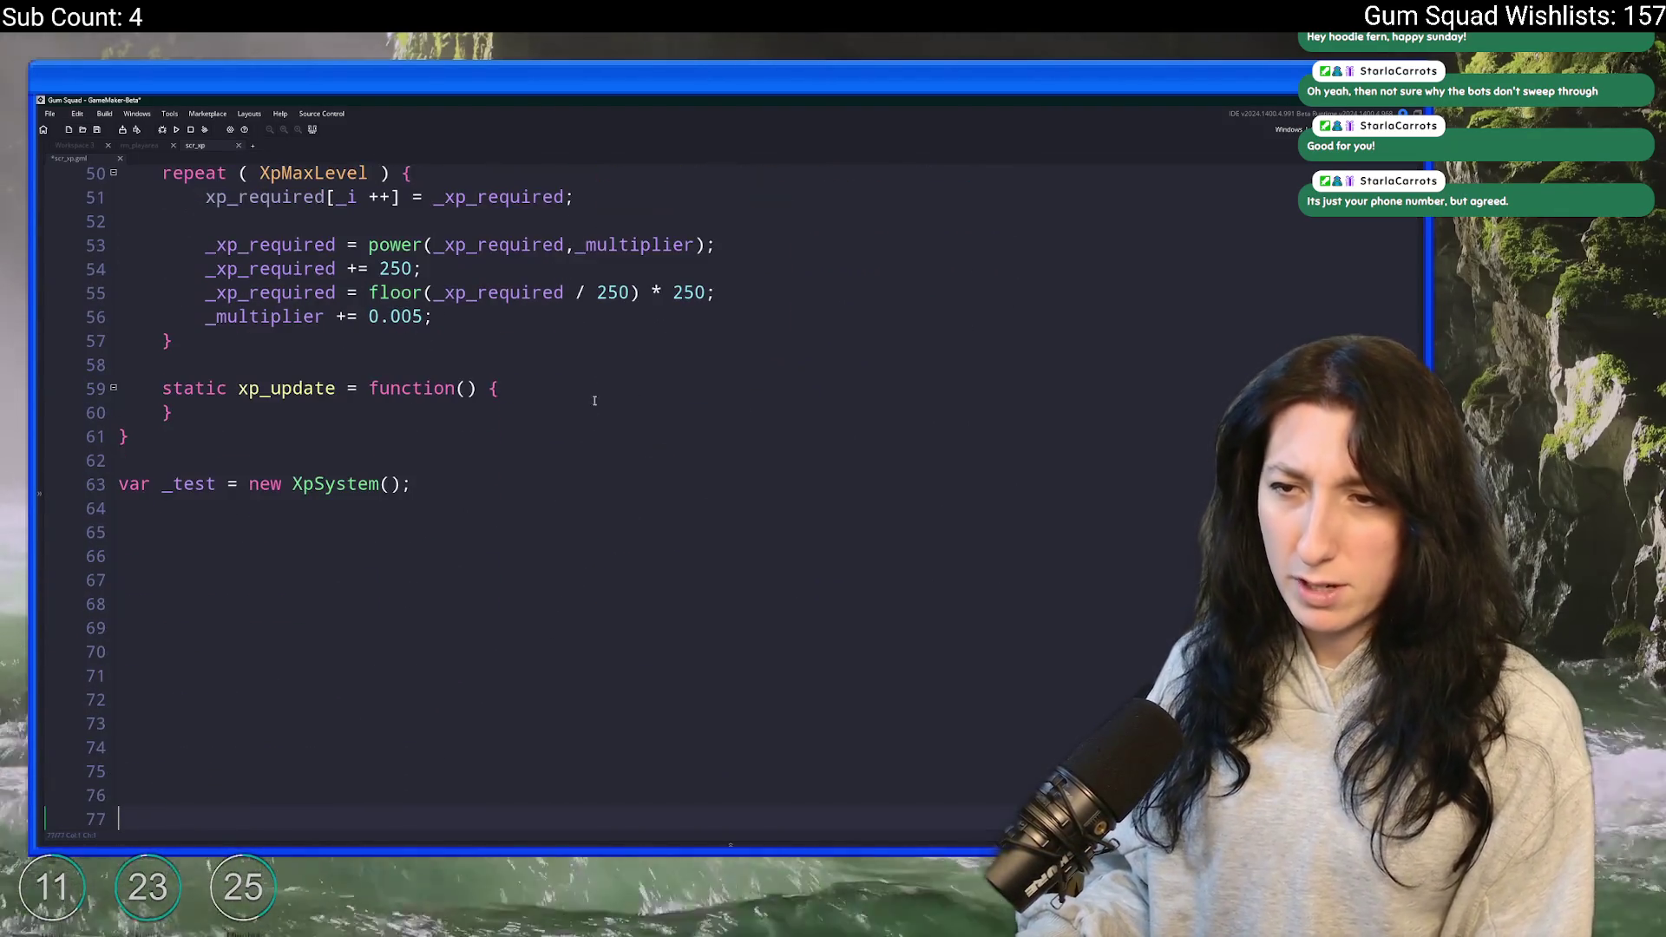
click(619, 382)
key(Return)
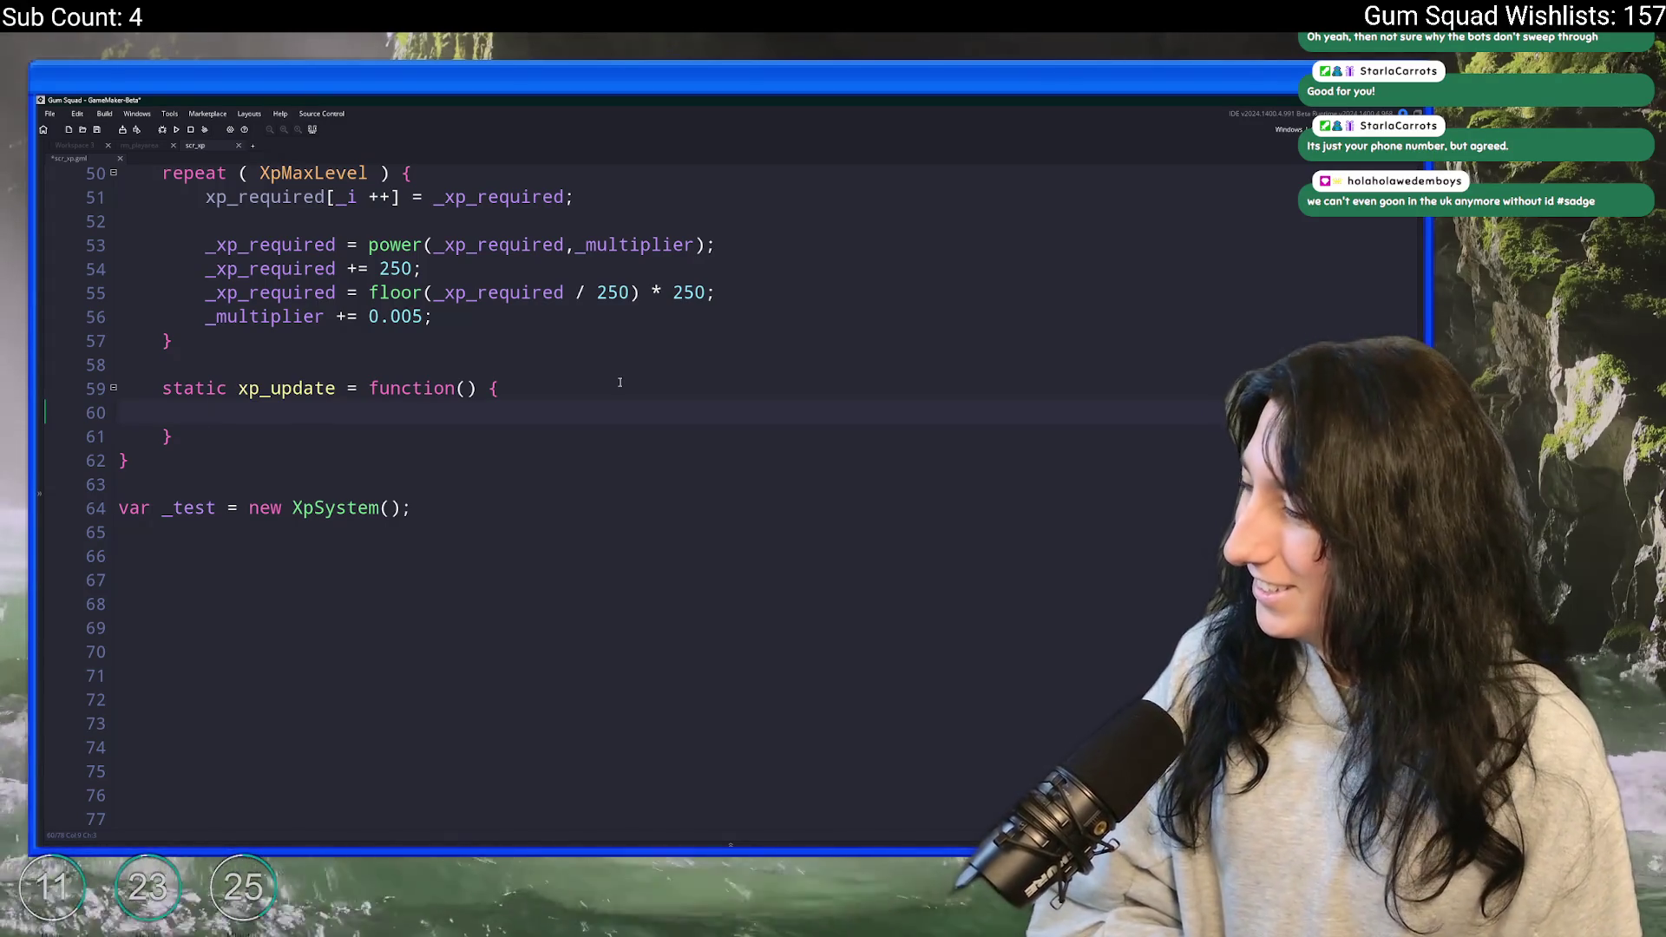
text(var _xp_)
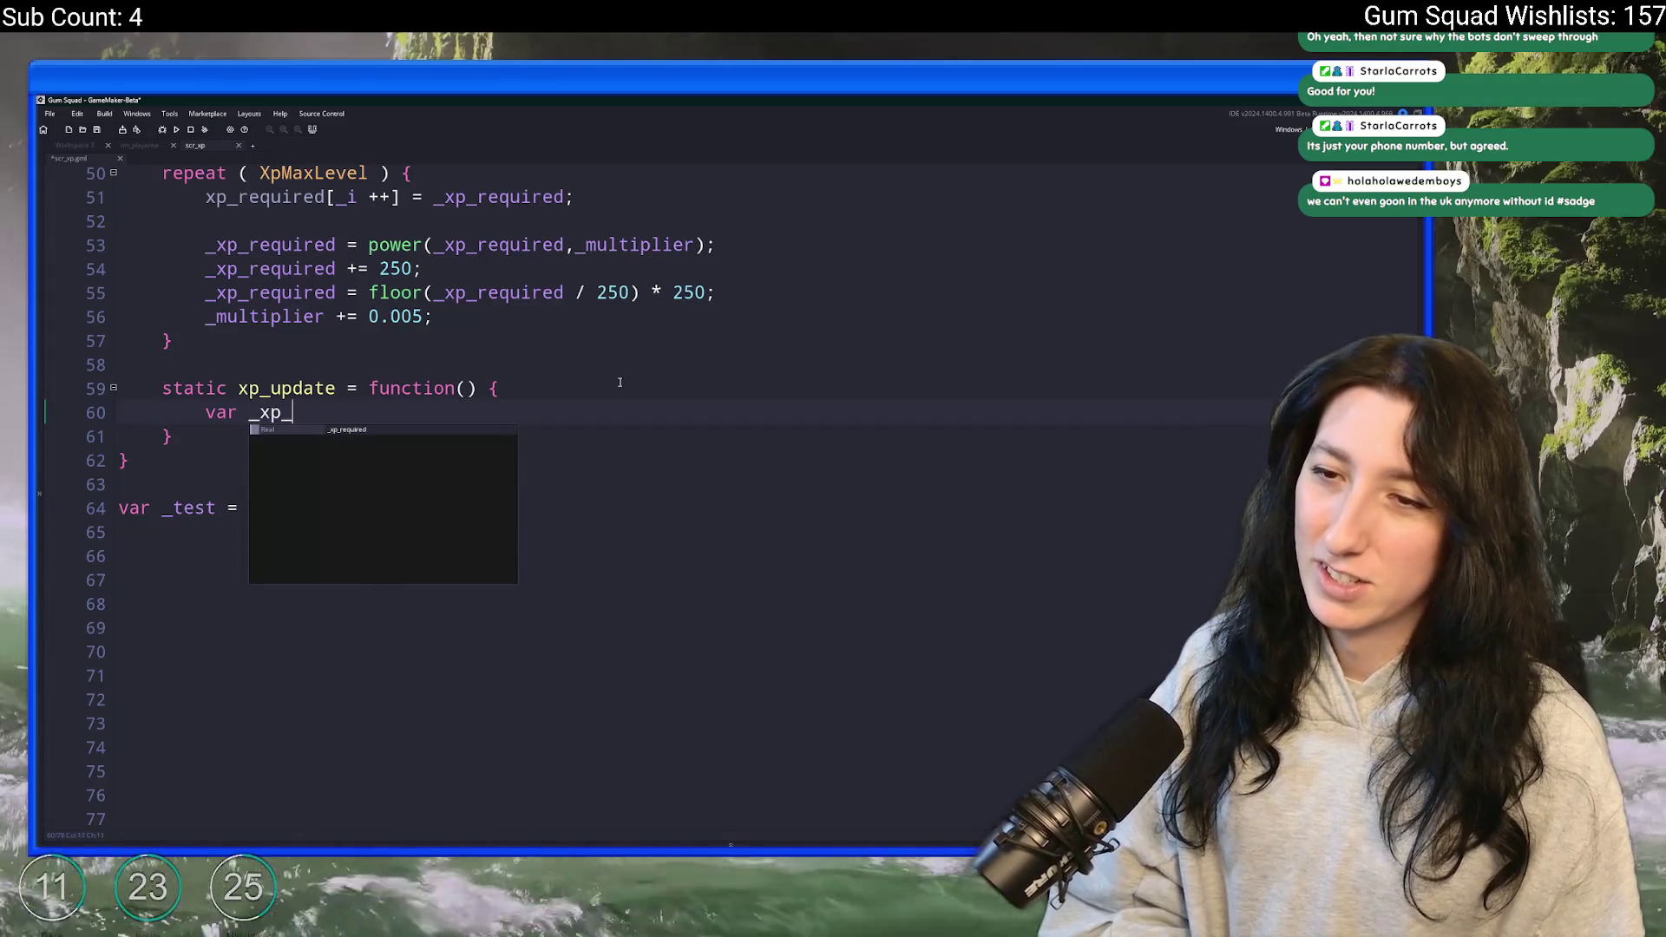
text(remainder = )
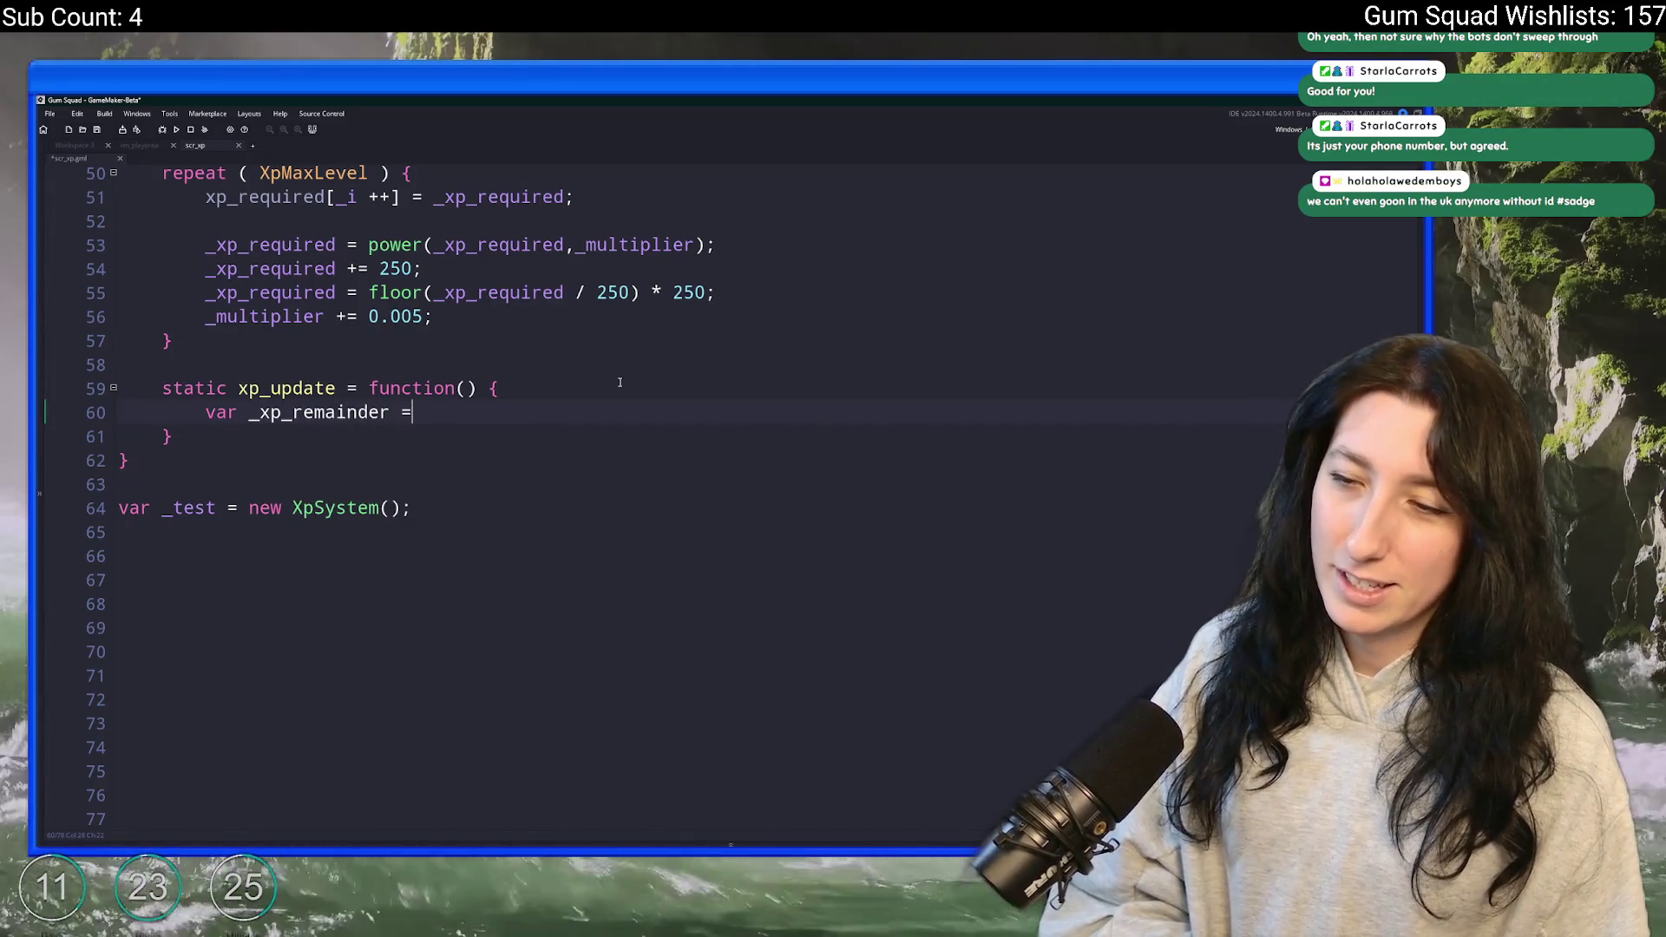
text(xp mod)
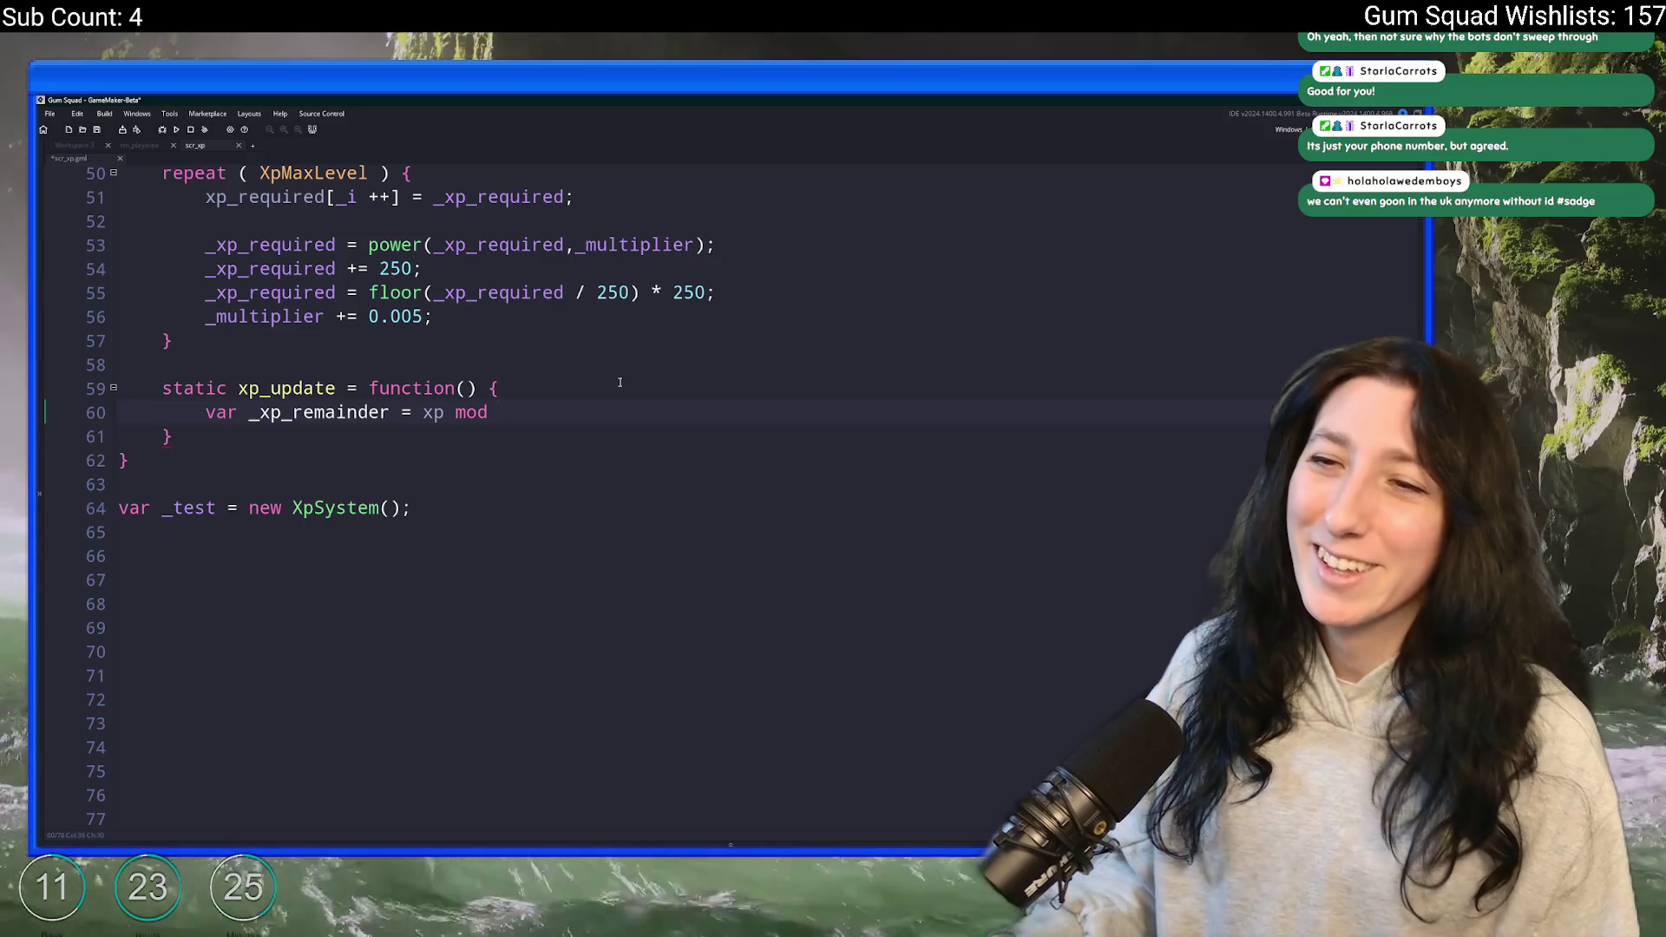
- Complete the line as var _xp_remainder = xp mod xp_required[xp_level];, matching the loop's indexing
scroll(620, 382, up, 1)
click(330, 240)
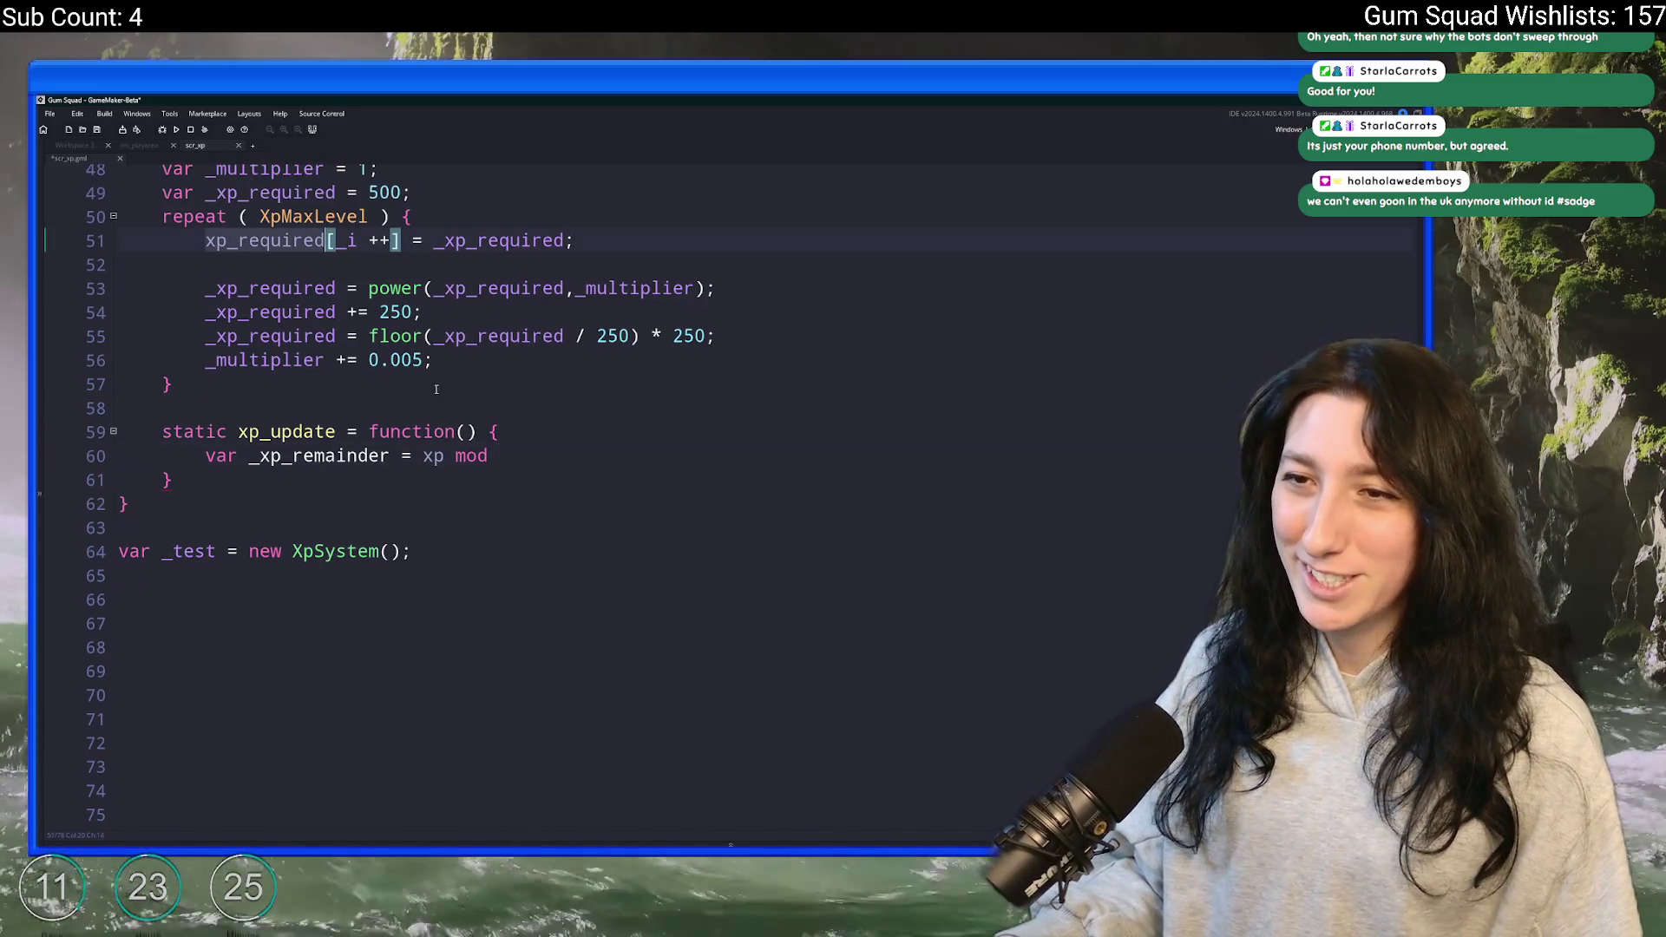
click(609, 456)
text(xp_required[xp_levelu)
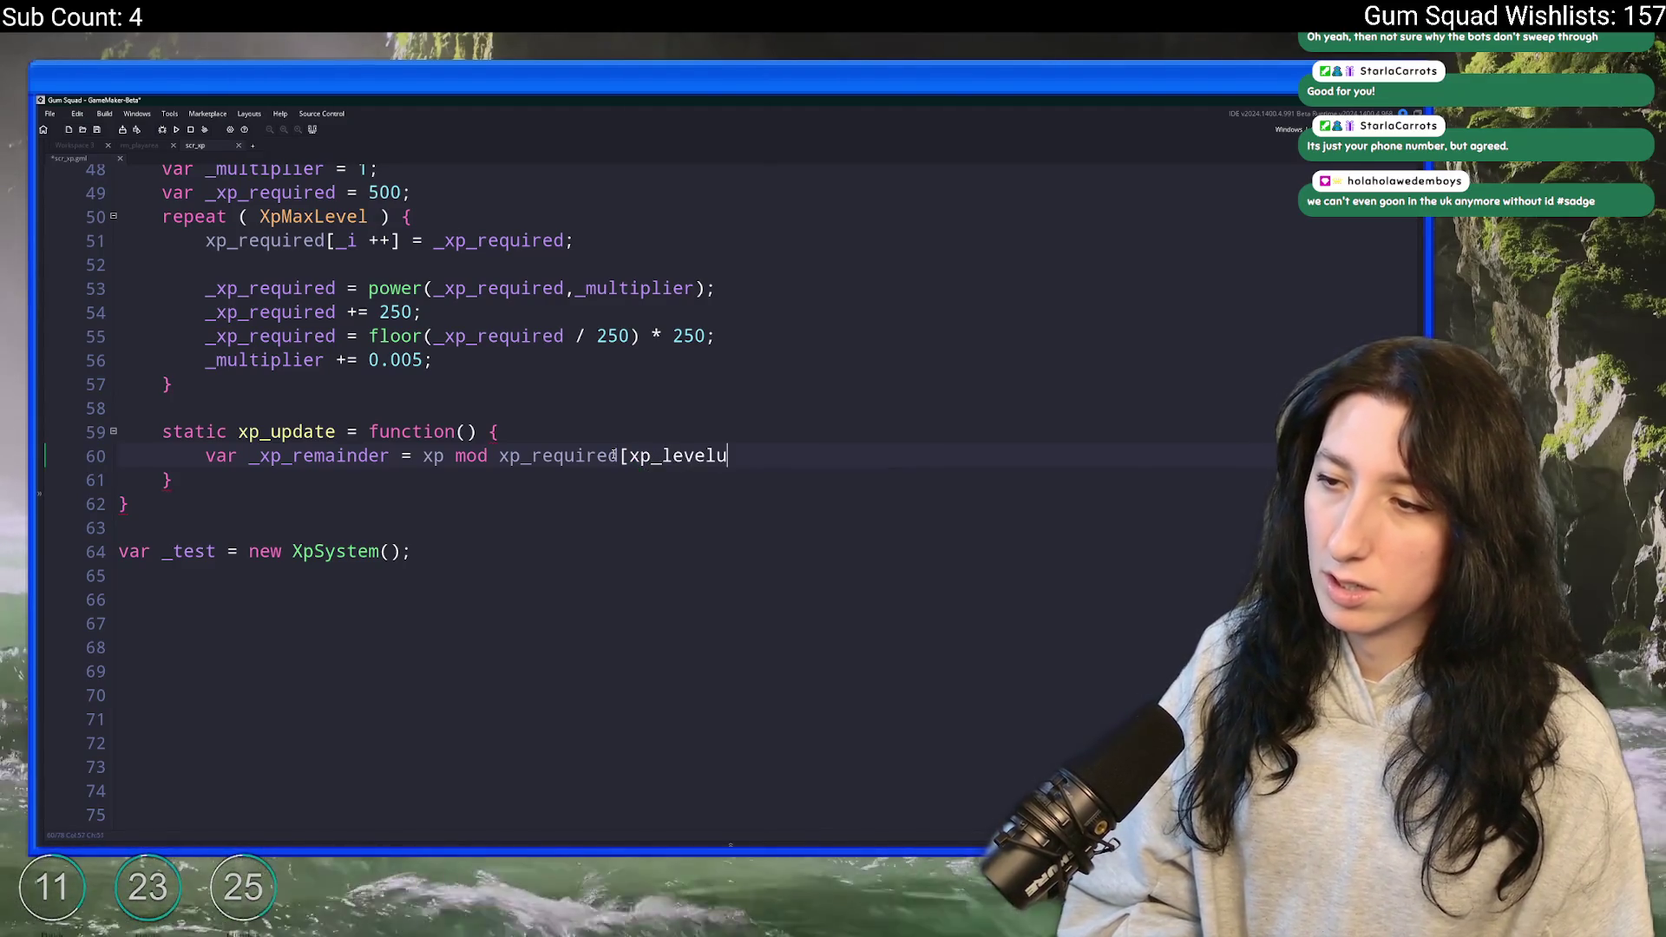
key(BackSpace)
text(];)
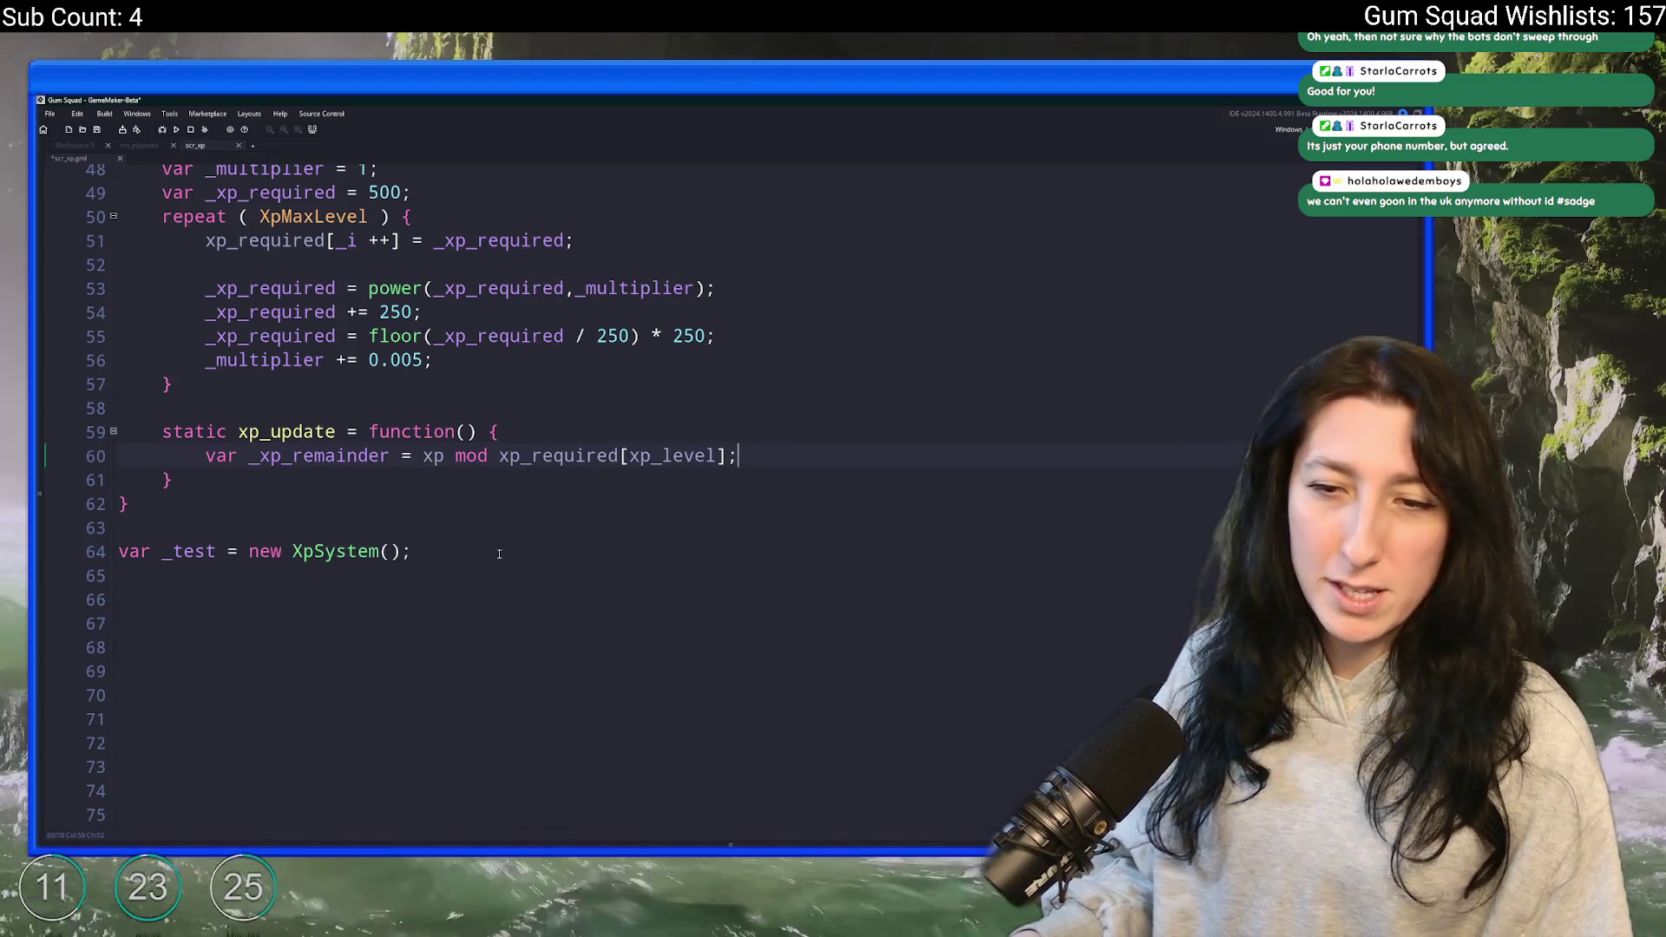
- Review the remainder expression's parts and save the scr_xp script
double_click(434, 456)
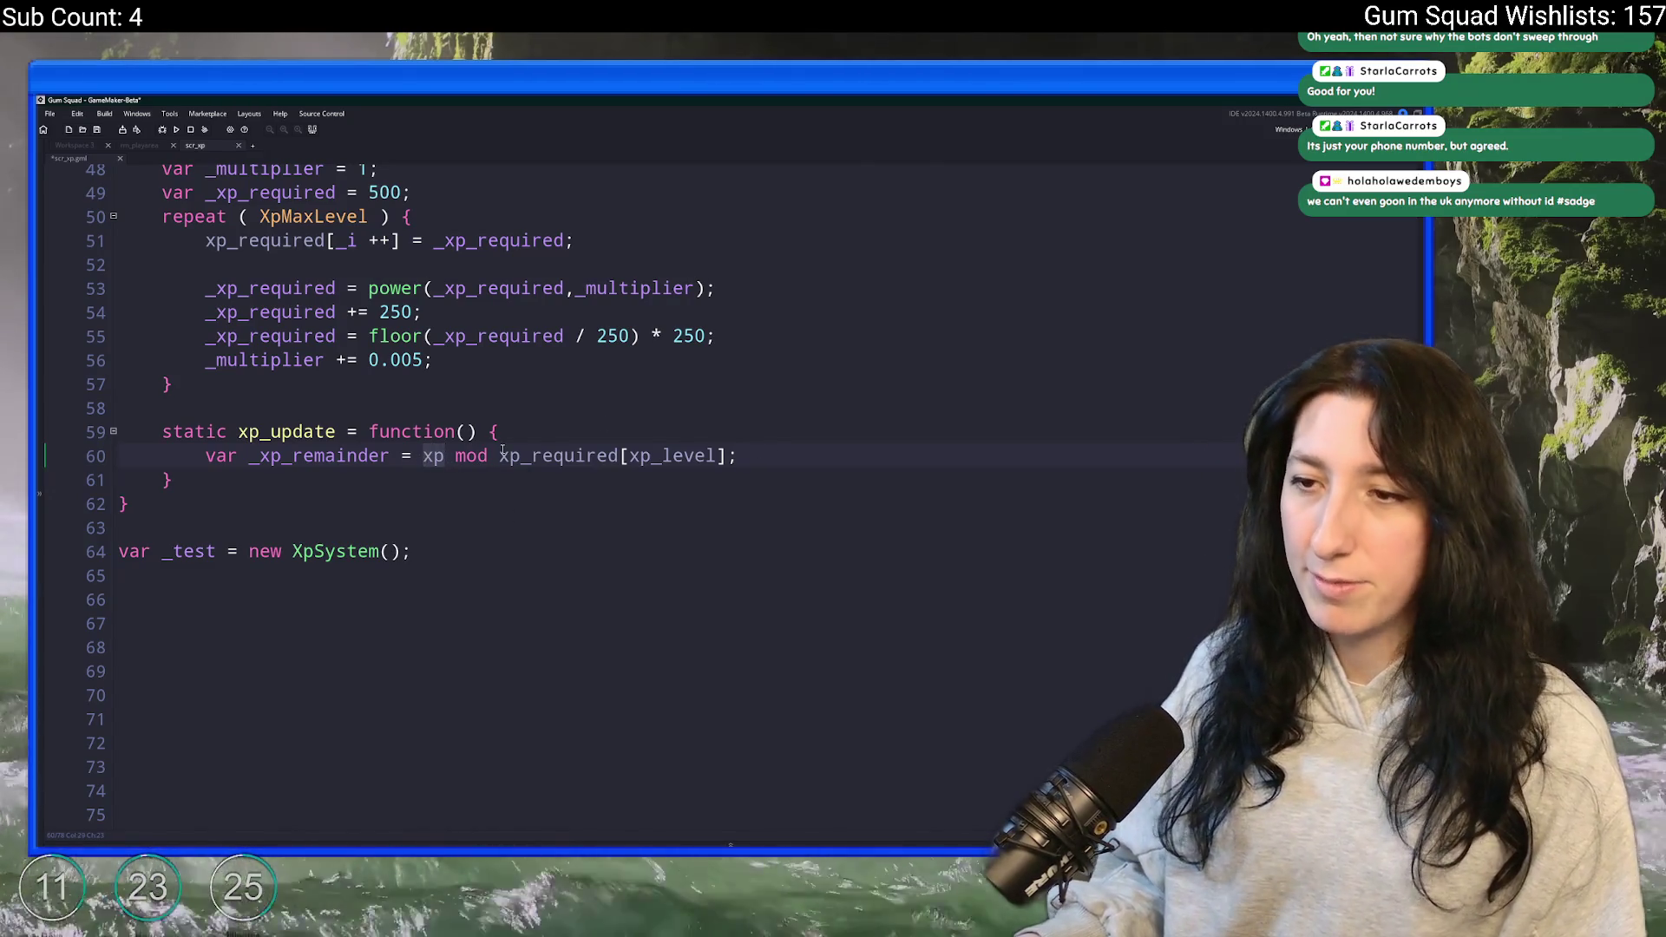
drag(500, 457, 729, 463)
scroll(569, 454, up, 1)
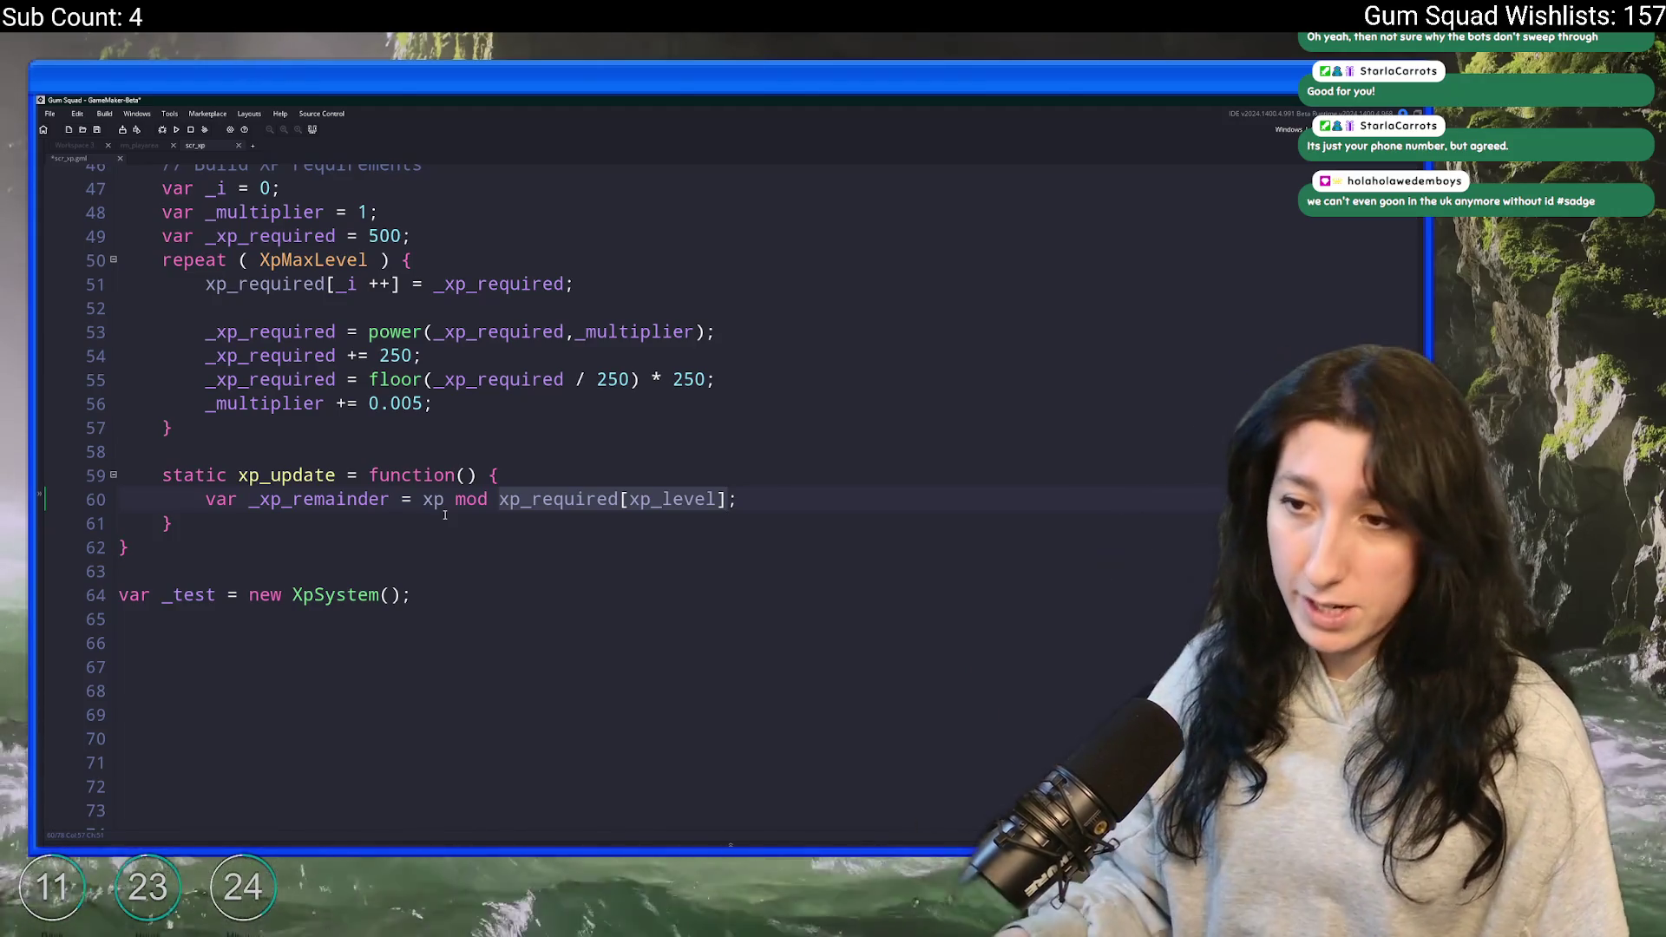
click(617, 499)
drag(501, 499, 735, 502)
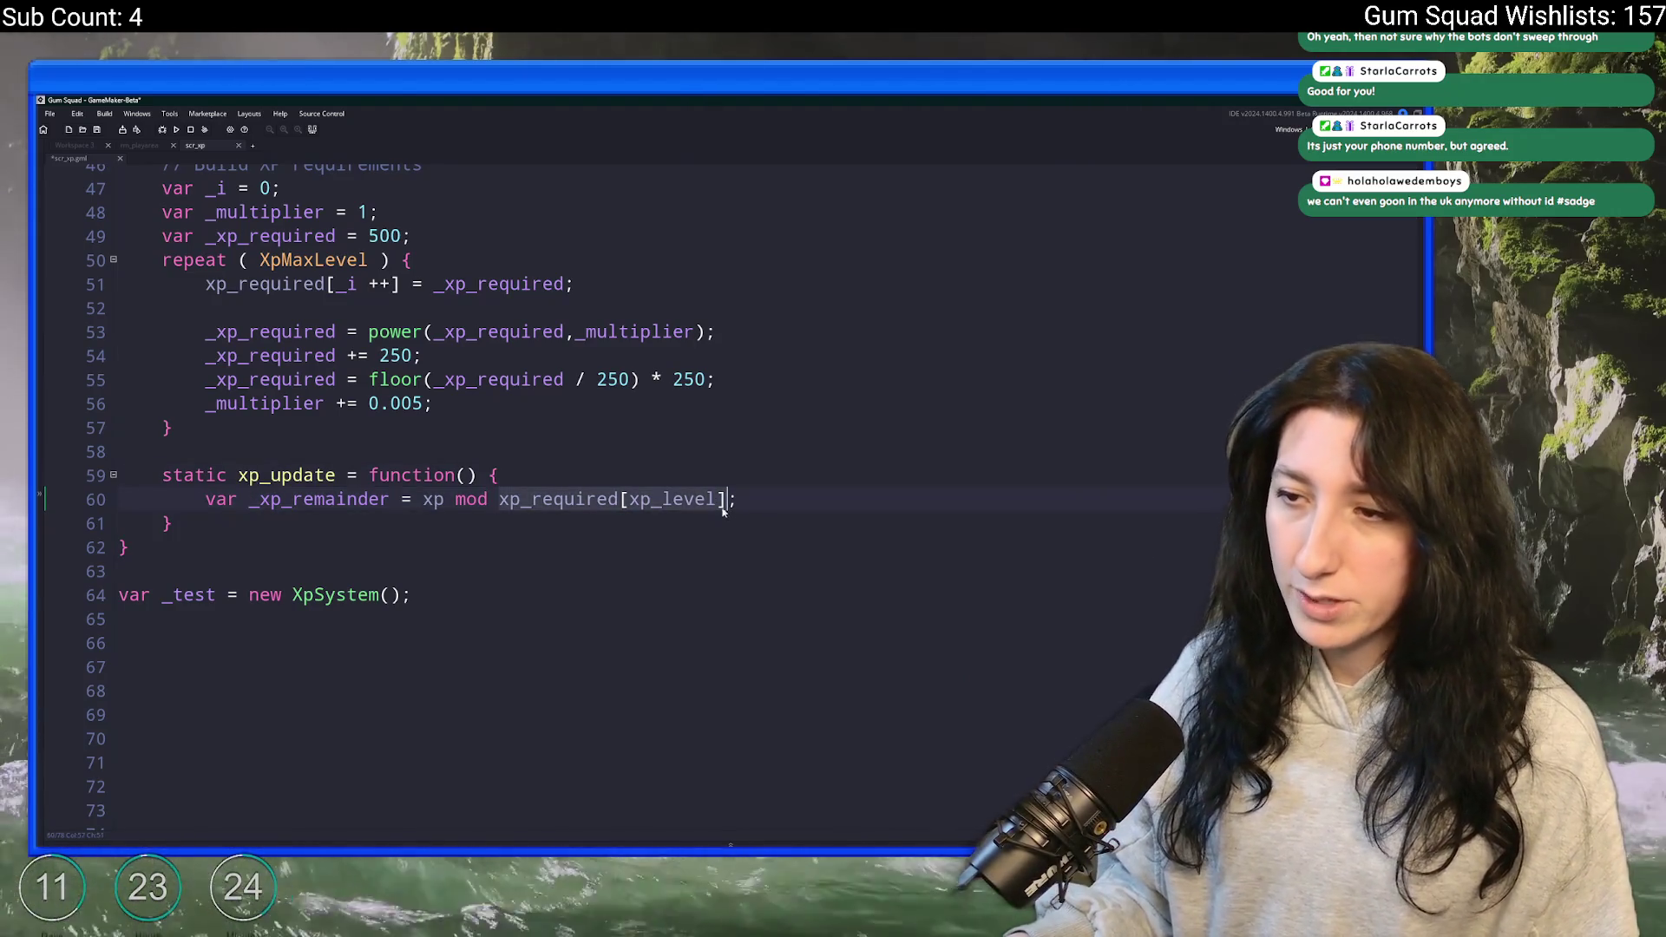
click(488, 499)
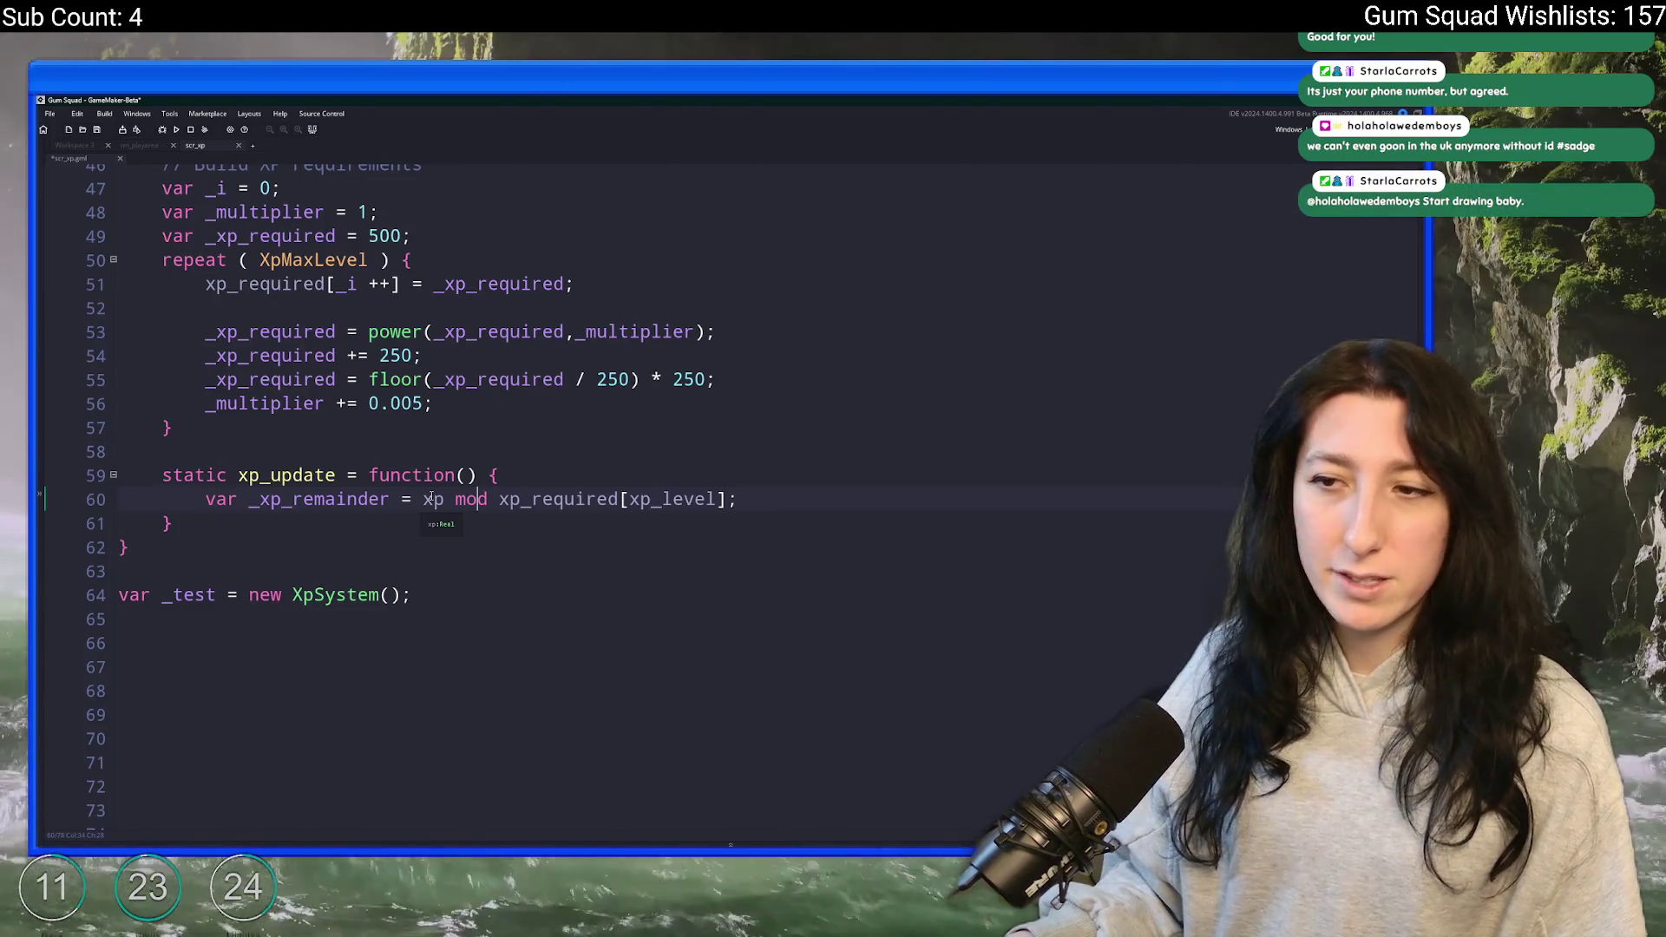
double_click(314, 499)
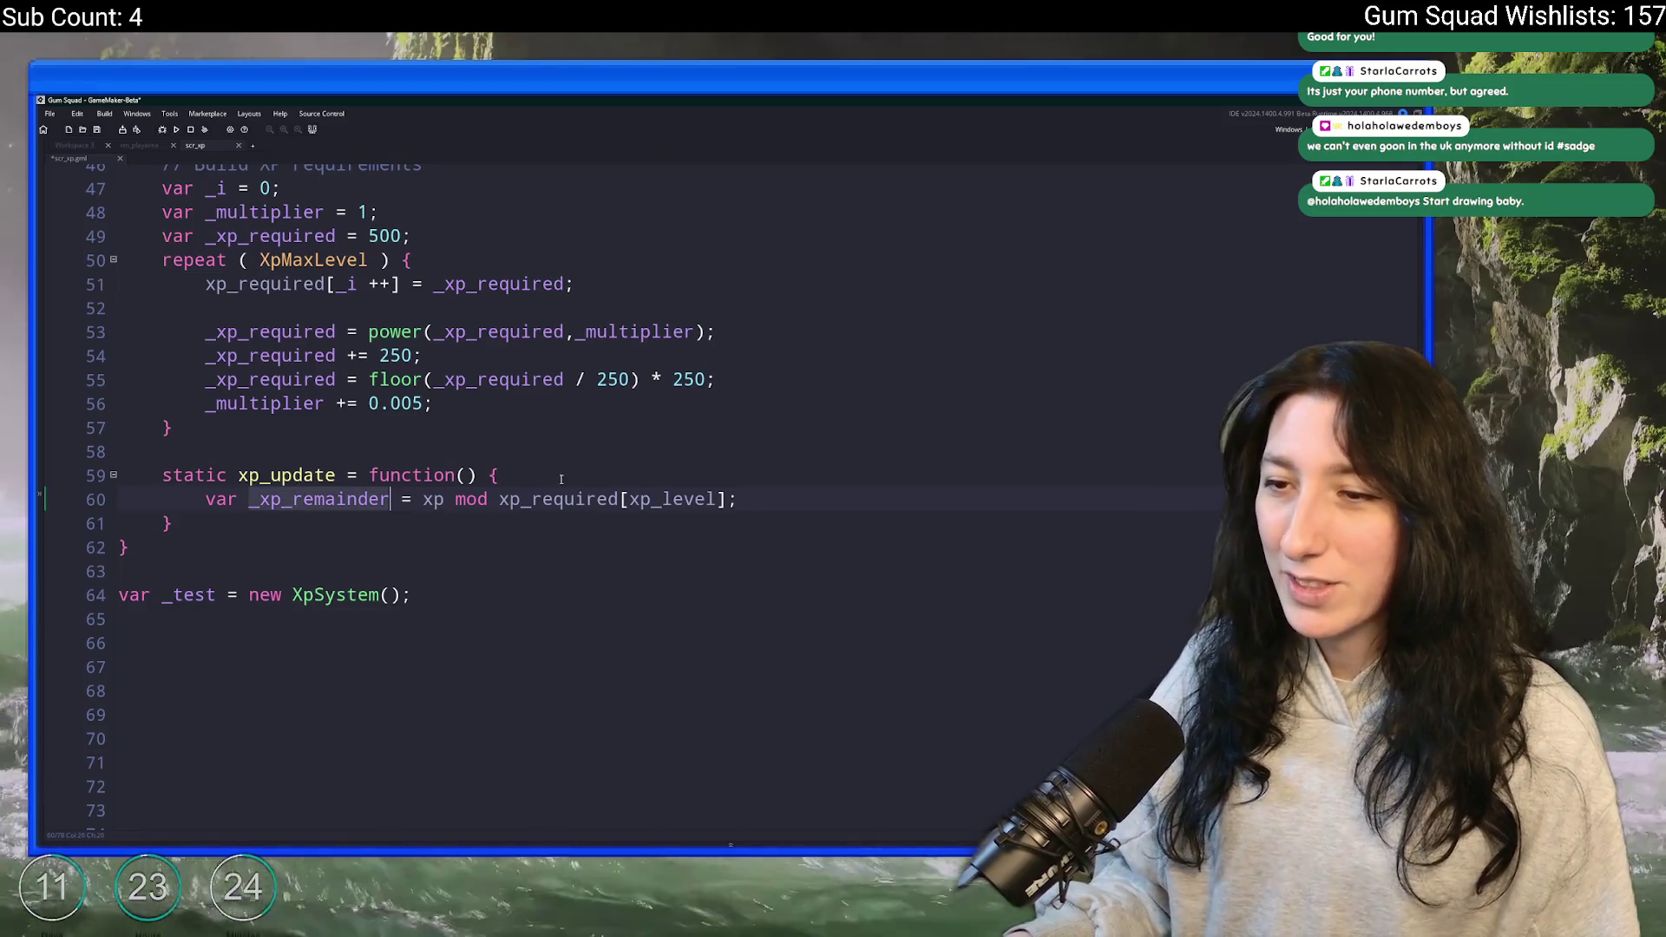
key(ctrl+s)
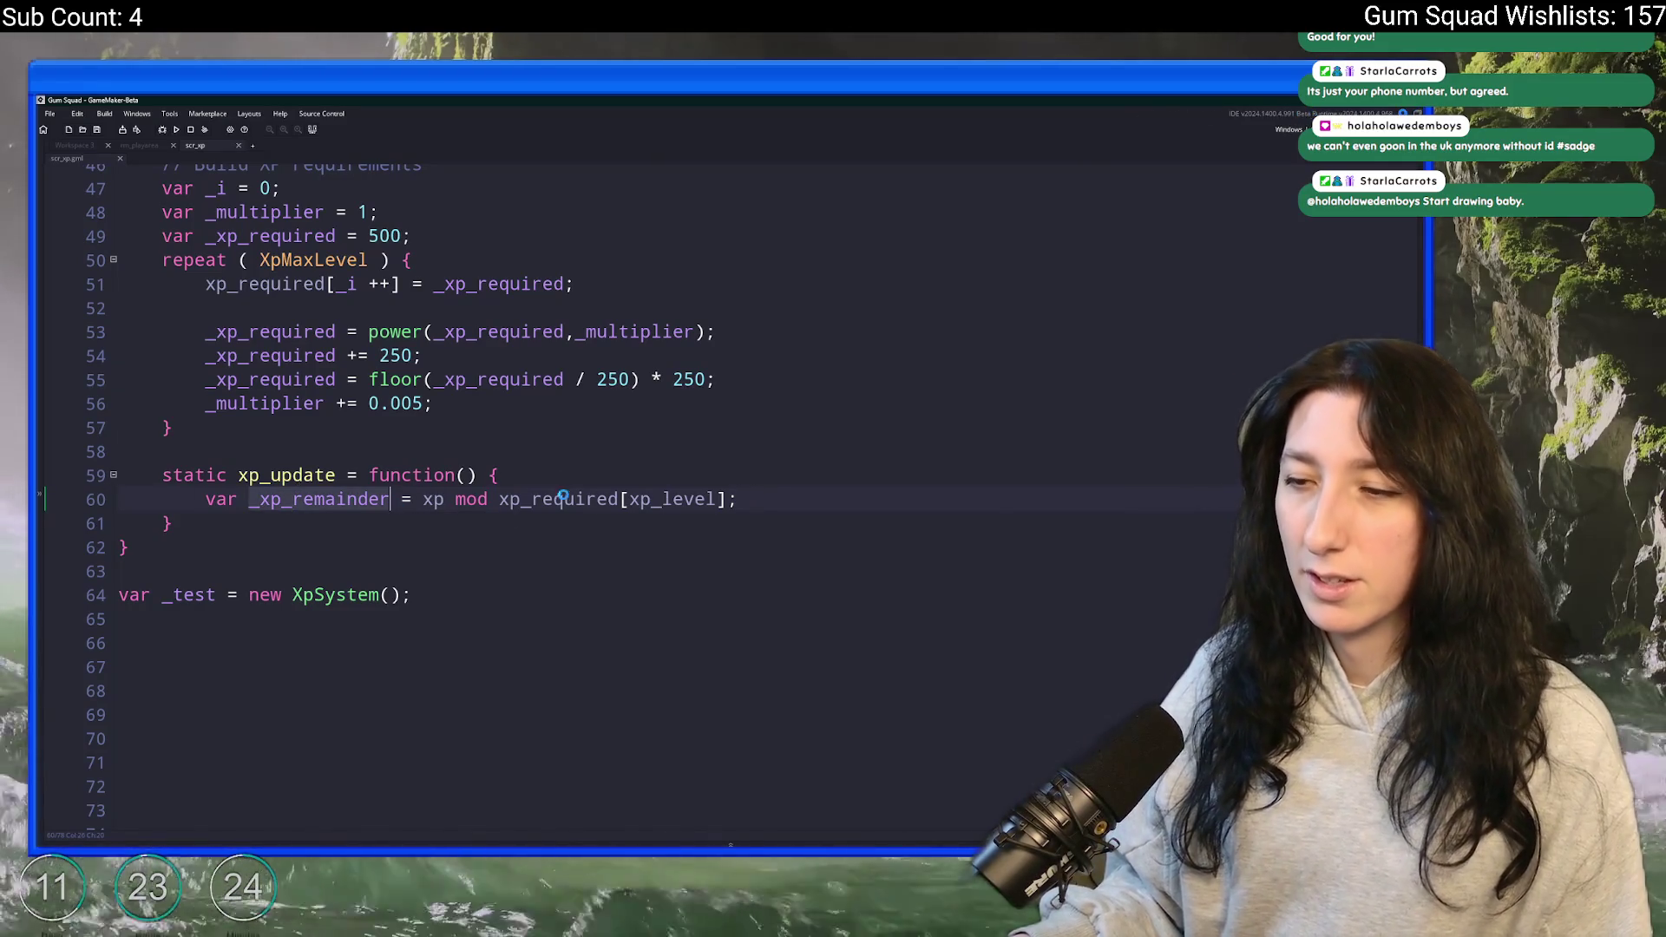
click(747, 499)
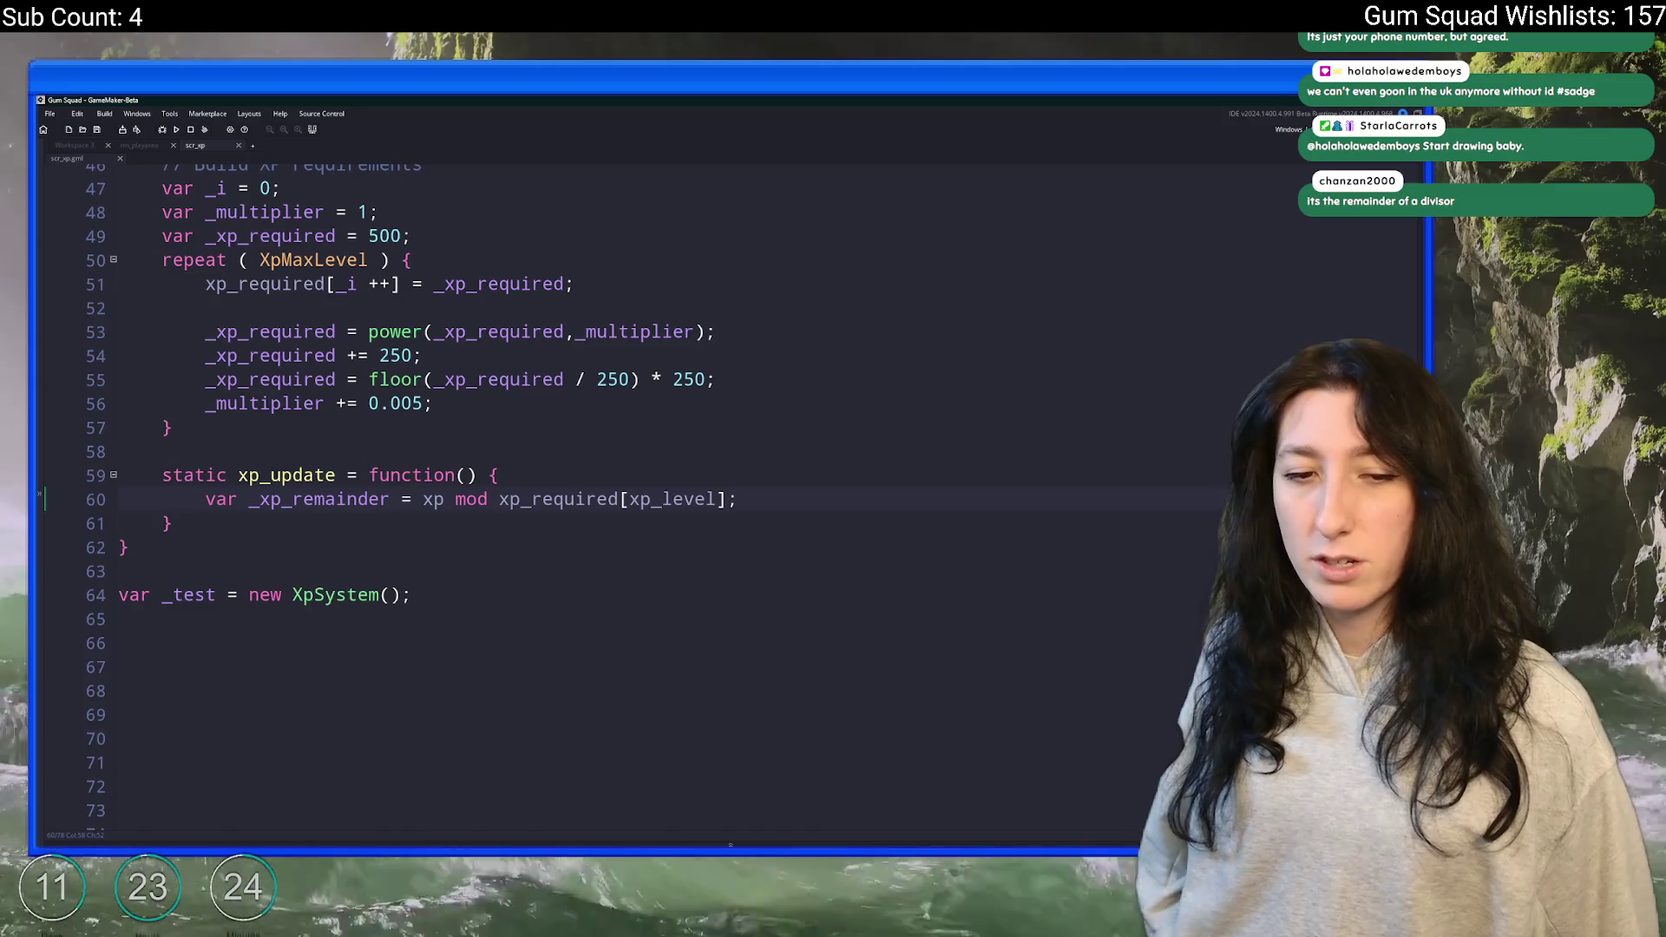
click(538, 476)
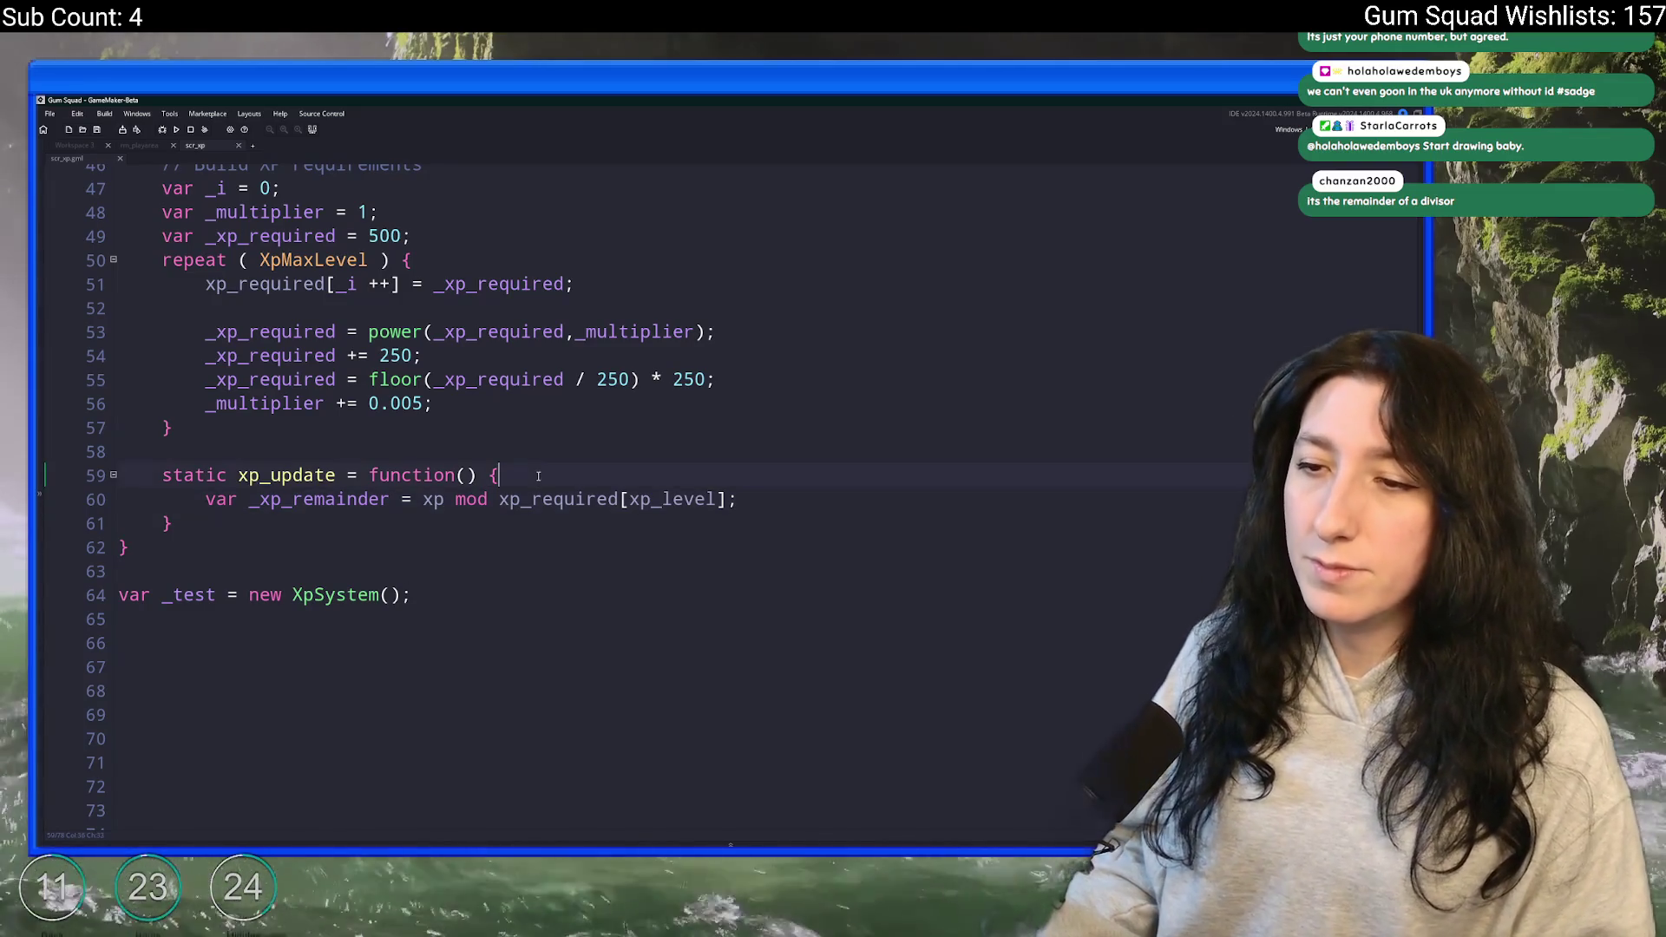
- Start an if ( xp >= line at the top of xp_update, then delete it
key(Return)
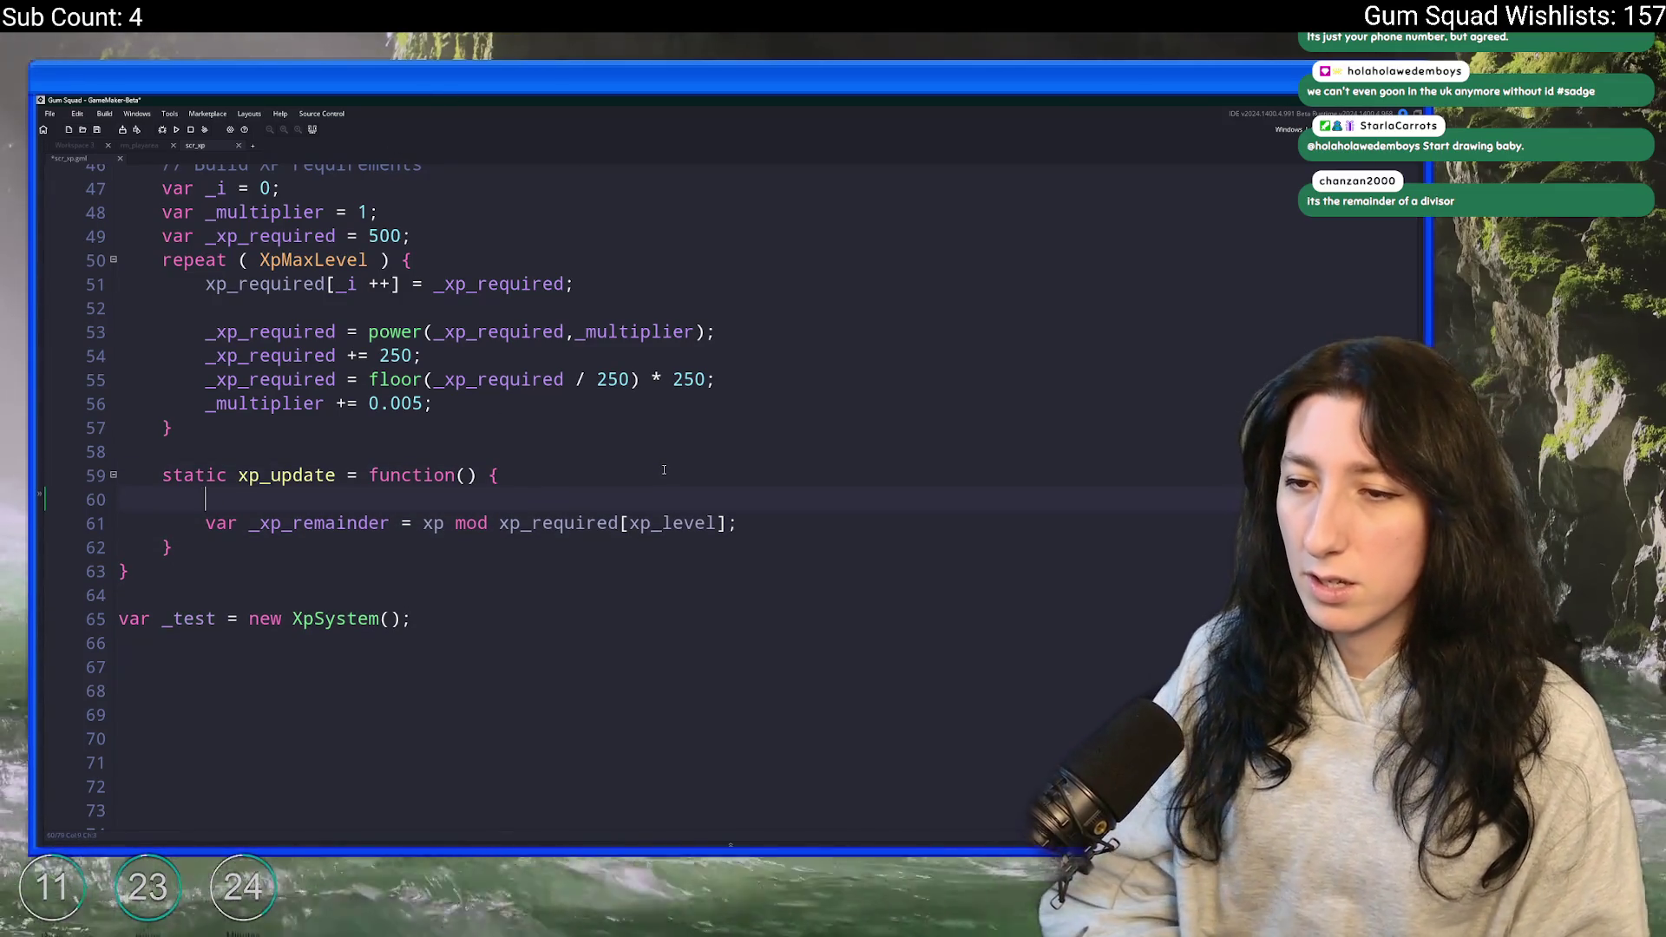
text(if ( xp )
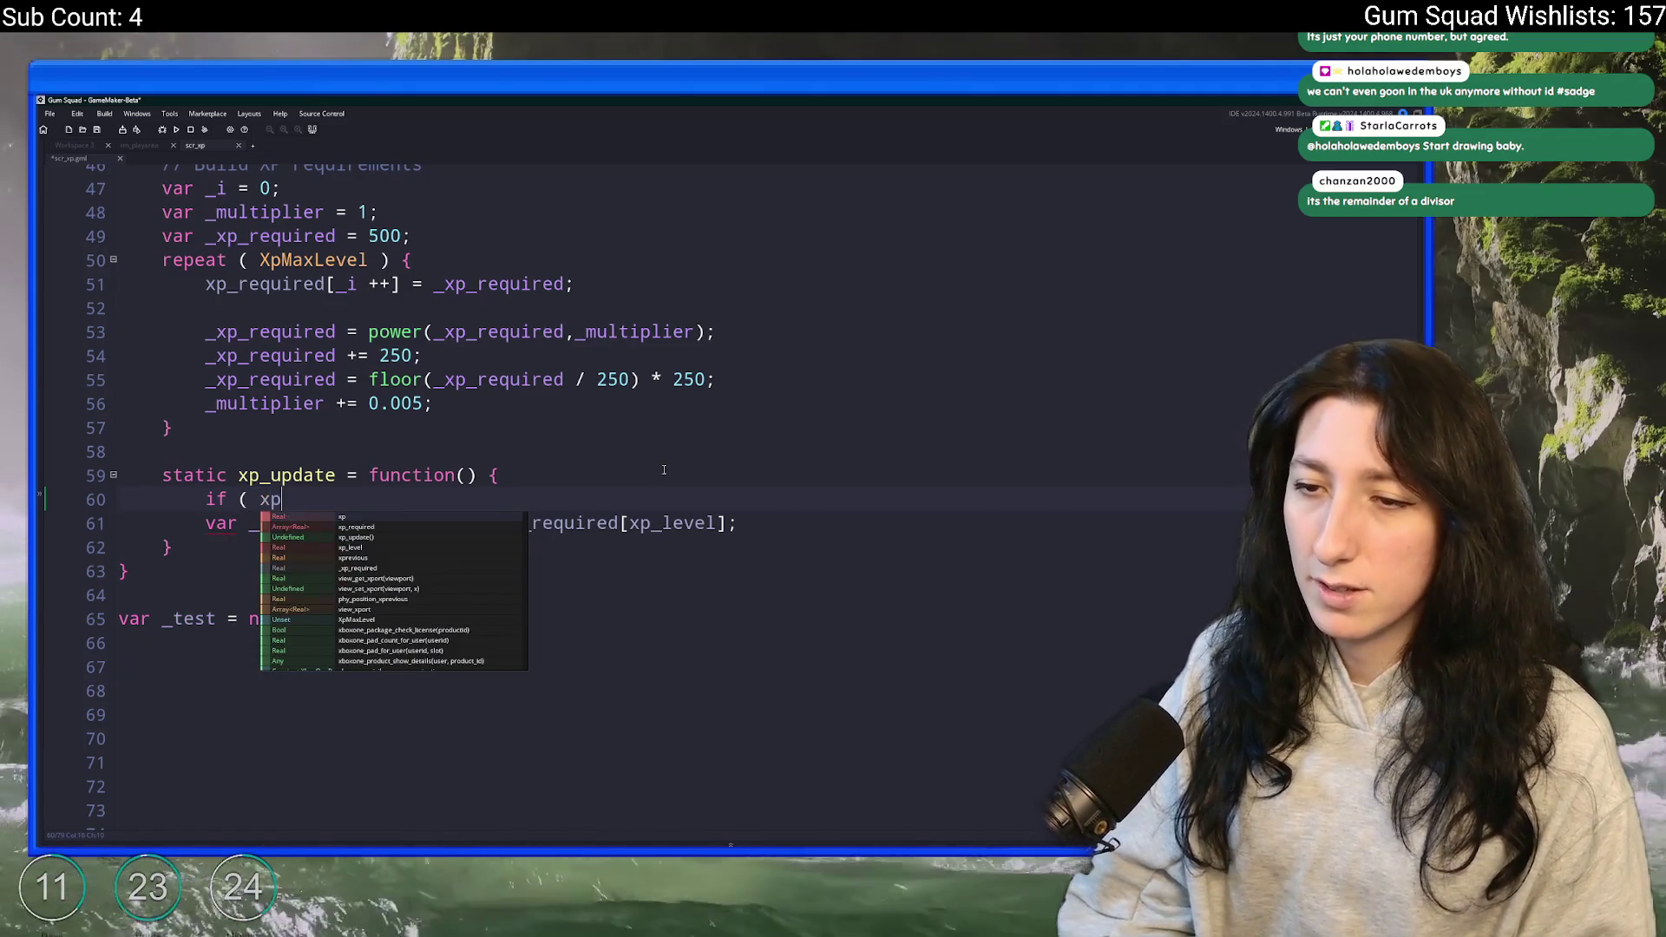
text(>=)
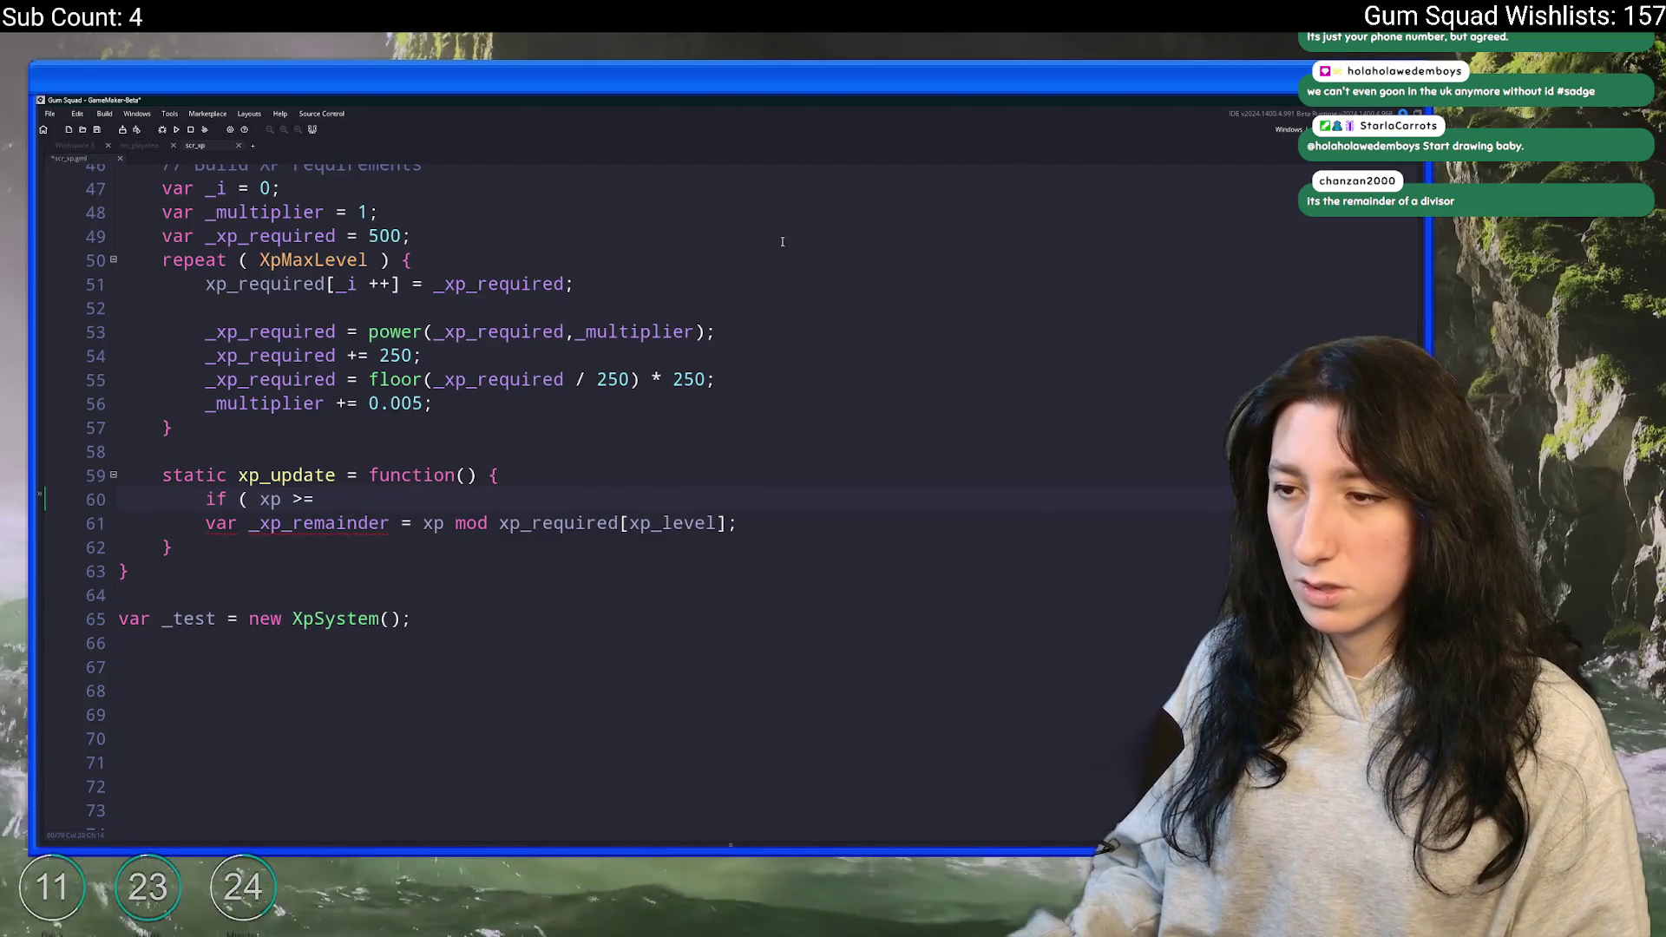
triple_click(712, 494)
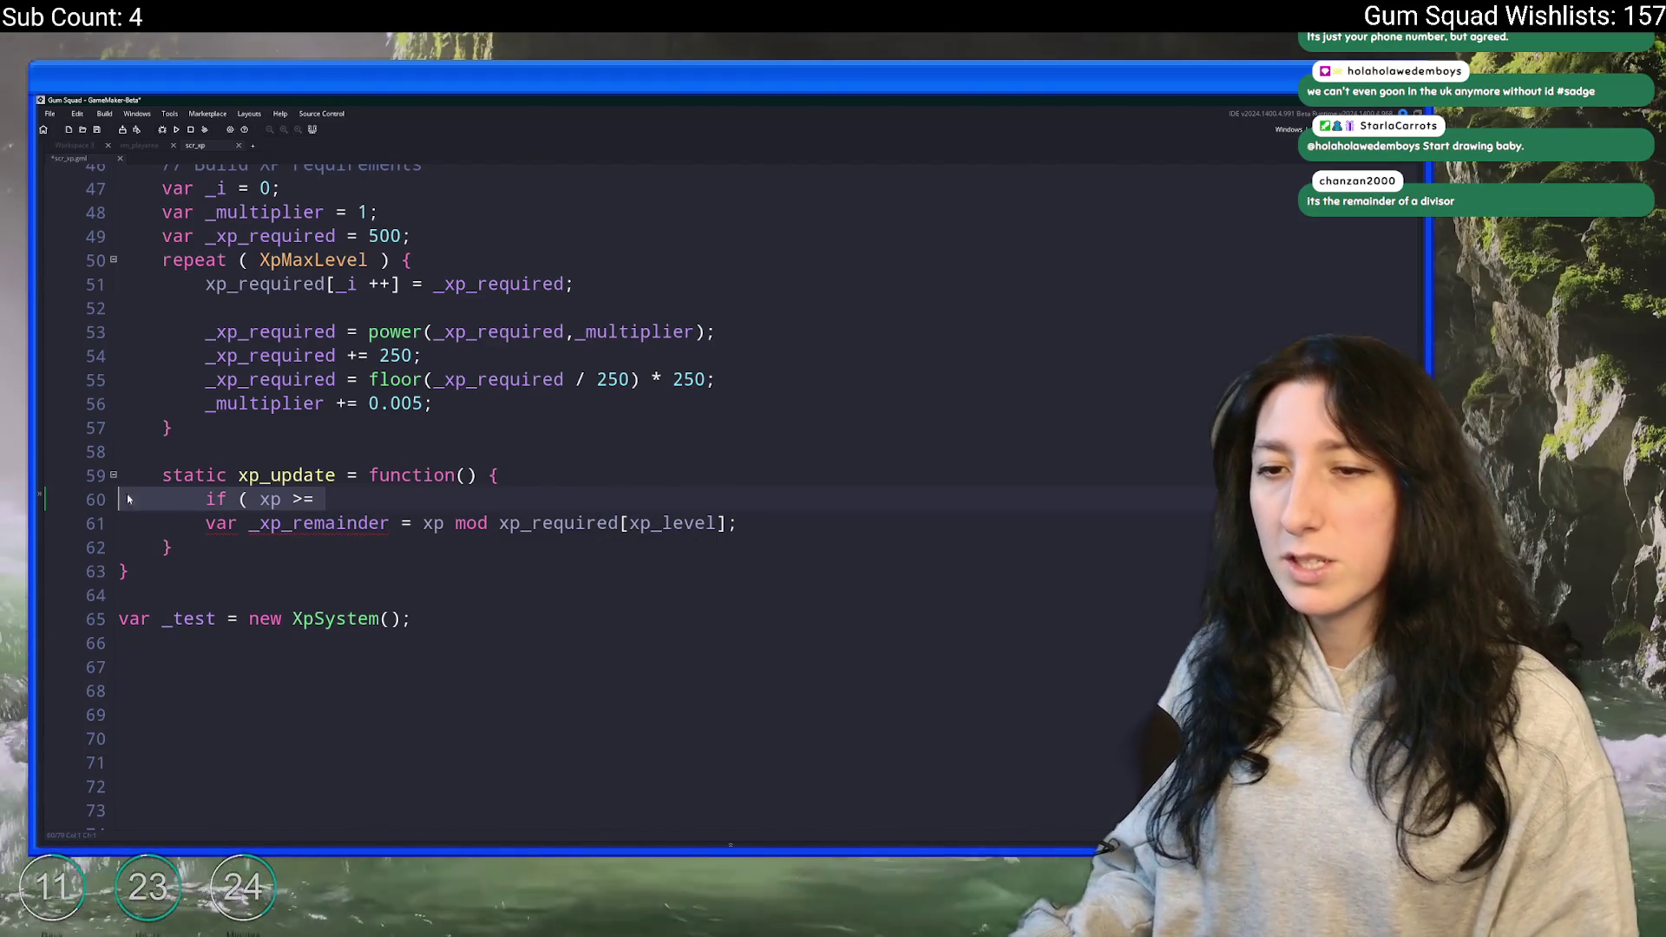
key(Delete)
click(682, 510)
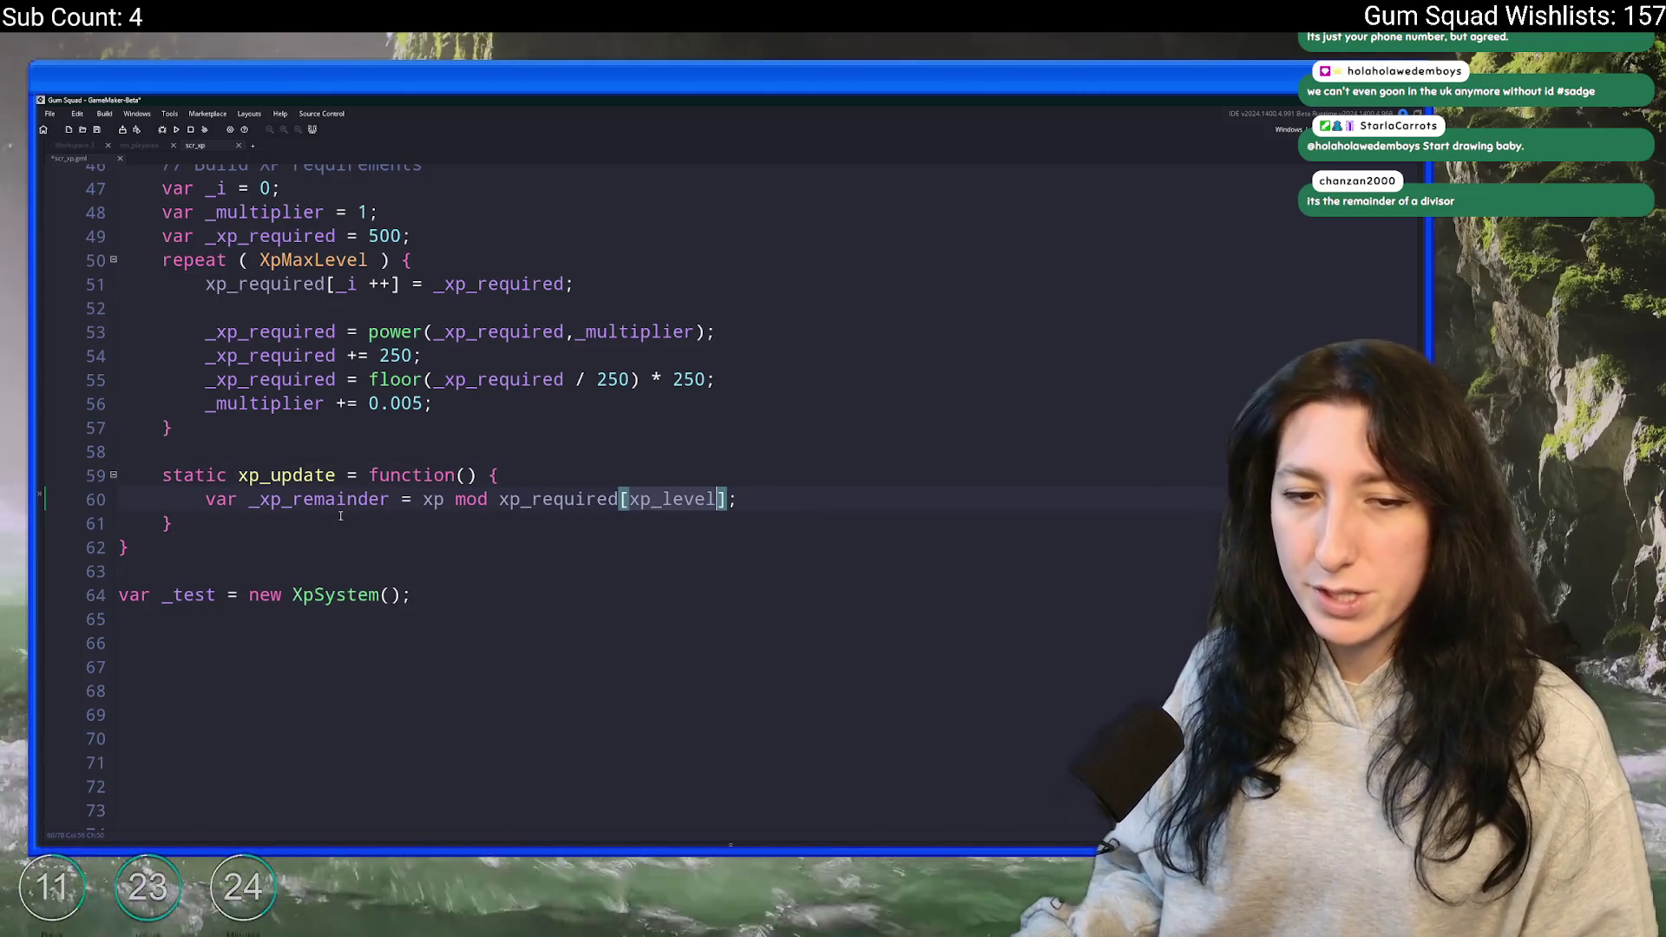
double_click(346, 499)
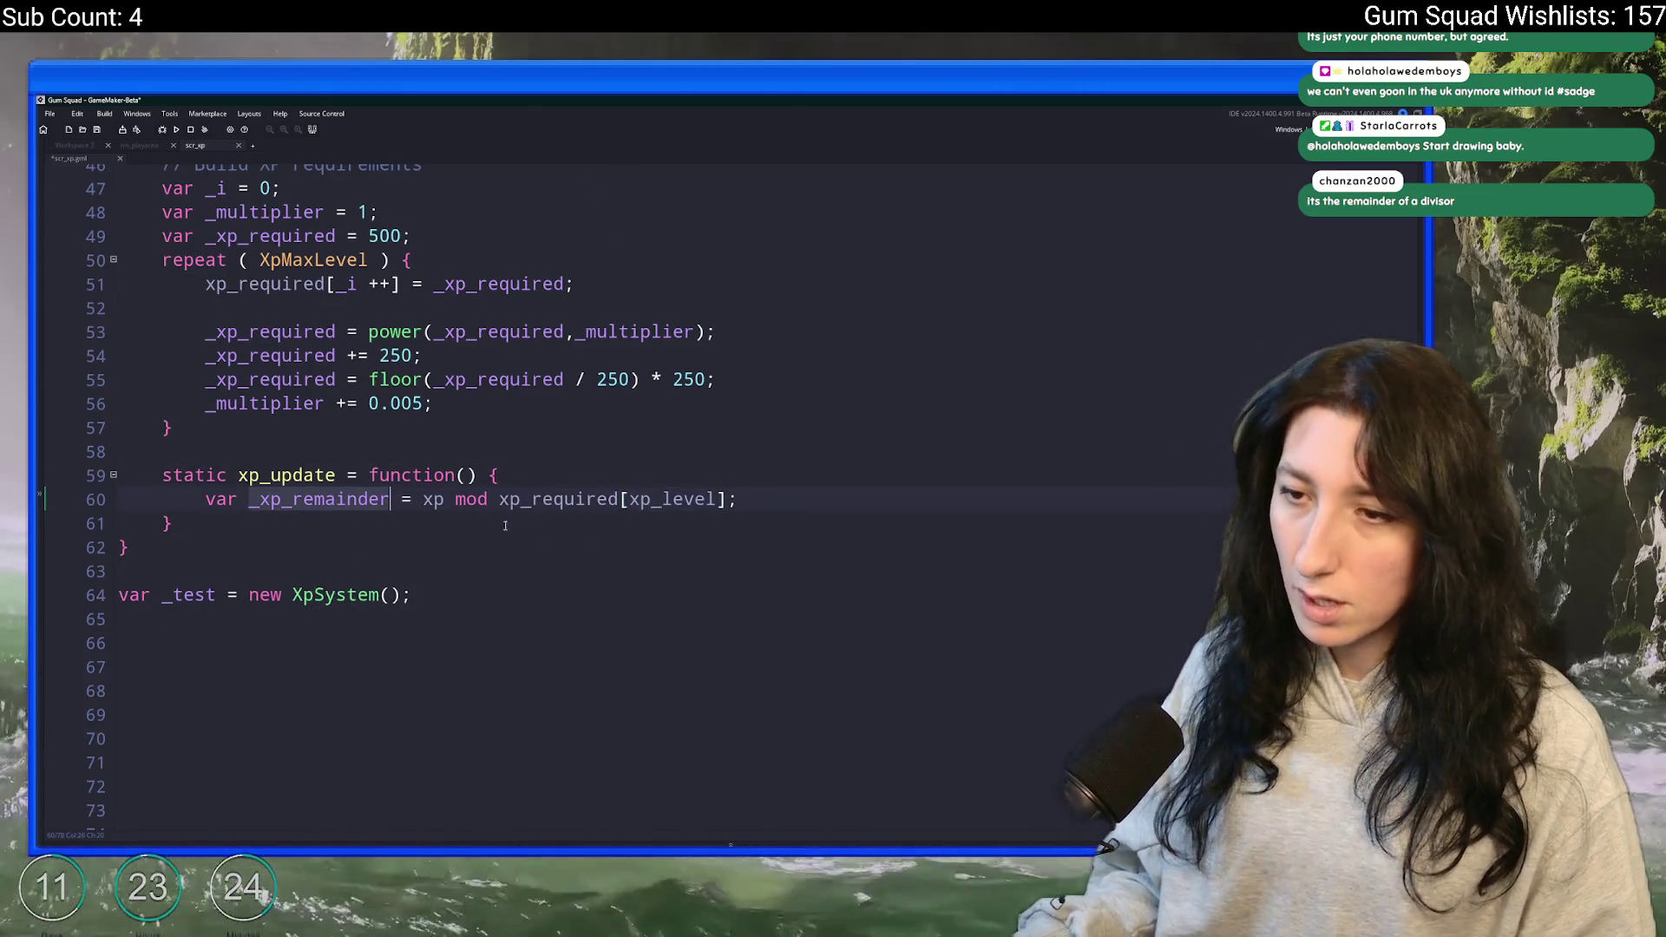
click(532, 495)
- Write the loop header while ( xp > xp_required[xp_level] ) { above the remainder line
click(555, 478)
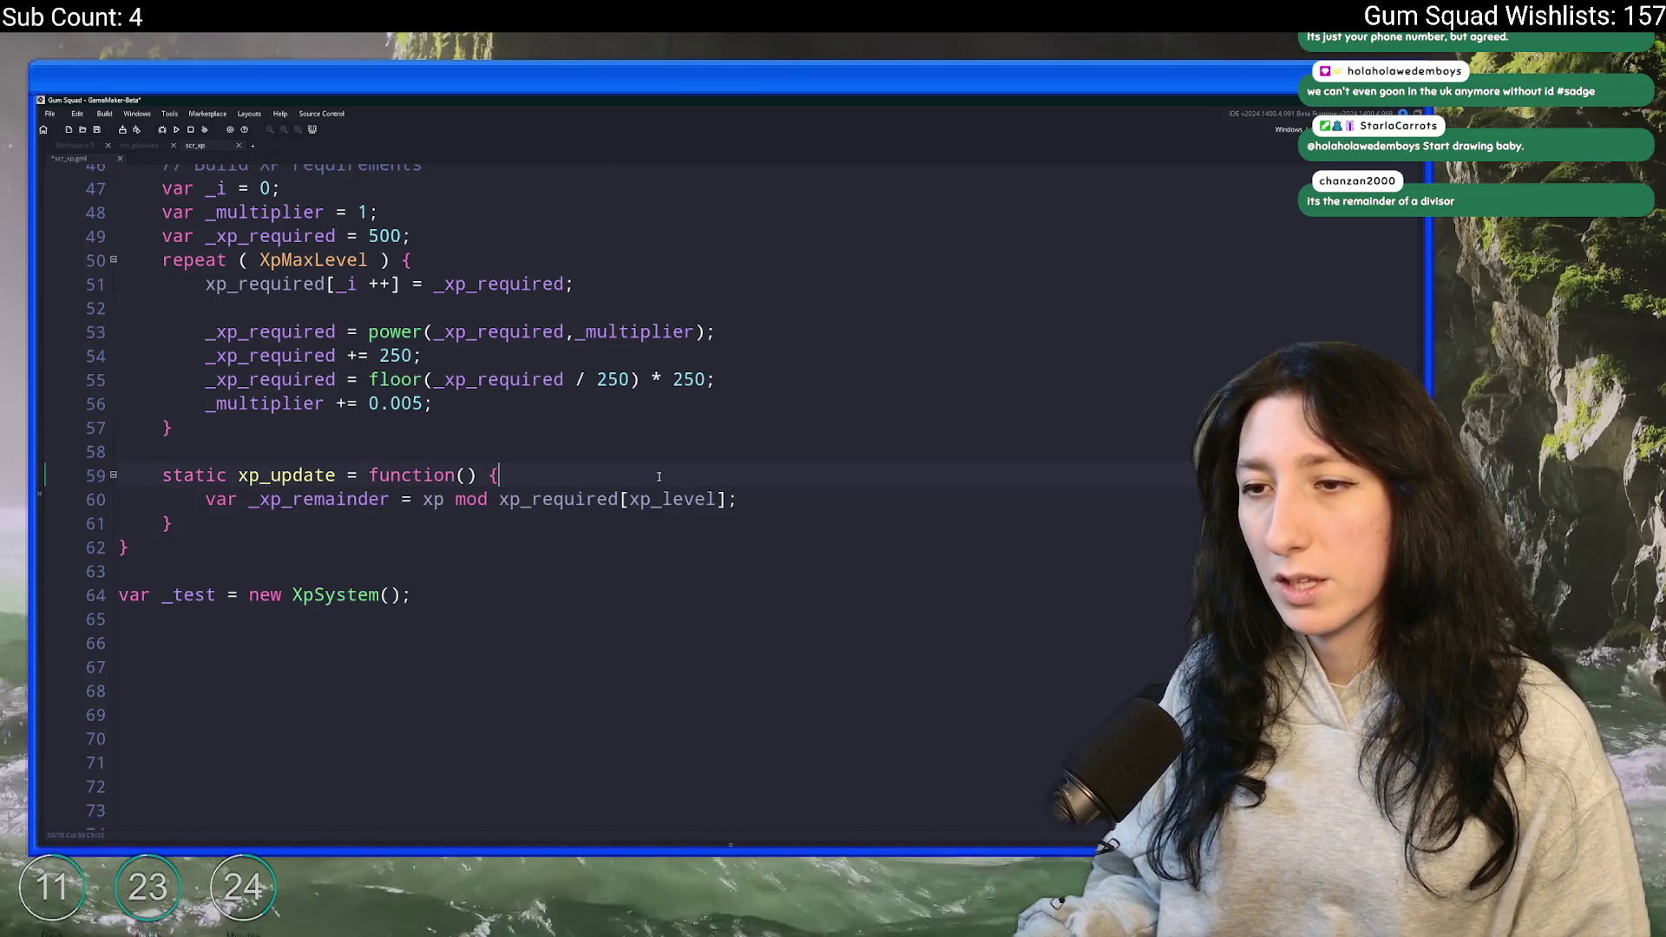
key(Return)
text(while )
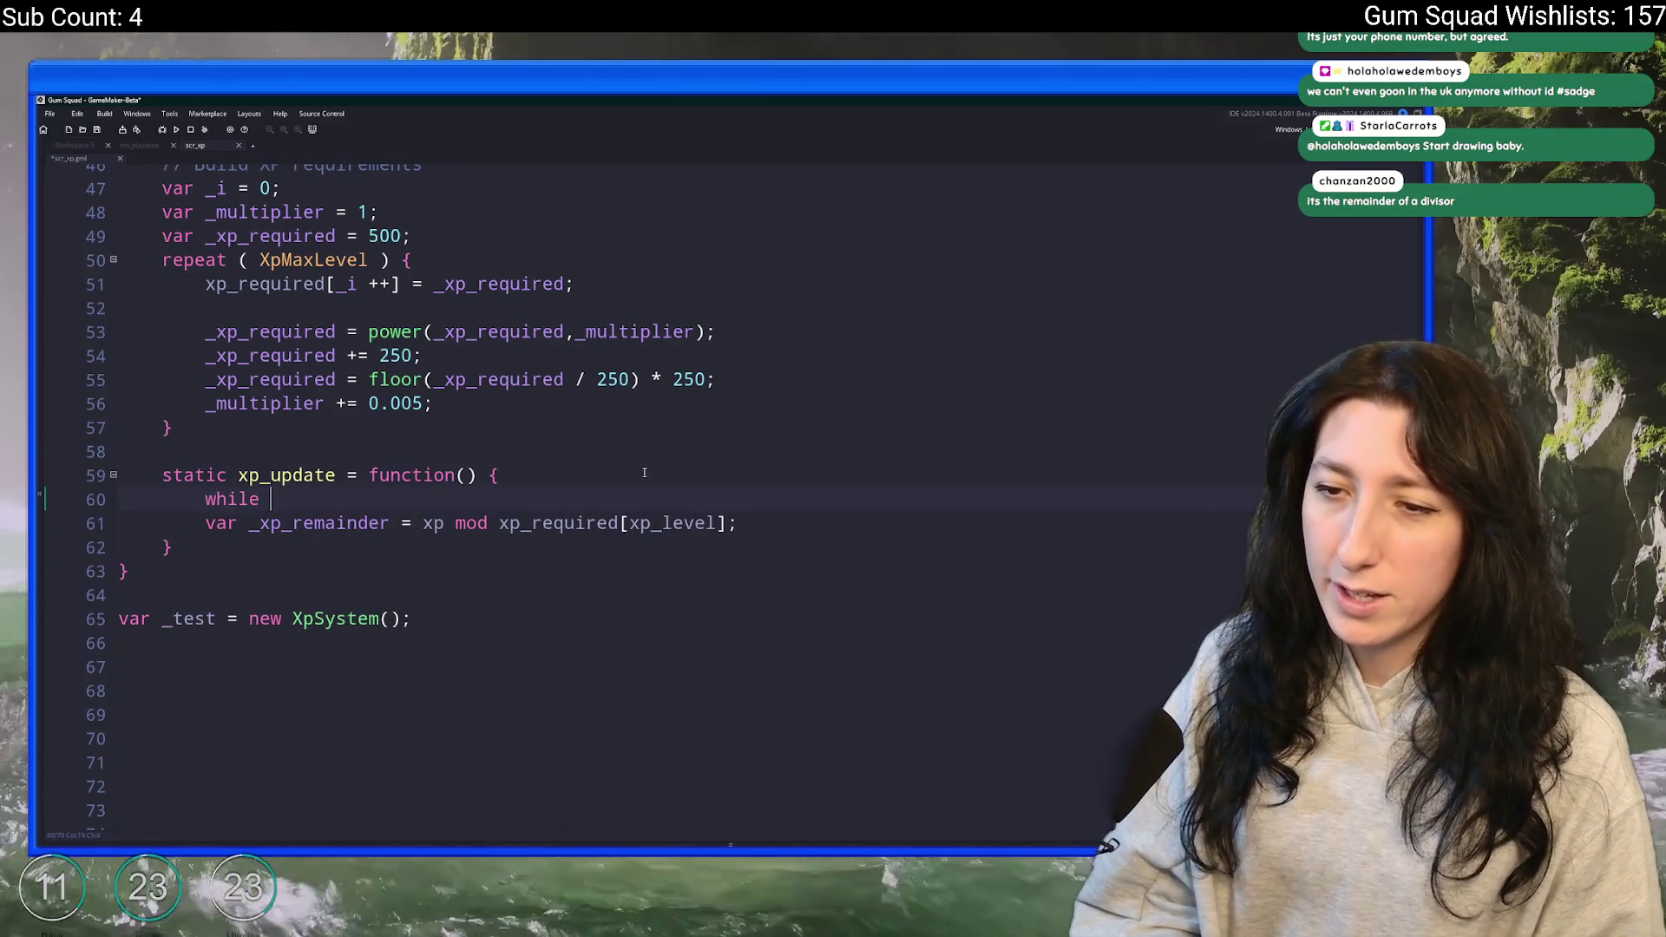
text(( xp >)
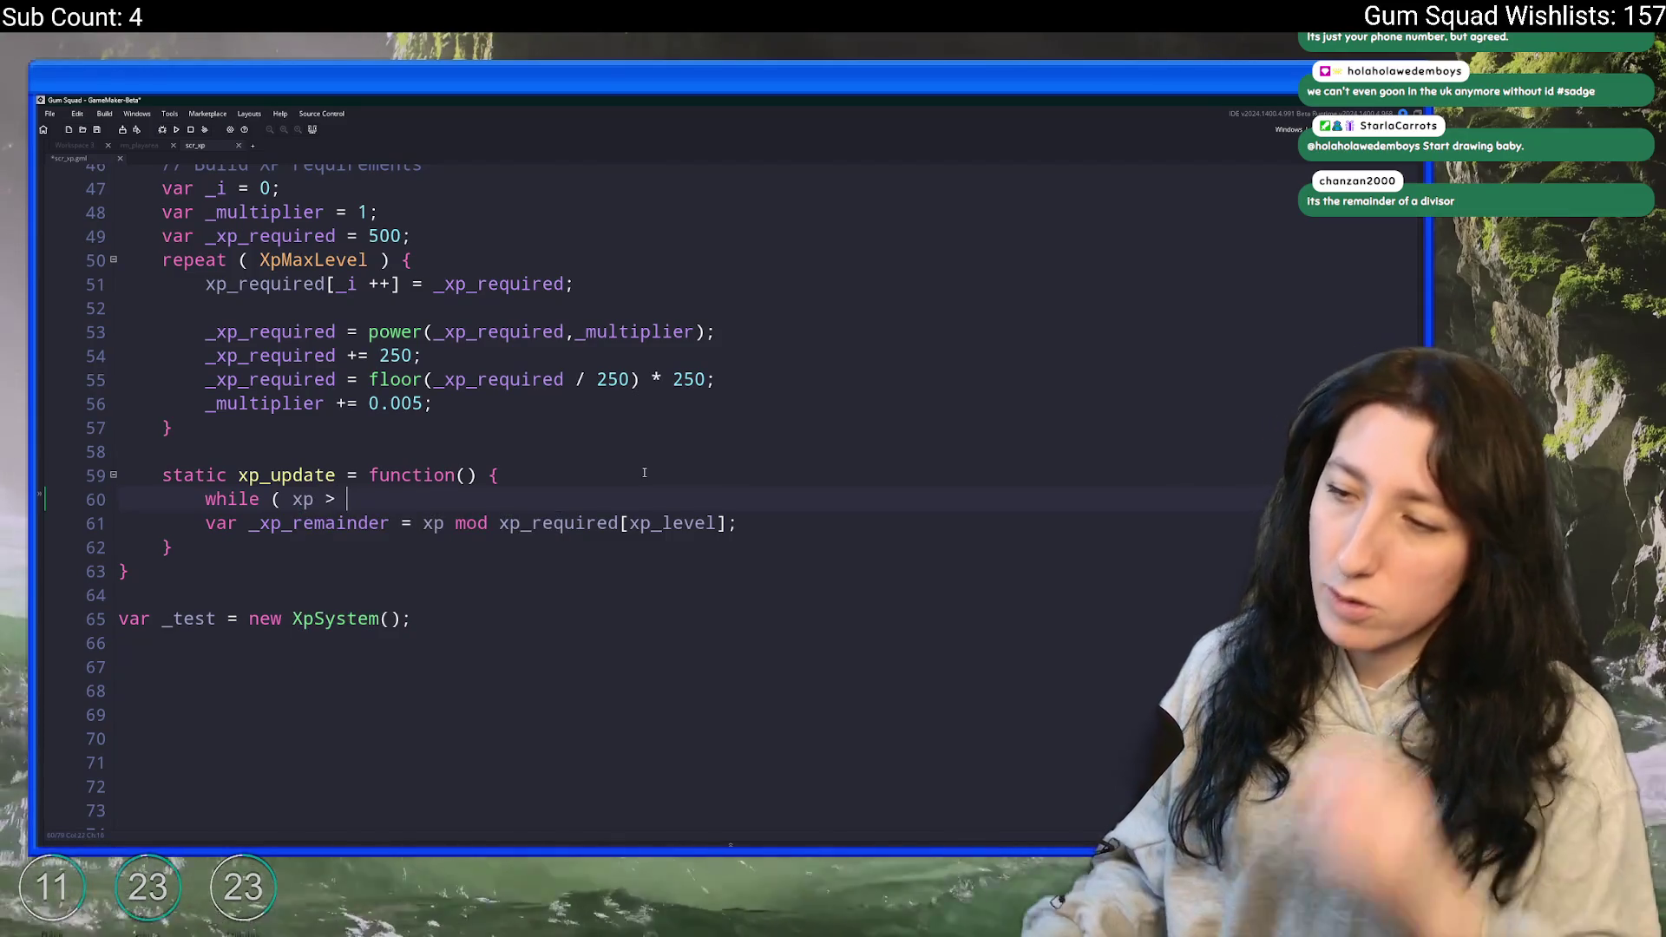
drag(727, 521, 500, 523)
key(ctrl+c)
click(498, 494)
key(ctrl+v)
text() {)
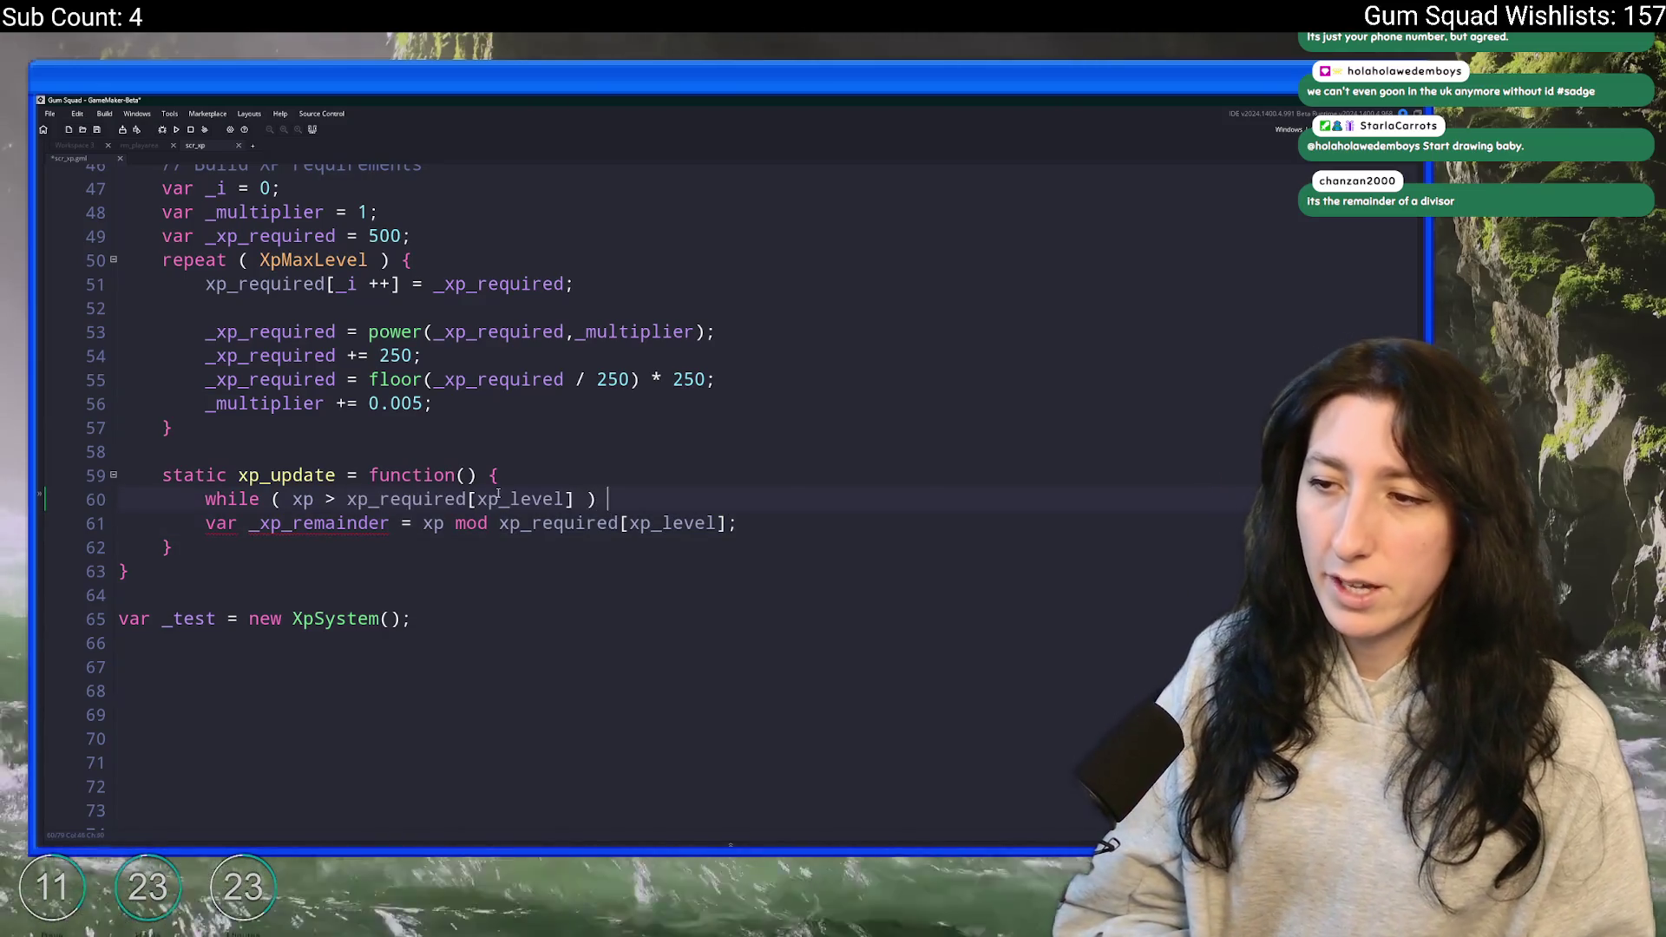
- Add the loop body line xp -= xp_required[xp_level];
key(Return)
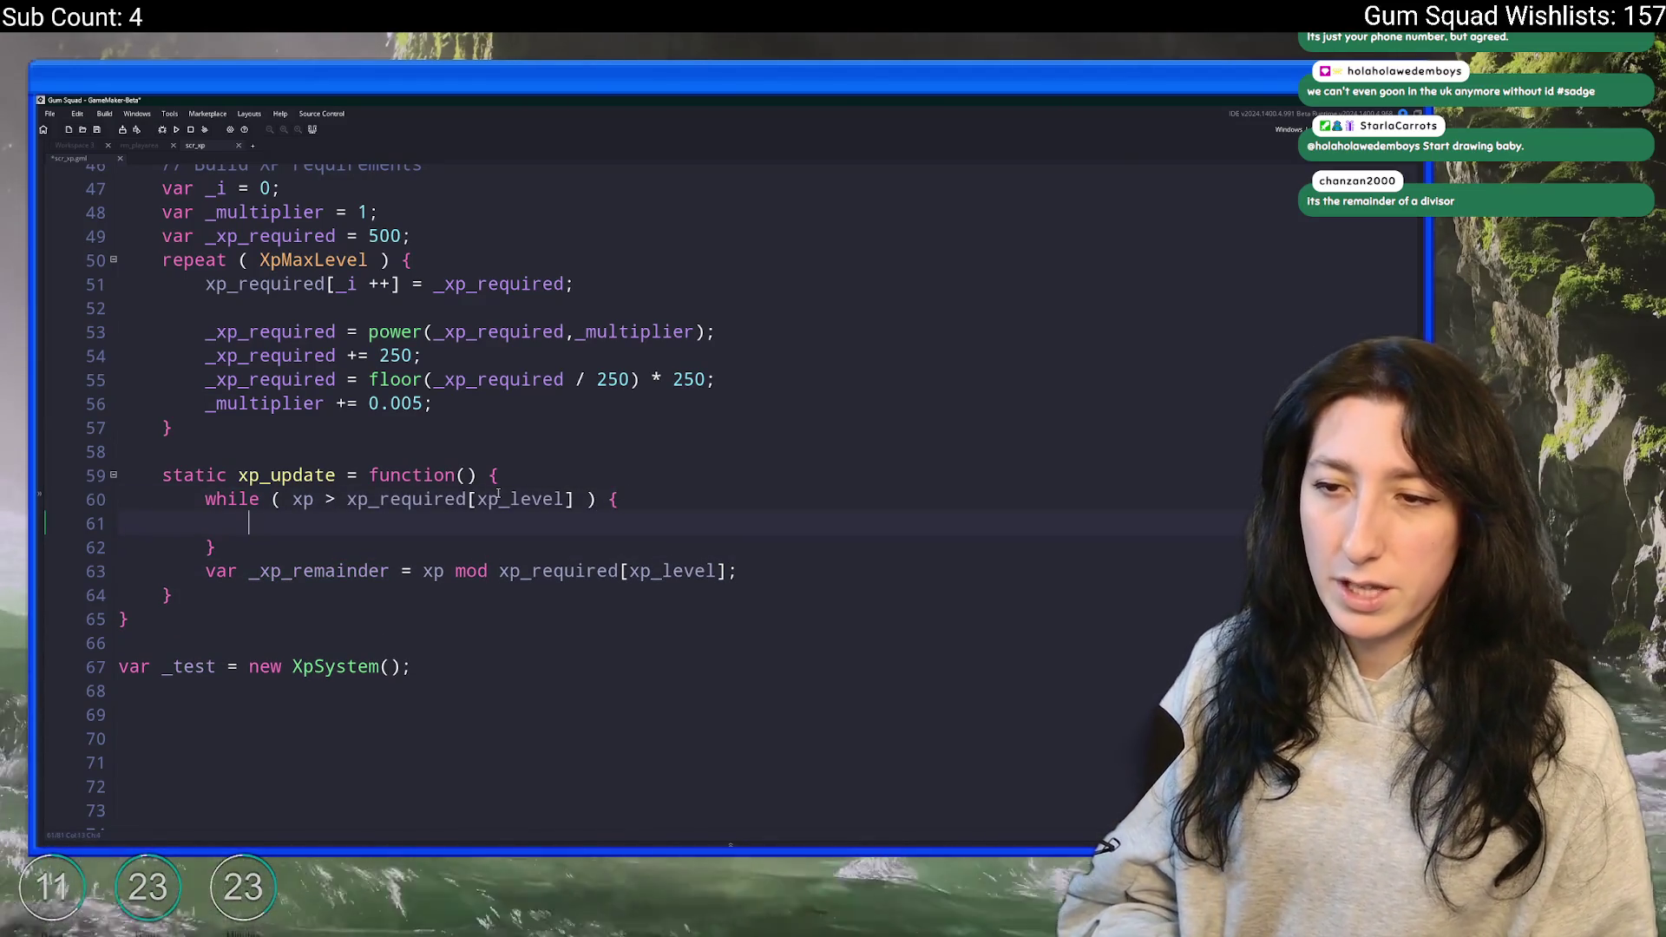
text(xp -=)
drag(572, 499, 346, 499)
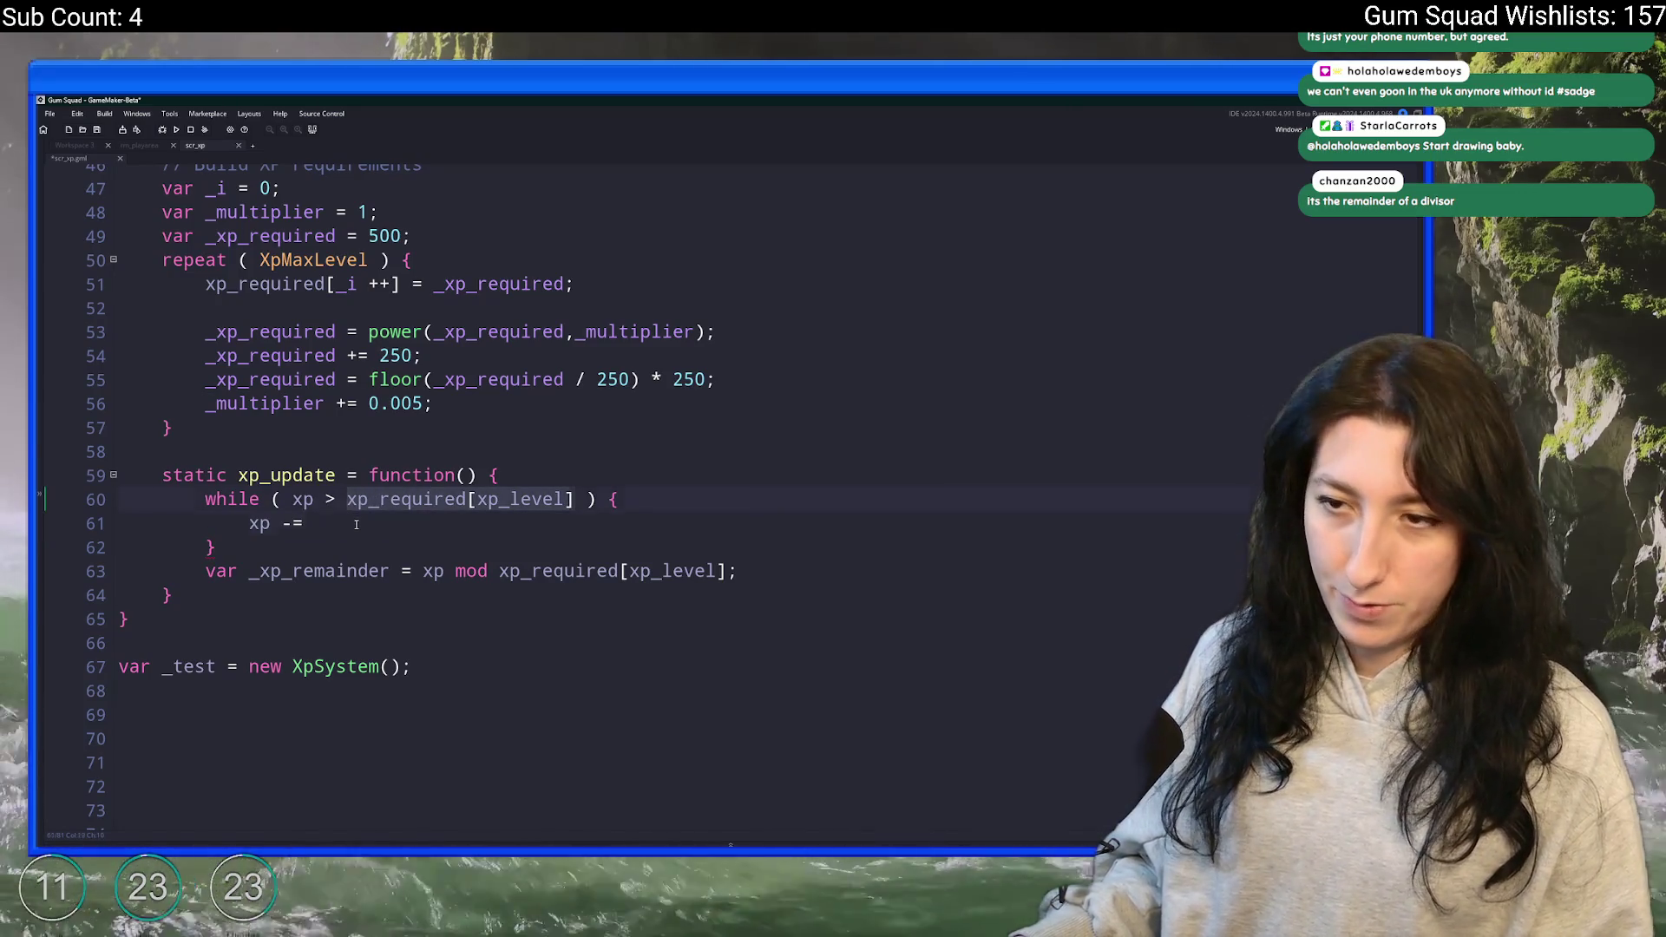
key(ctrl+c)
click(356, 524)
key(ctrl+v)
text(;)
- Change the subtraction index to xp_level ++ and remove the leftover empty line
key(Return)
text(x=)
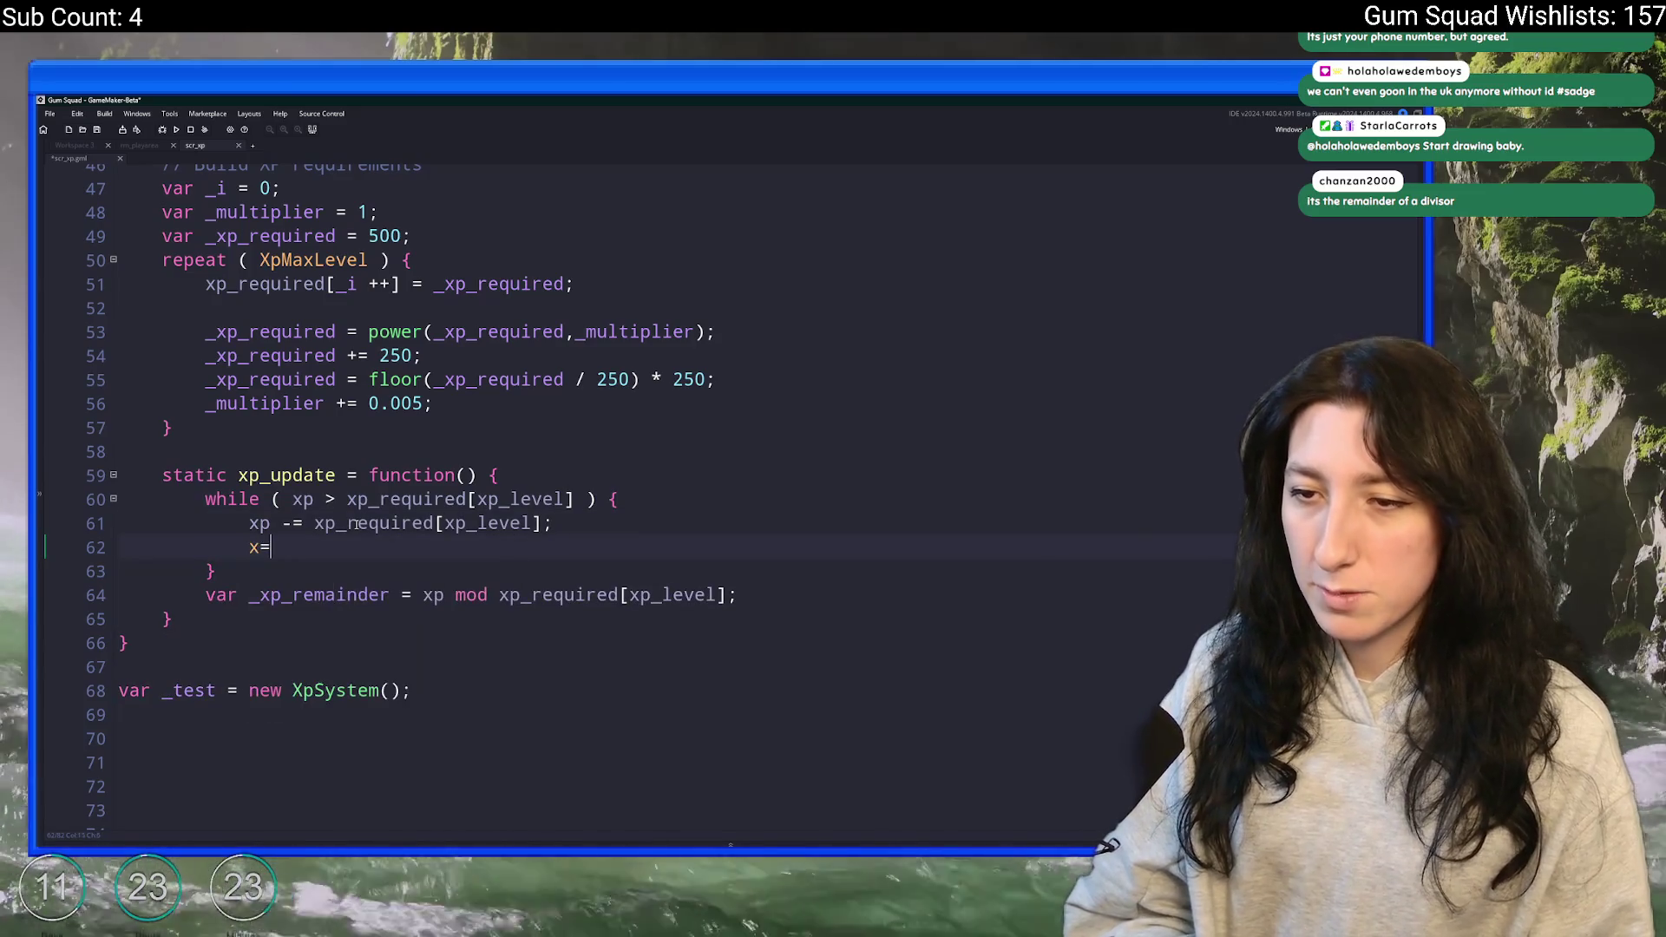
key(BackSpace)
text(+)
key(BackSpace)
key(BackSpace)
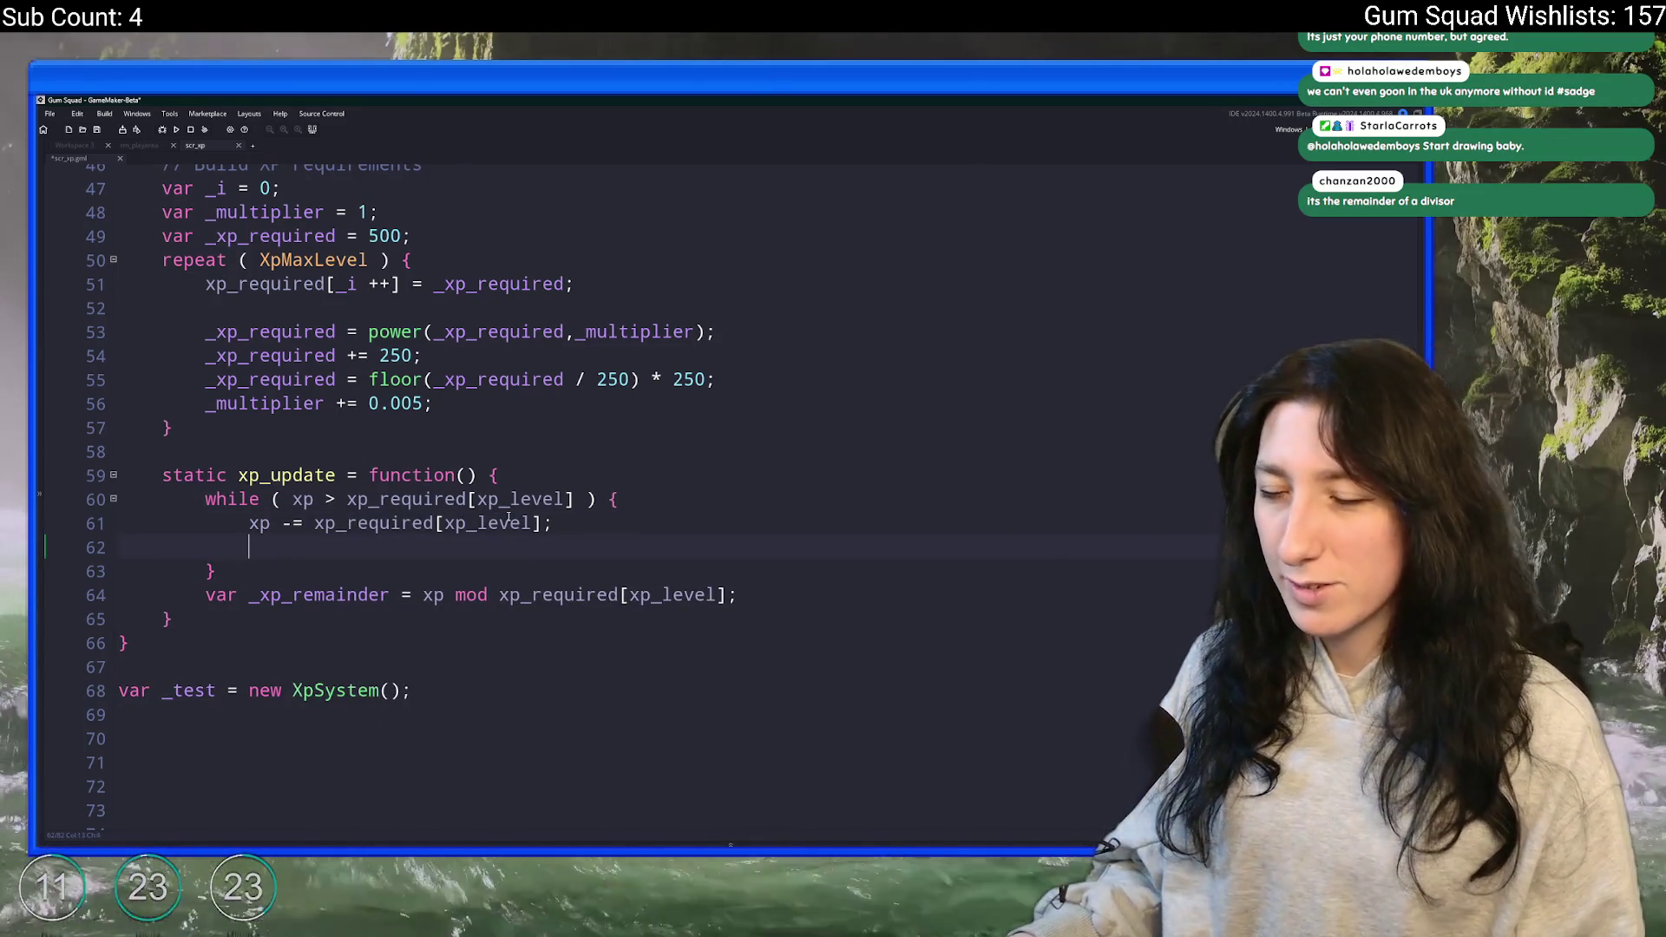
mouse_move(528, 523)
mouse_down()
mouse_move(391, 524)
mouse_move(444, 523)
mouse_up()
click(528, 523)
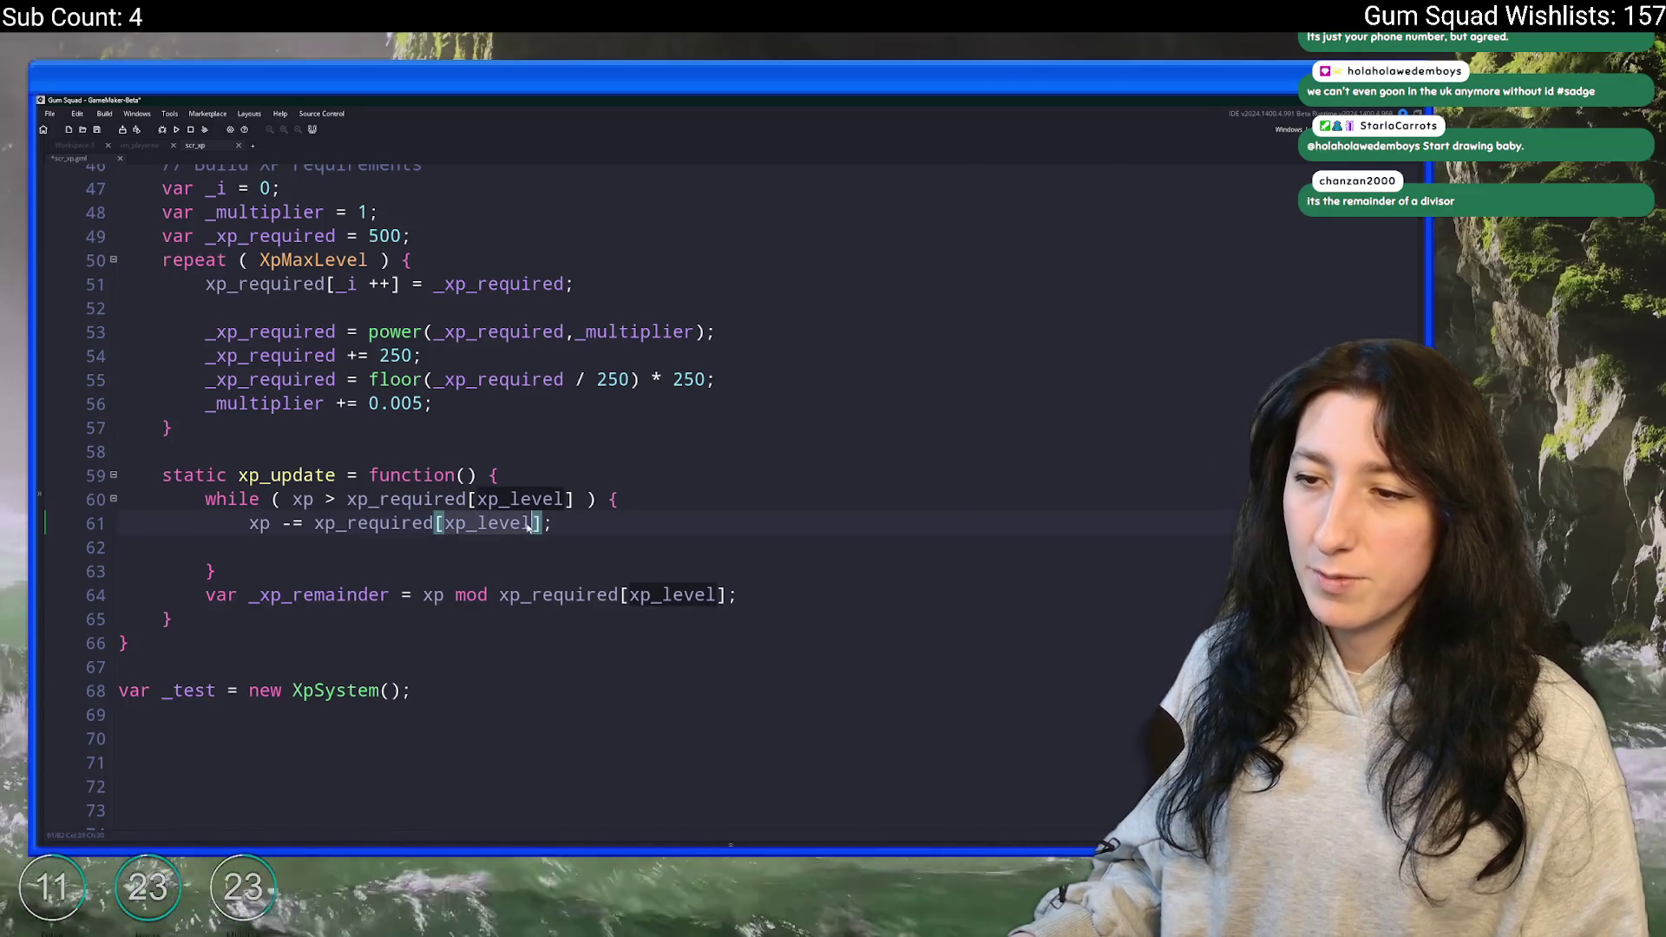
text(++)
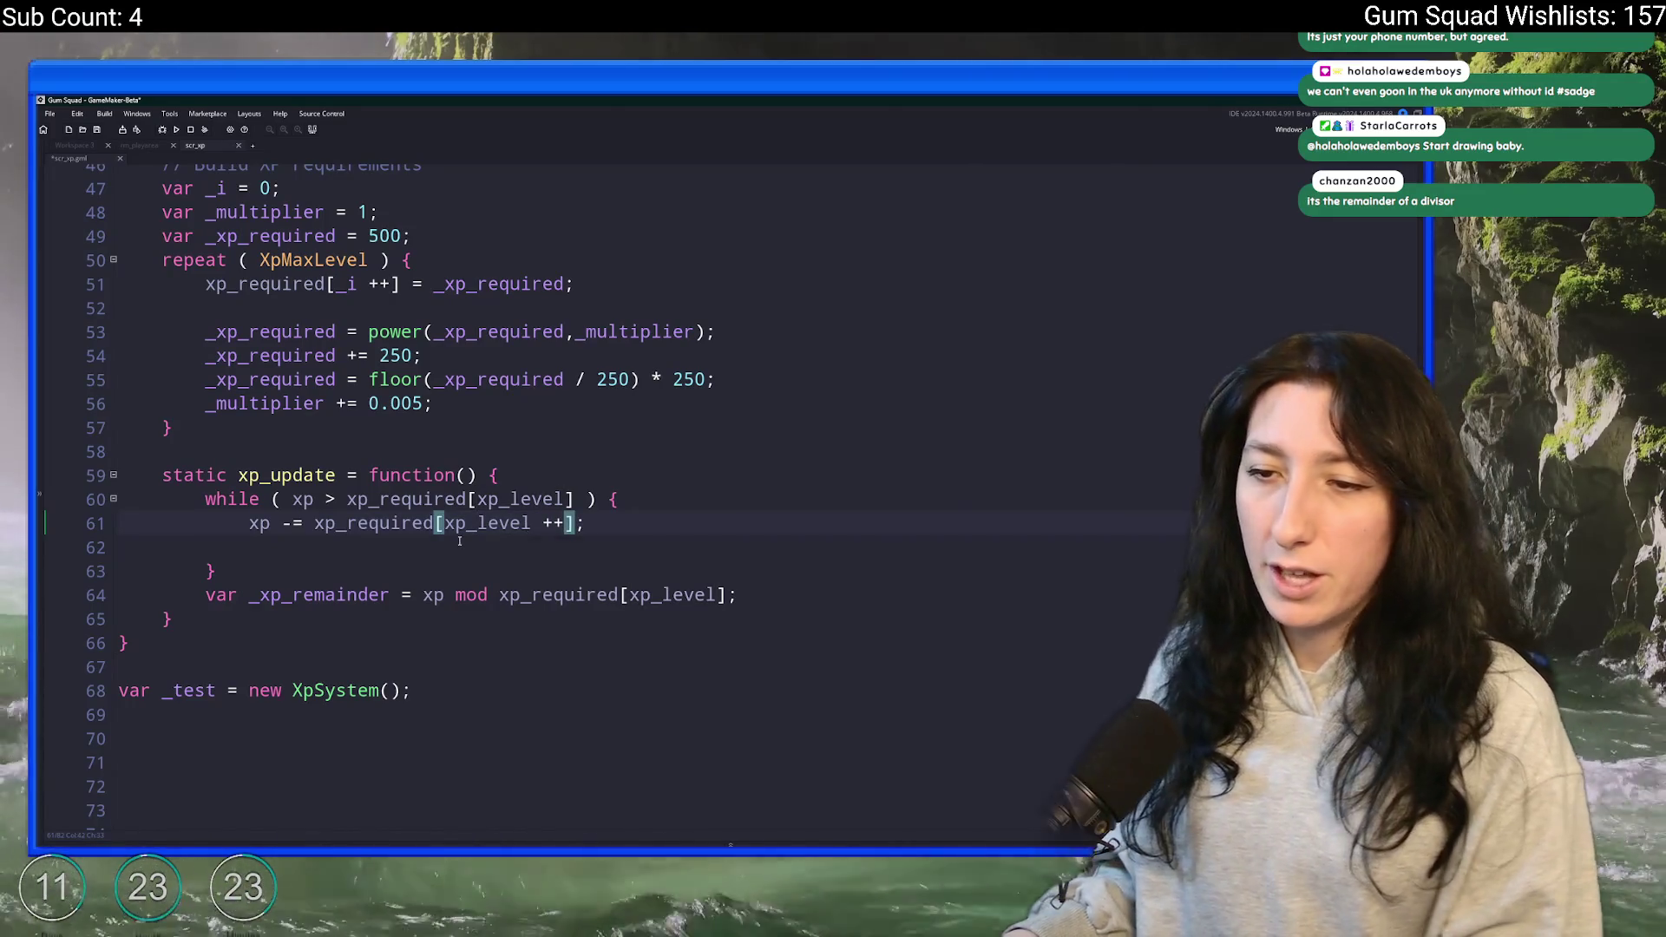
click(460, 541)
key(BackSpace)
key(BackSpace)
key(BackSpace)
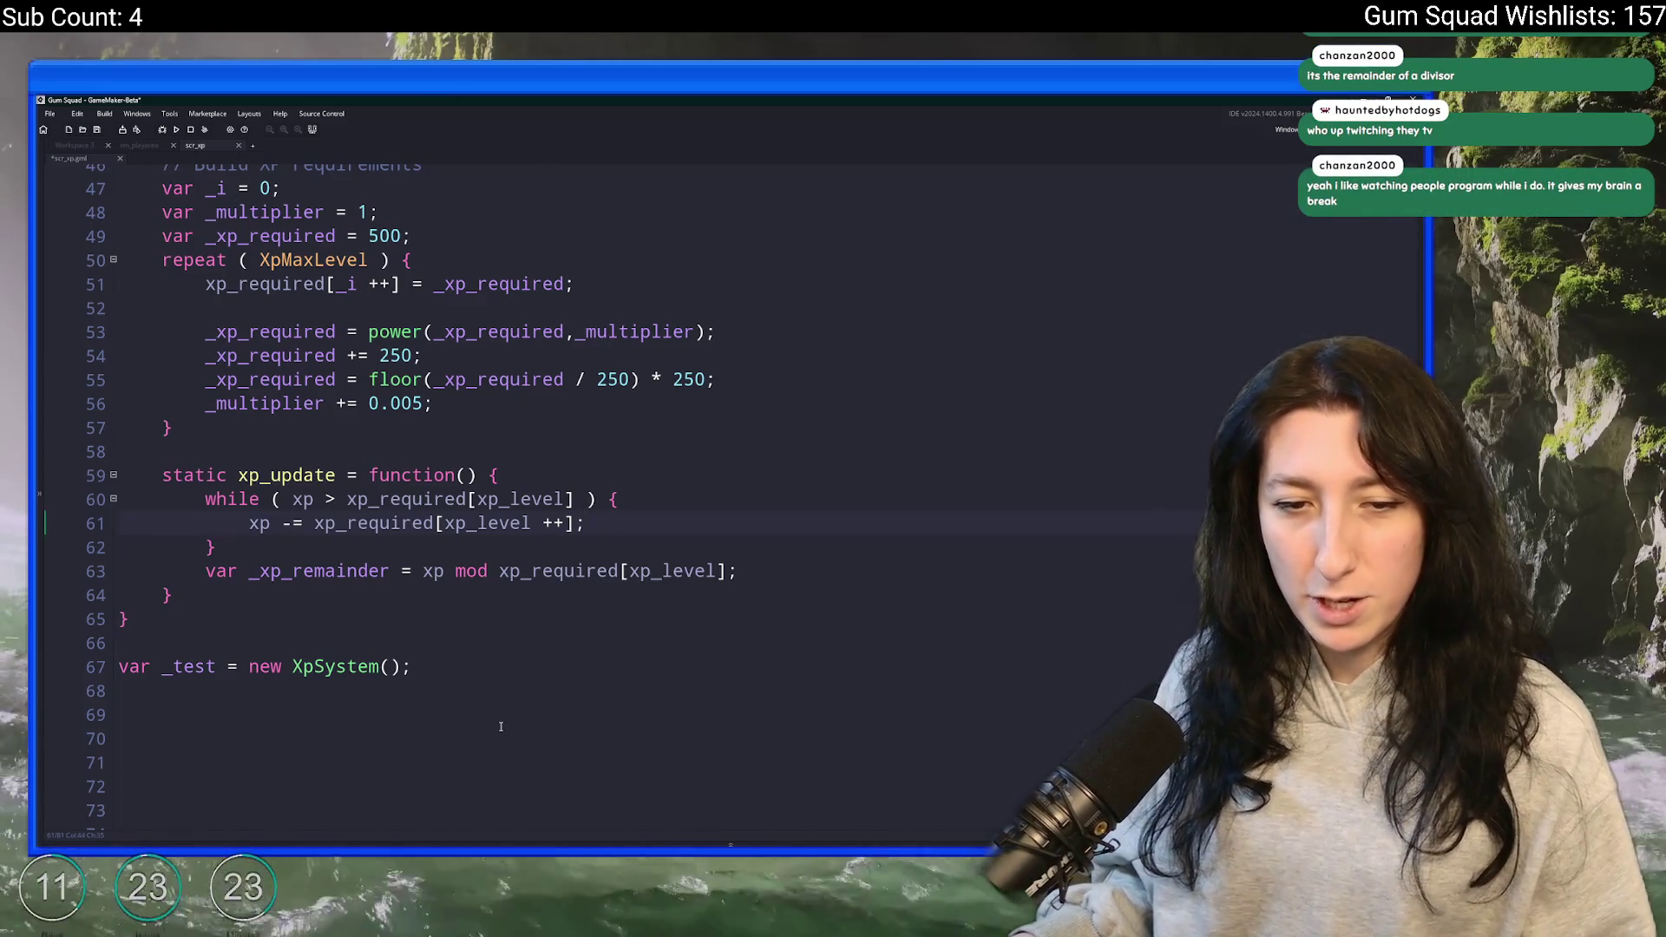
scroll(550, 685, down, 4)
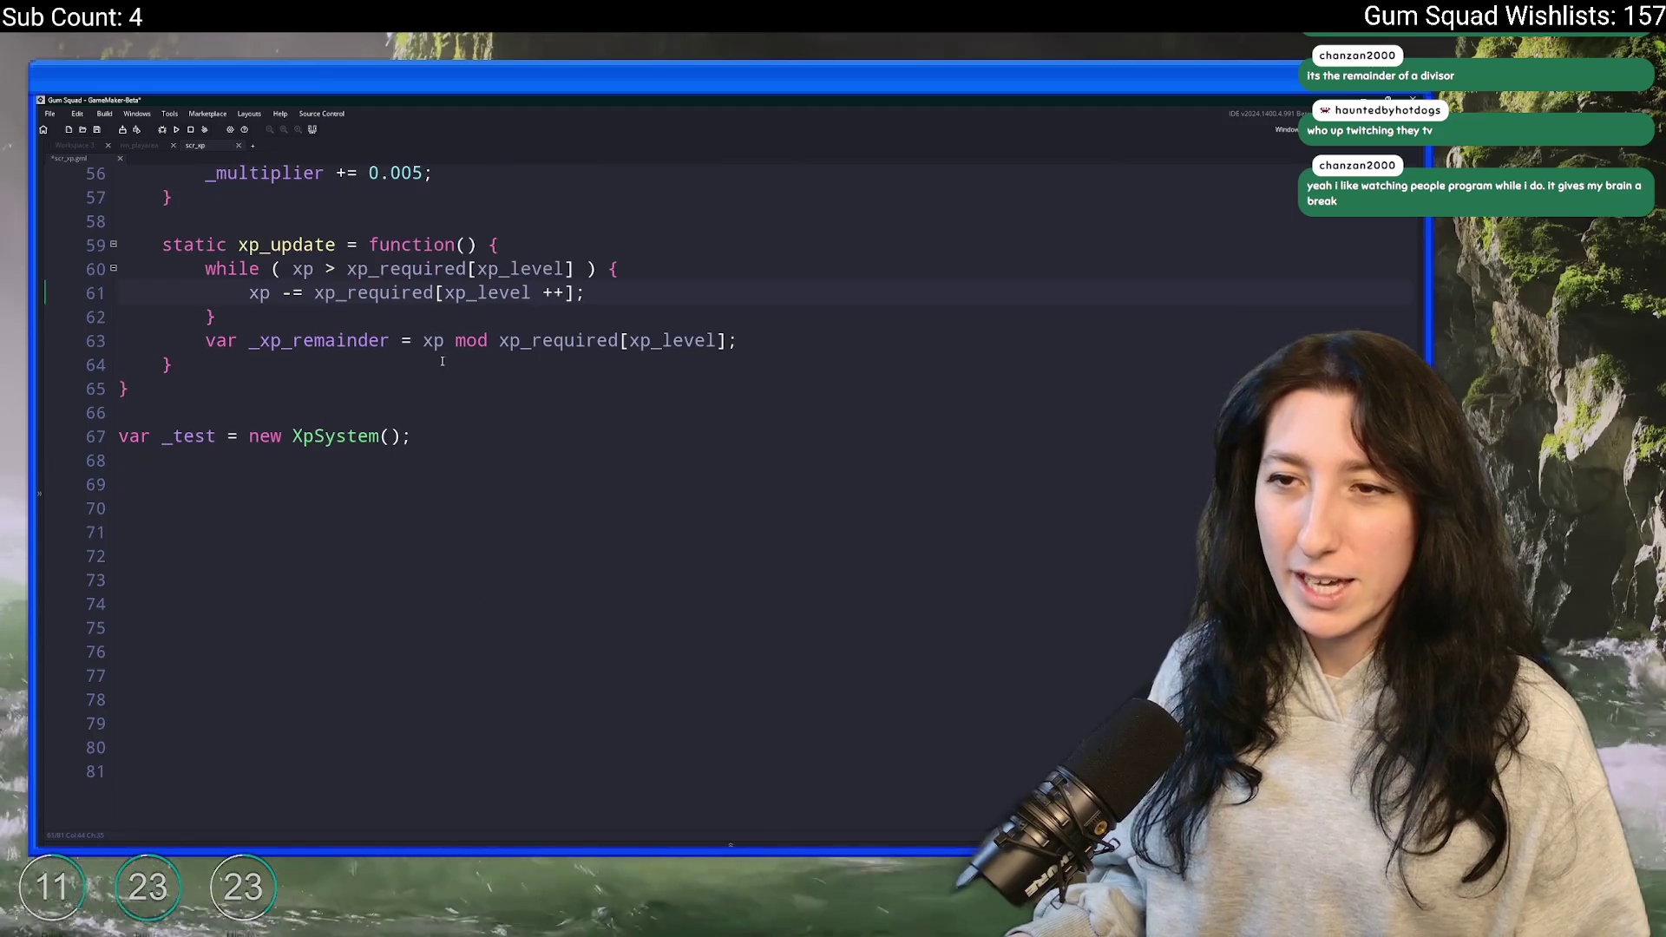
scroll(442, 361, up, 2)
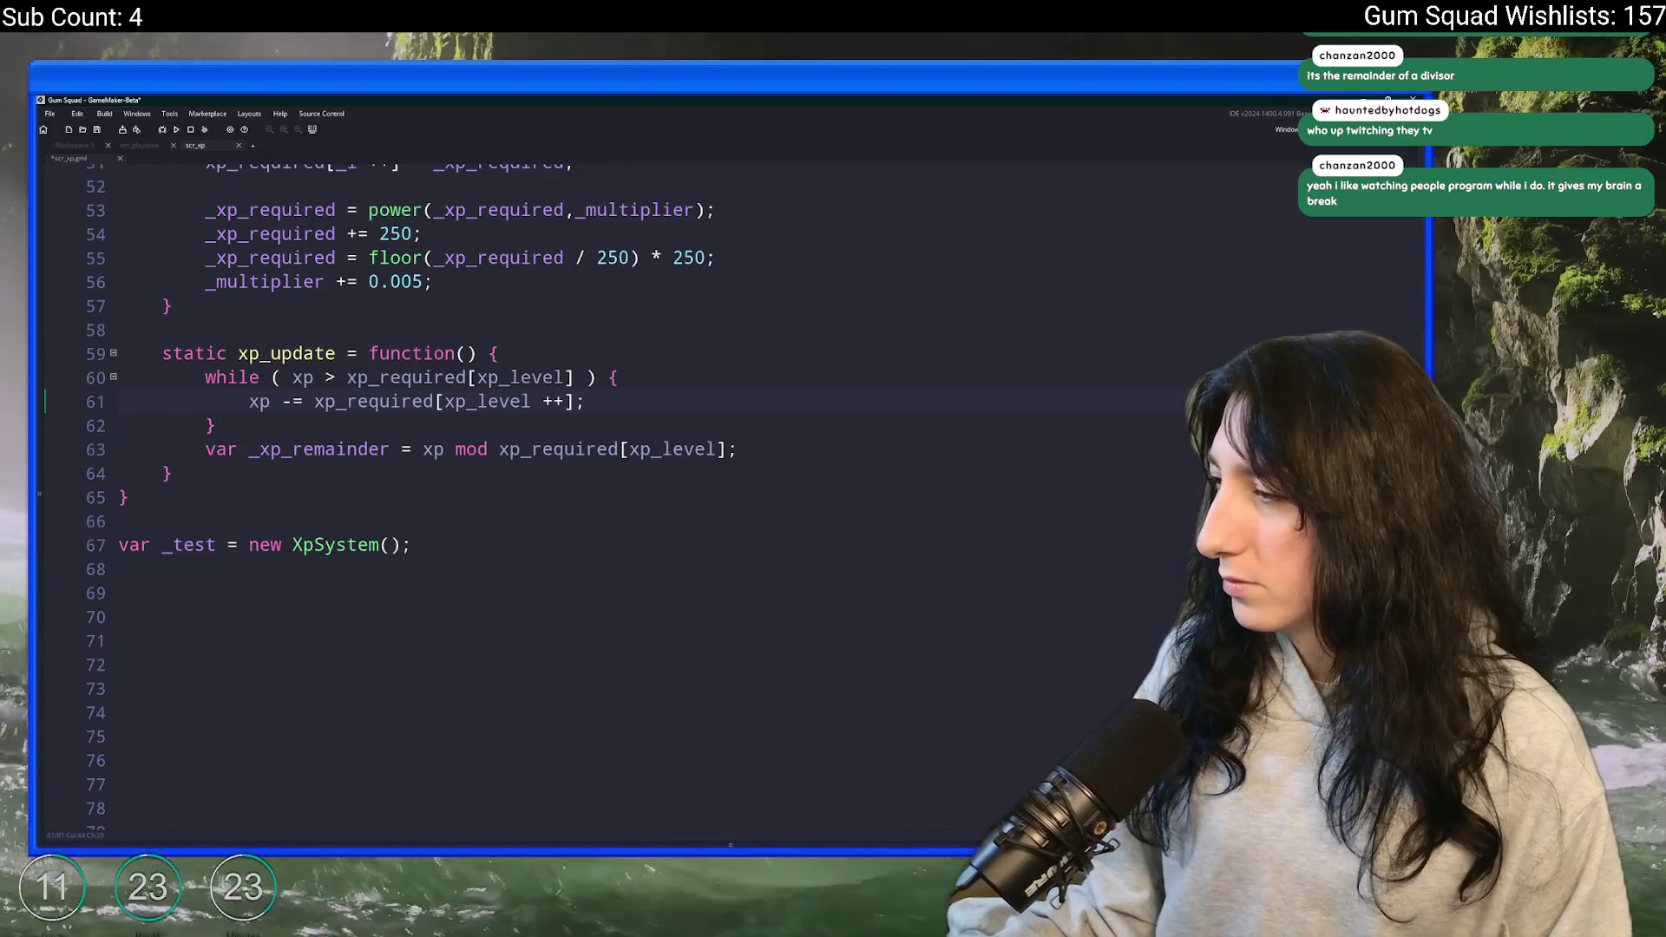
key(alt+Tab)
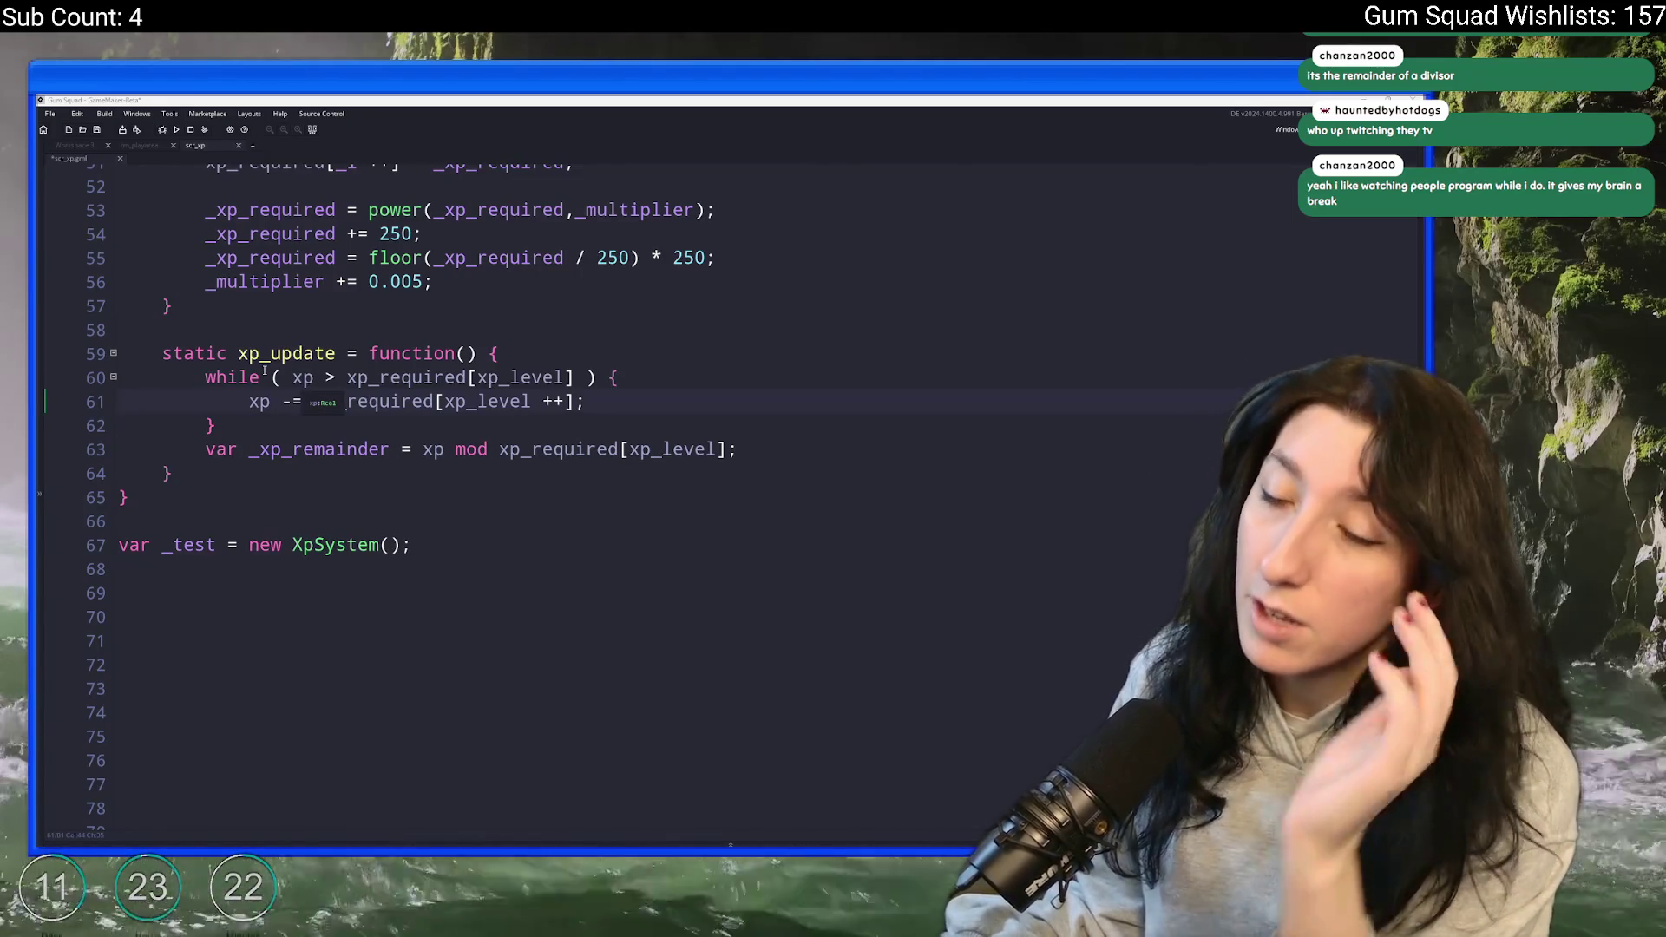
drag(573, 379, 347, 379)
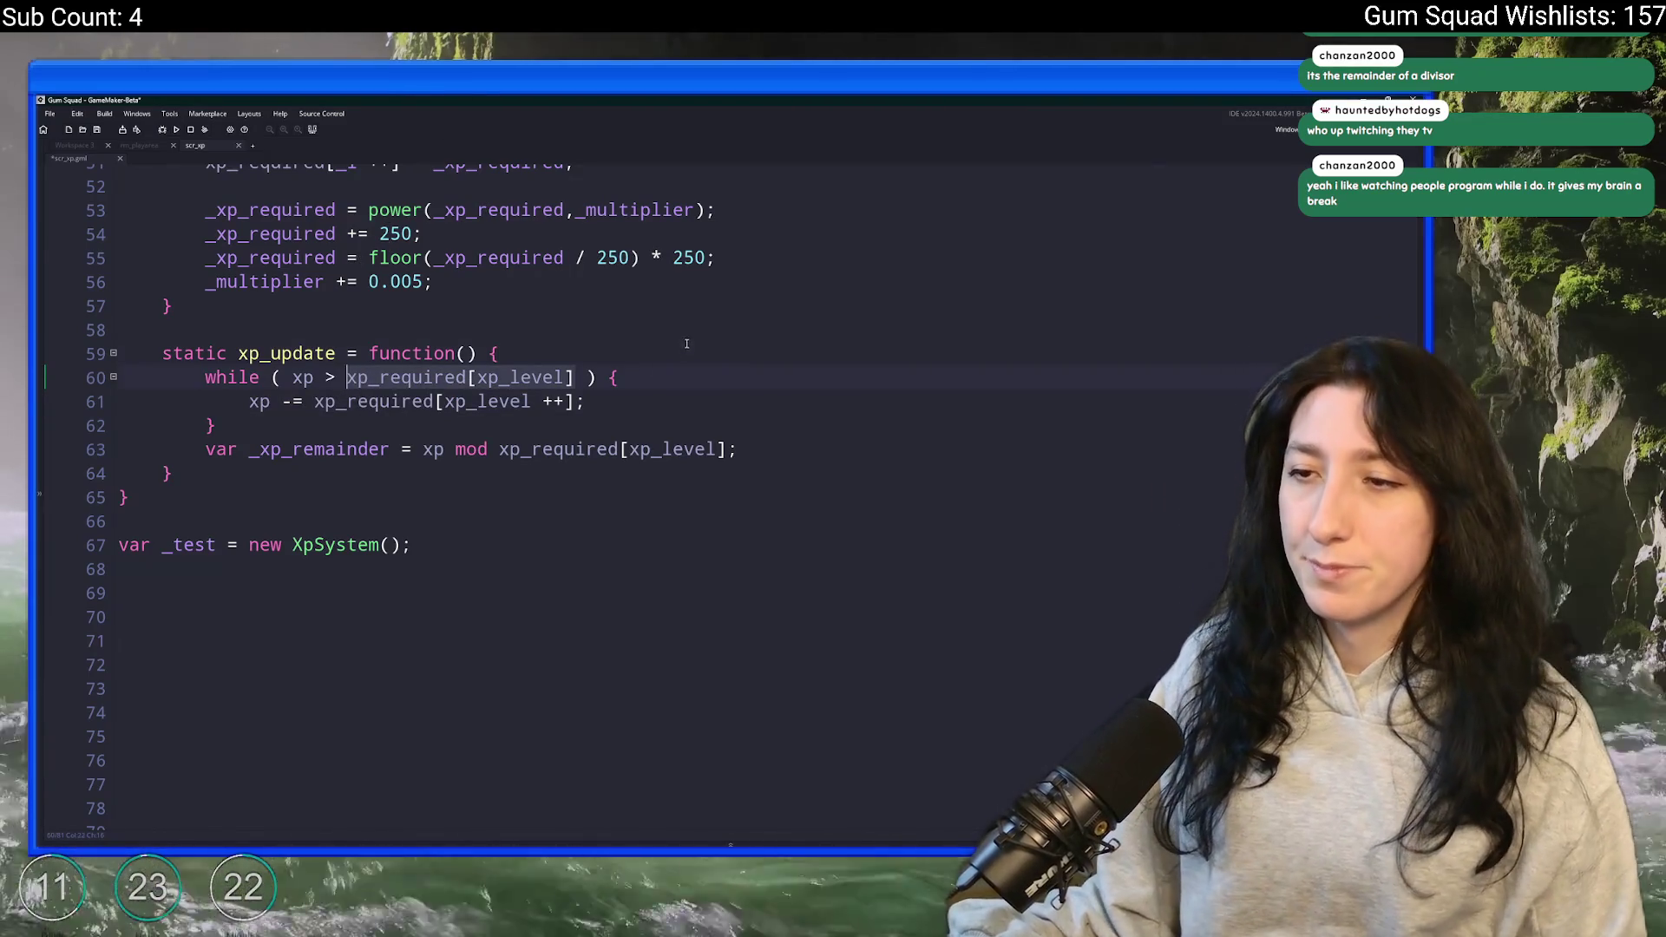
- Insert xp_level < XpMaxLevel at the start of the while condition using autocomplete
click(686, 344)
click(657, 397)
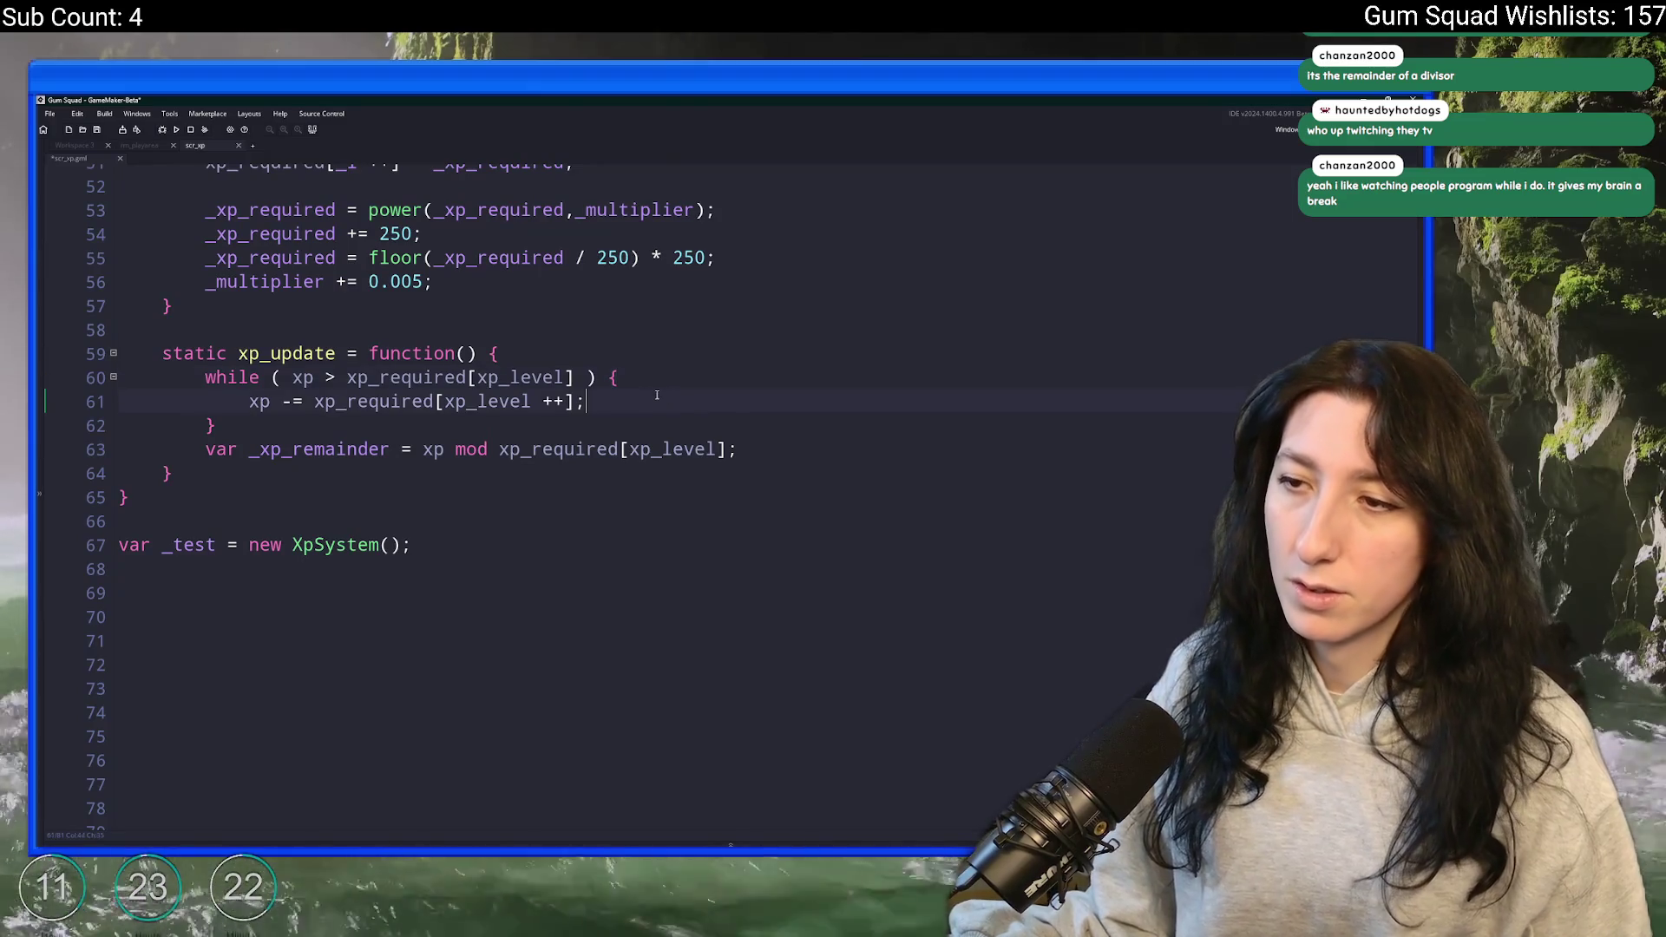
click(519, 379)
click(279, 379)
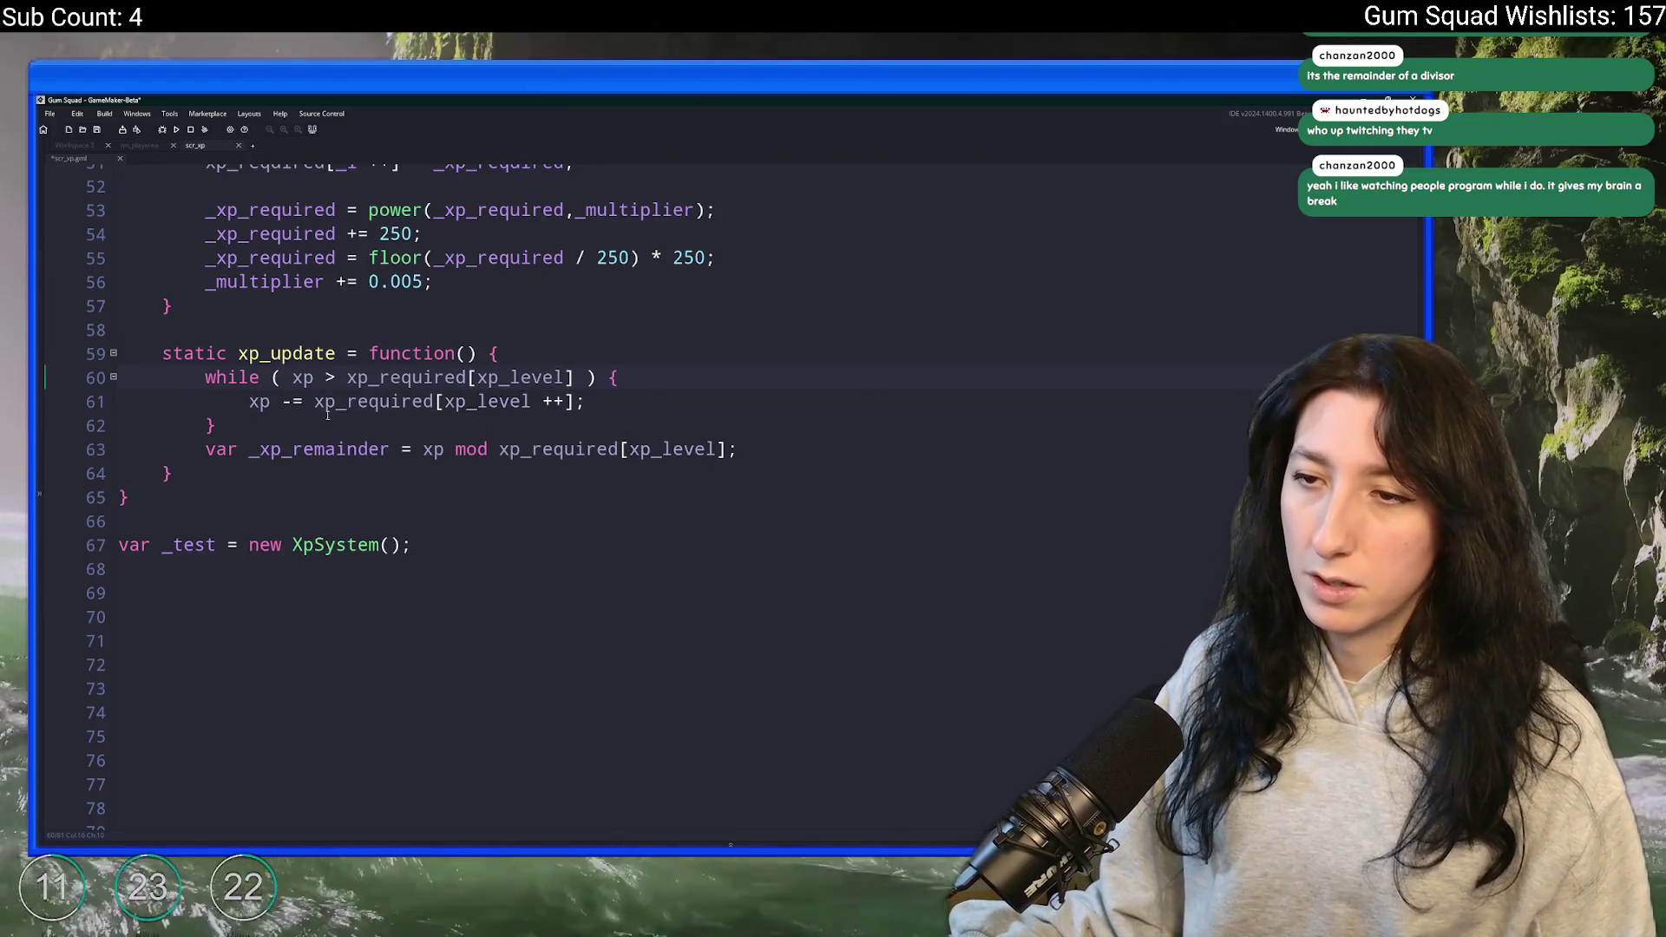
scroll(327, 414, up, 3)
text(,)
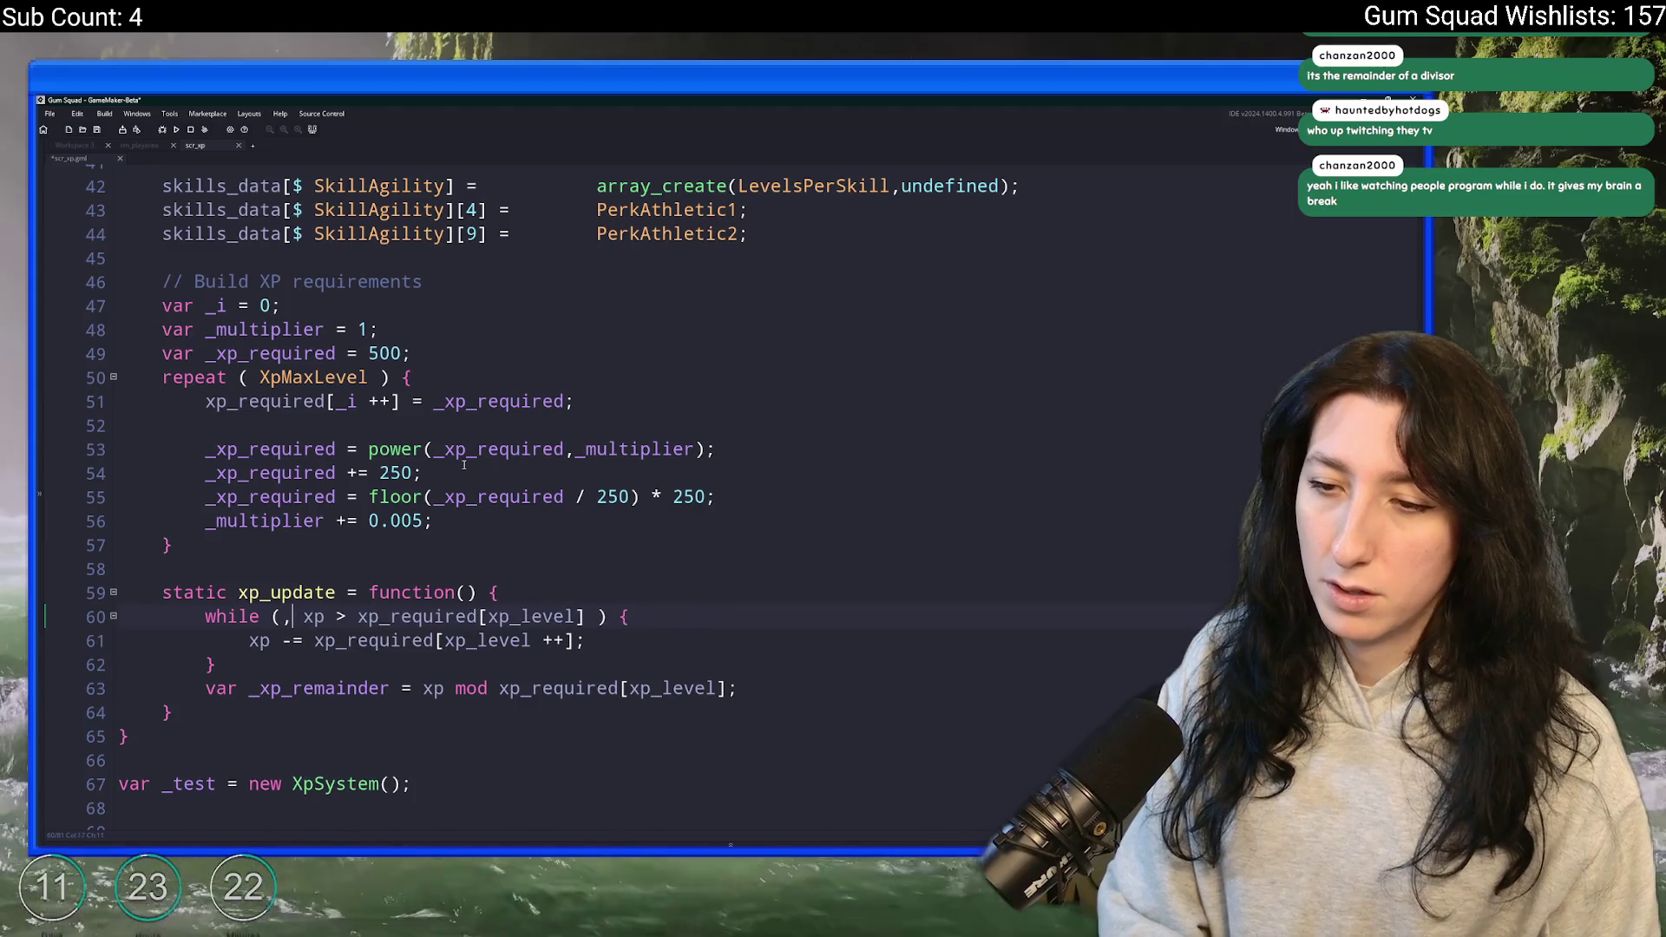
key(BackSpace)
text(xp_level)
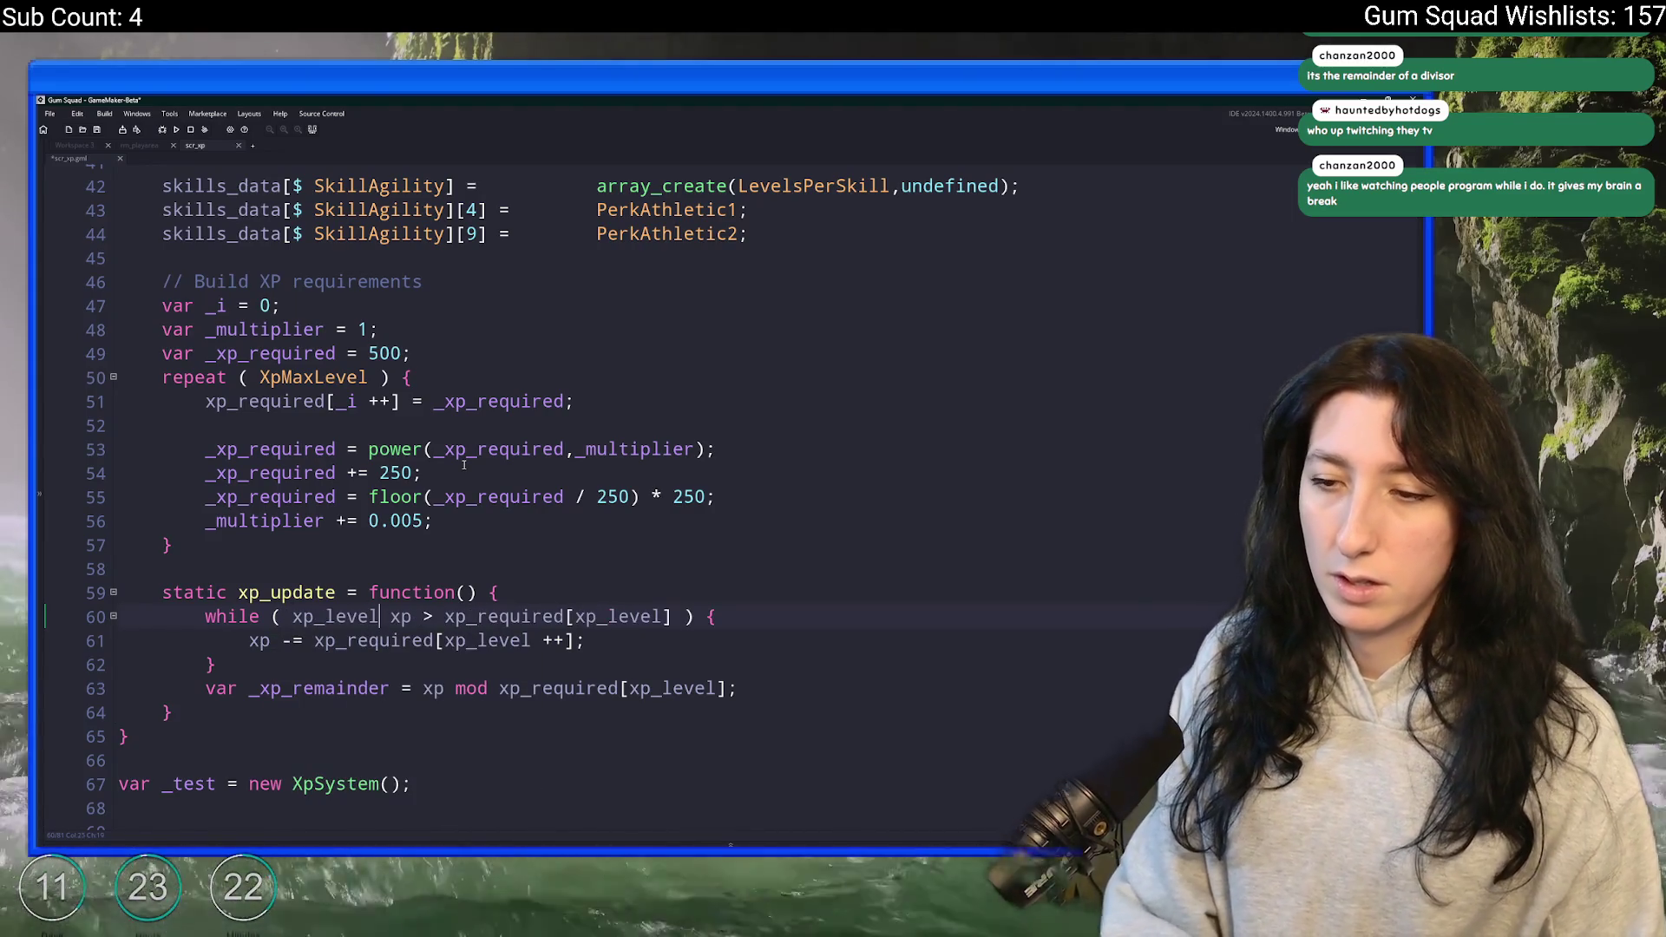
text( < XpMax)
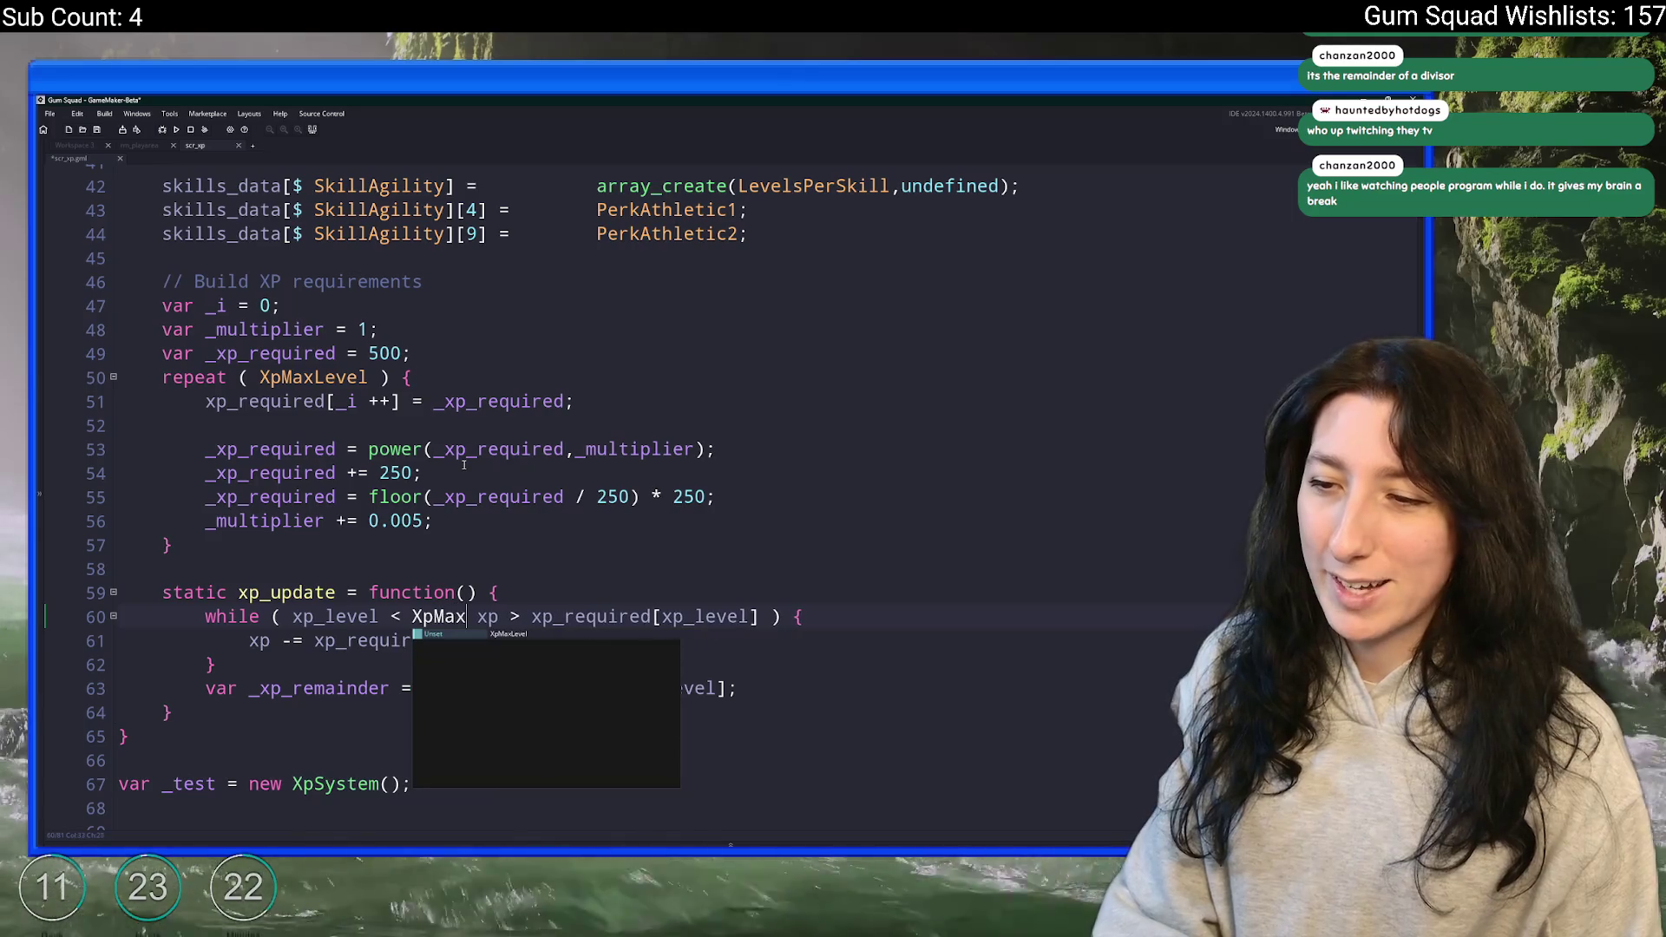
key(Return)
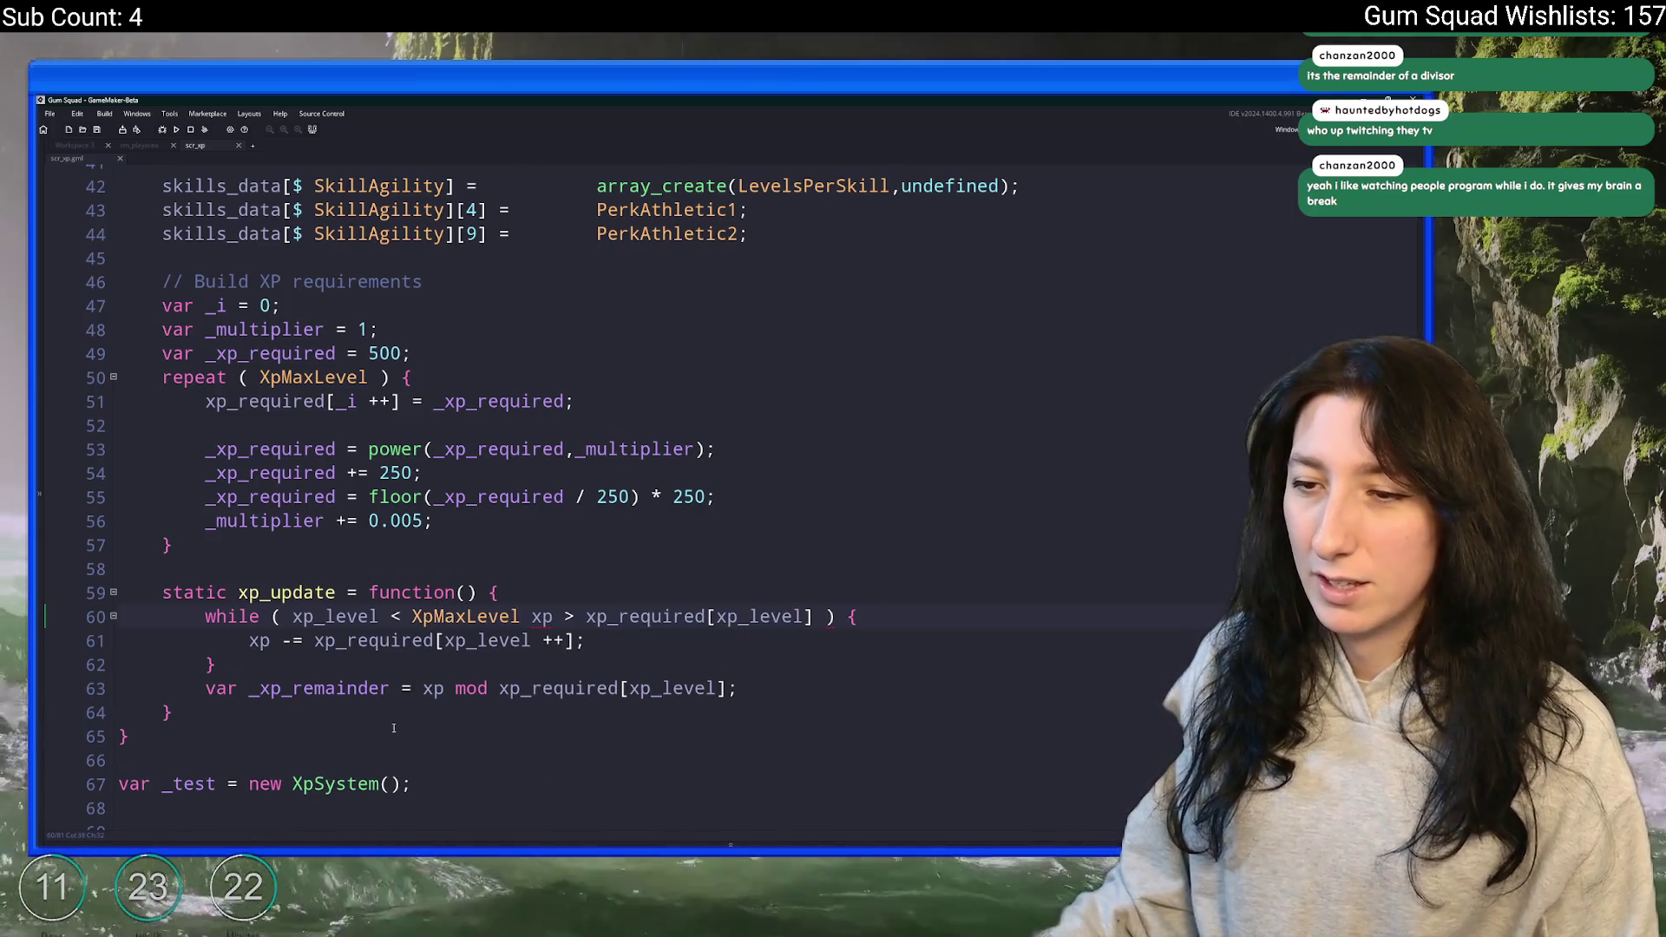
- Join the conditions with &&, undoing a stray line split and a + 1 offset
scroll(468, 552, down, 1)
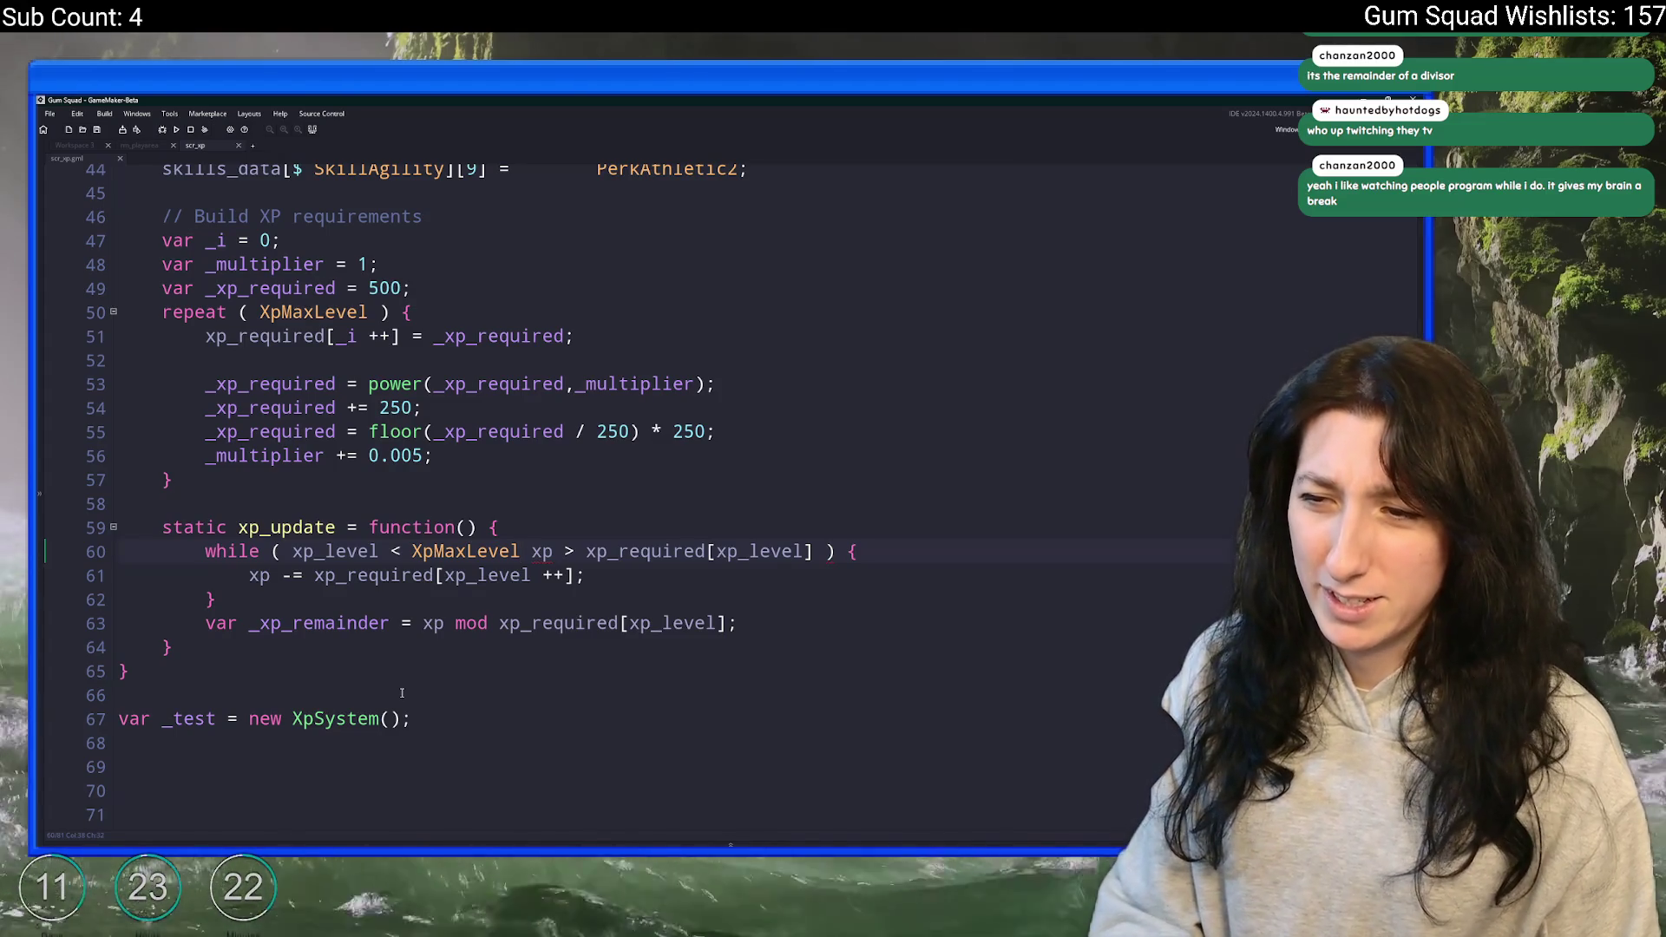
text(&&)
scroll(402, 693, down, 1)
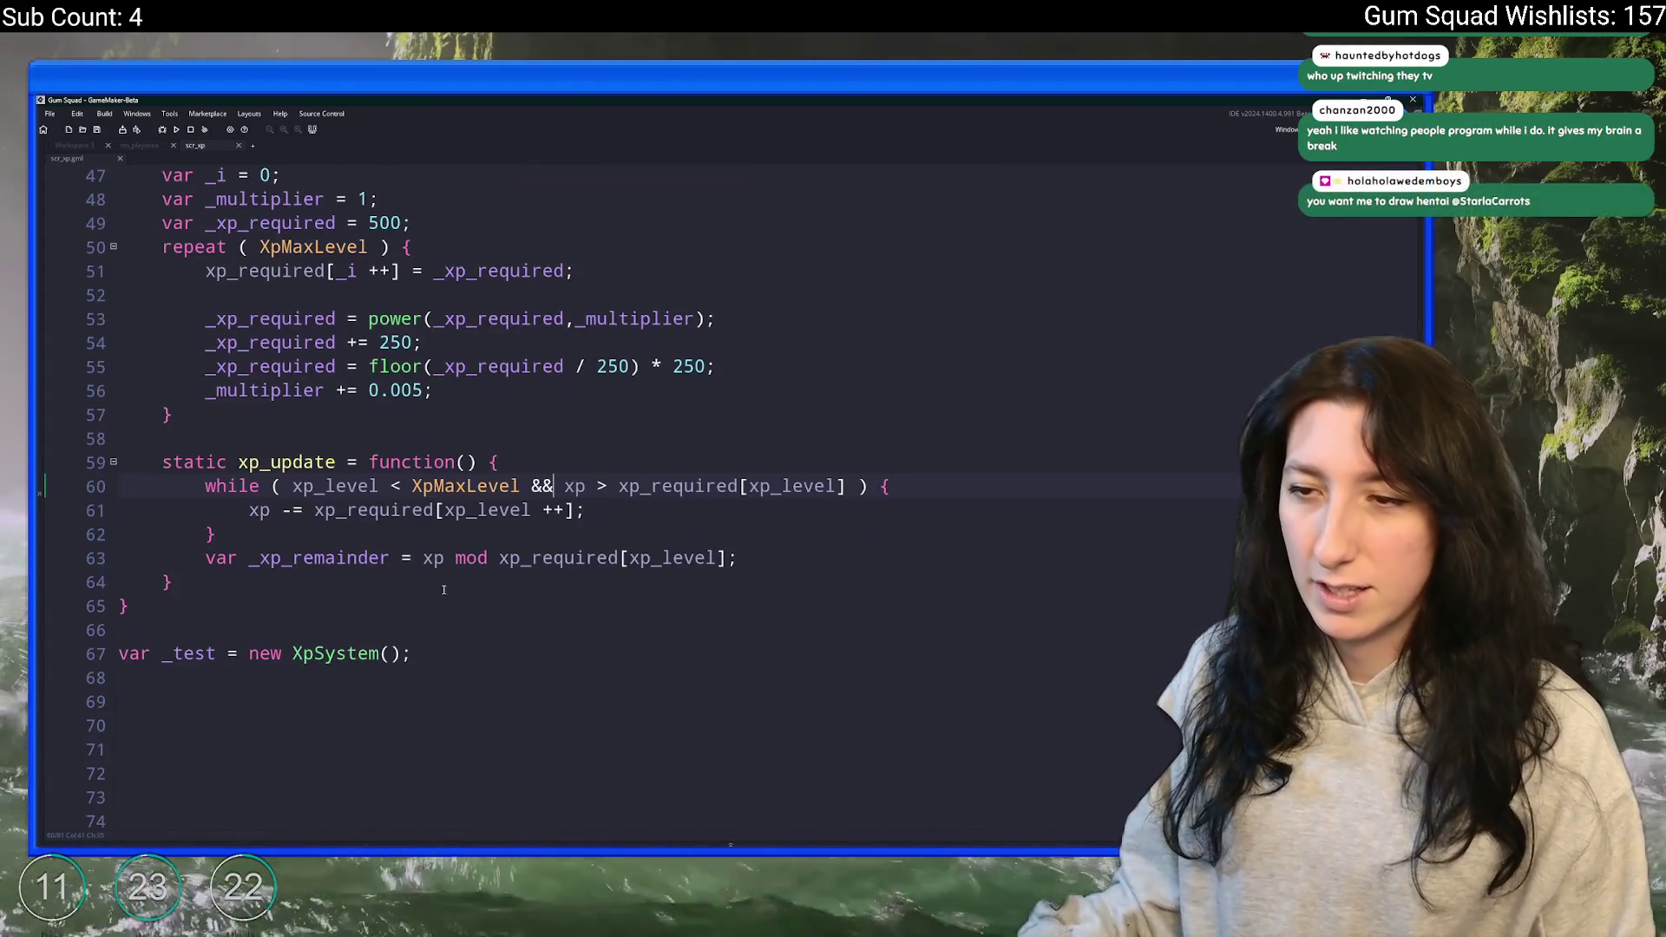
click(525, 486)
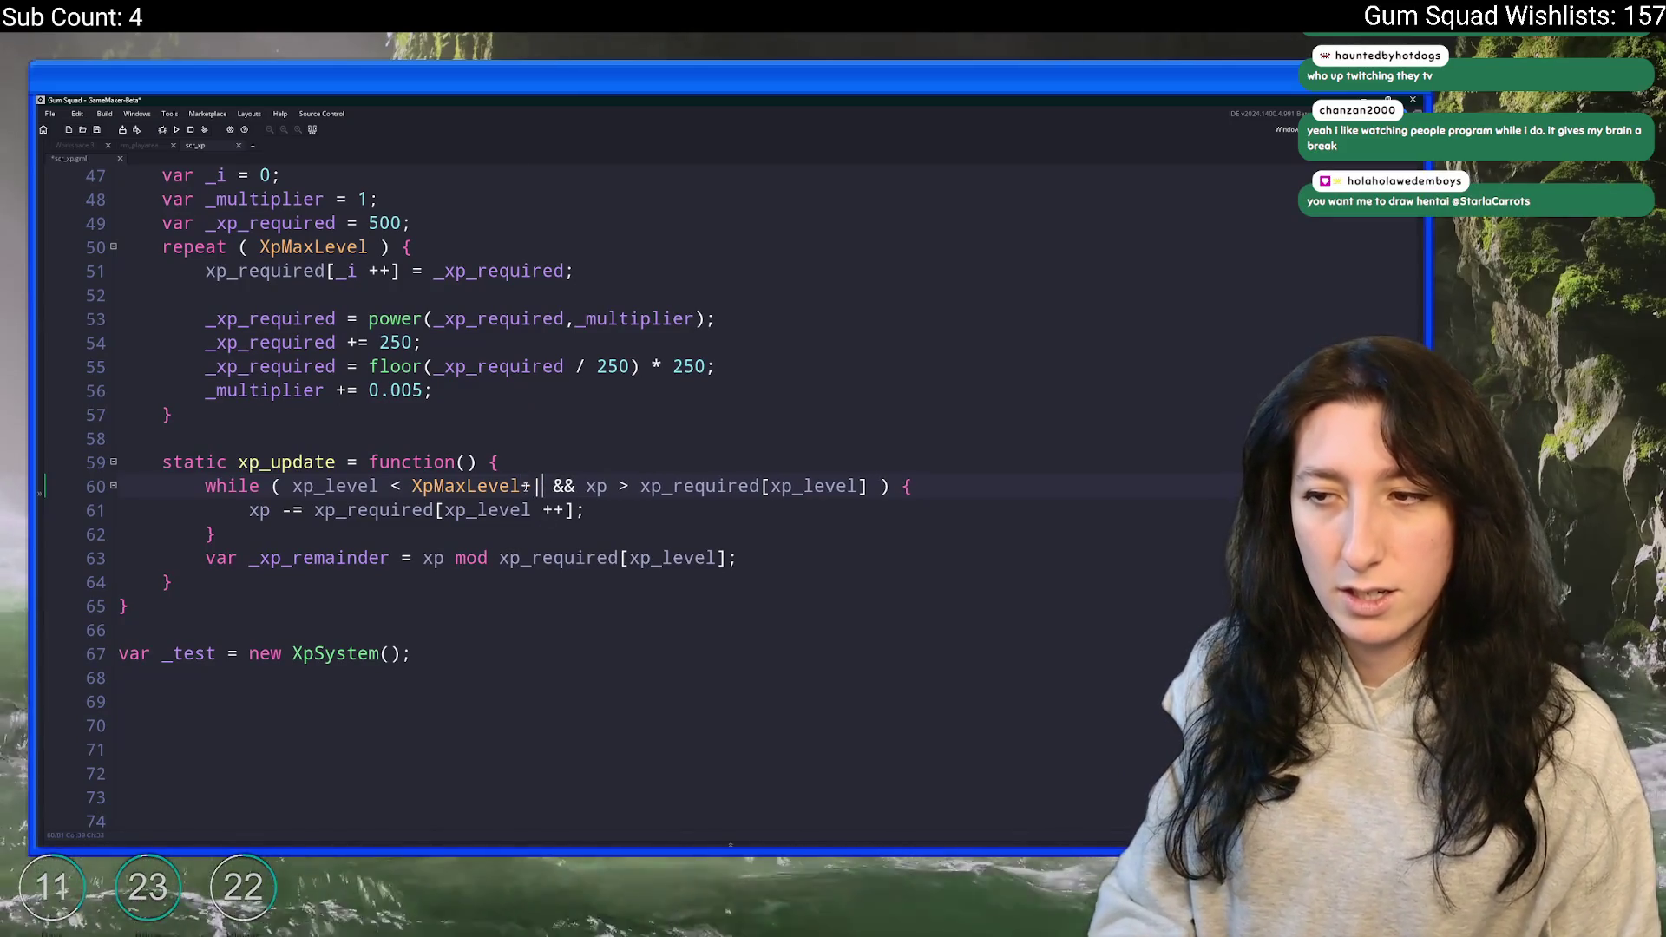
key(Return)
key(ctrl+z)
text(+ 1)
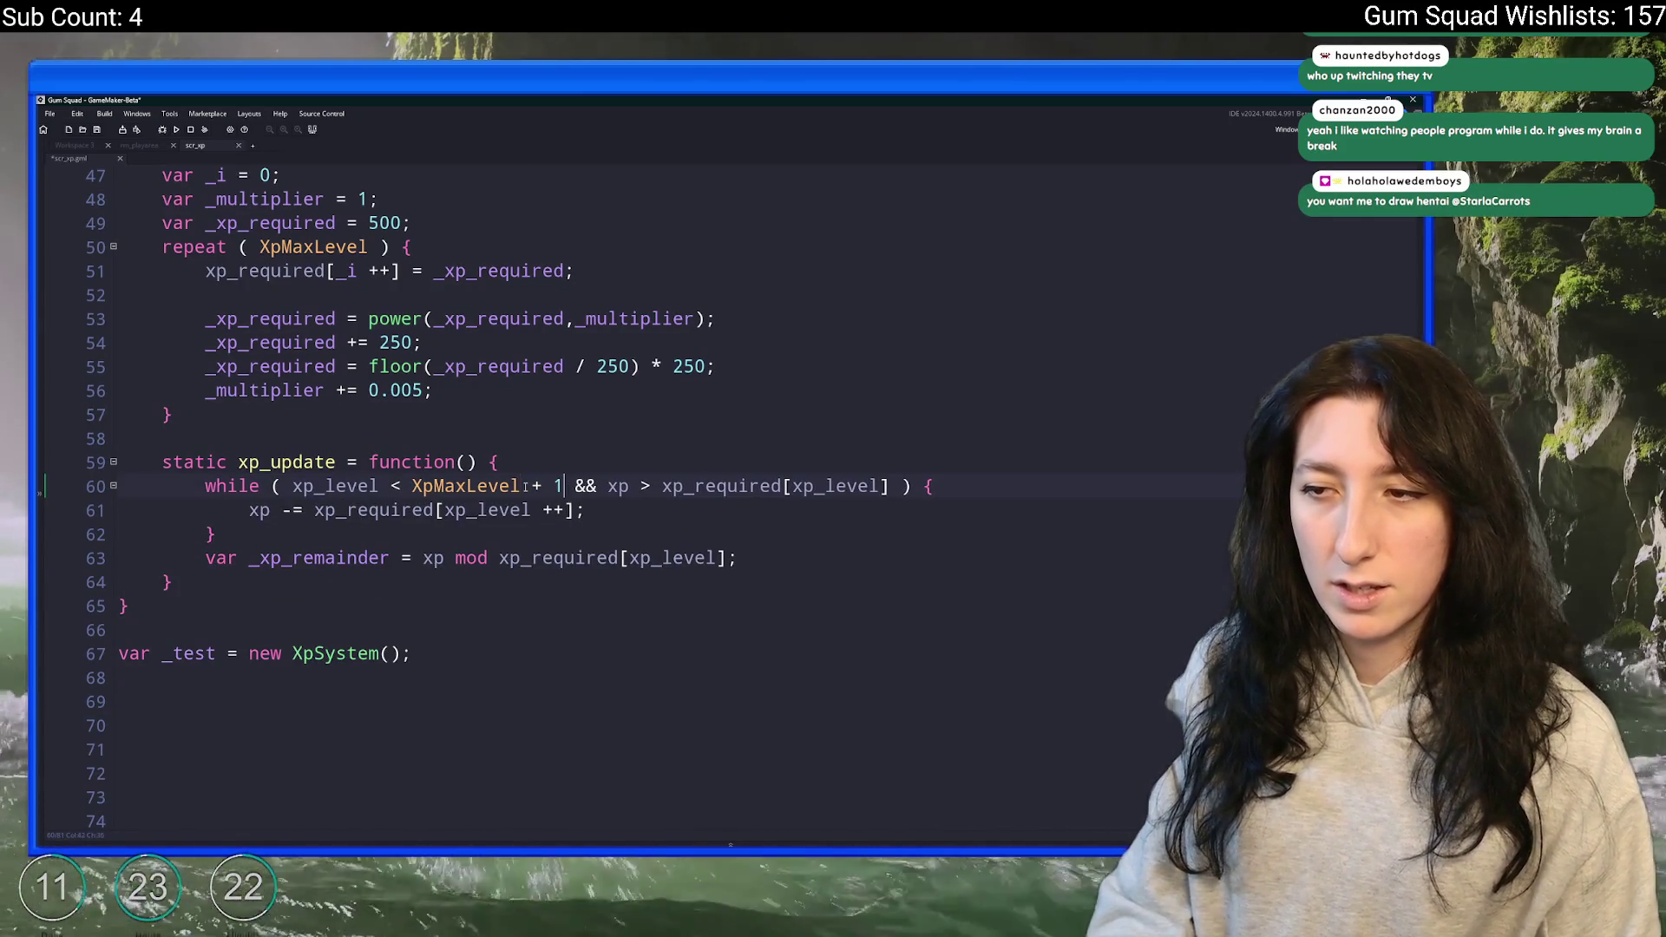
key(BackSpace)
key(BackSpace)
key(BackSpace)
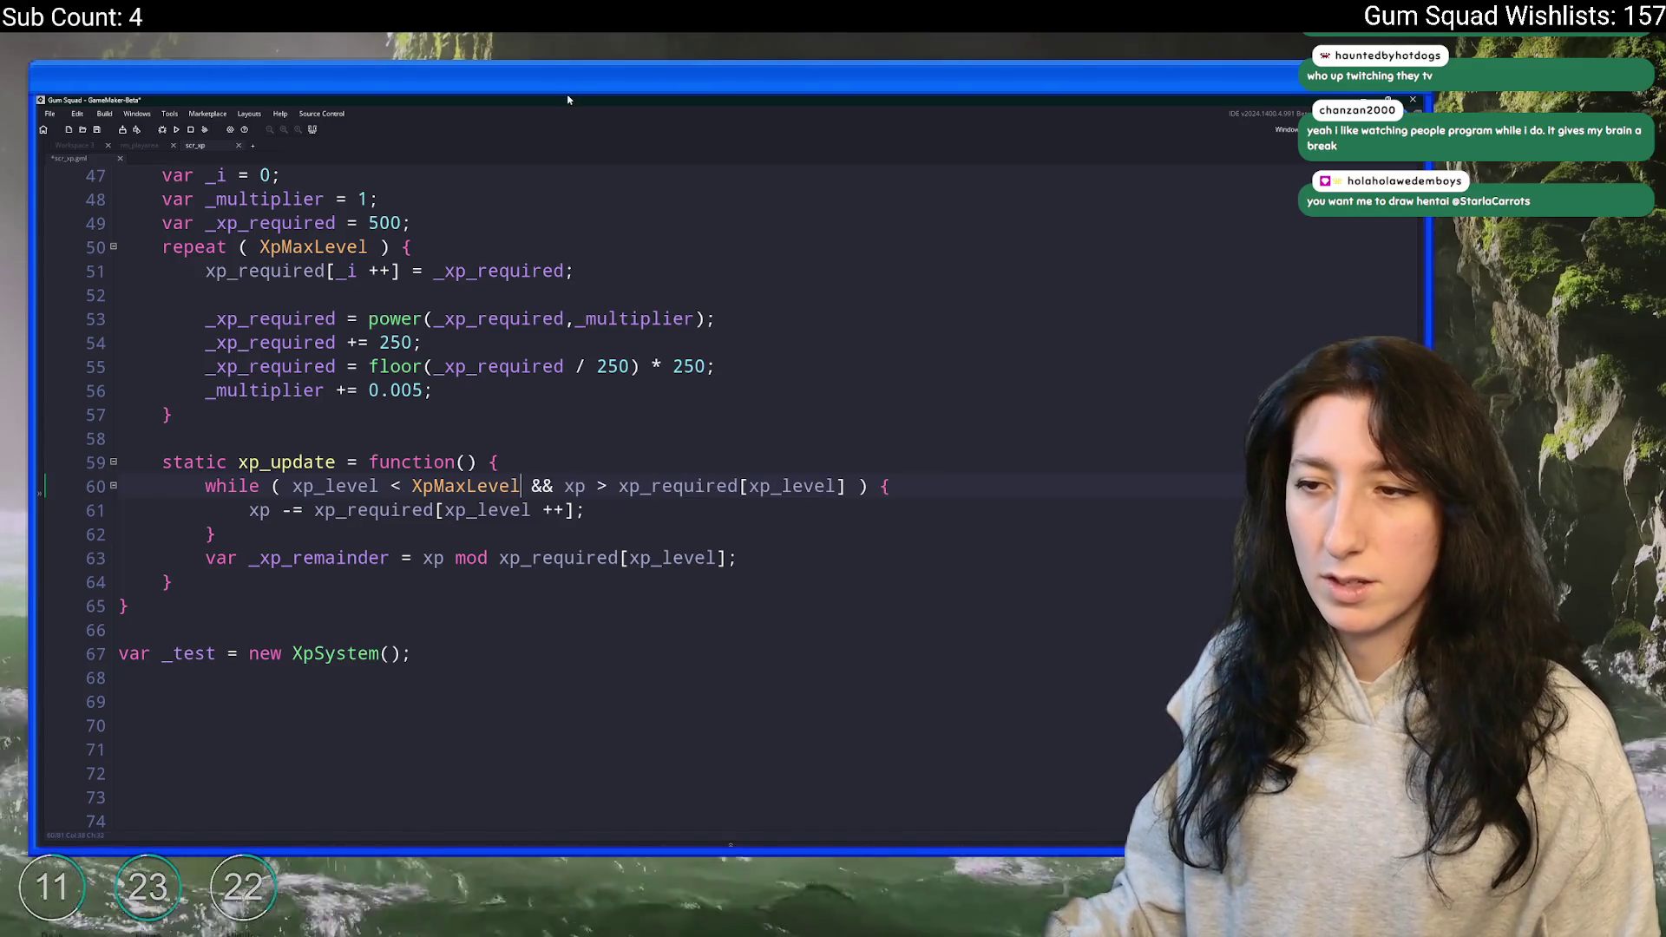
click(270, 510)
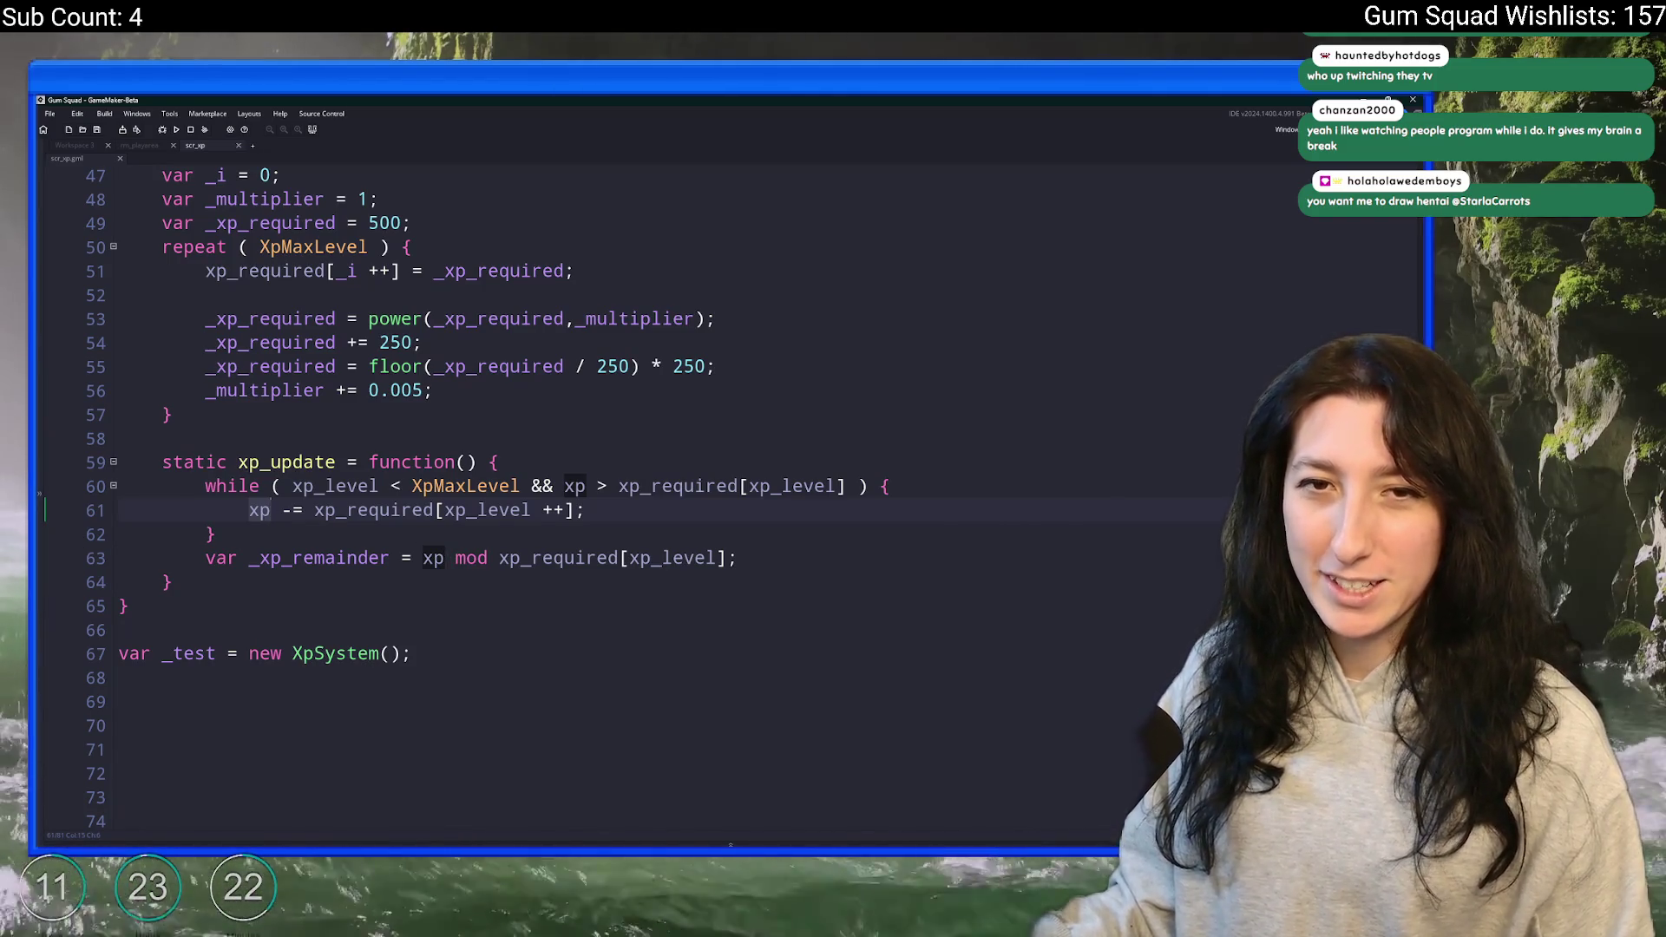
- Review the capped while condition and the uses of XpMaxLevel in xp_update
click(622, 524)
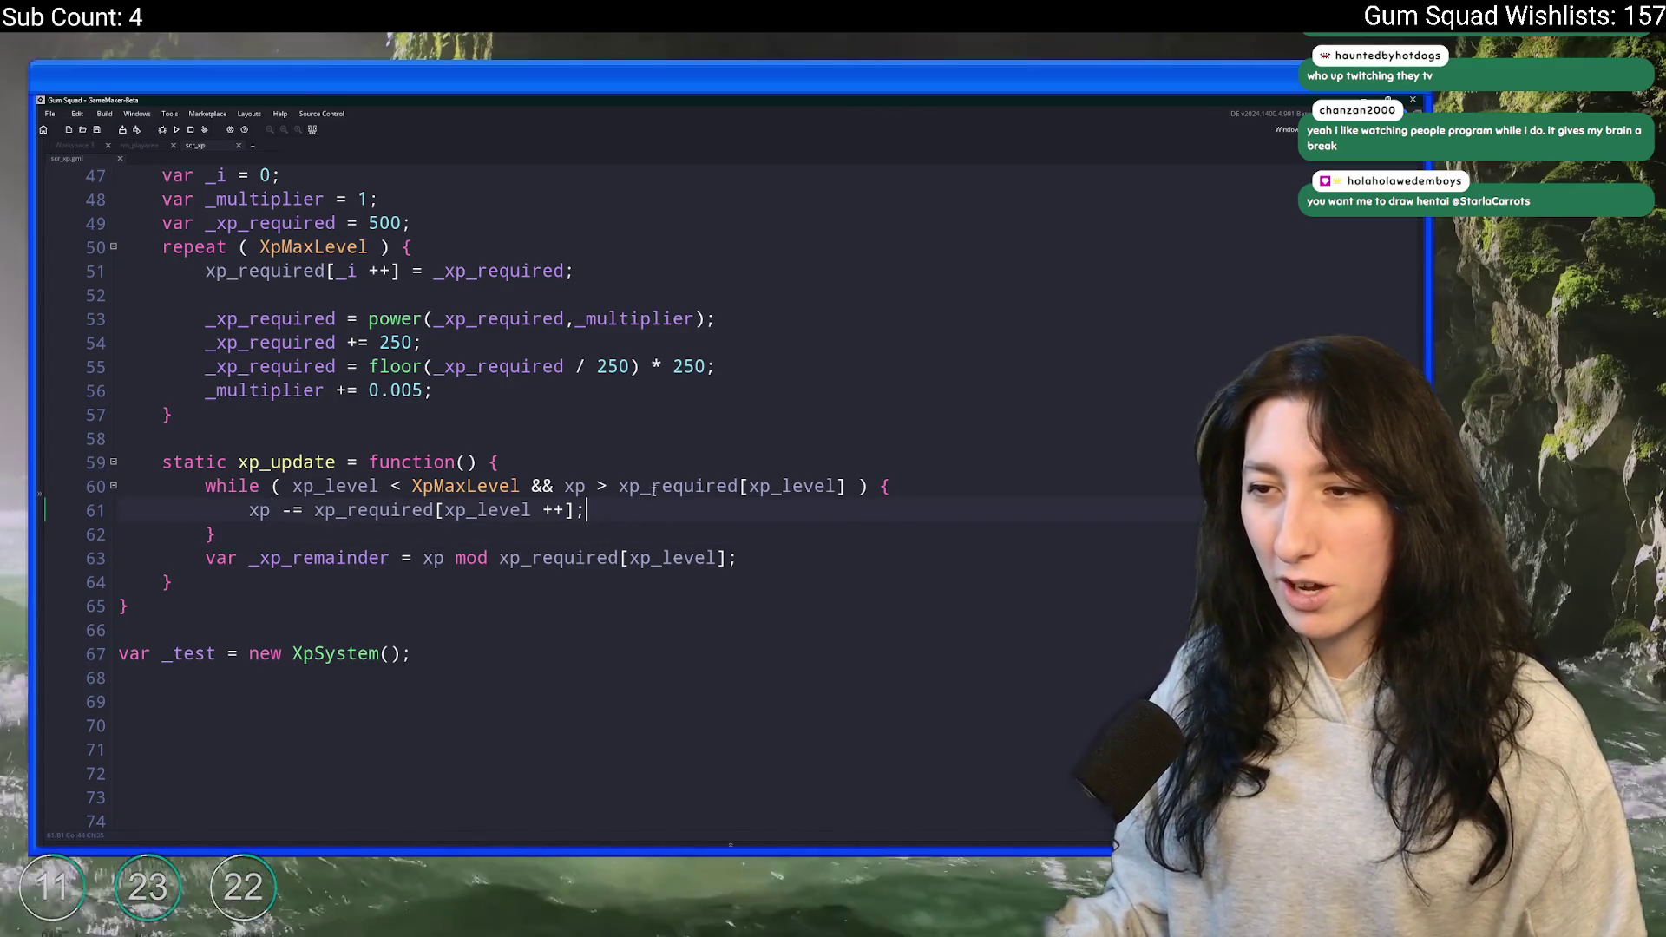
click(617, 486)
click(600, 484)
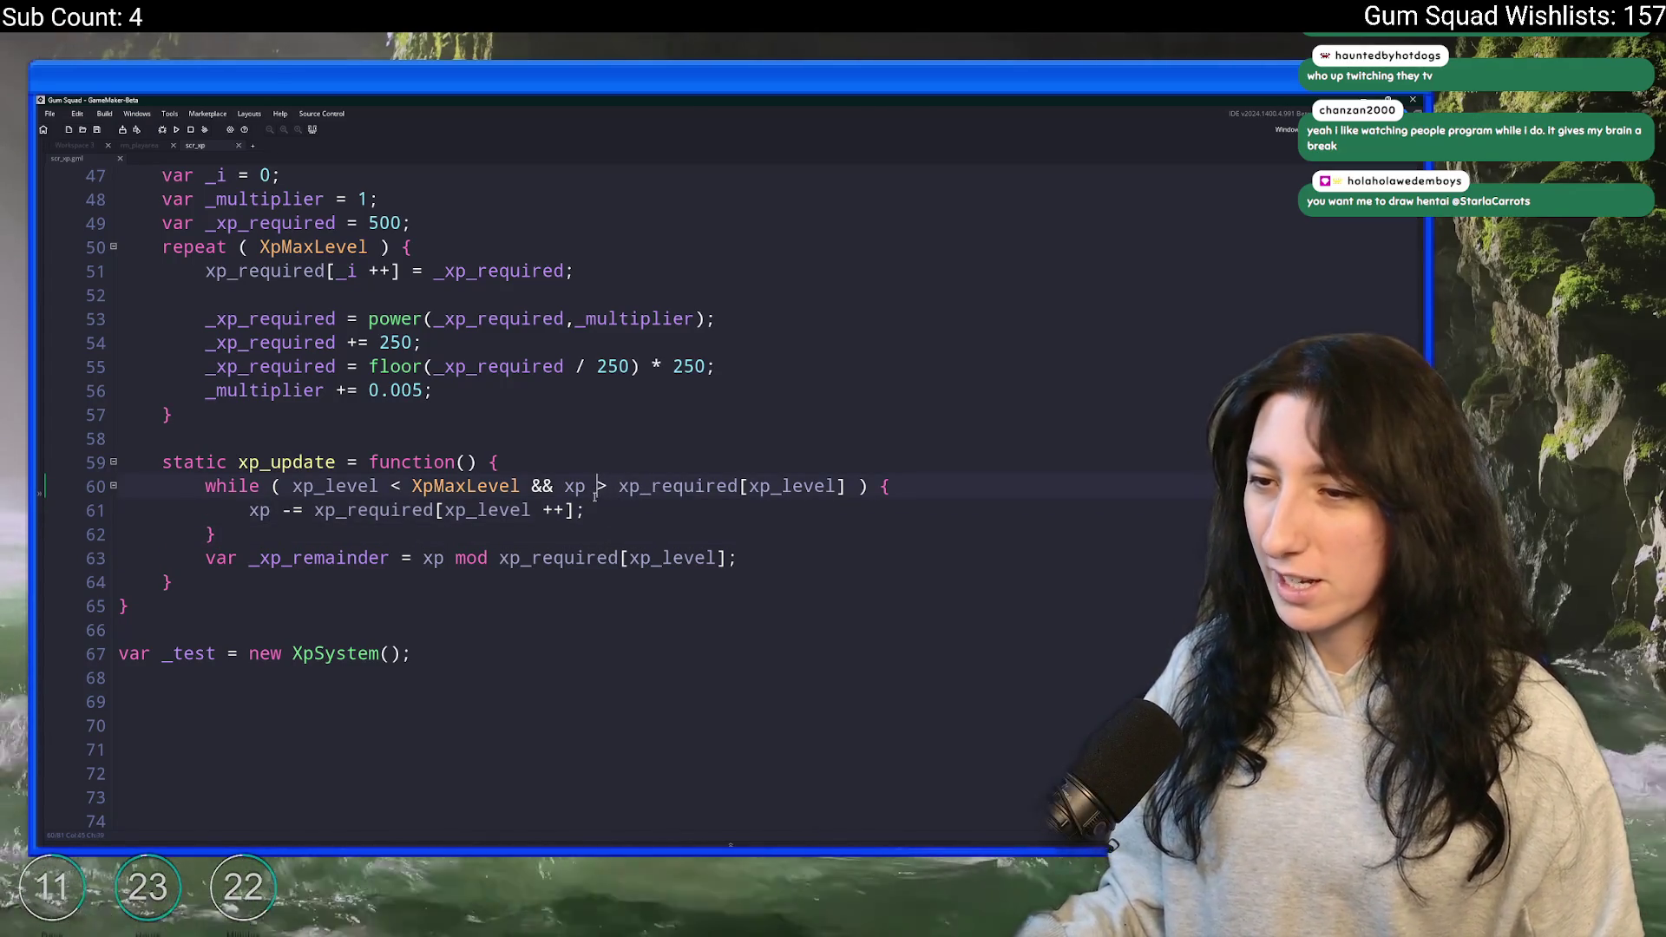
click(594, 503)
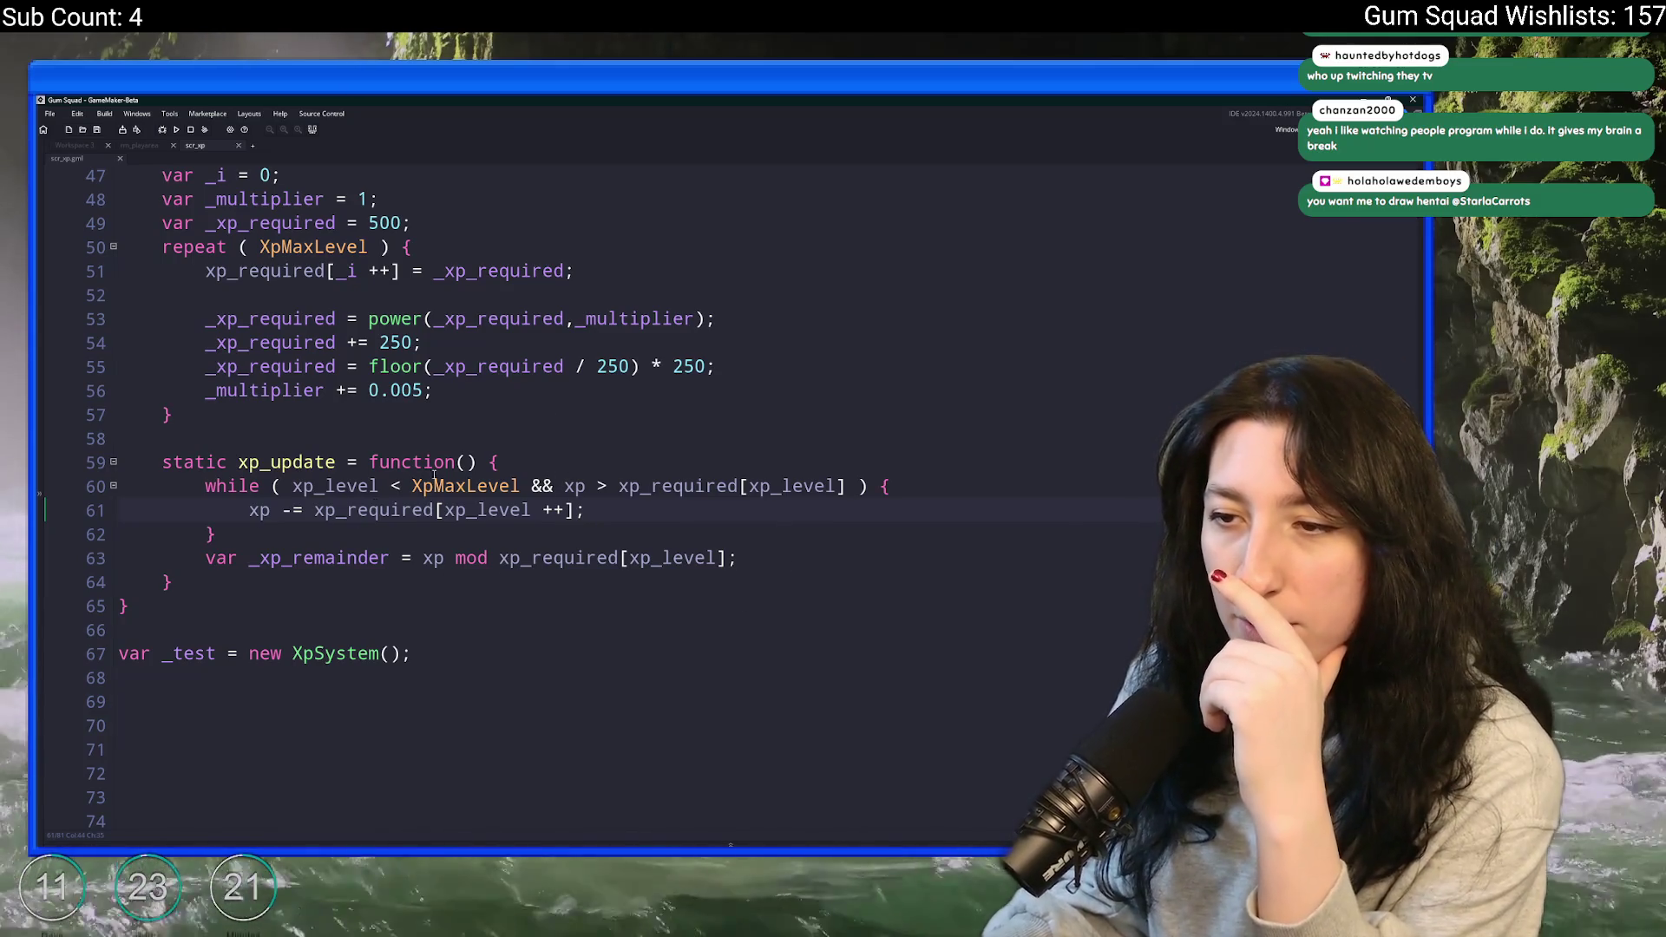
click(346, 486)
click(521, 486)
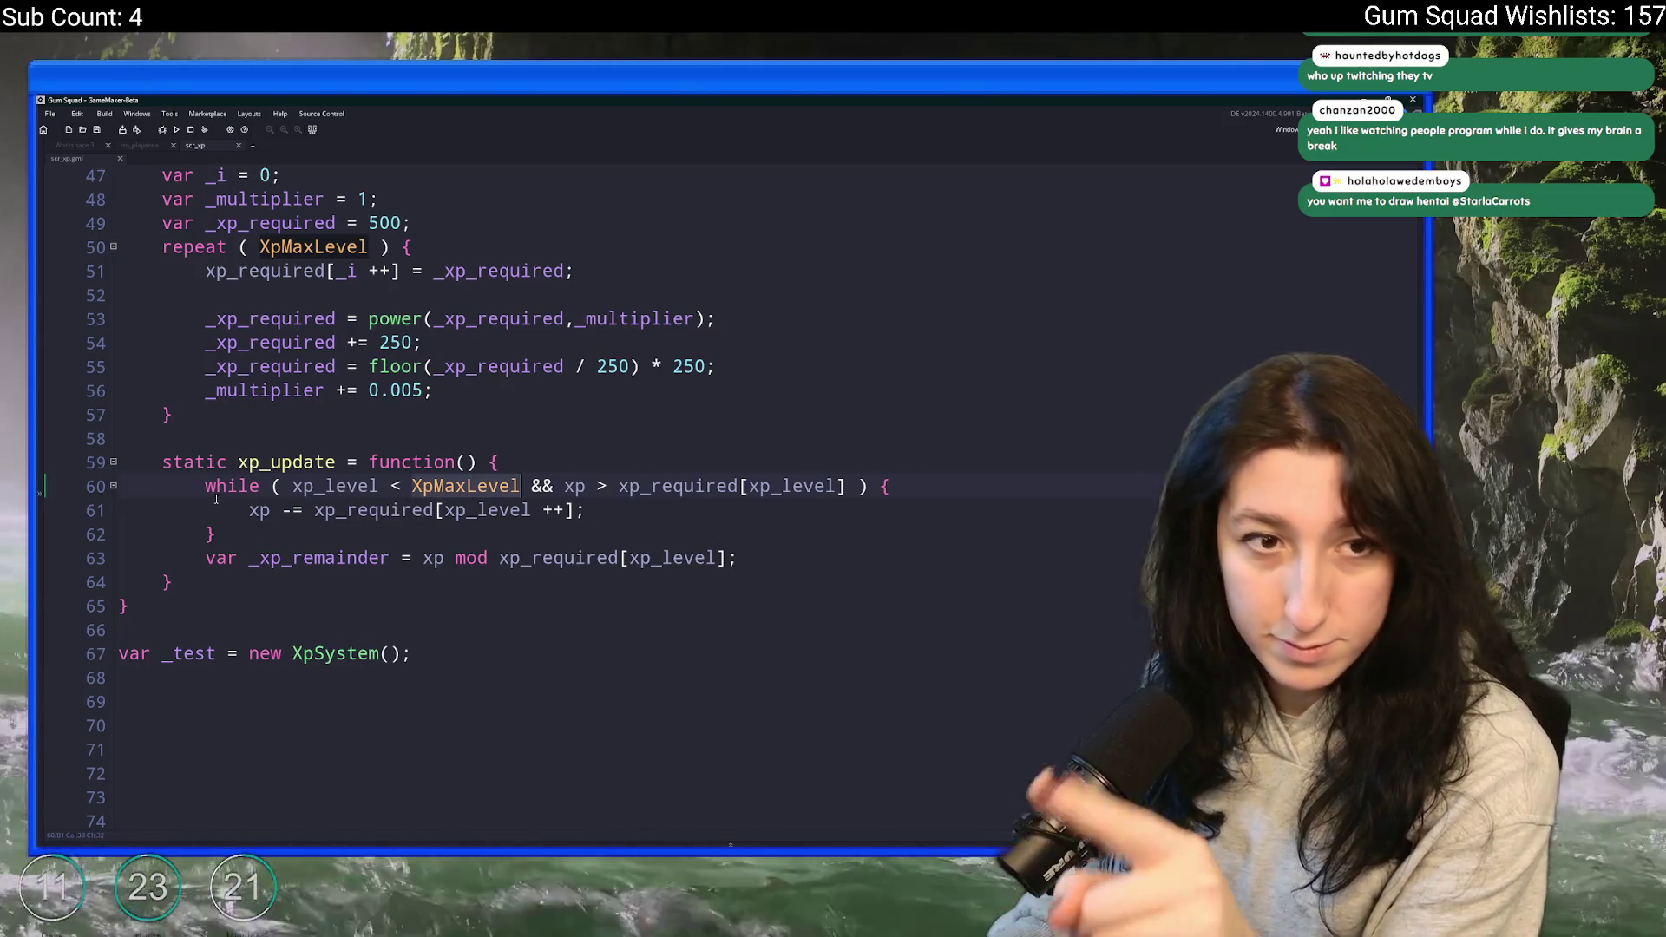
scroll(293, 448, up, 1)
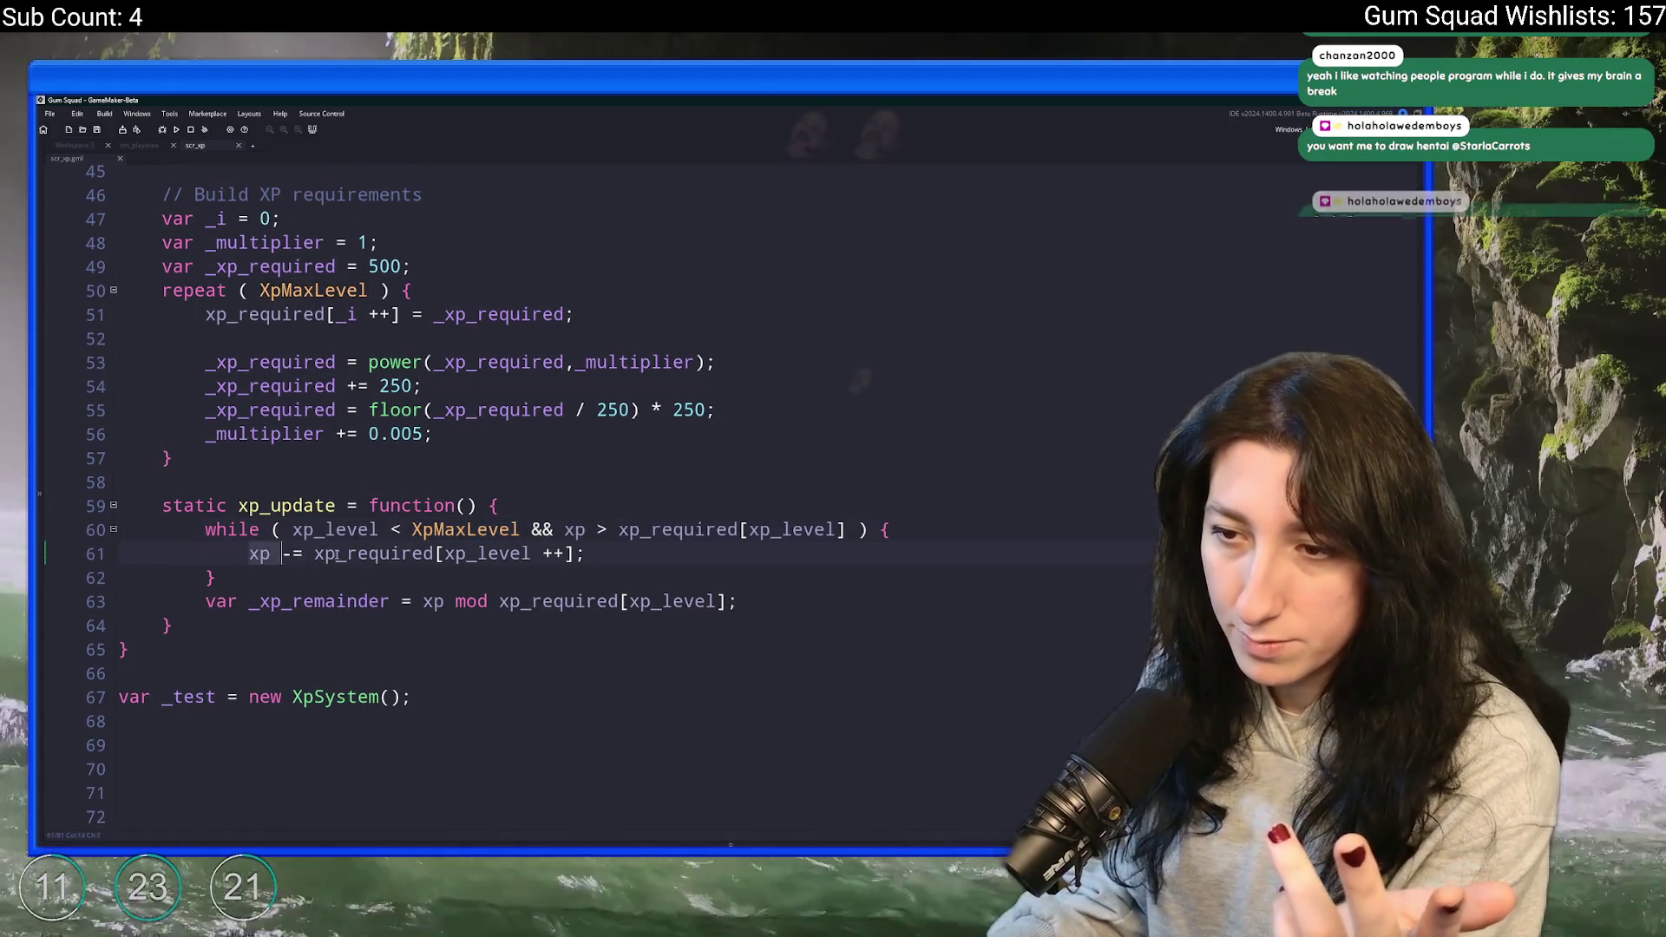
- Delete the _xp_remainder line below the loop along with its empty line
drag(249, 554, 586, 553)
click(499, 560)
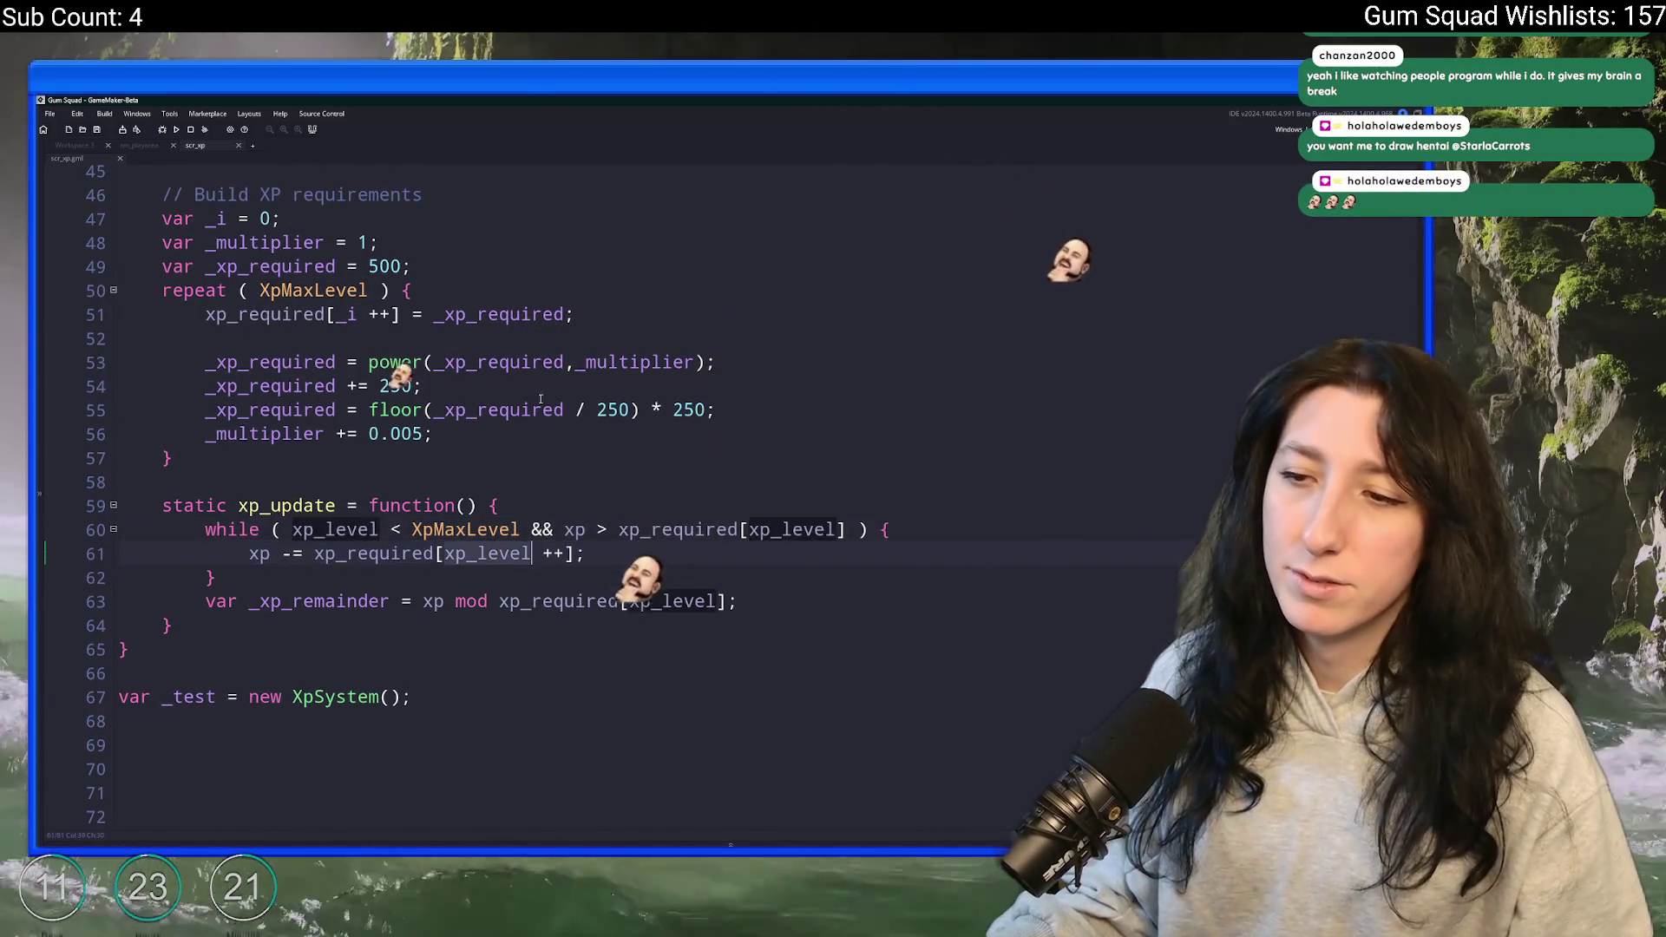
click(611, 552)
click(579, 573)
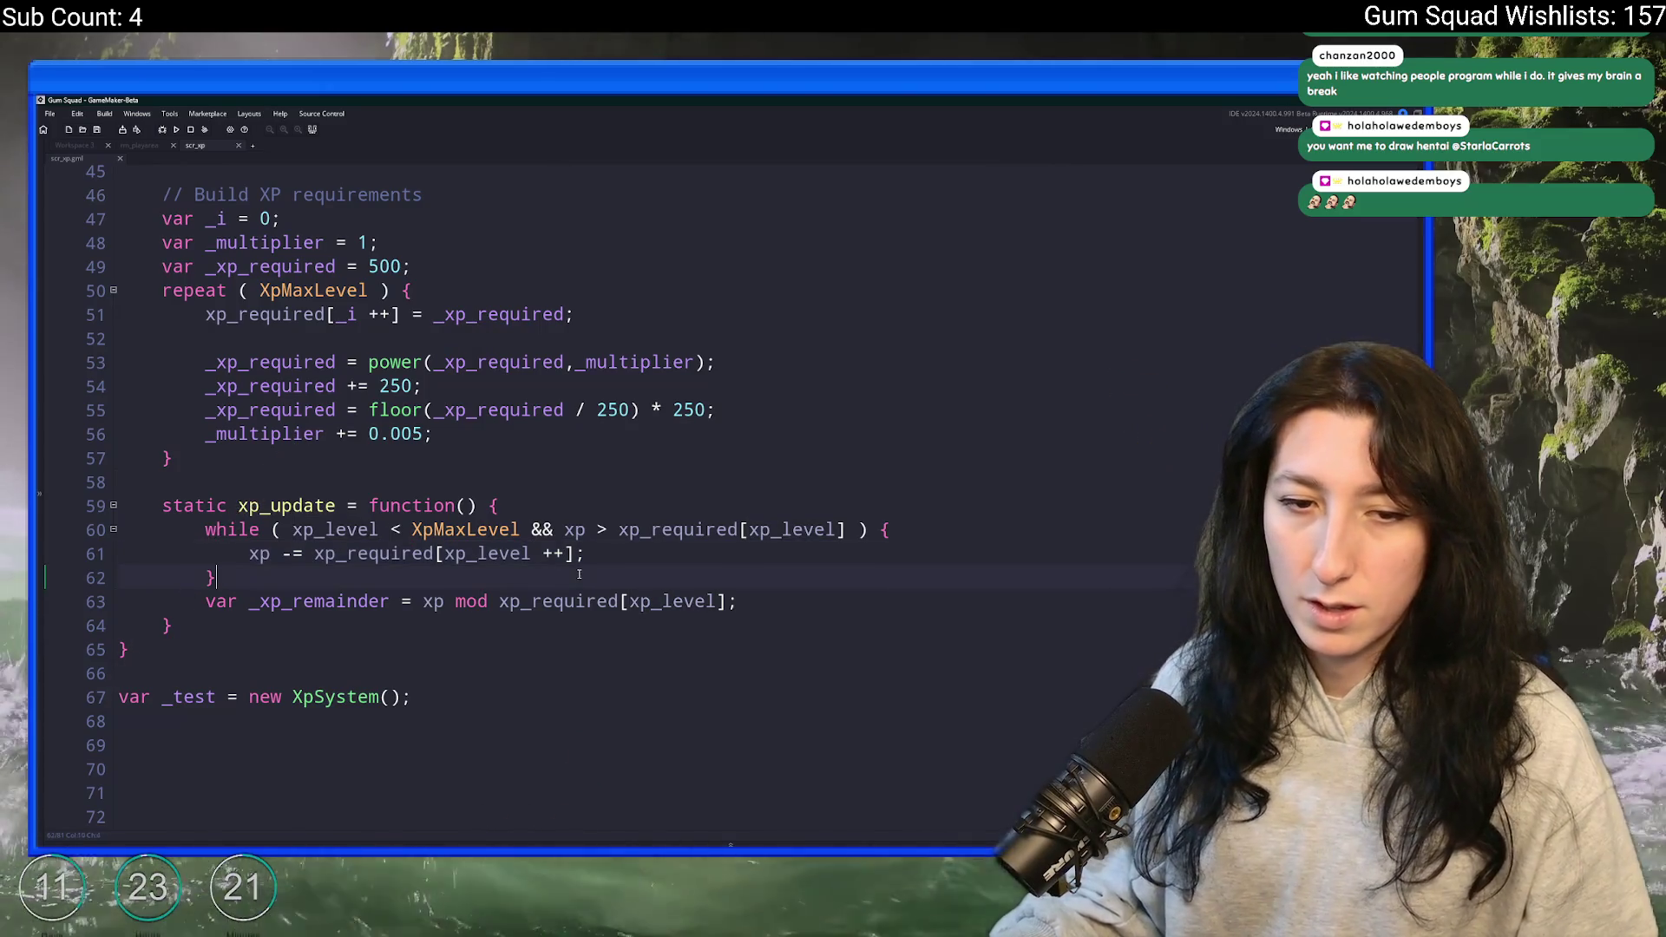
shift+click(769, 551)
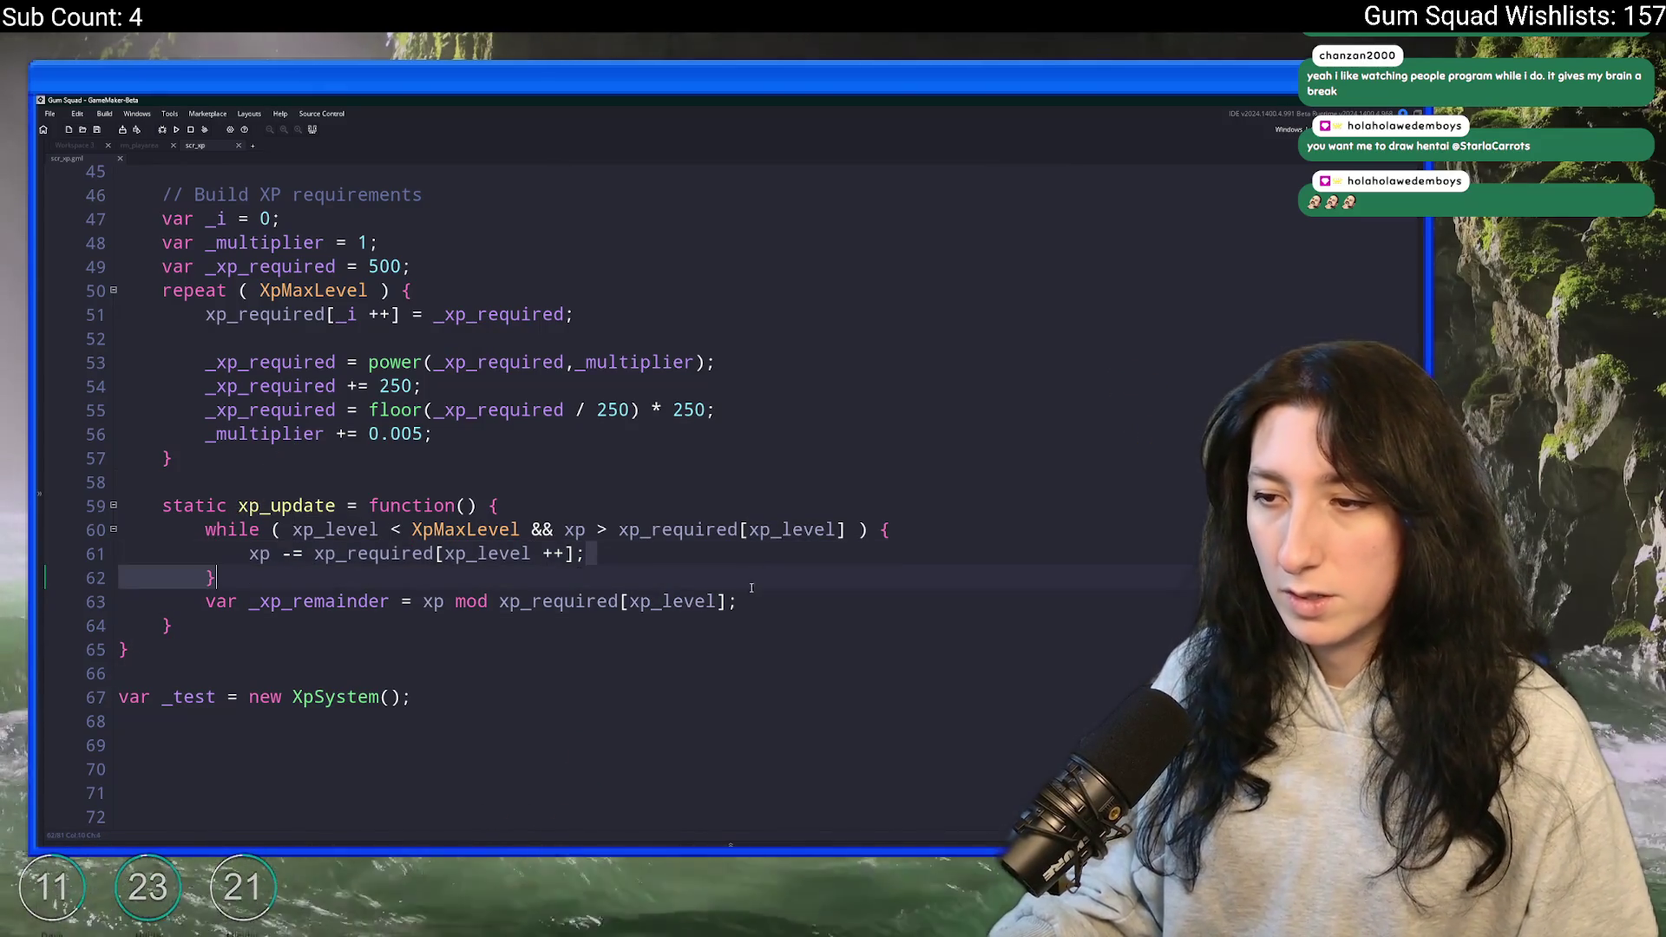
click(259, 556)
drag(205, 601, 786, 597)
key(BackSpace)
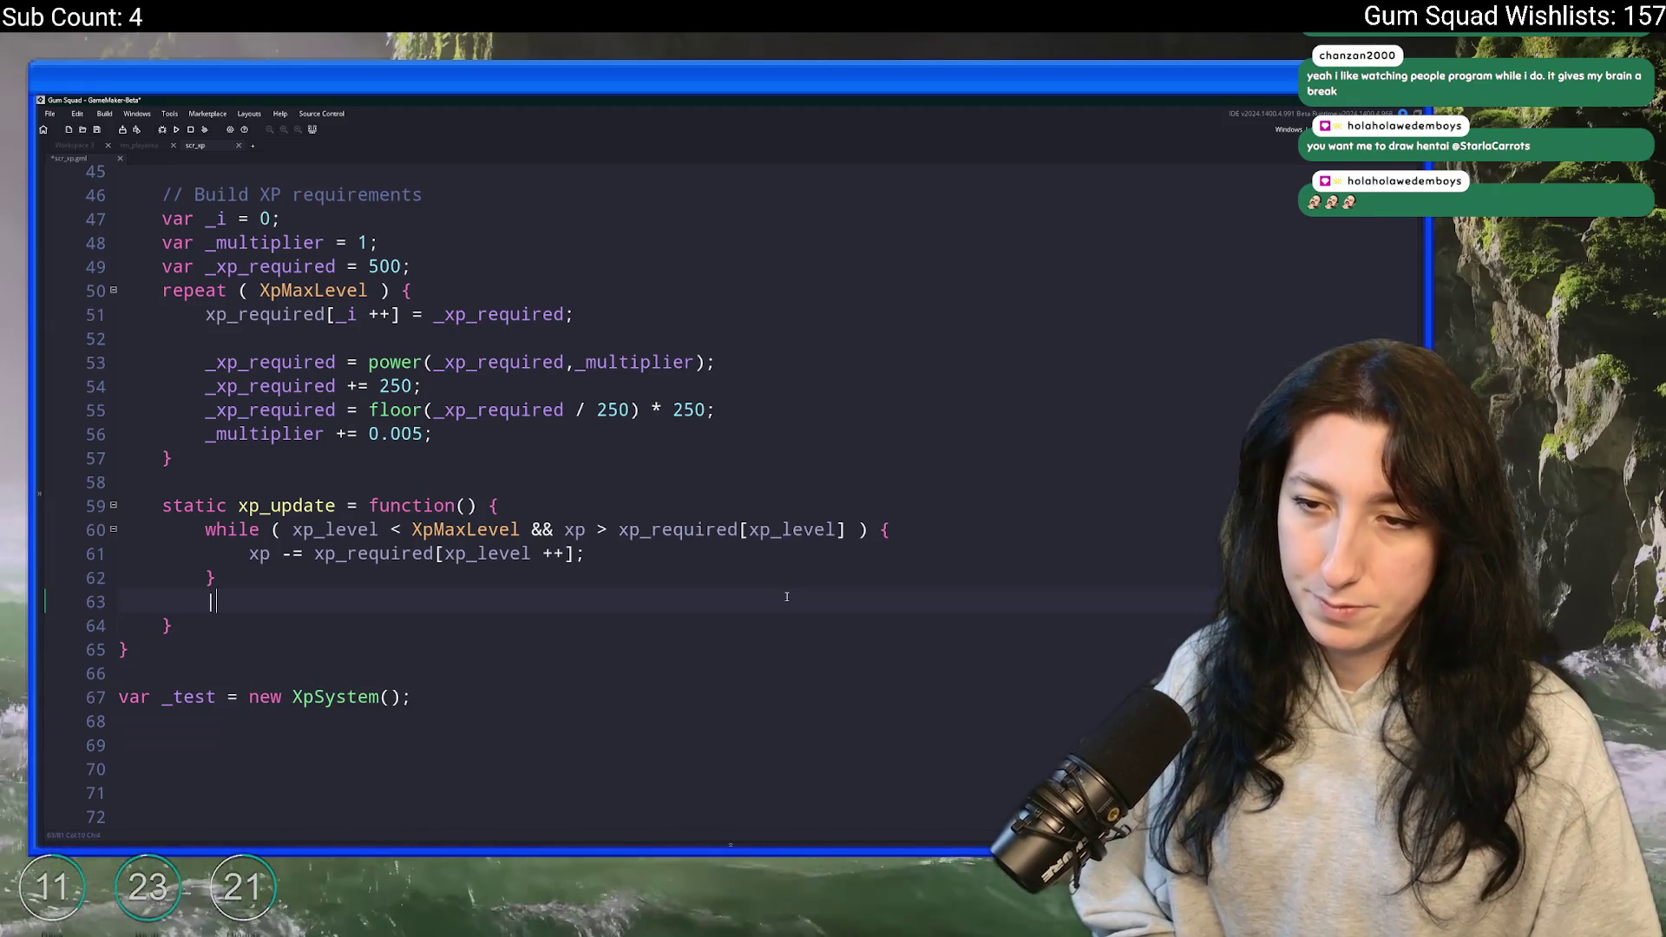
key(BackSpace)
key(BackSpace)
key(BackSpace)
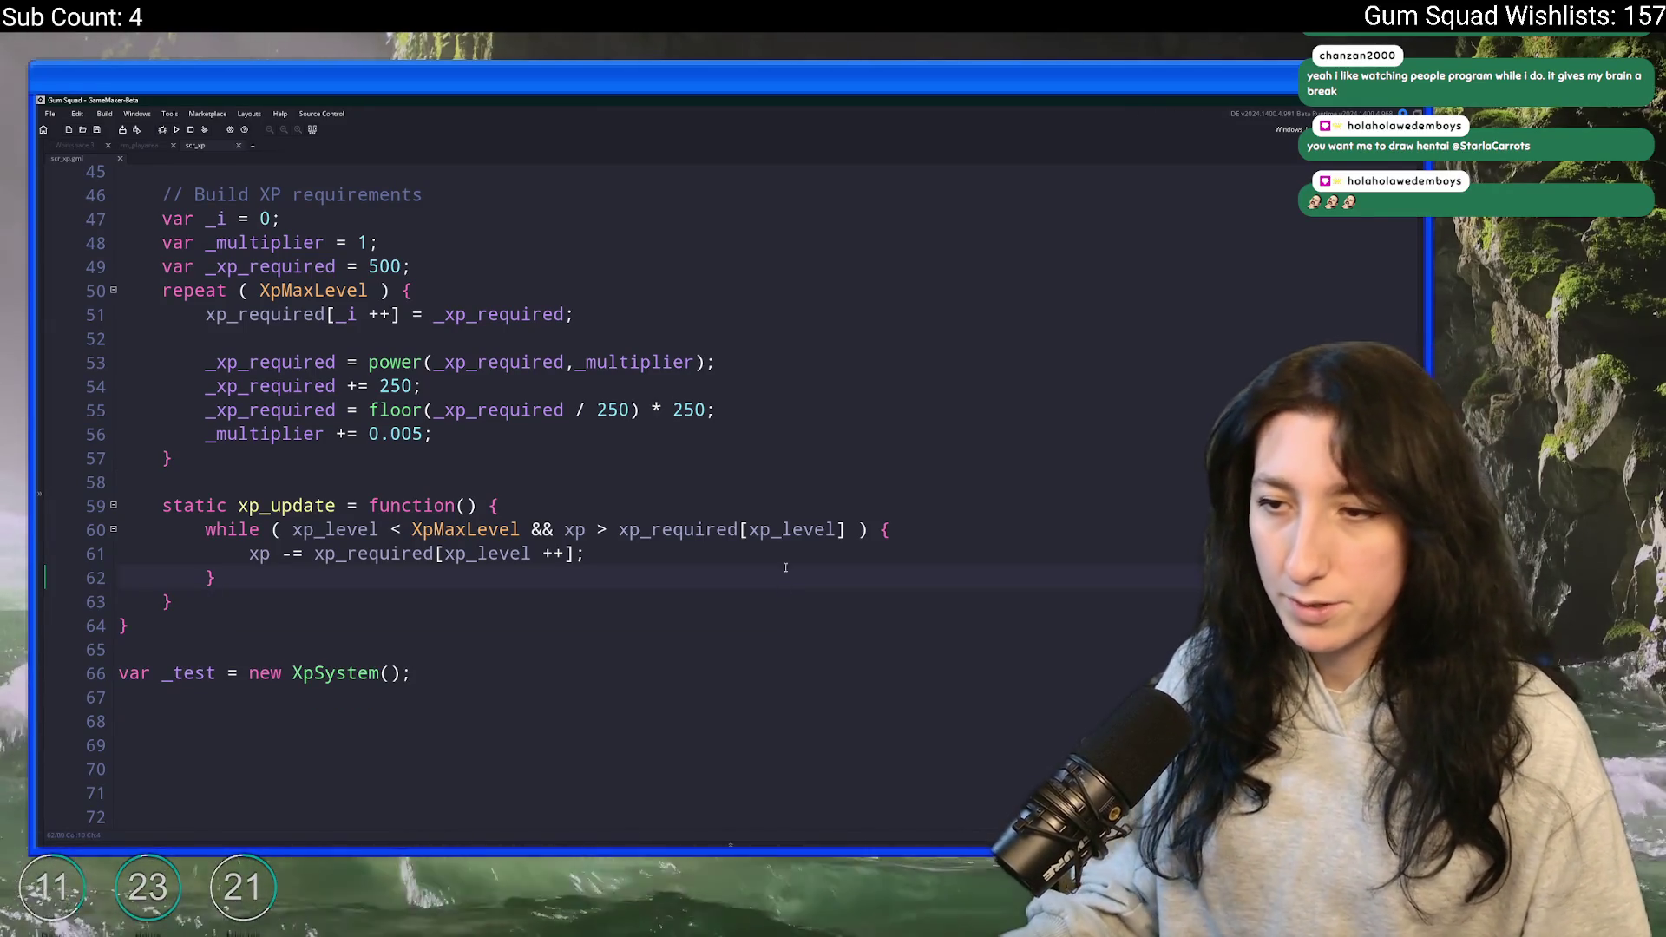
- Add a // Level up comment inside the loop after the subtraction
click(614, 563)
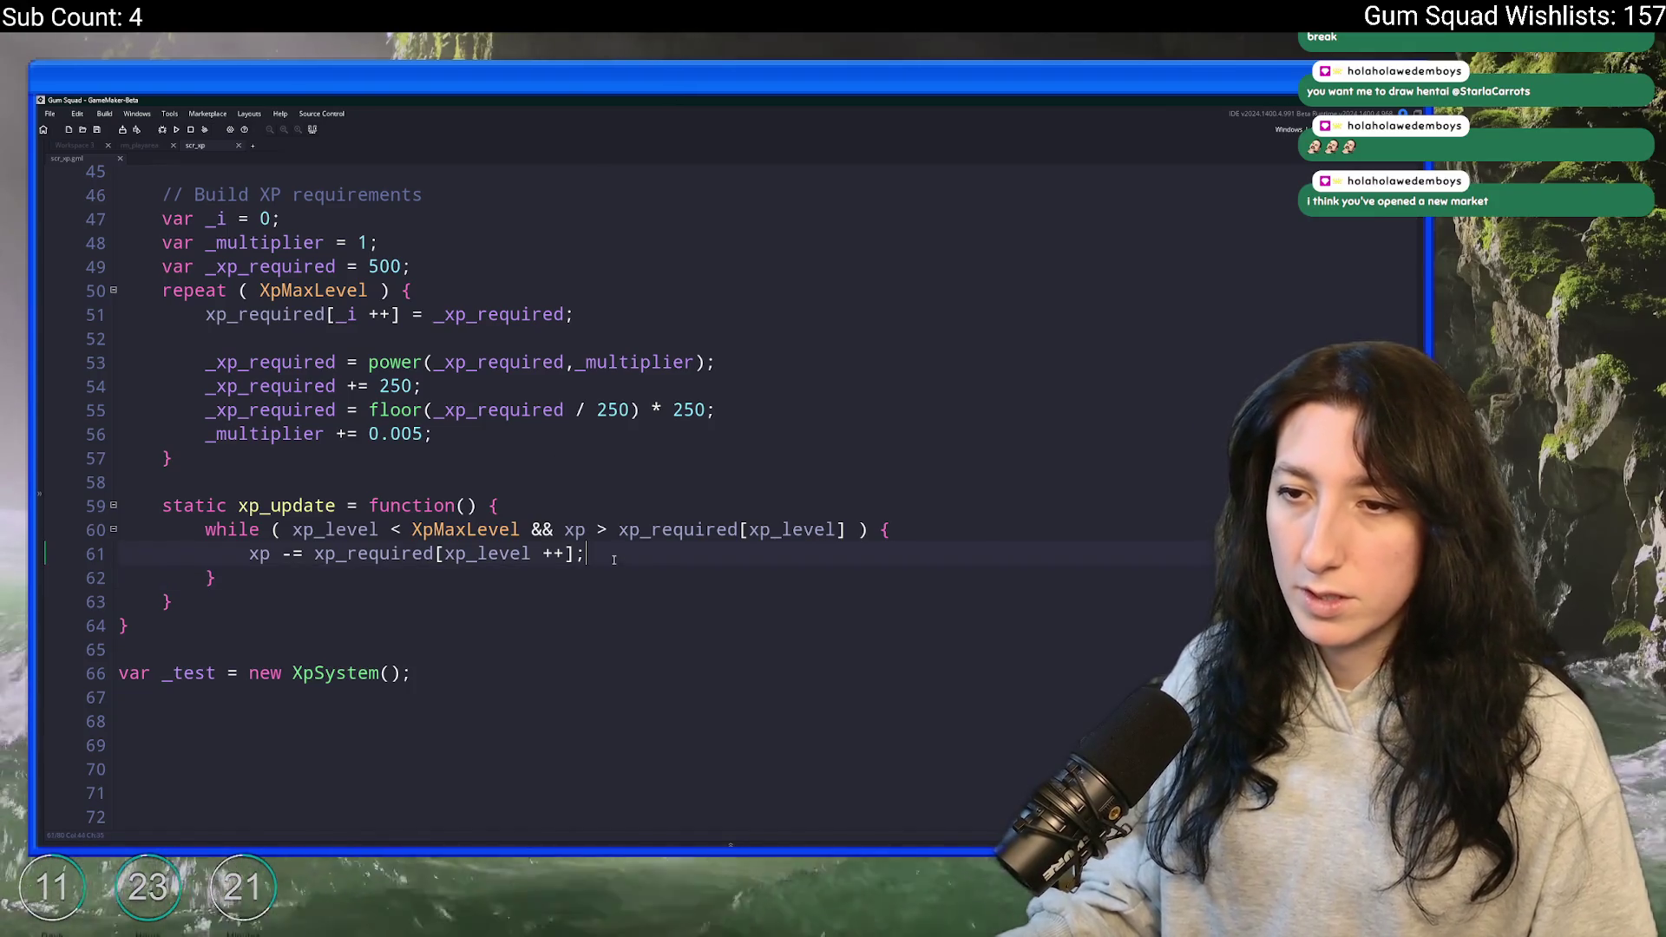
key(Return)
key(Return)
text(// Level up)
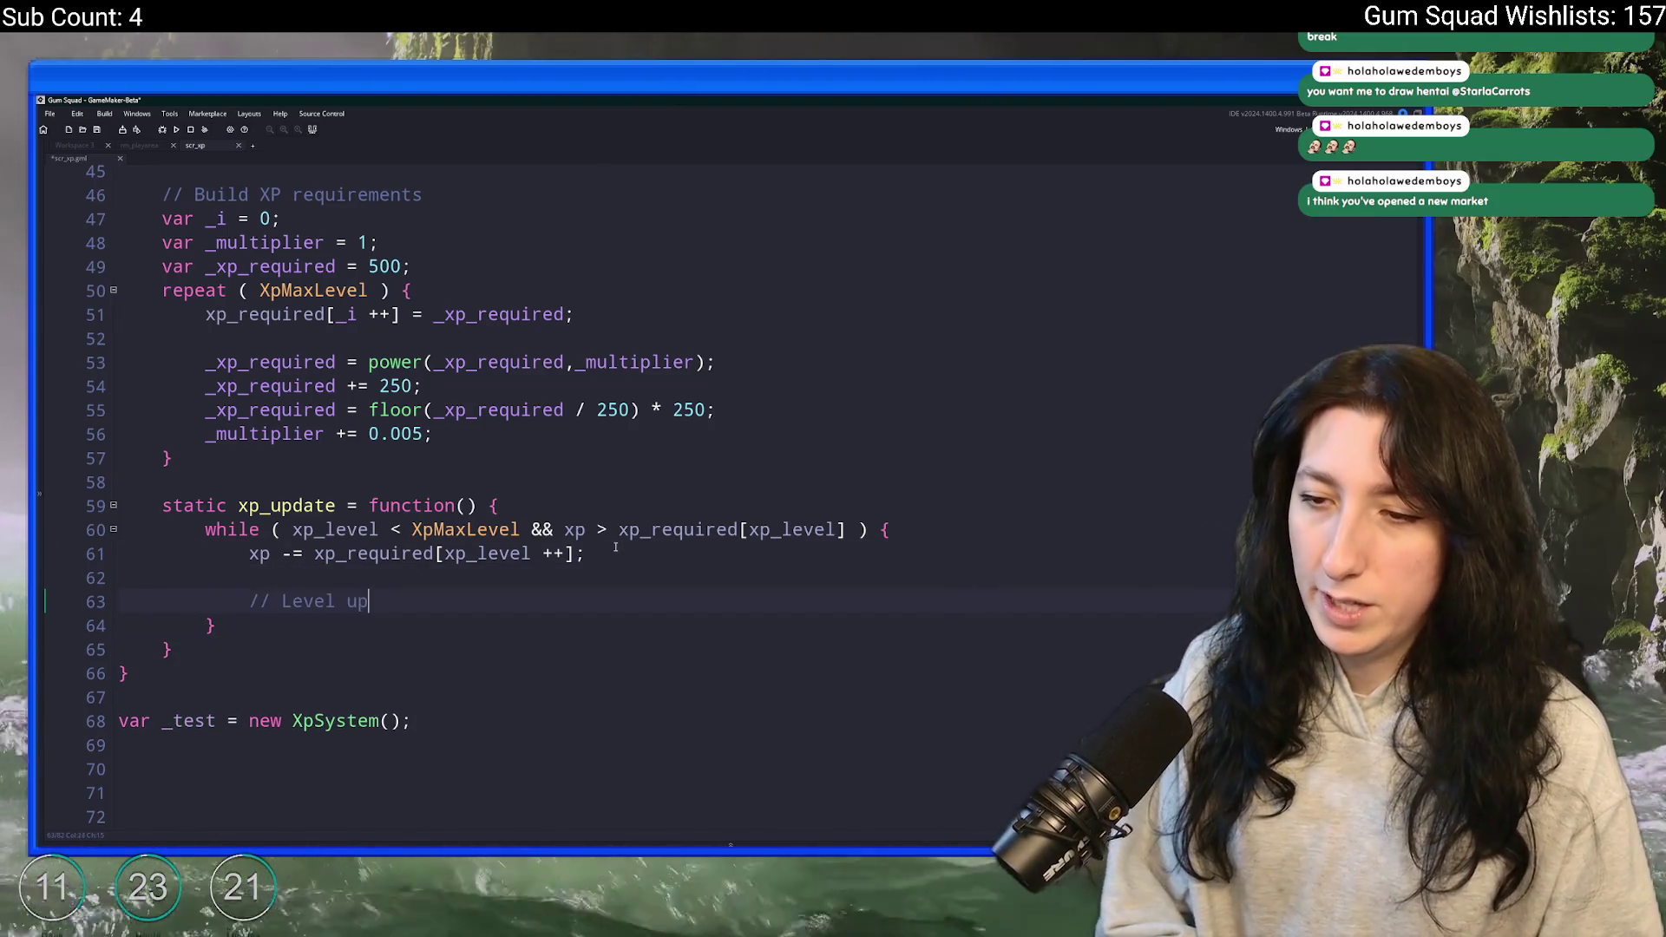
scroll(521, 538, up, 1)
- Duplicate the whole xp_update function below itself
click(208, 671)
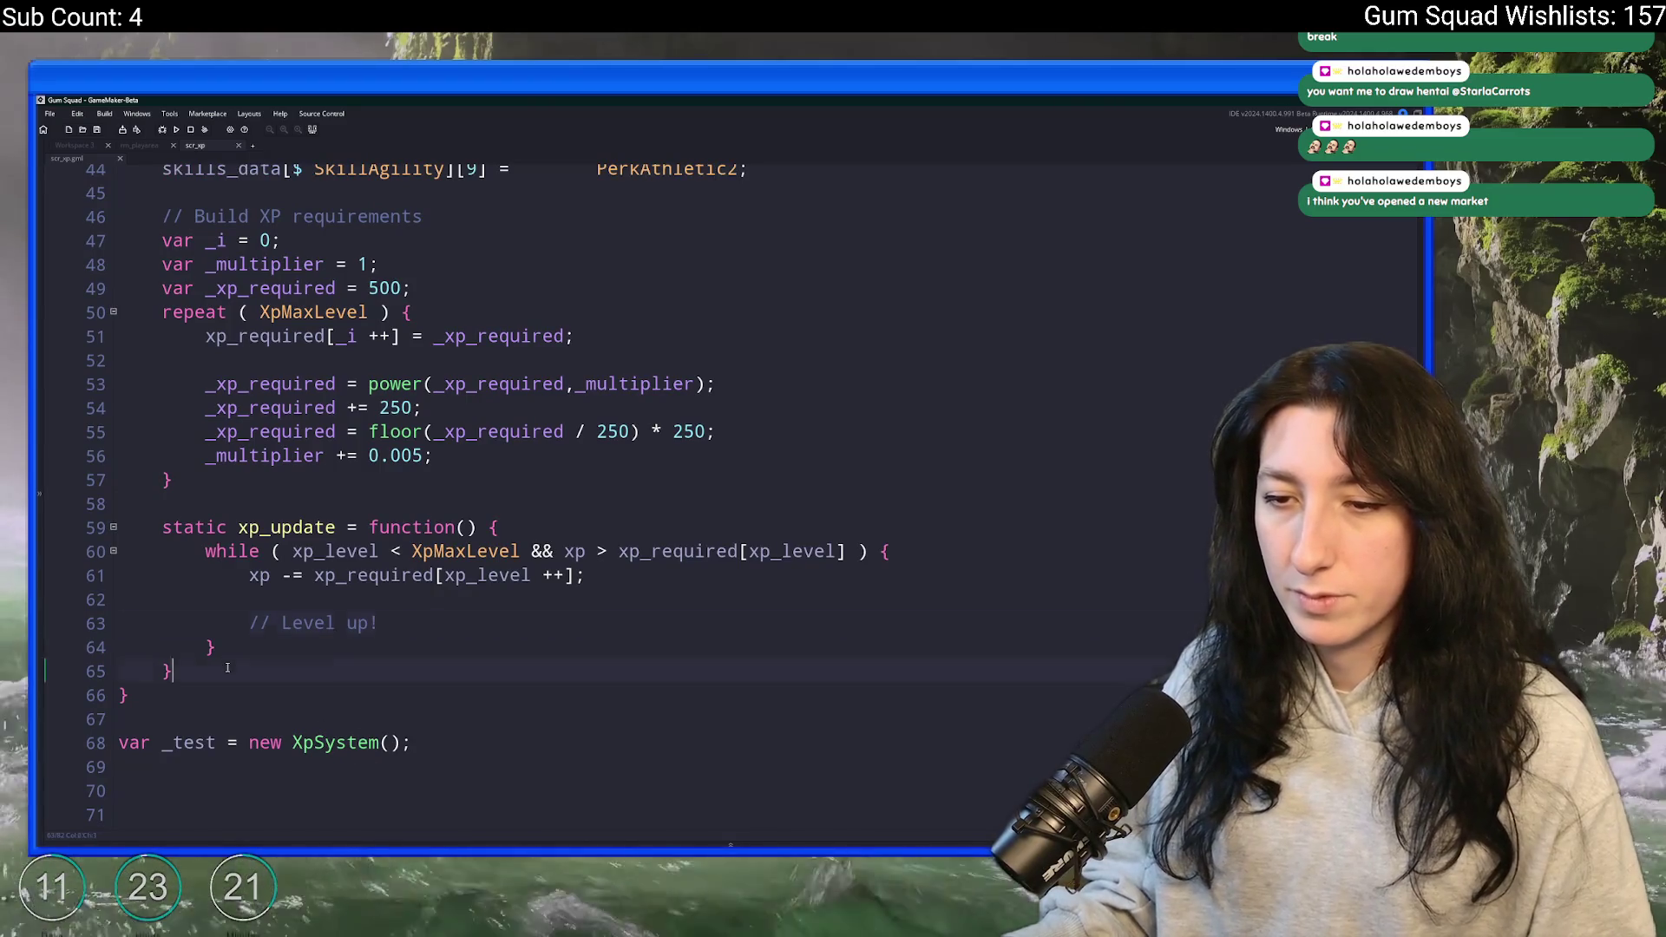
shift+click(213, 501)
key(ctrl+d)
scroll(330, 504, up, 1)
click(334, 478)
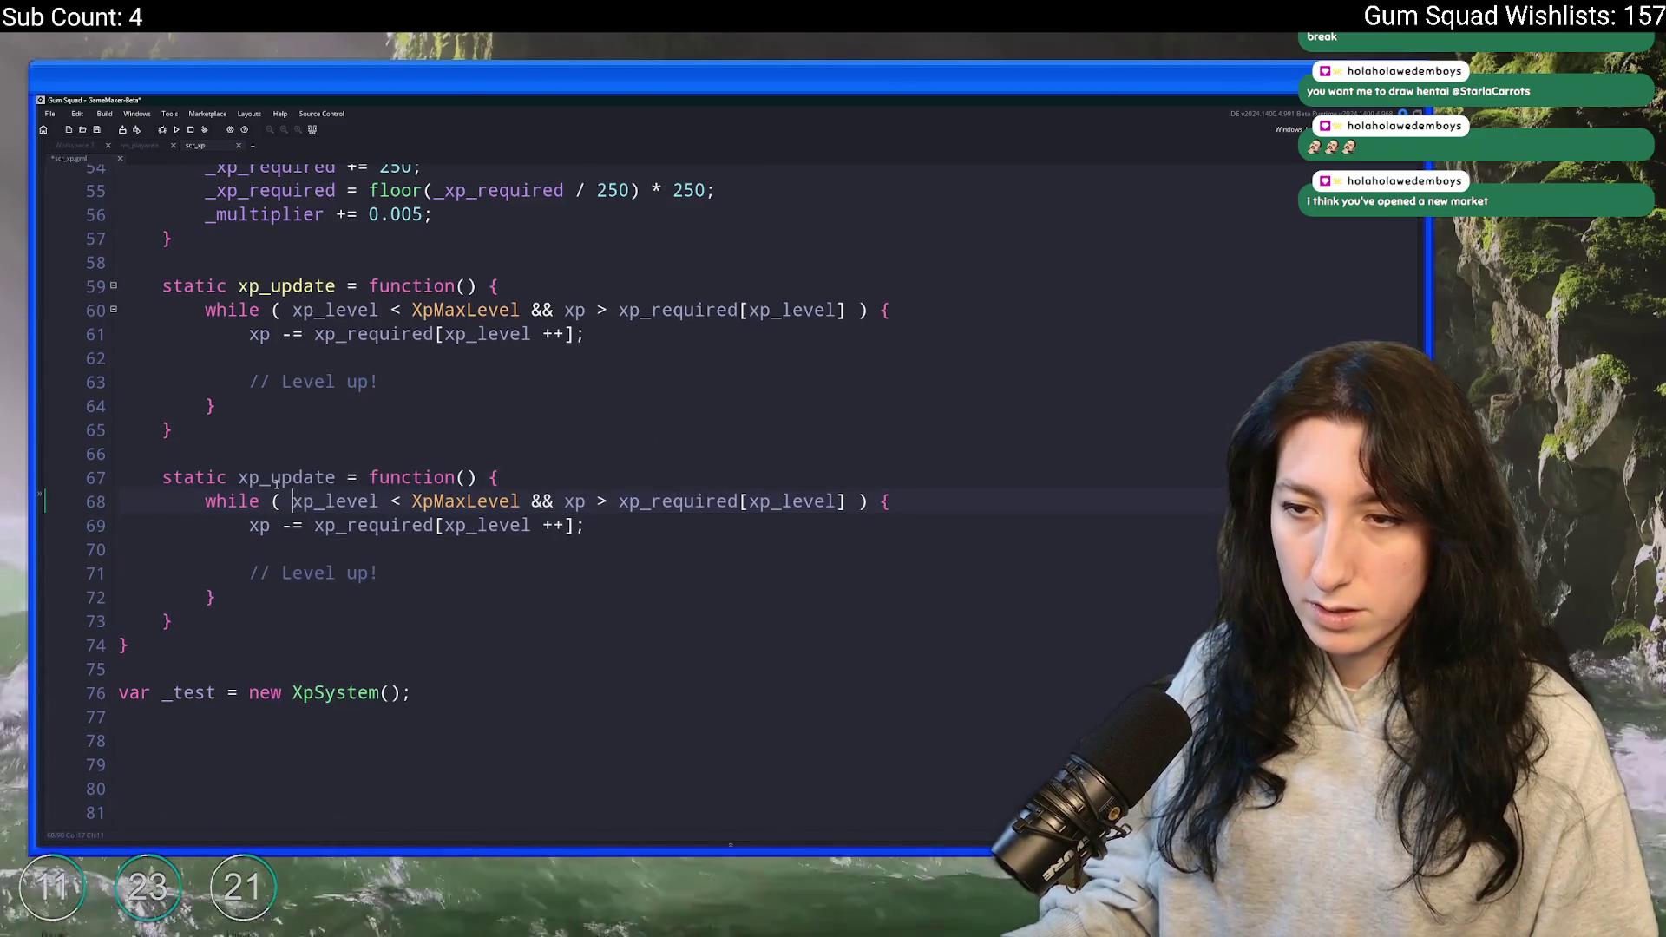
- Rename the copy to xp_gain and give it an _xp parameter
click(336, 484)
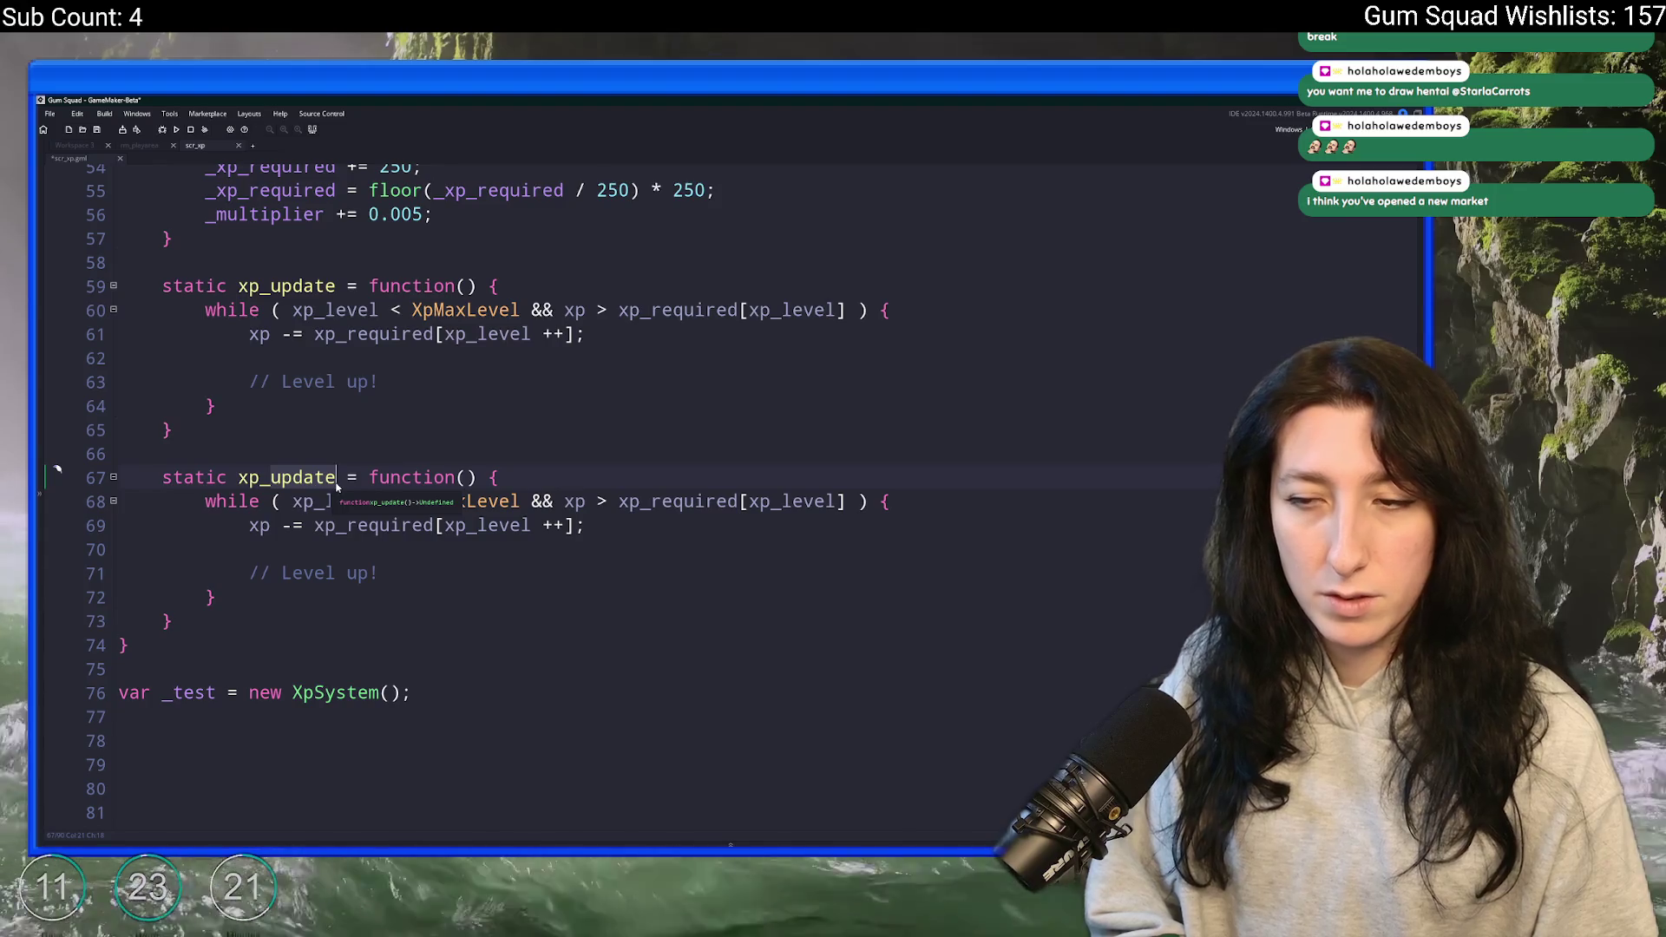
text(gain)
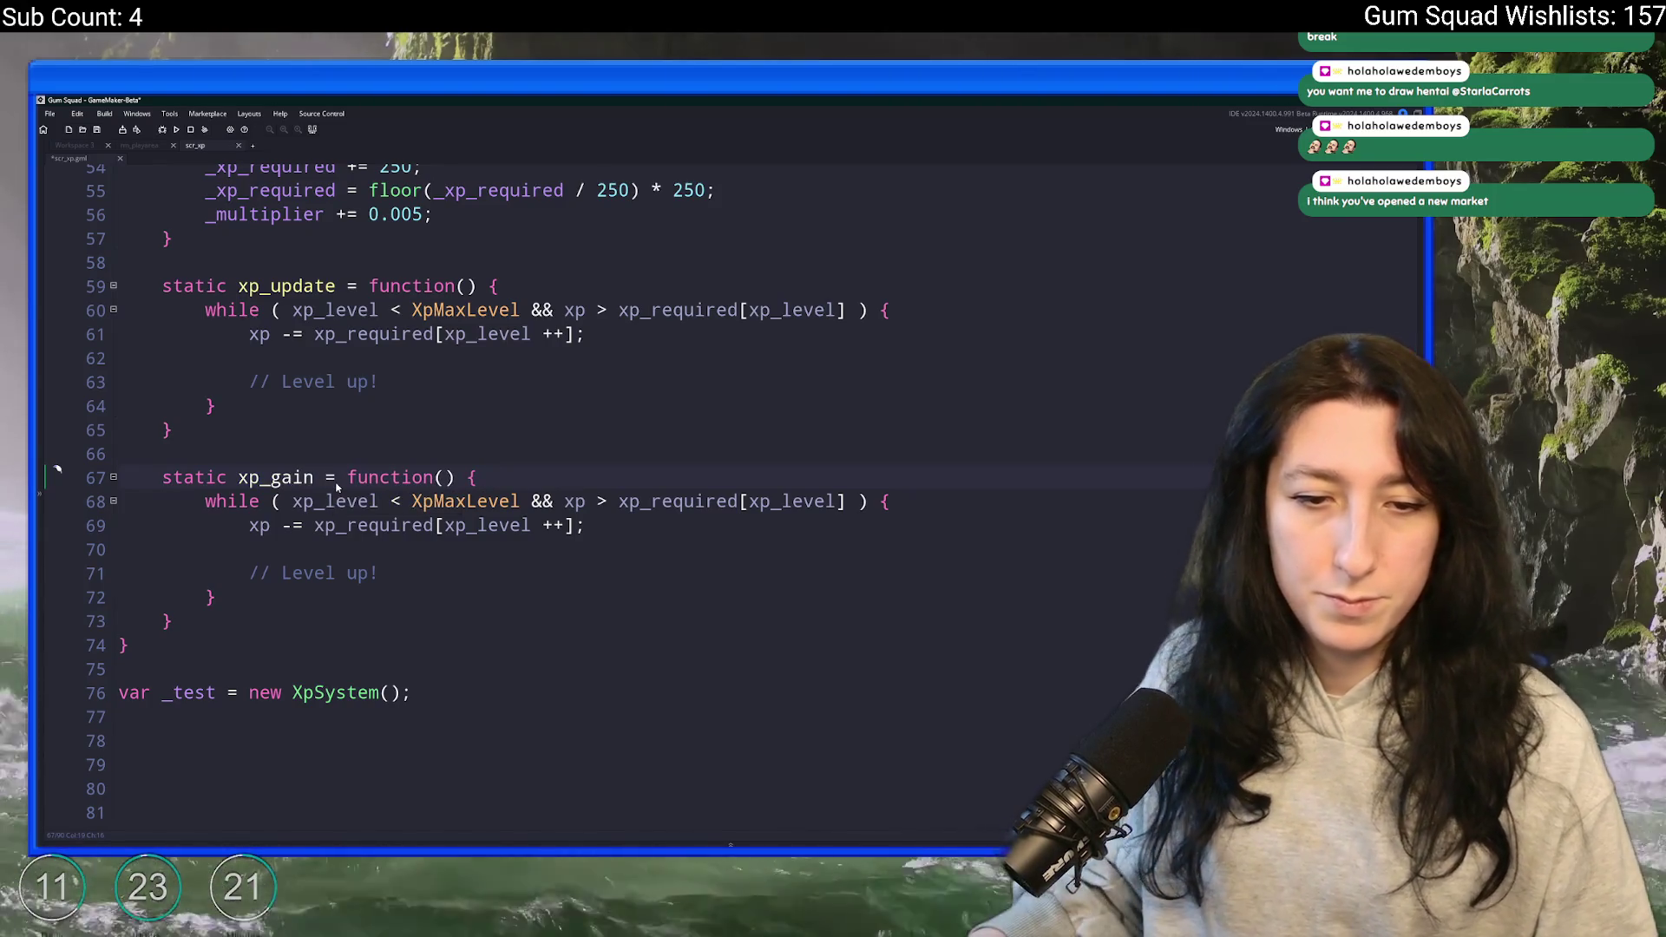
scroll(429, 417, down, 1)
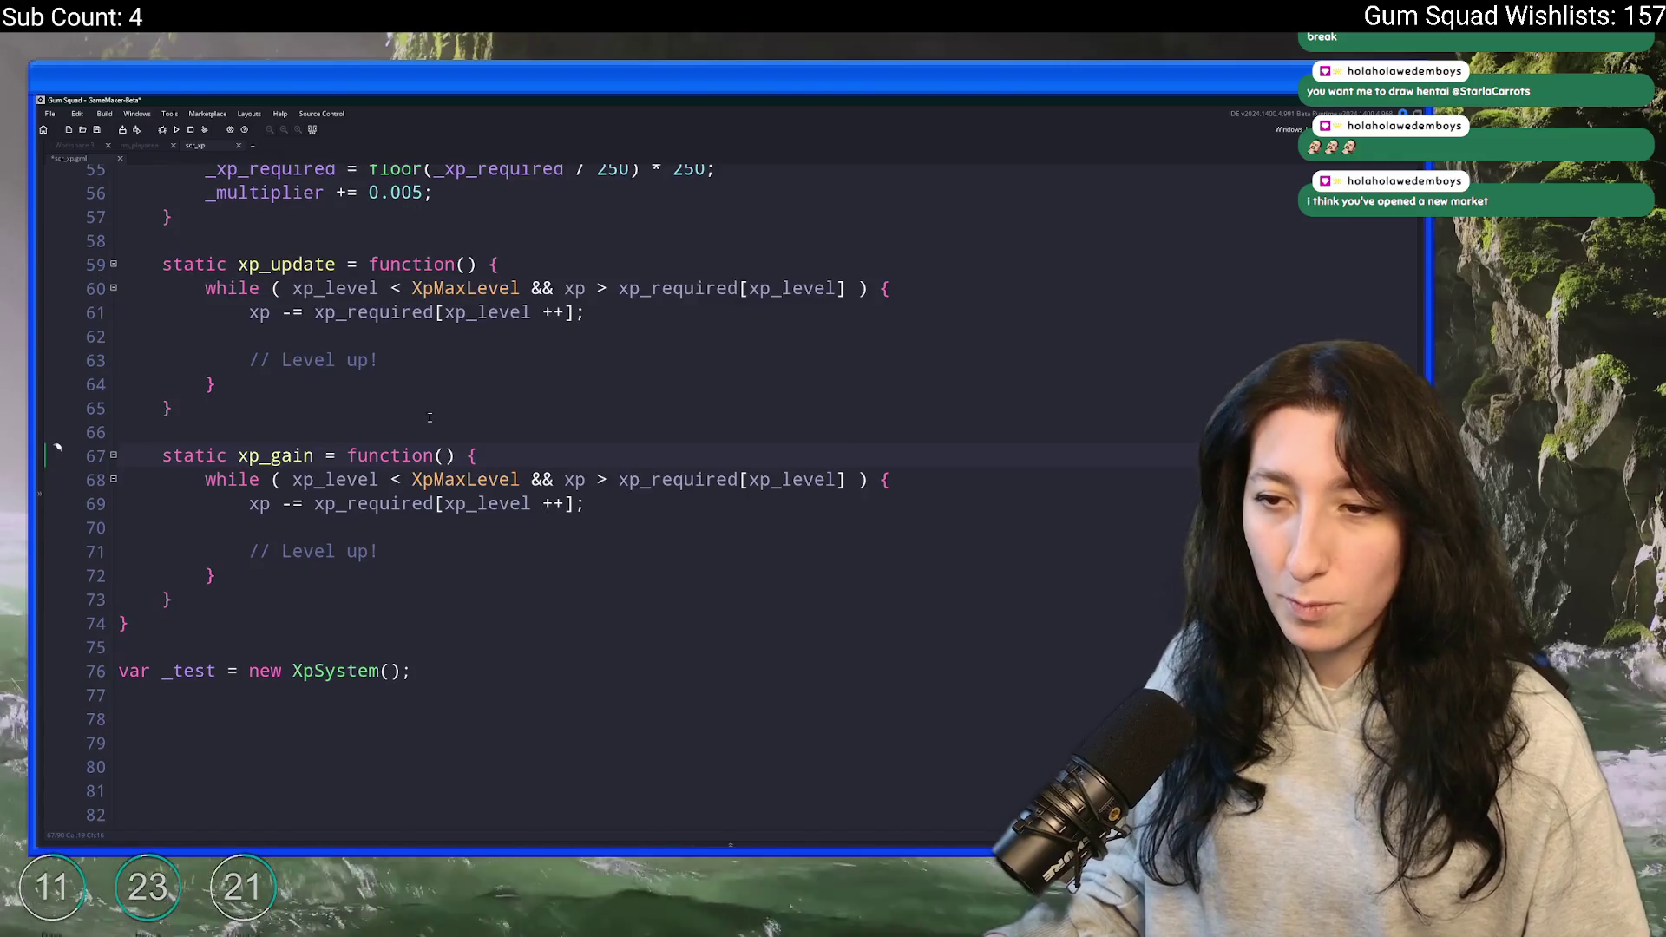
click(444, 456)
text(_xp)
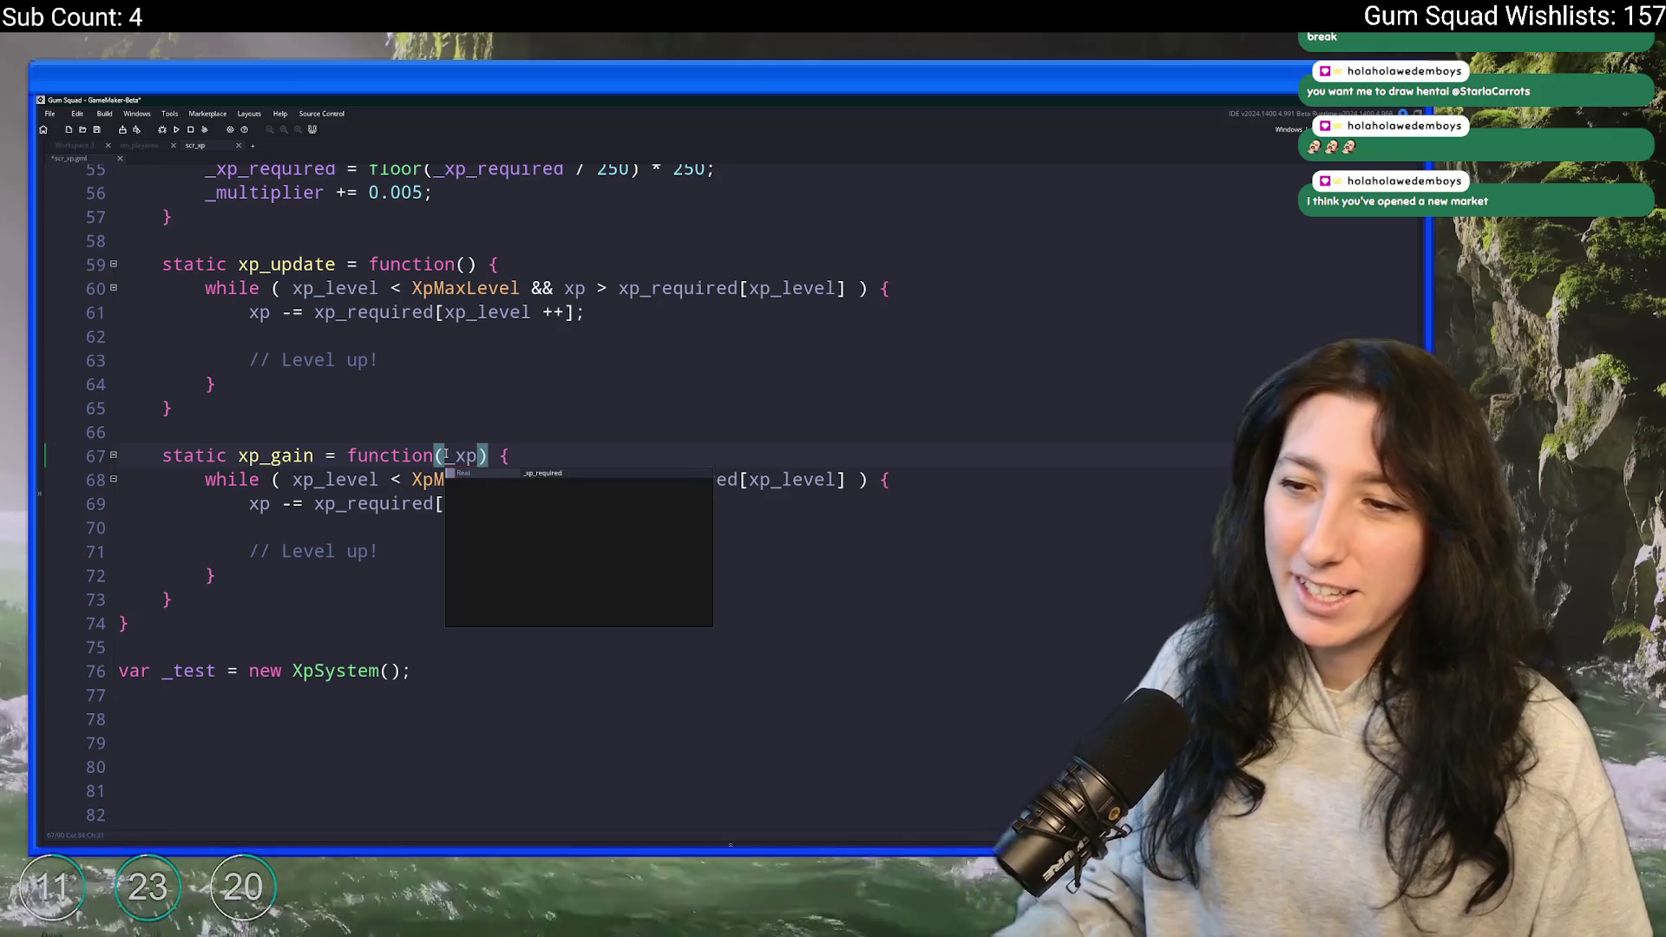
- Replace the copied while loop with xp += _xp; followed by xp_update();
drag(217, 577, 206, 491)
key(shift+Up)
key(BackSpace)
text(xp -=)
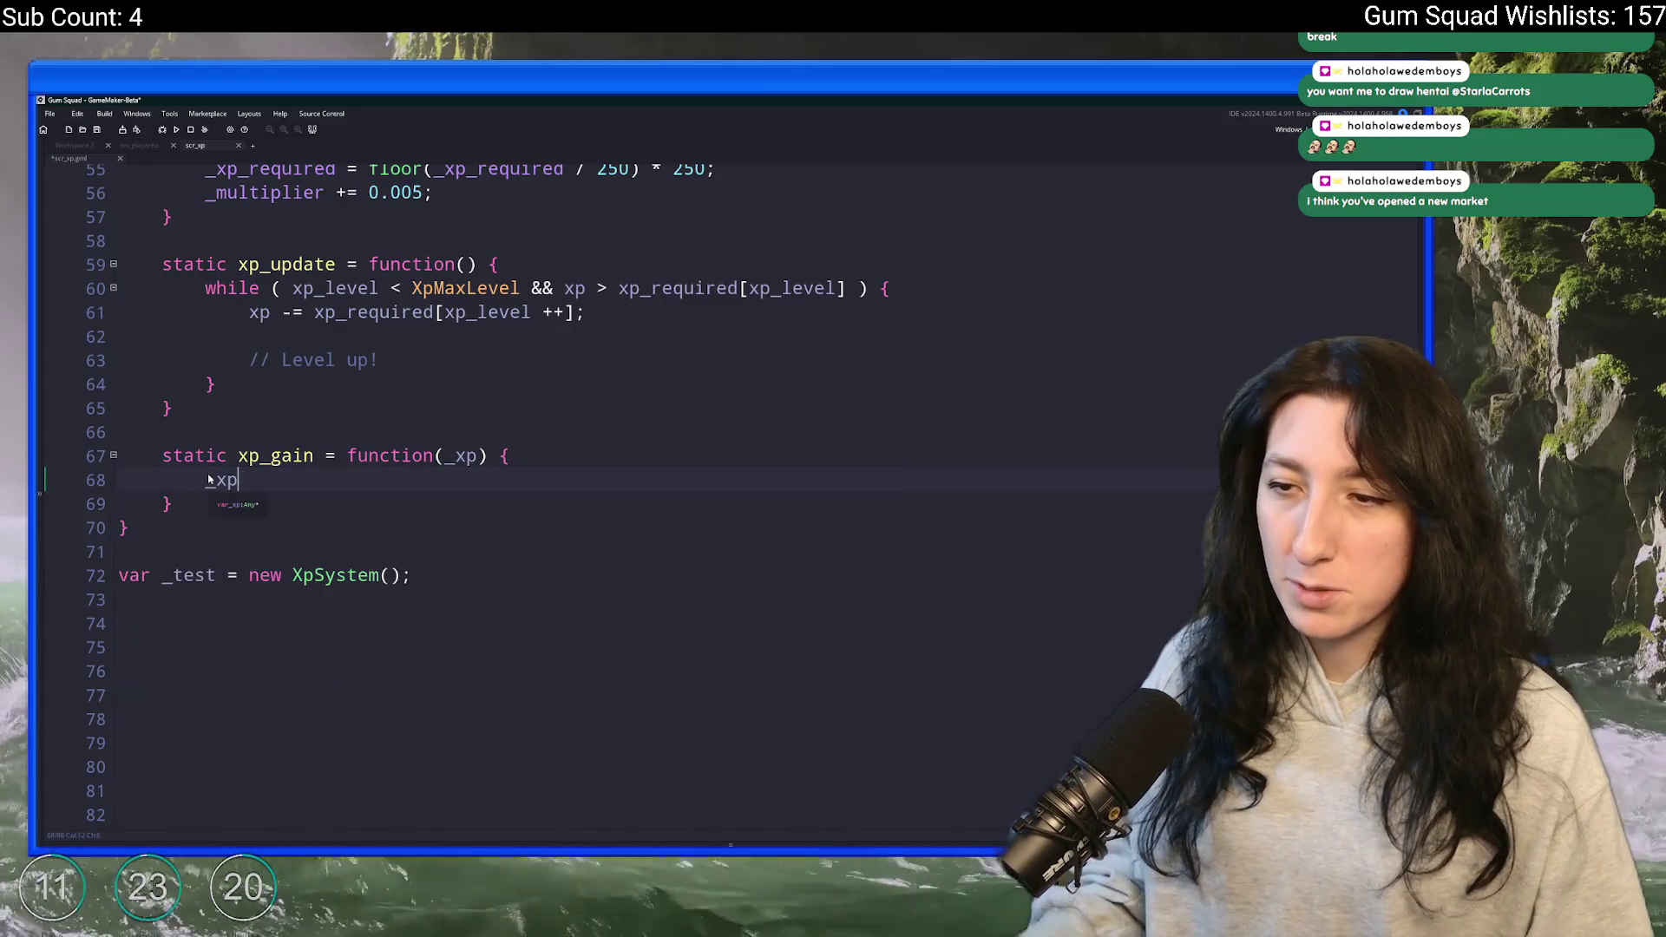
key(BackSpace)
key(BackSpace)
key(BackSpace)
text(_x)
key(BackSpace)
key(BackSpace)
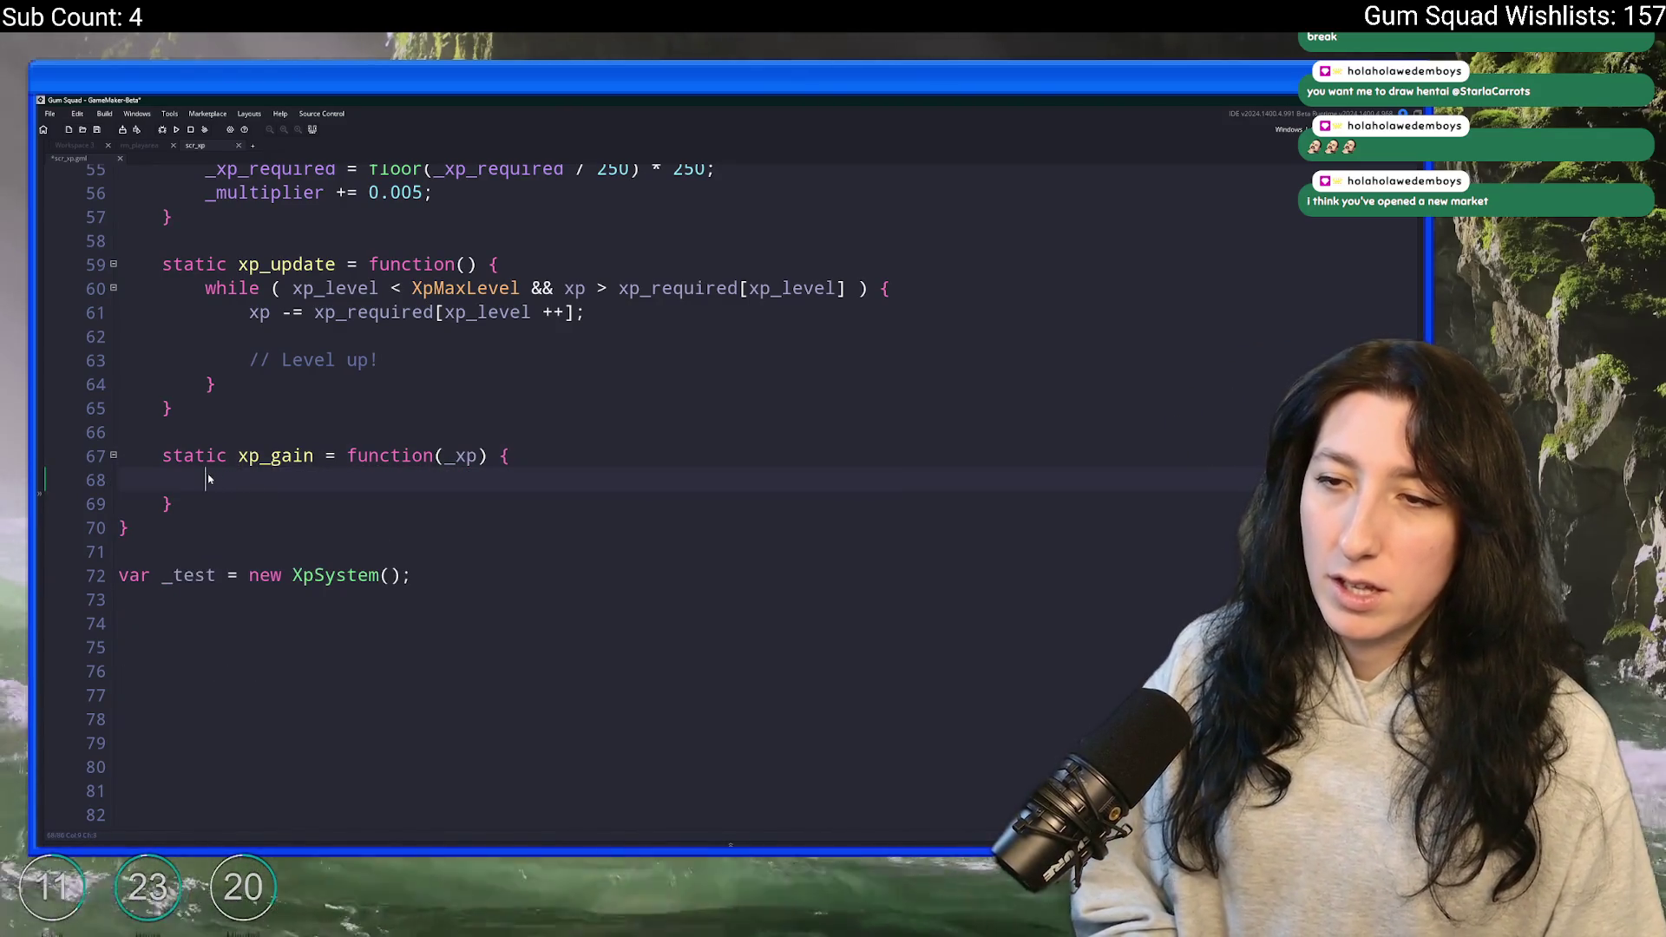
text(xp += _xp;)
key(Return)
text(xp_update();)
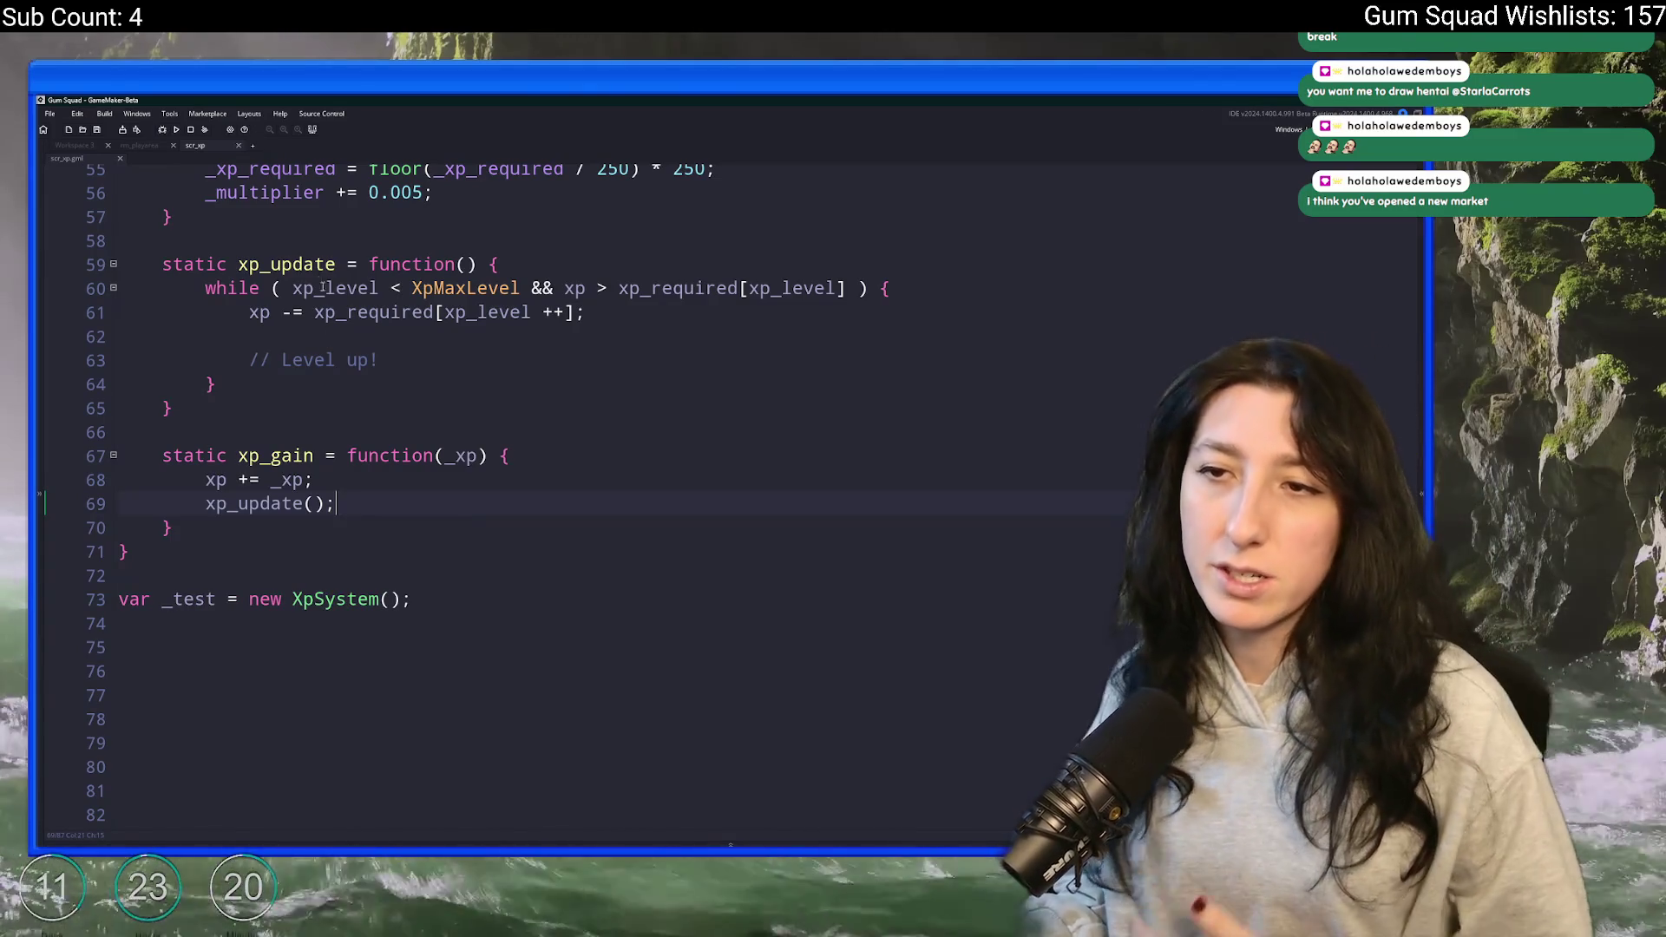
- Review the xp_update loop on lines 60–63, then return to the xp_gain body
click(336, 263)
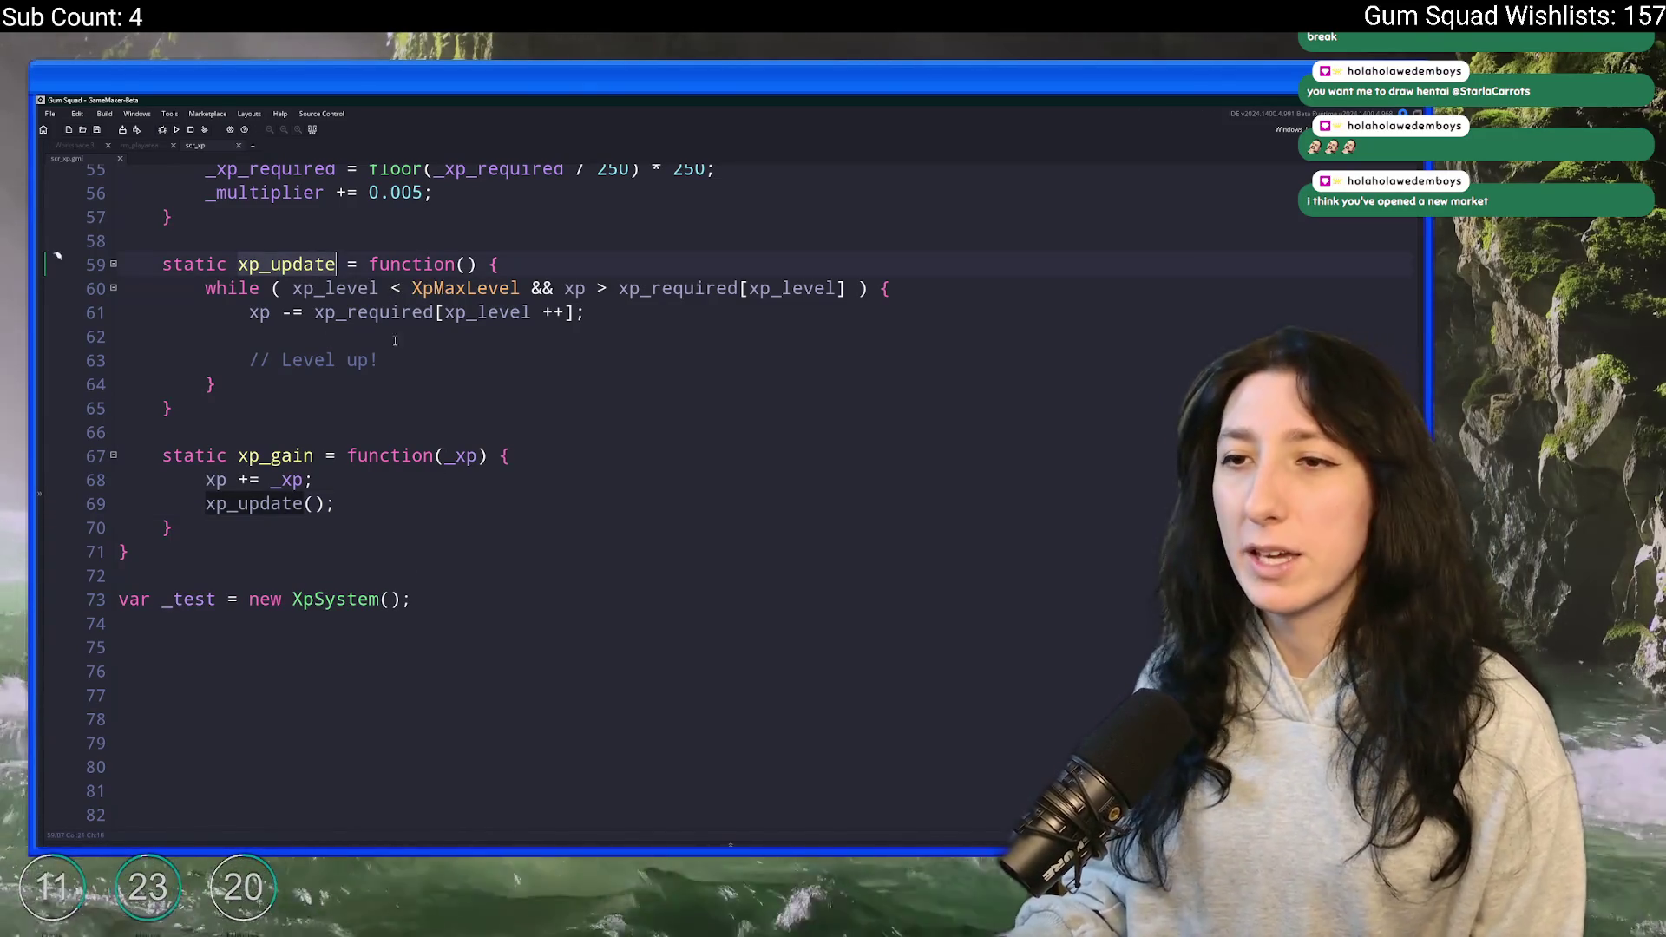
scroll(395, 341, up, 1)
drag(381, 426, 208, 354)
click(553, 405)
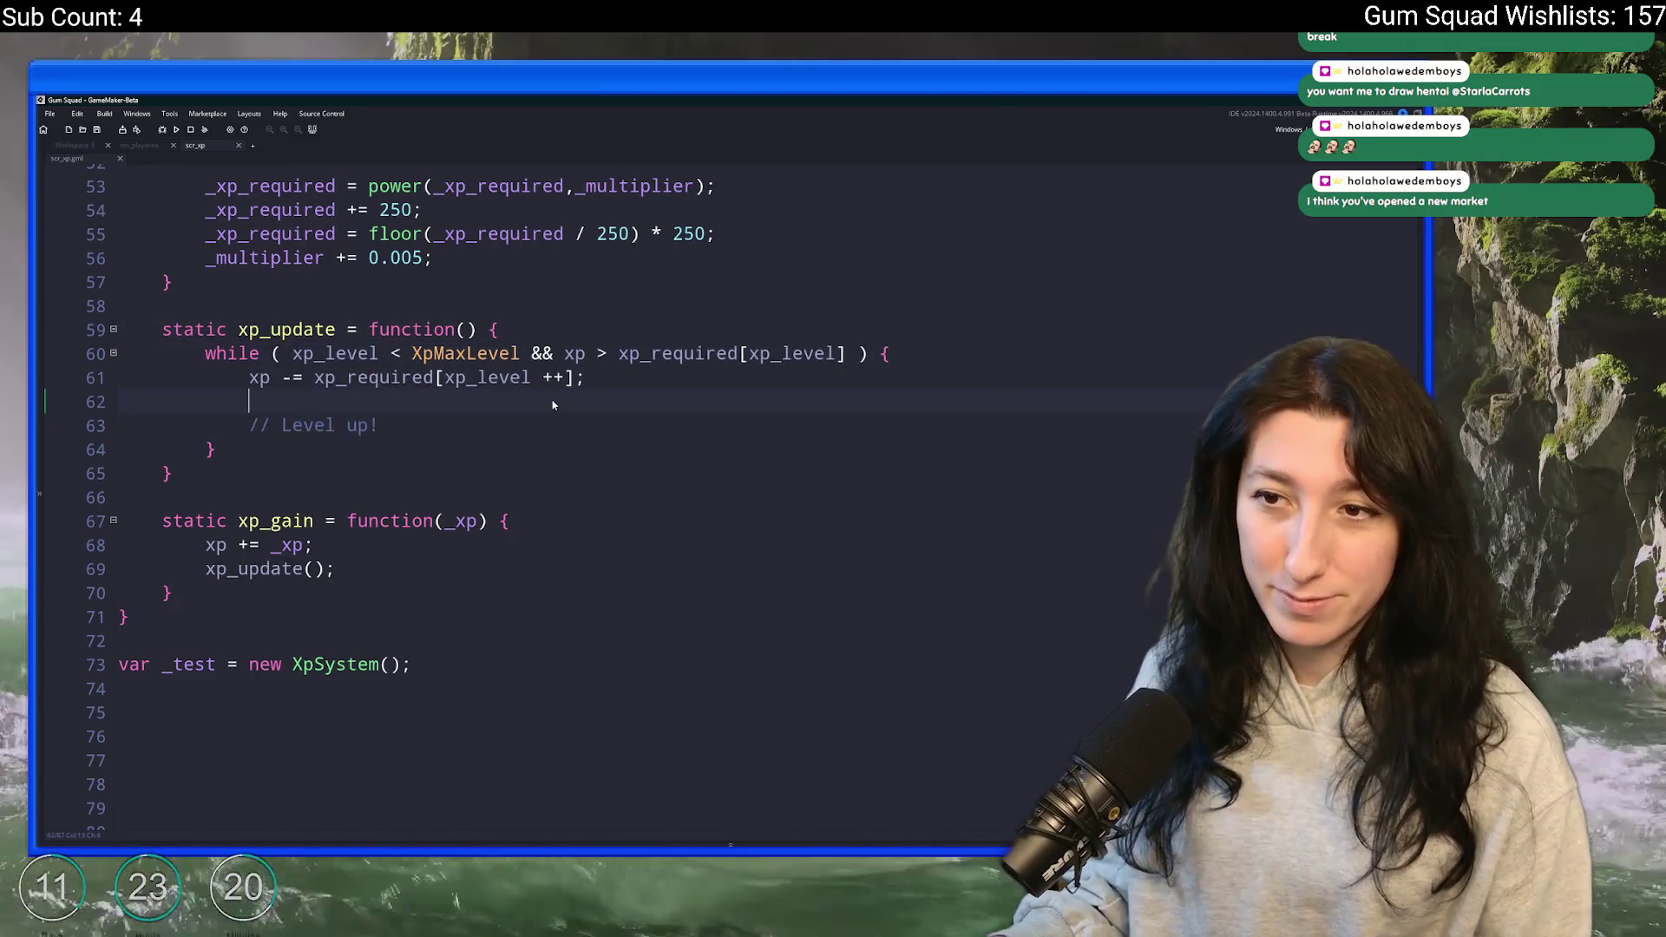
drag(392, 445, 208, 353)
click(442, 398)
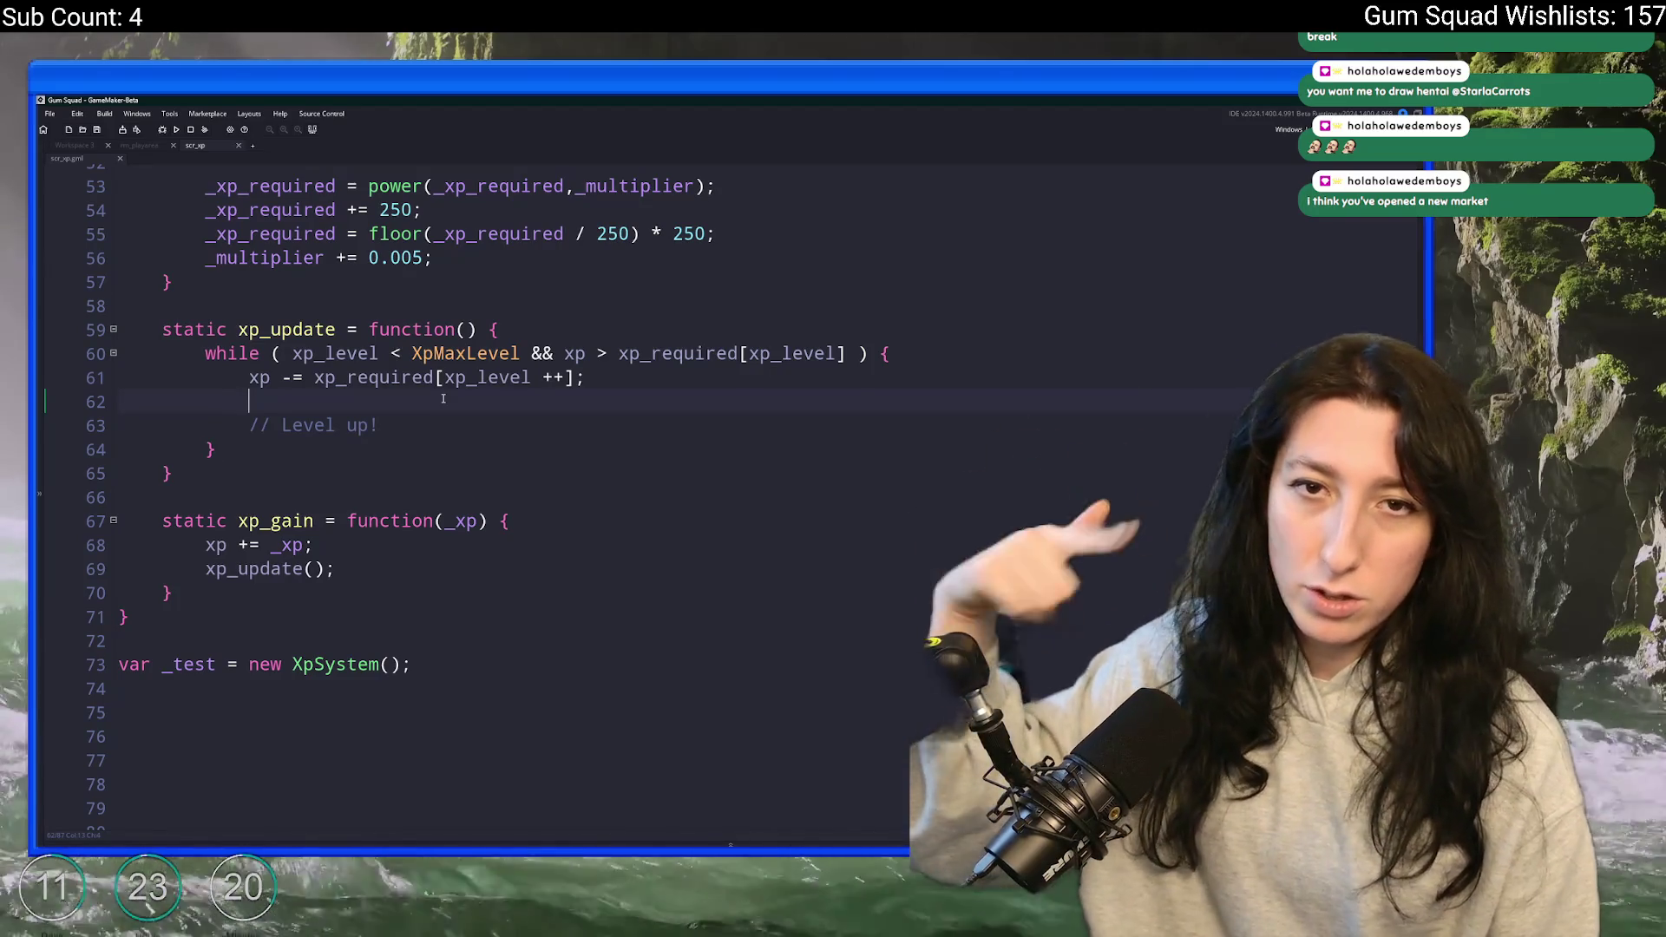
scroll(336, 541, up, 3)
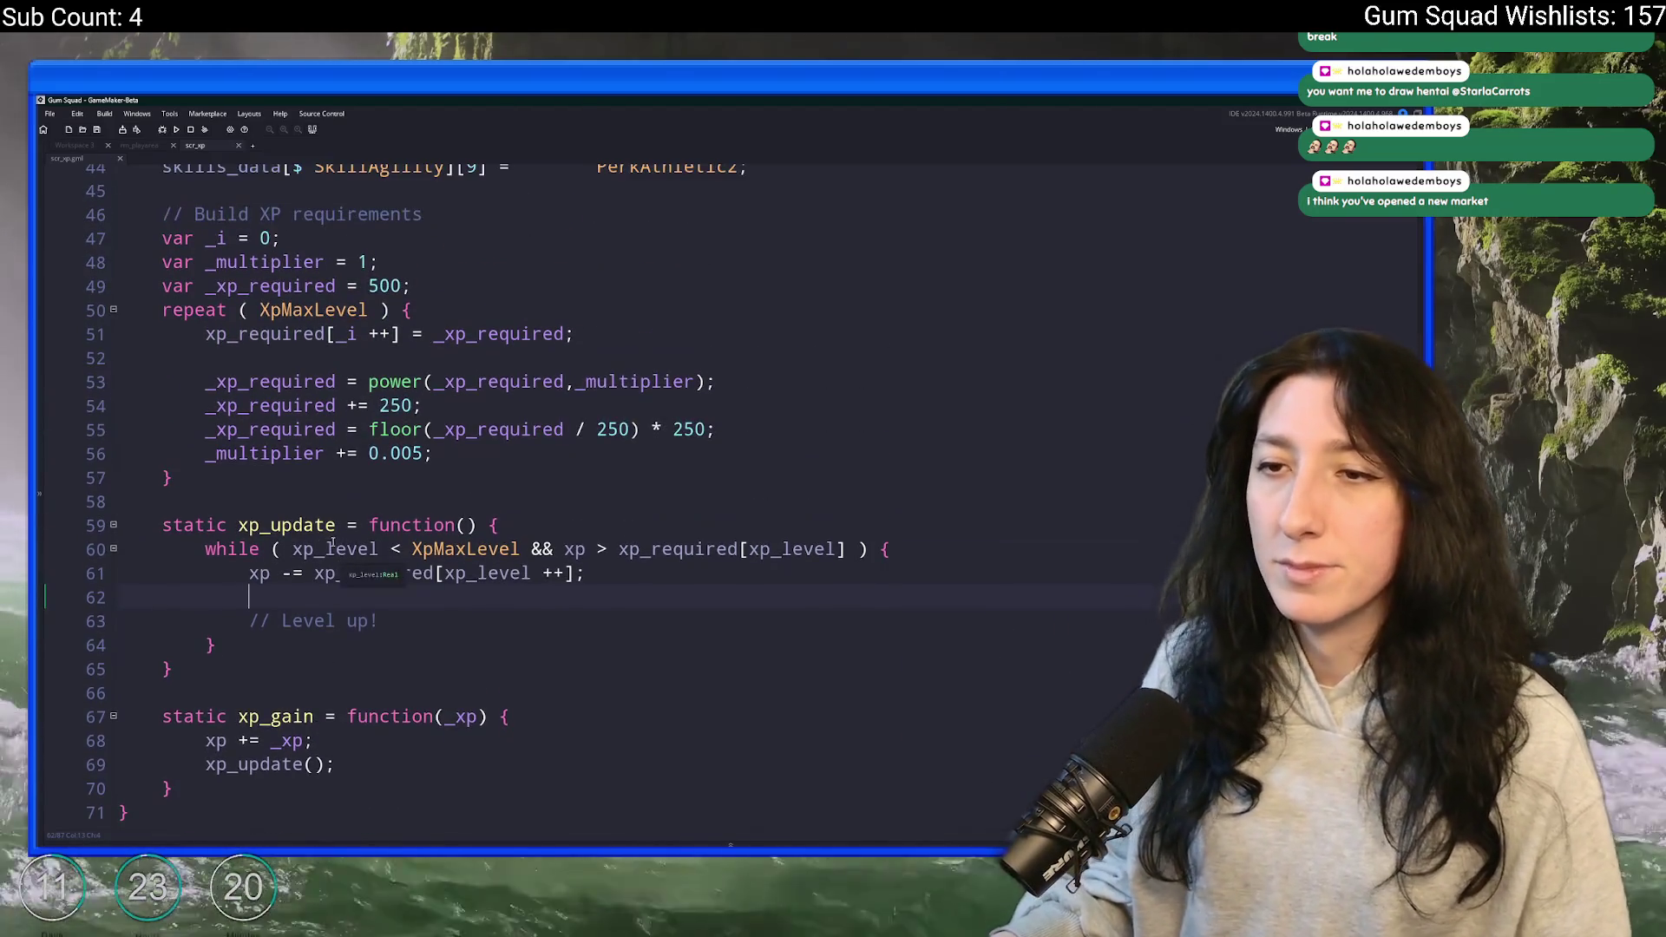
scroll(260, 677, down, 1)
click(258, 707)
- Add a static xp_get_level_display() function below xp_gain that returns xp_level + 1
click(251, 717)
key(Return)
key(Return)
text(stat)
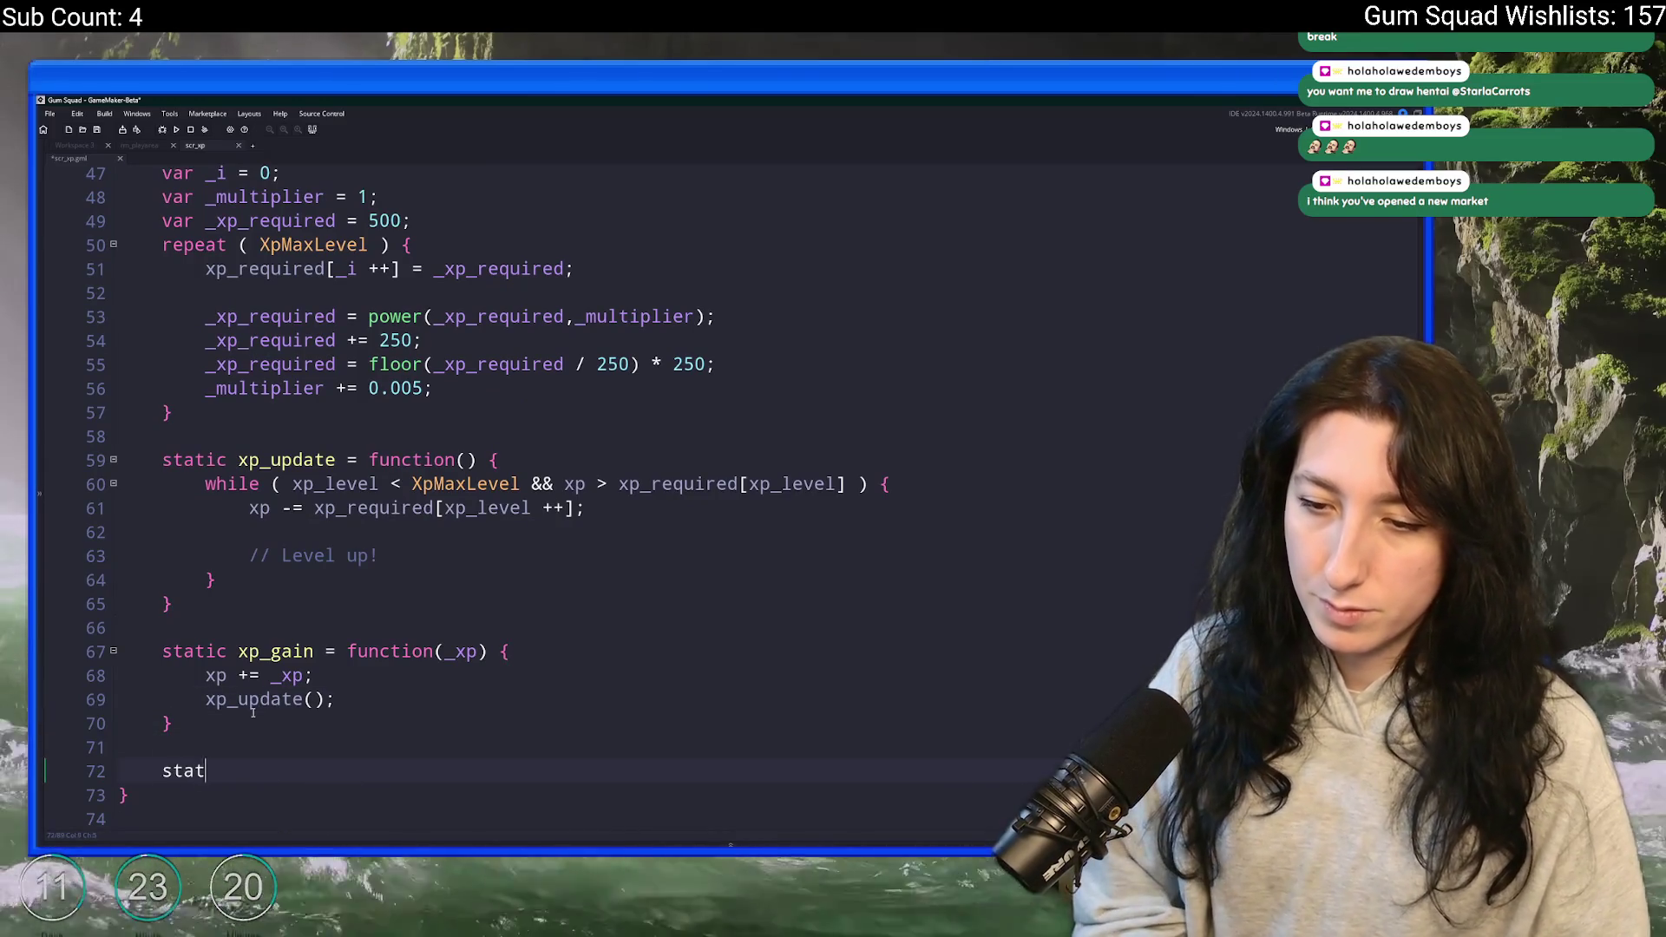
text(ic xp_get)
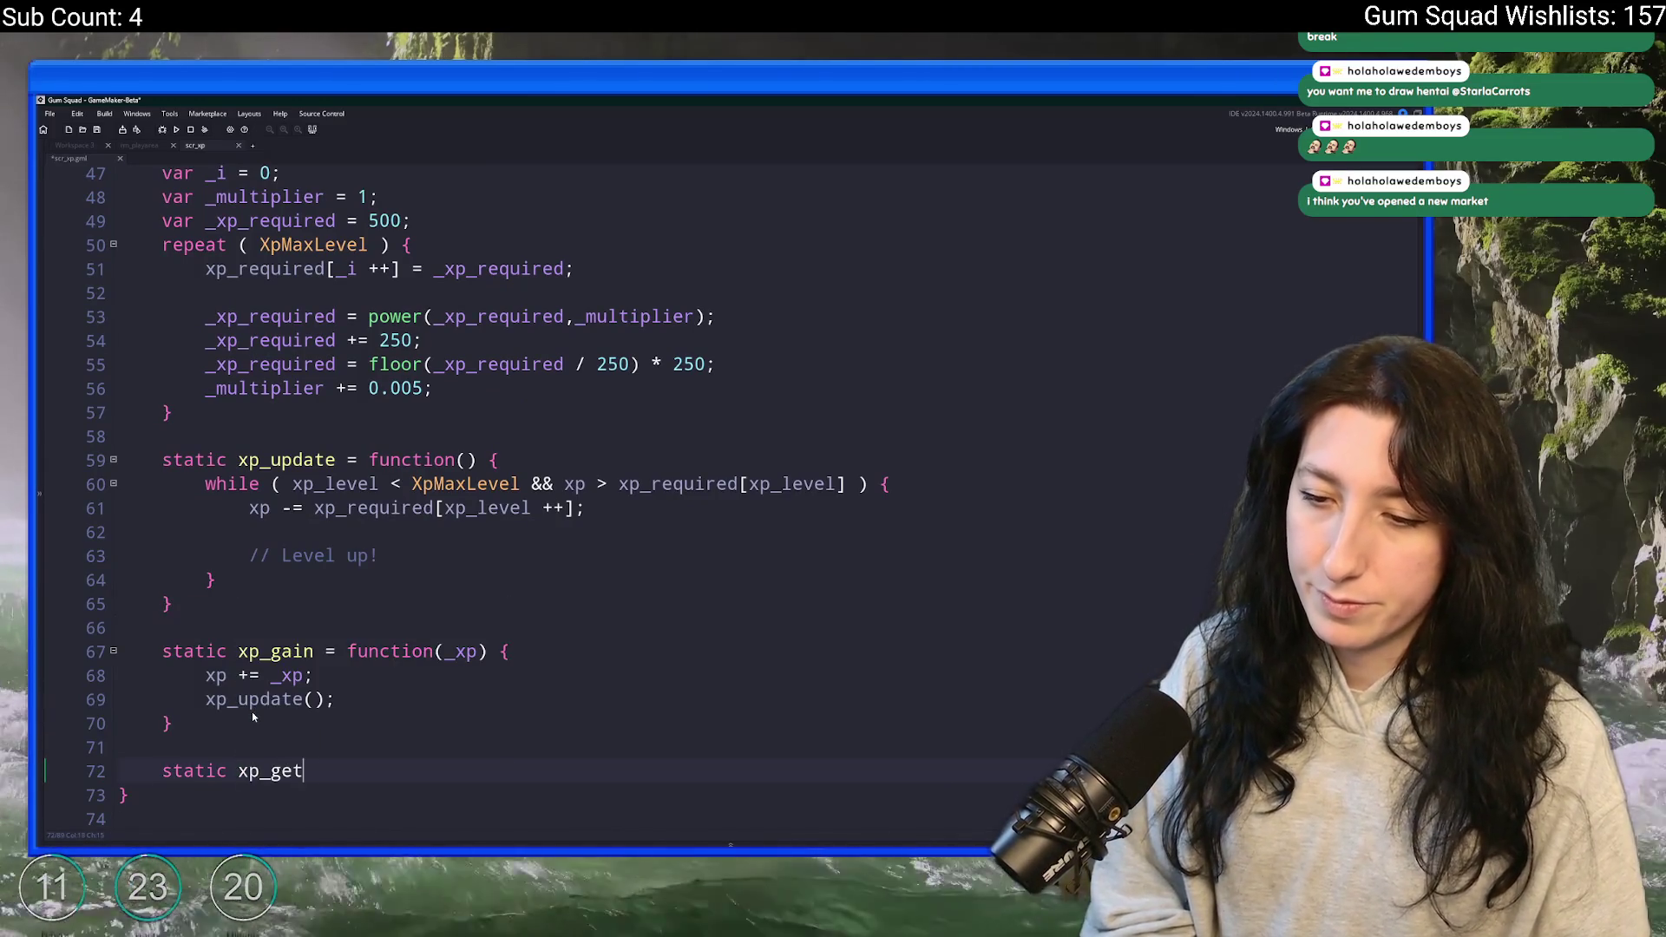
text(_level_display)
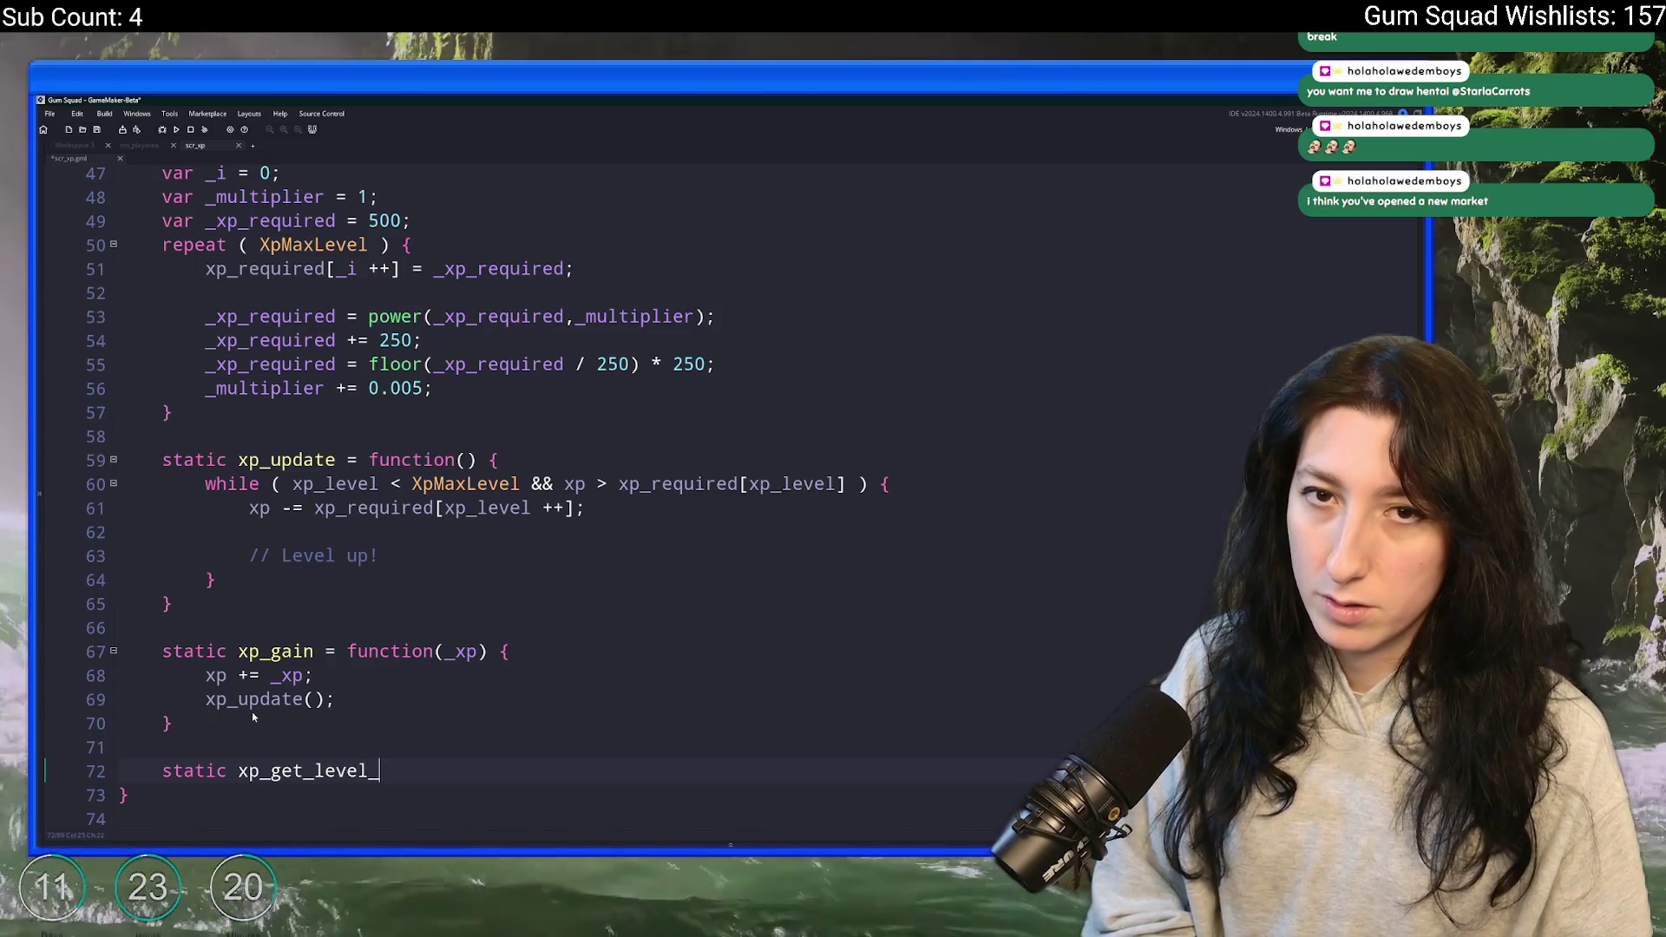
scroll(271, 687, down, 3)
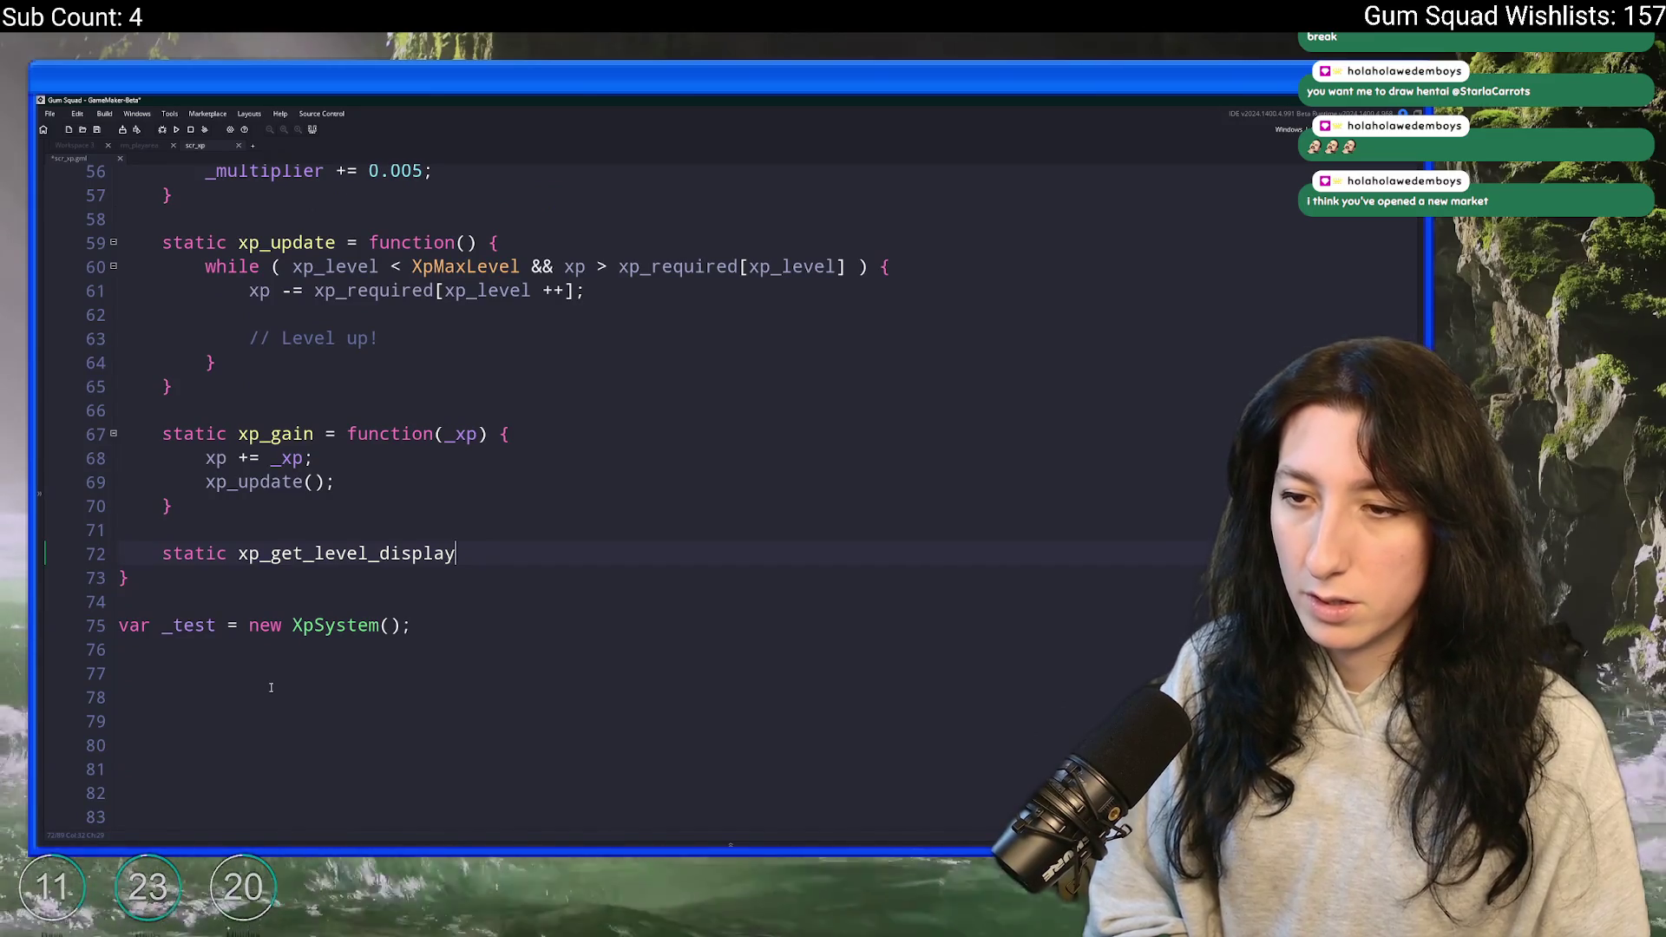
text(())
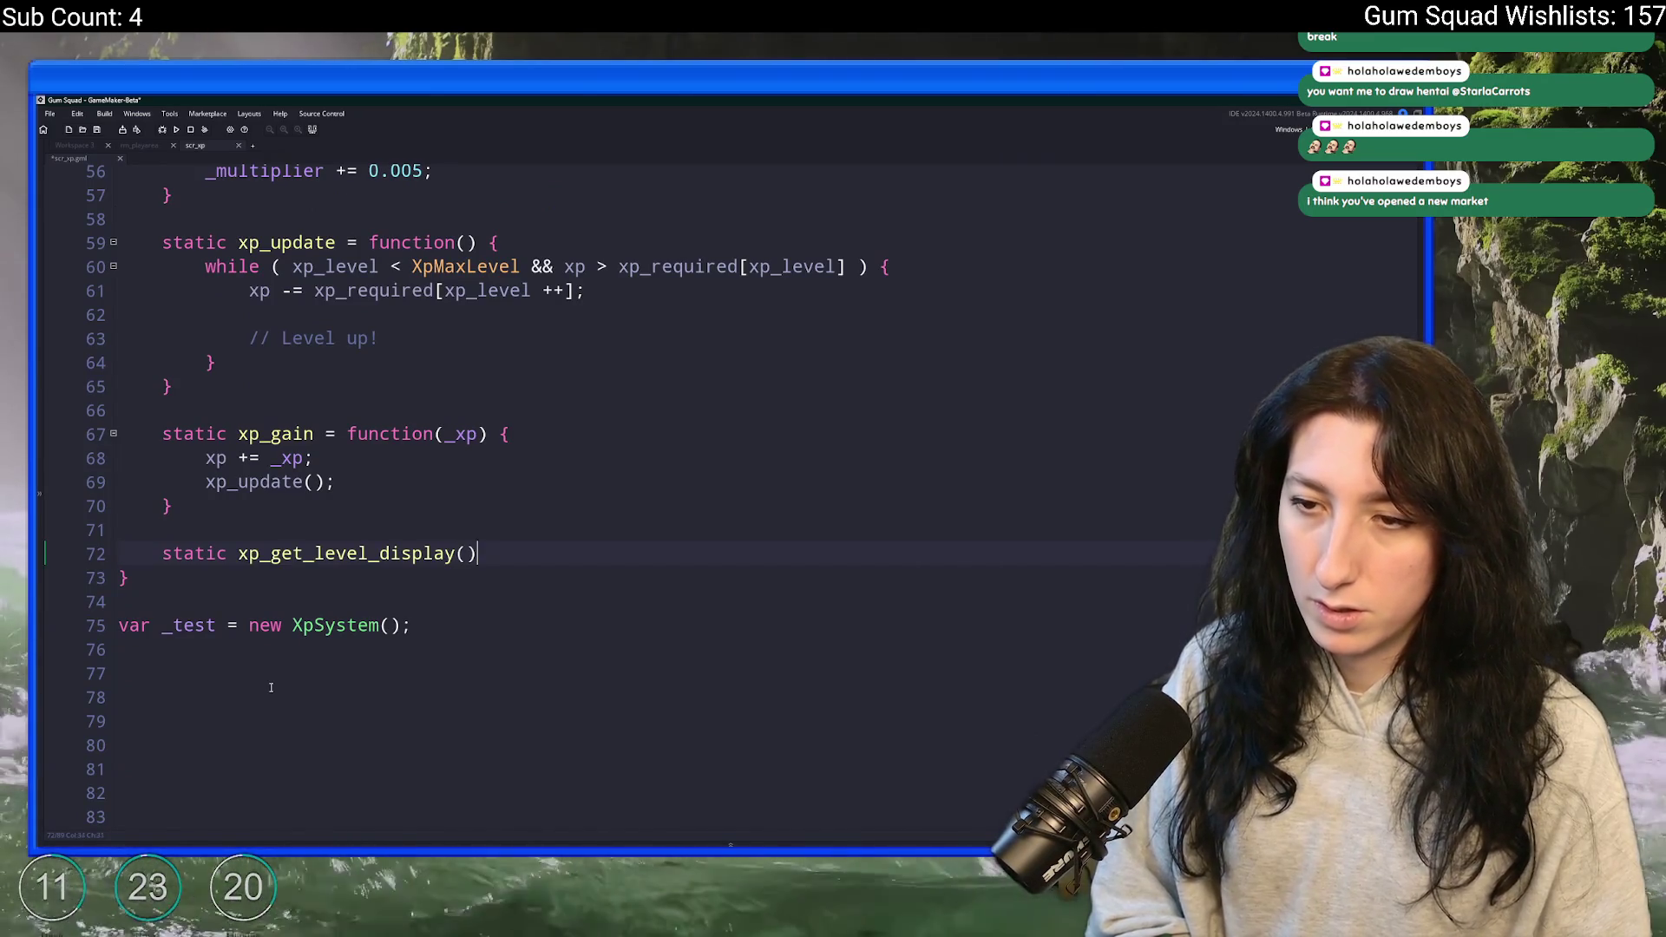
text( {)
key(Return)
text(})
click(508, 555)
key(Return)
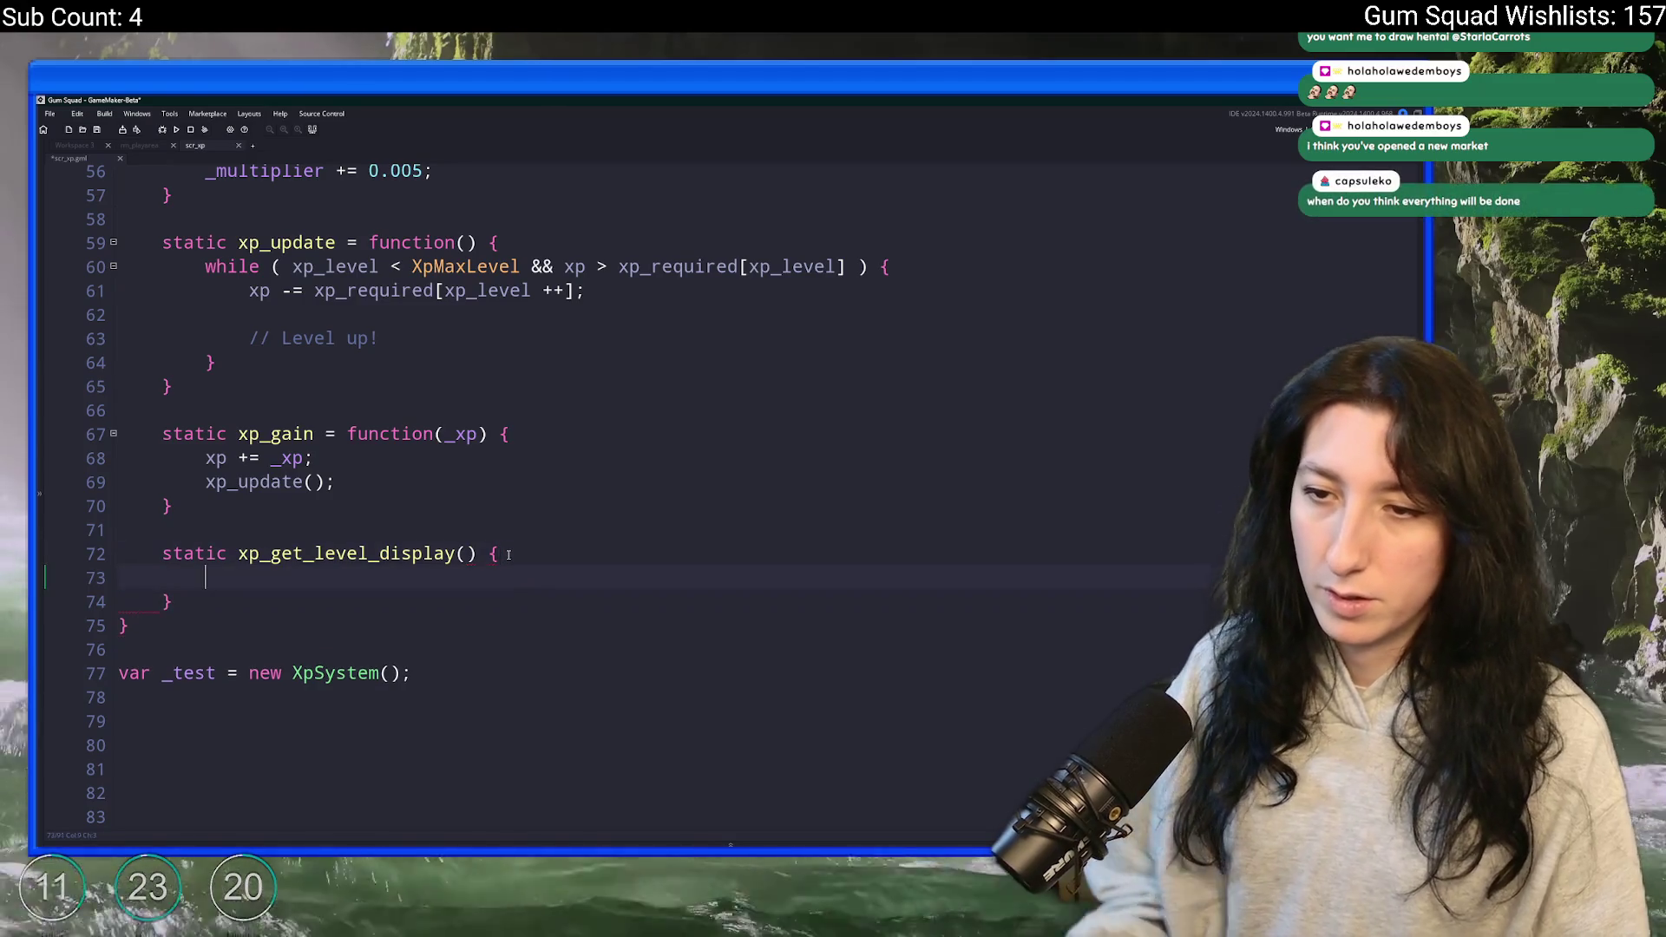
text(return xp_level + 1;)
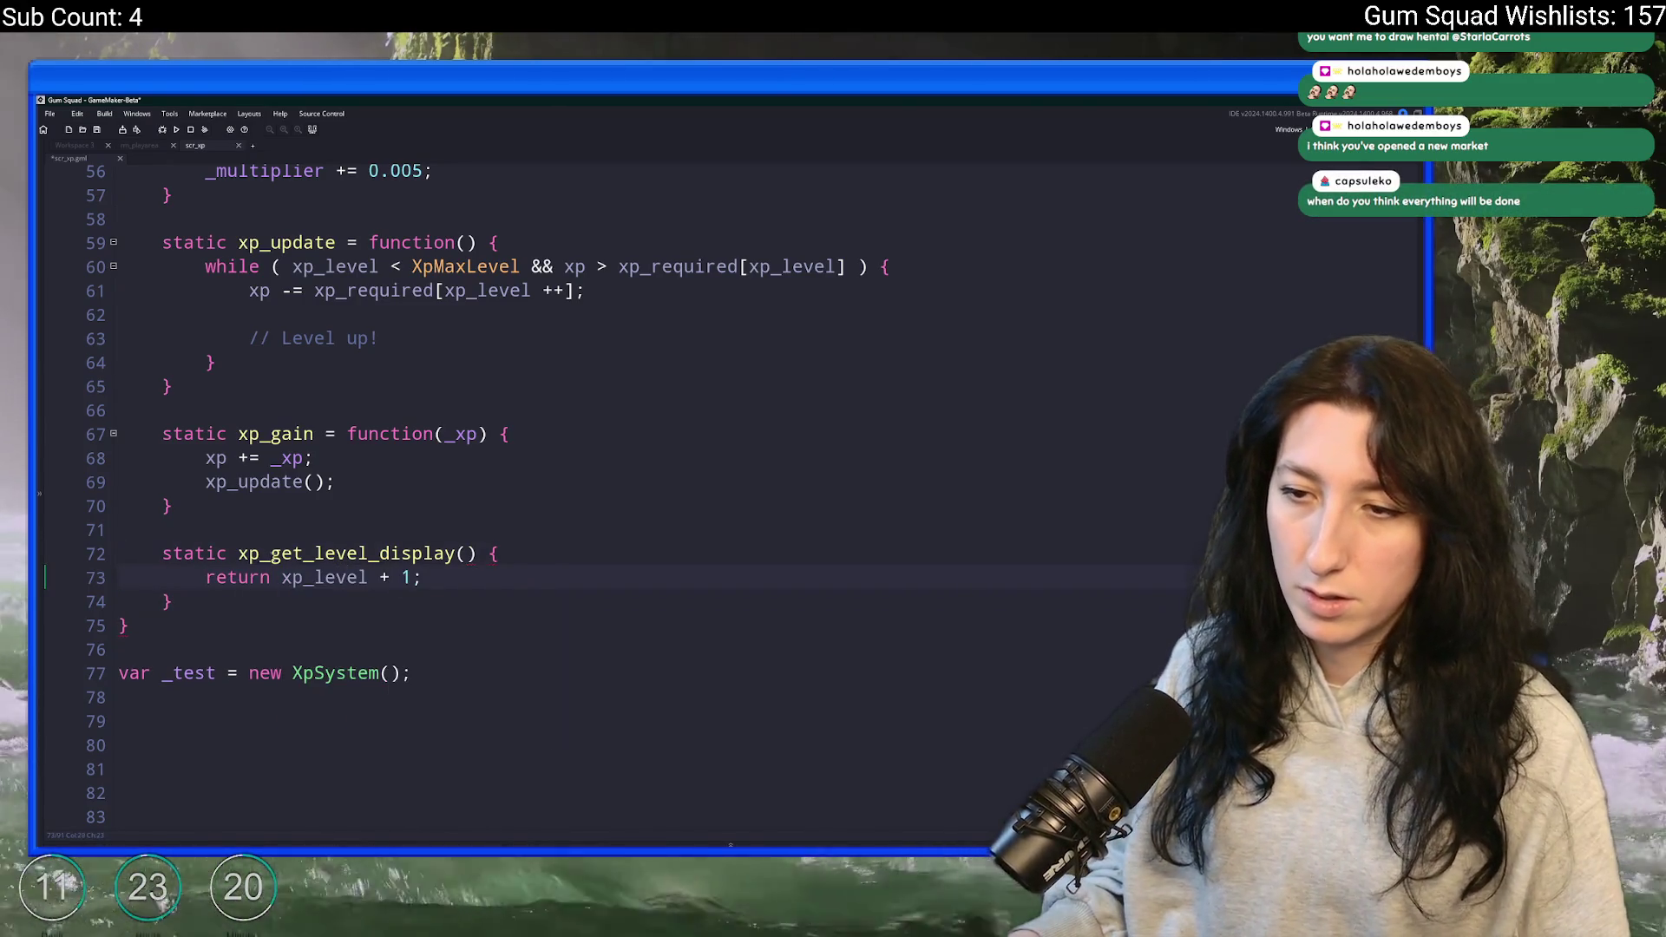
- Wrap the return value as string(xp_level + 1) and duplicate the whole function with Ctrl+D
click(282, 577)
text(stromg)
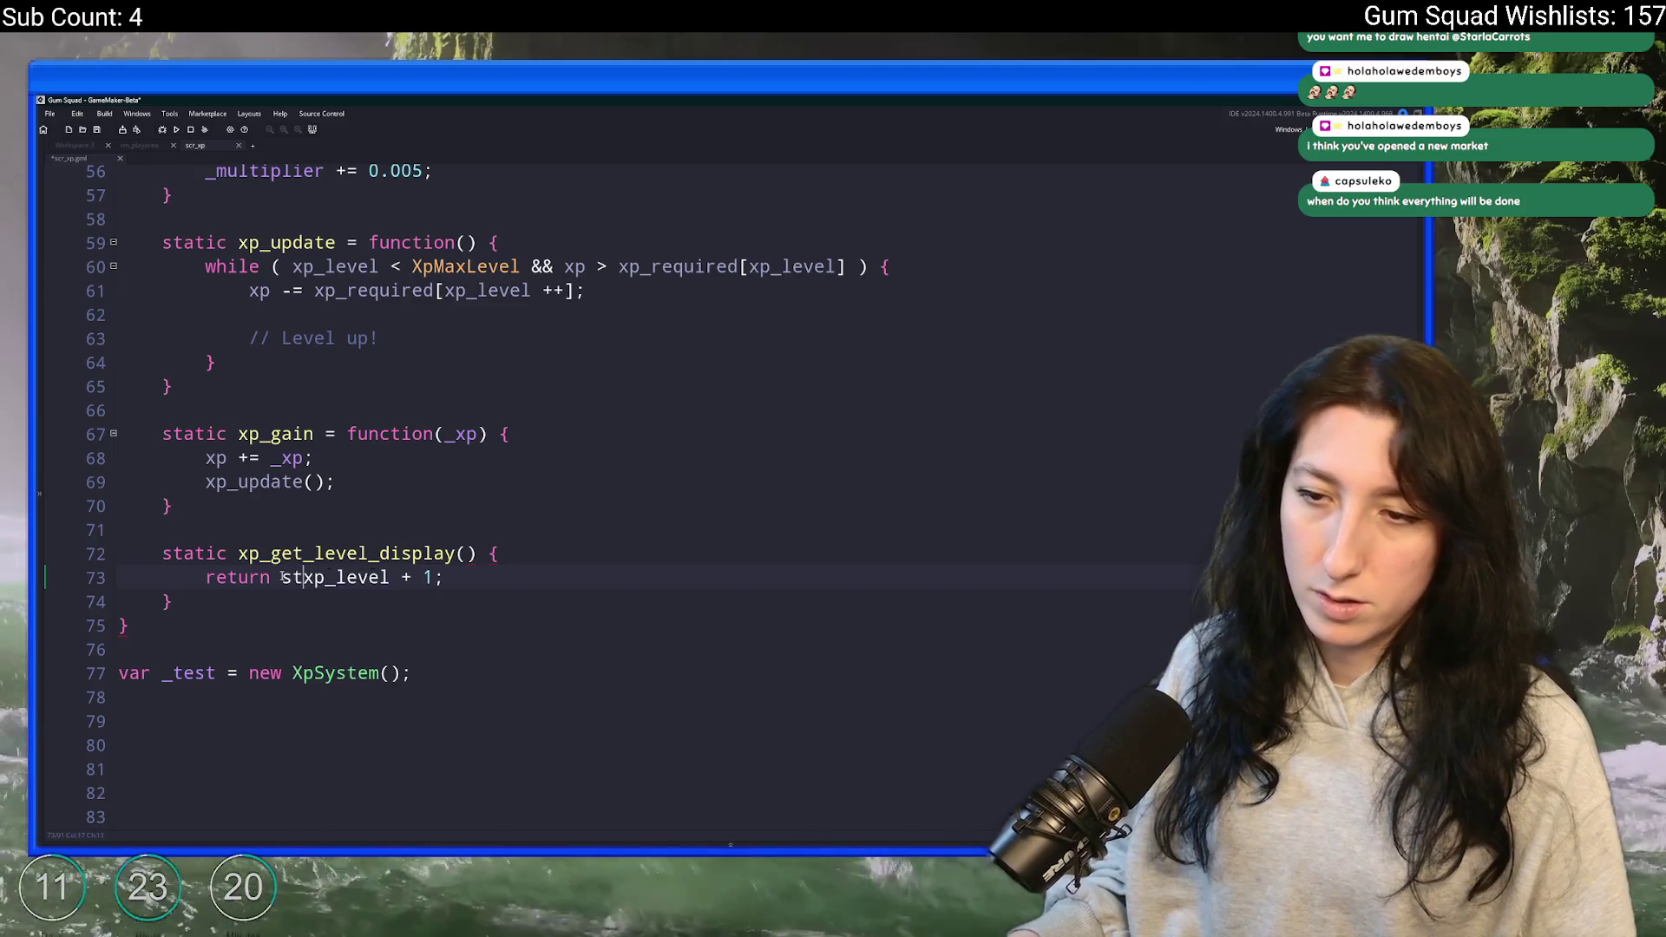
key(BackSpace)
key(BackSpace)
key(BackSpace)
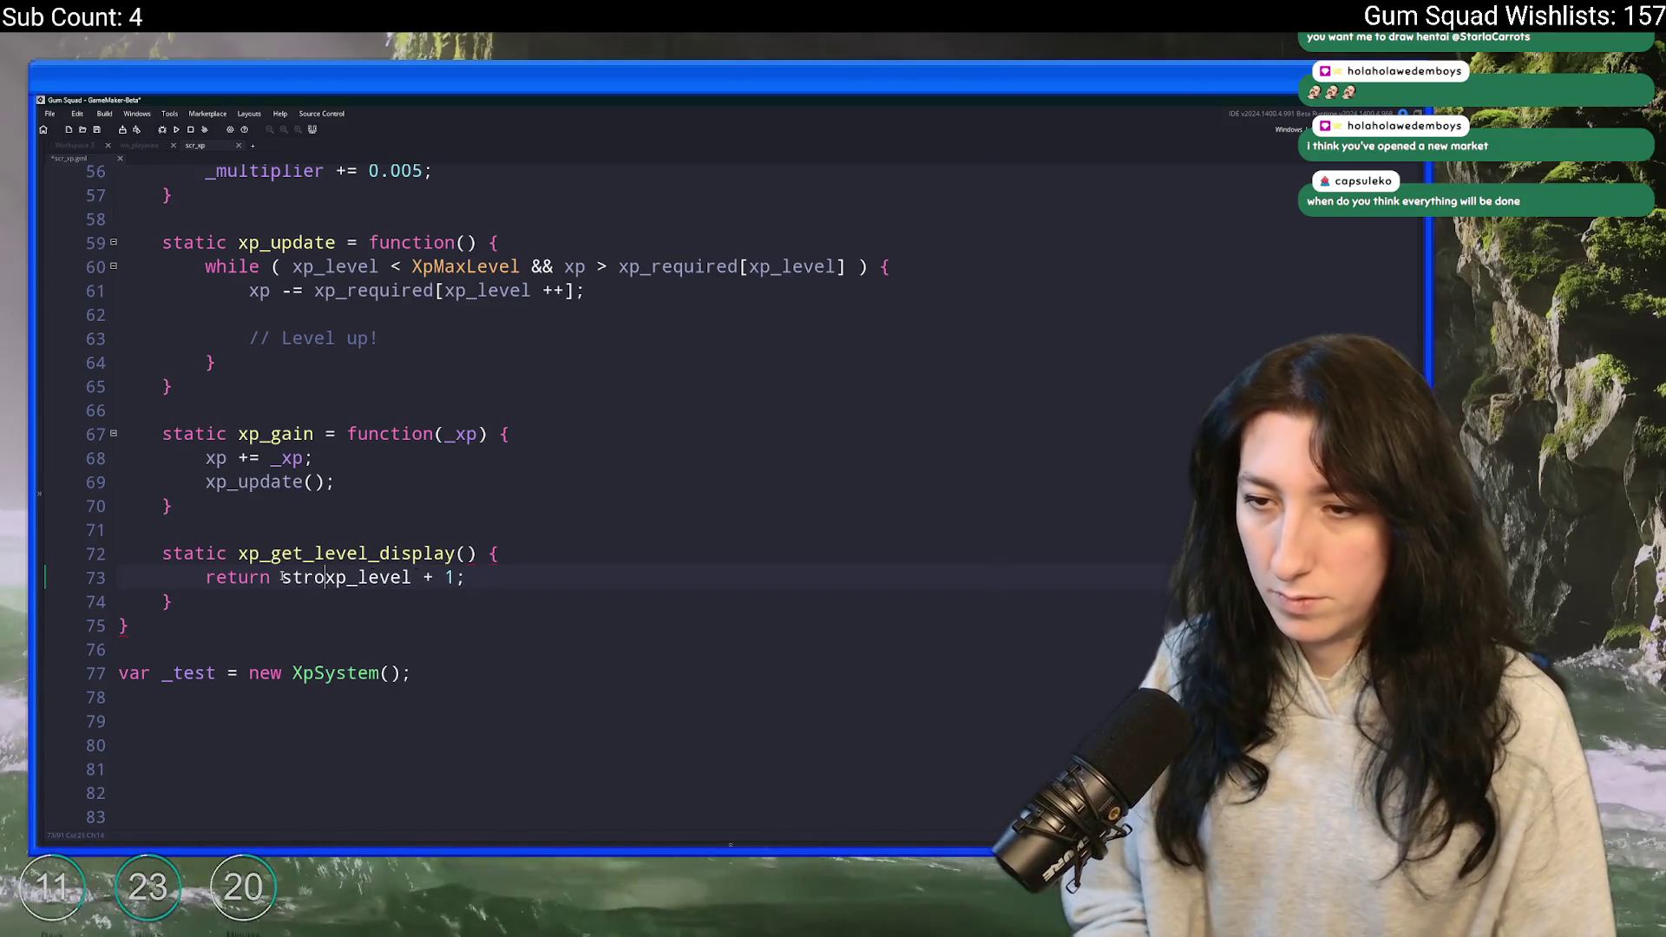
text(ing()
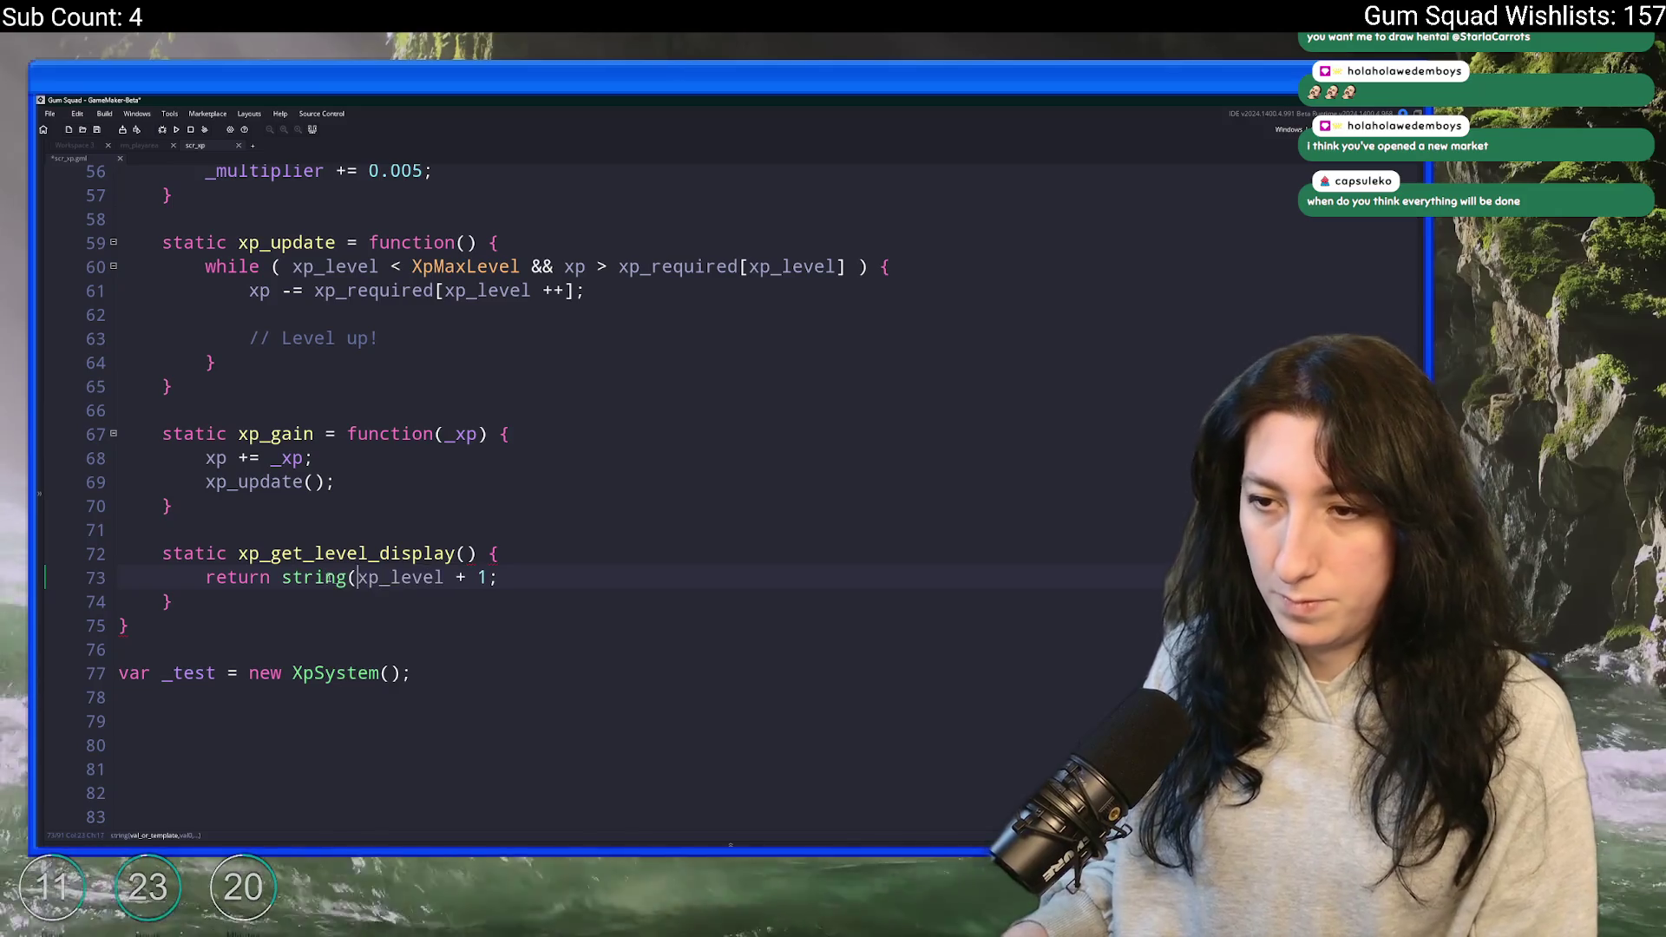
text())
drag(178, 602, 241, 535)
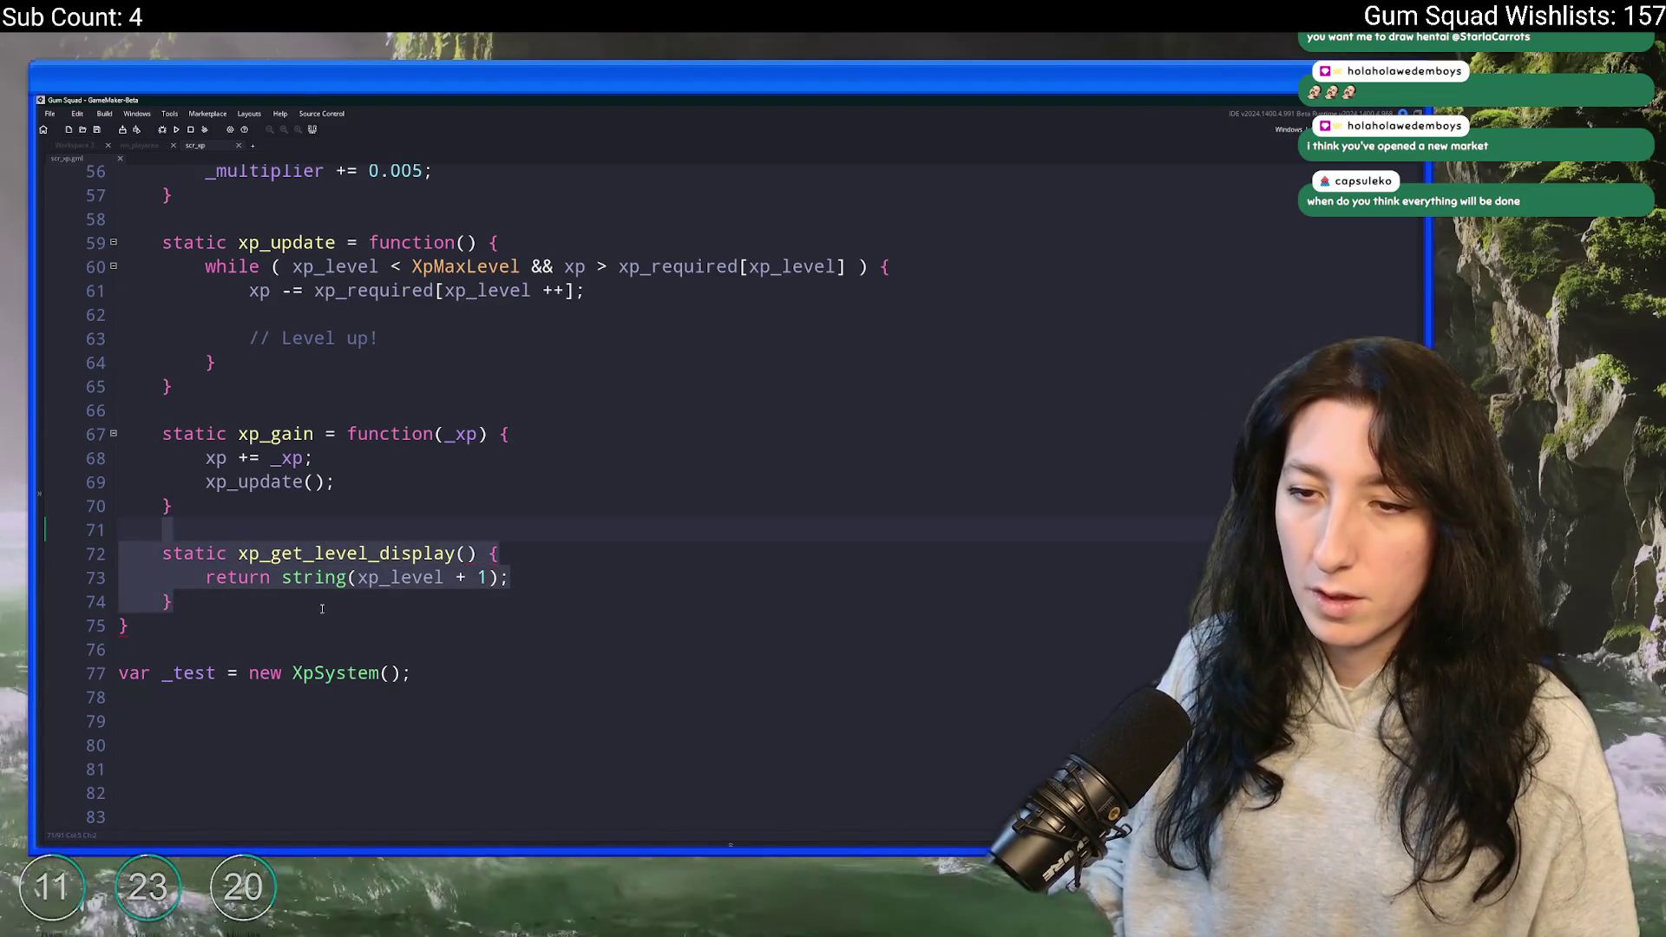
key(ctrl+d)
- Rename the duplicate to xp_get_xp_display and cut its return line down to string(xp)
key(Left)
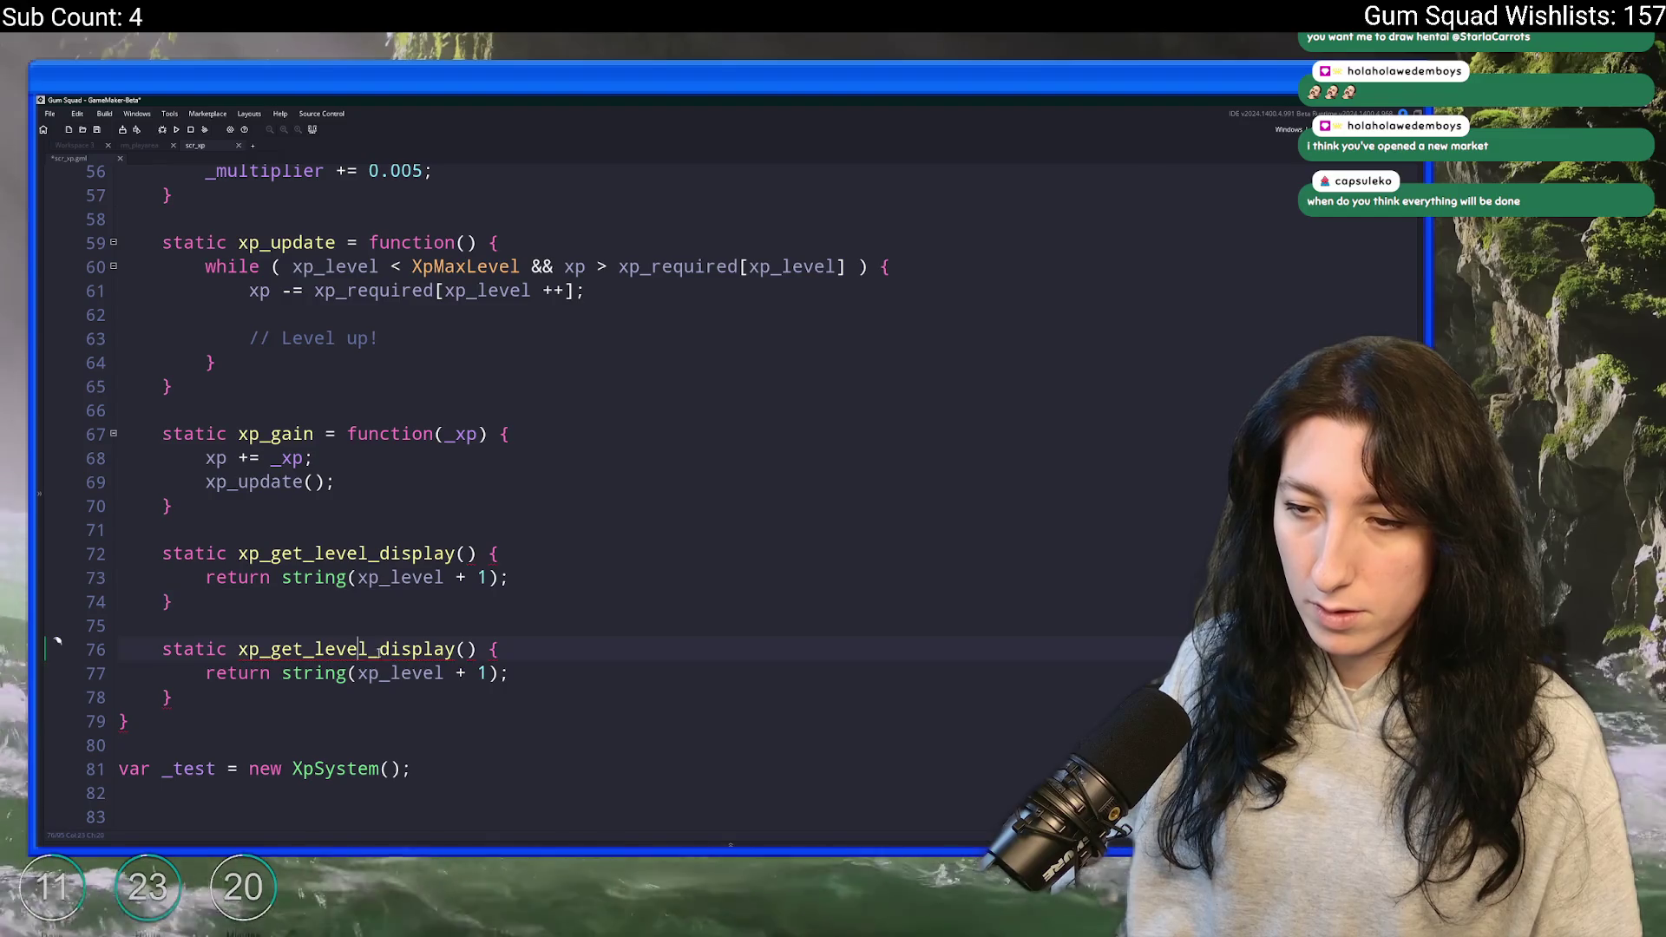
key(ctrl+shift+Left)
text(xp)
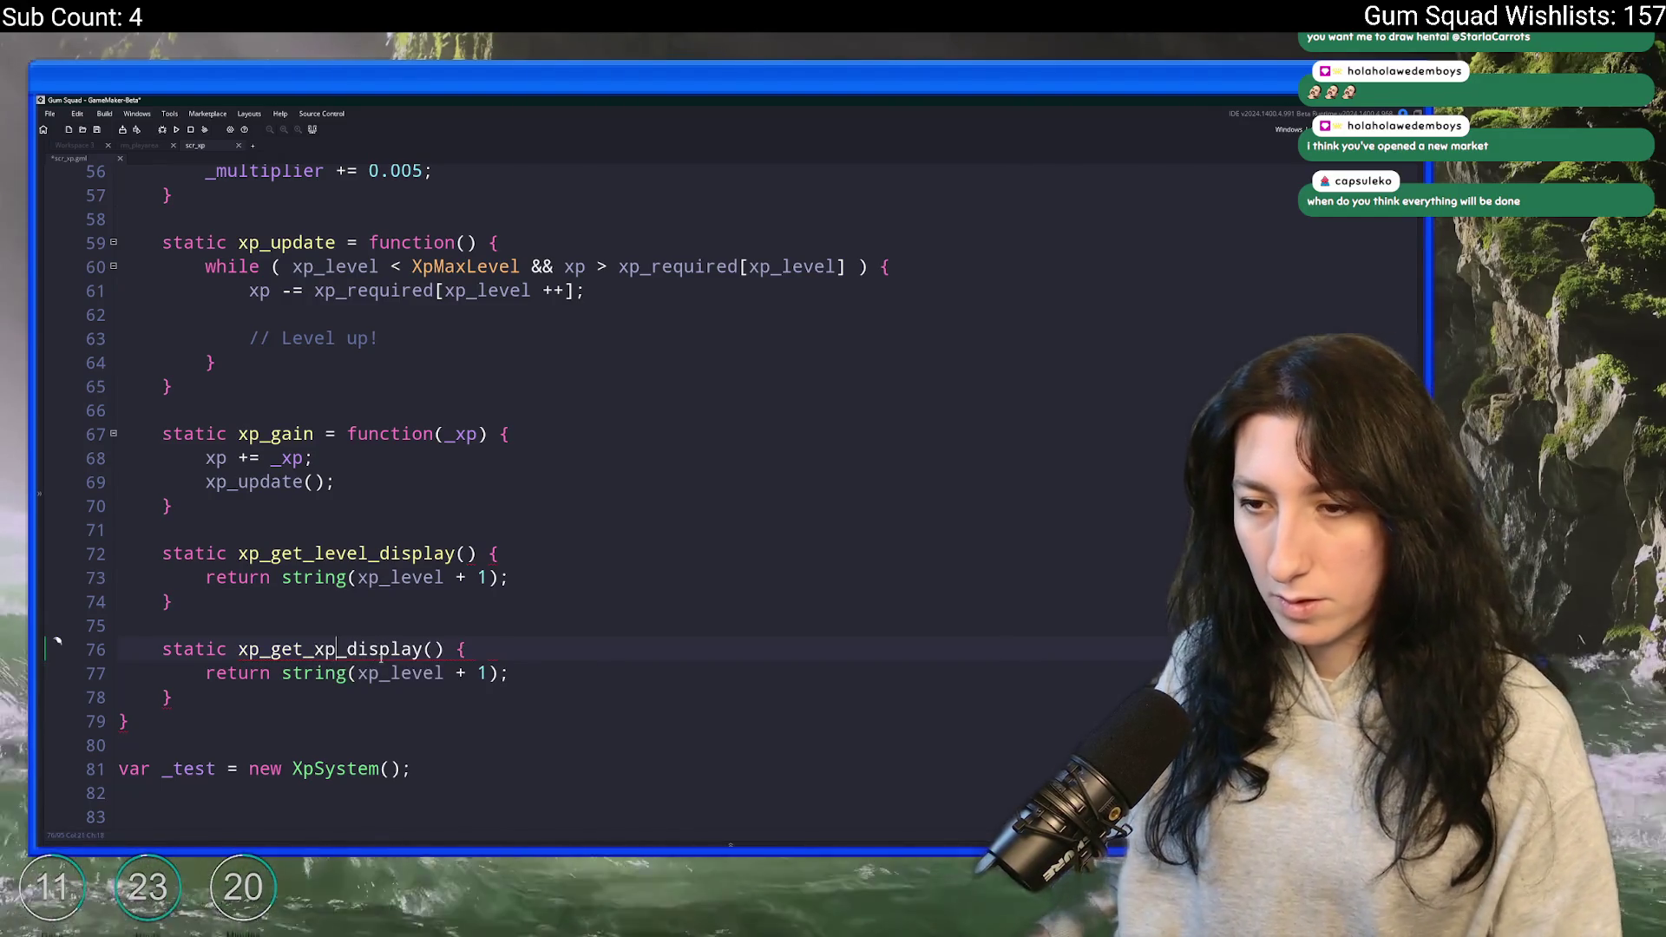
scroll(380, 652, down, 1)
drag(490, 629, 381, 629)
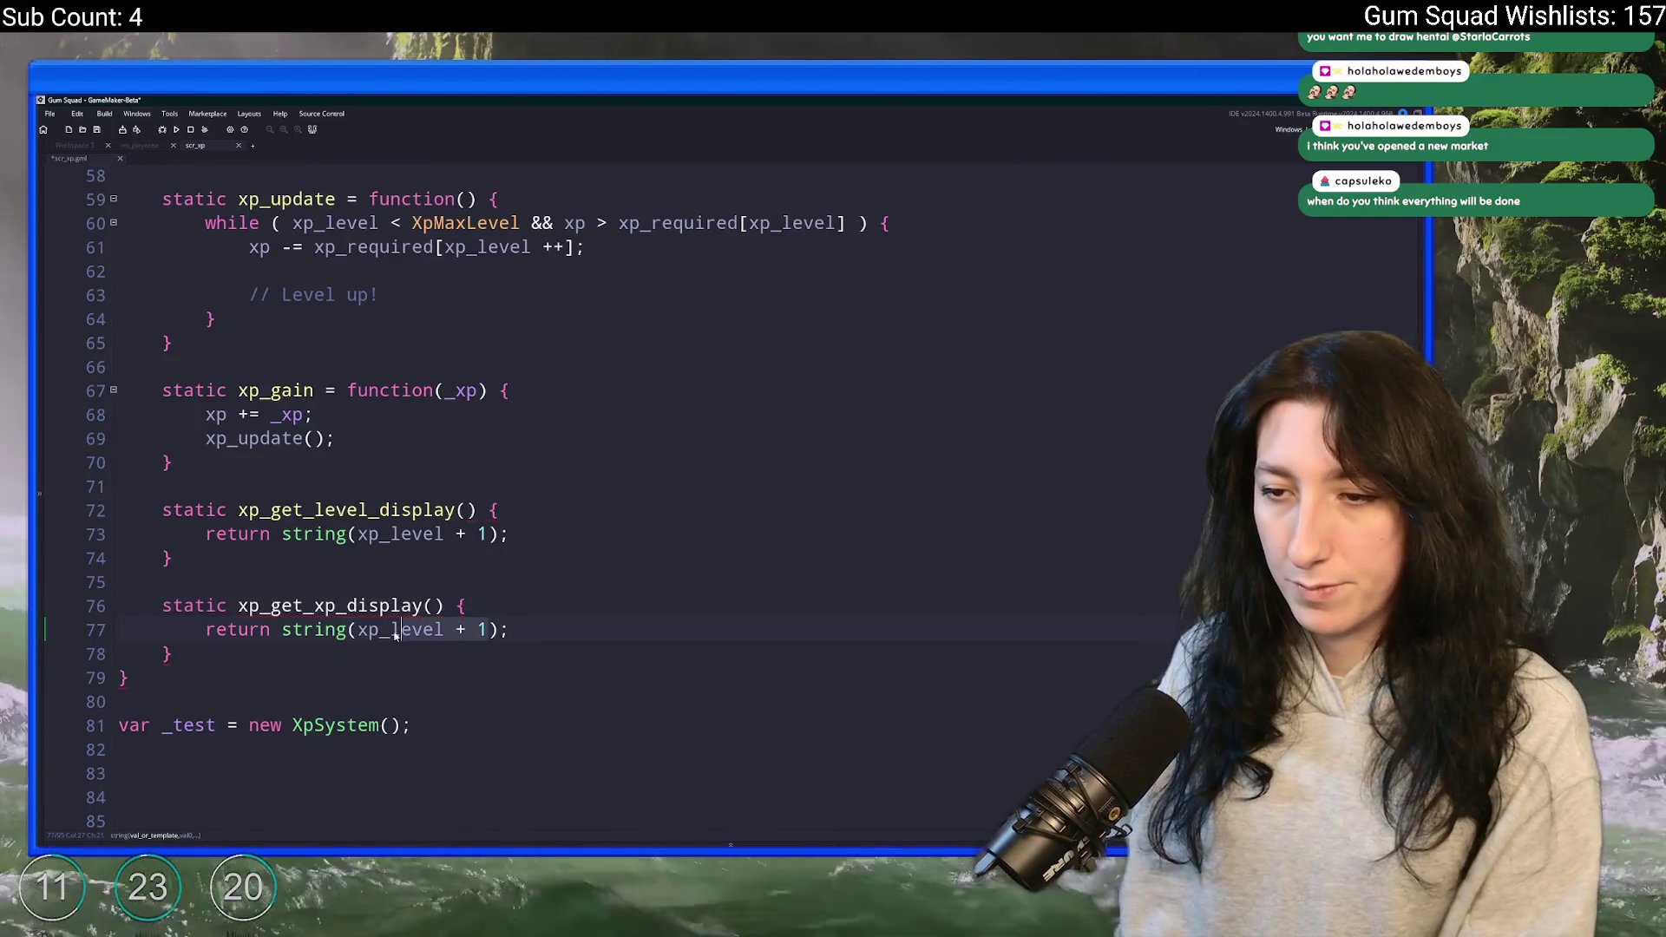
key(BackSpace)
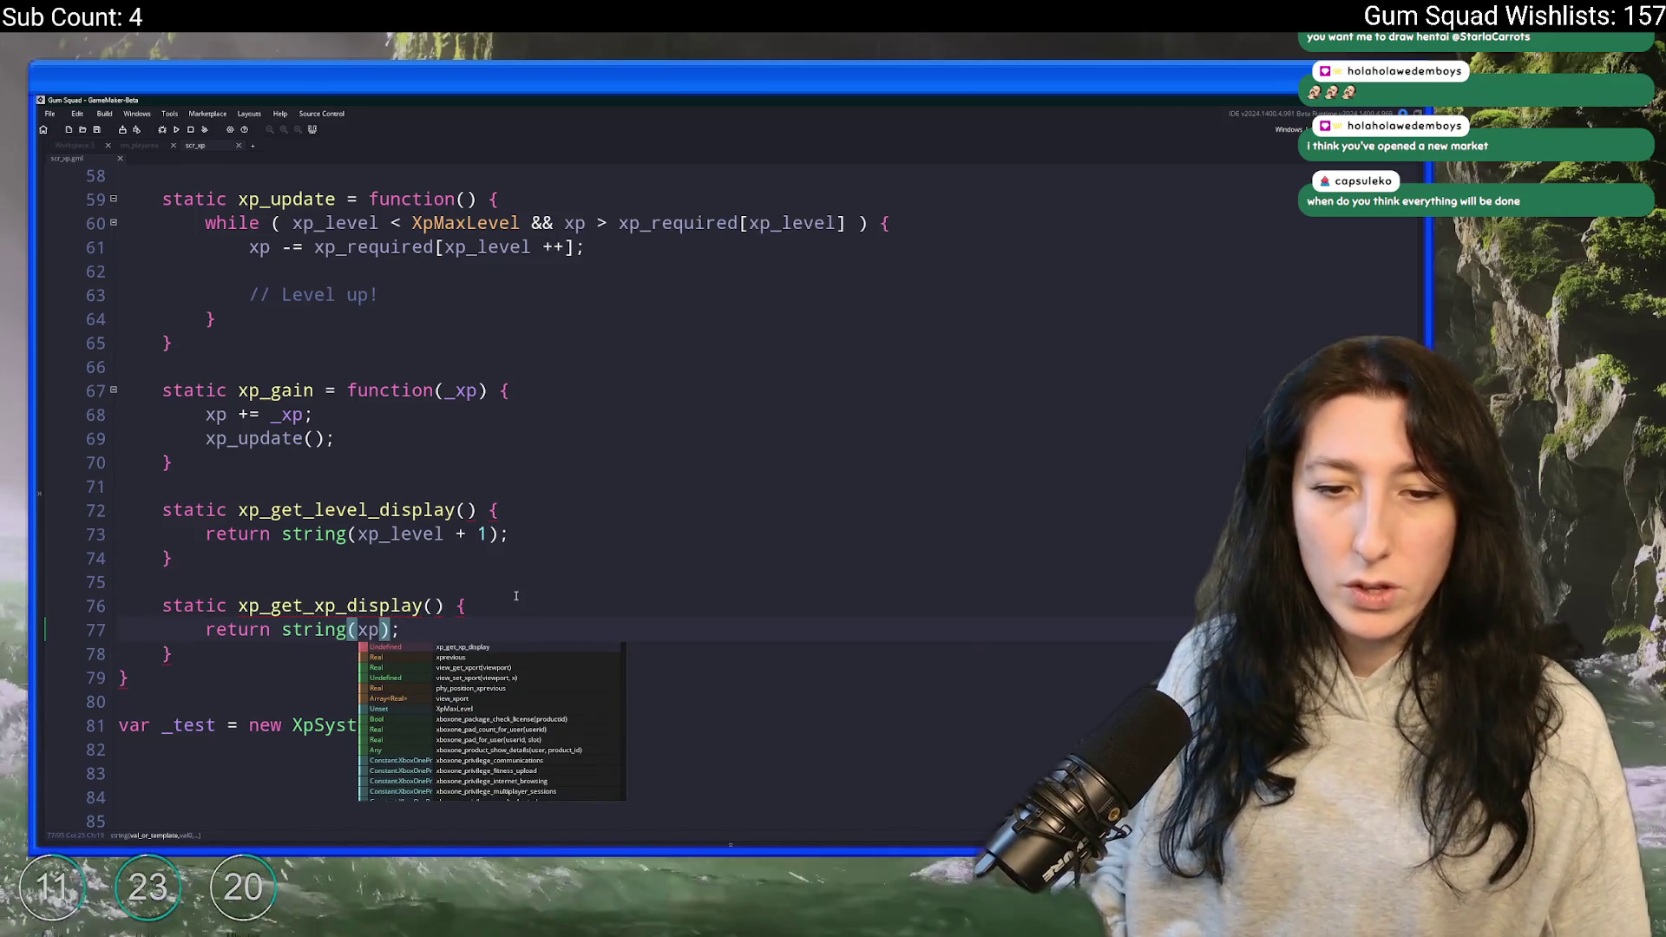
click(515, 597)
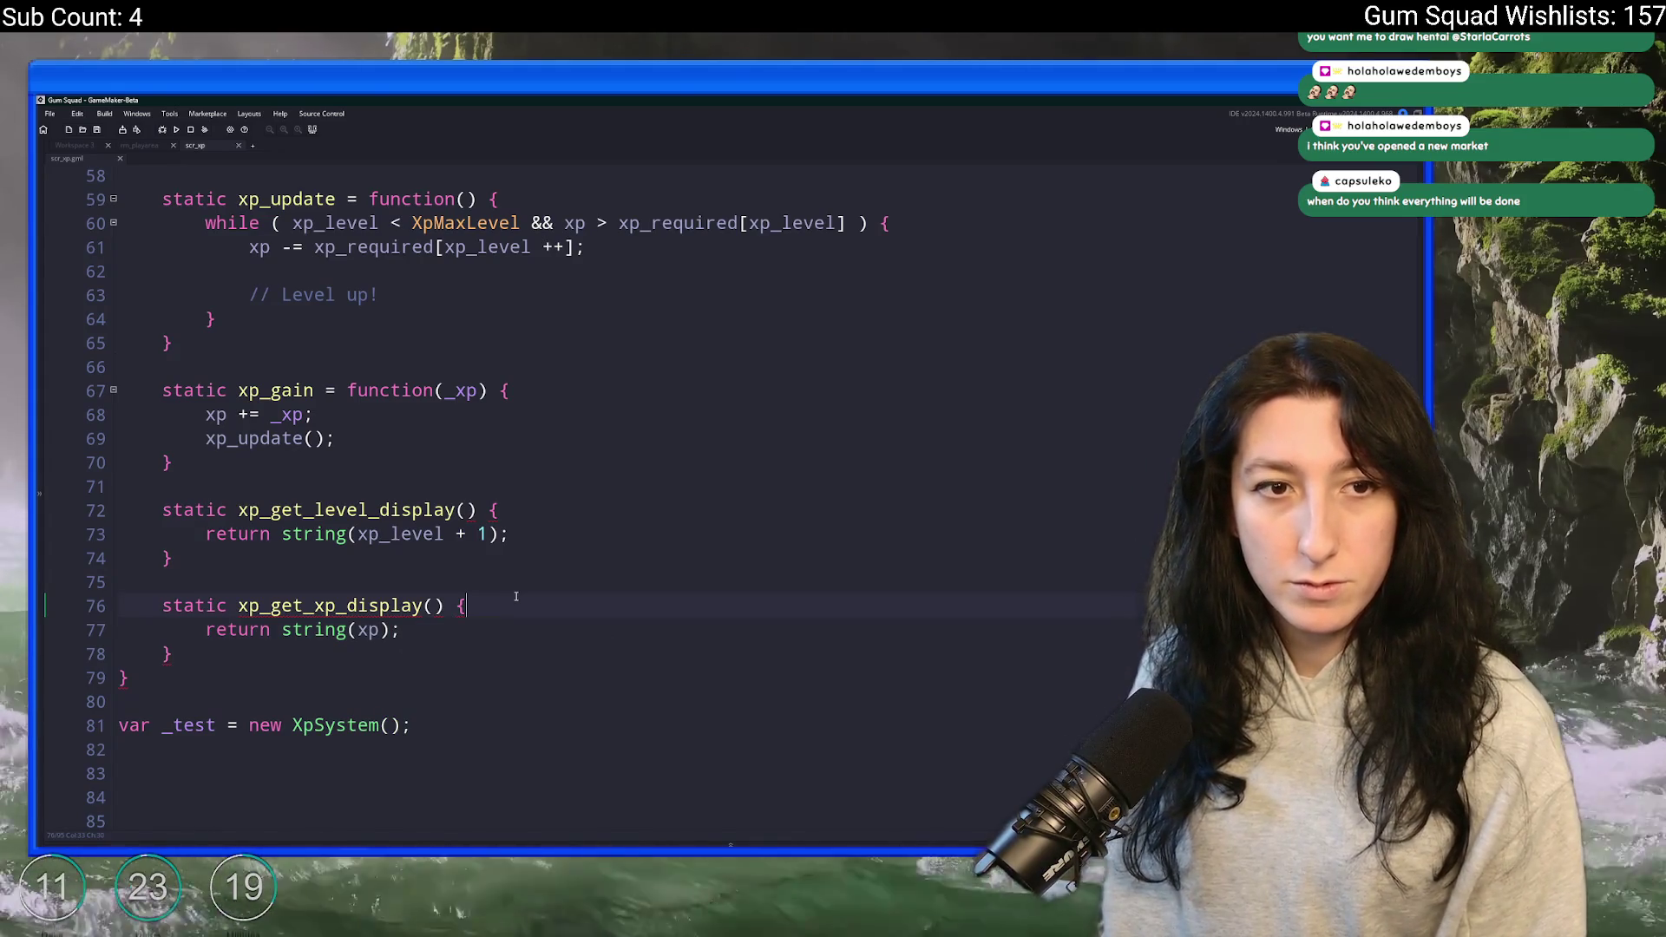
click(464, 622)
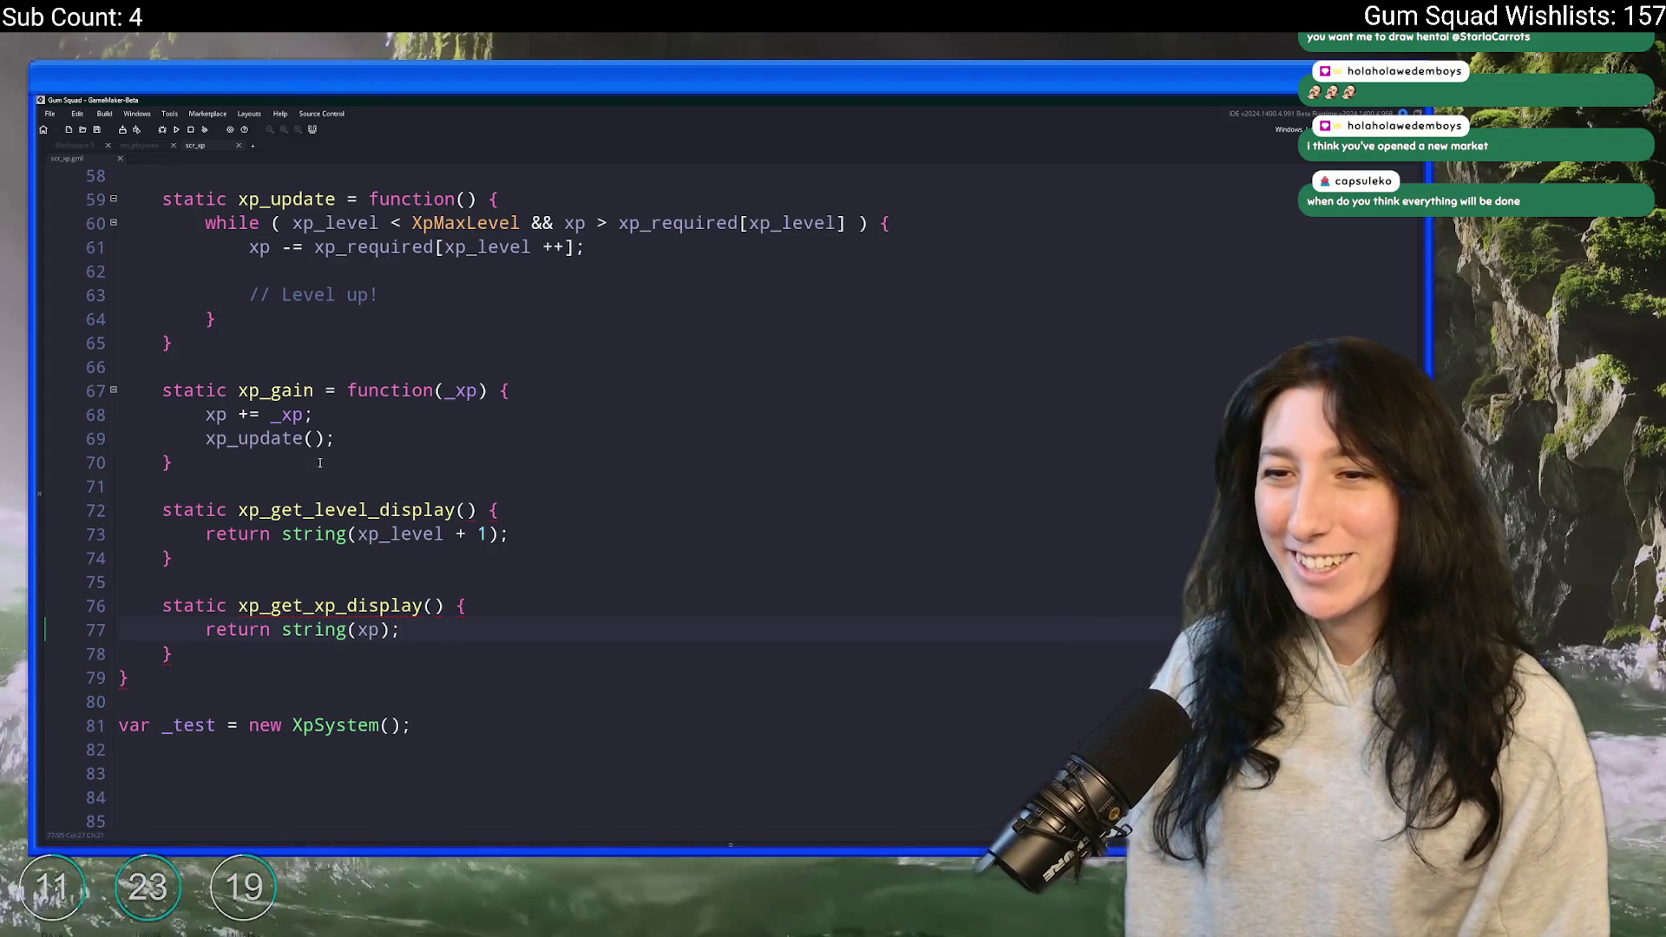
key(Down)
click(424, 606)
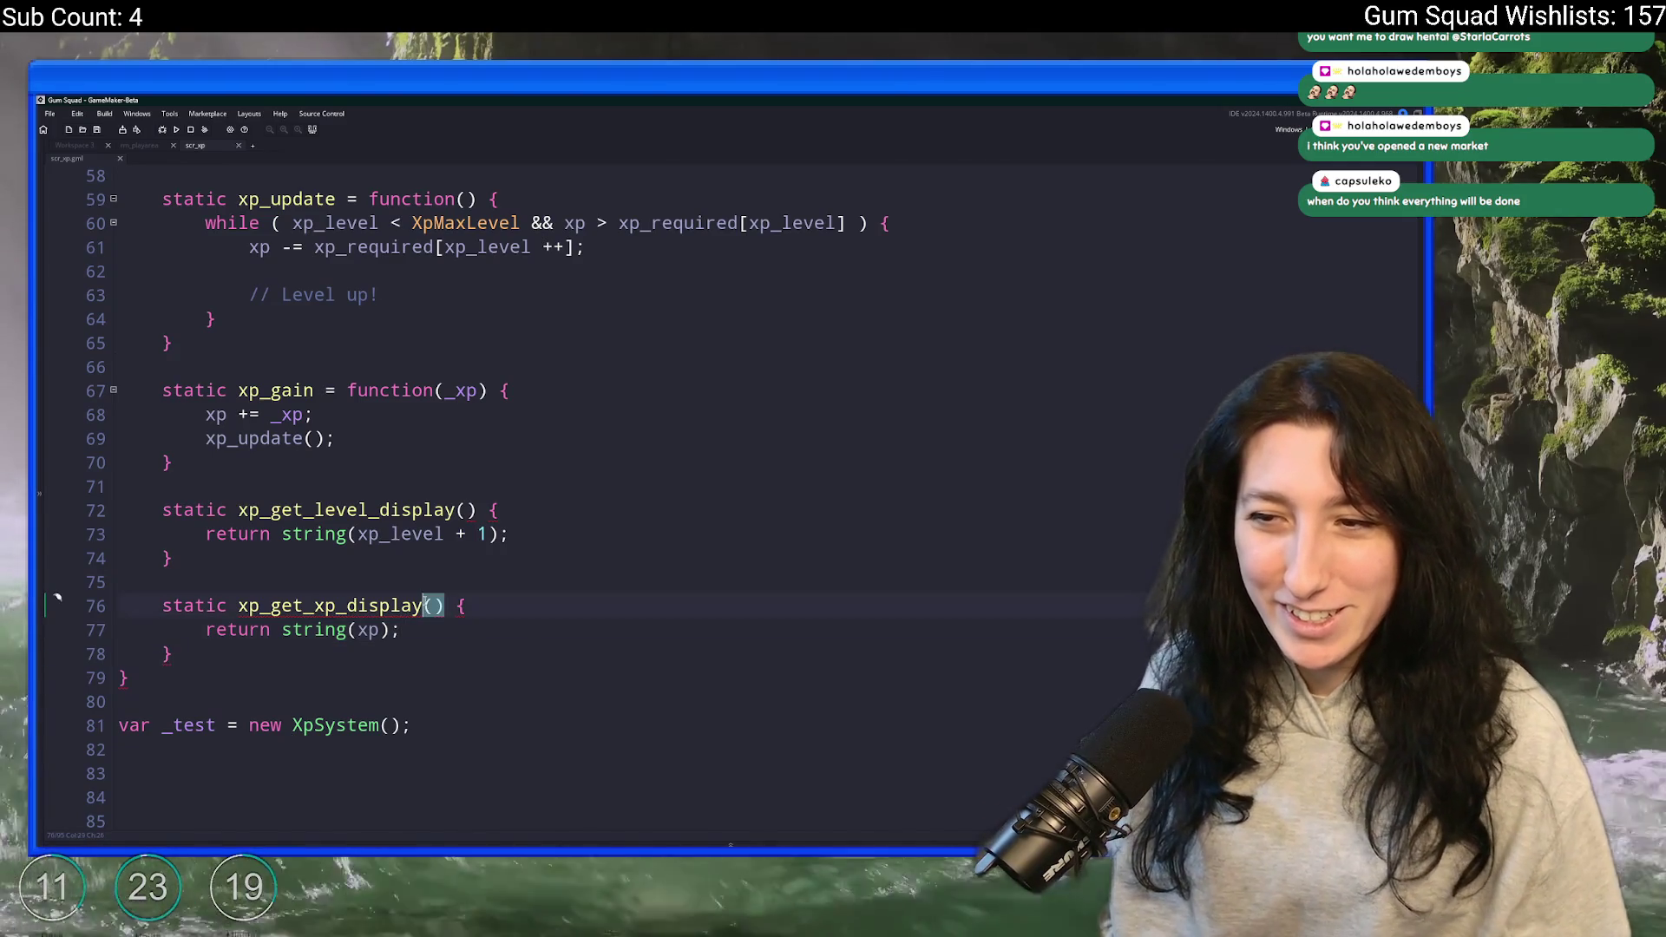
- Insert '= function' after the xp_get_xp_display name, keeping the 'function' autocomplete
text(= function)
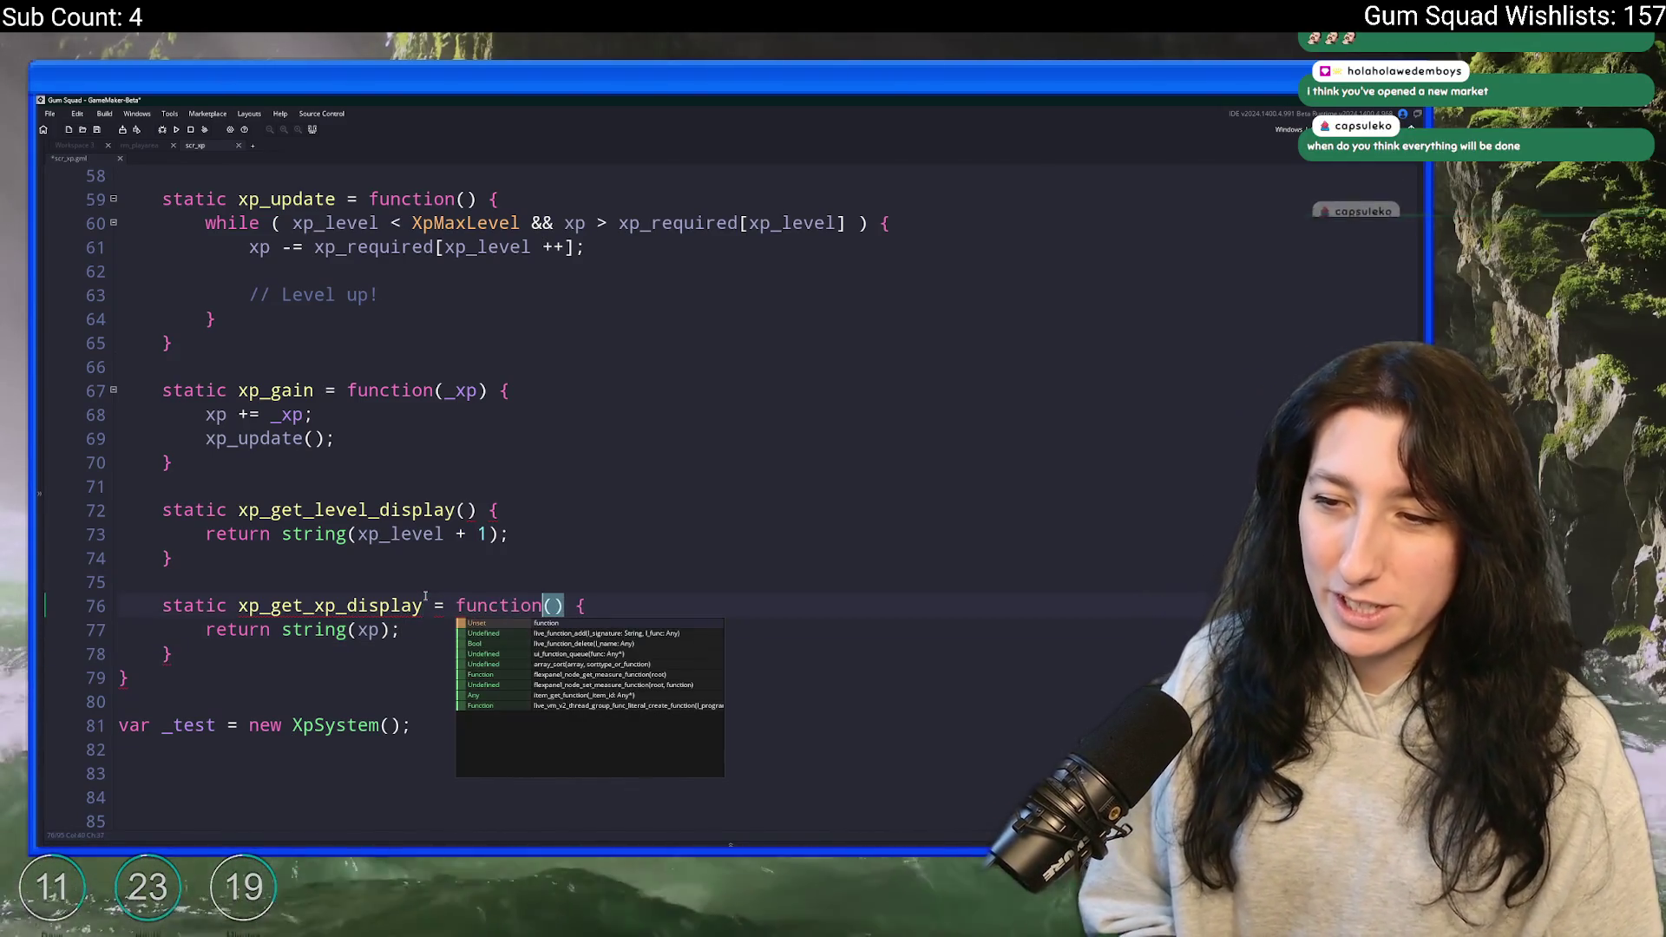
key(Escape)
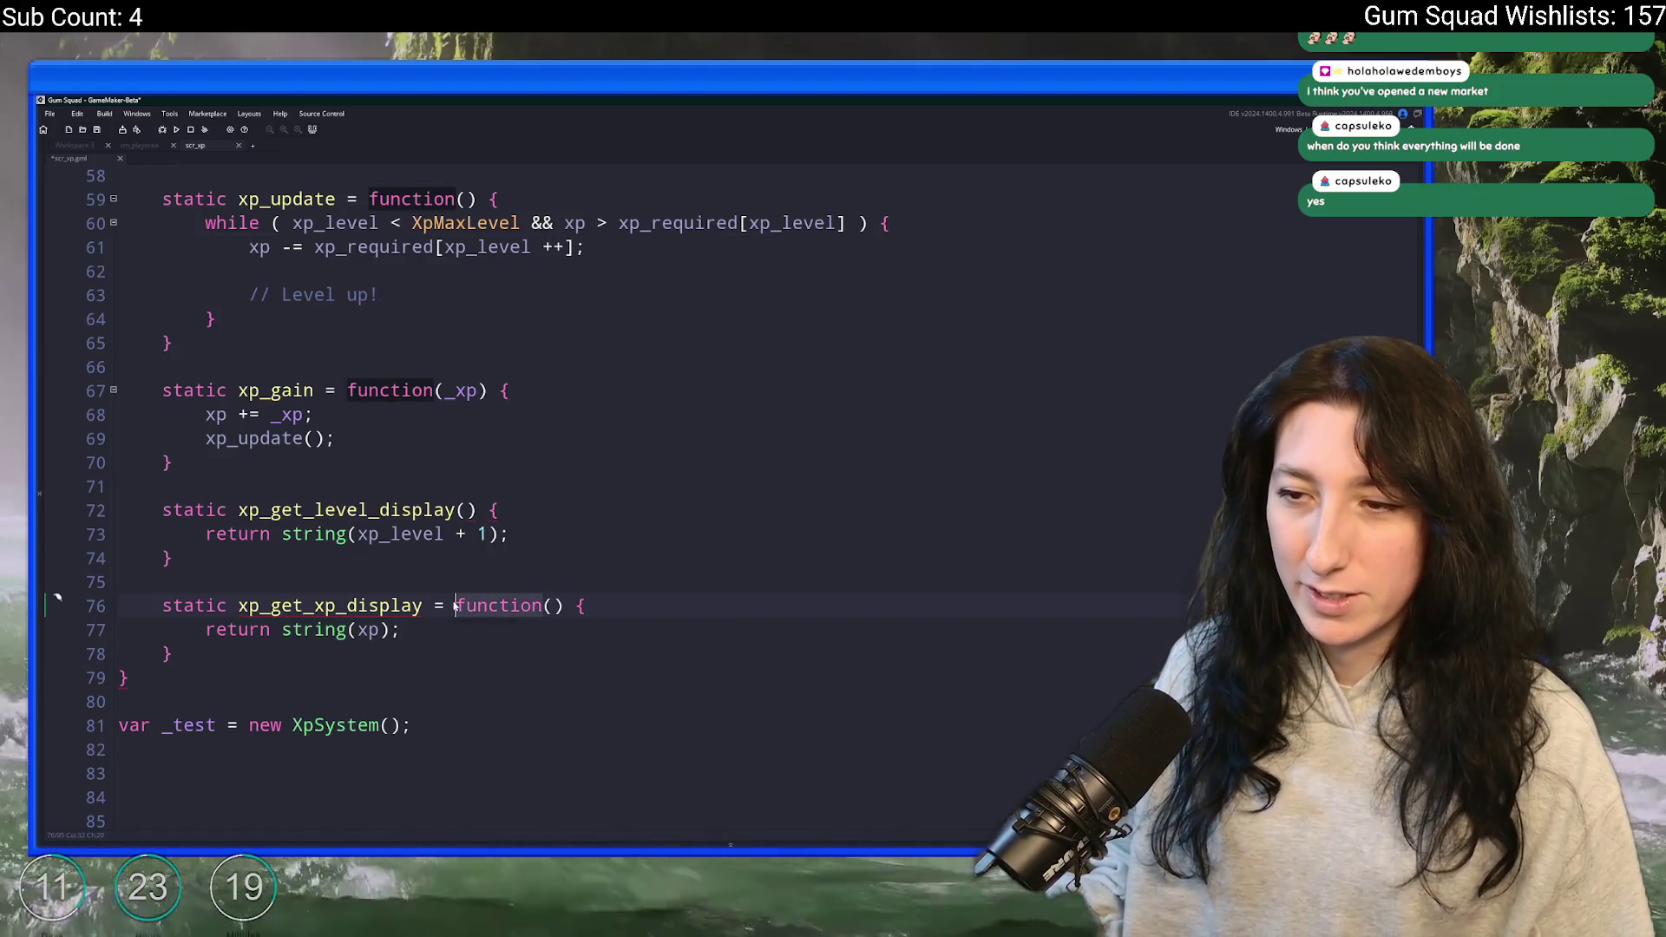
click(455, 510)
text(= function)
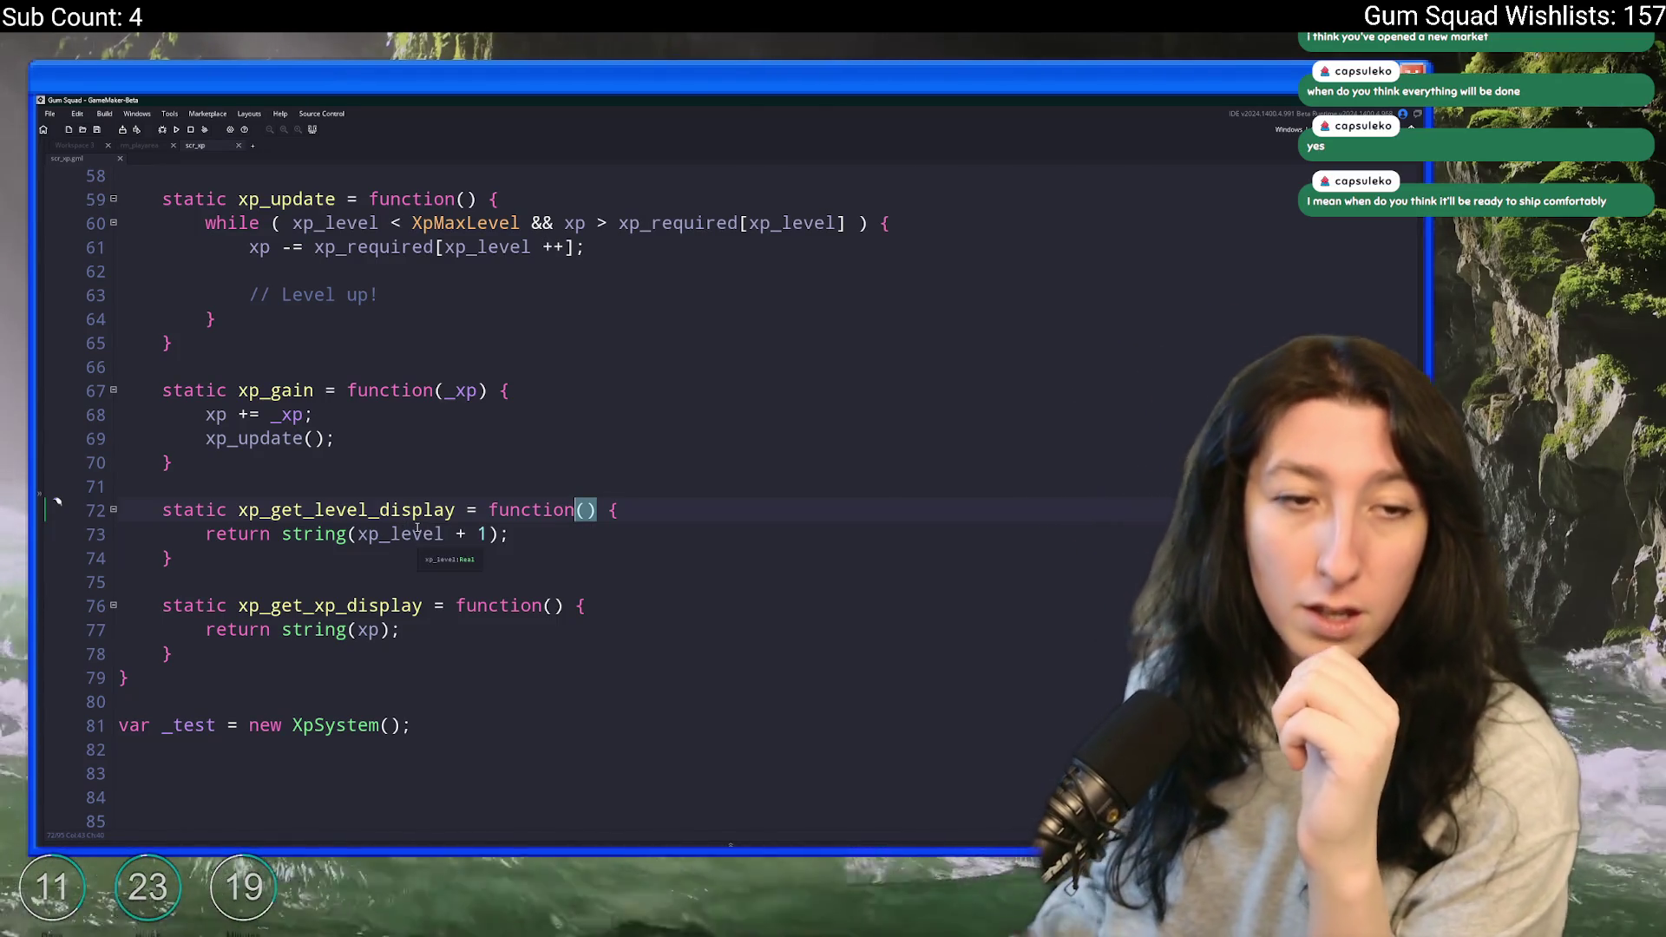
- Switch to the rm_playarea room and pan toward the grassland and cave region
click(135, 147)
mouse_move(833, 443)
mouse_down()
mouse_move(591, 383)
mouse_move(406, 547)
mouse_up()
drag(659, 529, 400, 547)
drag(564, 486, 400, 538)
mouse_move(990, 286)
mouse_down()
mouse_move(723, 401)
mouse_move(451, 356)
mouse_up()
scroll(382, 564, down, 5)
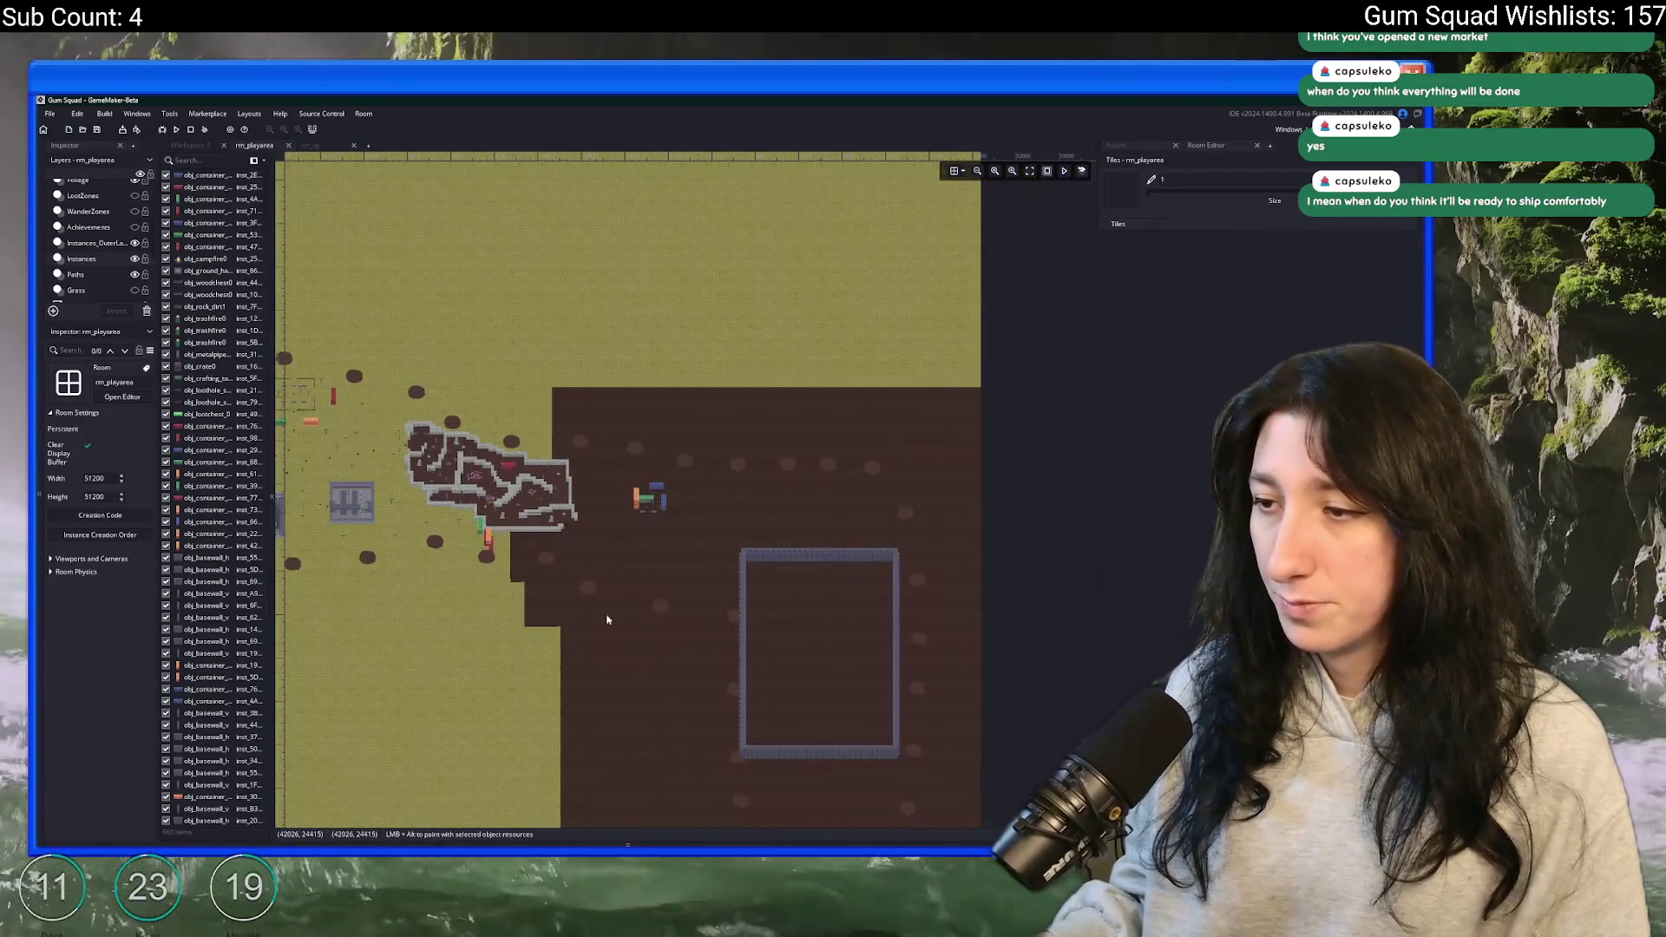
drag(607, 620, 599, 382)
- Select the instances around the walled box, then select every instance in the room
mouse_move(864, 412)
mouse_down()
mouse_move(744, 571)
mouse_move(844, 628)
mouse_up()
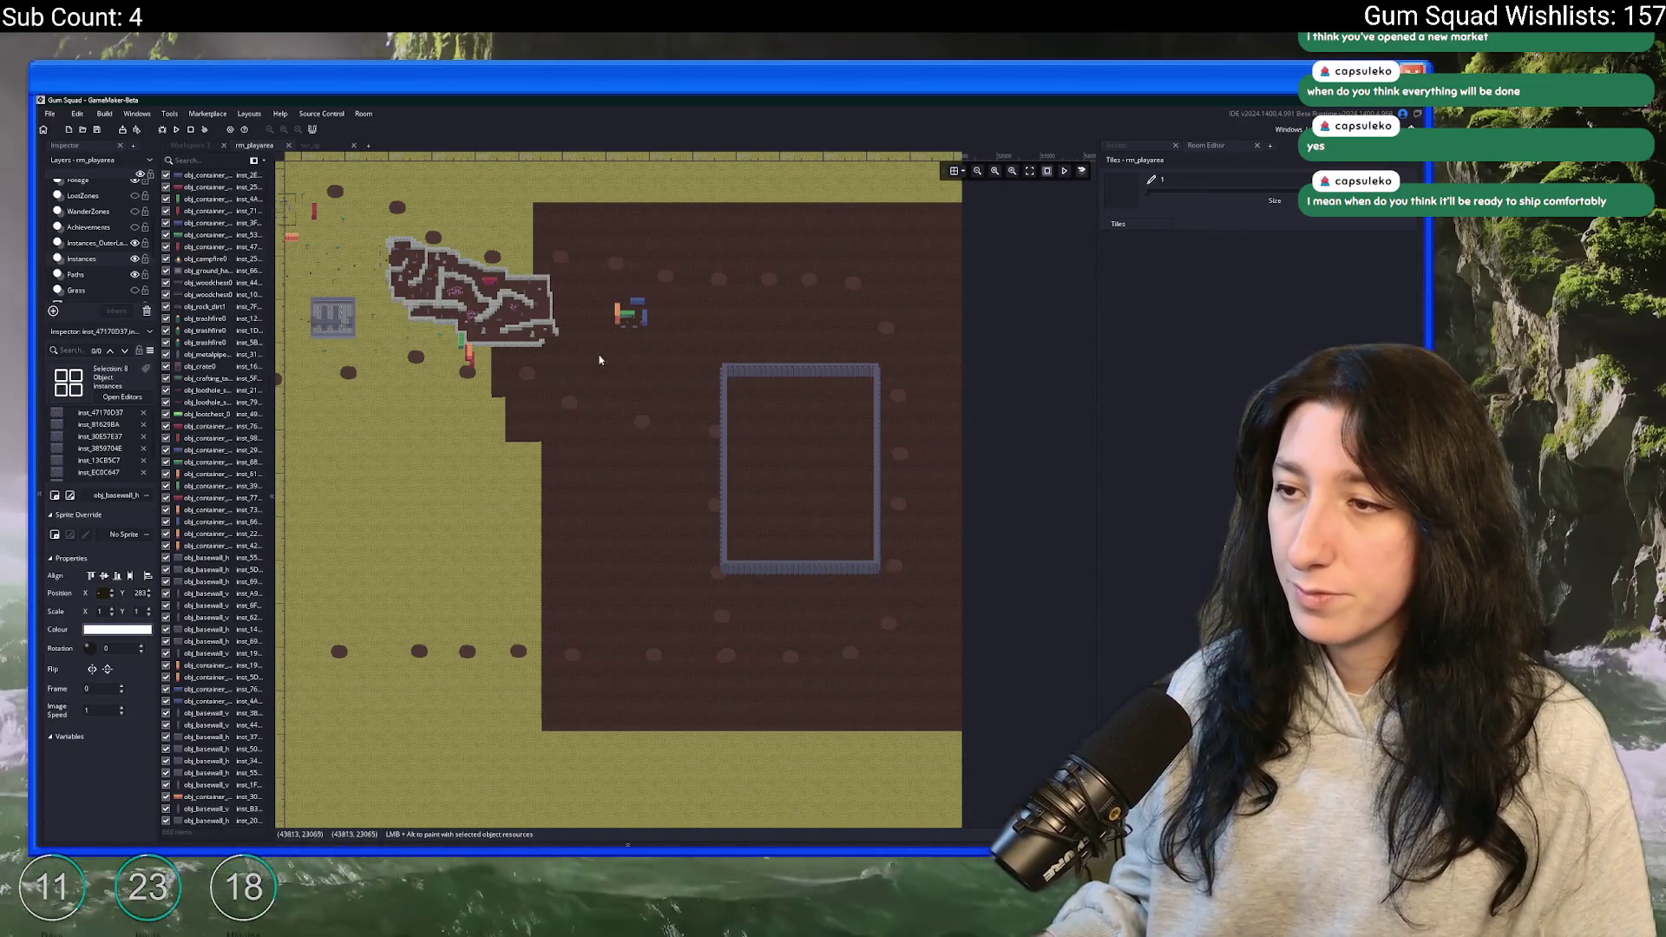
drag(829, 304, 603, 349)
scroll(543, 430, down, 5)
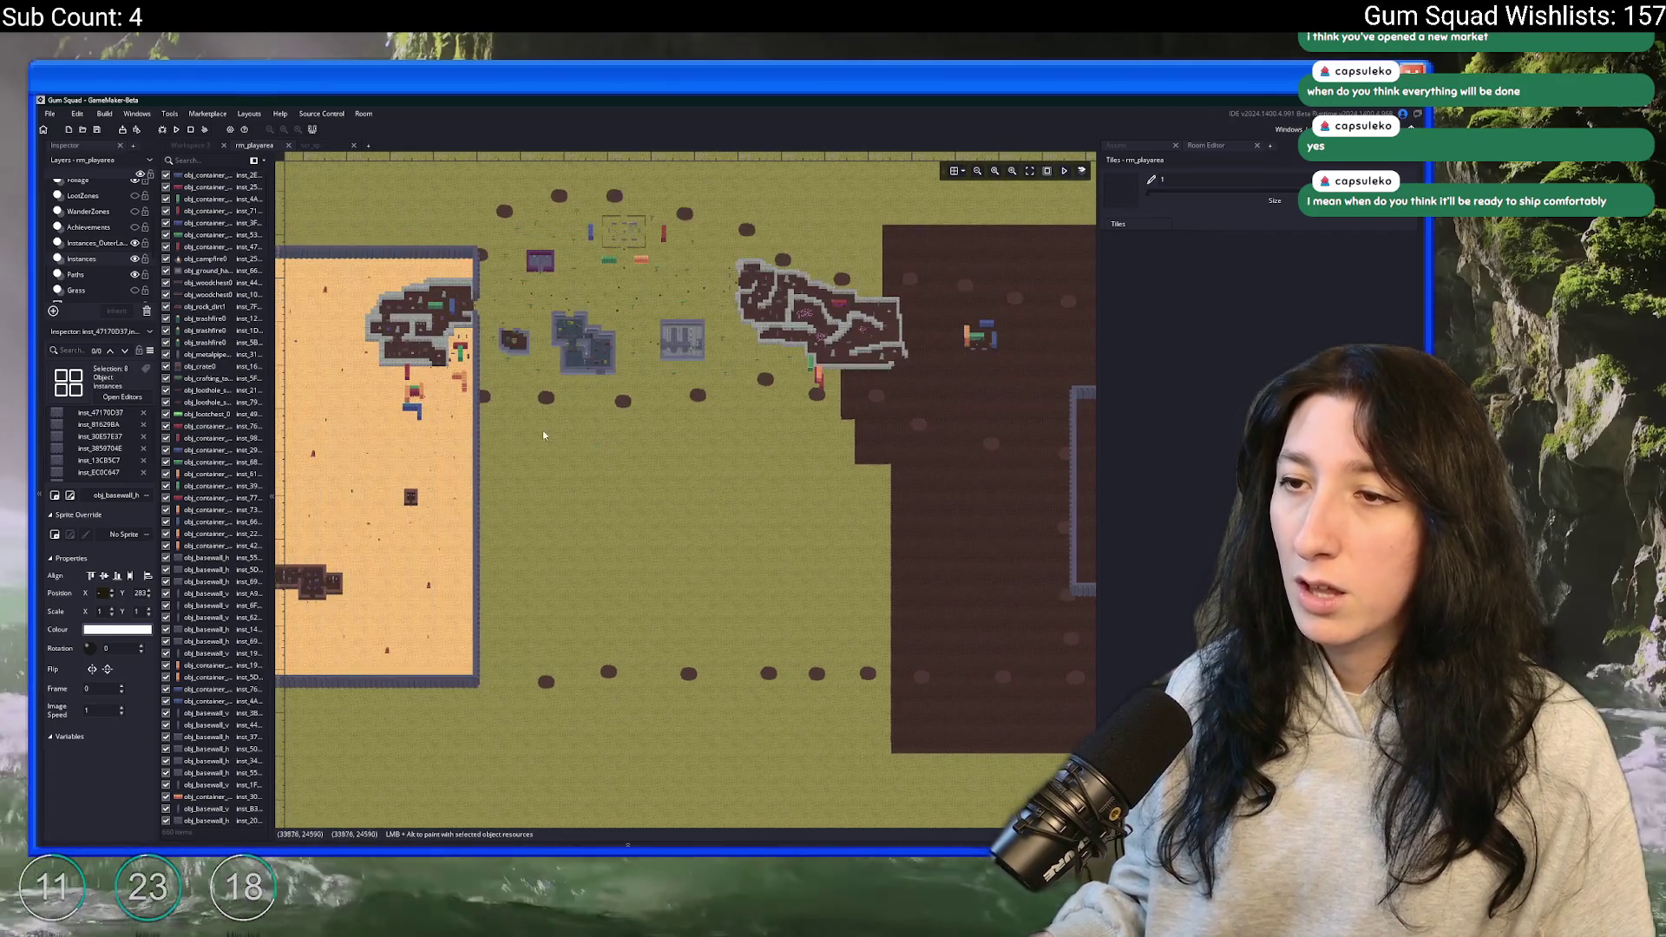
scroll(540, 428, down, 2)
key(ctrl+a)
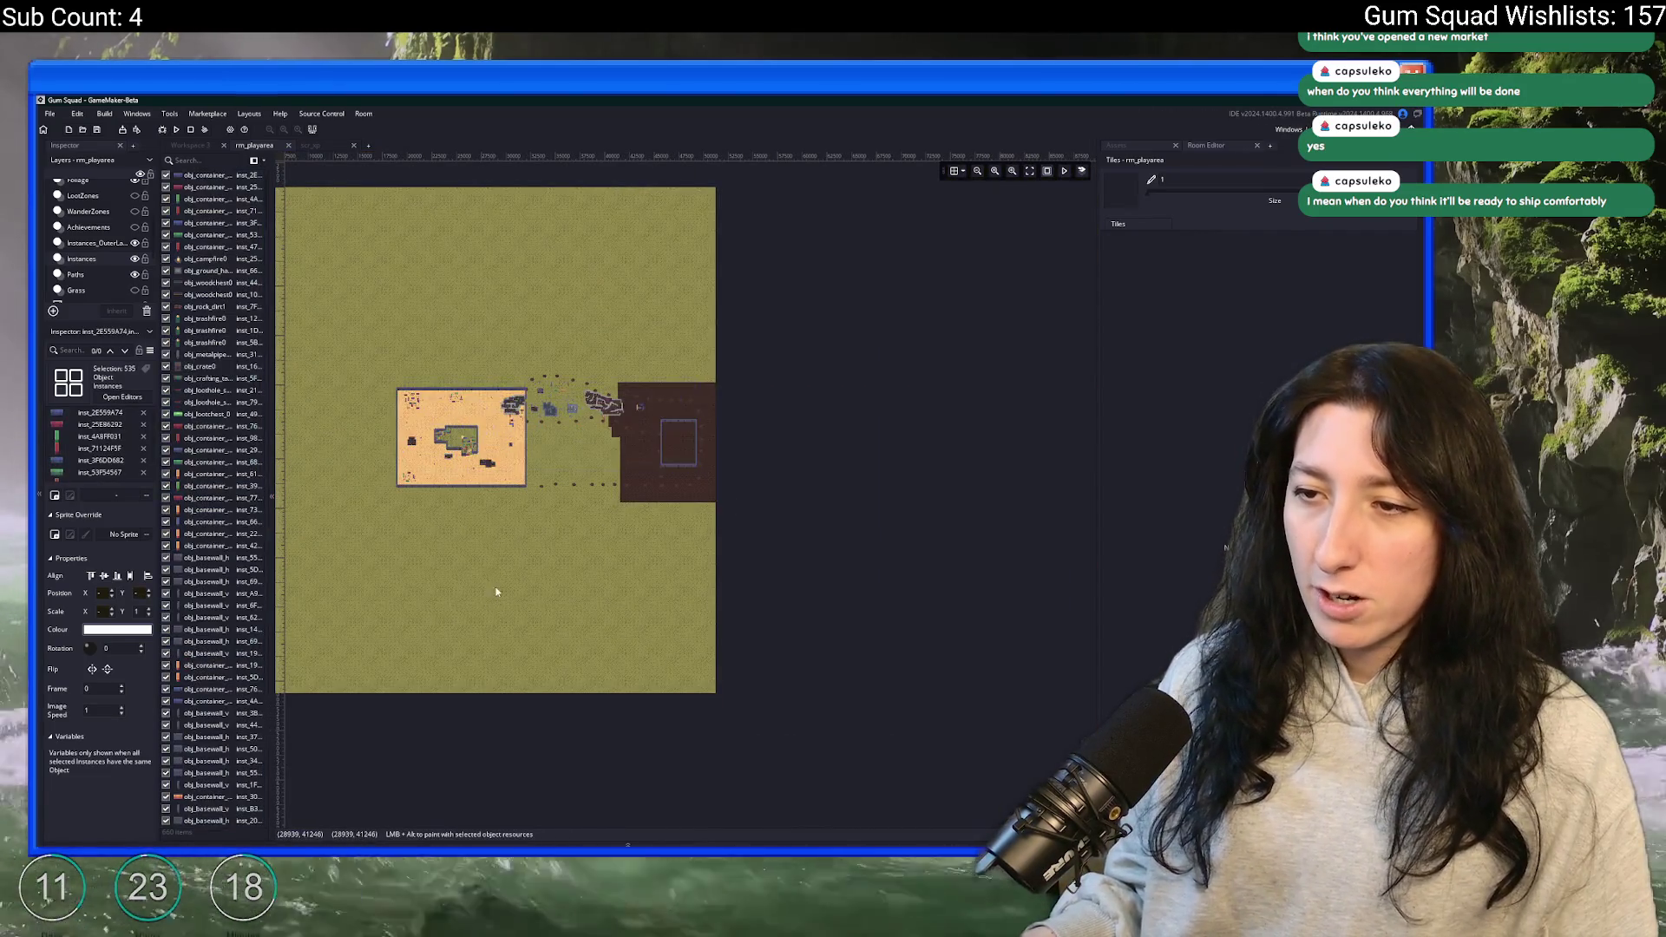
scroll(495, 586, down, 3)
scroll(512, 546, up, 6)
scroll(502, 581, down, 5)
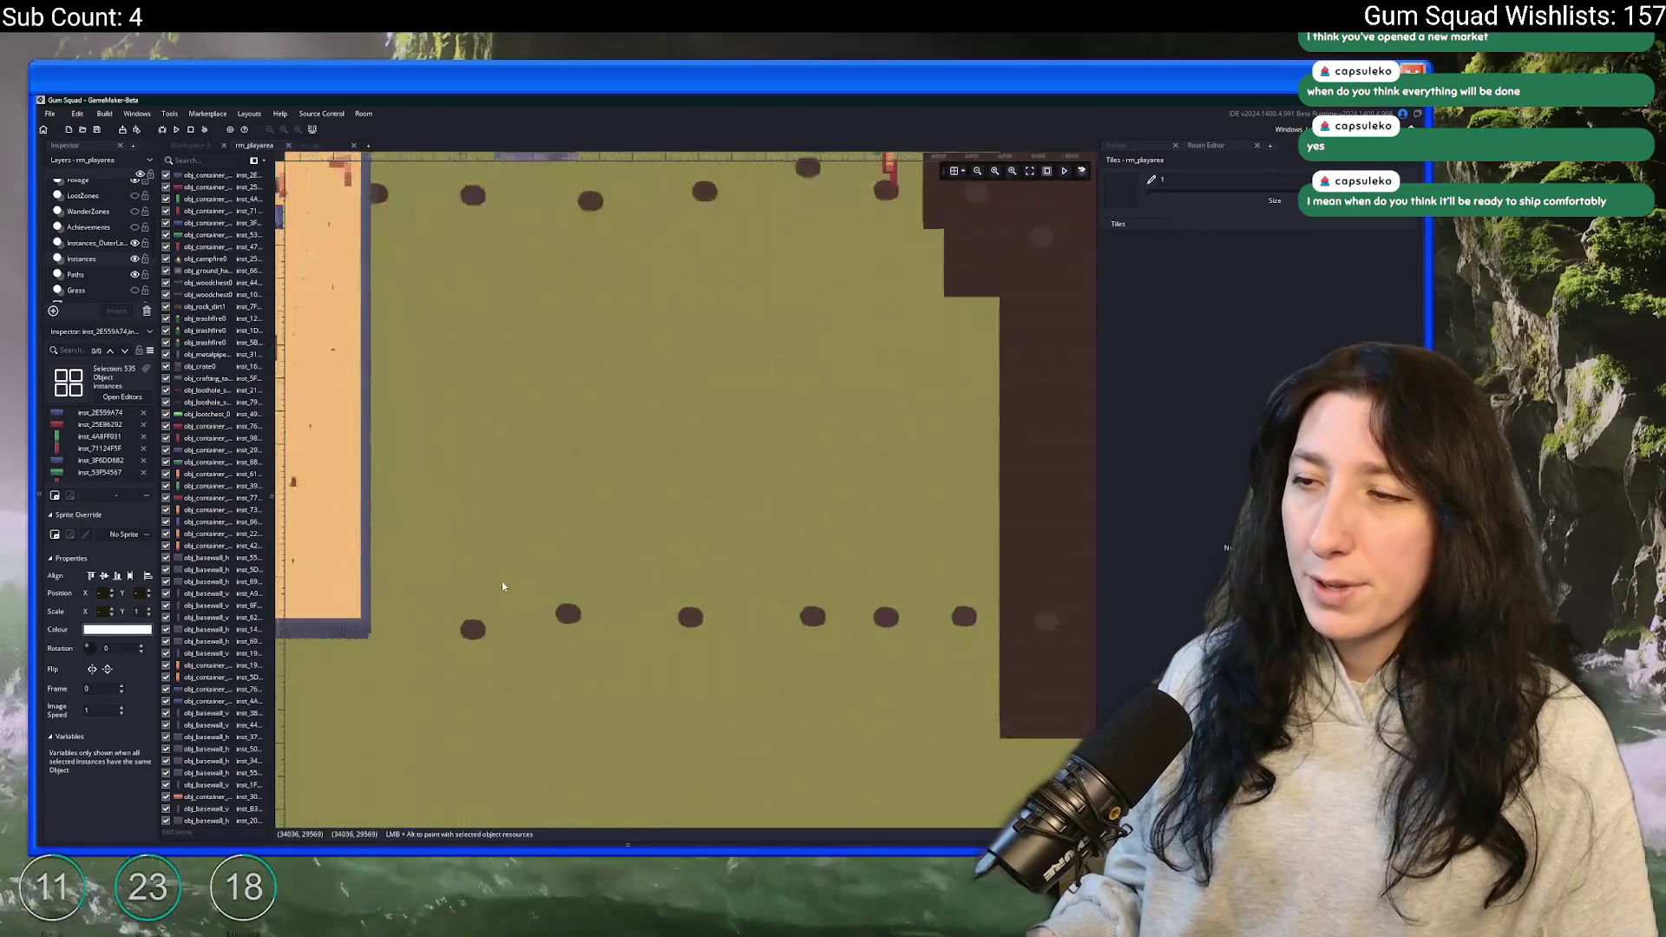
scroll(531, 540, up, 4)
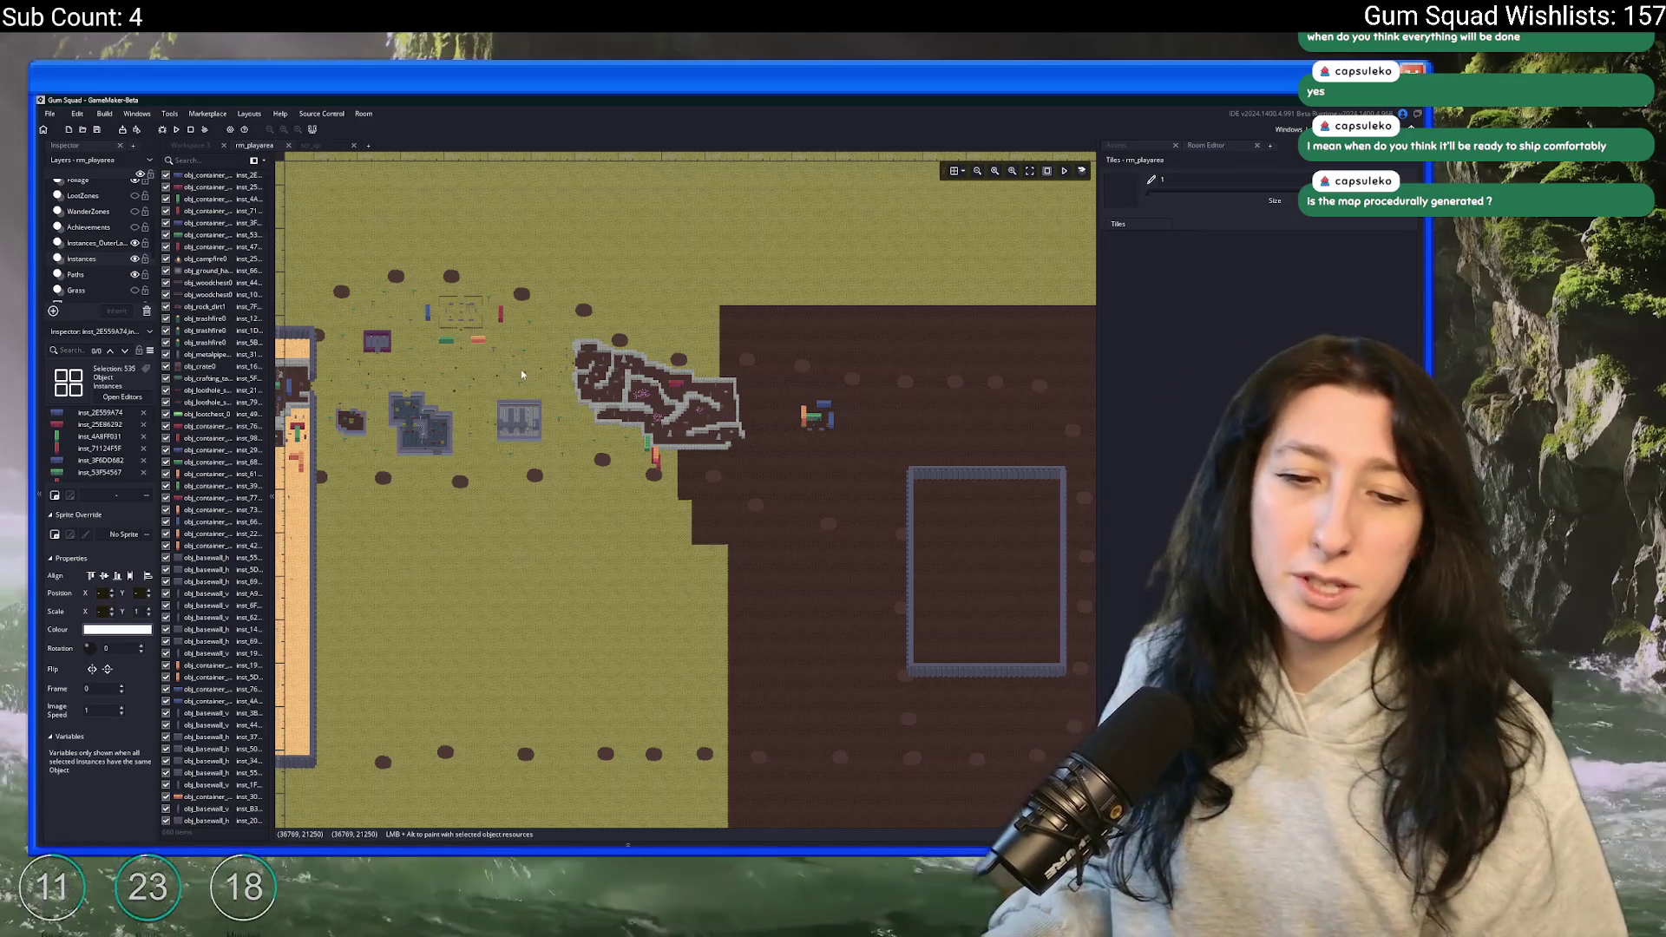
scroll(521, 368, up, 5)
scroll(492, 335, down, 10)
scroll(492, 335, right, 10)
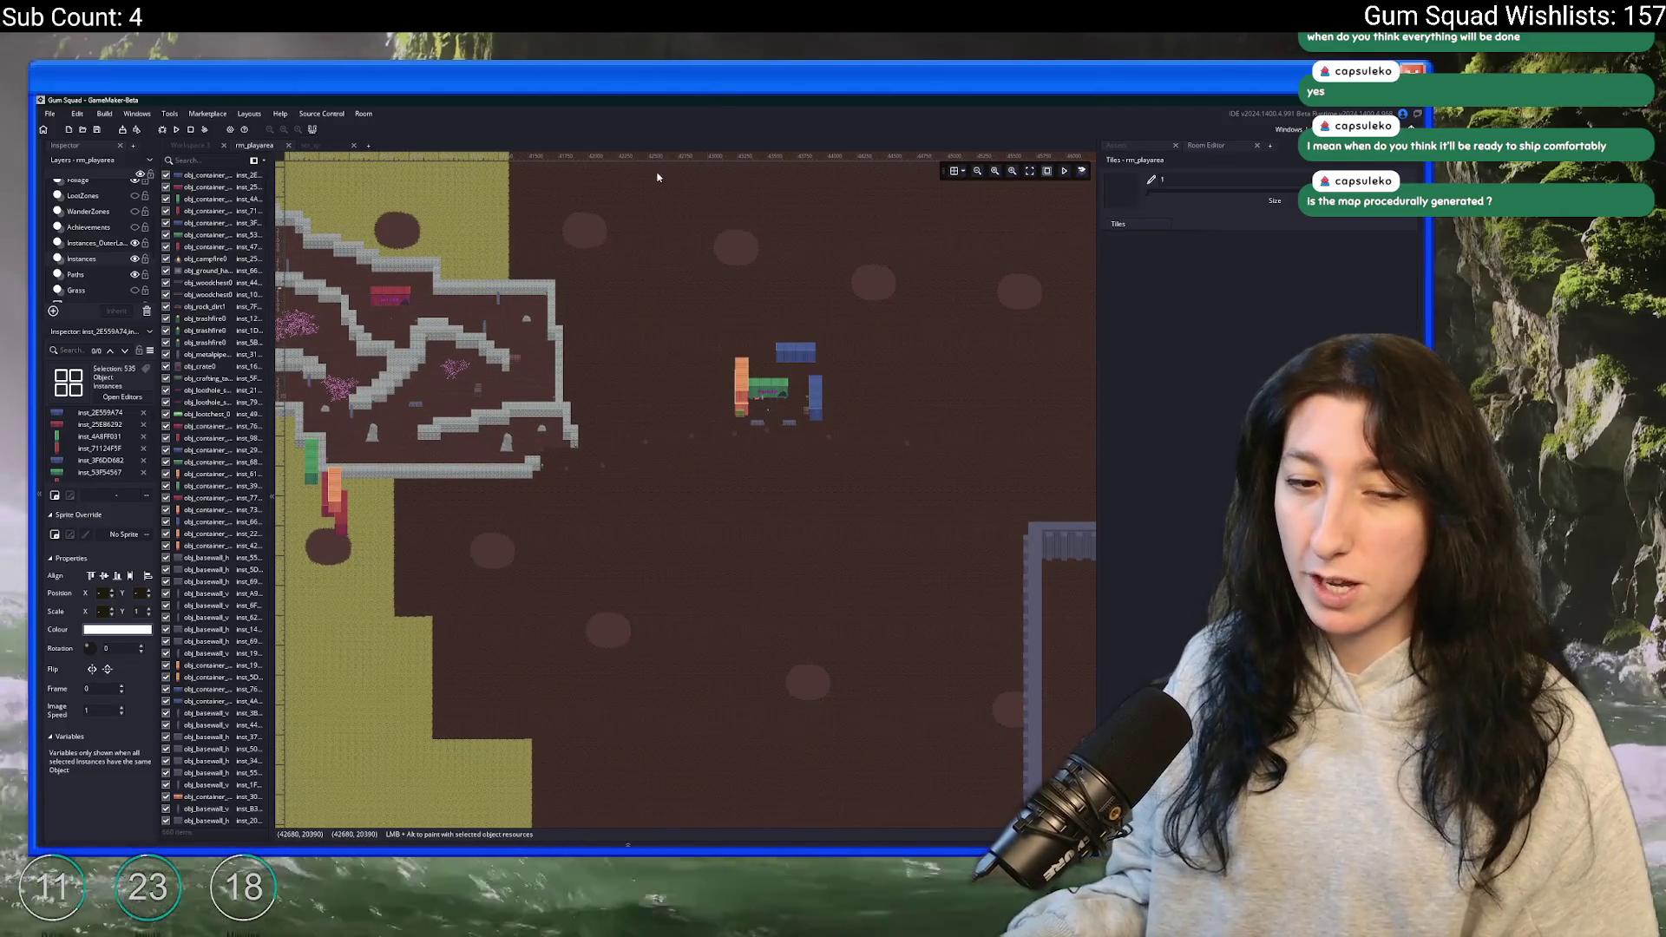
scroll(558, 376, left, 10)
scroll(558, 376, left, 10)
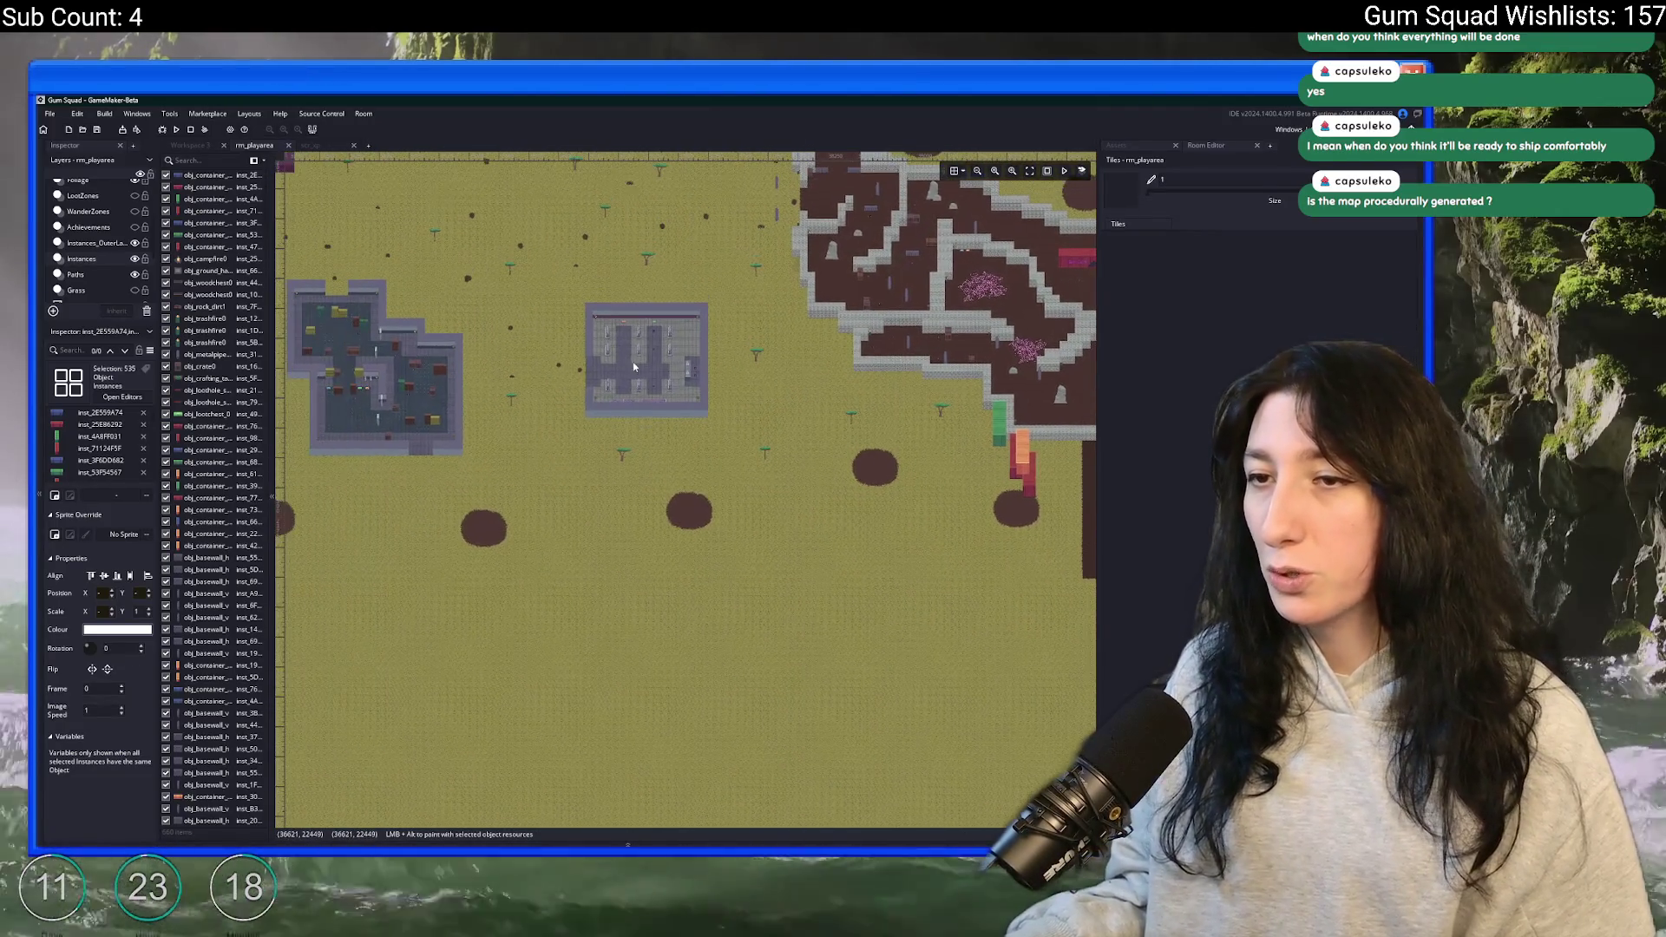
scroll(562, 491, left, 20)
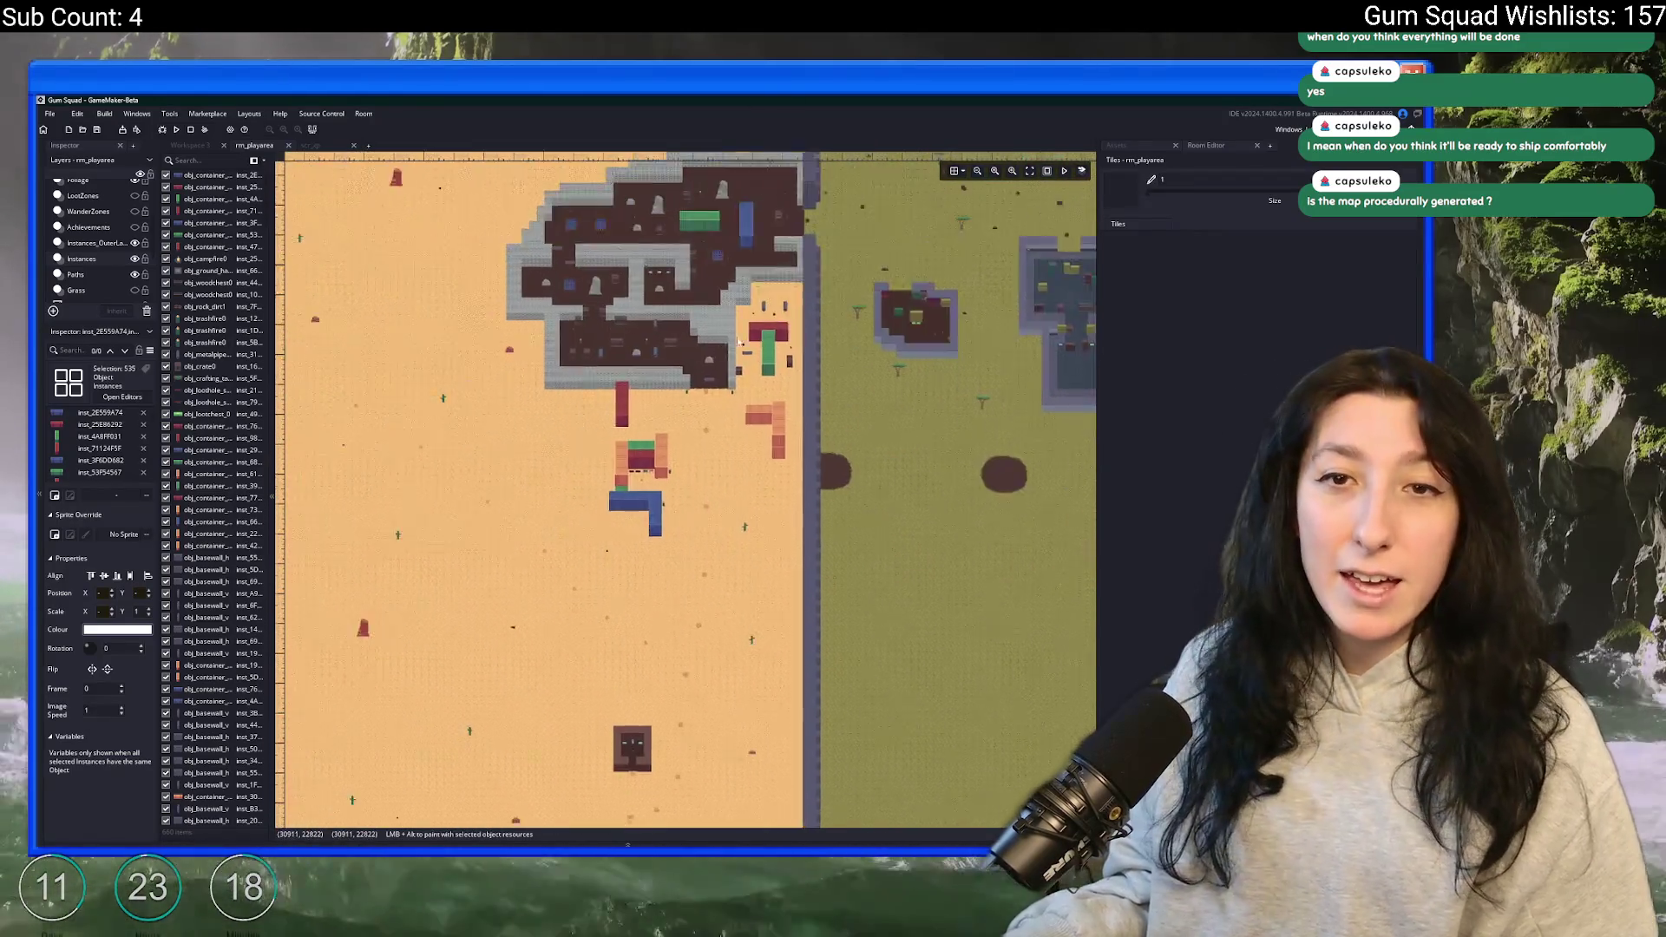
scroll(963, 272, down, 2)
scroll(963, 271, down, 3)
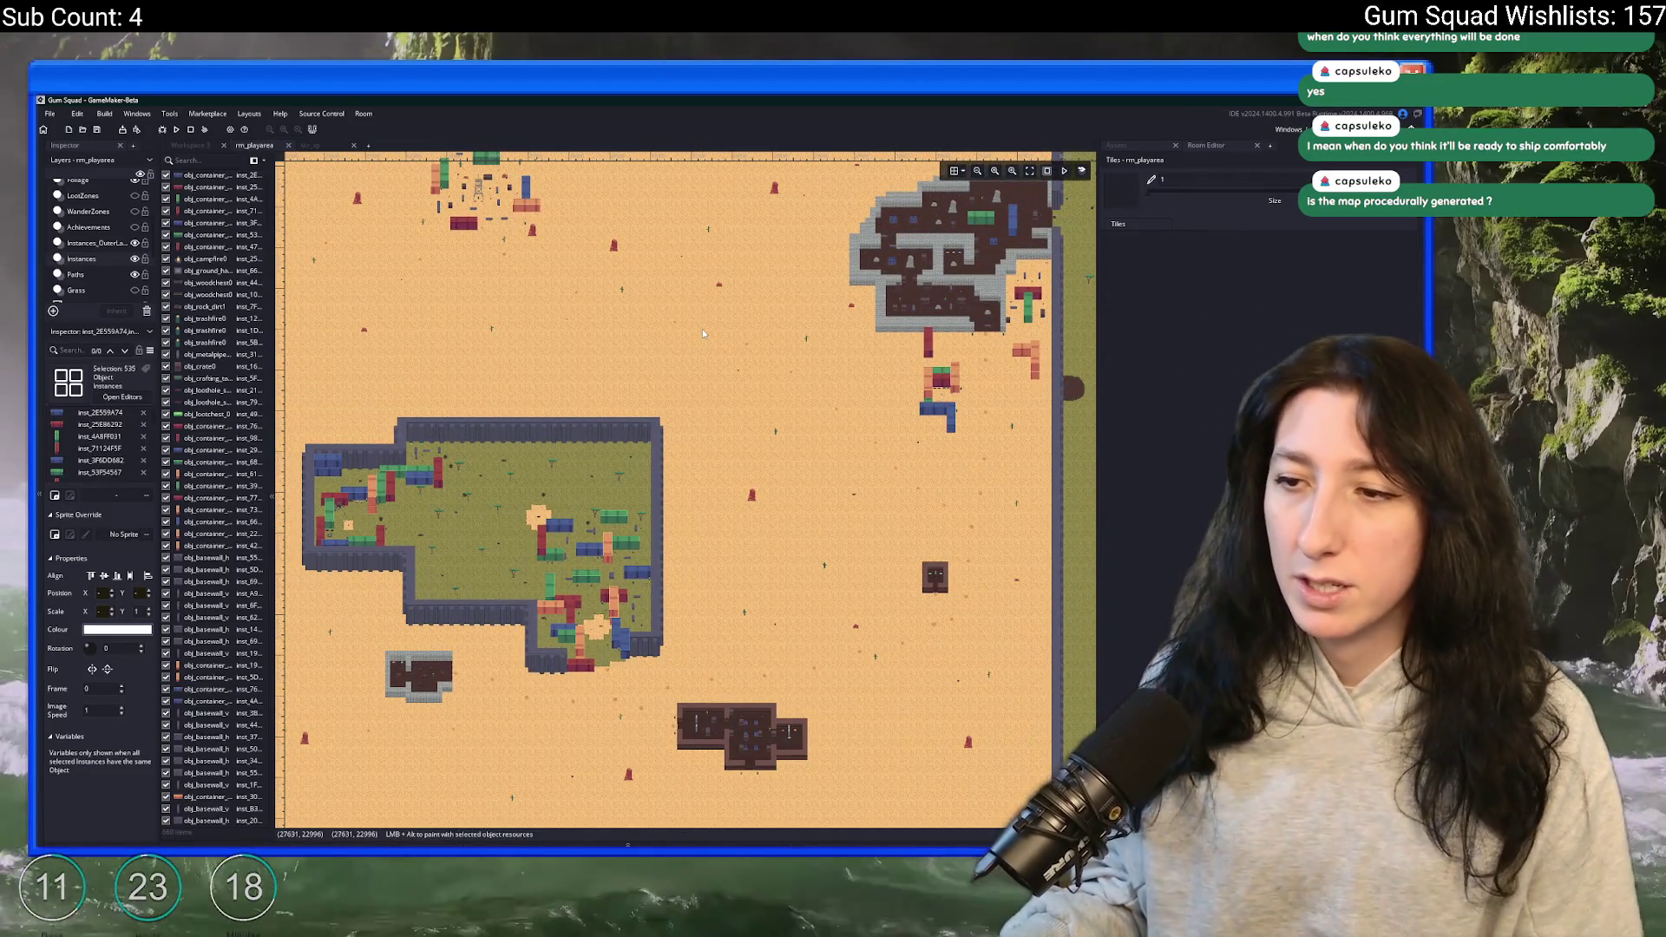
scroll(643, 354, down, 3)
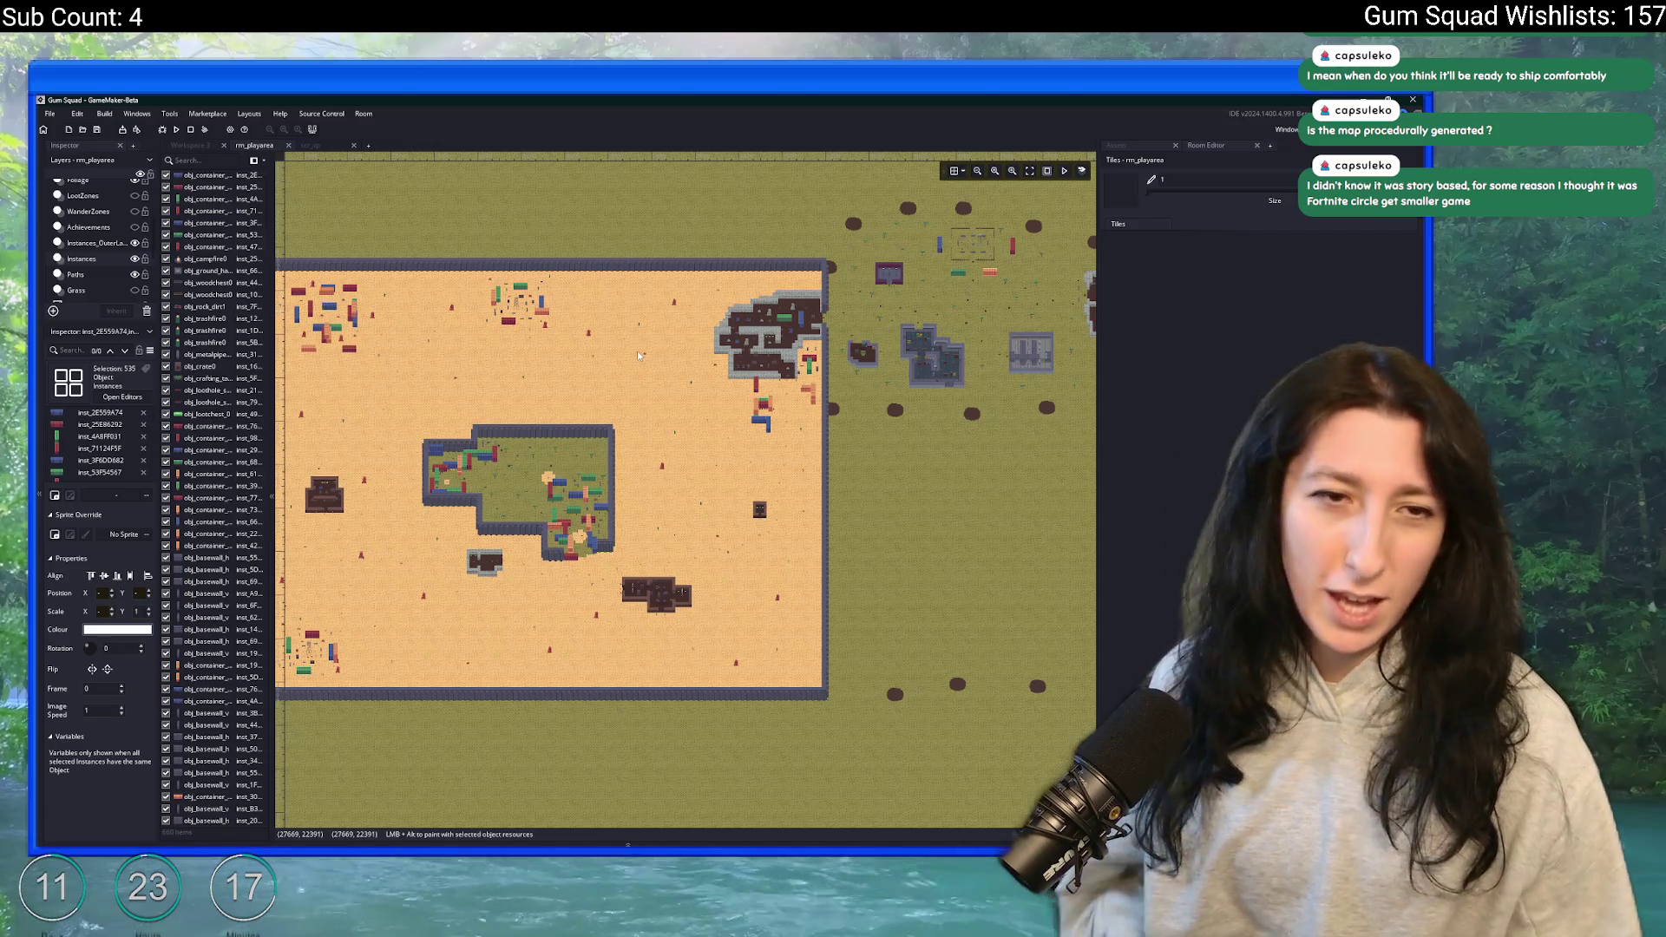
scroll(456, 531, up, 8)
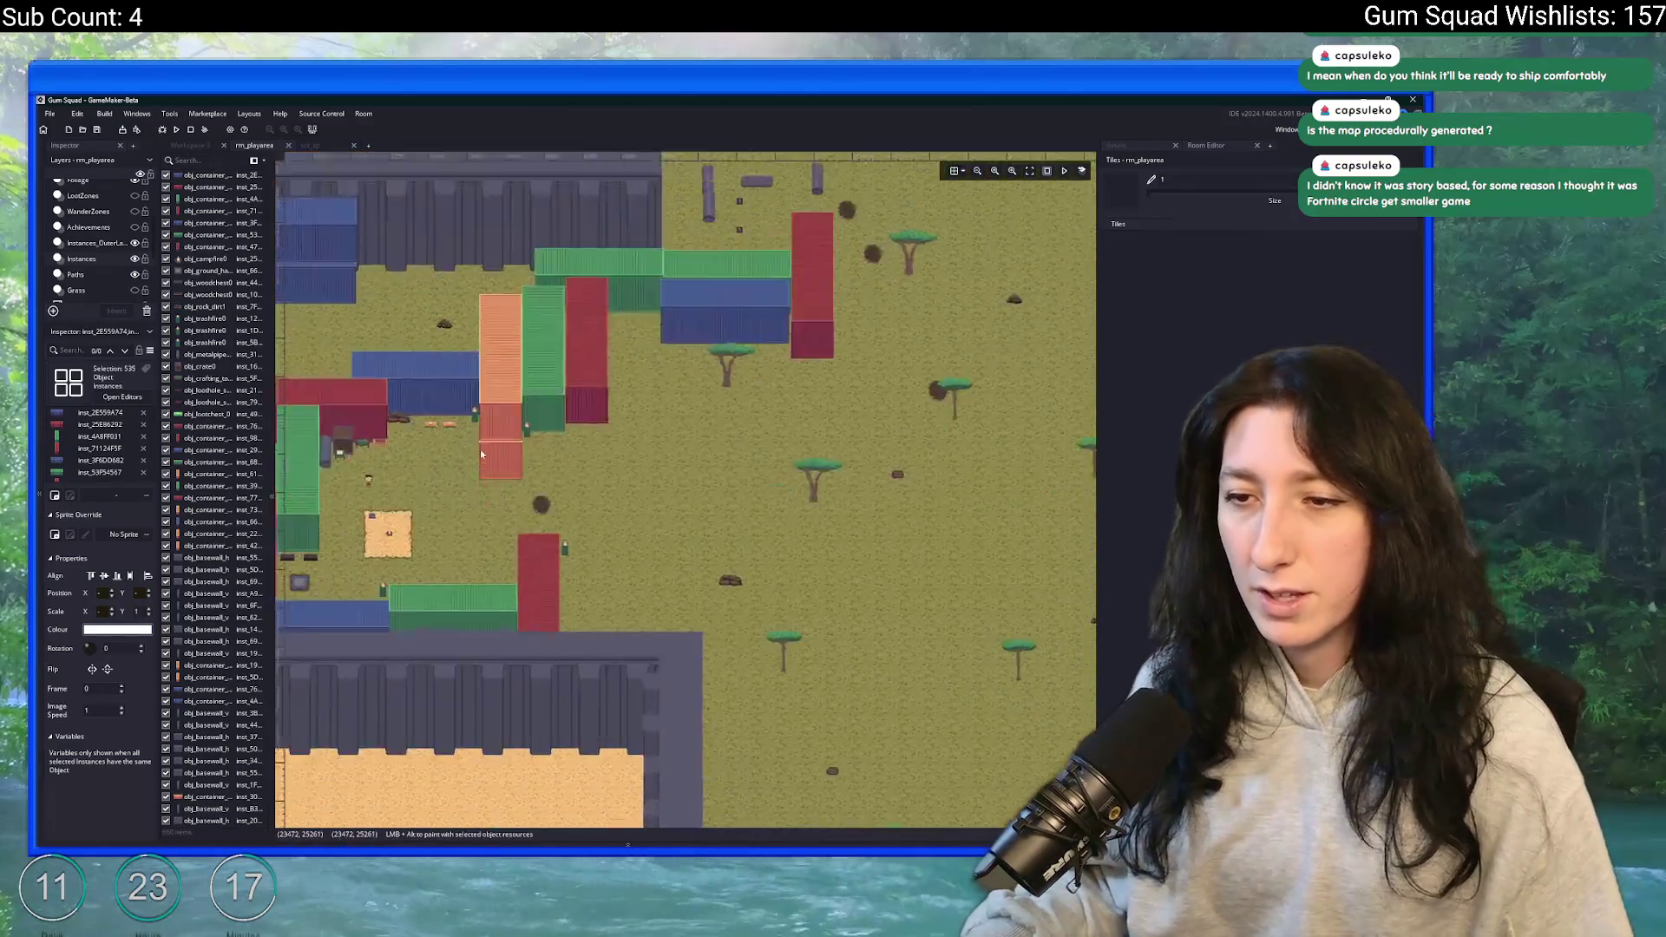
drag(337, 300, 531, 475)
drag(386, 460, 499, 482)
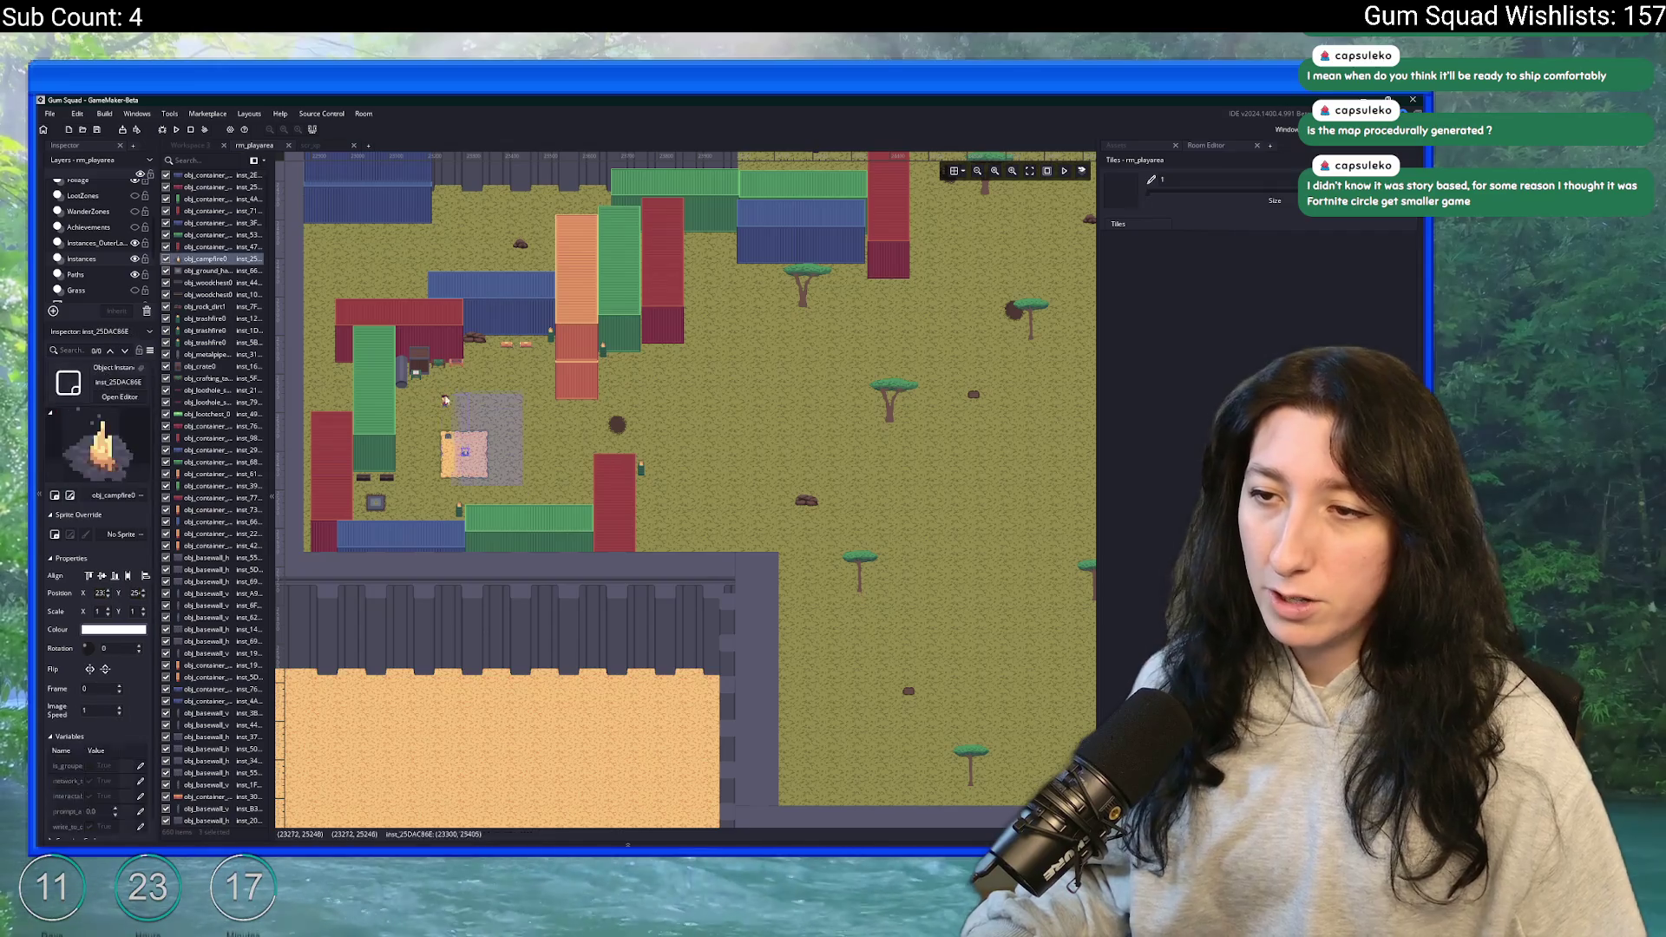
scroll(540, 419, down, 2)
scroll(540, 420, down, 2)
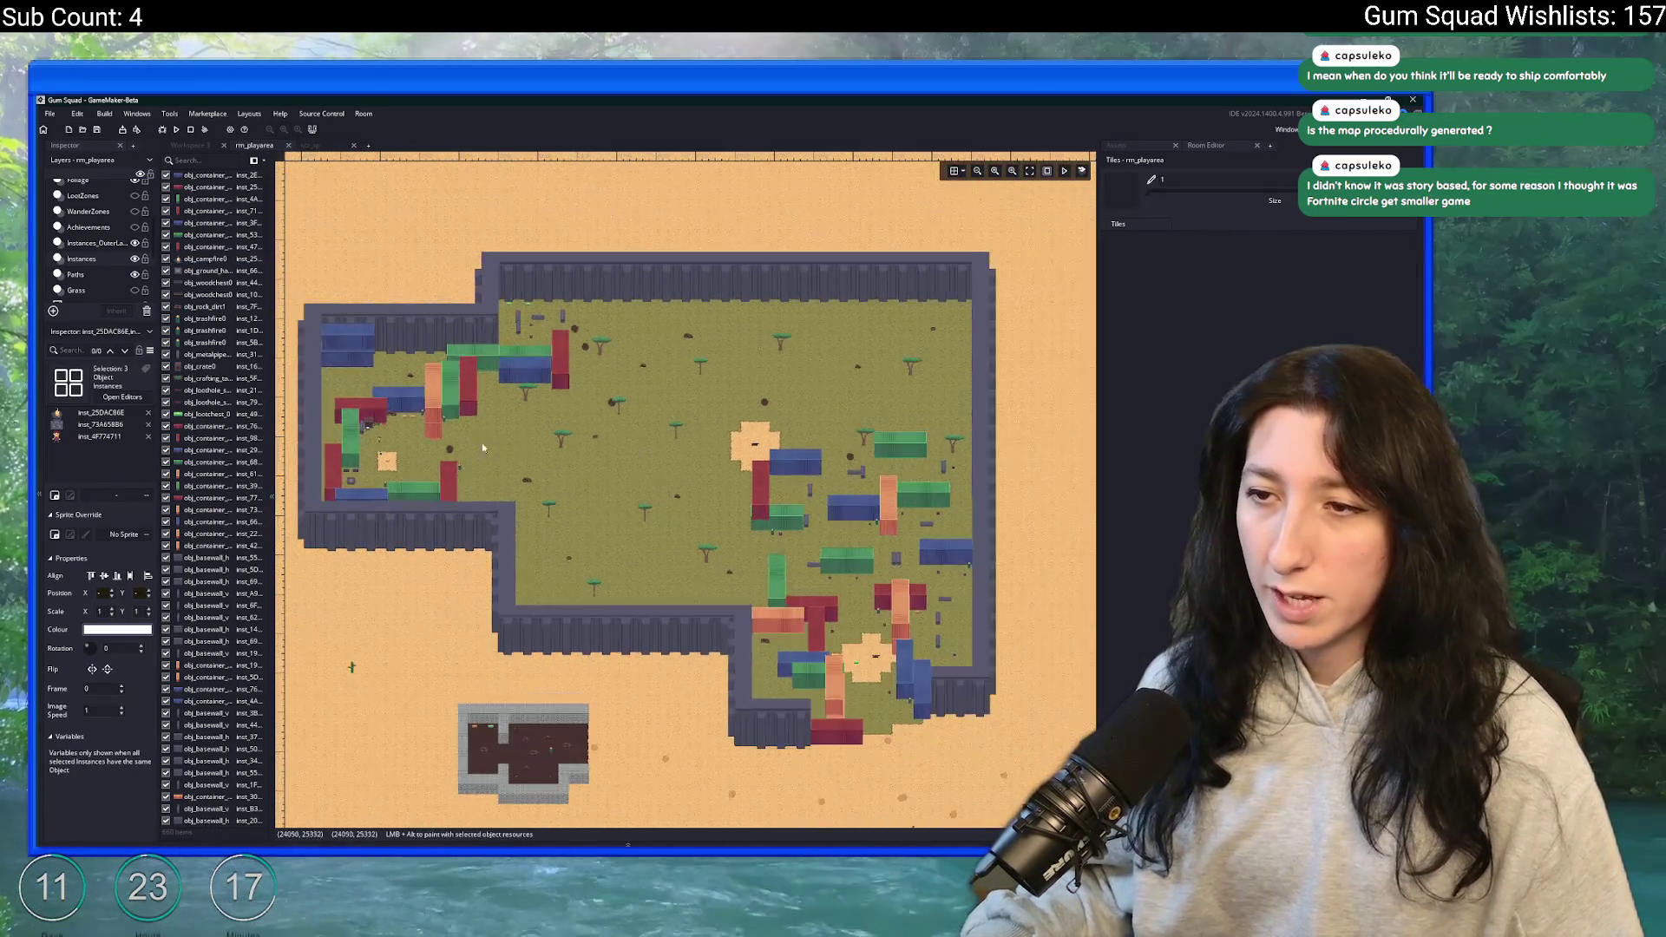
scroll(323, 482, up, 5)
scroll(491, 435, down, 4)
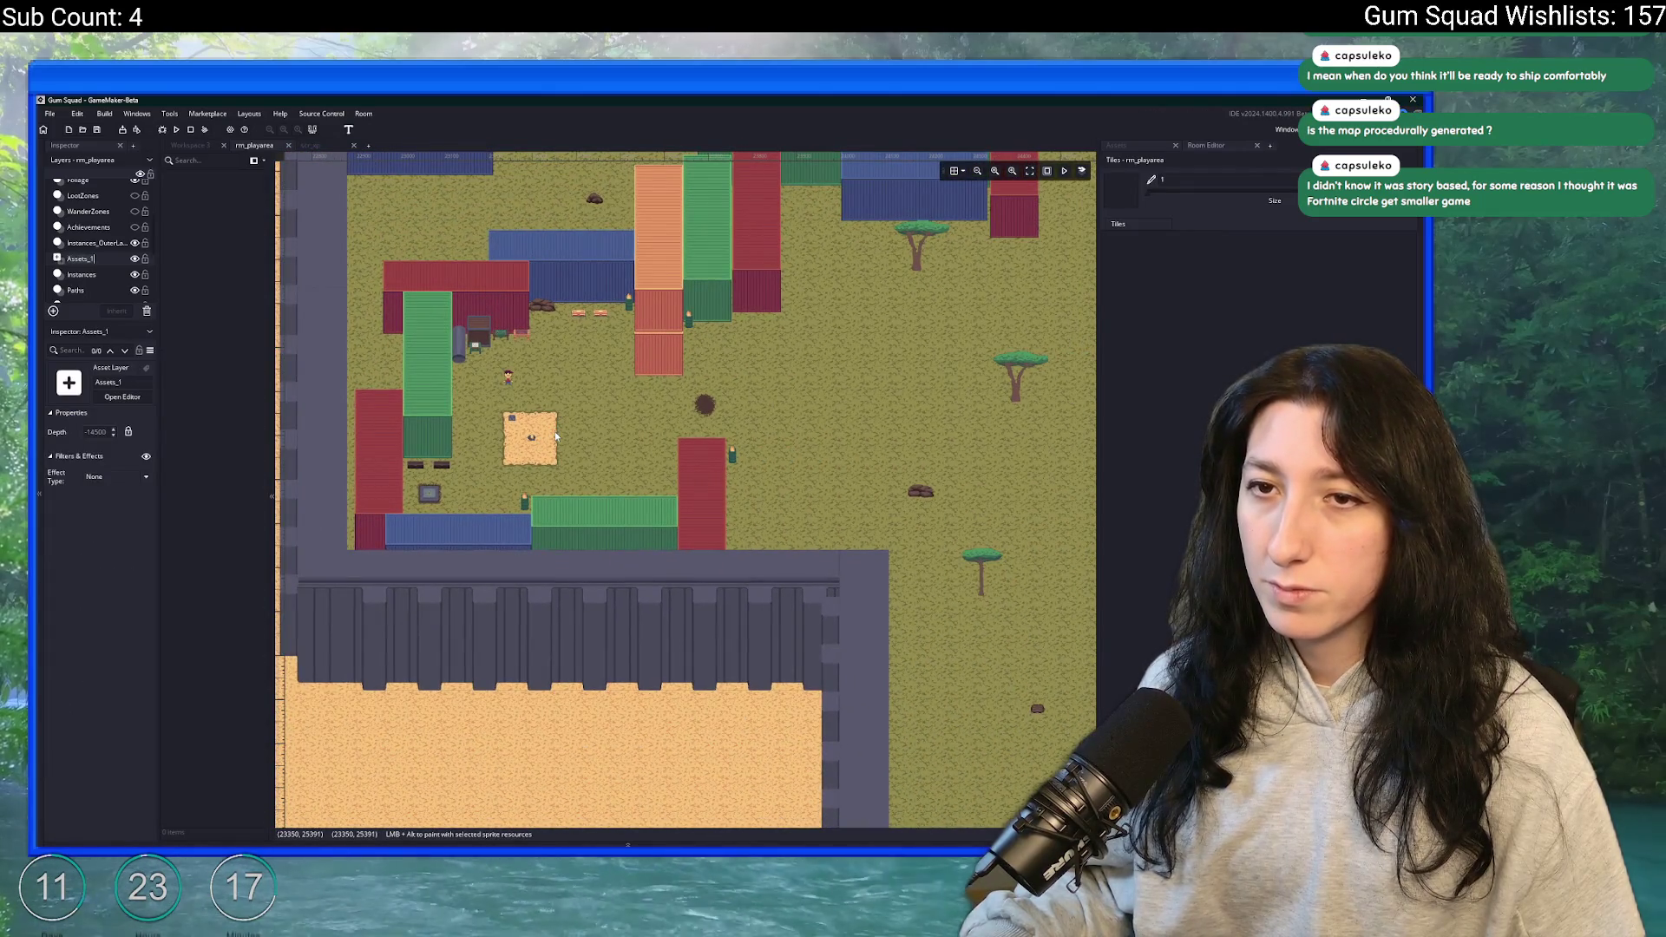
click(147, 310)
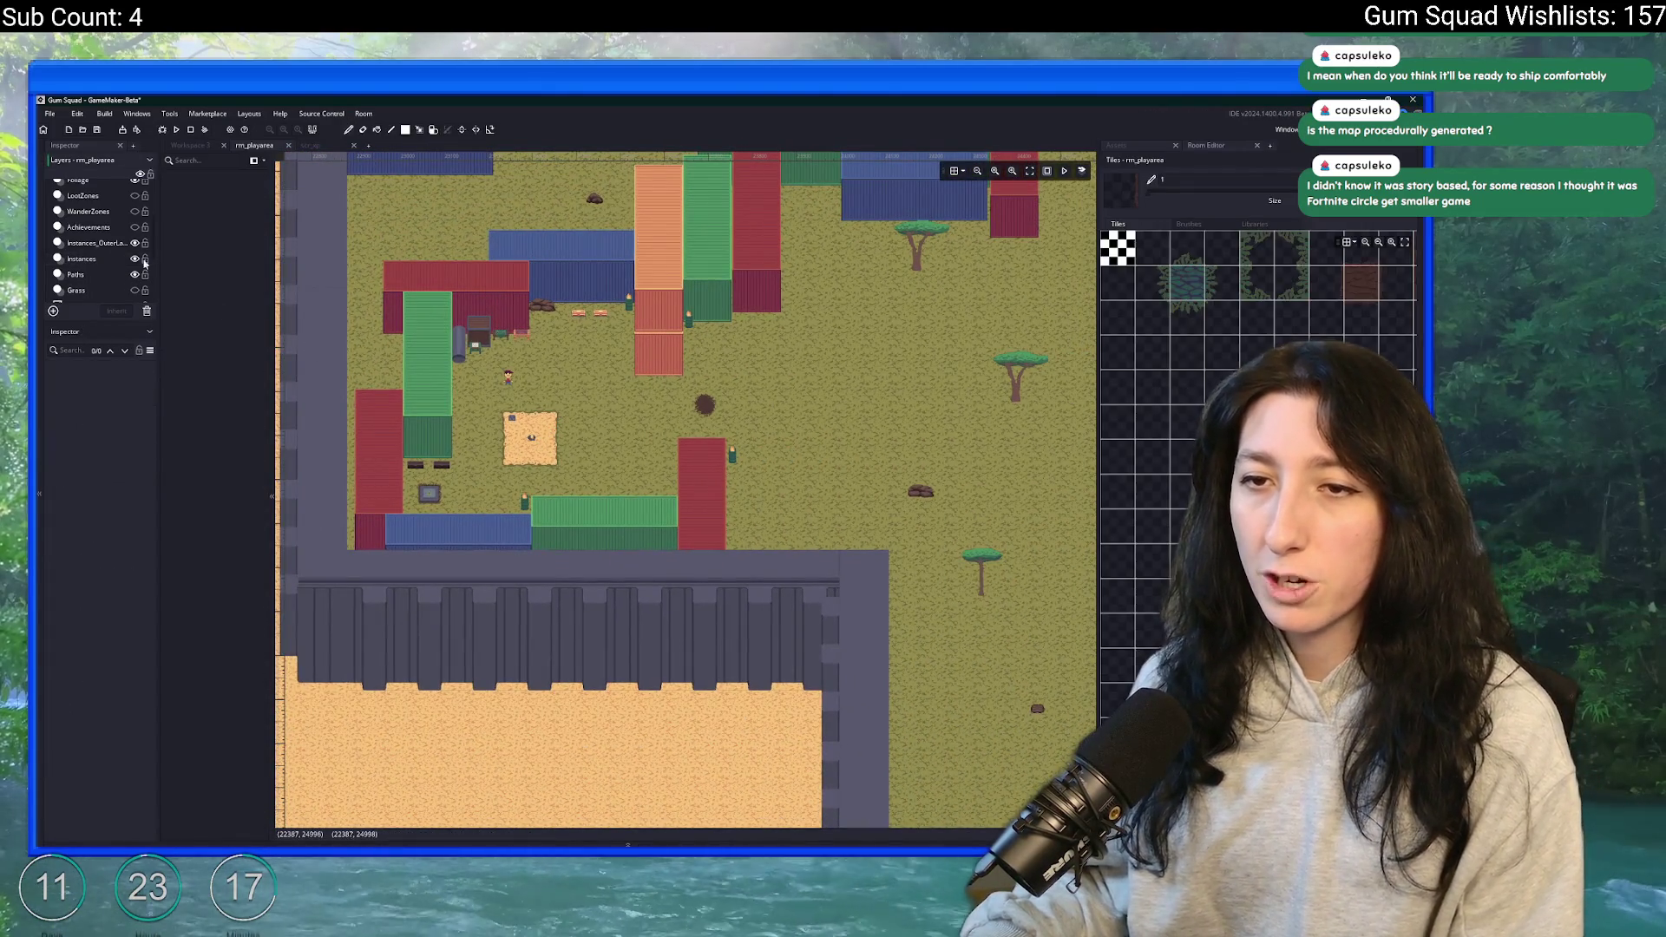
scroll(593, 371, down, 5)
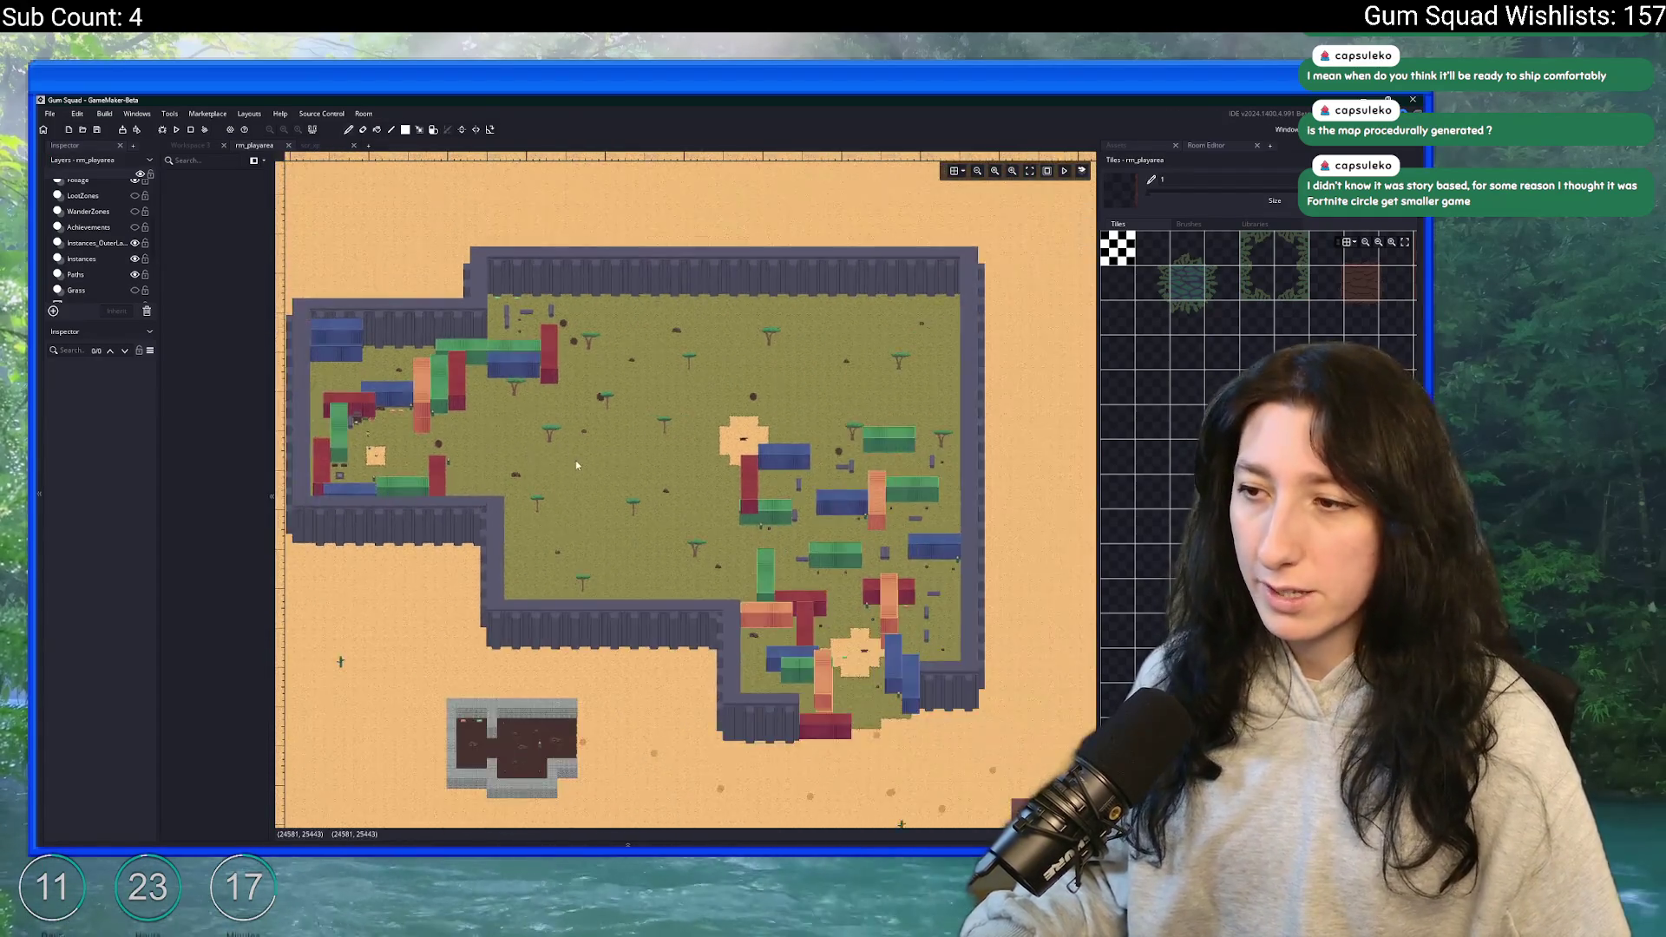
drag(512, 420, 595, 168)
drag(588, 447, 935, 274)
mouse_move(514, 244)
mouse_down()
mouse_move(687, 244)
mouse_move(618, 467)
mouse_move(674, 424)
mouse_move(520, 486)
mouse_move(412, 441)
mouse_move(574, 372)
mouse_move(583, 344)
mouse_up()
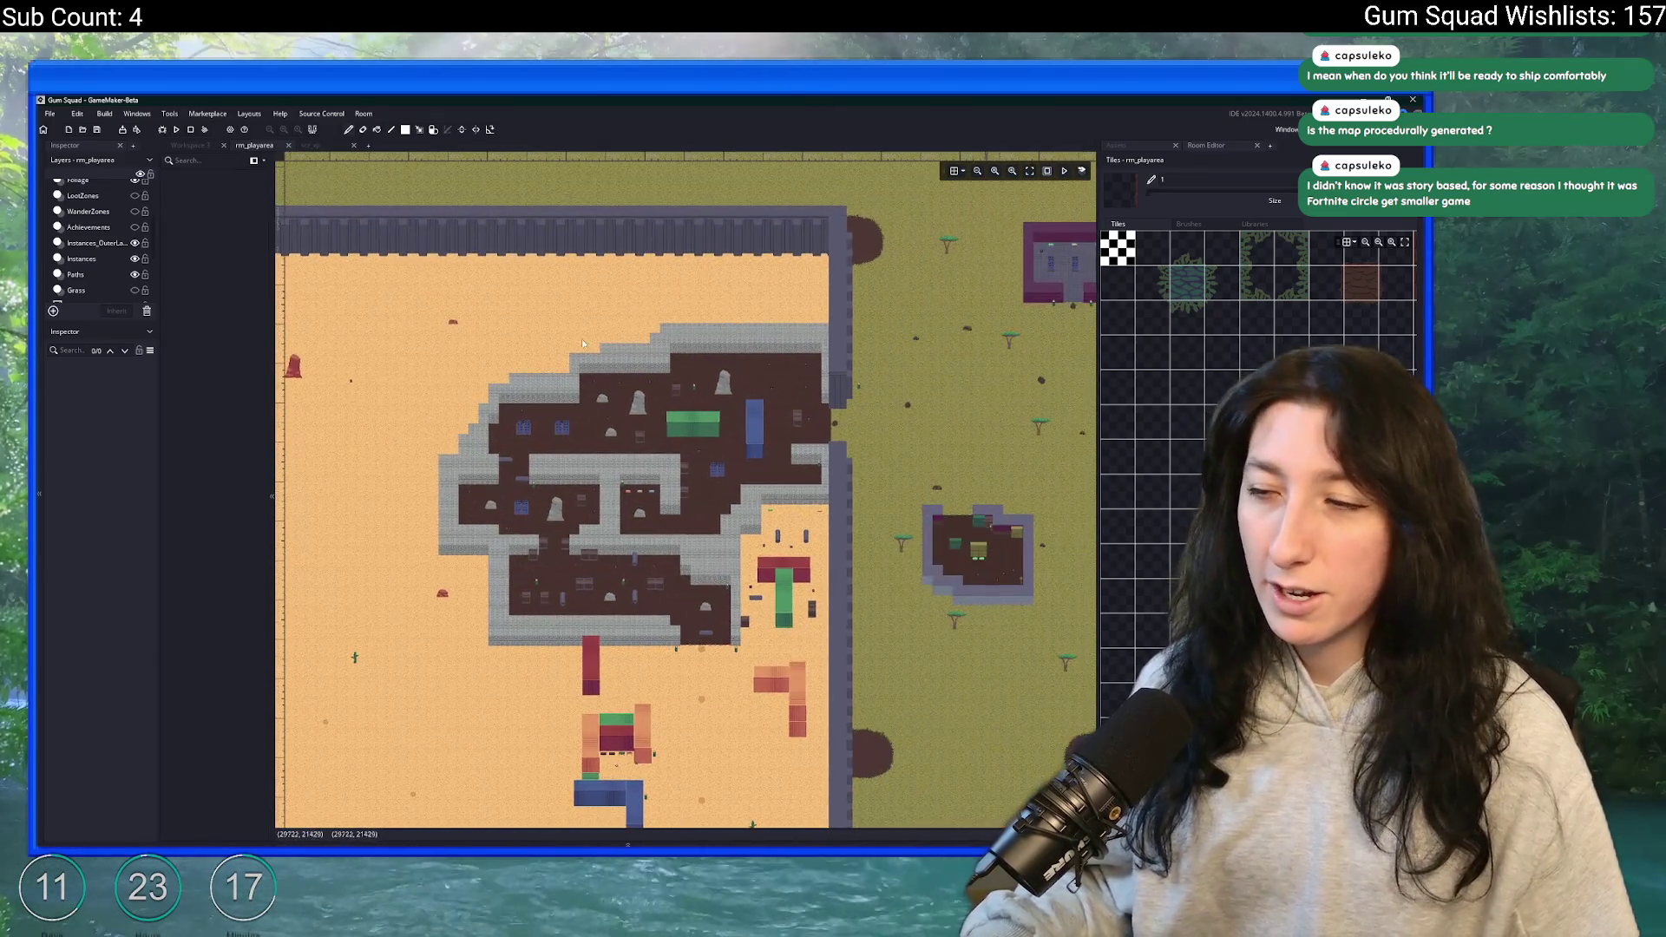
drag(781, 590, 333, 521)
mouse_move(612, 393)
mouse_down()
mouse_move(537, 394)
mouse_move(491, 354)
mouse_up()
scroll(491, 355, down, 3)
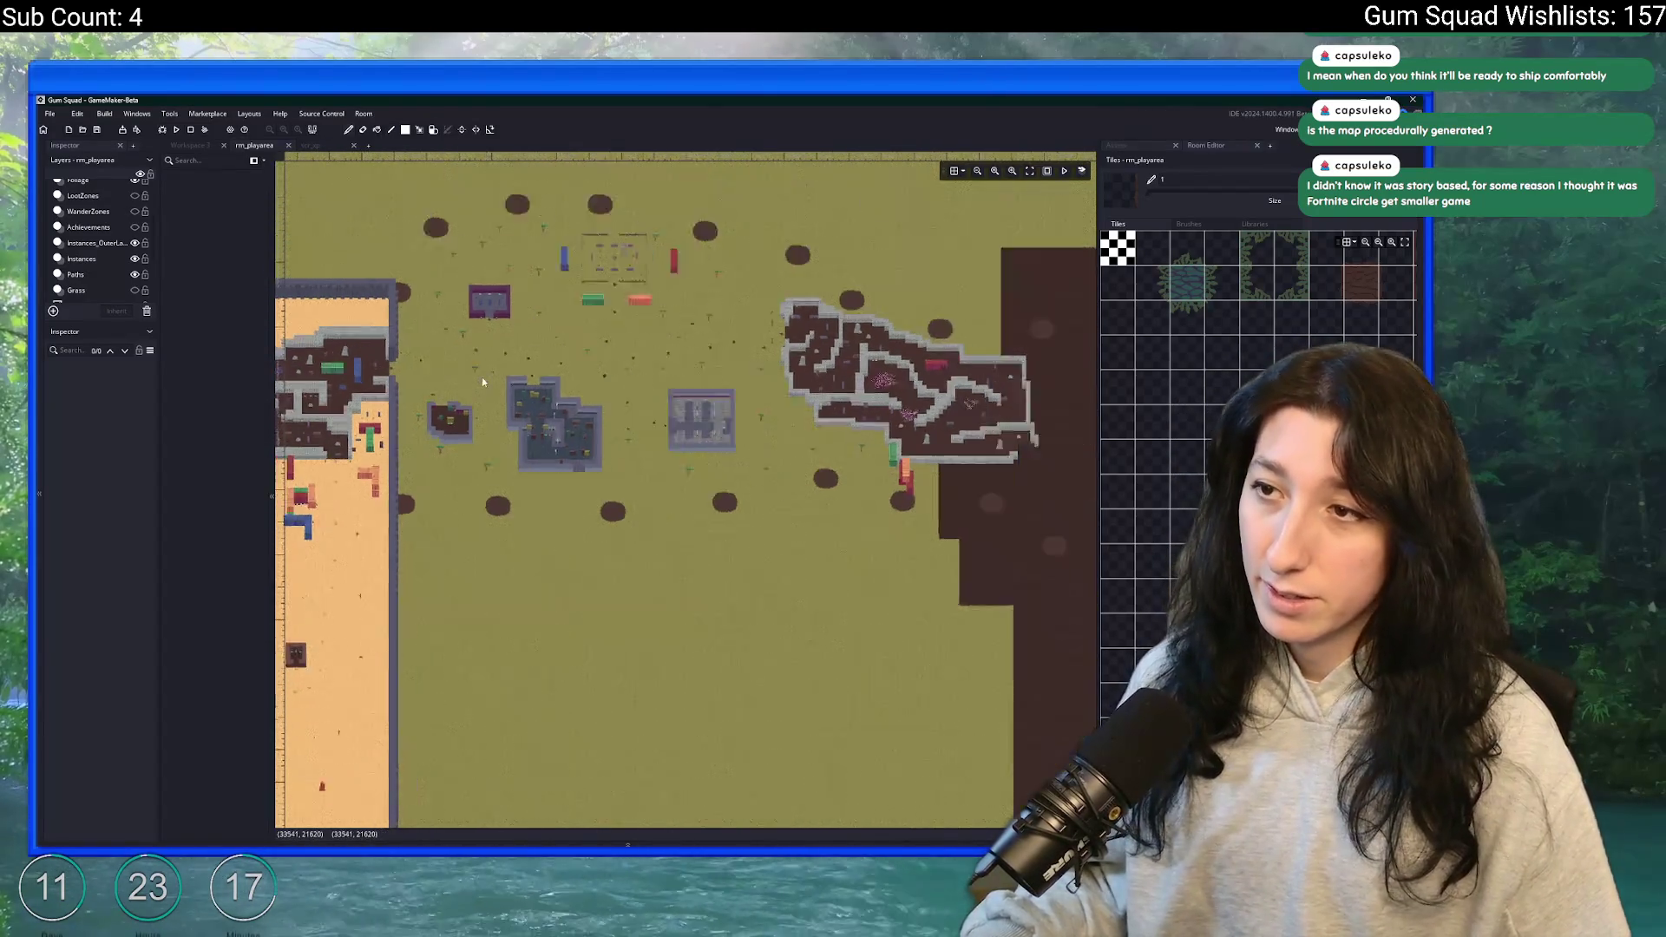
drag(635, 639, 646, 574)
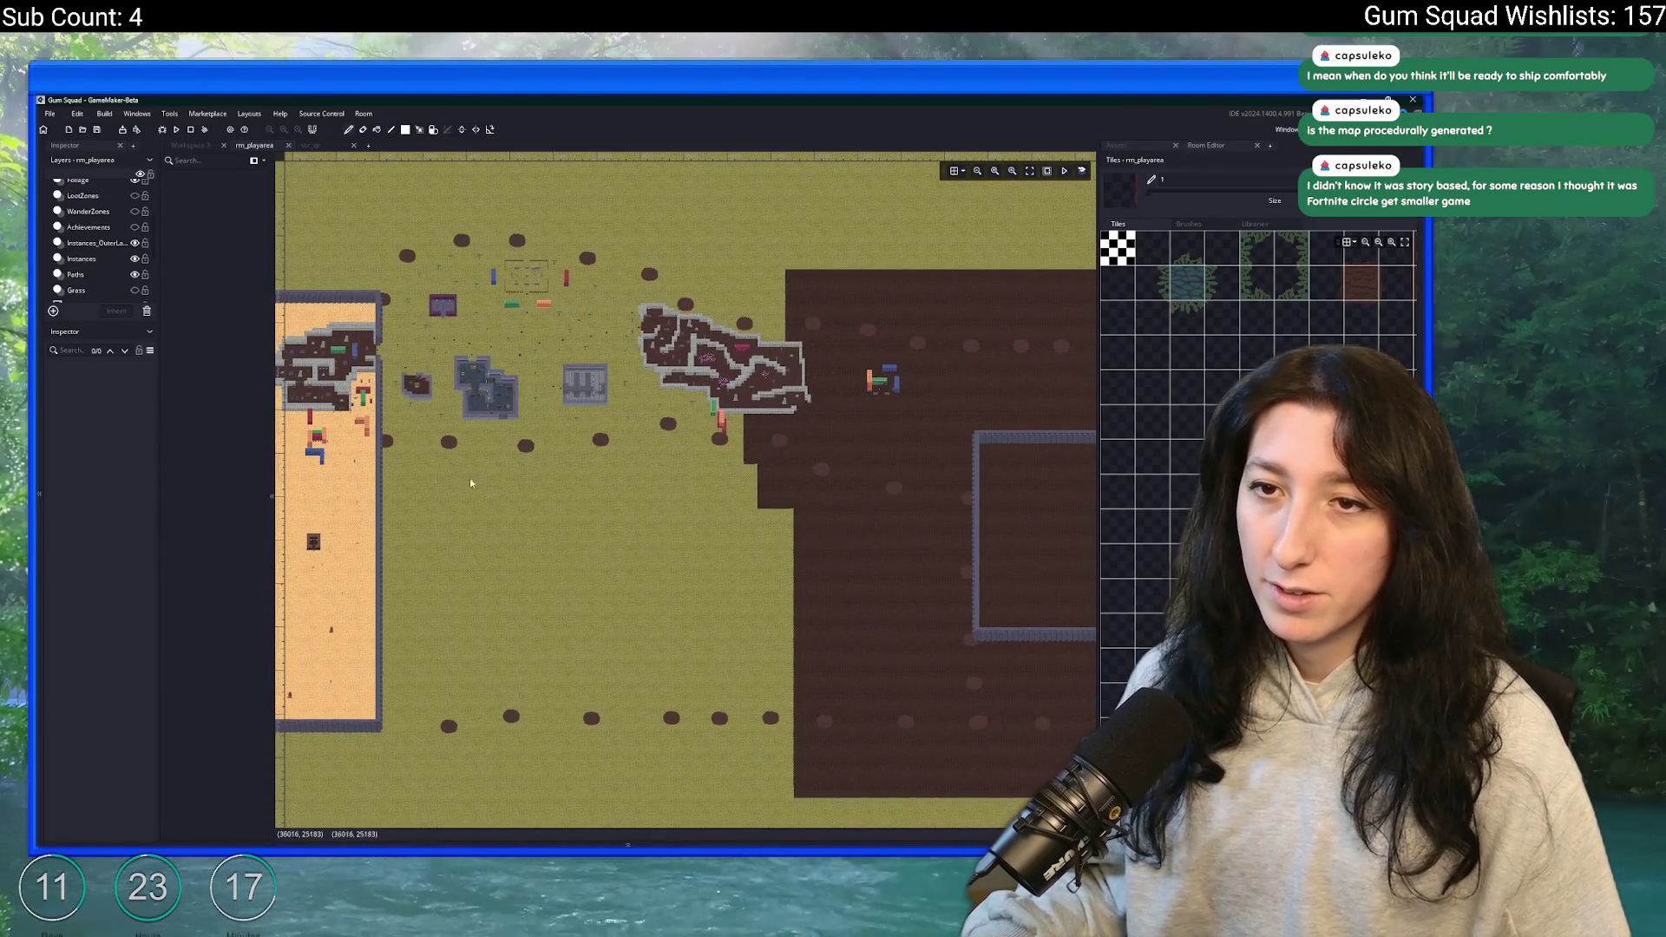
scroll(102, 269, up, 2)
scroll(84, 278, down, 3)
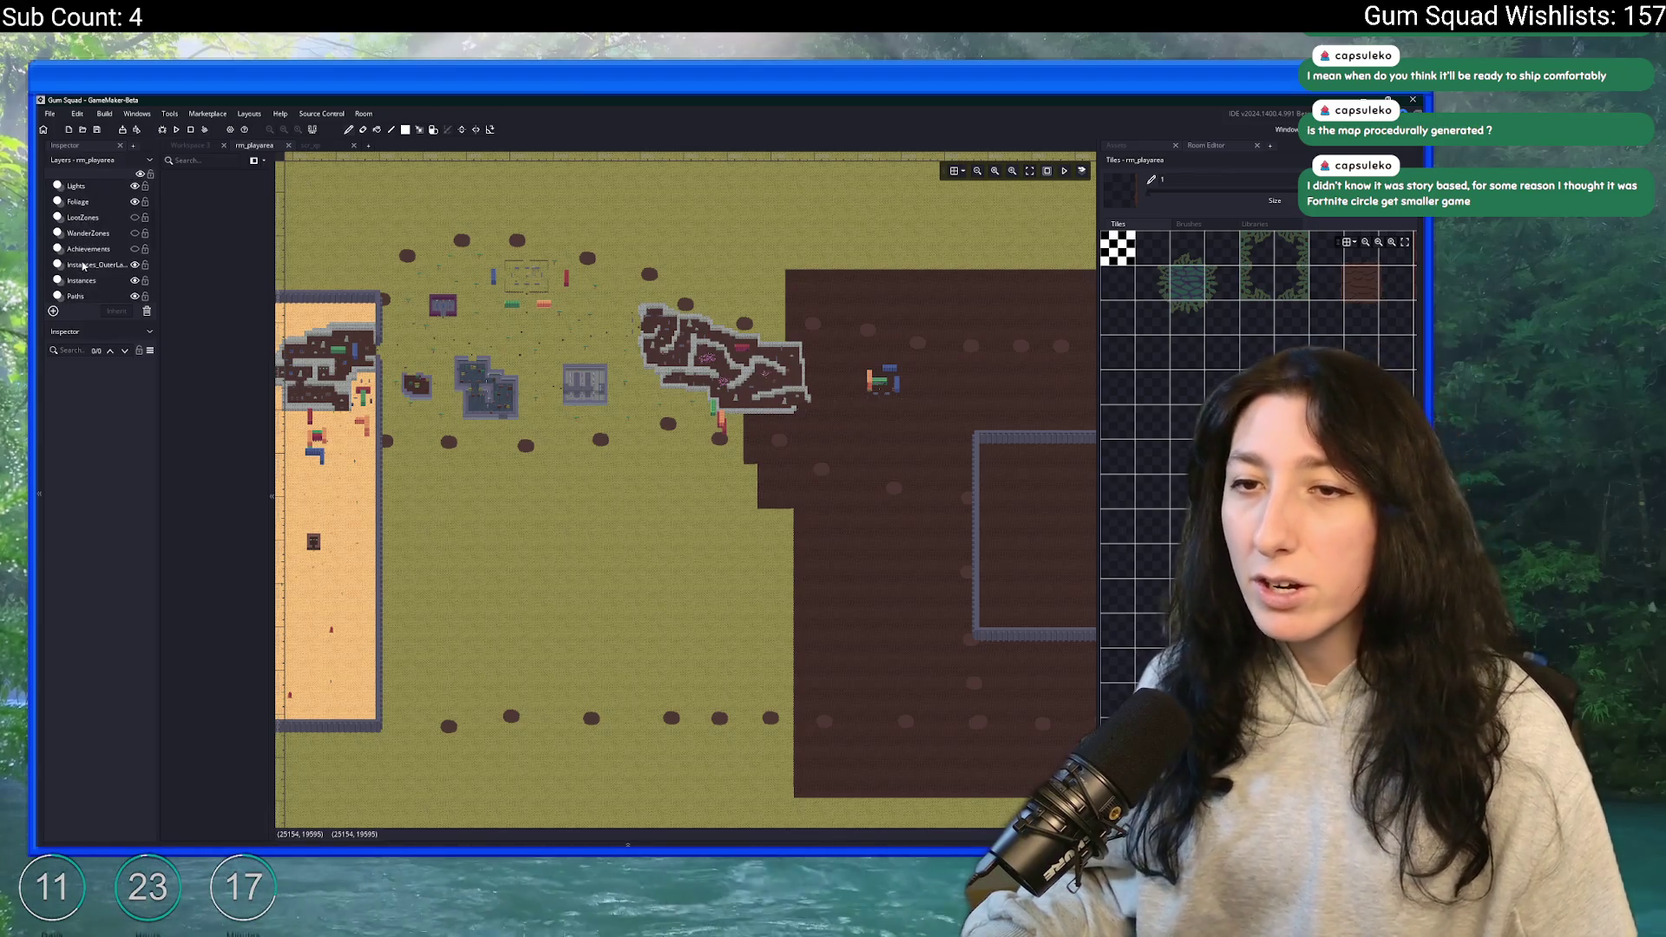
- Show the Instances layer's list and select every instance across the inner map area
click(88, 280)
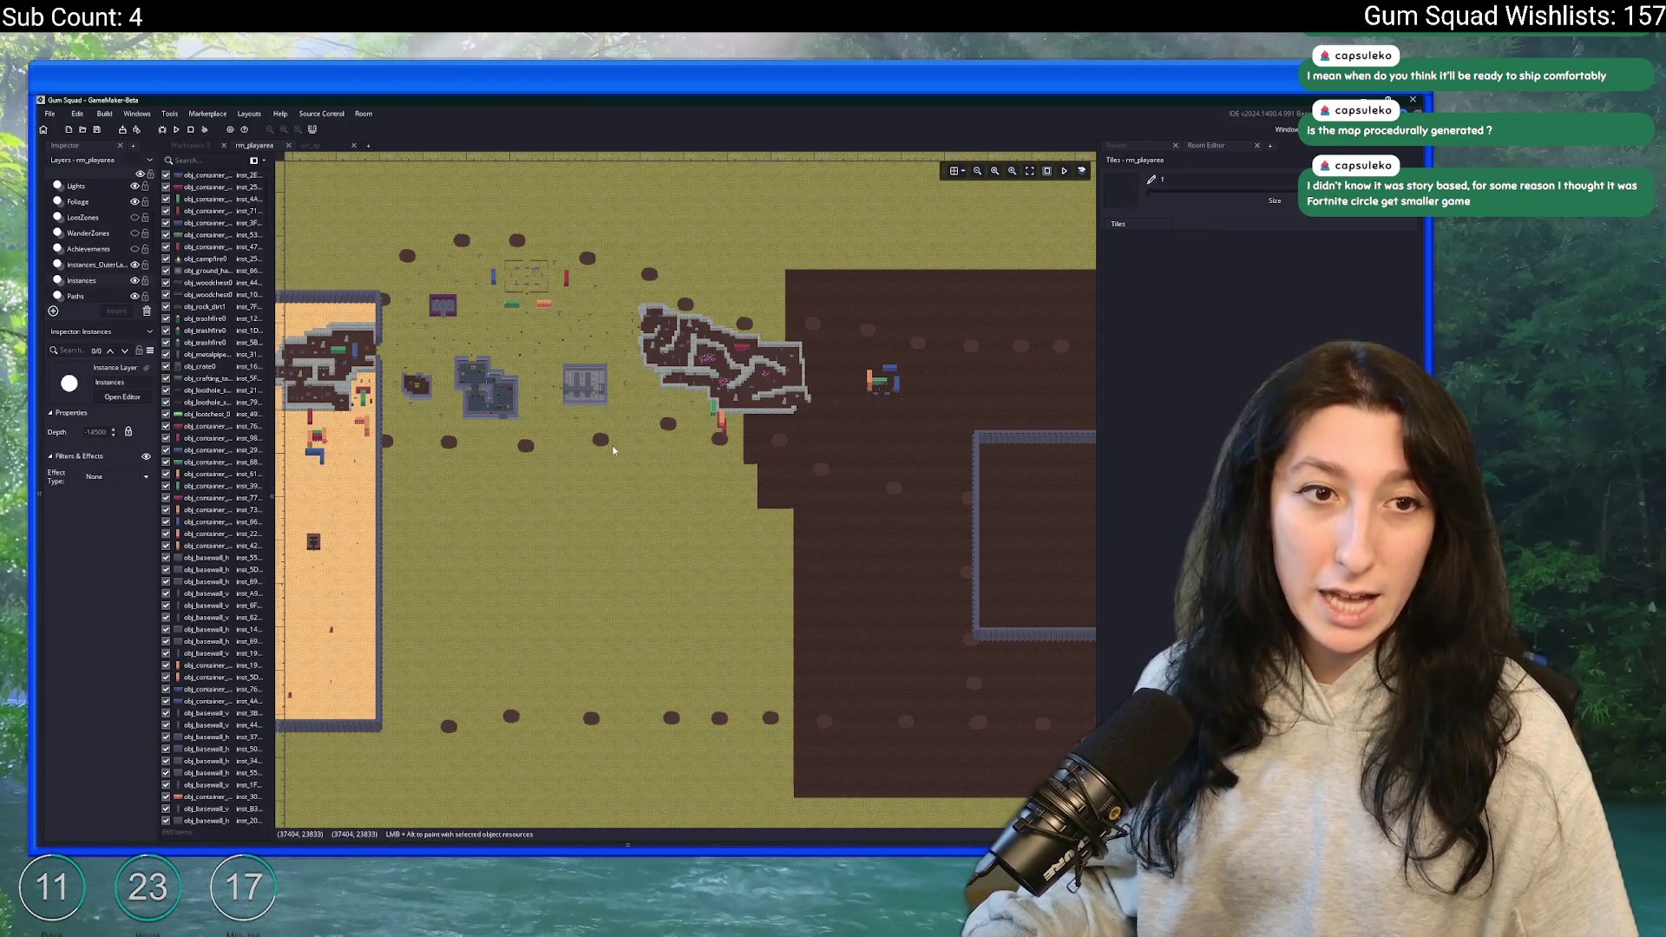
drag(607, 447, 690, 461)
mouse_move(723, 359)
mouse_down()
mouse_move(632, 362)
mouse_move(416, 223)
mouse_move(935, 554)
mouse_move(864, 573)
mouse_up()
scroll(772, 575, down, 5)
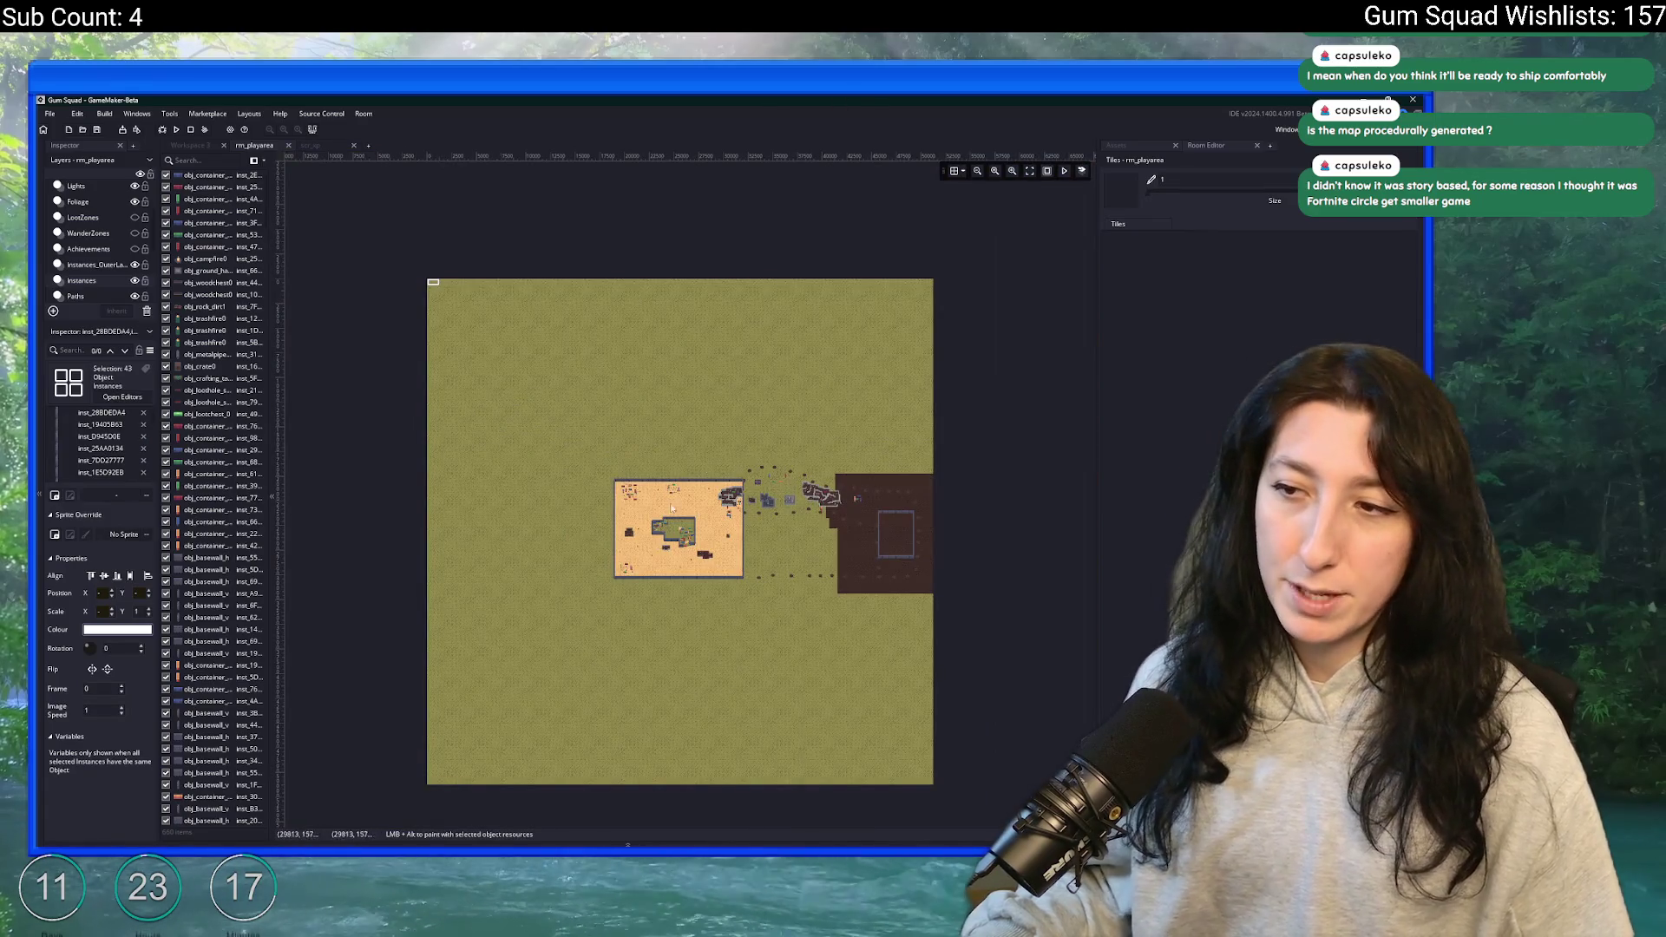
drag(617, 478, 741, 581)
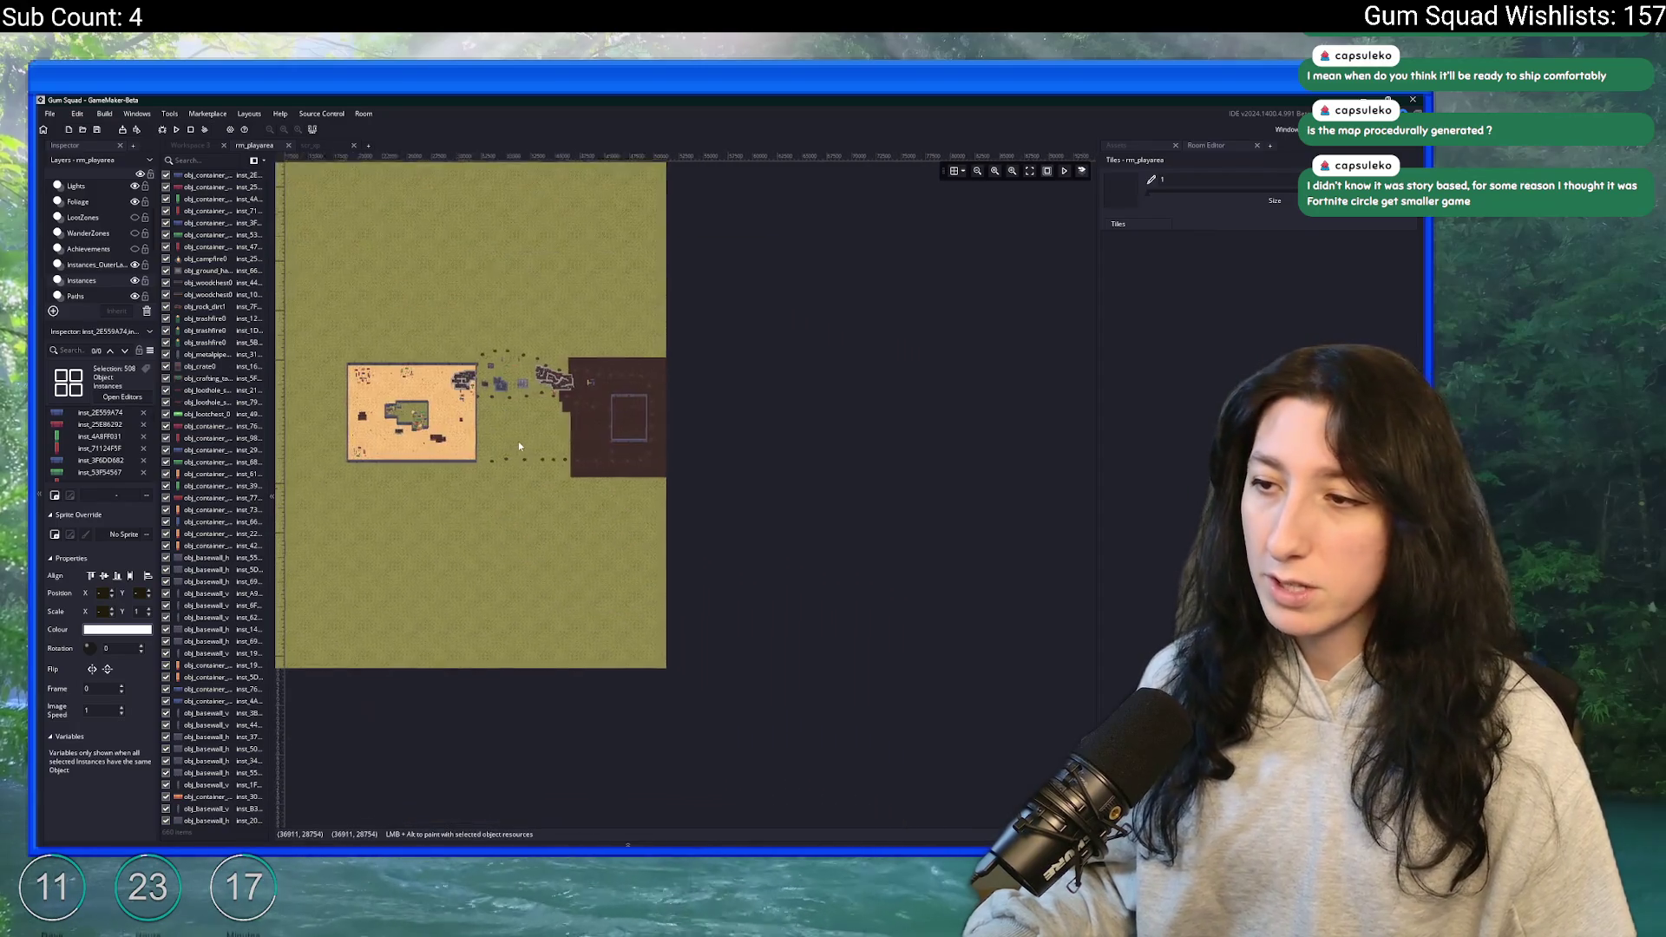
scroll(518, 441, up, 5)
scroll(516, 444, down, 3)
scroll(677, 486, up, 3)
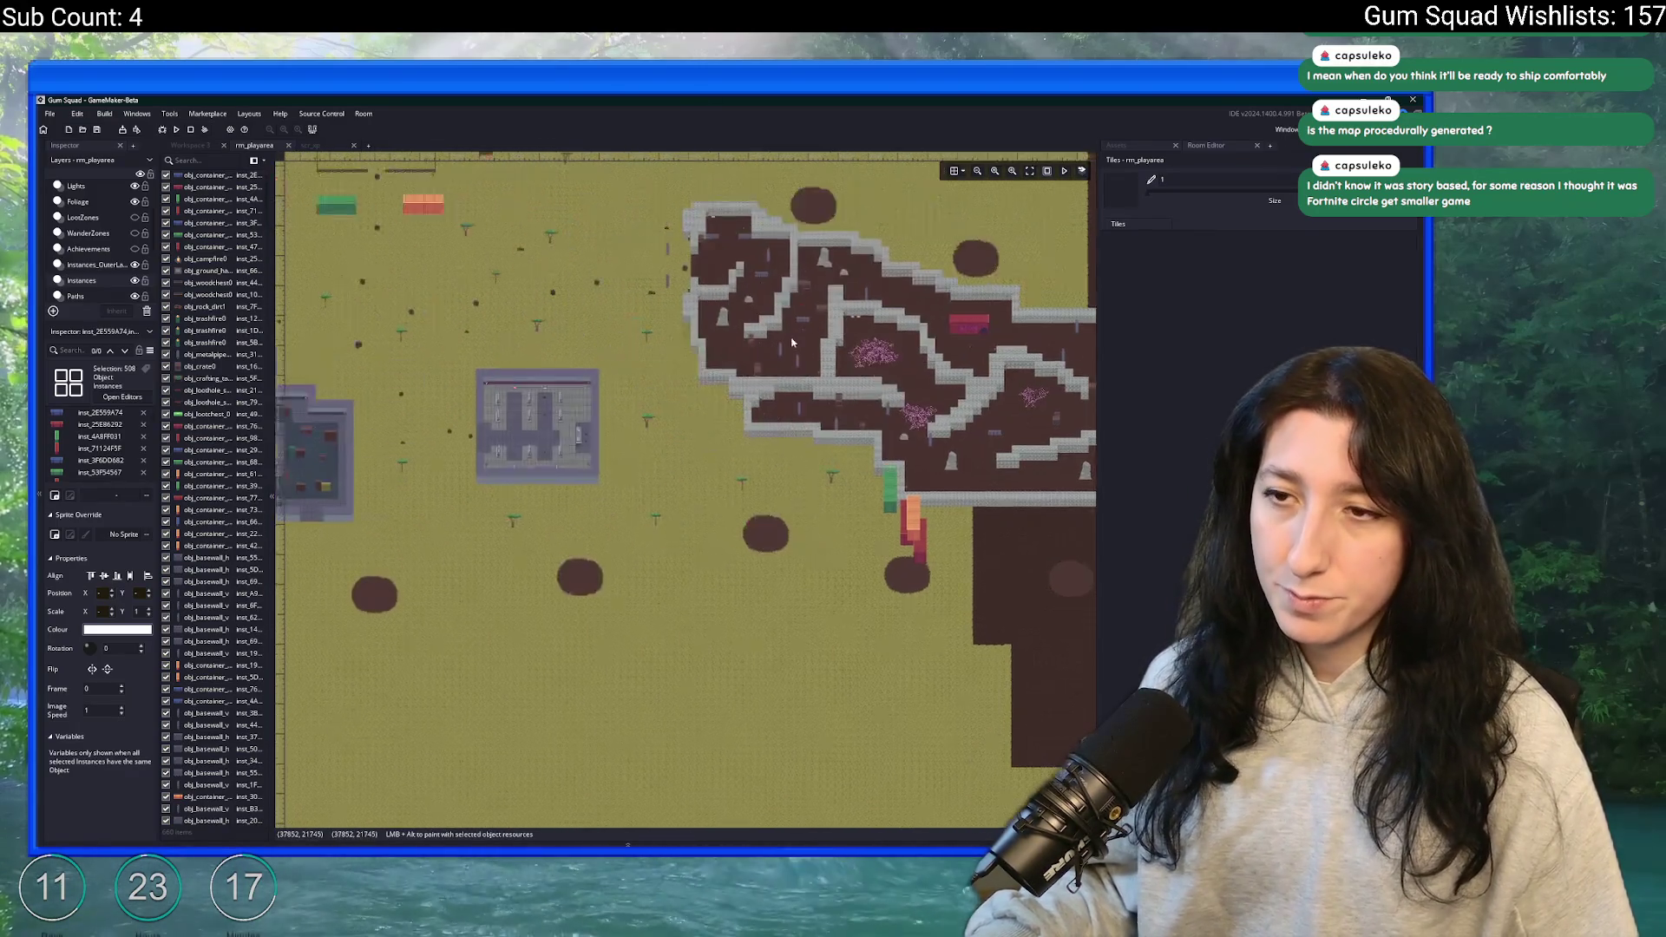
scroll(708, 425, up, 5)
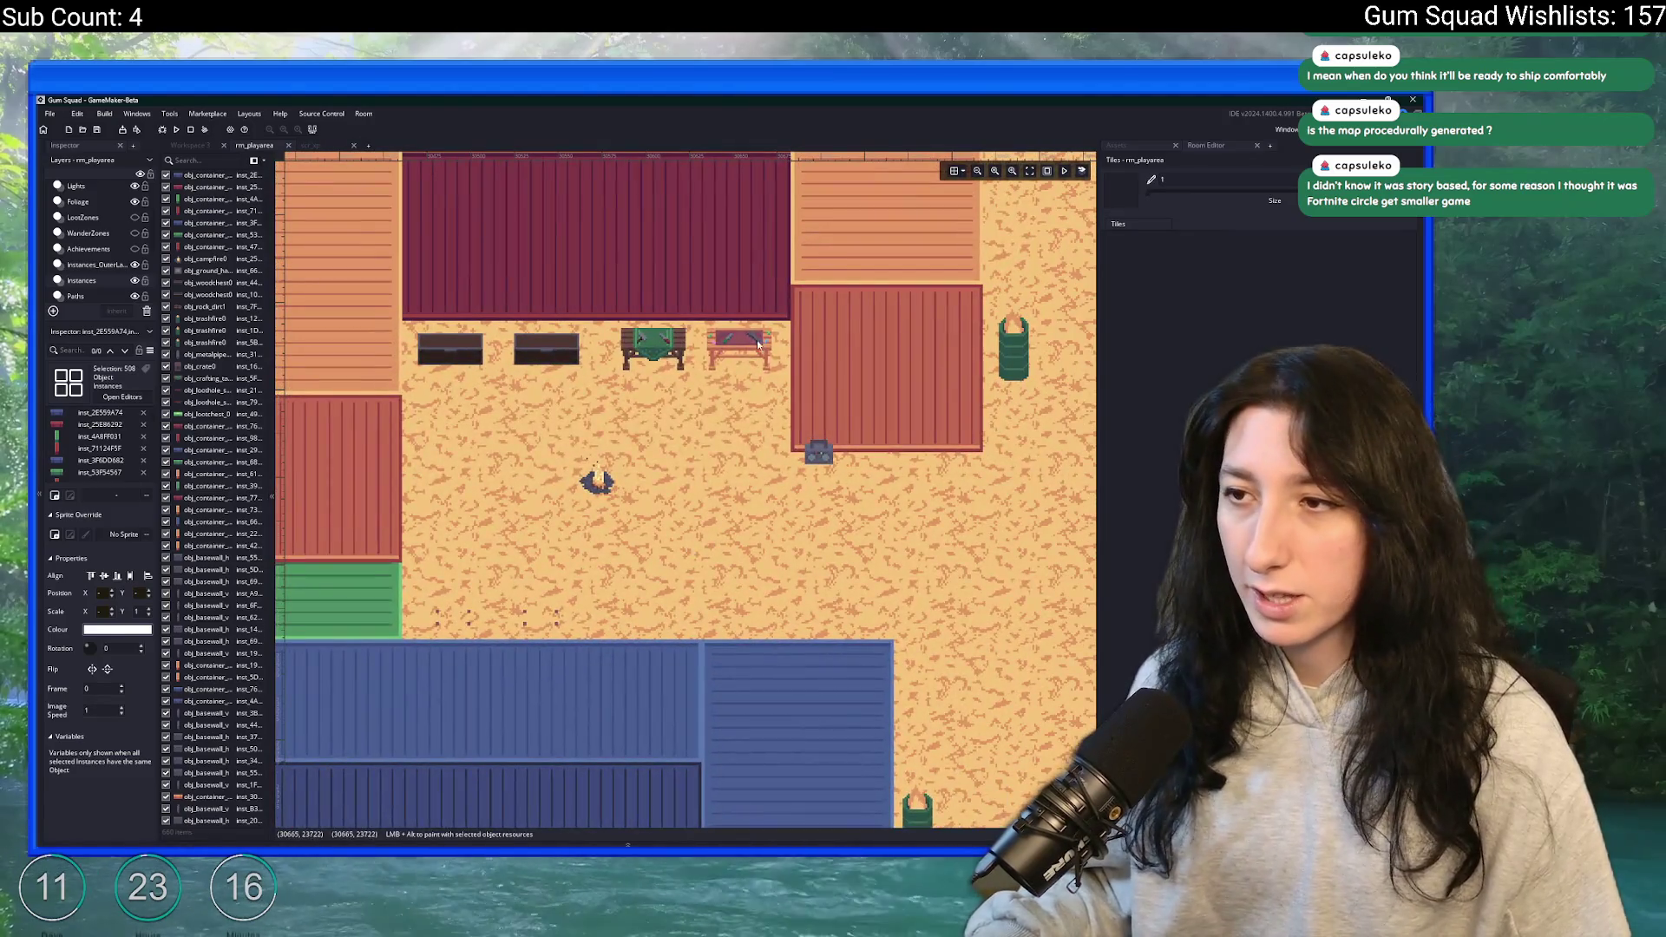
- Select and deselect the yard's campfire, then select three instances in the walled green area
drag(763, 342, 428, 510)
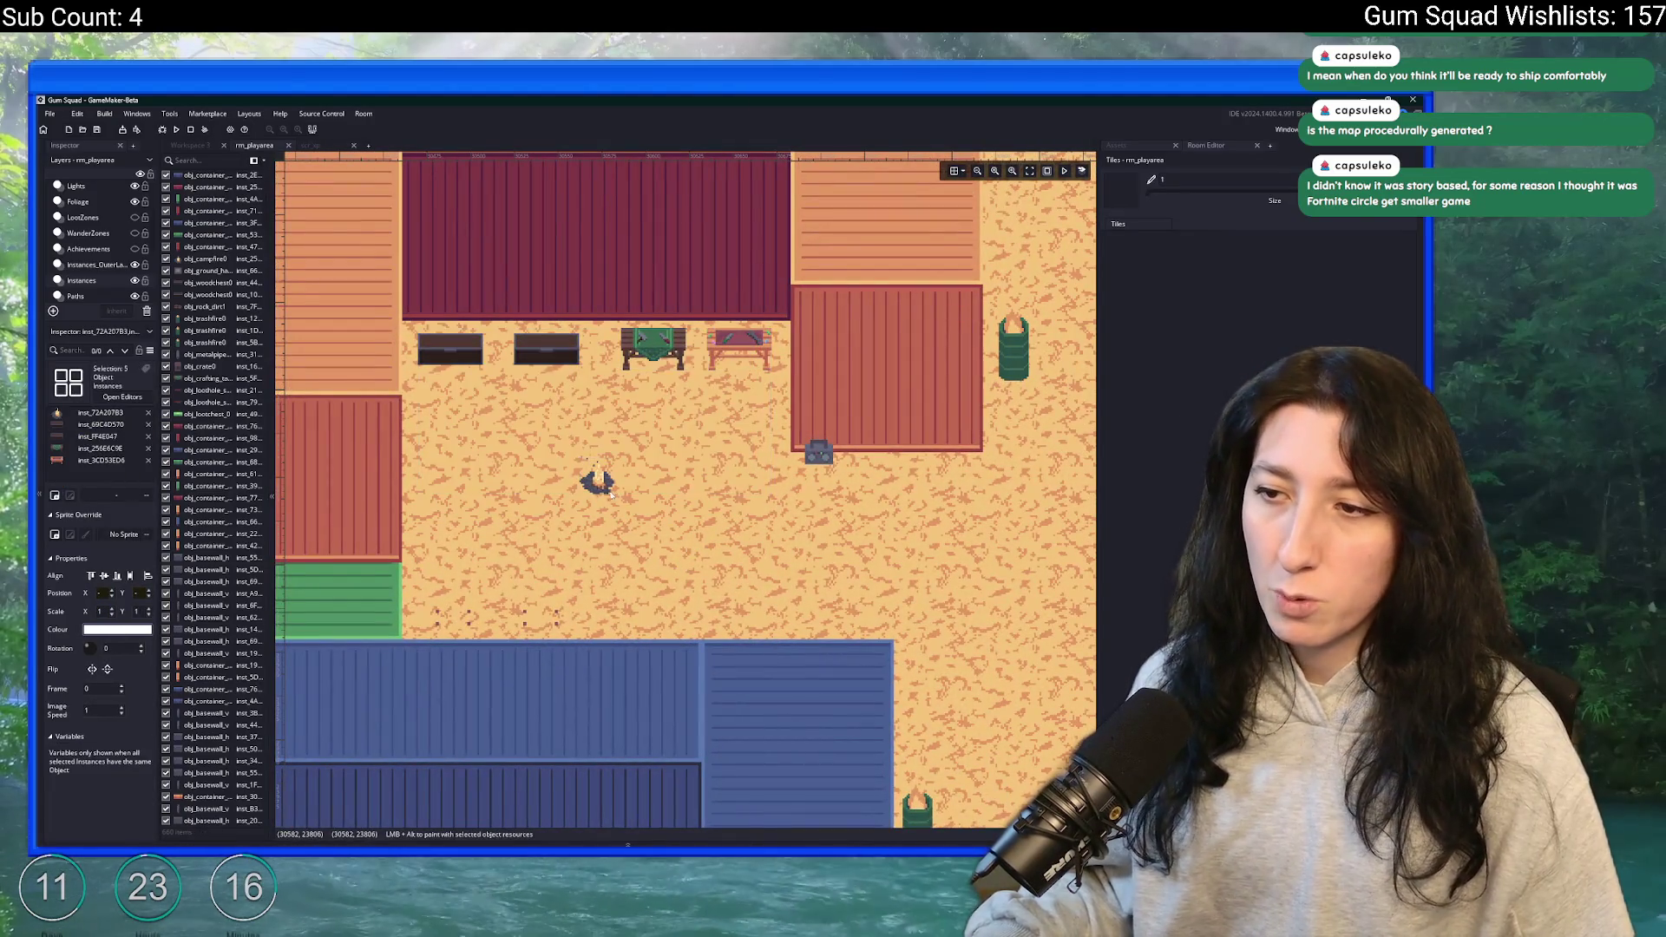
click(607, 540)
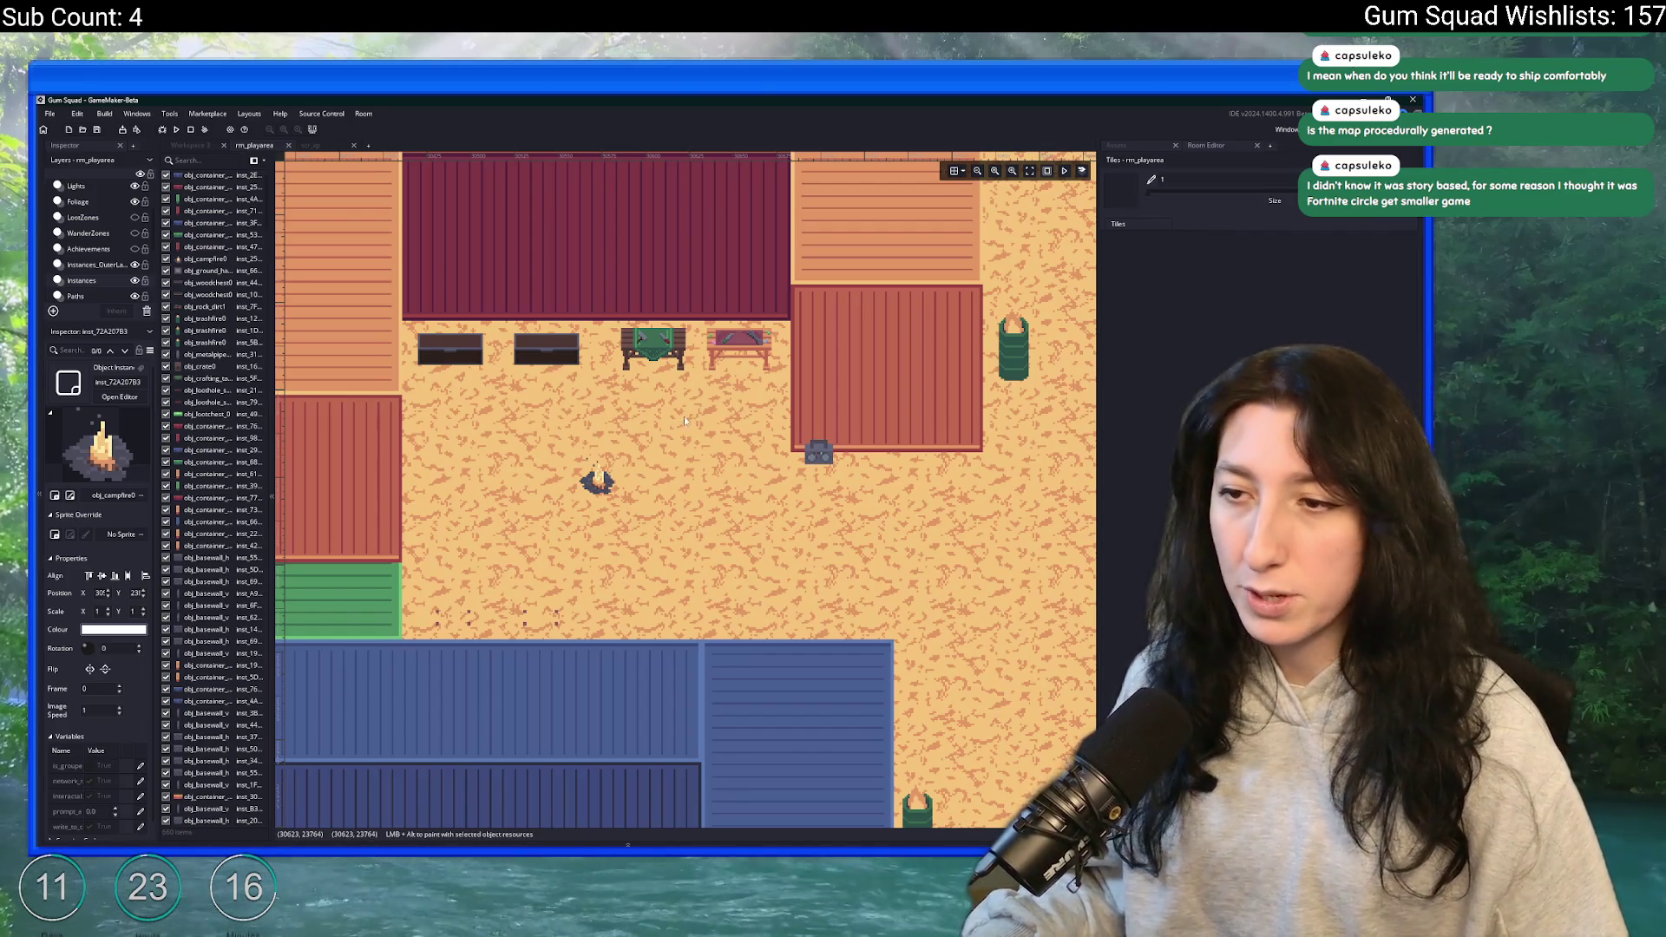
scroll(811, 577, down, 1)
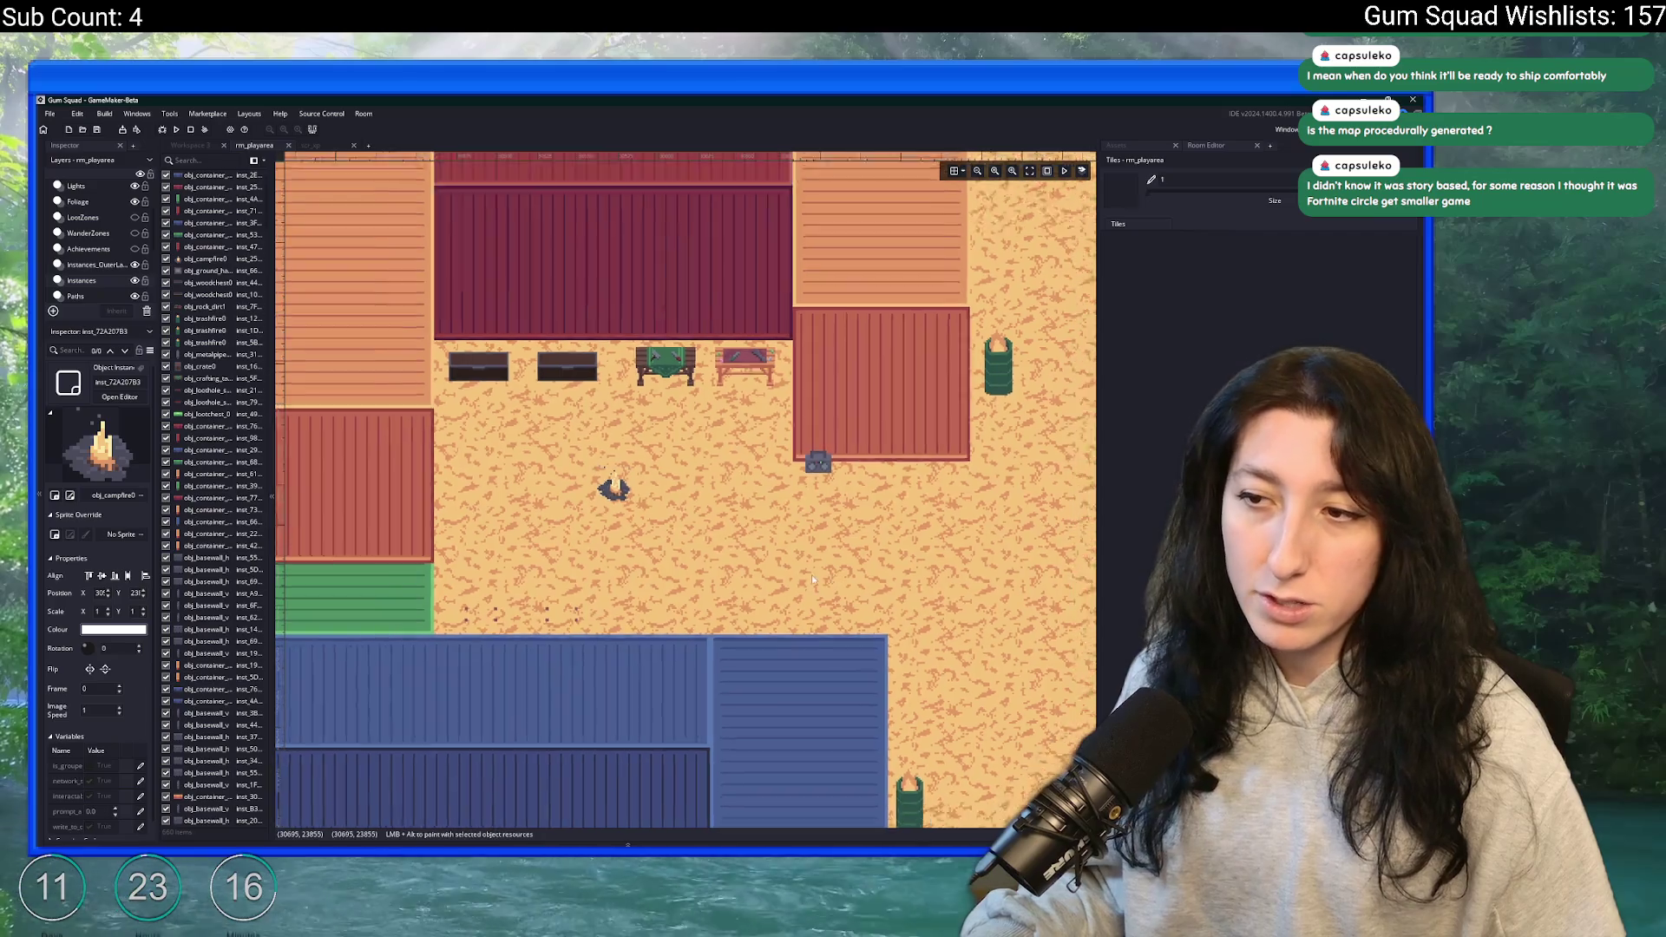
scroll(811, 577, down, 6)
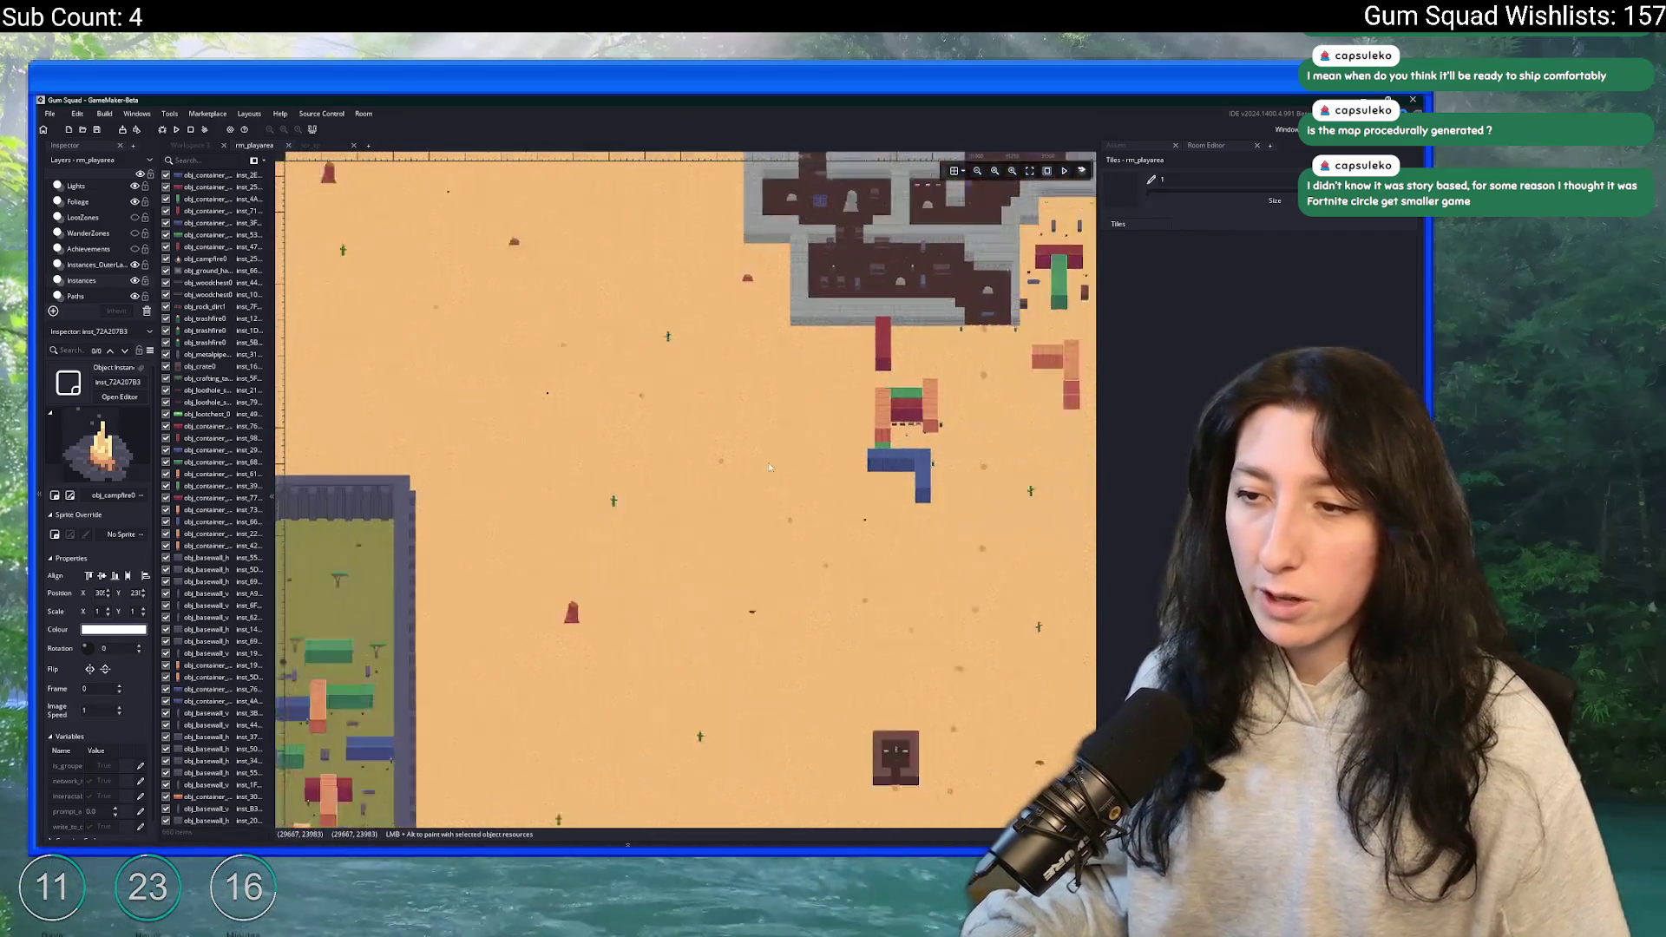
scroll(961, 357, up, 5)
drag(352, 496, 324, 477)
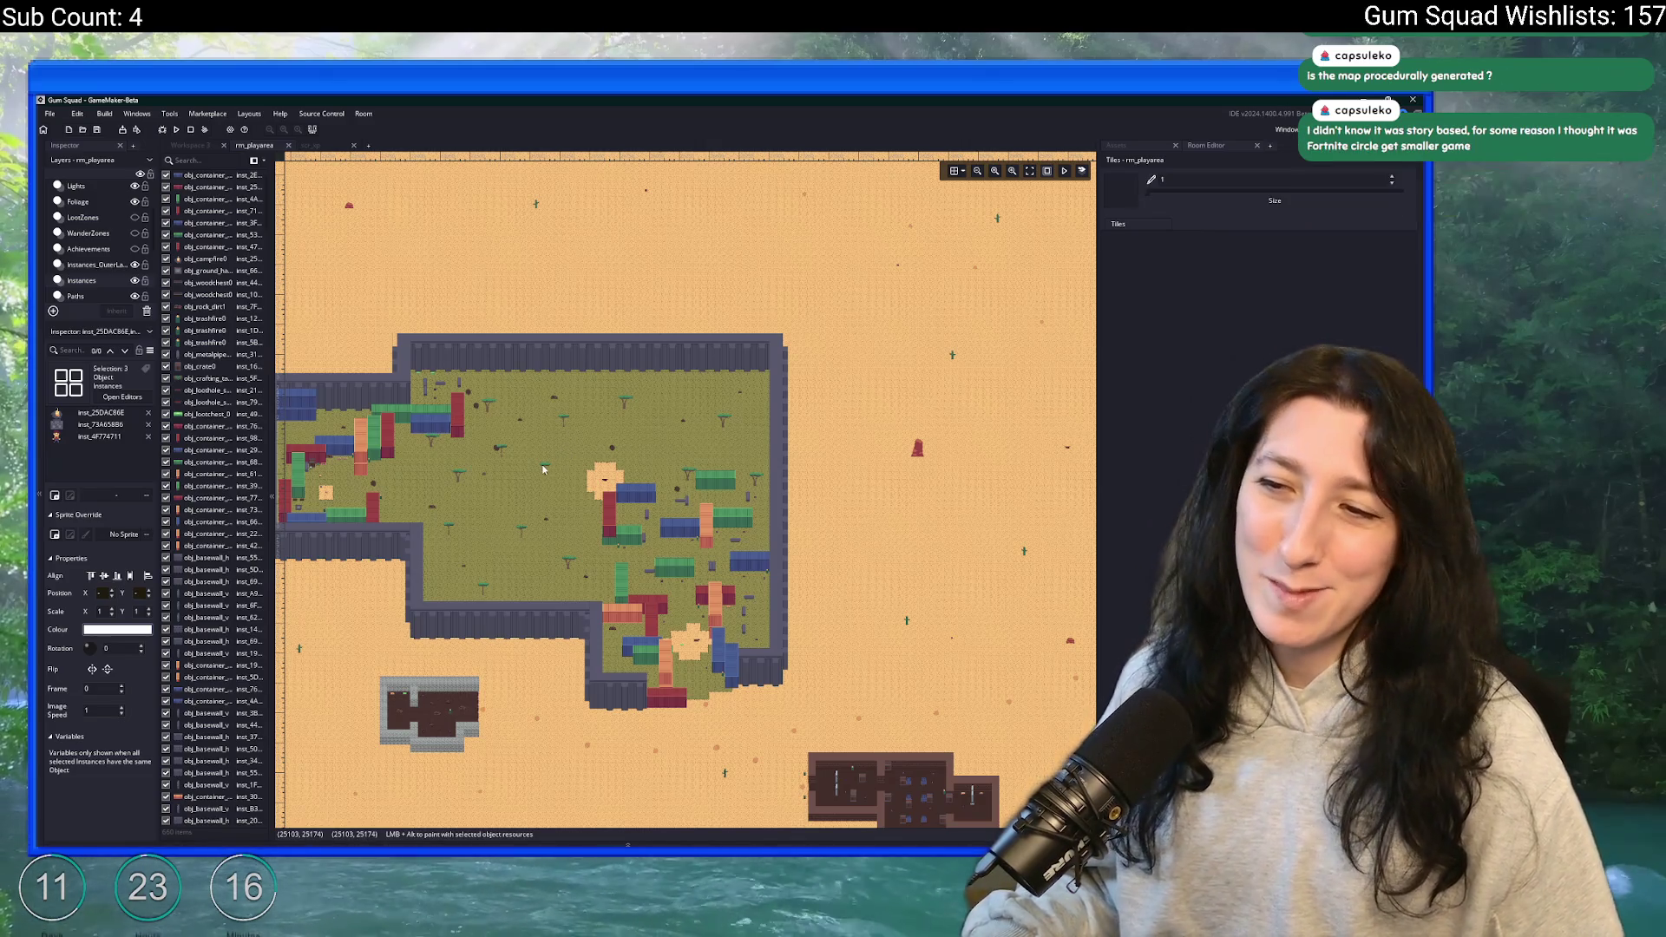
scroll(545, 469, up, 2)
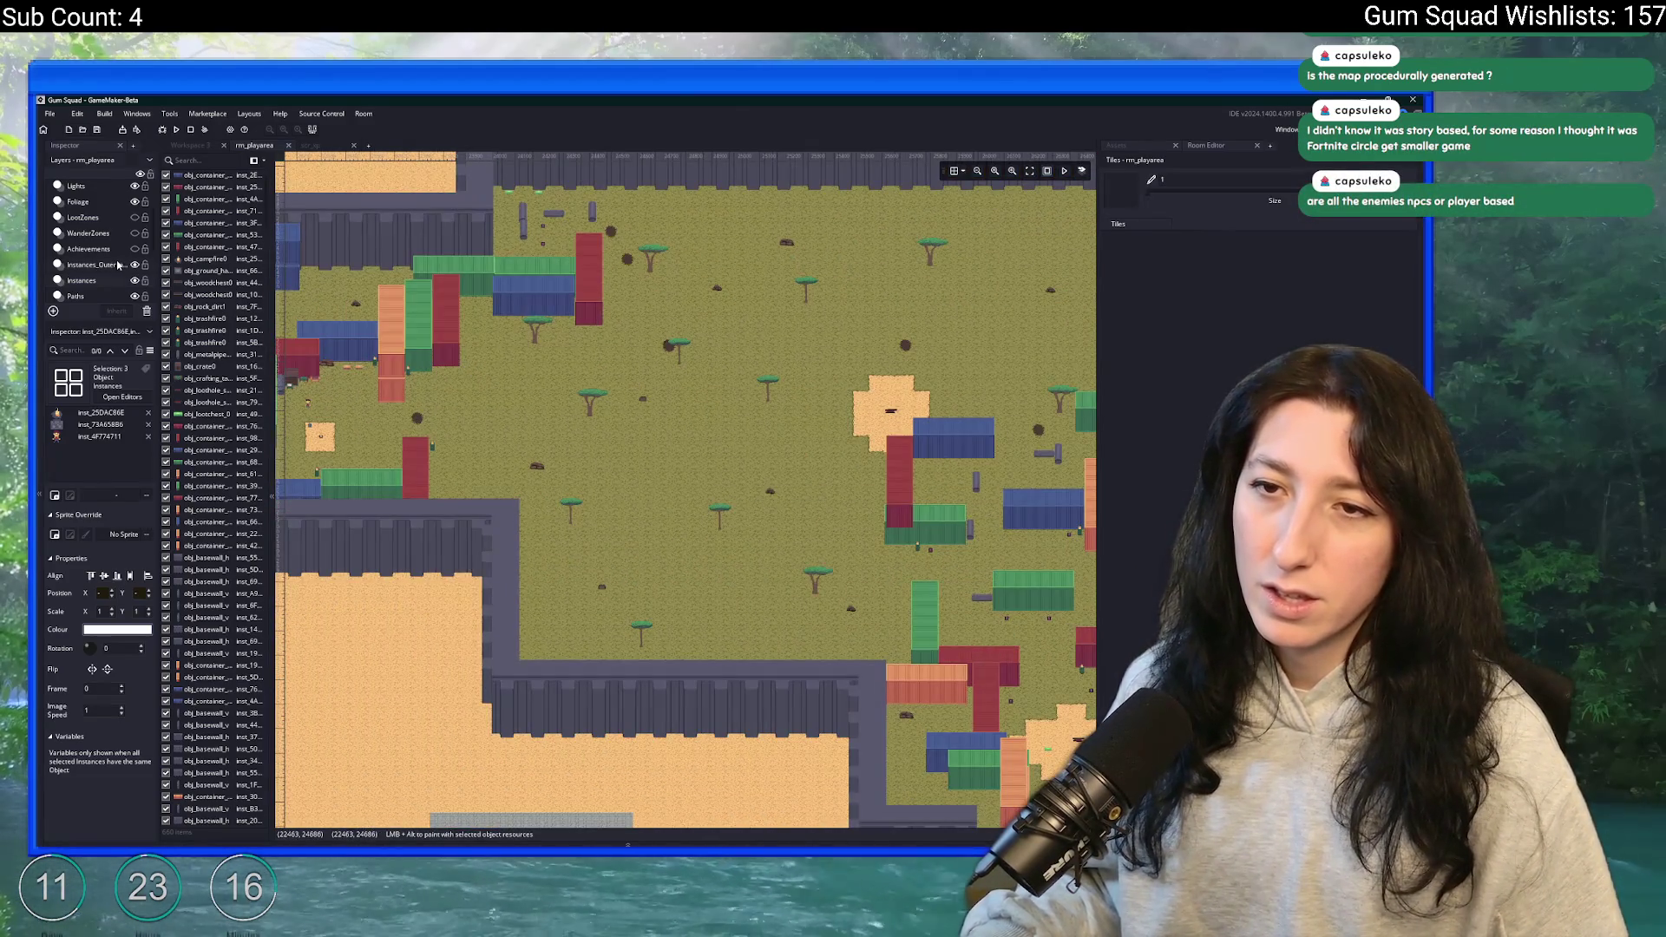
- Check the outer instances and Foliage layers' contents, then return to the Instances layer
click(118, 265)
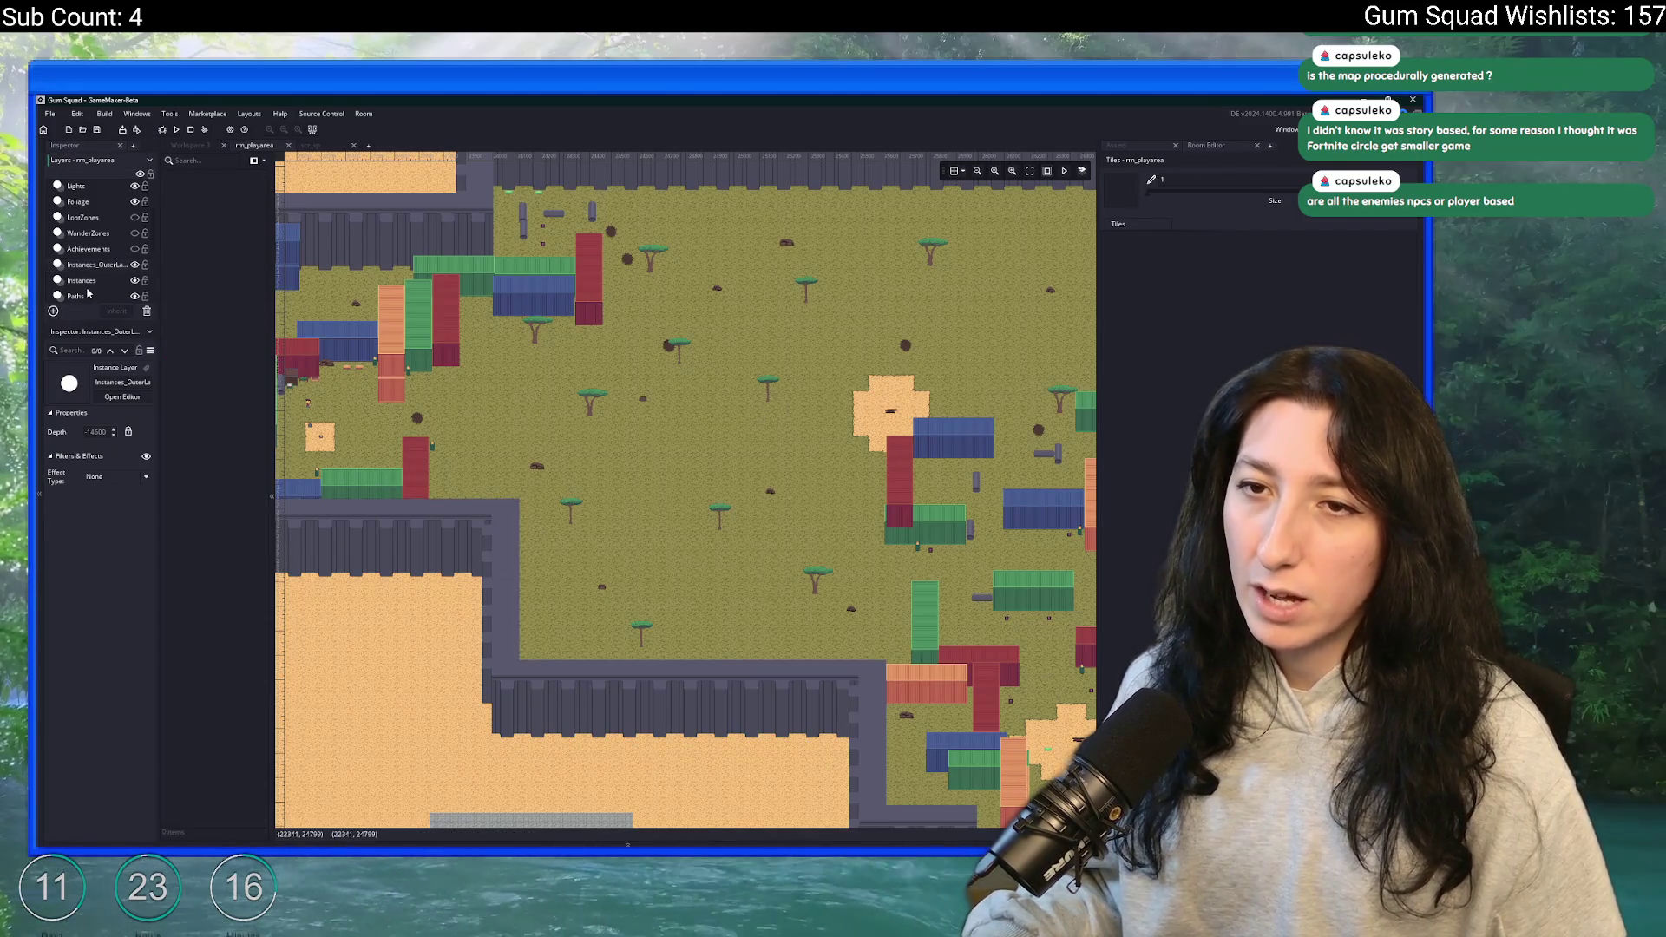
click(115, 200)
click(83, 279)
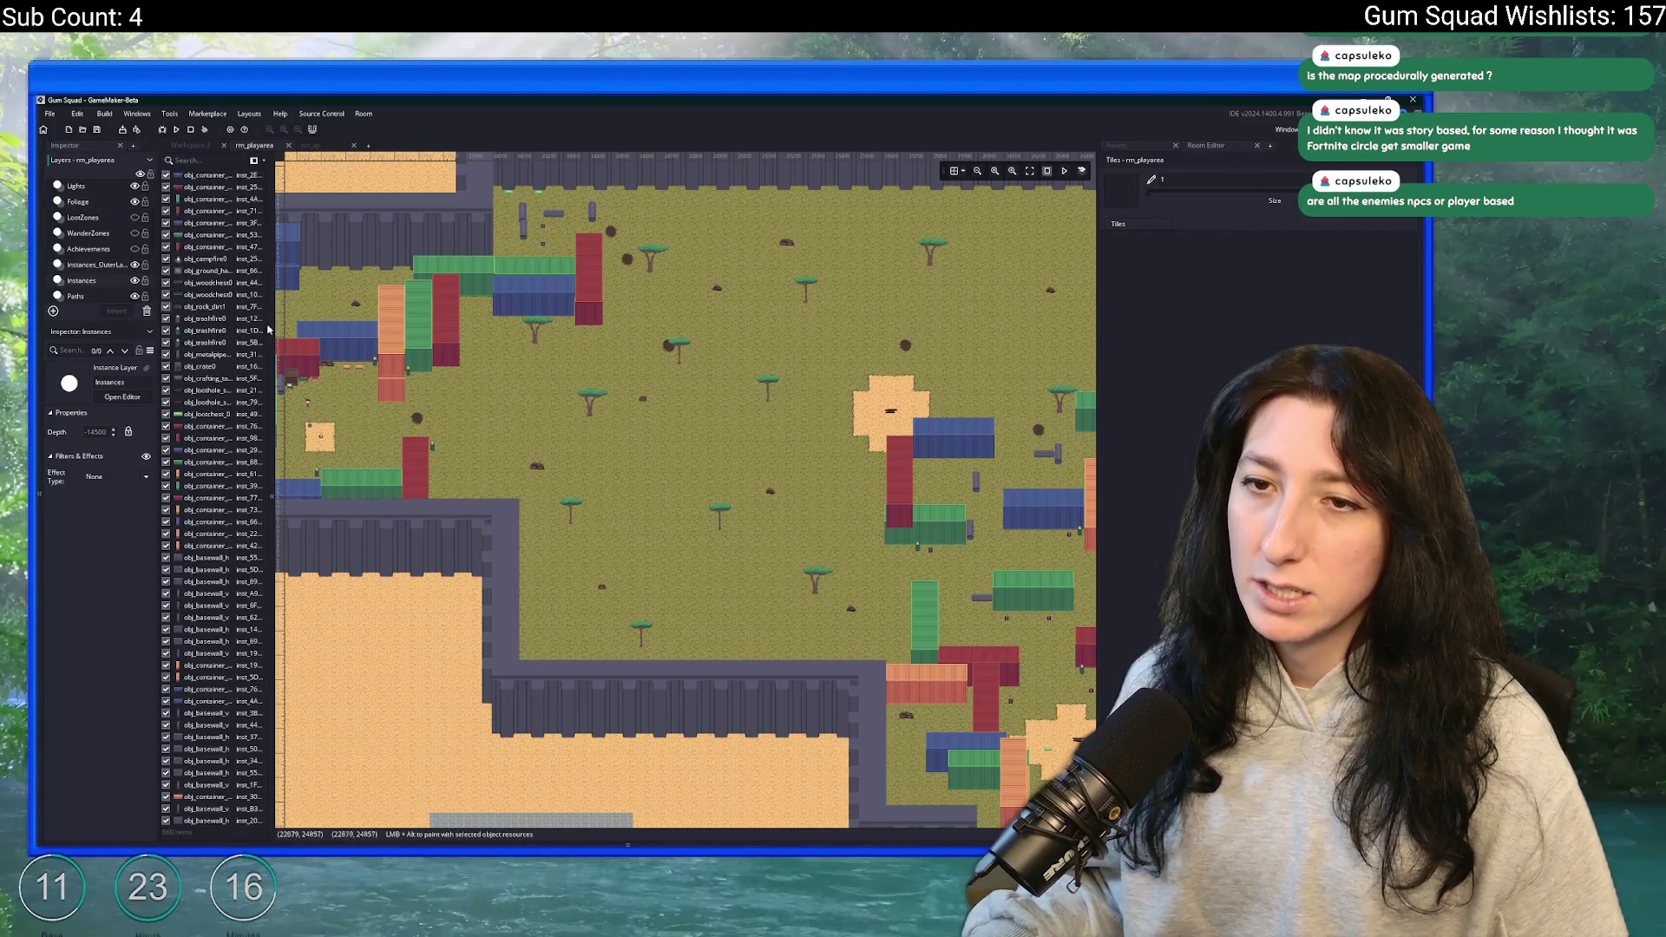
drag(749, 406, 630, 425)
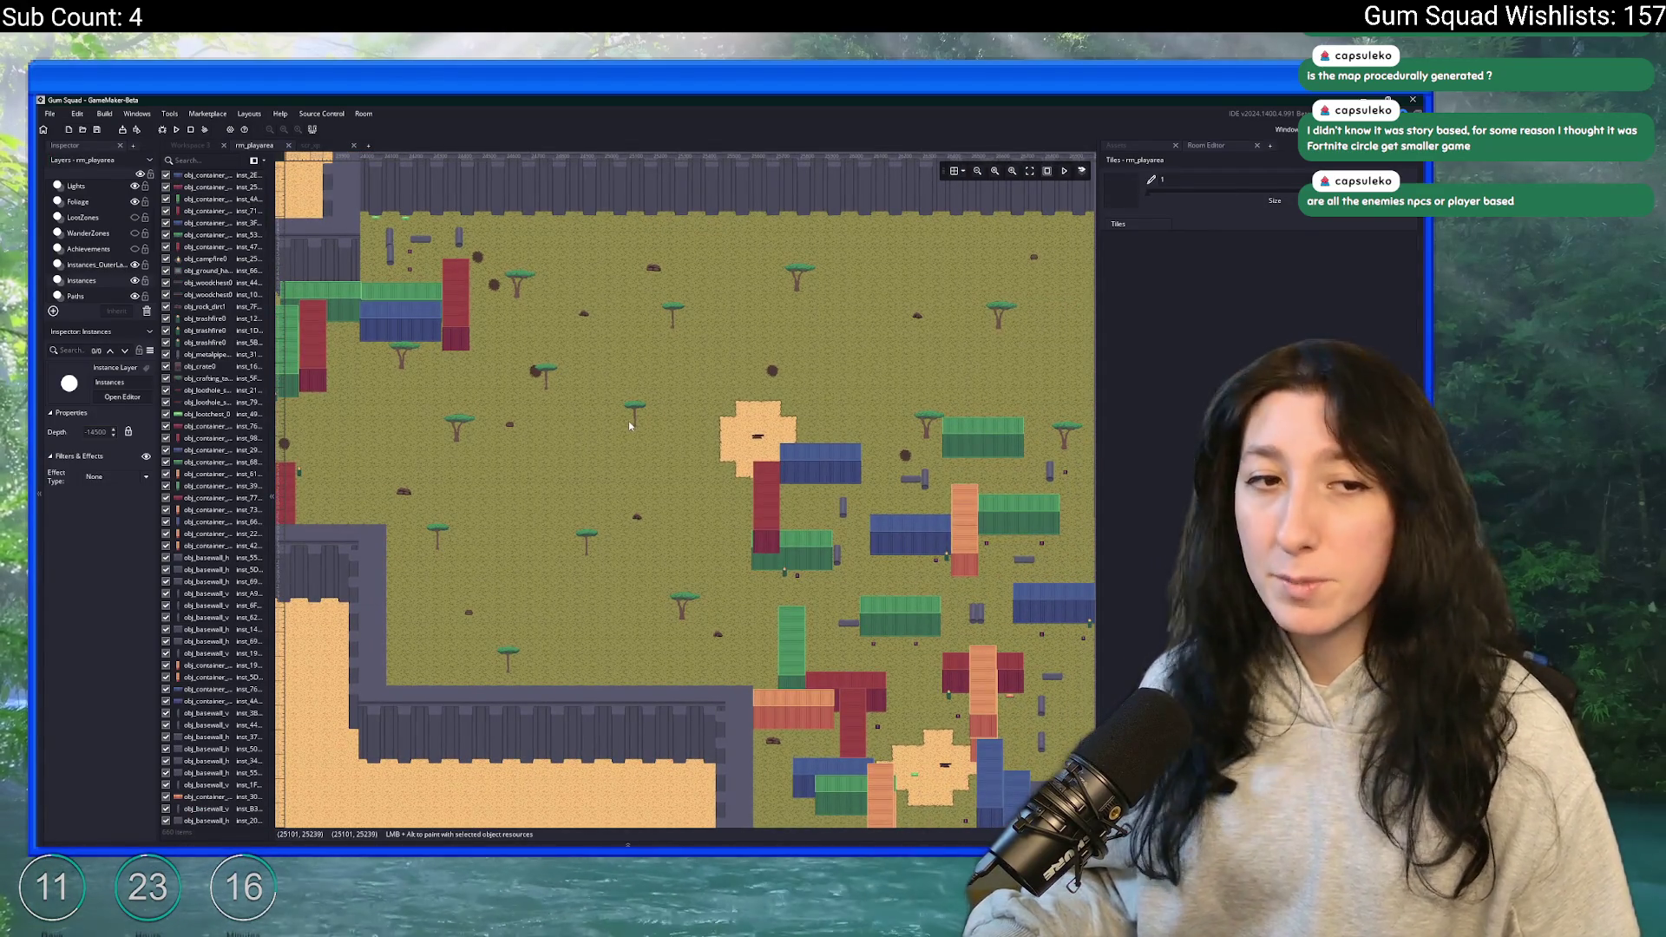
drag(576, 456, 719, 491)
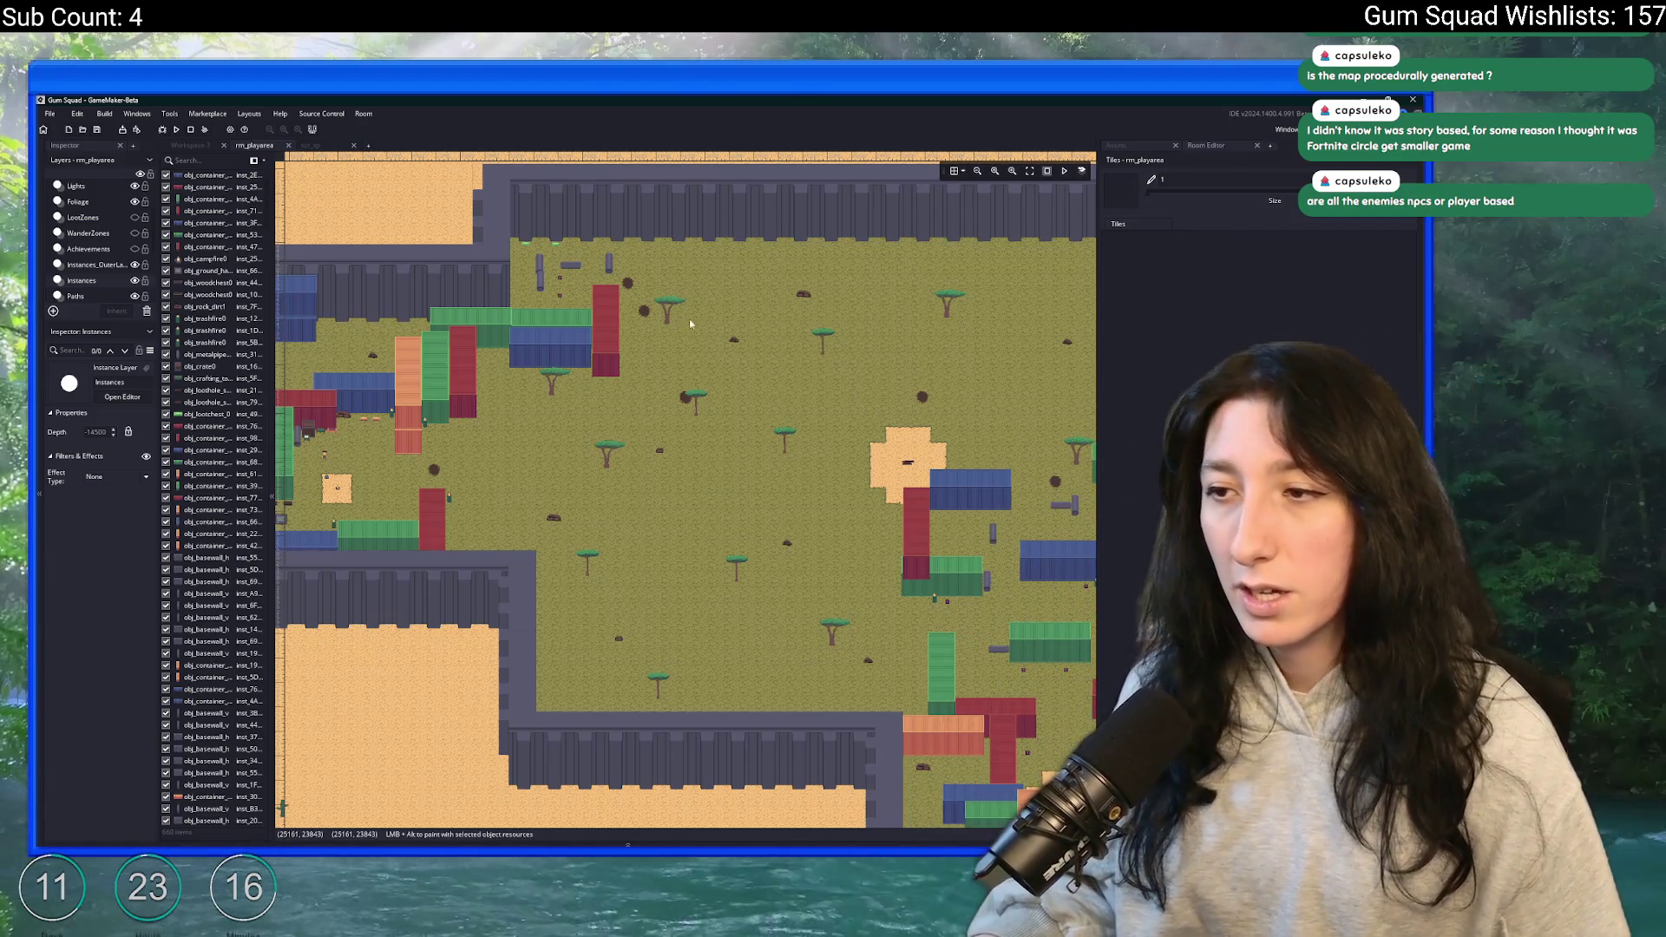
- Look over the grass area east of the base, then select all walled desert base instances
scroll(571, 352, right, 10)
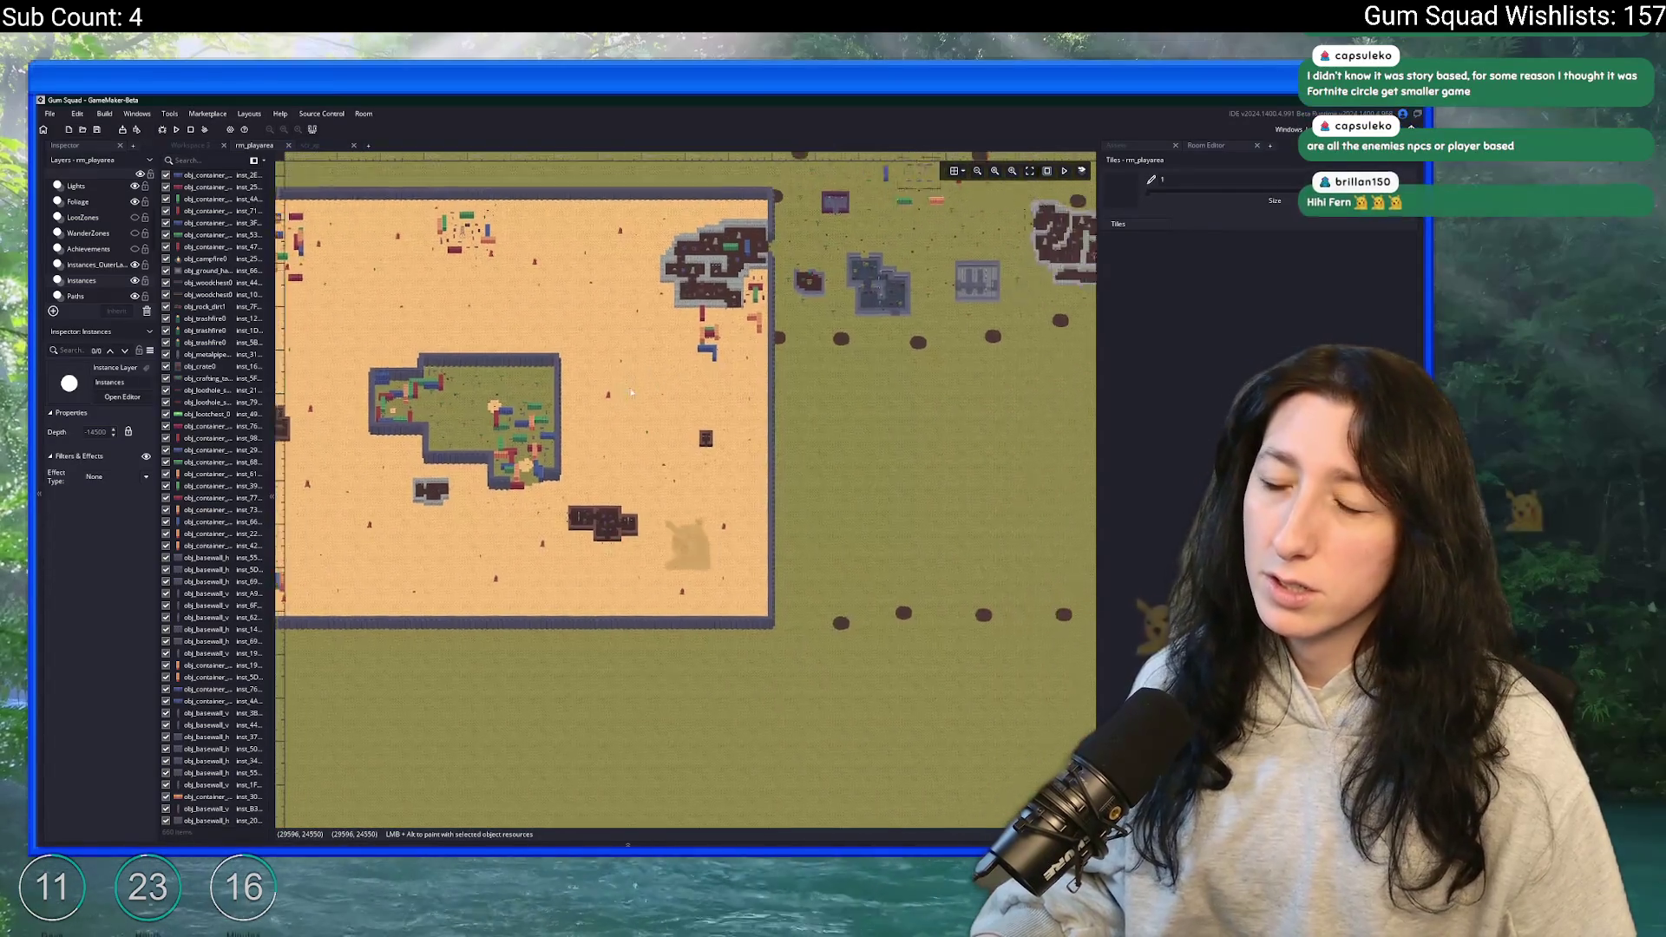
scroll(631, 393, right, 5)
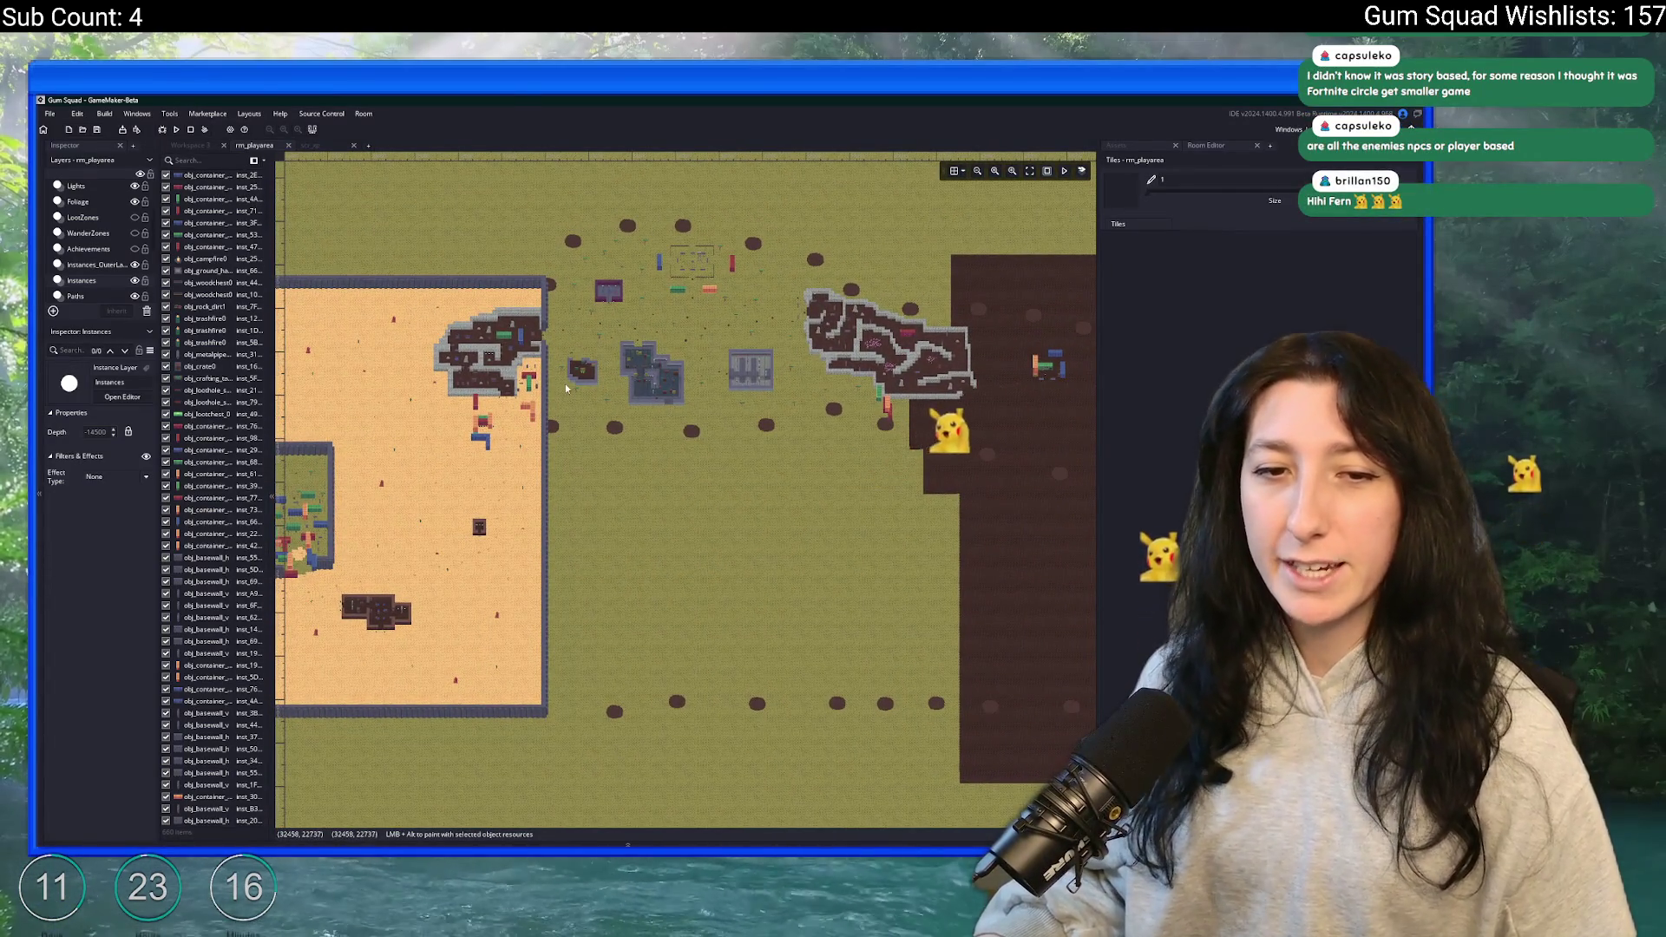
scroll(637, 335, up, 5)
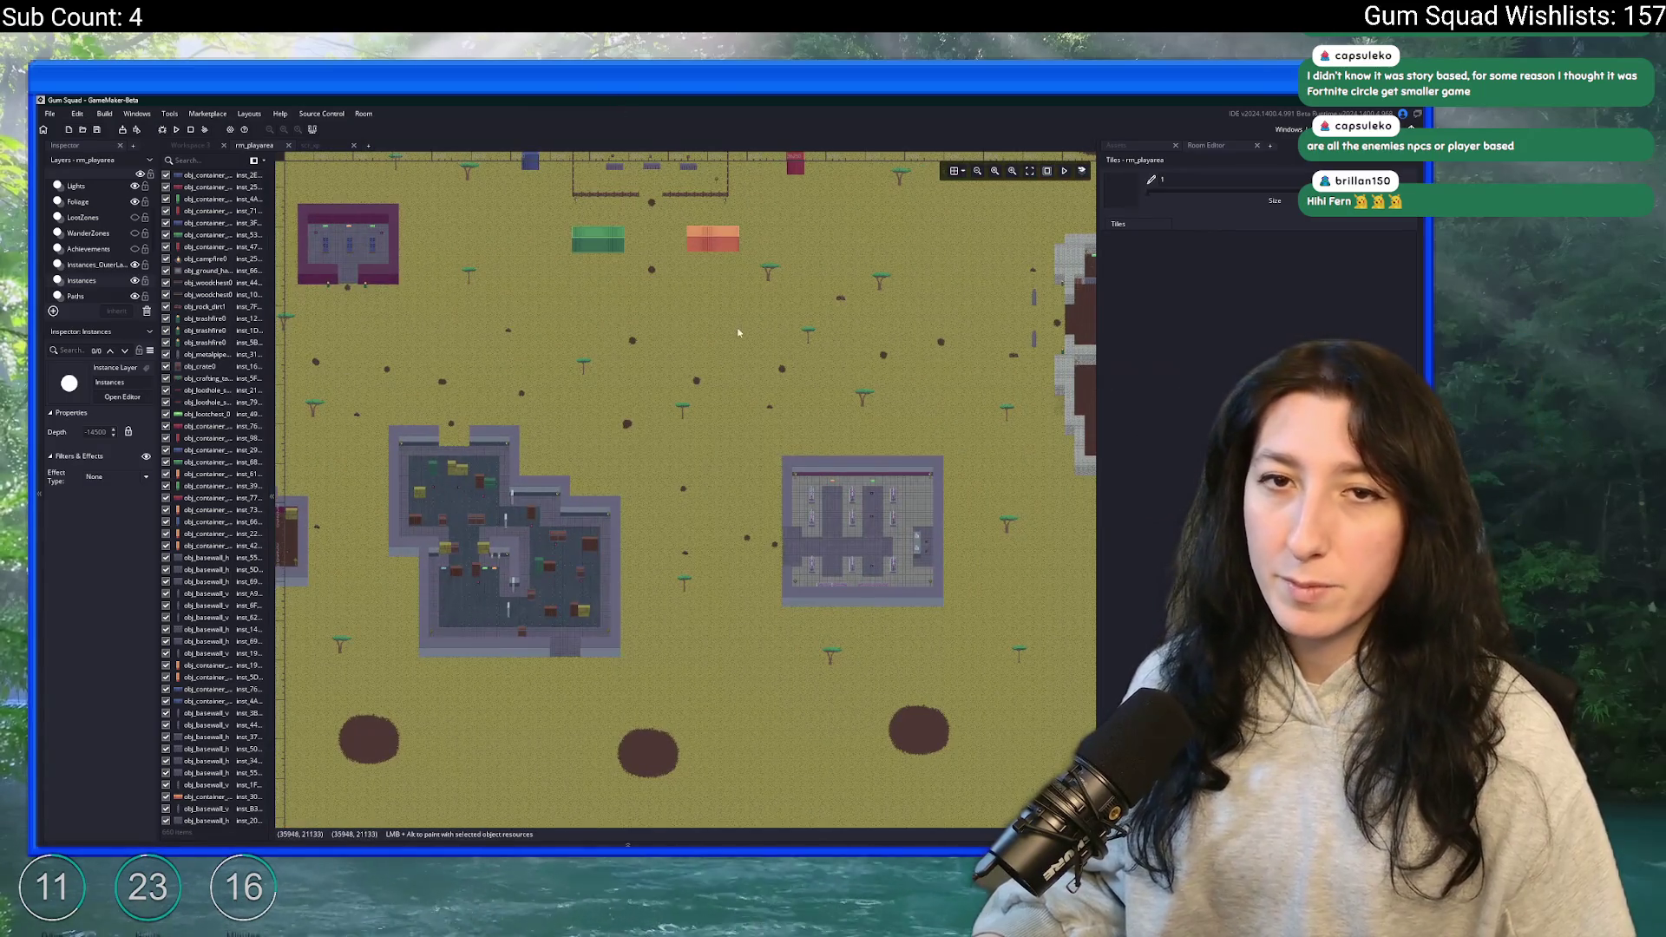
scroll(738, 332, down, 6)
scroll(269, 341, right, 3)
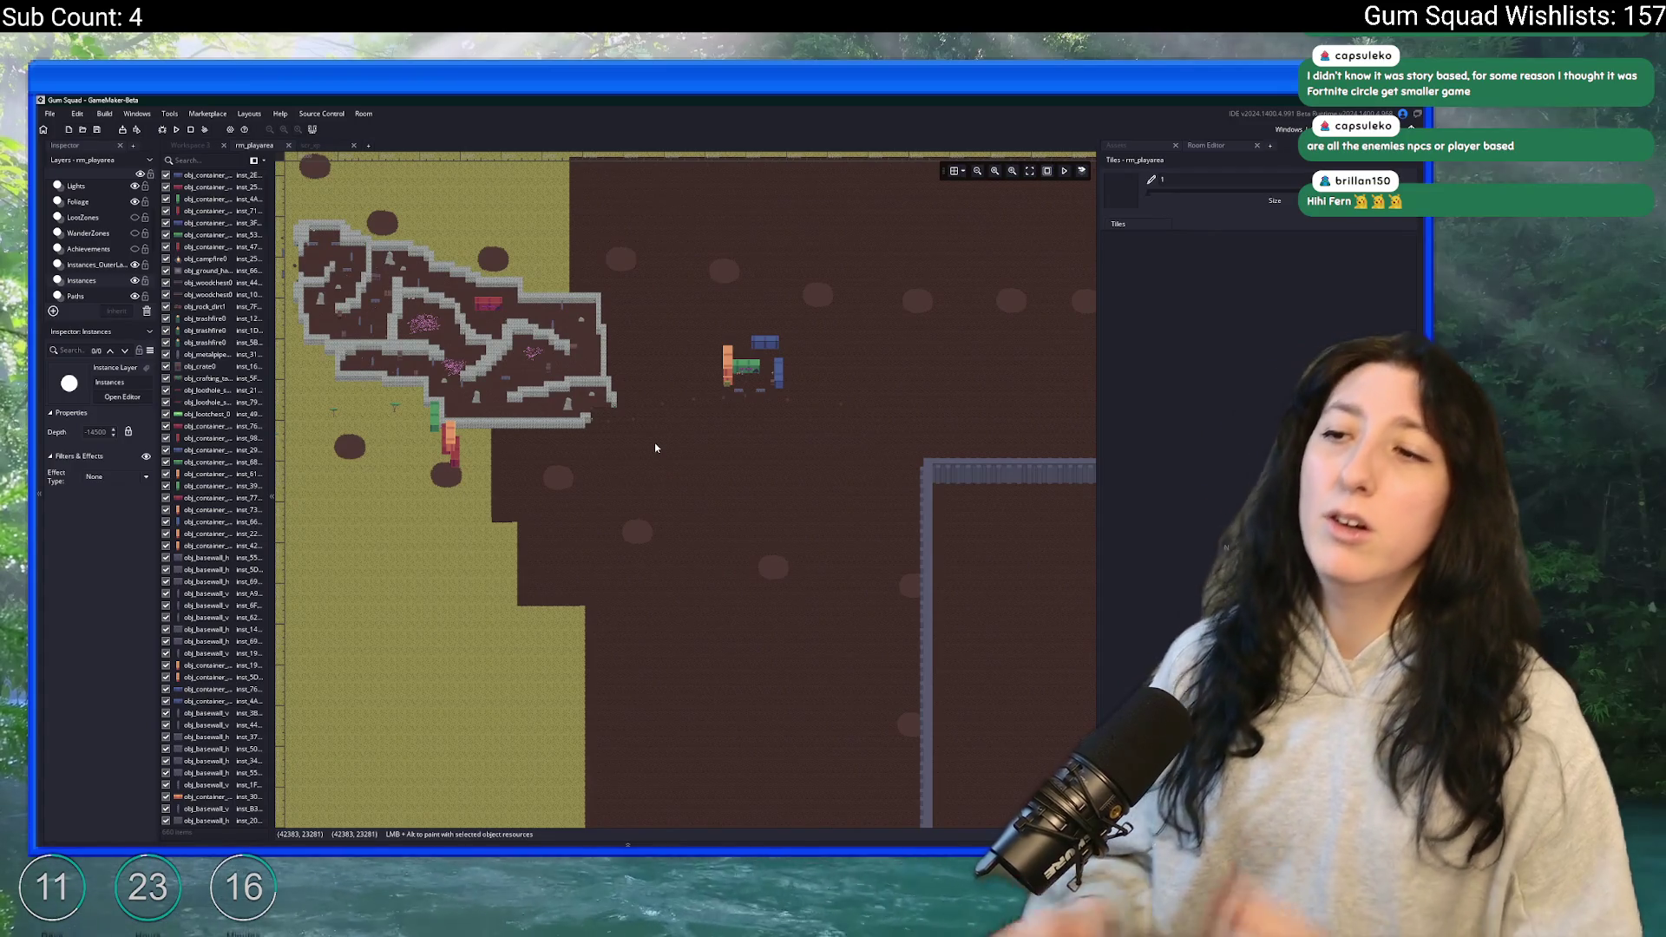
scroll(746, 390, up, 6)
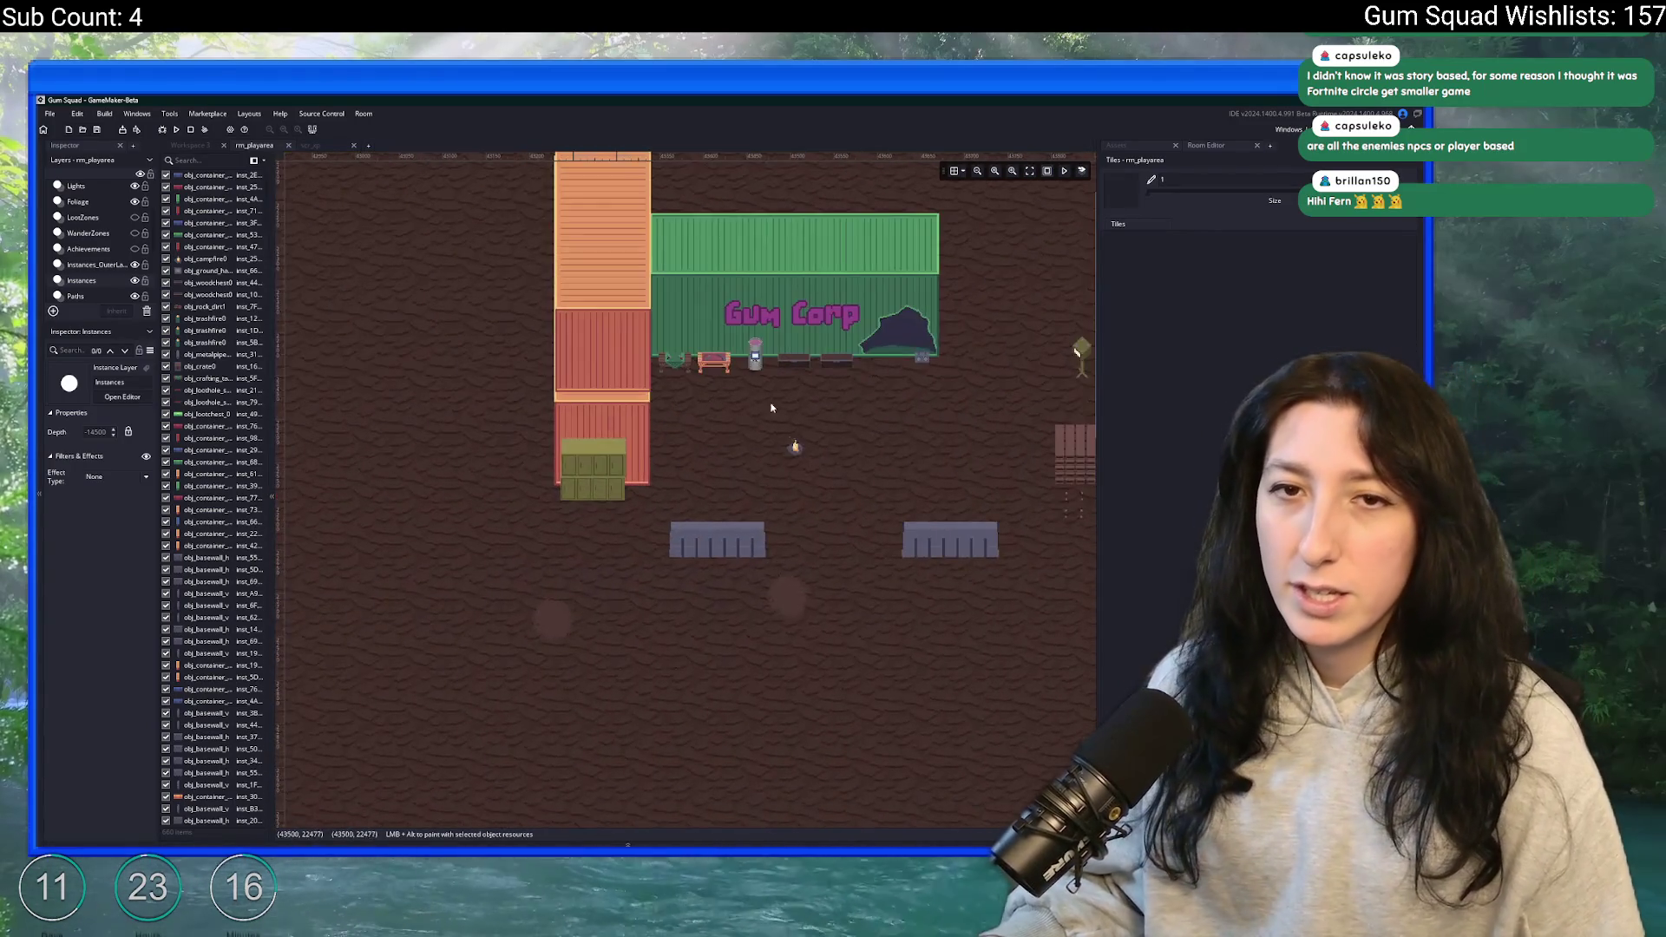
scroll(771, 408, down, 8)
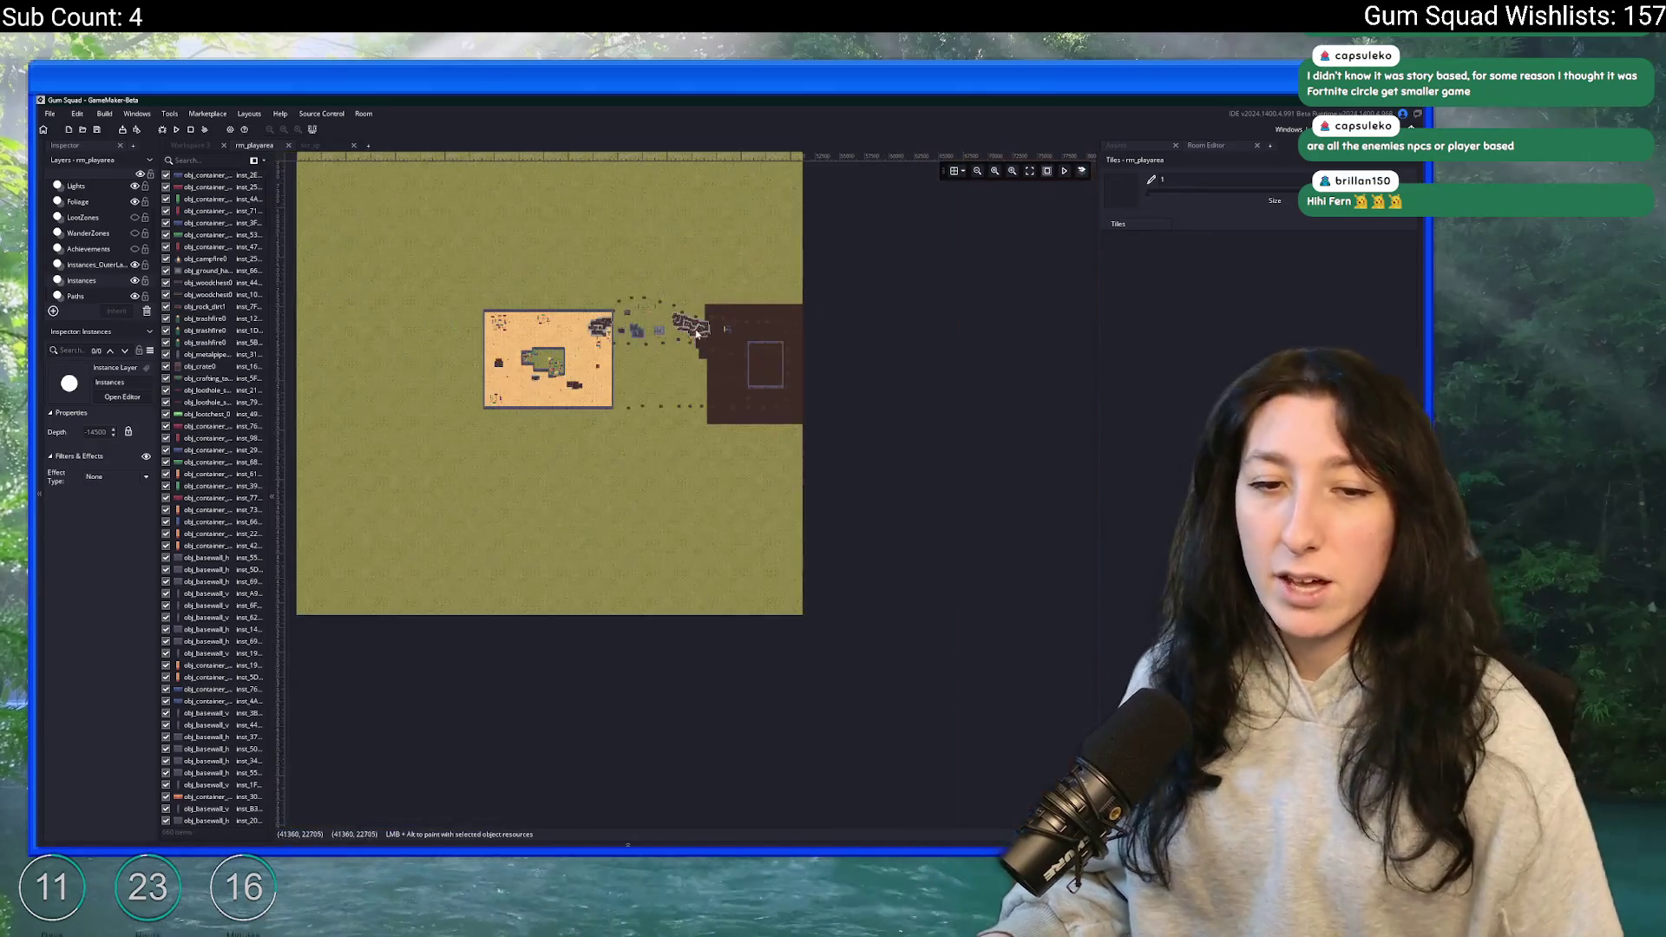
scroll(632, 328, up, 6)
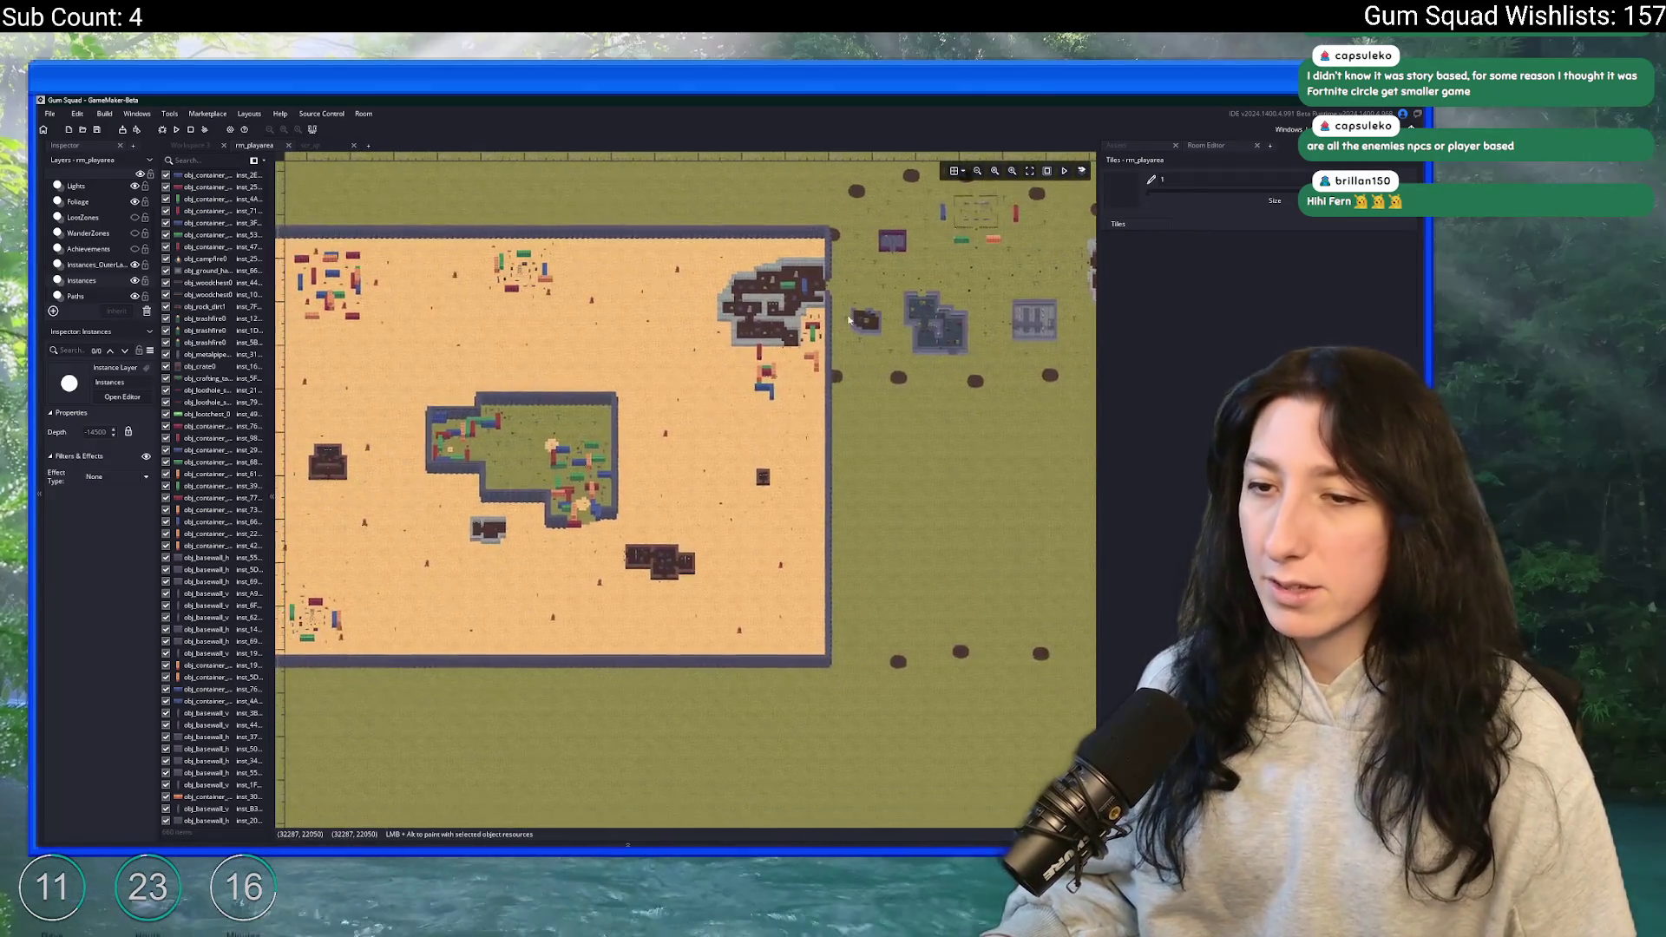
mouse_move(868, 367)
mouse_down()
mouse_move(647, 407)
mouse_move(668, 291)
mouse_move(444, 319)
mouse_move(434, 387)
mouse_up()
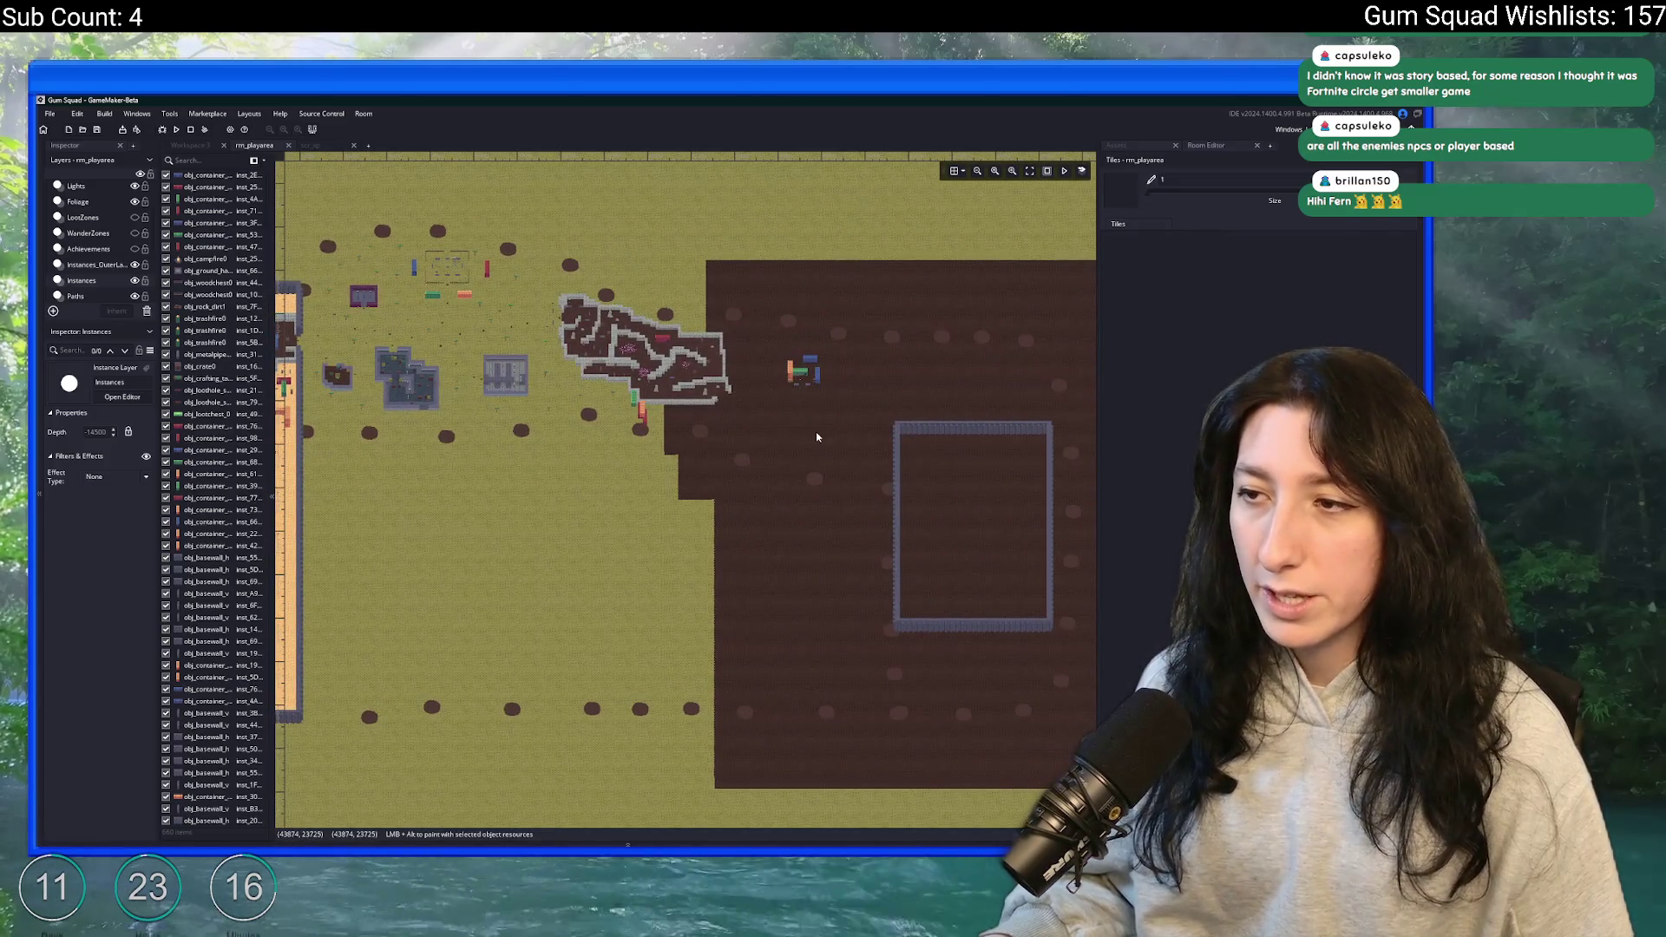
mouse_move(799, 364)
mouse_down()
mouse_move(547, 408)
mouse_move(435, 512)
mouse_up()
drag(328, 379, 528, 524)
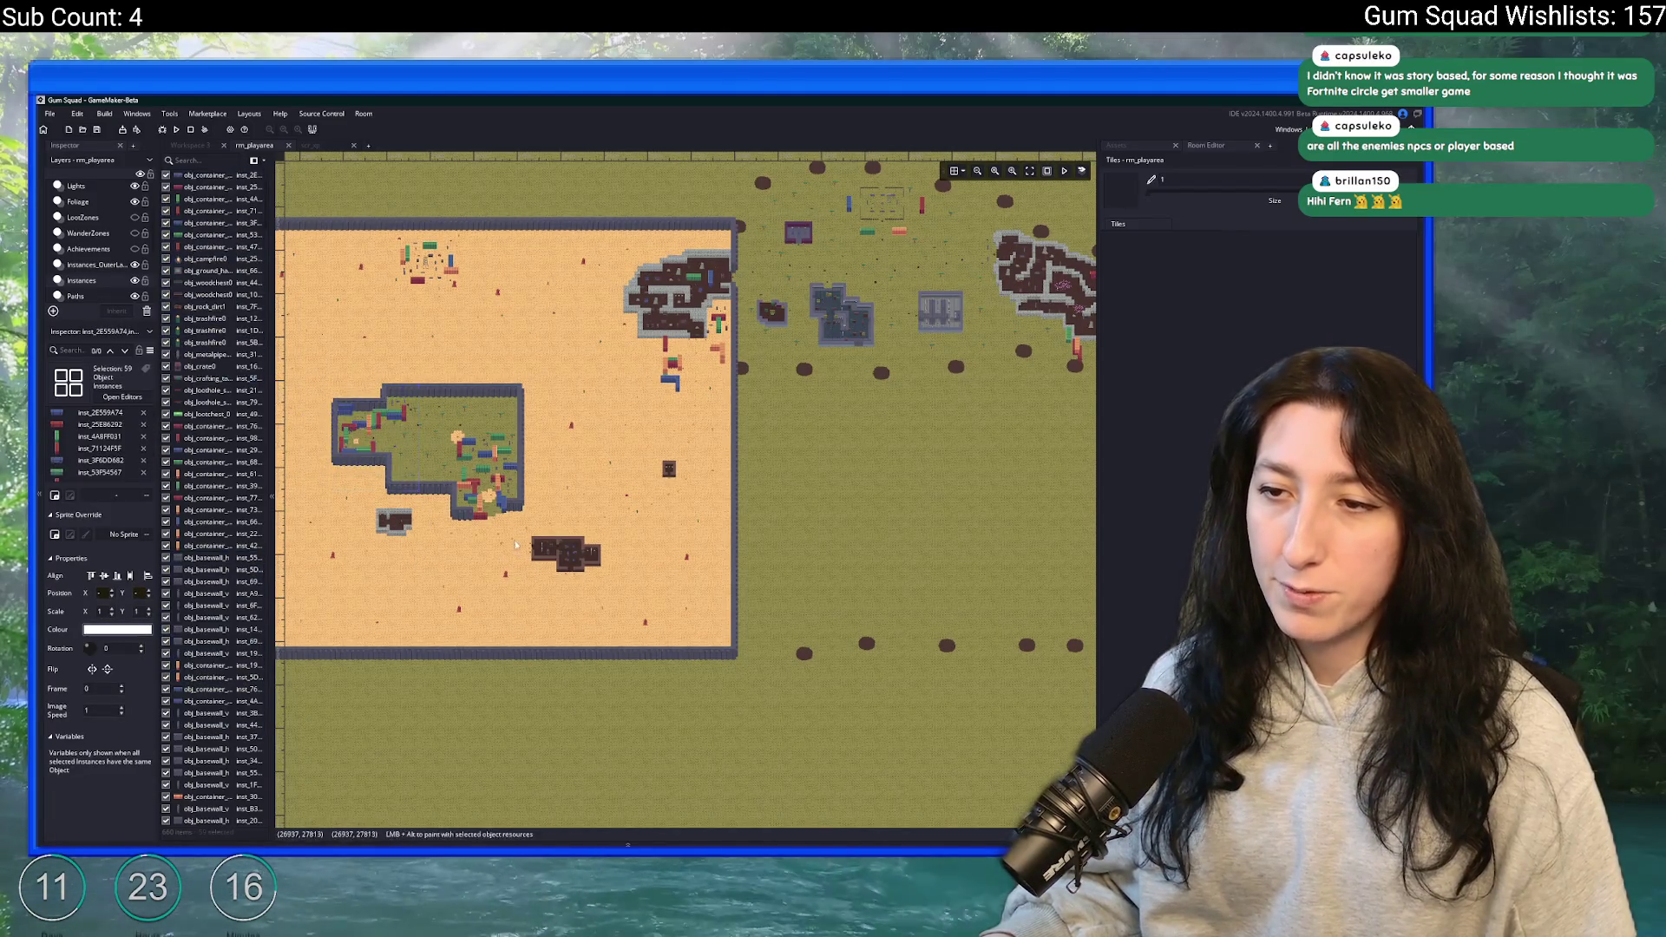
drag(747, 305, 636, 574)
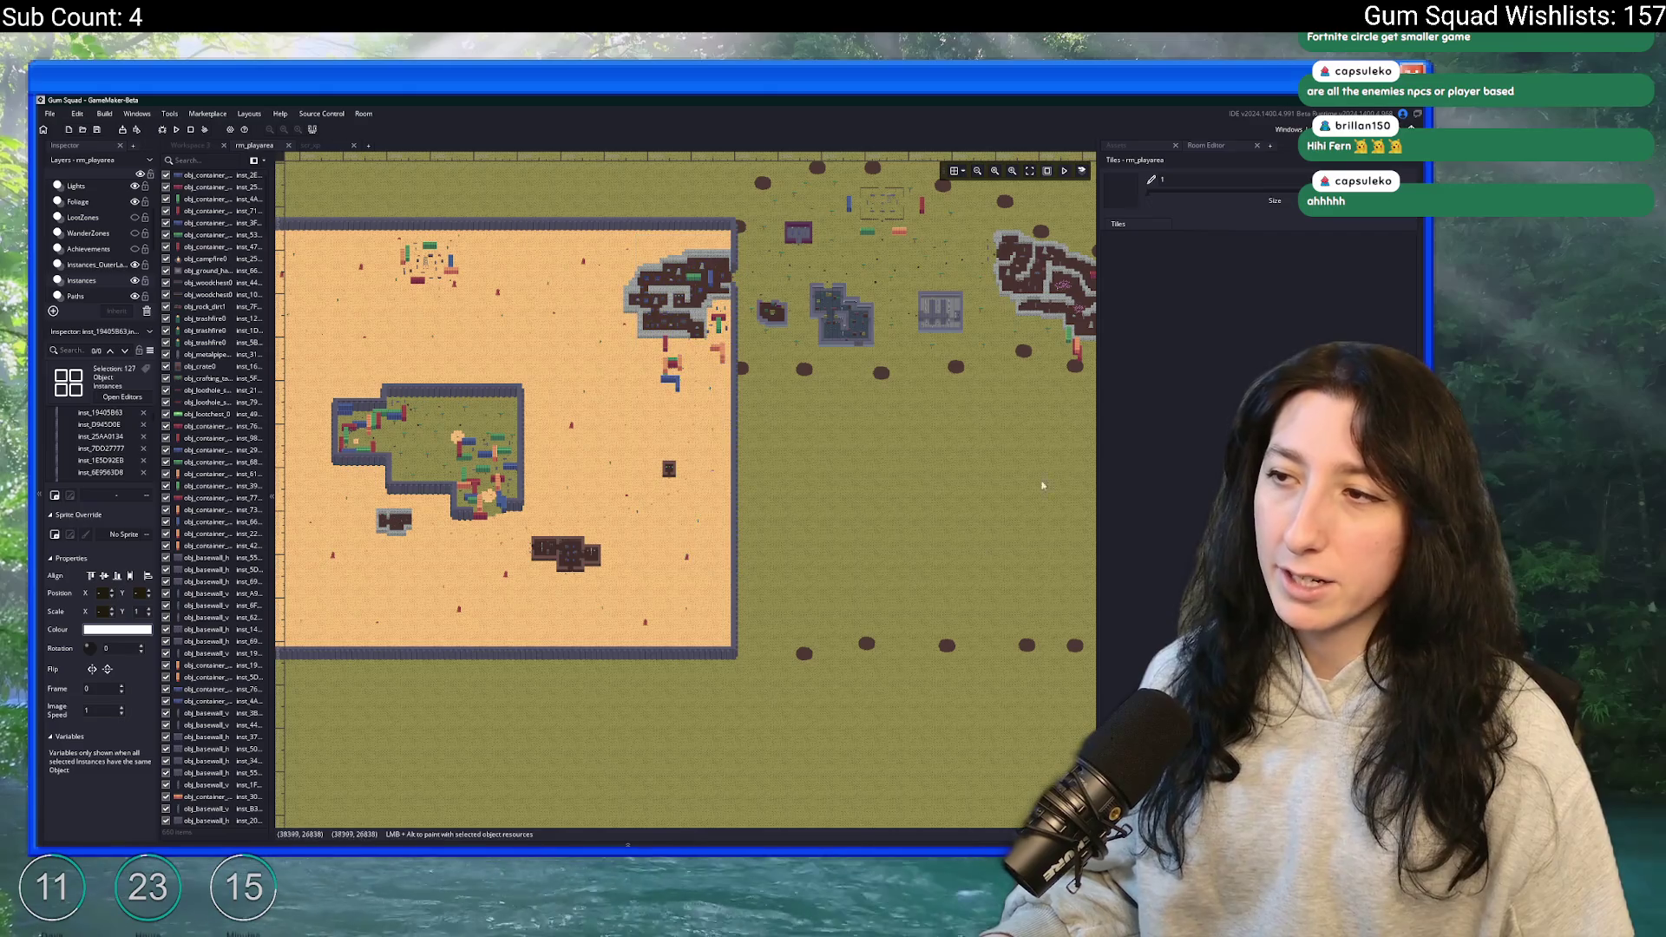
drag(924, 452, 769, 461)
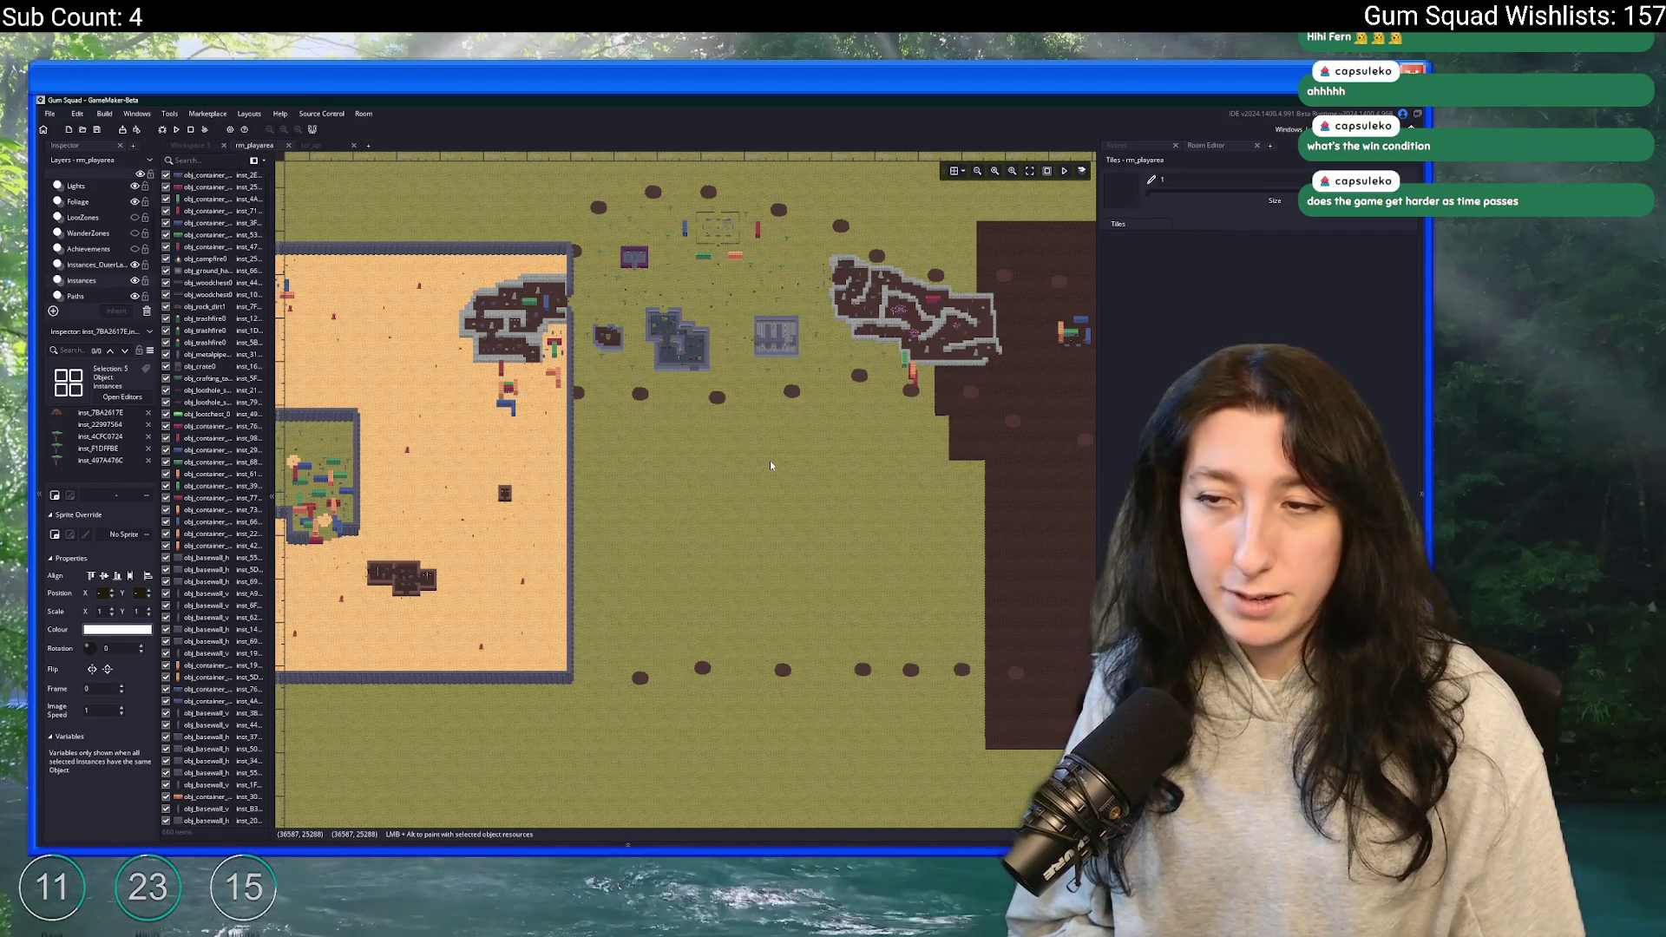
drag(534, 508, 476, 431)
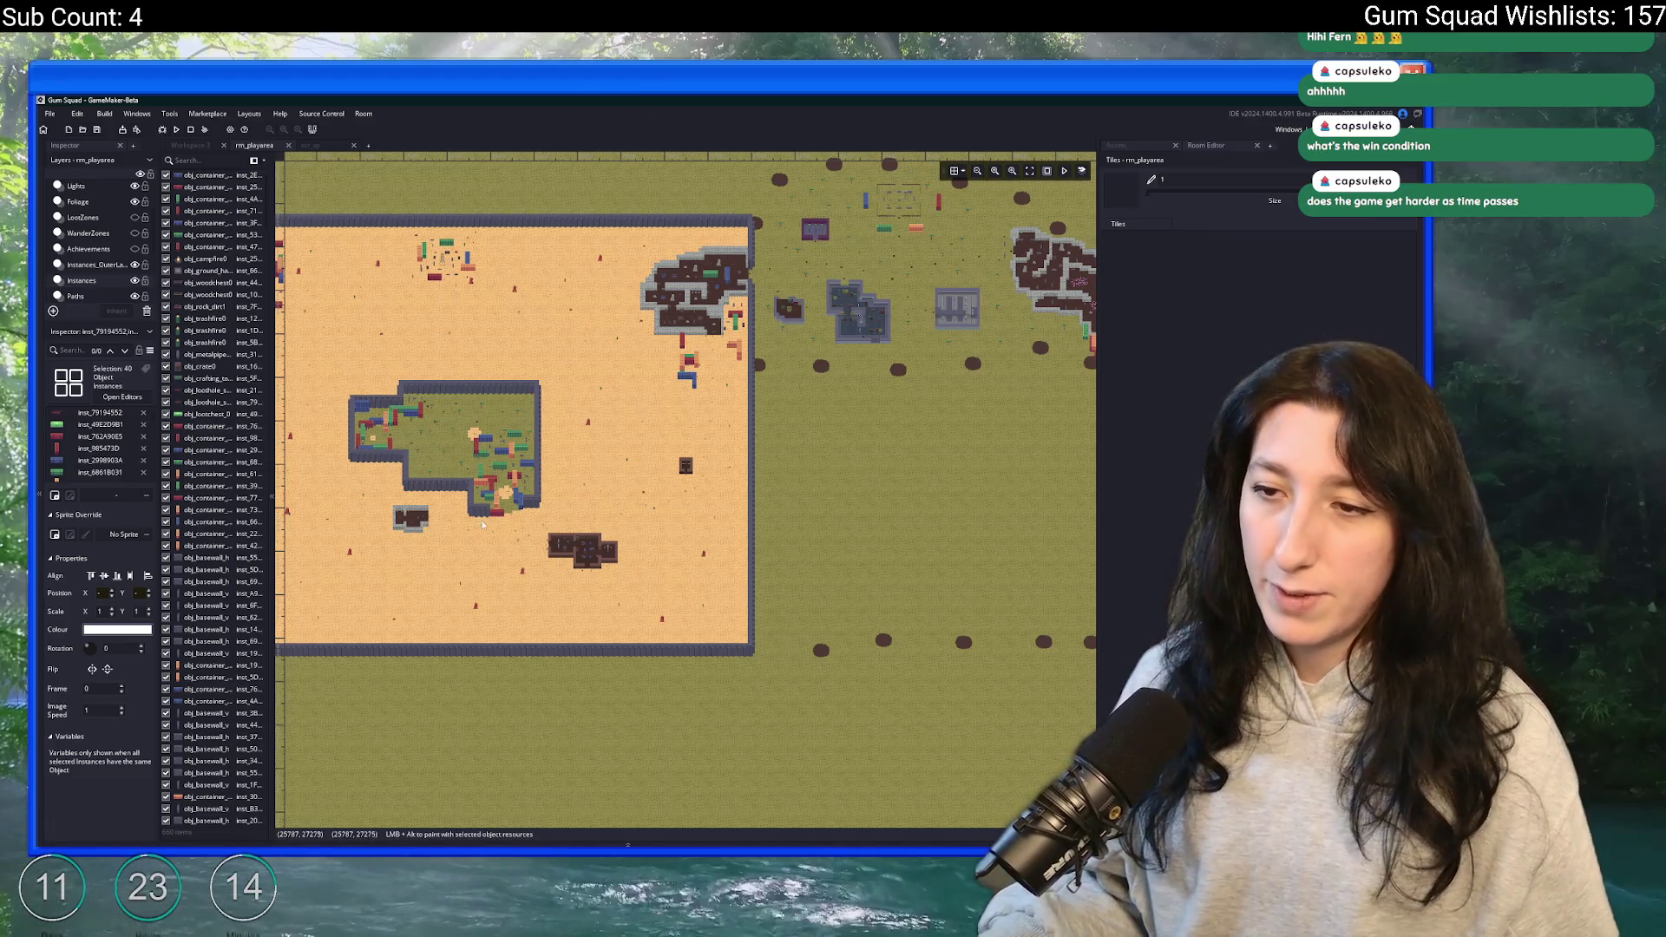
scroll(408, 356, up, 3)
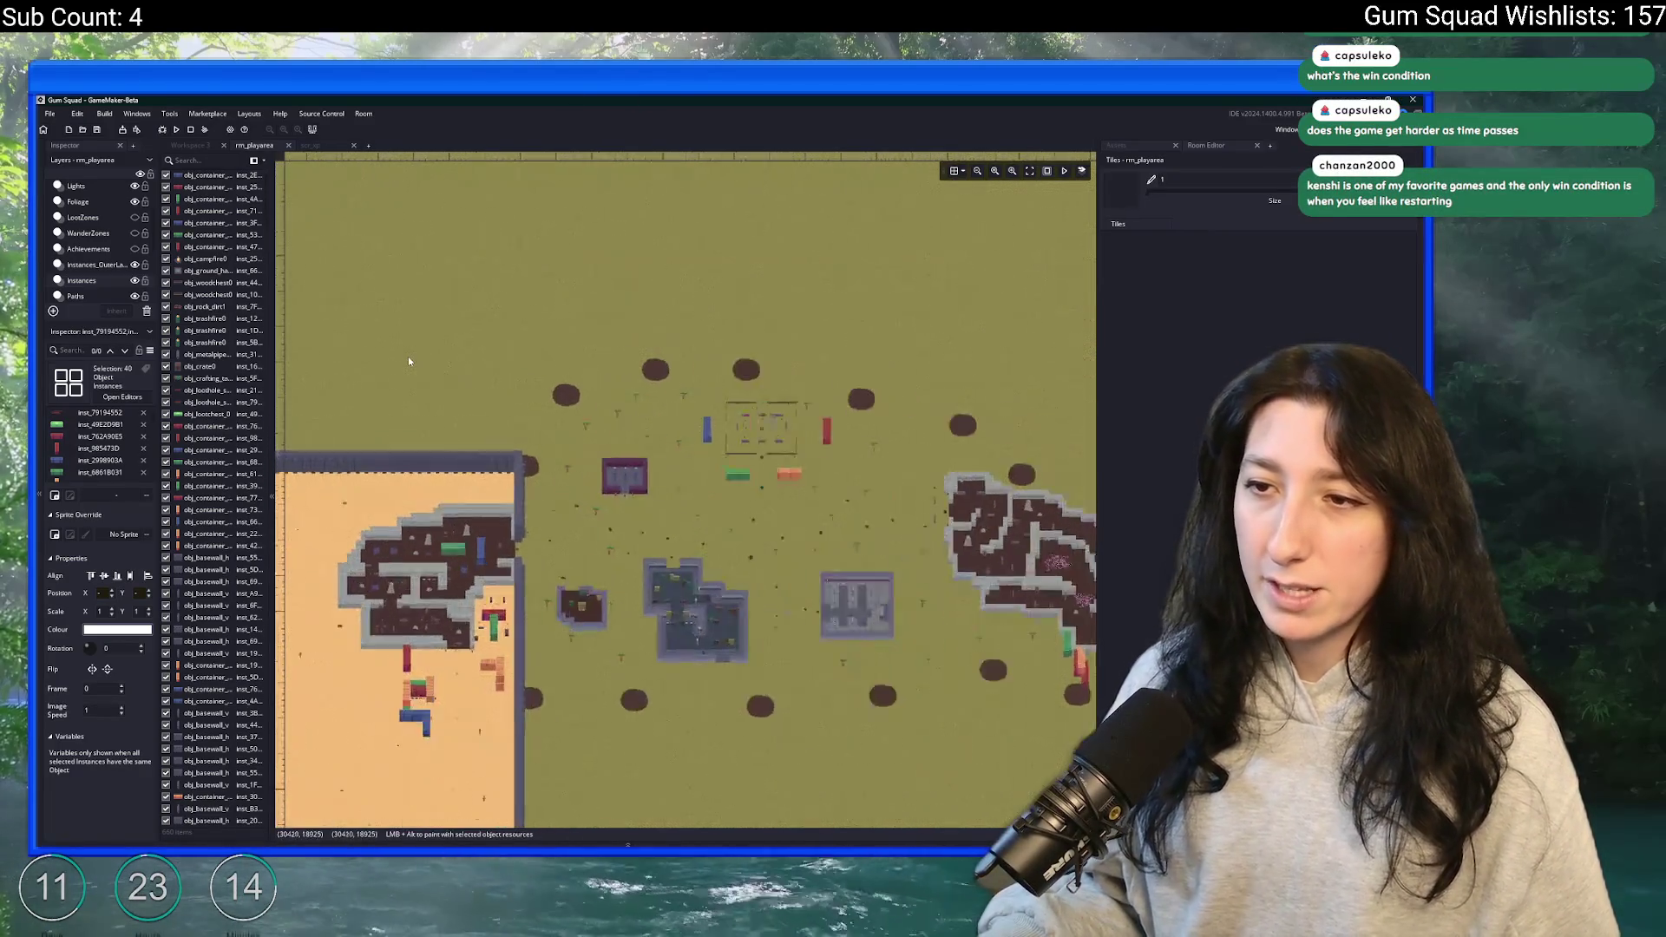
scroll(468, 400, up, 2)
scroll(590, 347, left, 5)
drag(747, 278, 376, 581)
scroll(597, 391, right, 10)
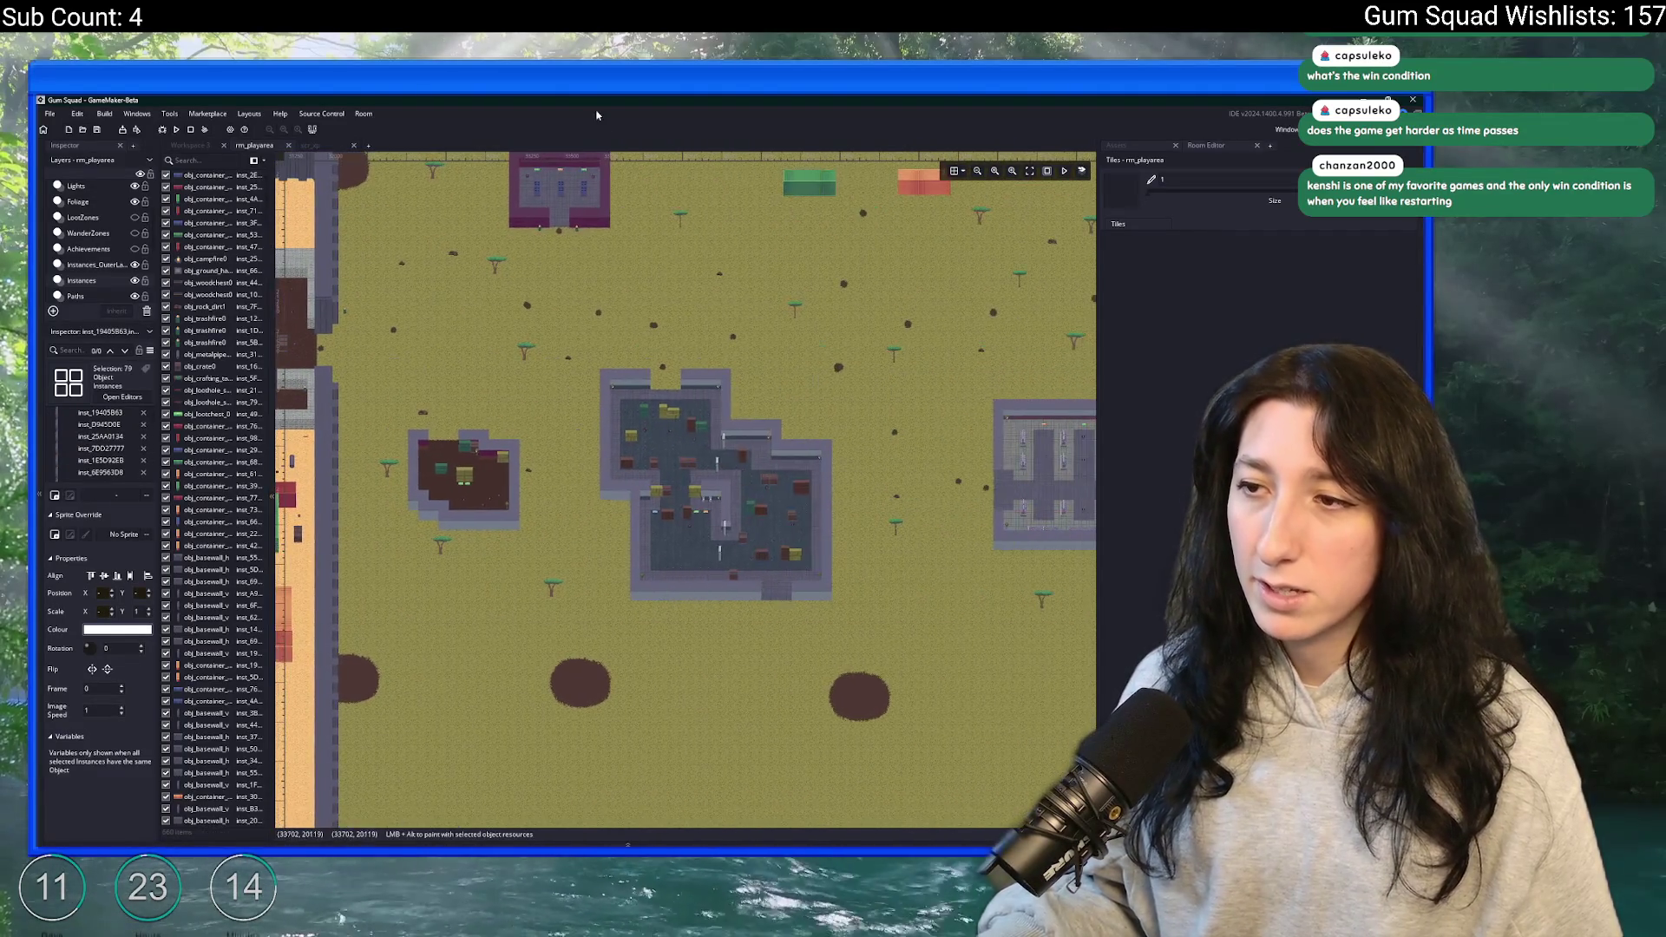
scroll(663, 384, right, 5)
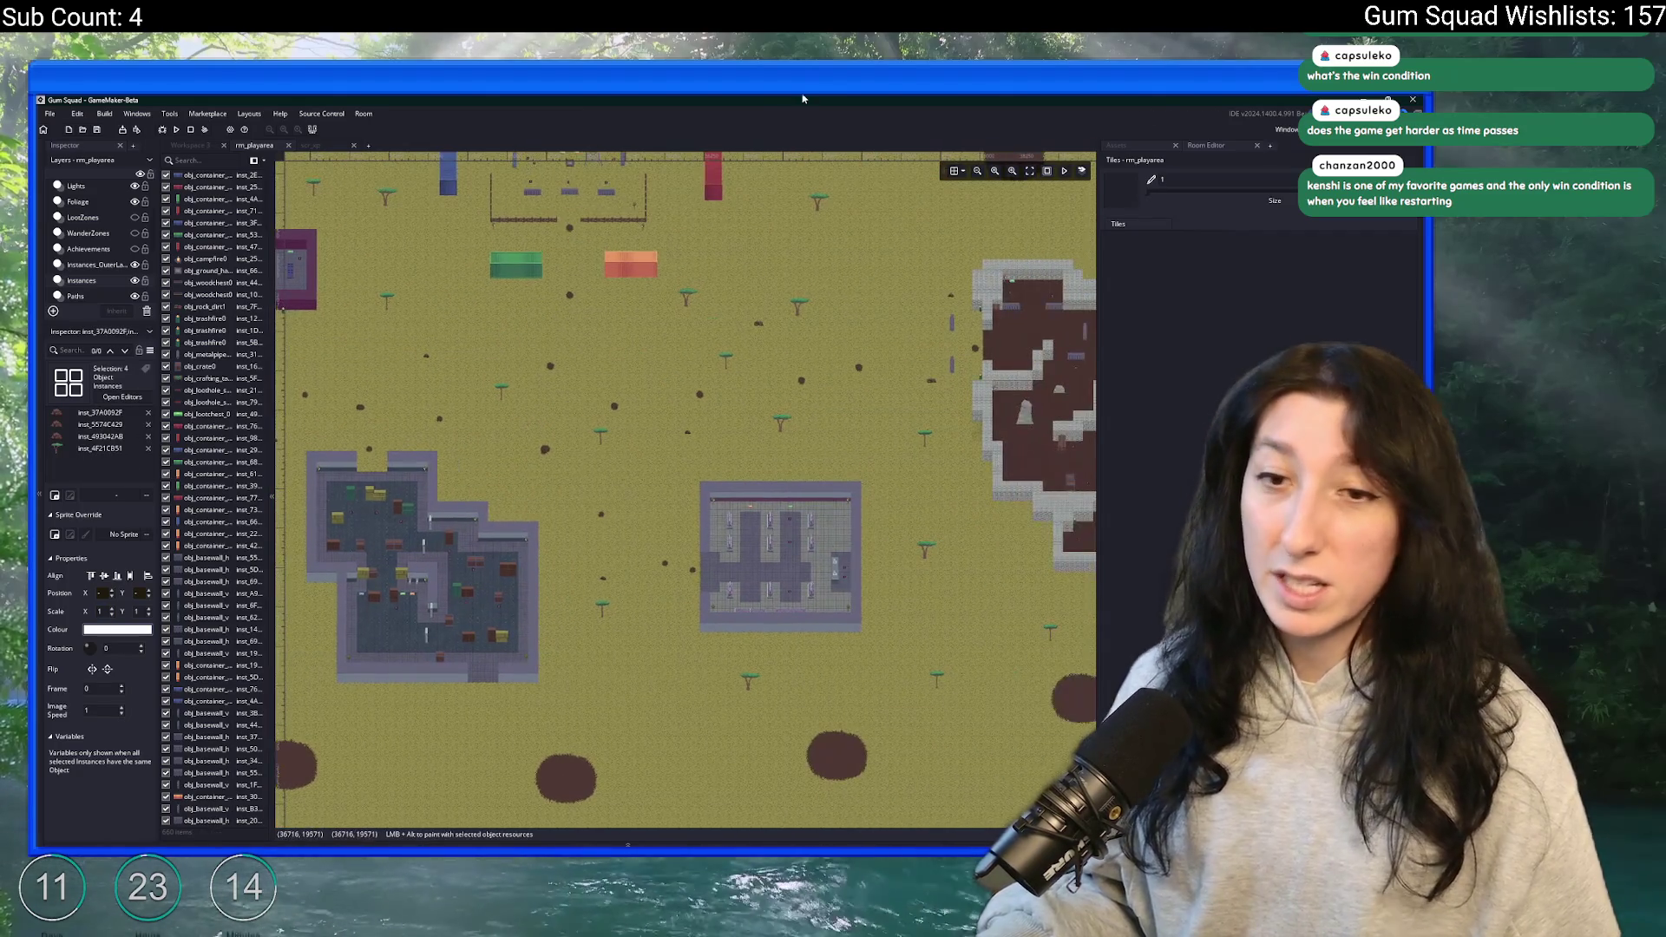
scroll(830, 387, left, 5)
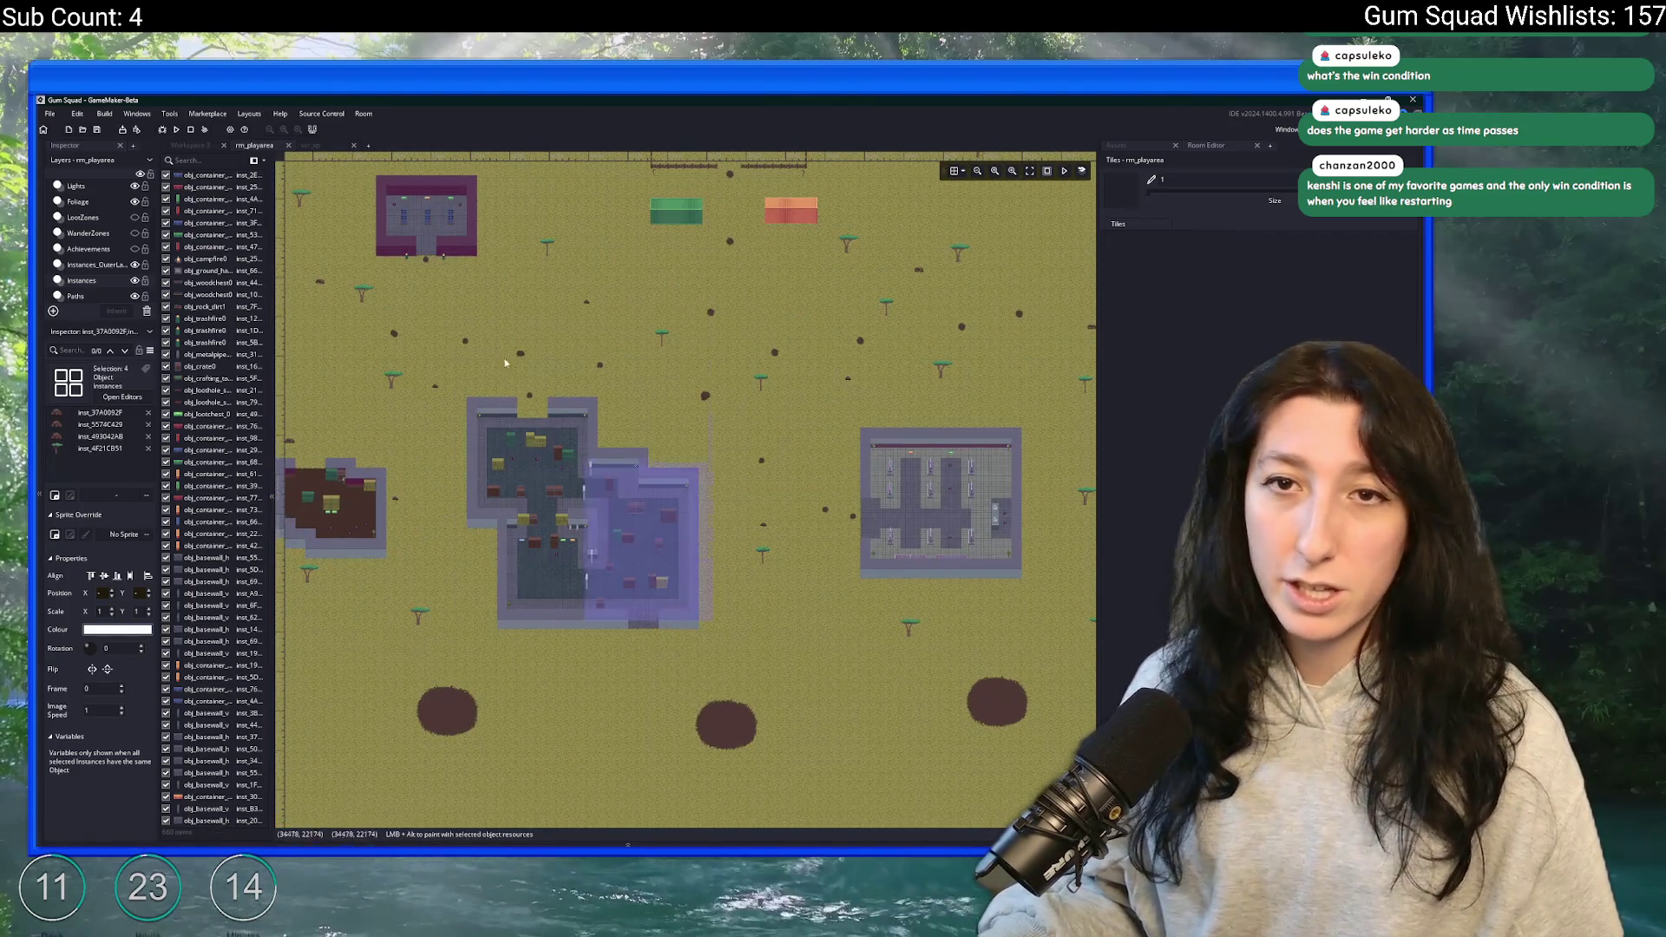
drag(928, 328, 459, 395)
scroll(459, 395, down, 2)
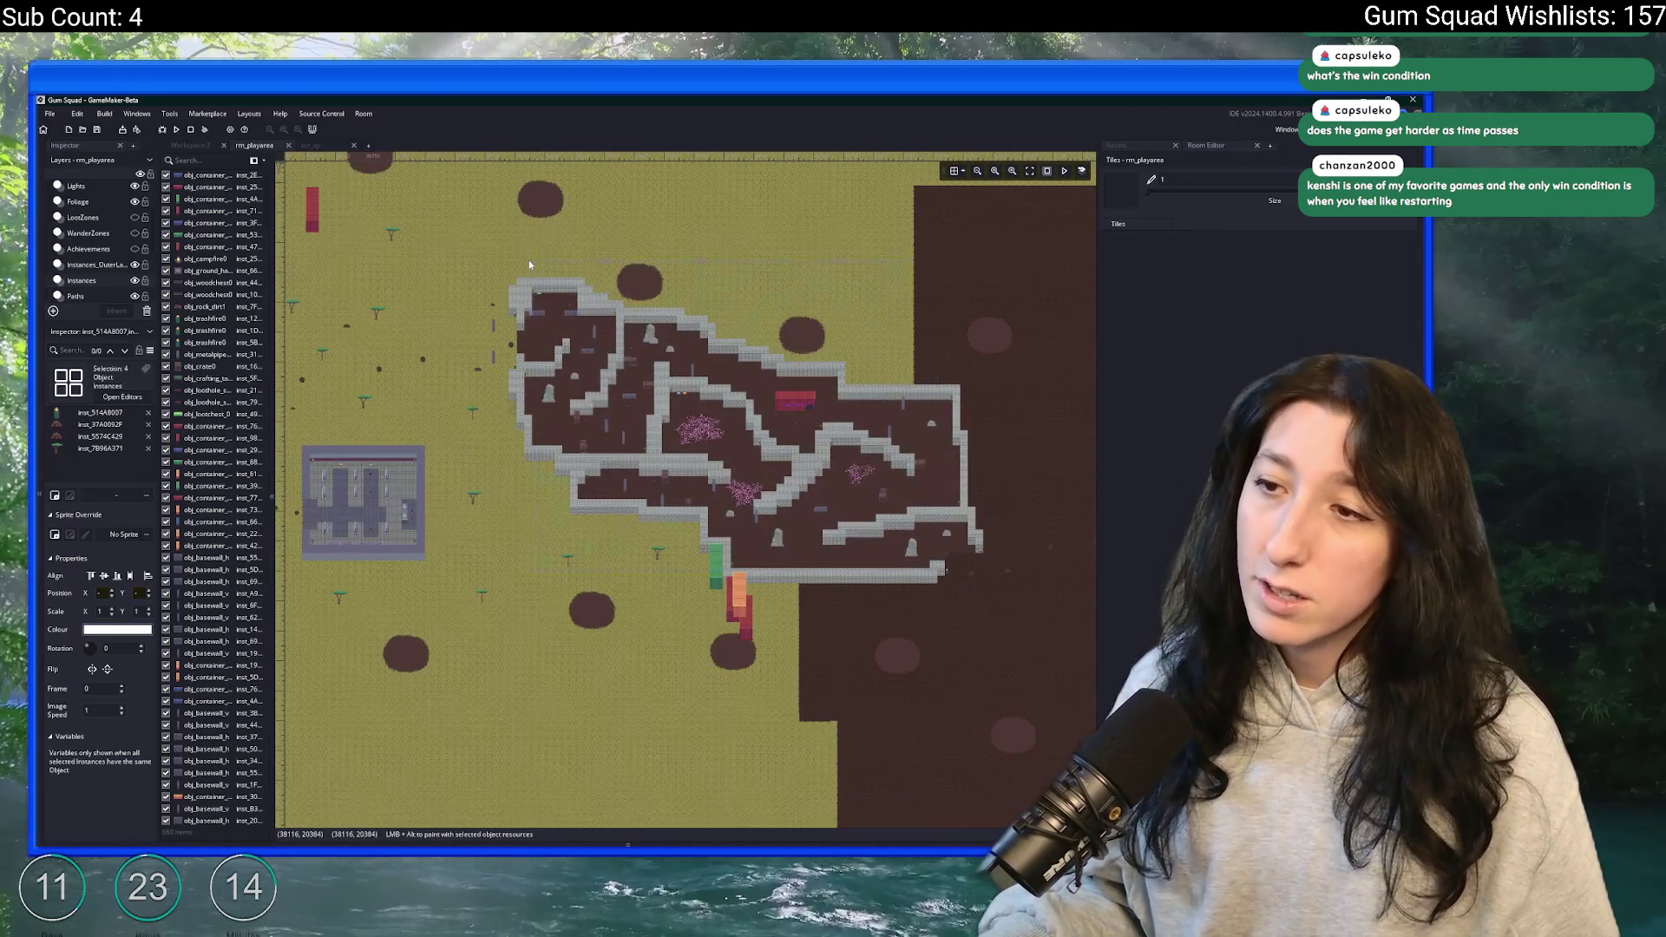
scroll(725, 368, down, 3)
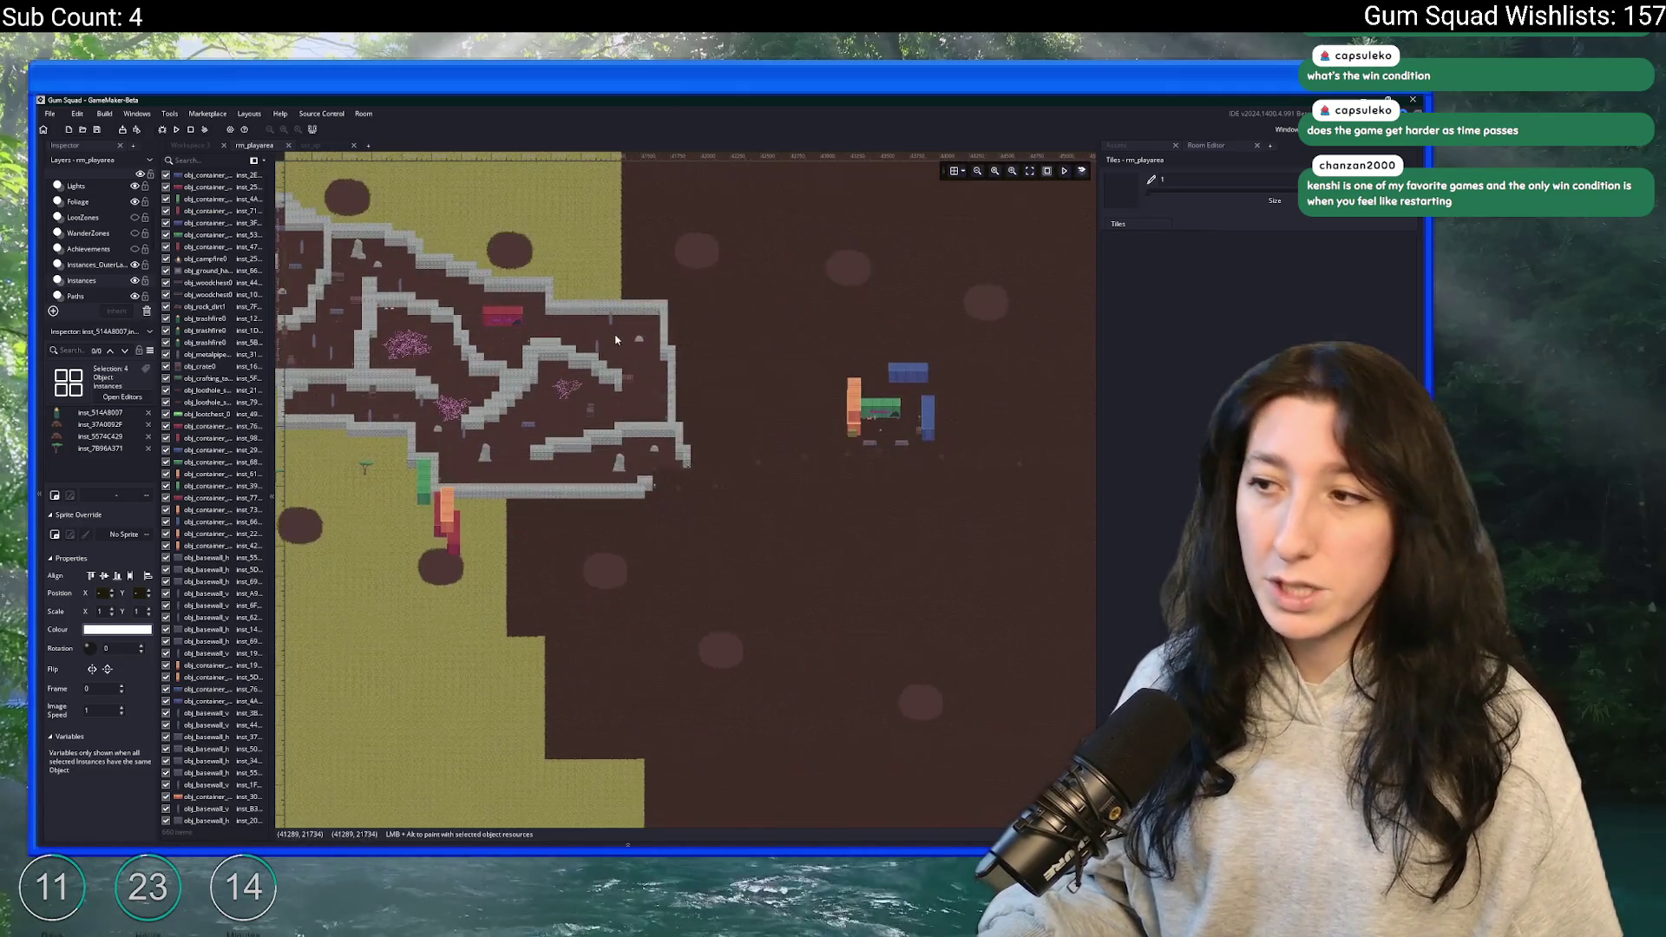
mouse_move(999, 649)
mouse_down()
mouse_move(649, 328)
mouse_move(1002, 647)
mouse_up()
scroll(640, 593, down, 2)
scroll(727, 531, down, 3)
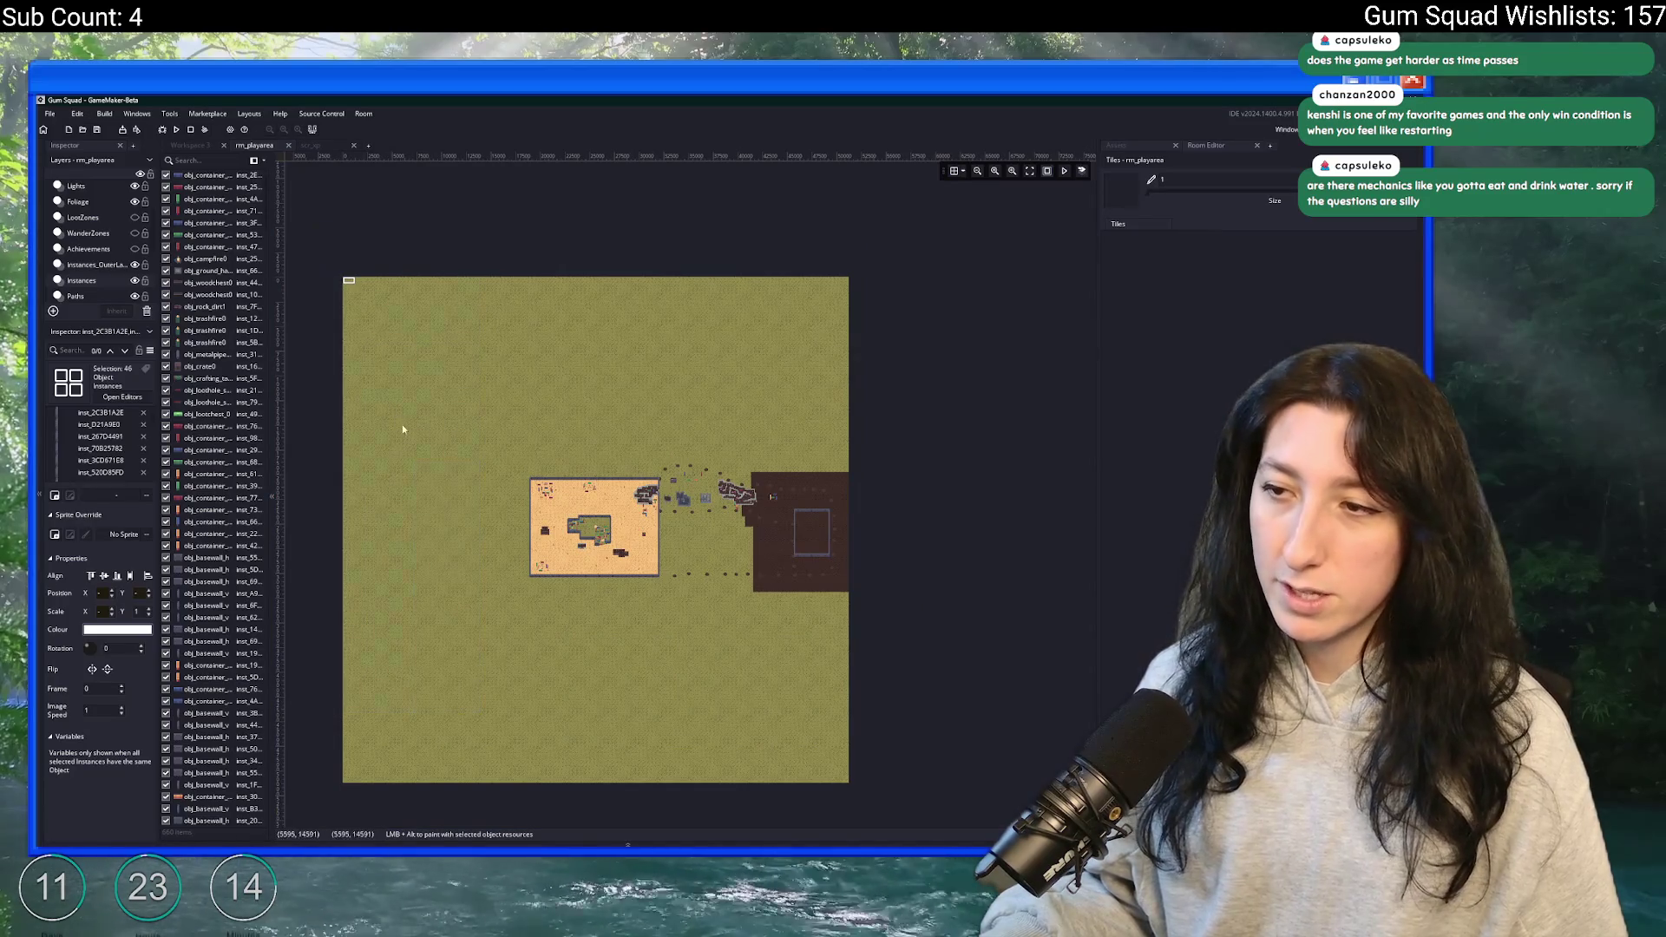
scroll(700, 468, up, 4)
drag(649, 699, 590, 395)
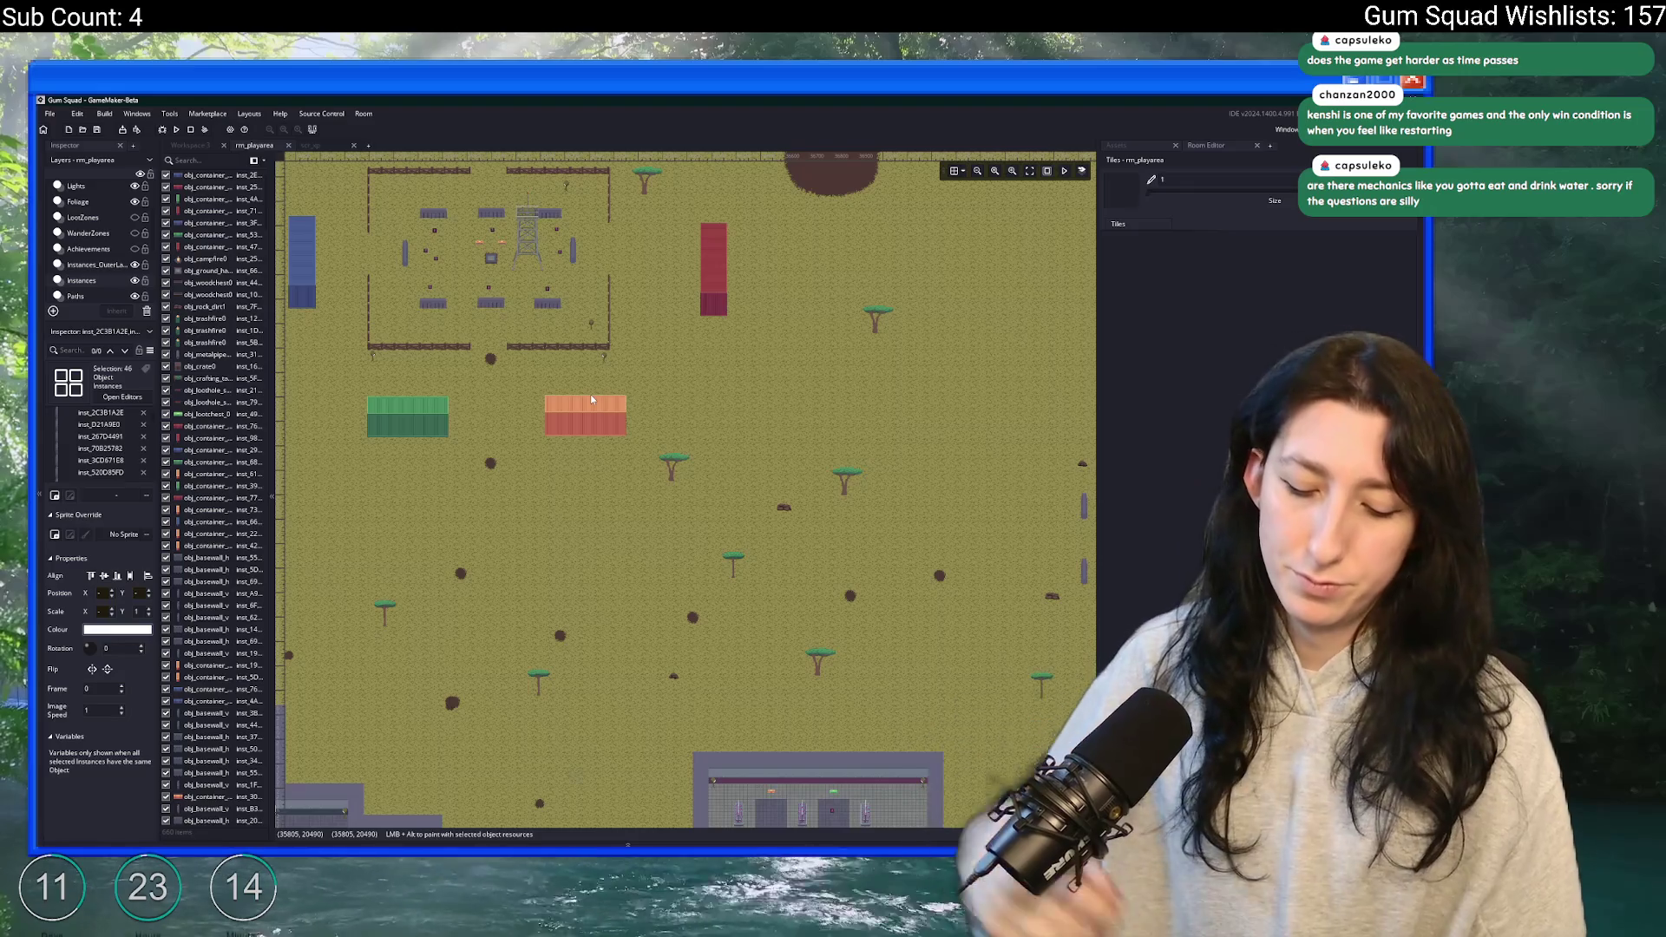
- Build and run the Gum Squad project with F5
key(F5)
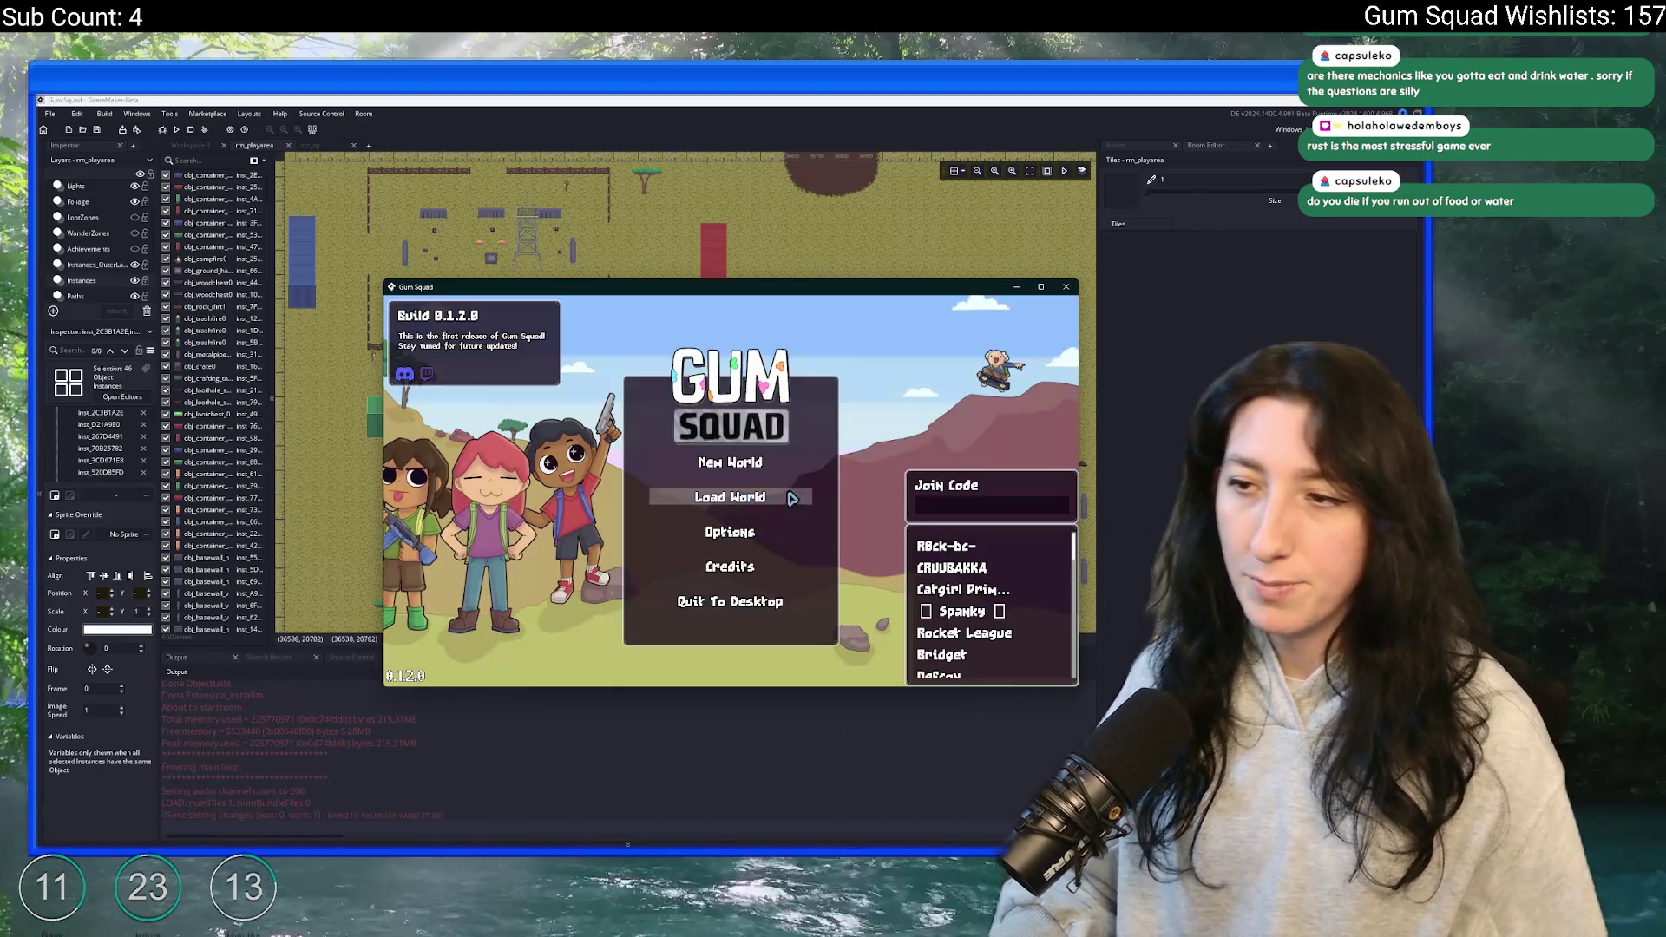
- Load an existing world, host a lobby, and enlarge the game window to full screen
click(792, 498)
click(729, 575)
drag(812, 289, 818, 111)
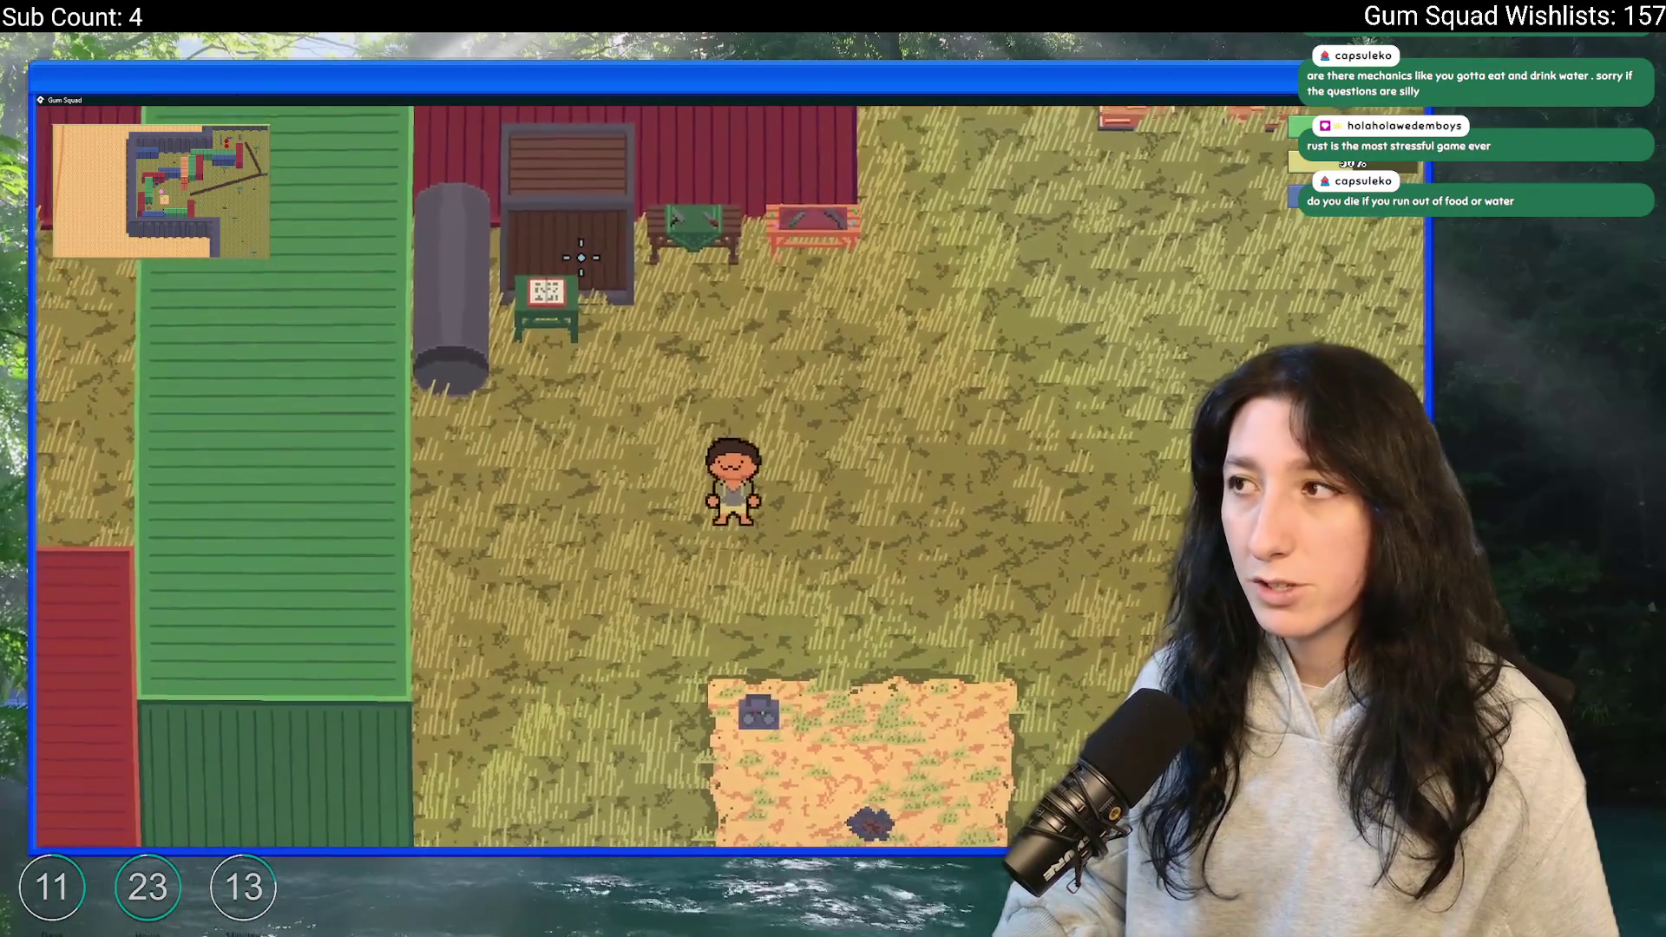
- Walk up to the crates, open their storage, and bring up the character inventory
key(d)
key(w)
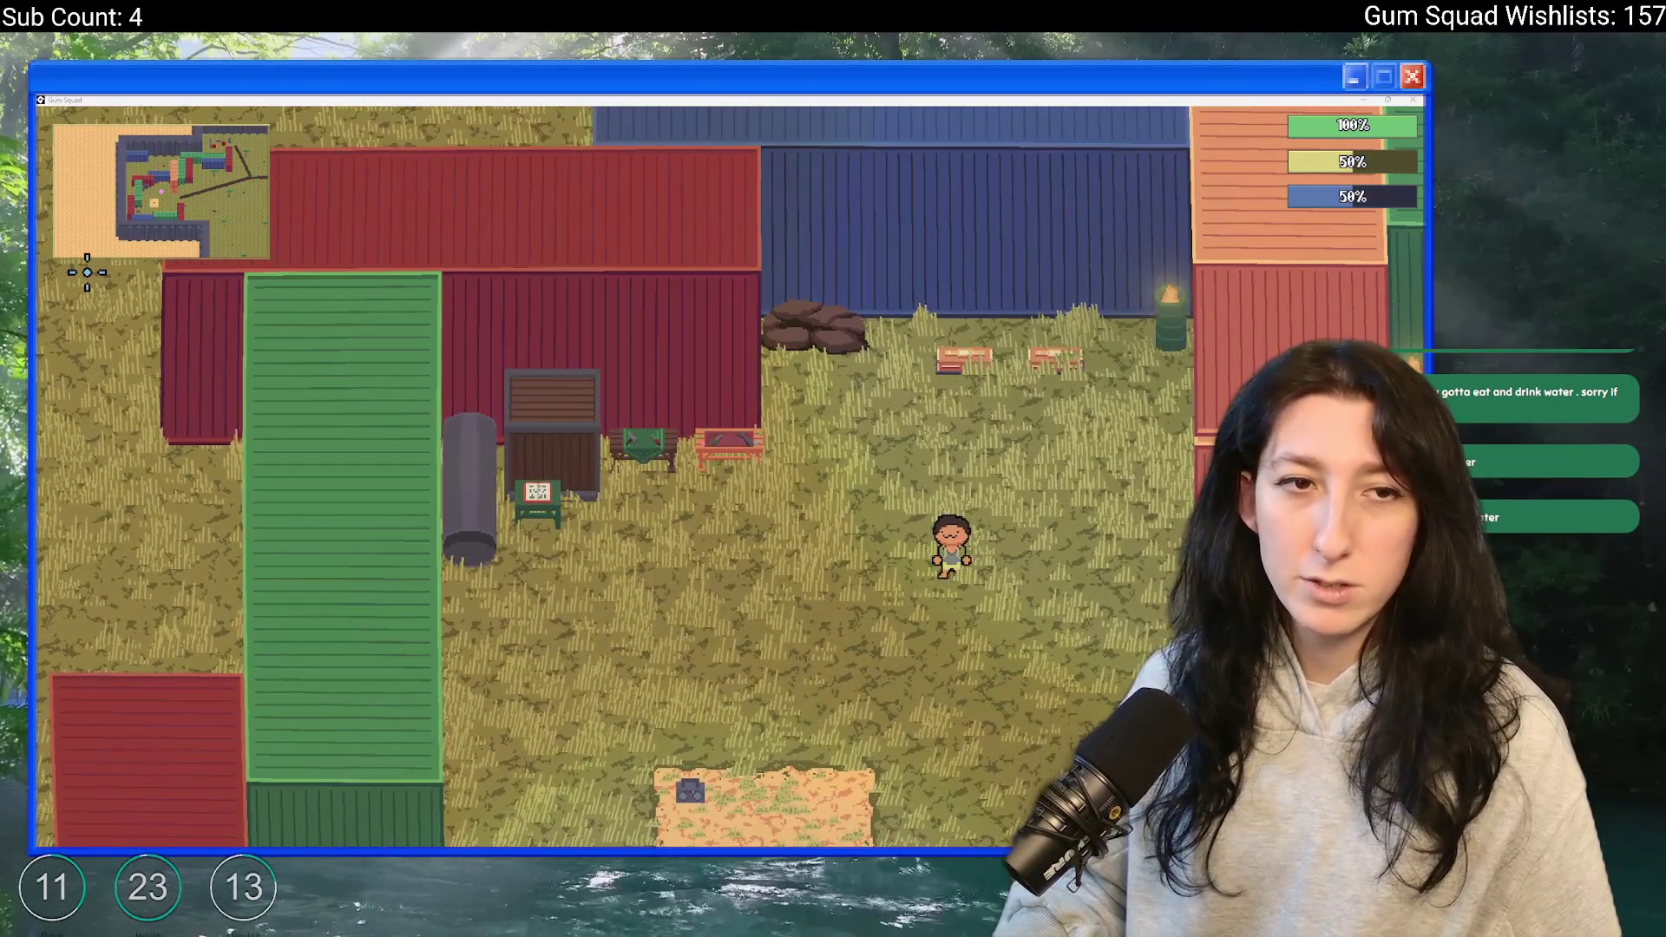
scroll(506, 328, up, 2)
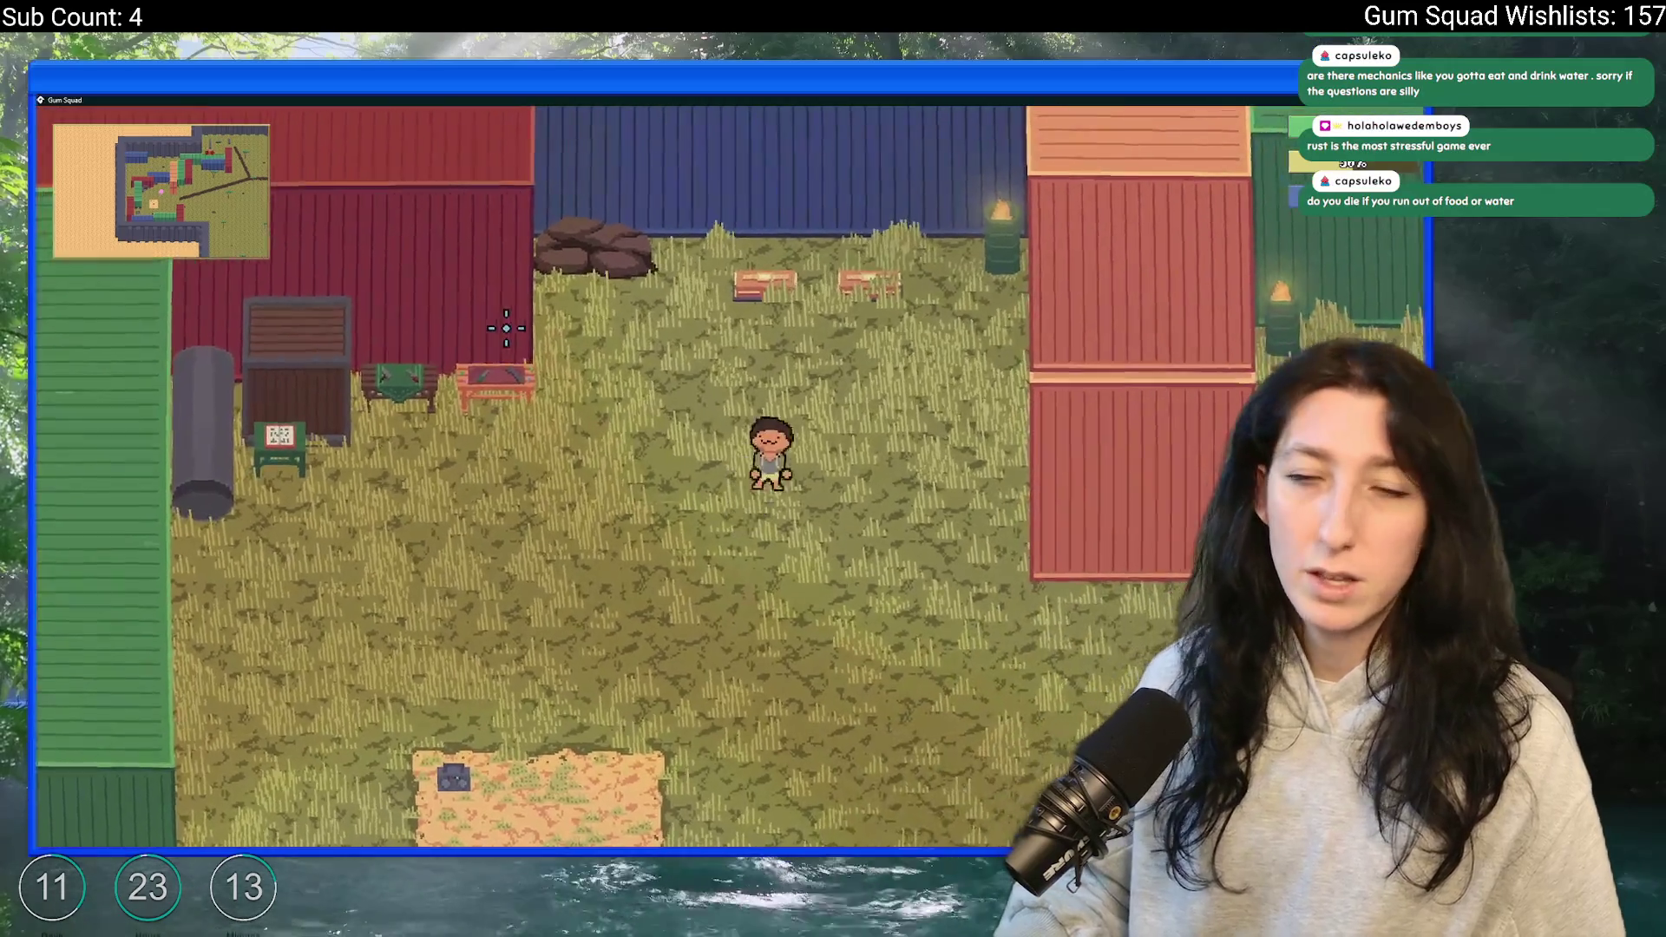
key(w)
key(e)
key(Tab)
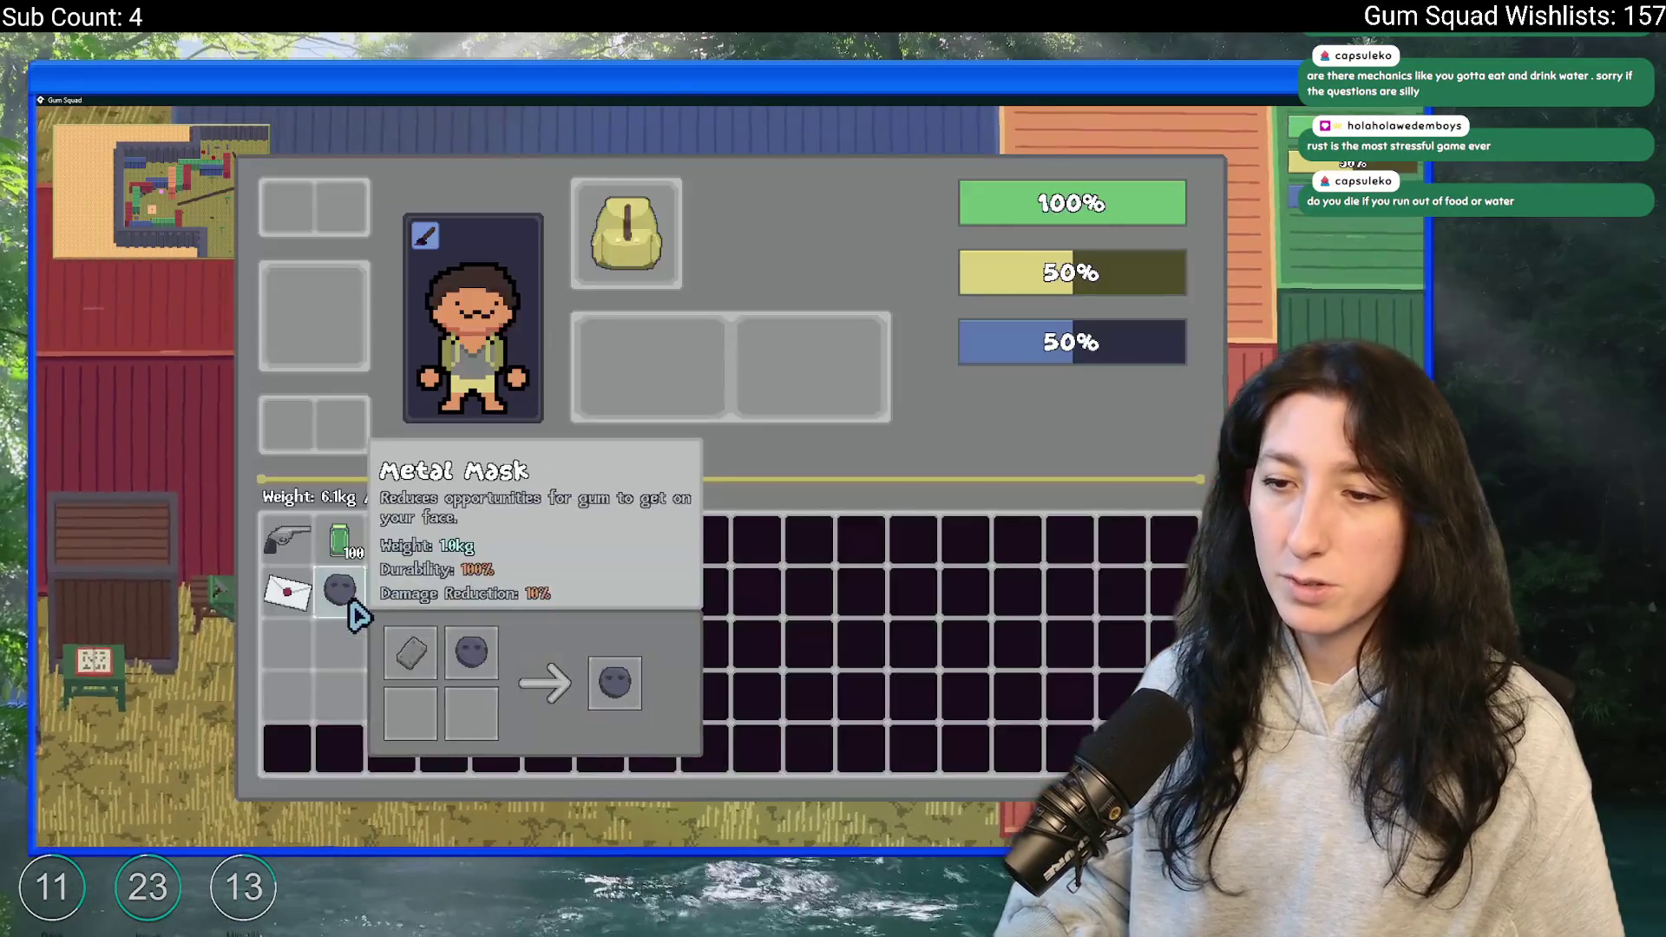
- Equip the Metal Mask and take the rifle and Metal Scrap out of the crate storage
right_click(341, 602)
key(Tab)
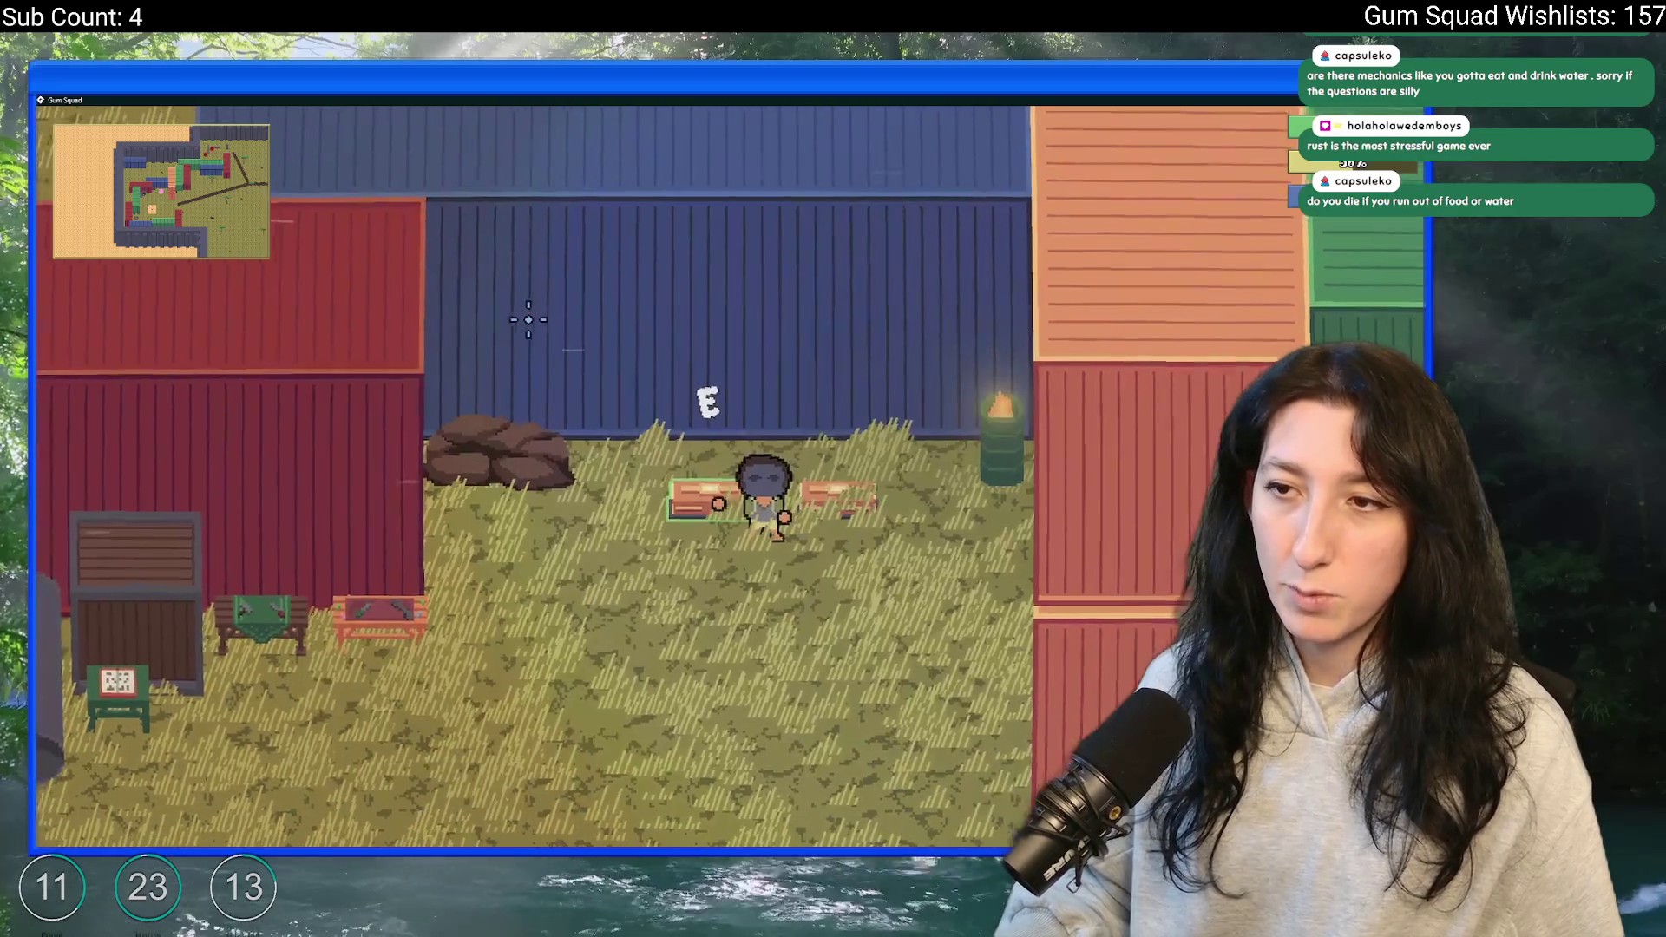
key(e)
right_click(426, 211)
right_click(356, 224)
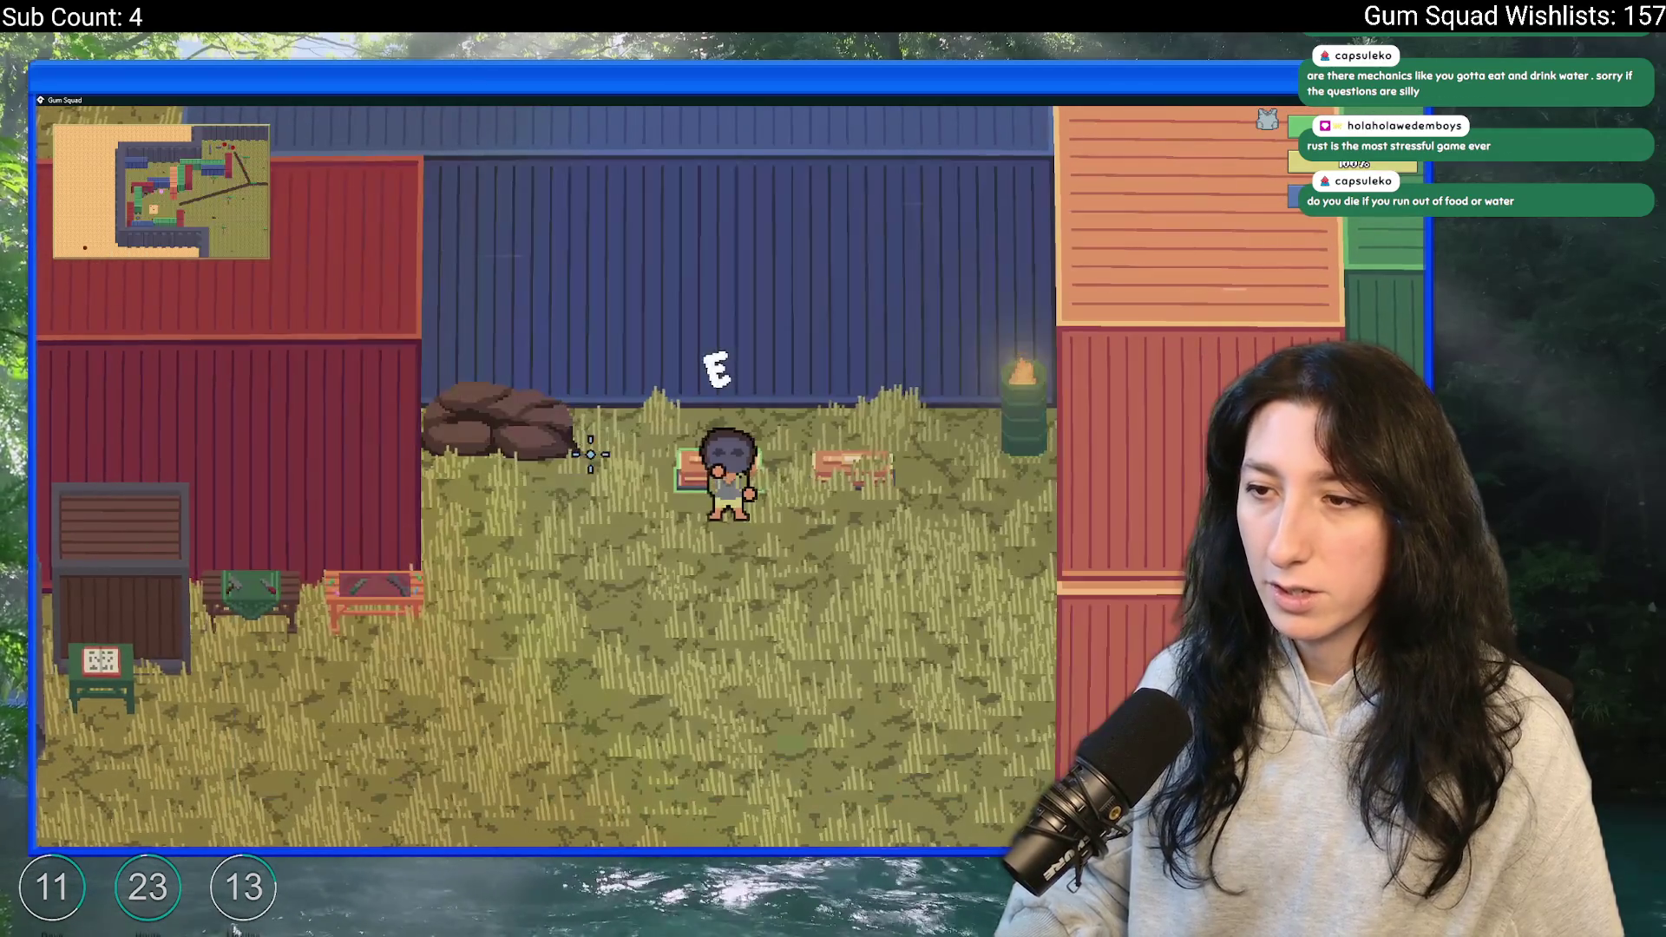
key(Tab)
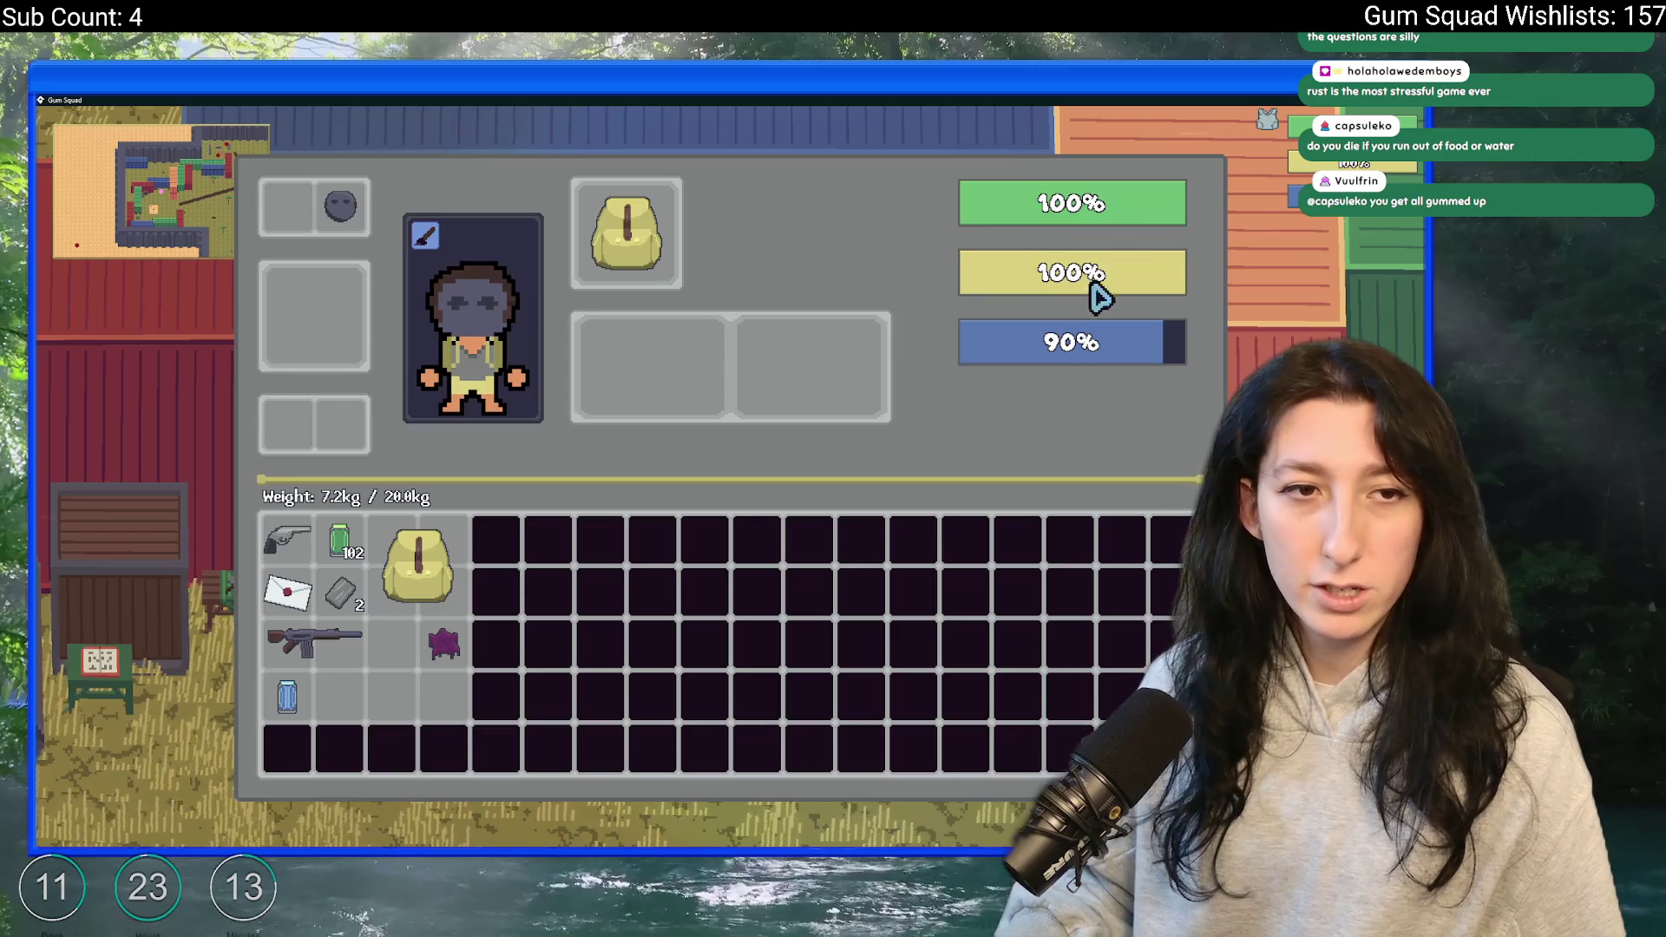
key(Tab)
- At the crafting bench, try a Raw Gum plus Metal Scrap recipe, then remove both
key(a)
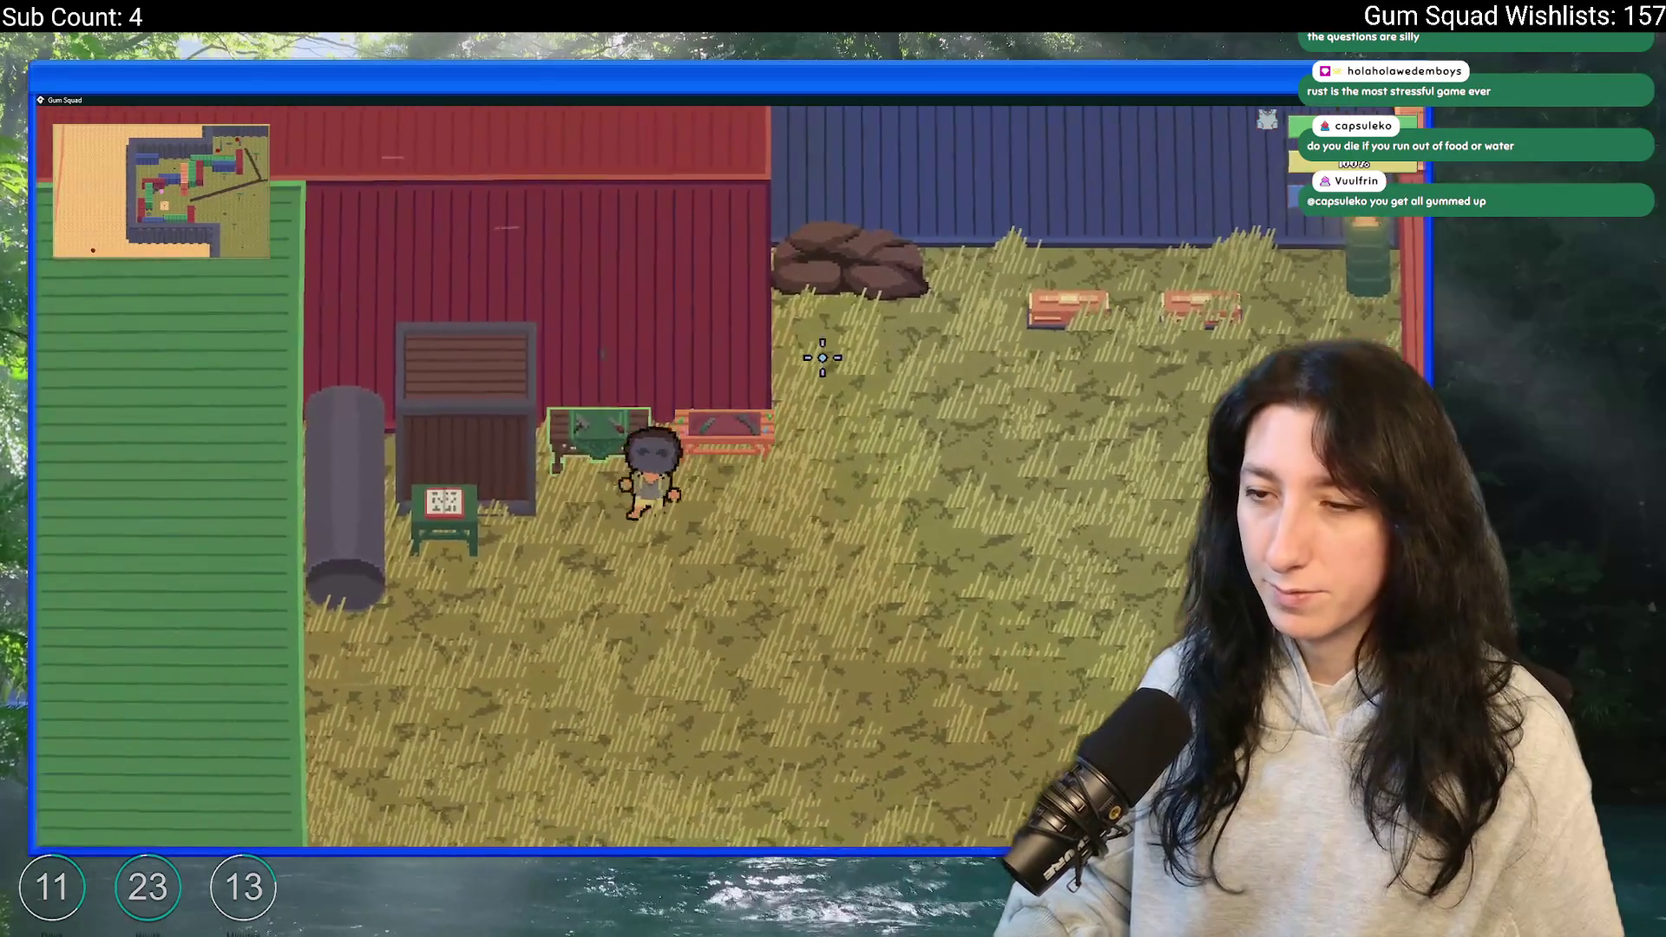
key(e)
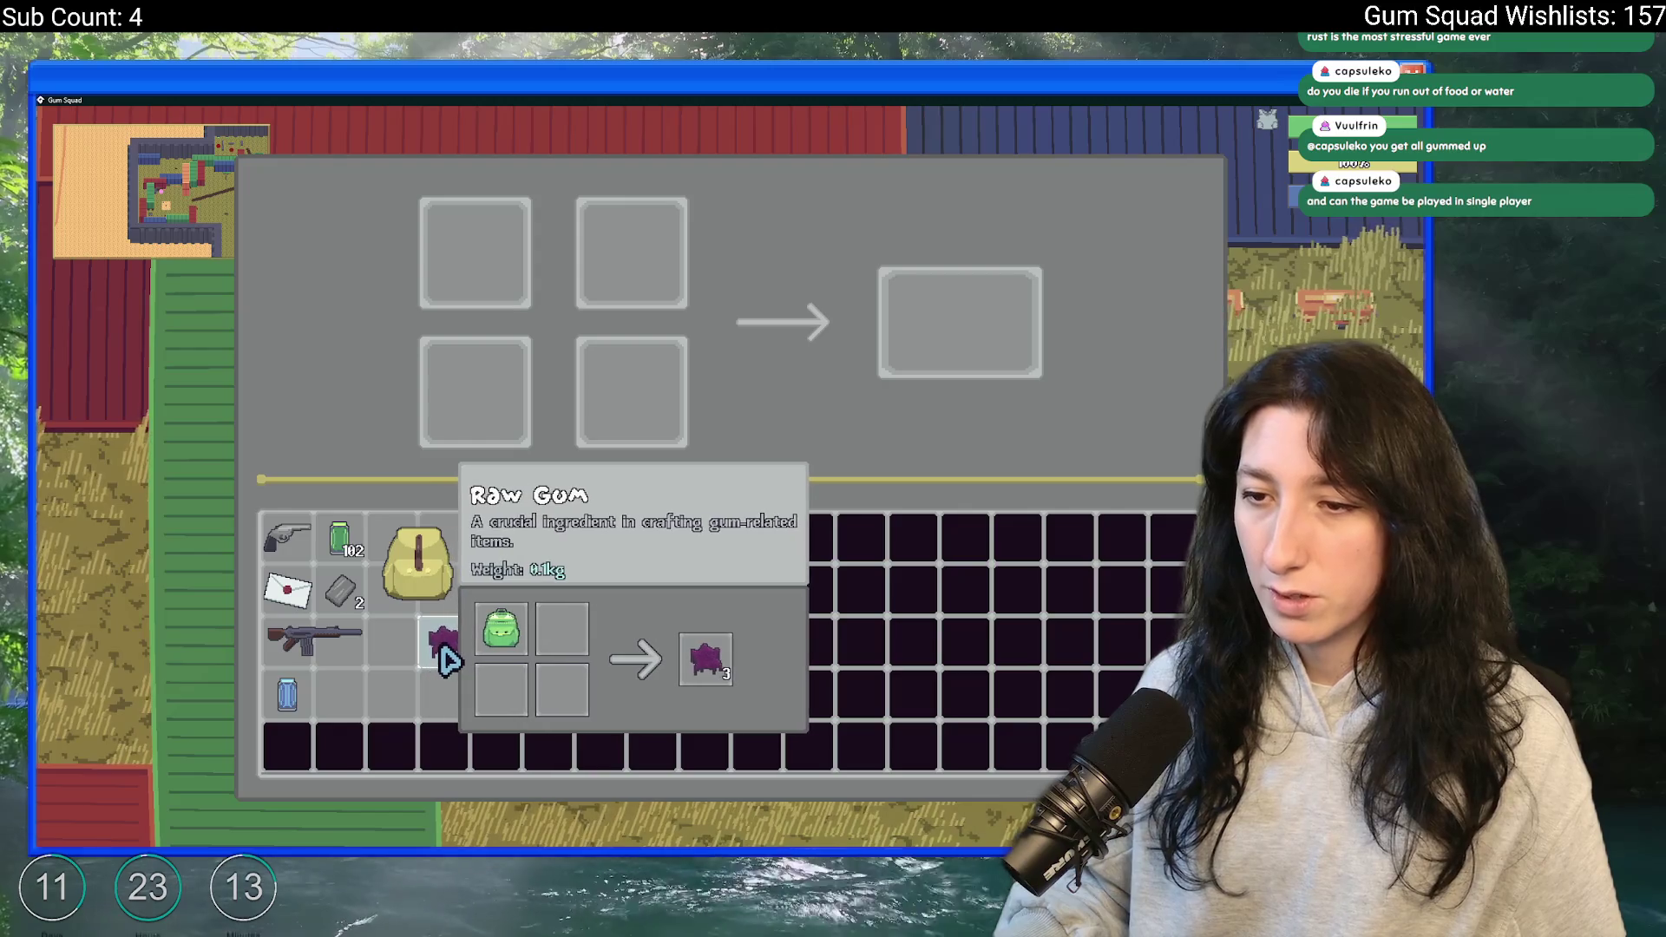
click(443, 655)
click(363, 618)
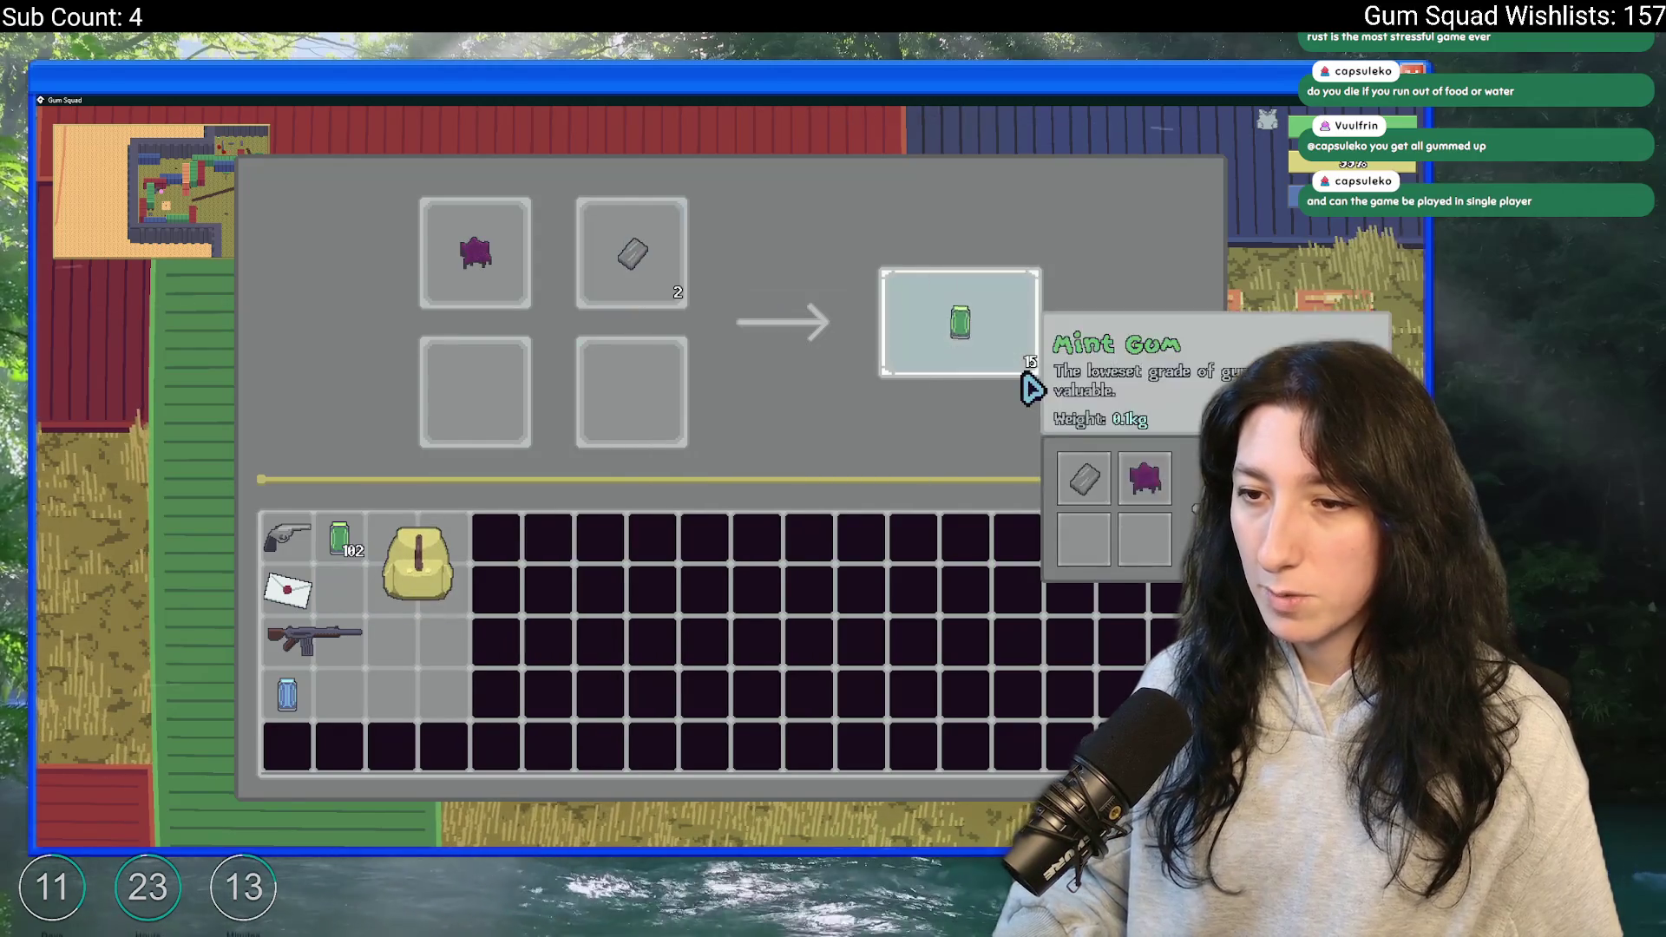
click(607, 256)
click(486, 256)
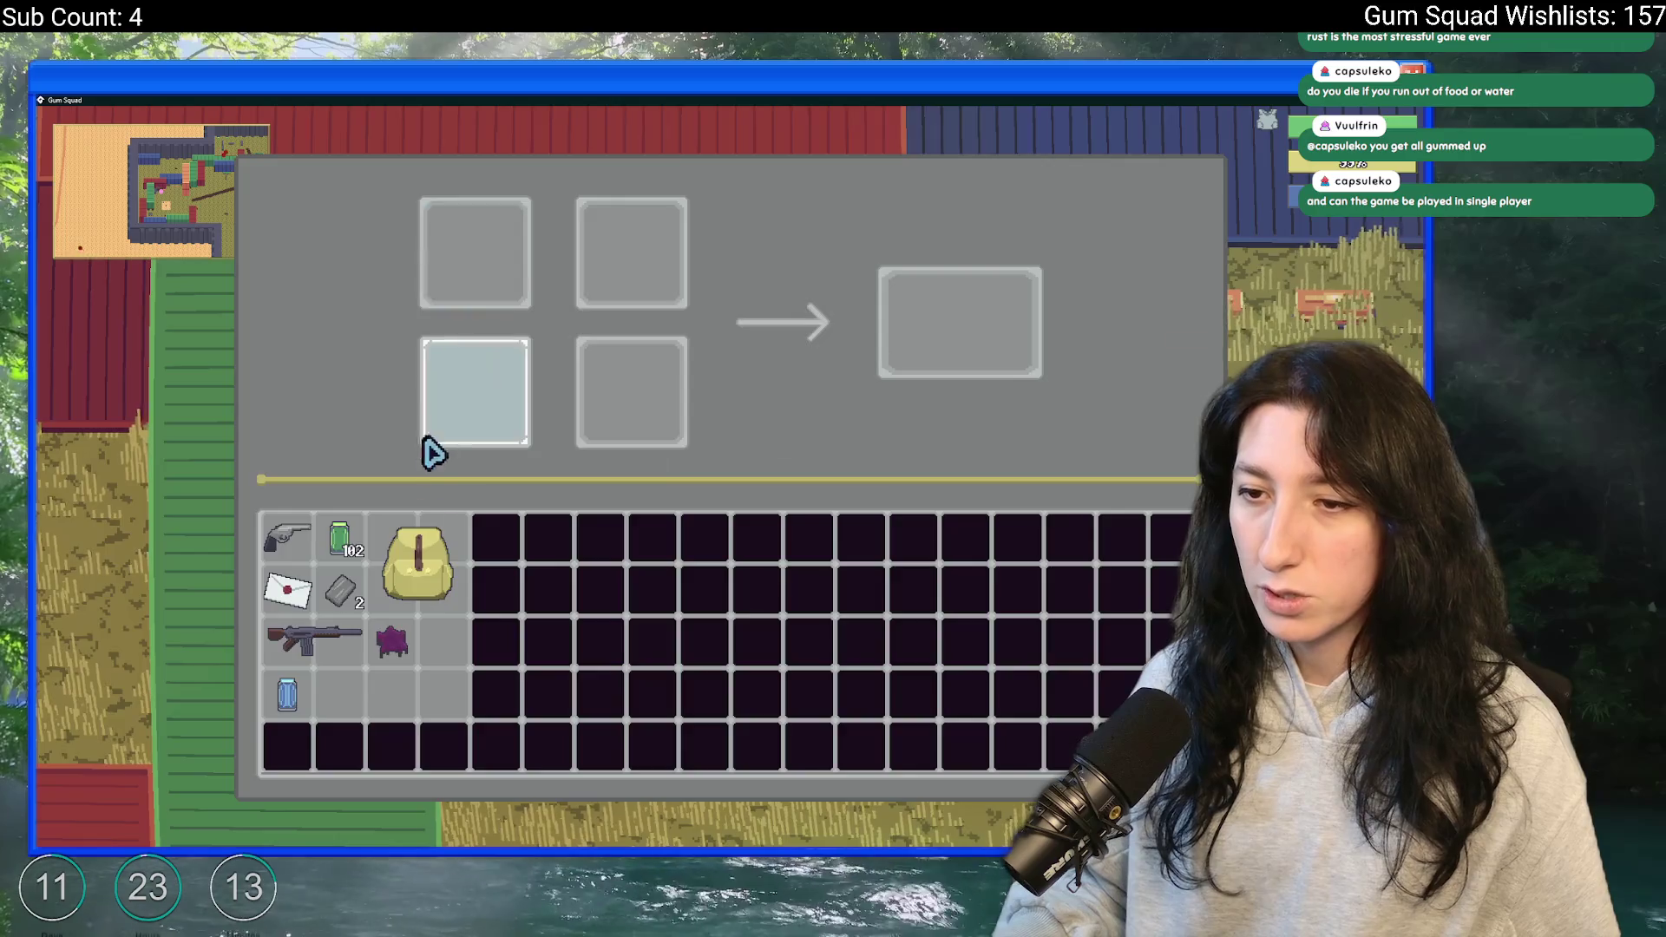
key(e)
- Walk right and check the inventory and equipment panel
key(d)
key(Tab)
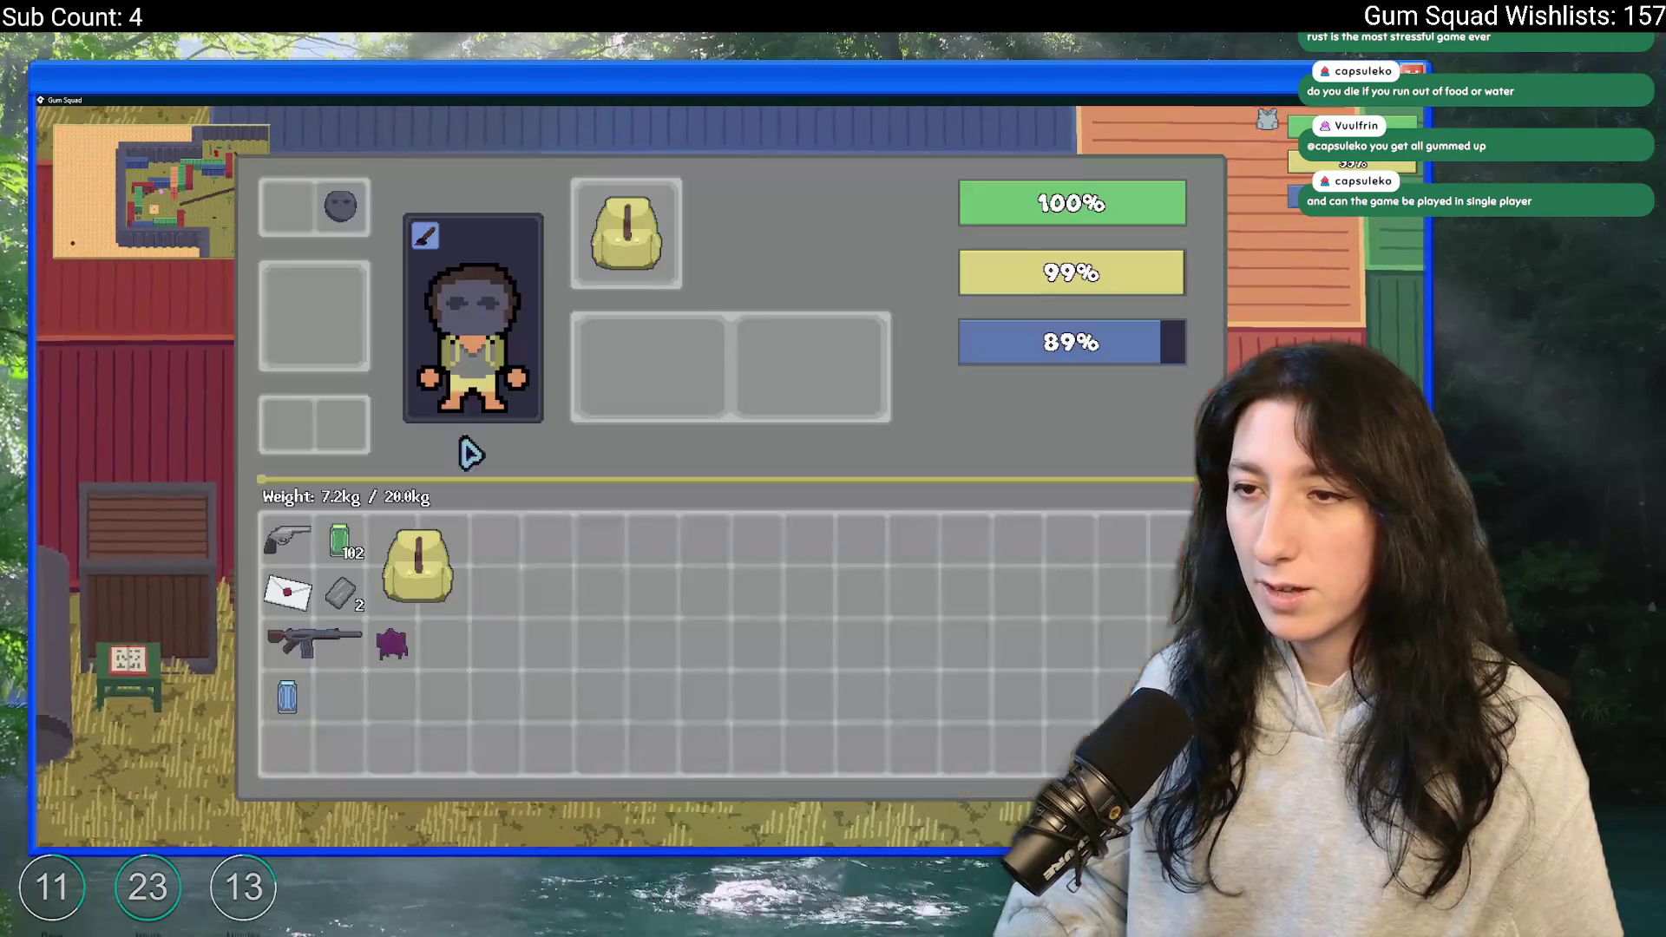
mouse_move(356, 227)
key(Tab)
- Back at the bench, craft Raw Gum into Metal Scrap and test other slot arrangements
key(a)
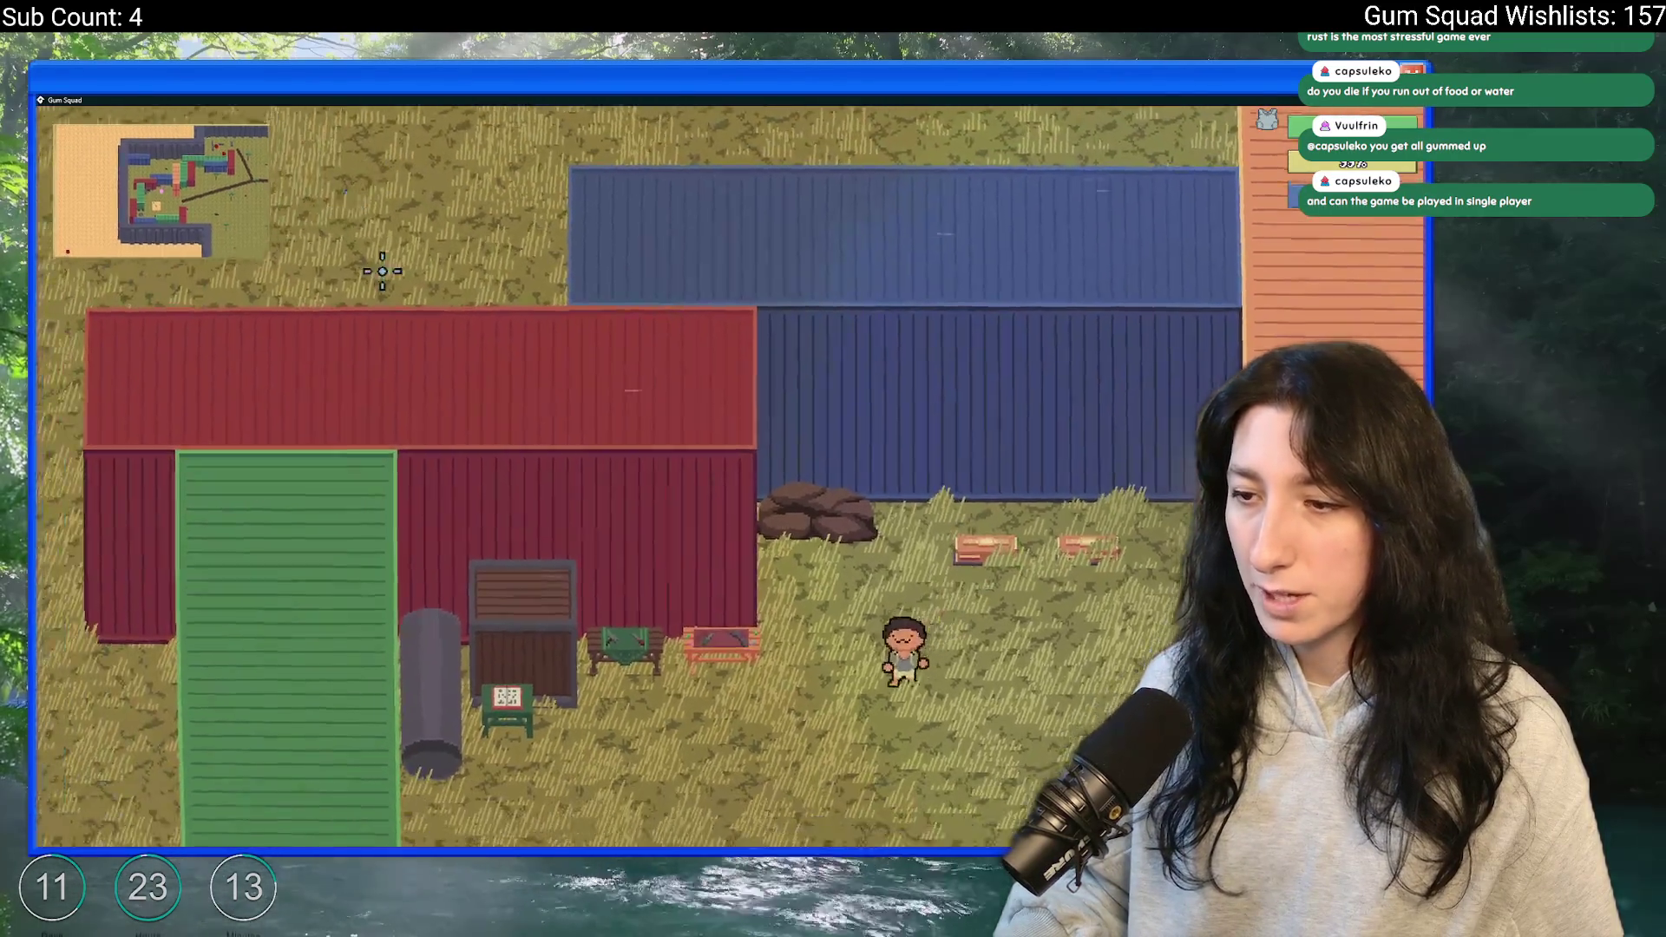
key(e)
click(437, 684)
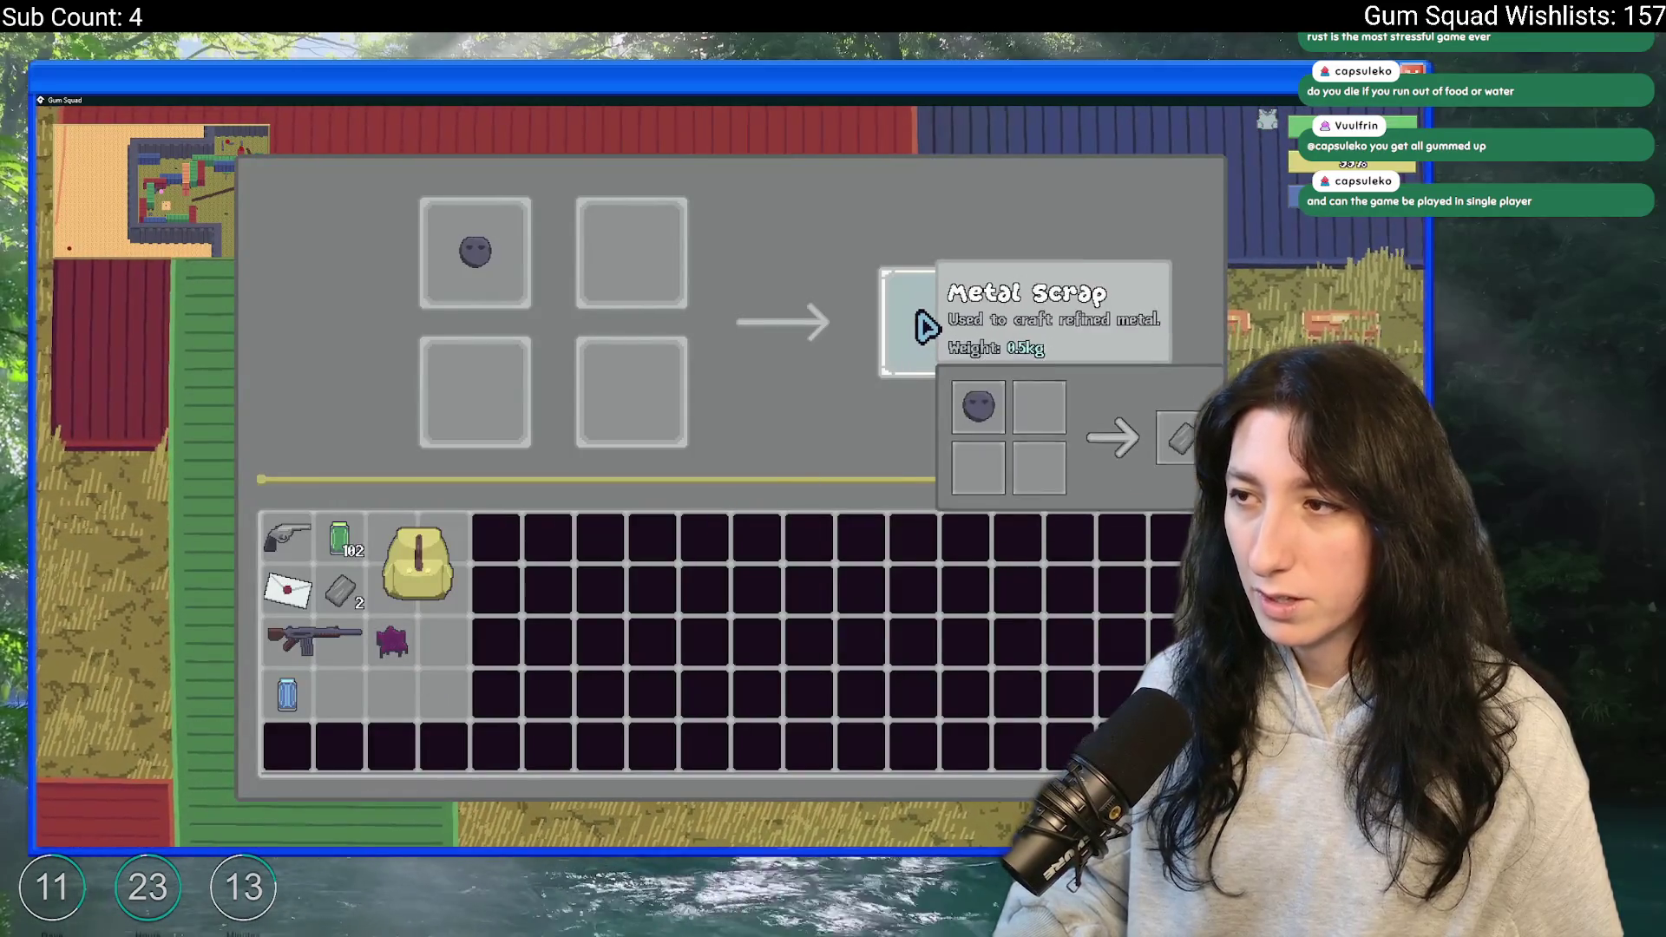
click(942, 327)
click(341, 594)
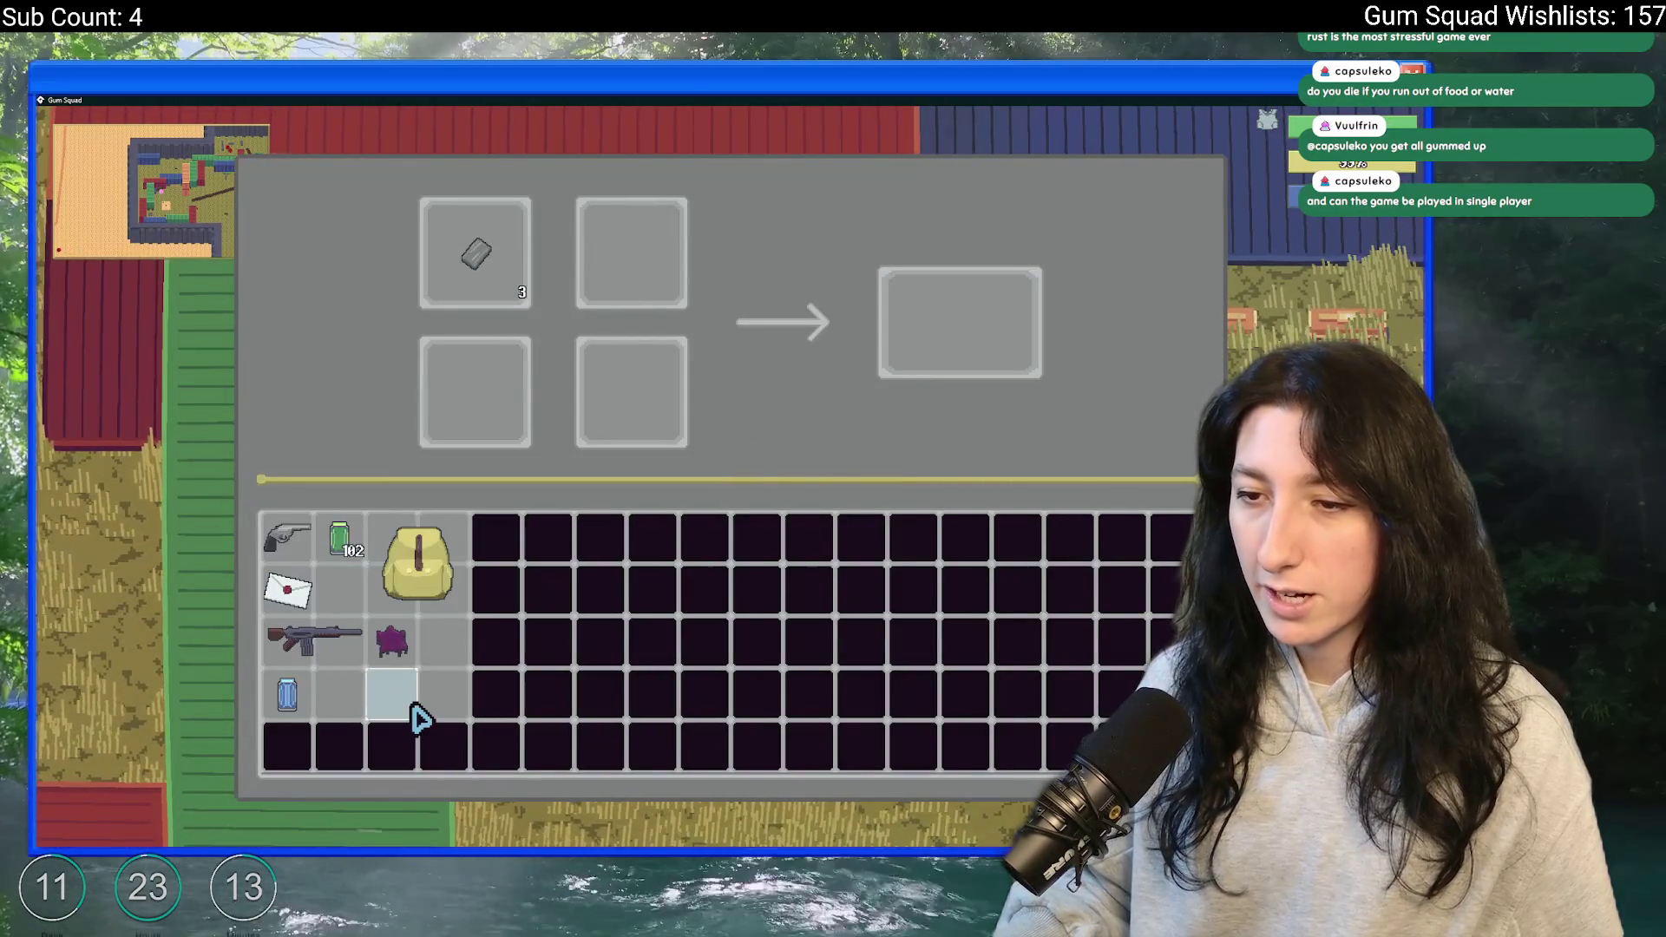
click(406, 642)
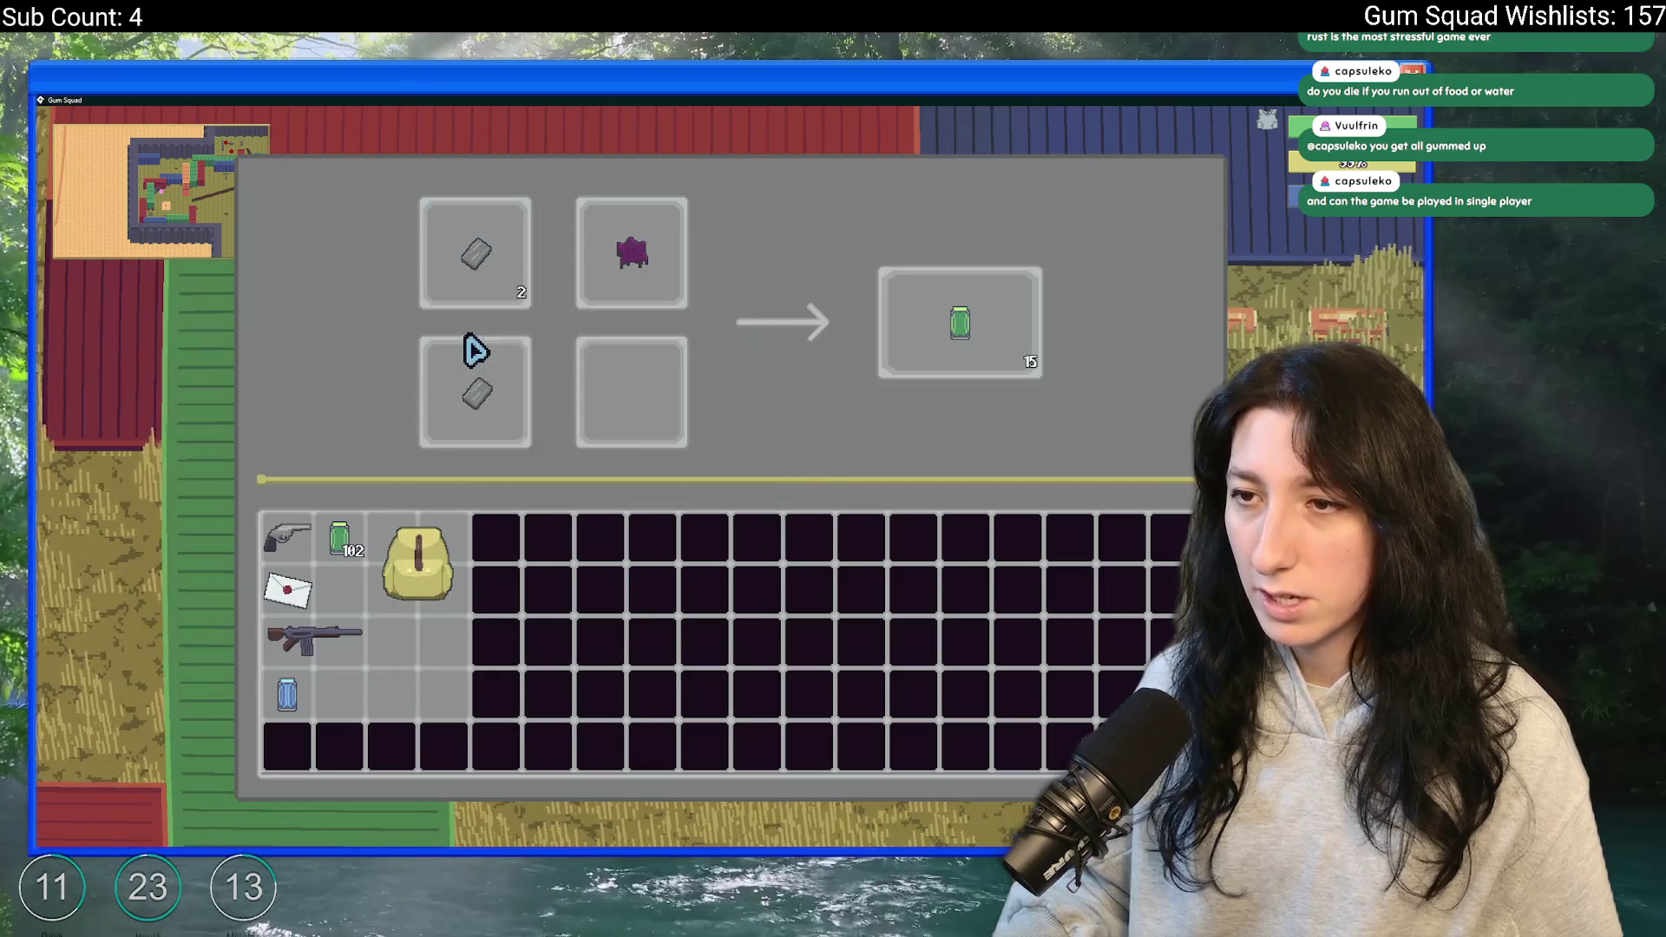
click(475, 261)
click(591, 265)
click(514, 372)
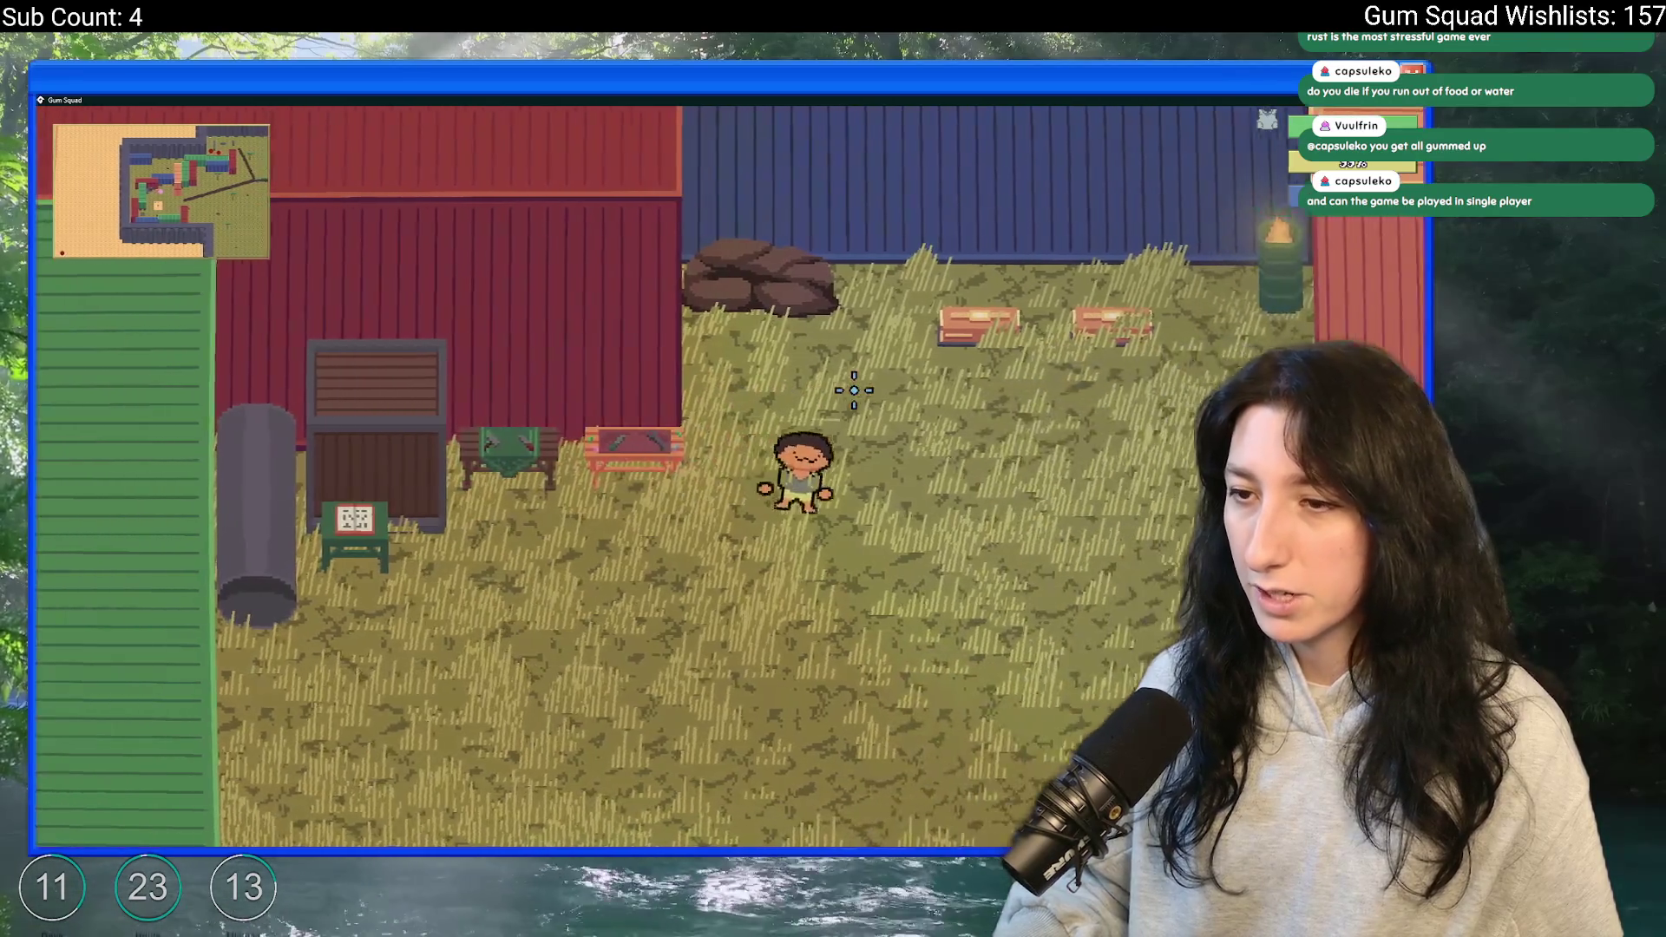
key(e)
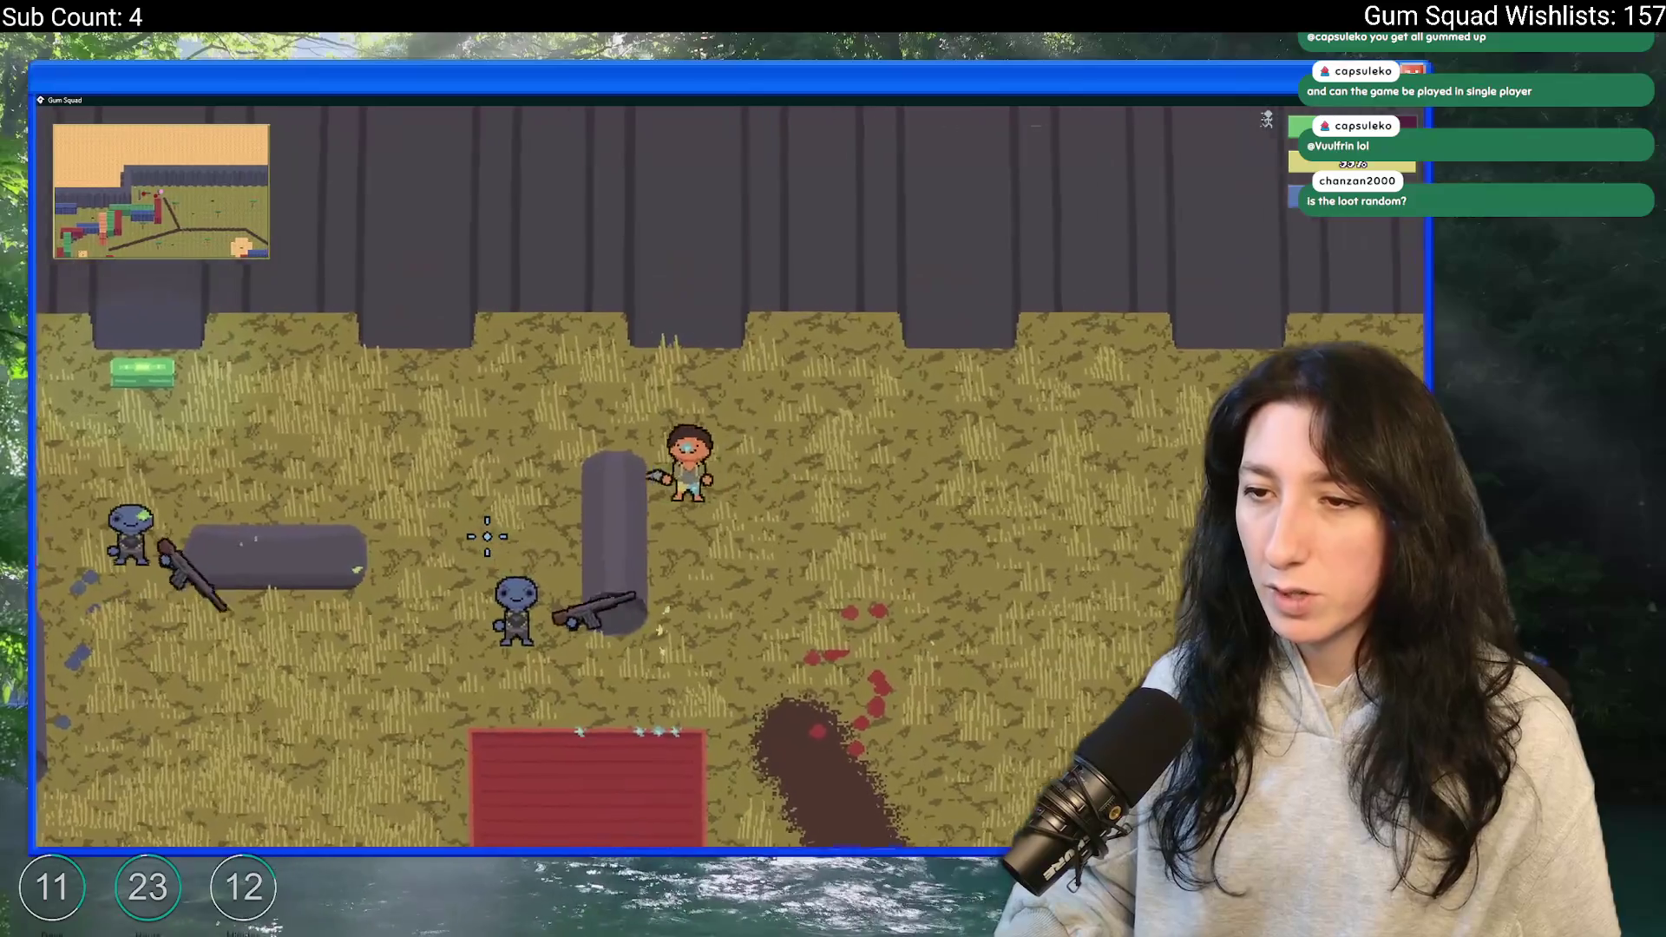
- Move around the field past the logs, shooting at the approaching zombies
key(w)
key(a)
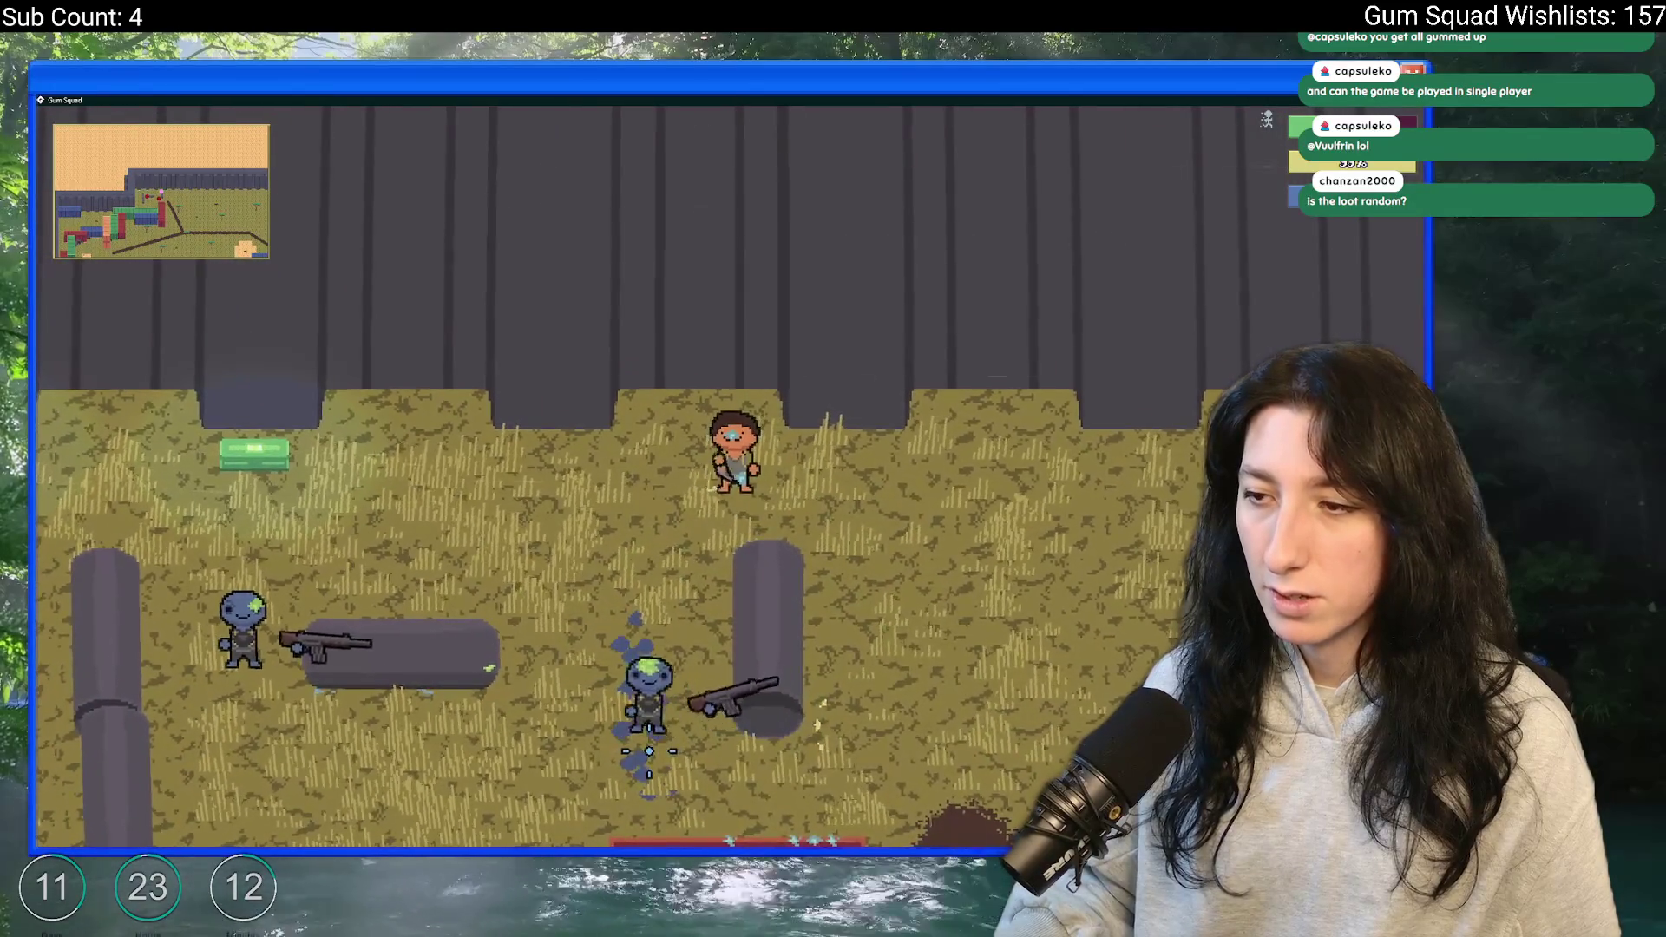
key(s)
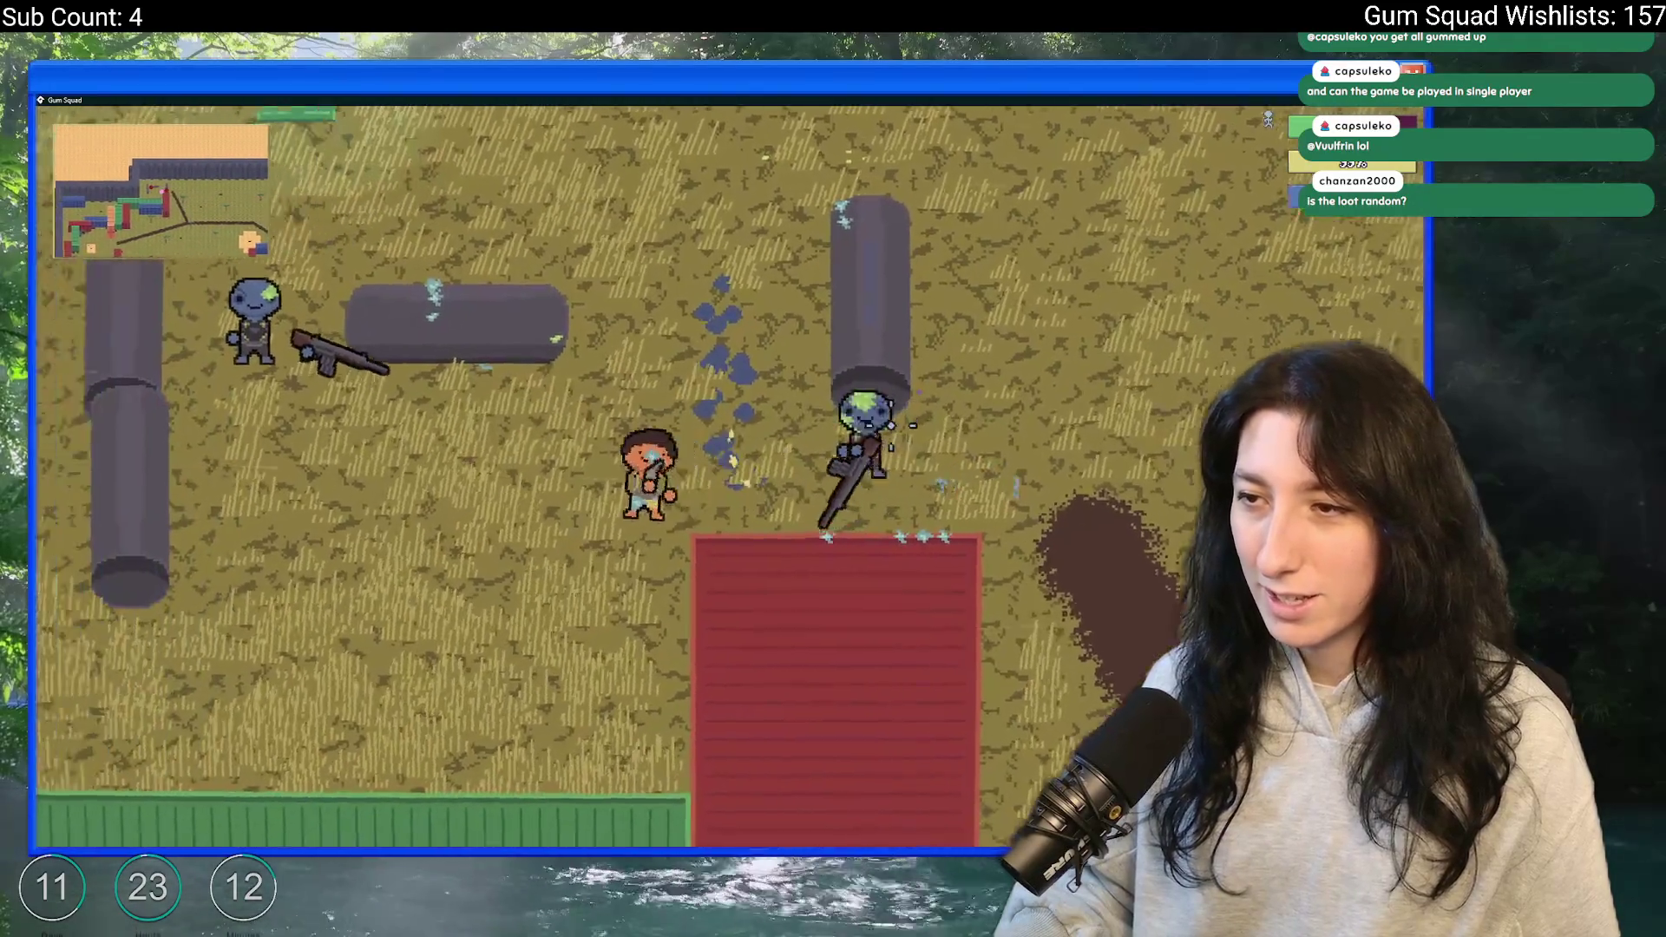
key(a)
click(614, 243)
key(s)
key(a)
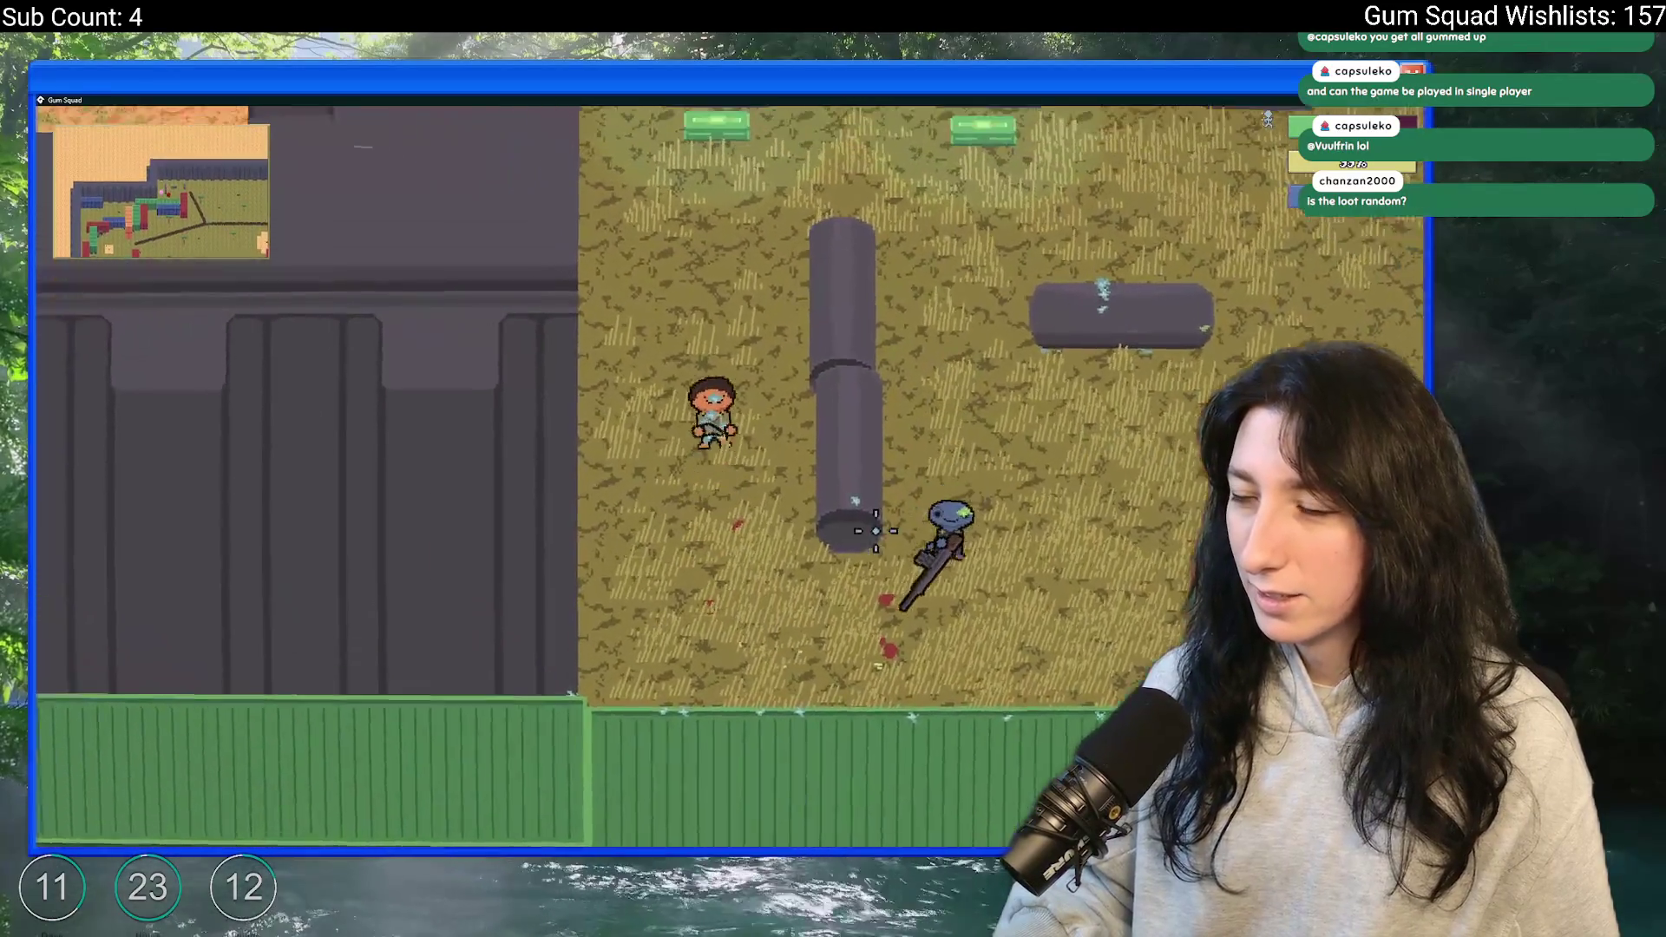
key(w)
key(d)
key(s)
click(555, 668)
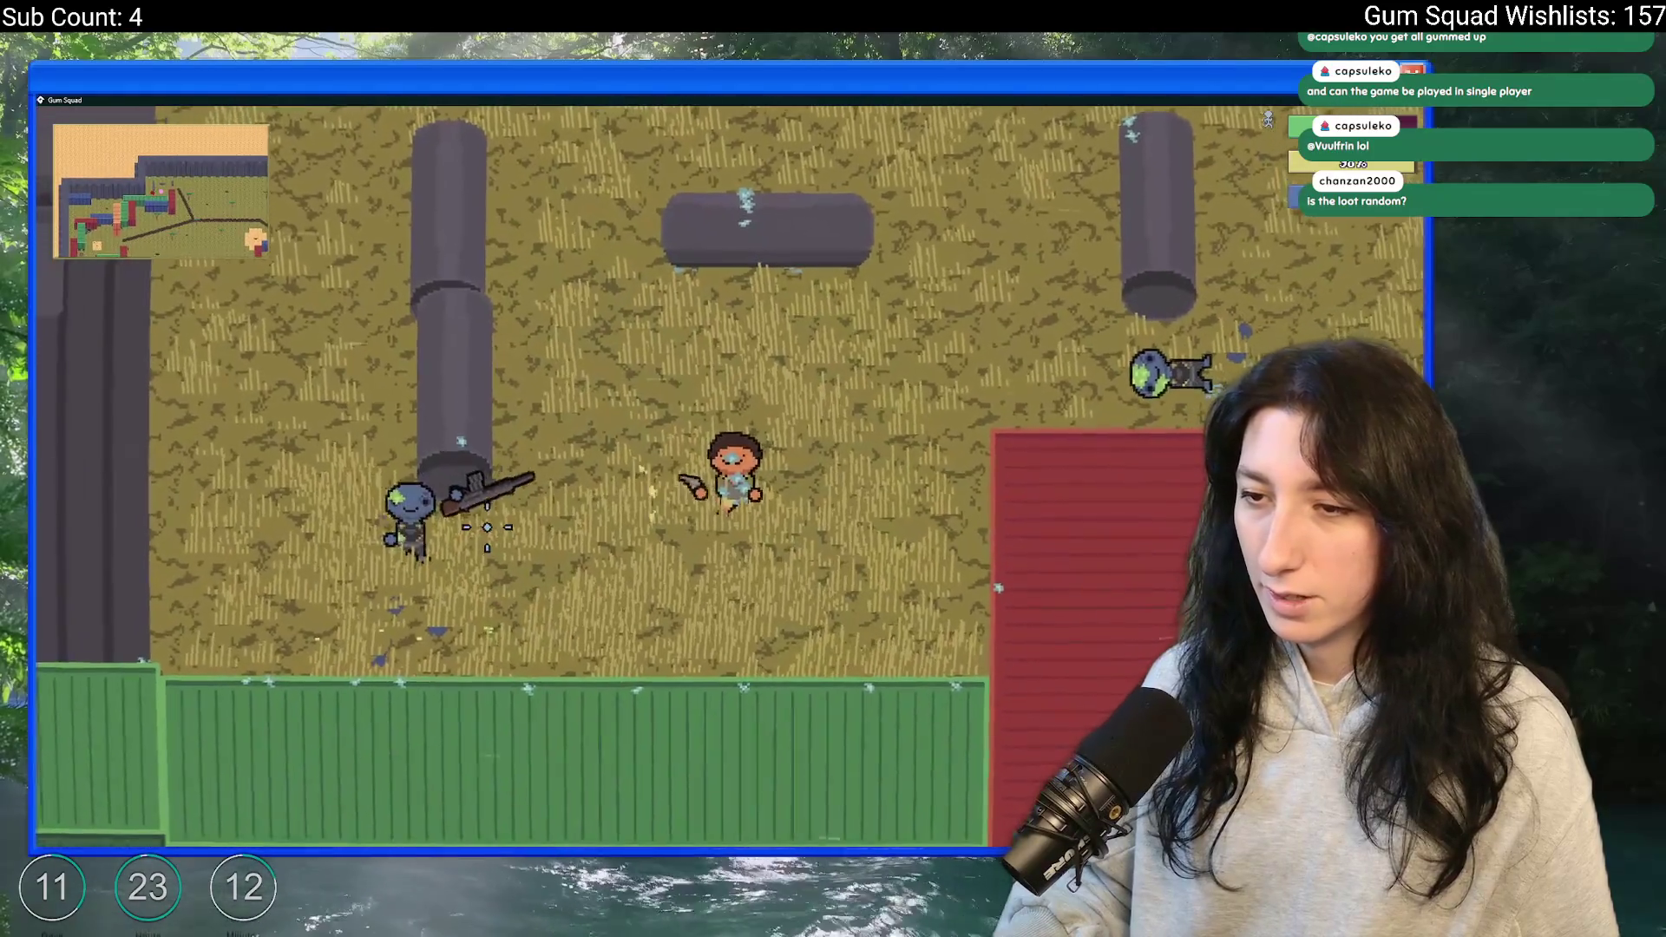
key(w)
key(a)
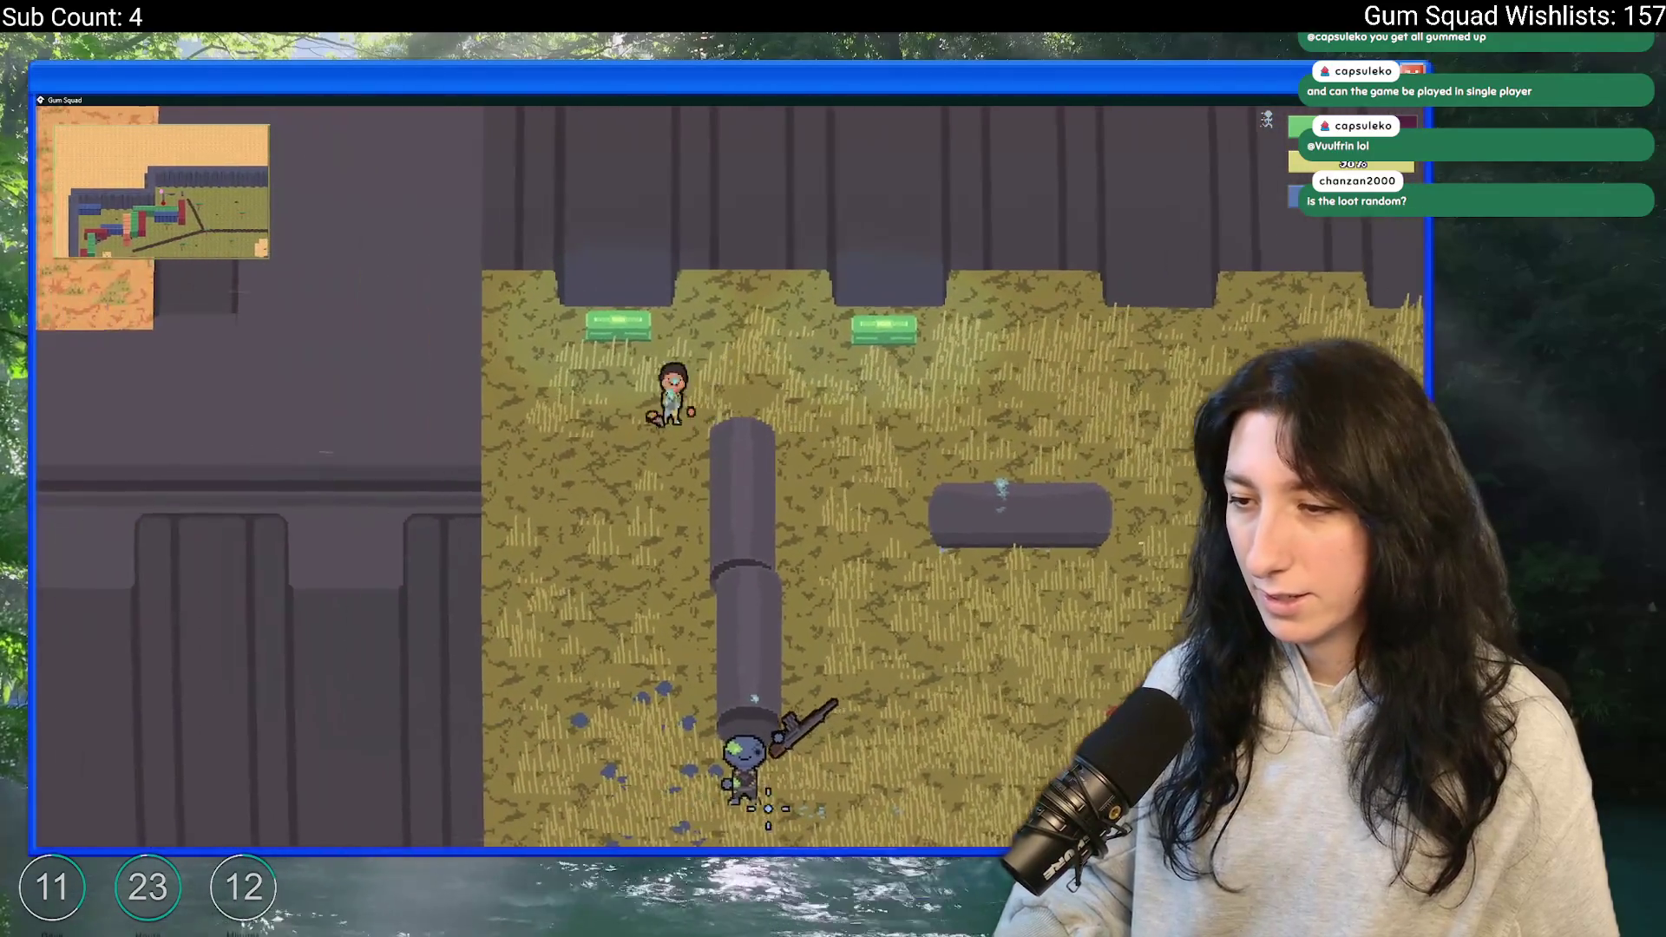
key(s)
key(d)
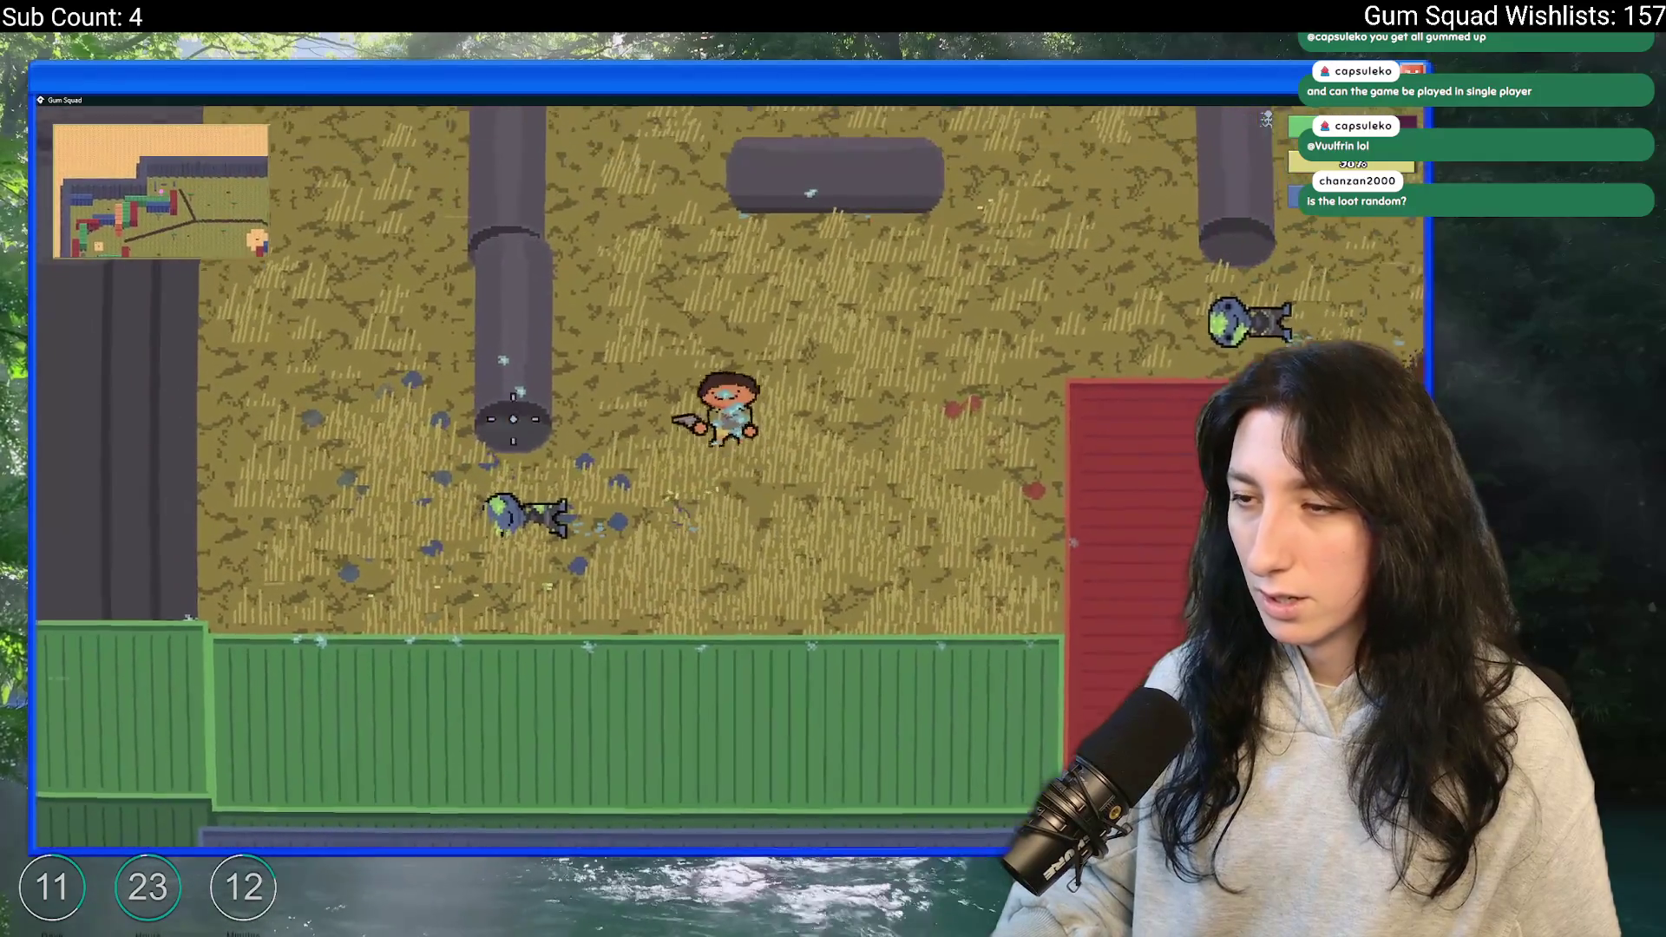
- Switch back to GameMaker and open the ToDo note by searching 'todo'
key(alt+Tab)
text(todo)
key(Return)
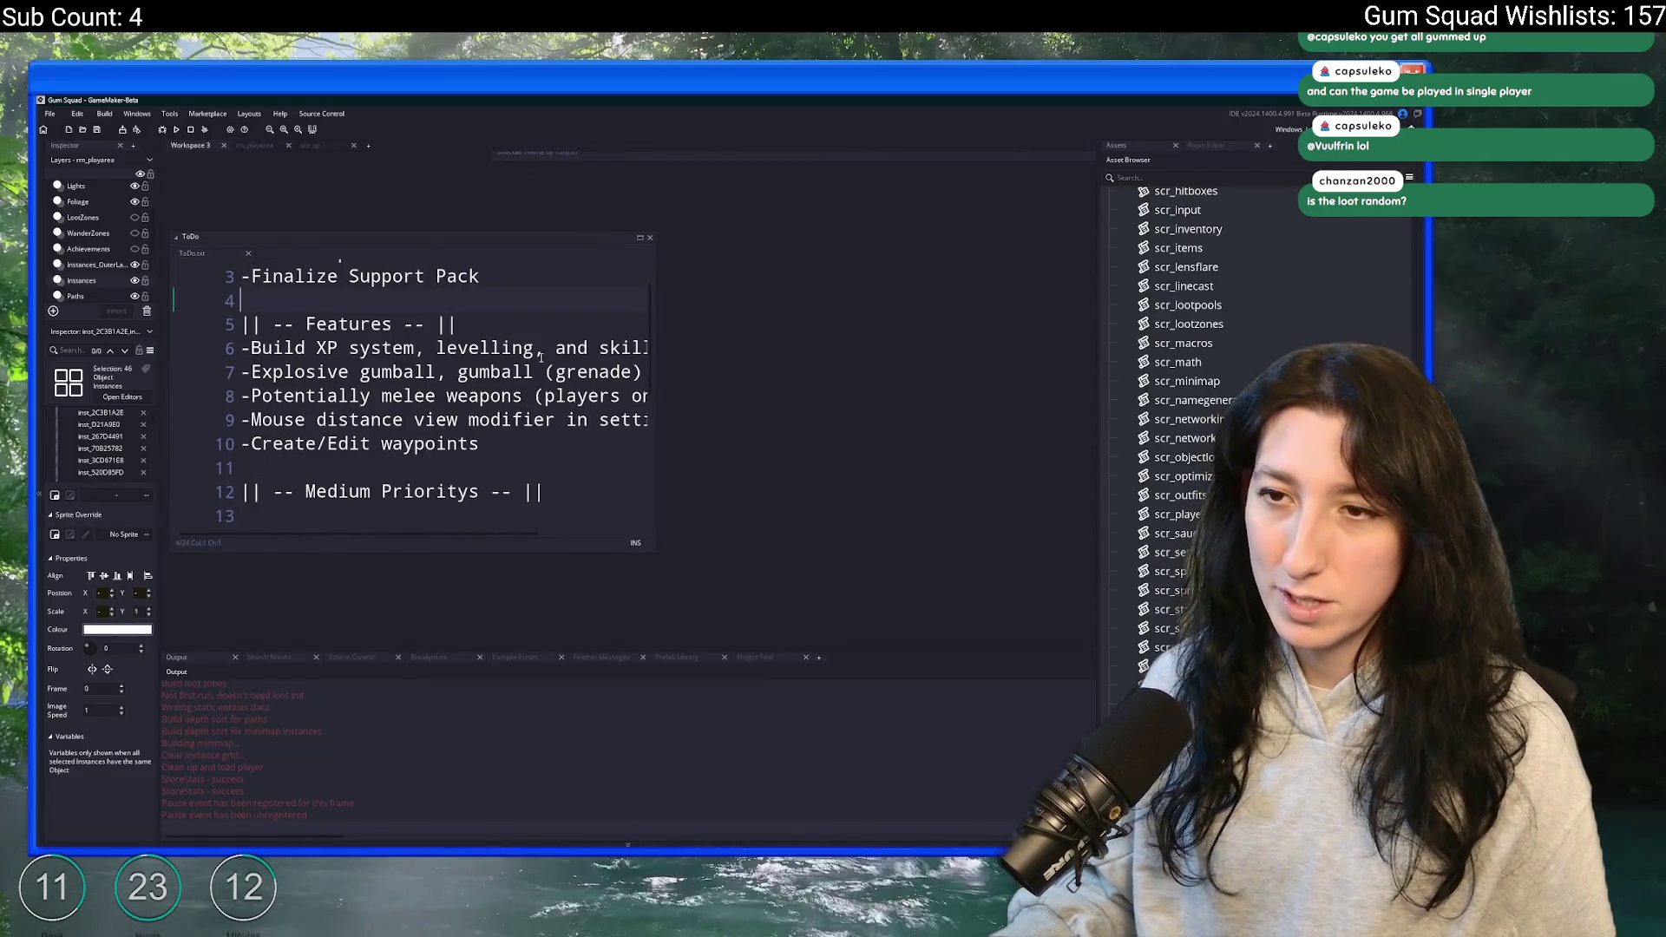
- Add '-Enemies hands are upside down when aiming' under Medium Priorities, then check the game's inventory
drag(656, 366, 892, 365)
scroll(650, 399, down, 1)
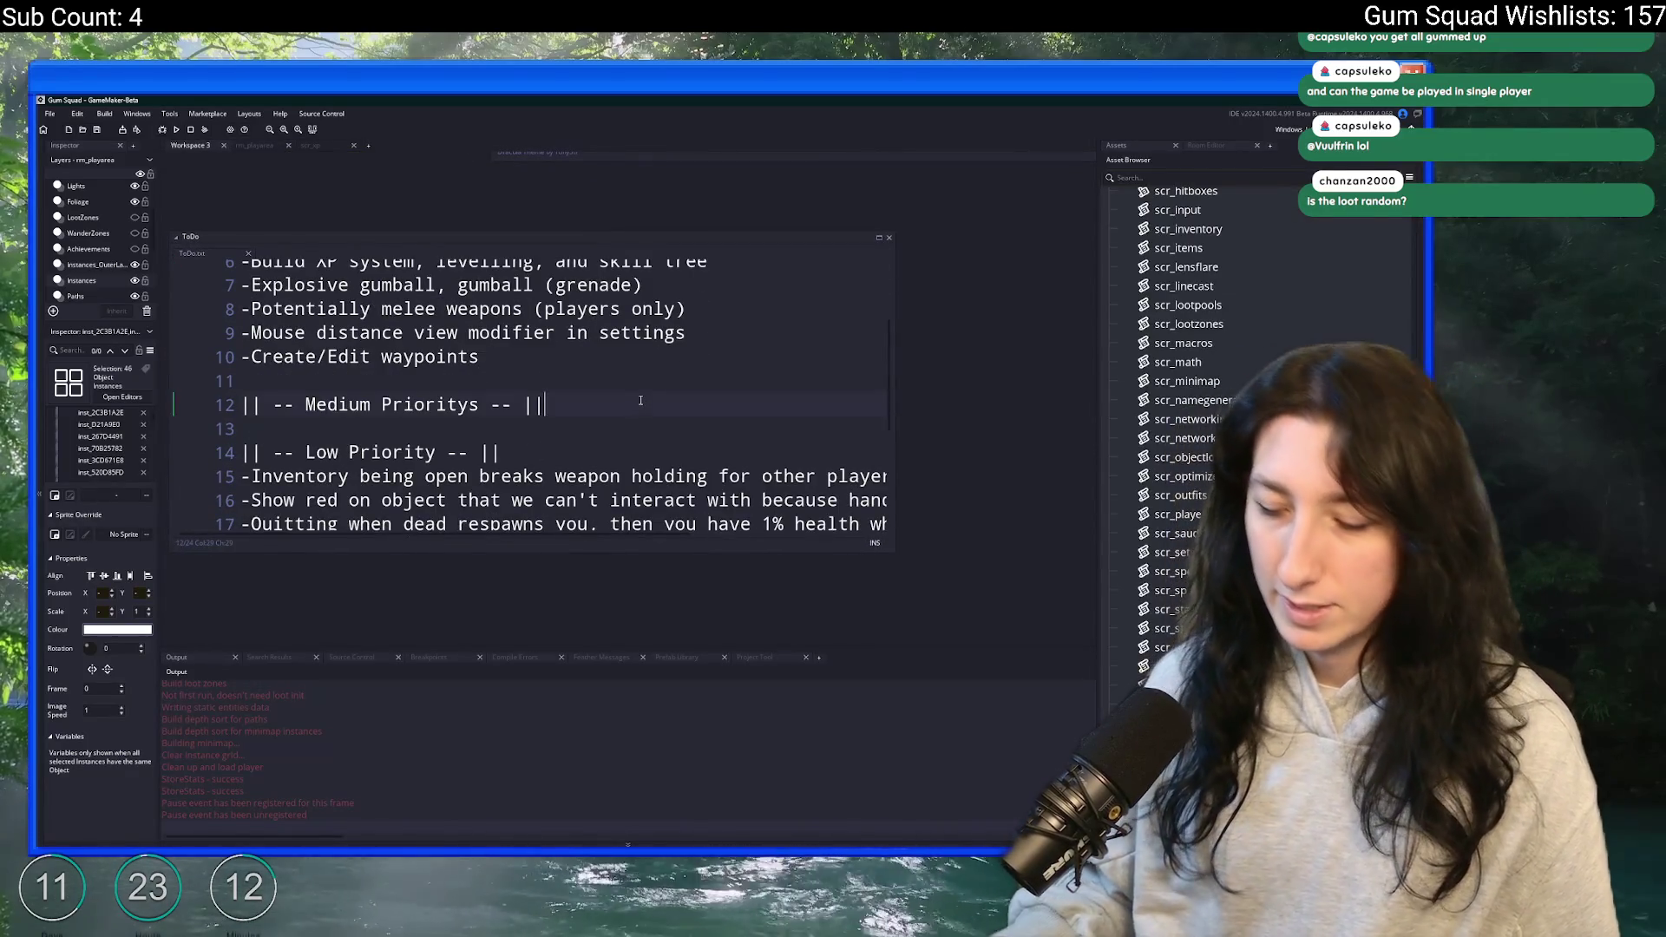
key(Return)
text(-En)
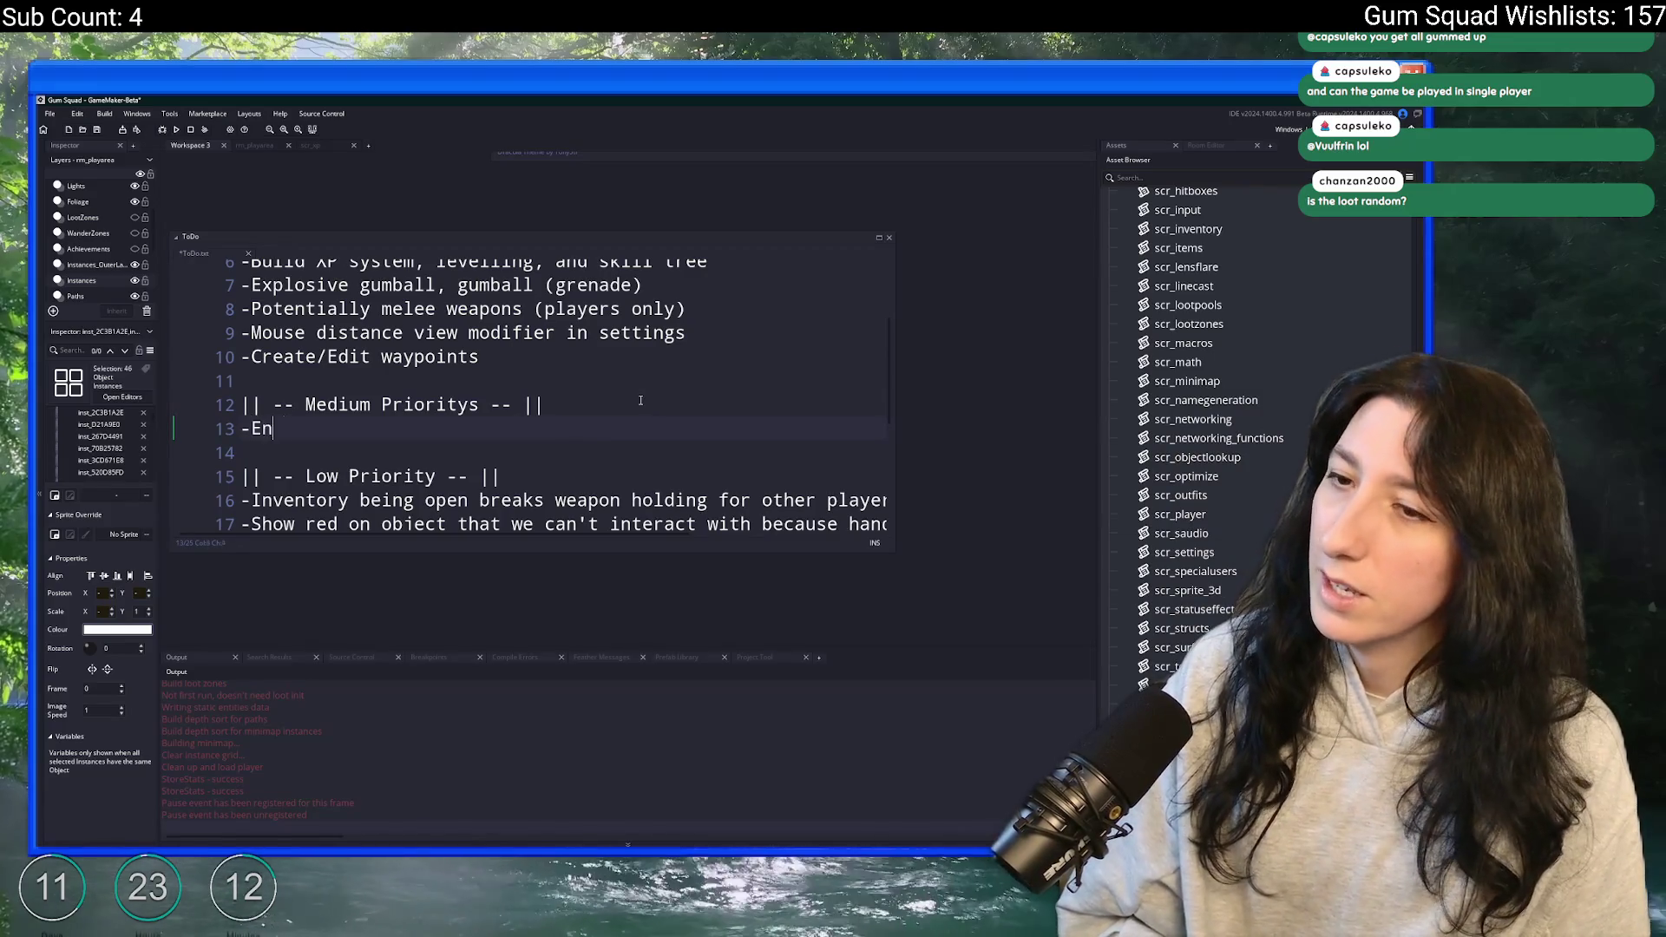
text(emies ha)
key(BackSpace)
text(are upsi)
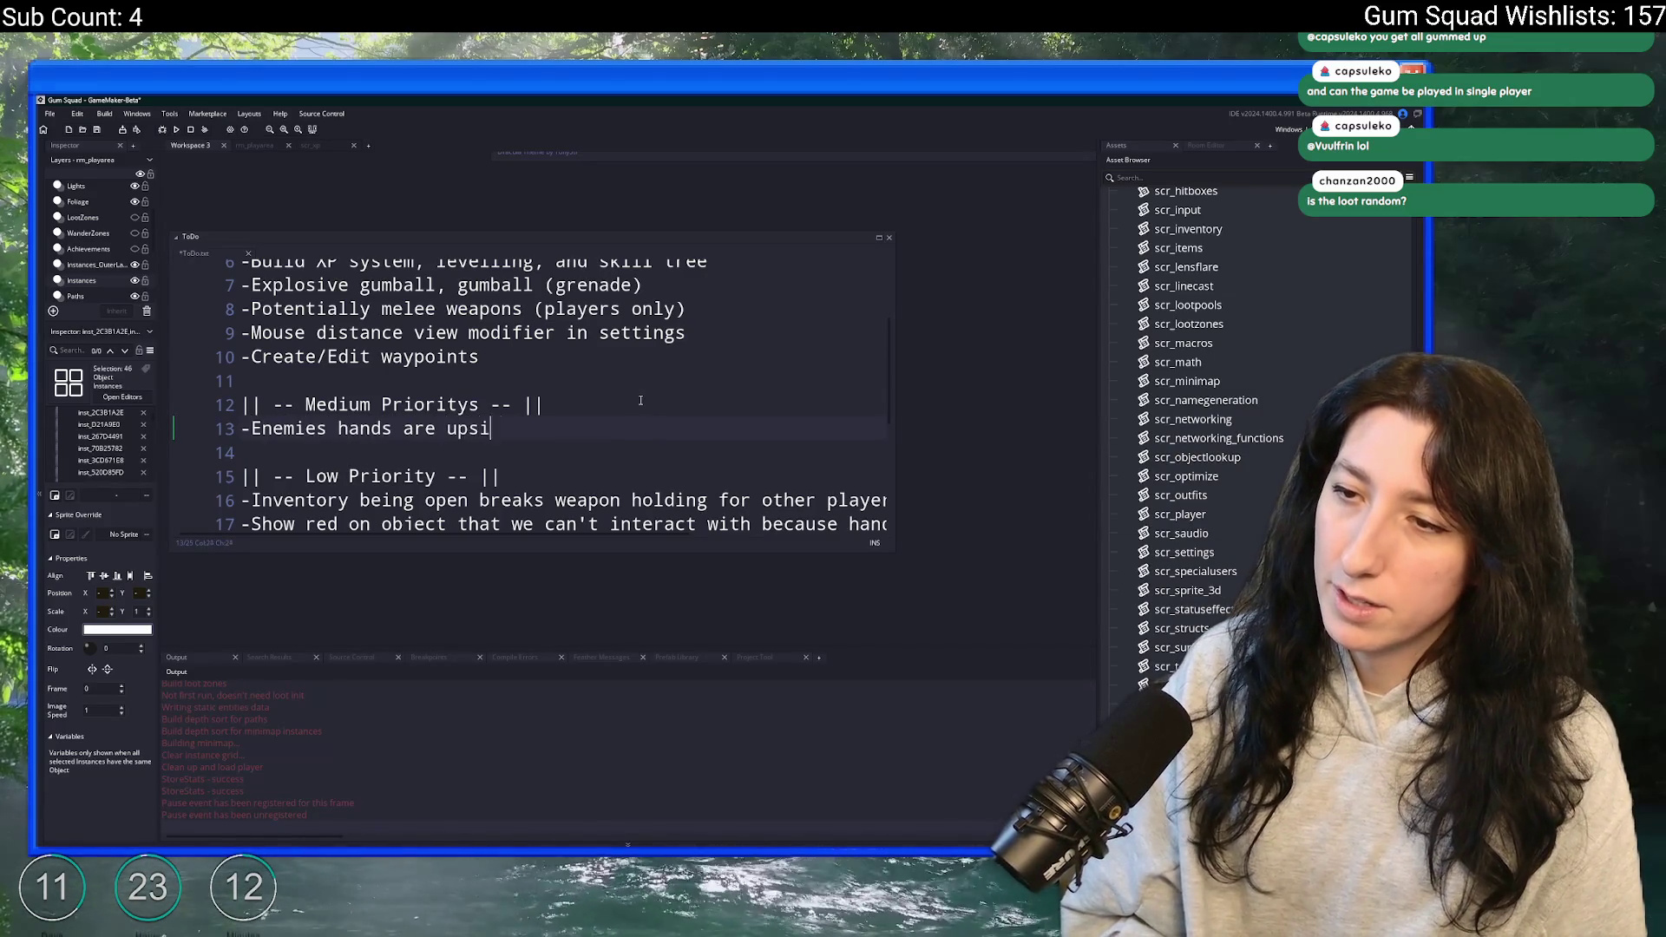
text(hen aiming)
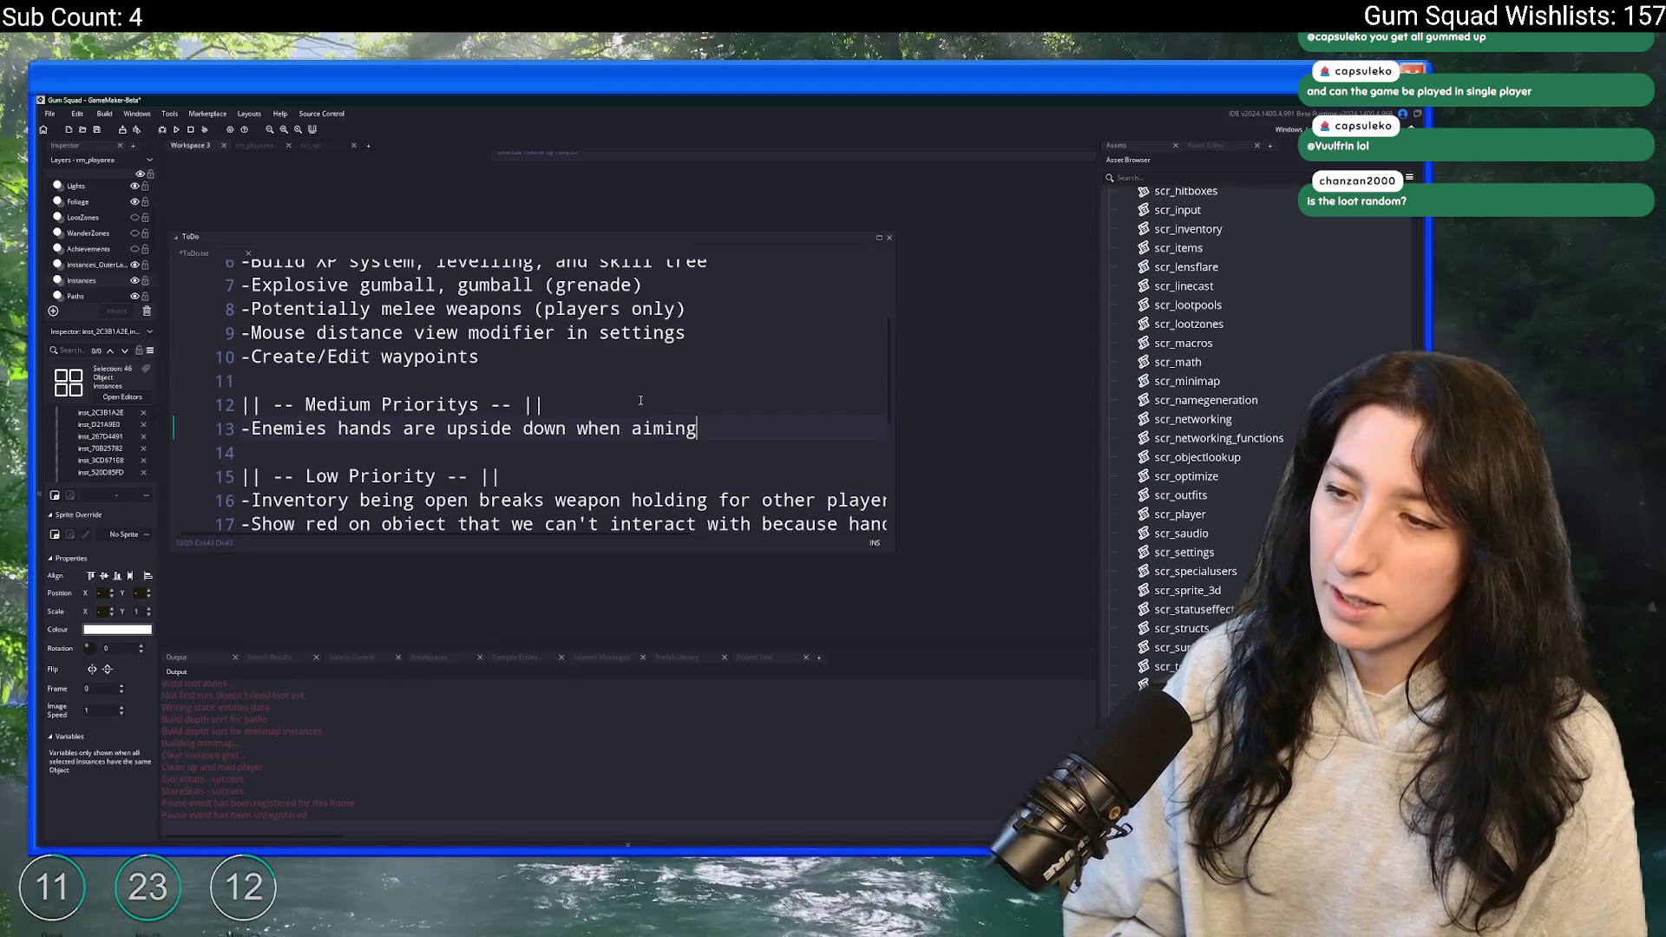
key(alt+Tab)
key(Tab)
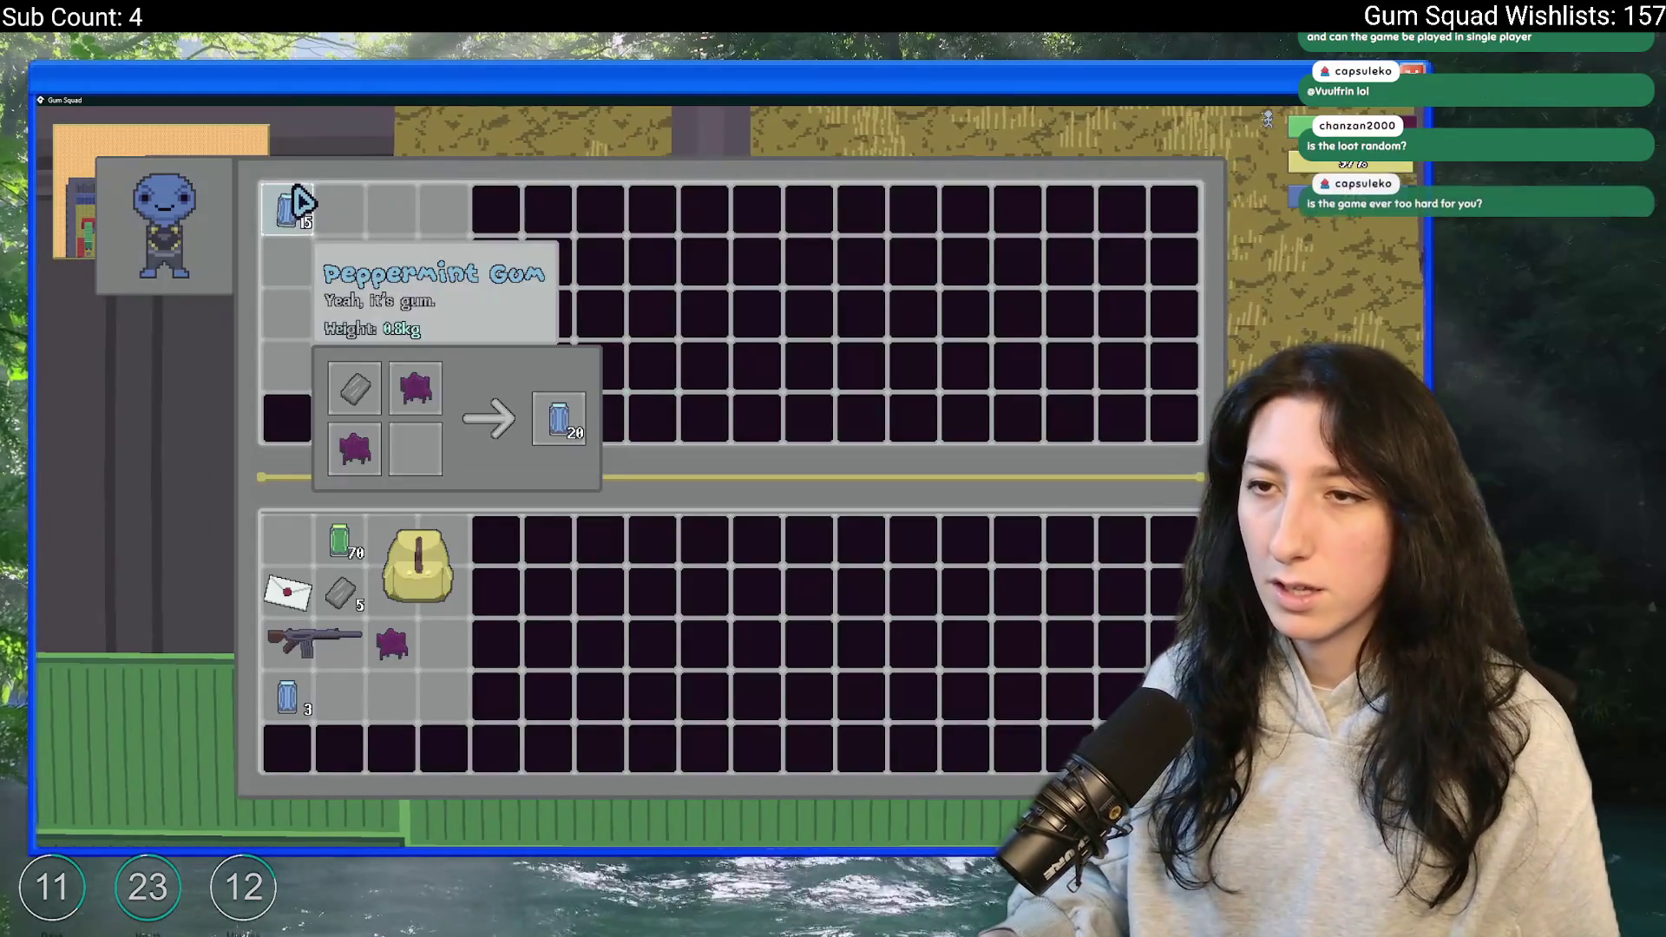
- Walk to a nearby container and loot four items from it
key(Tab)
key(d)
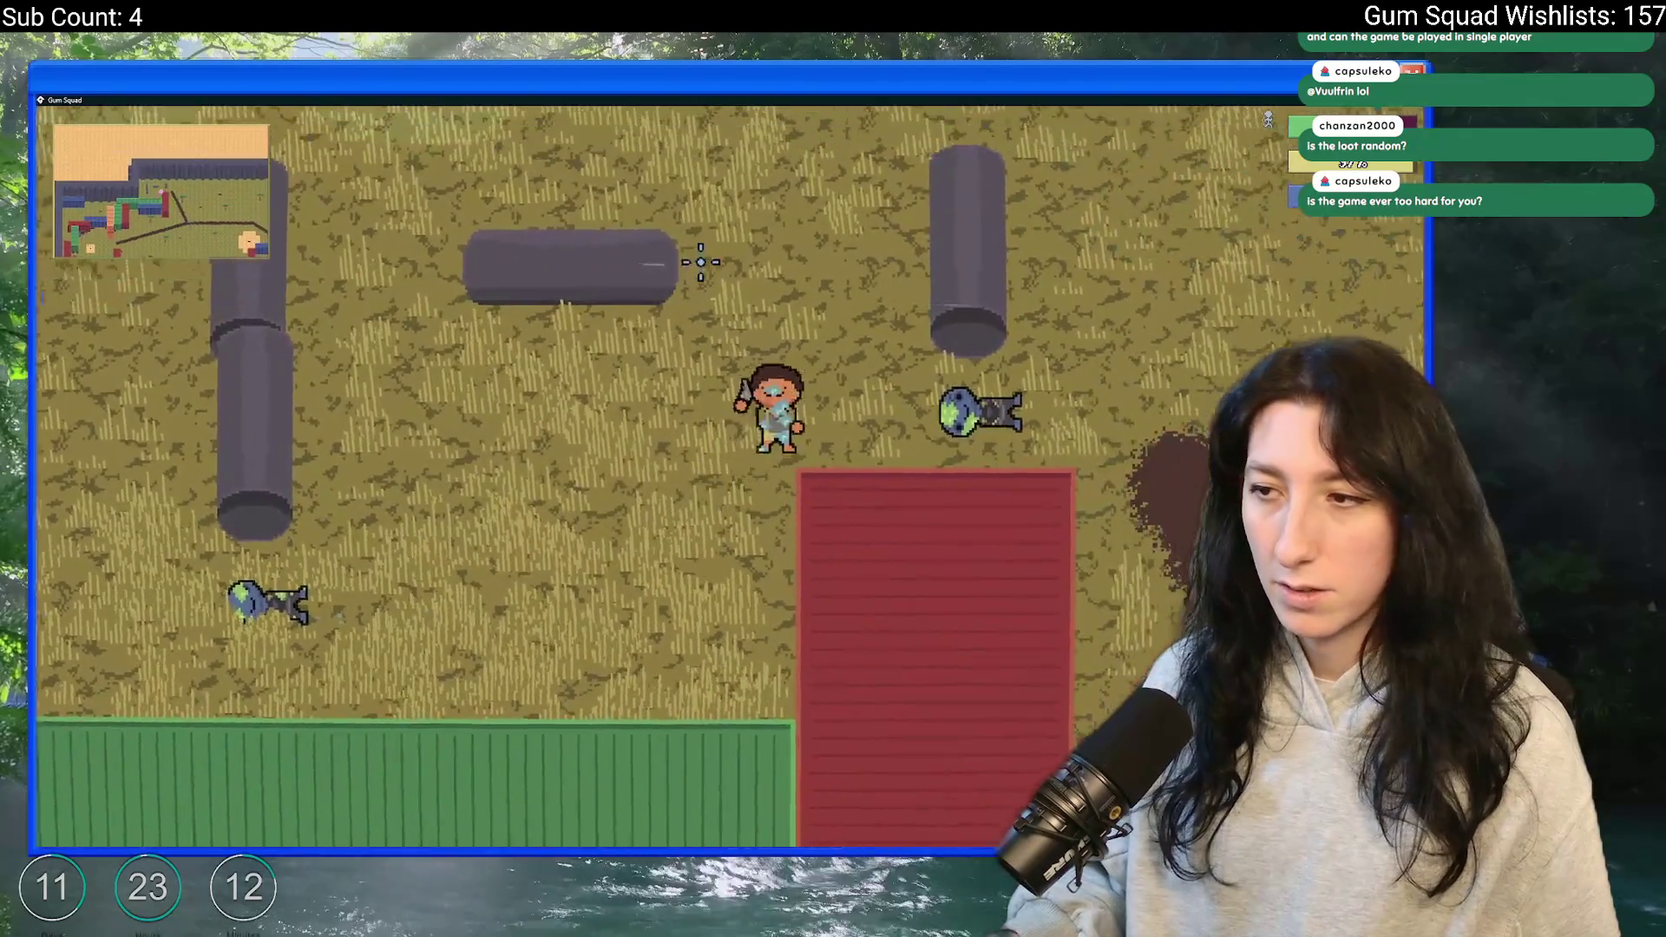
key(Tab)
key(Tab)
key(a)
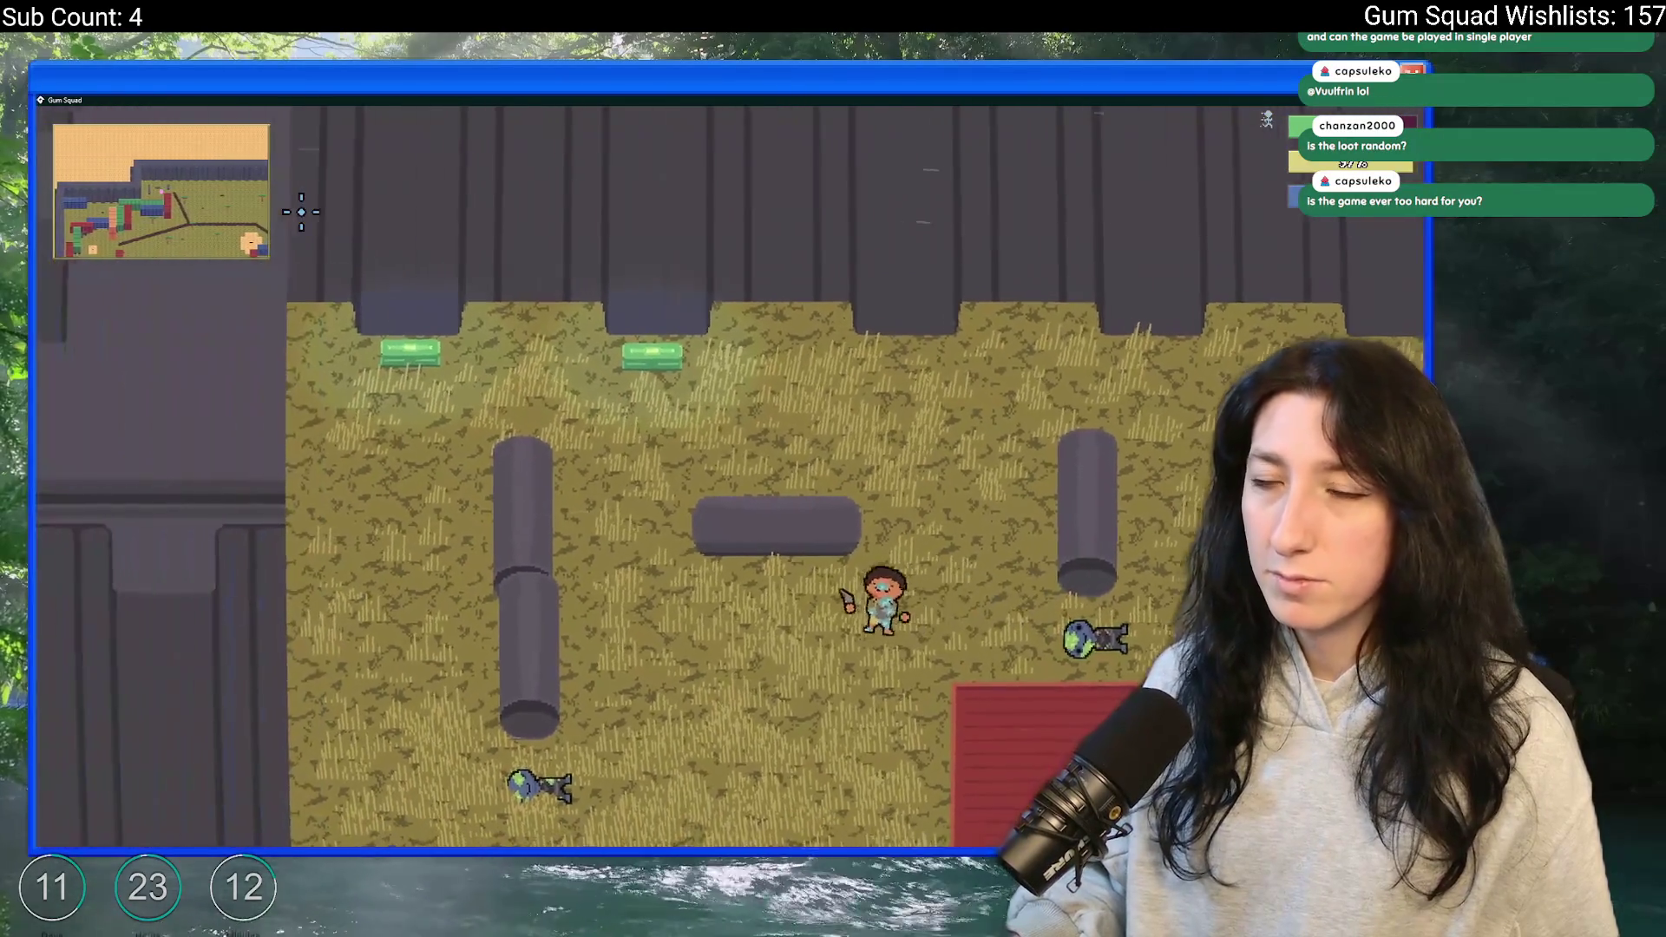
key(w)
key(Tab)
click(340, 260)
click(287, 261)
click(339, 208)
click(392, 208)
click(444, 208)
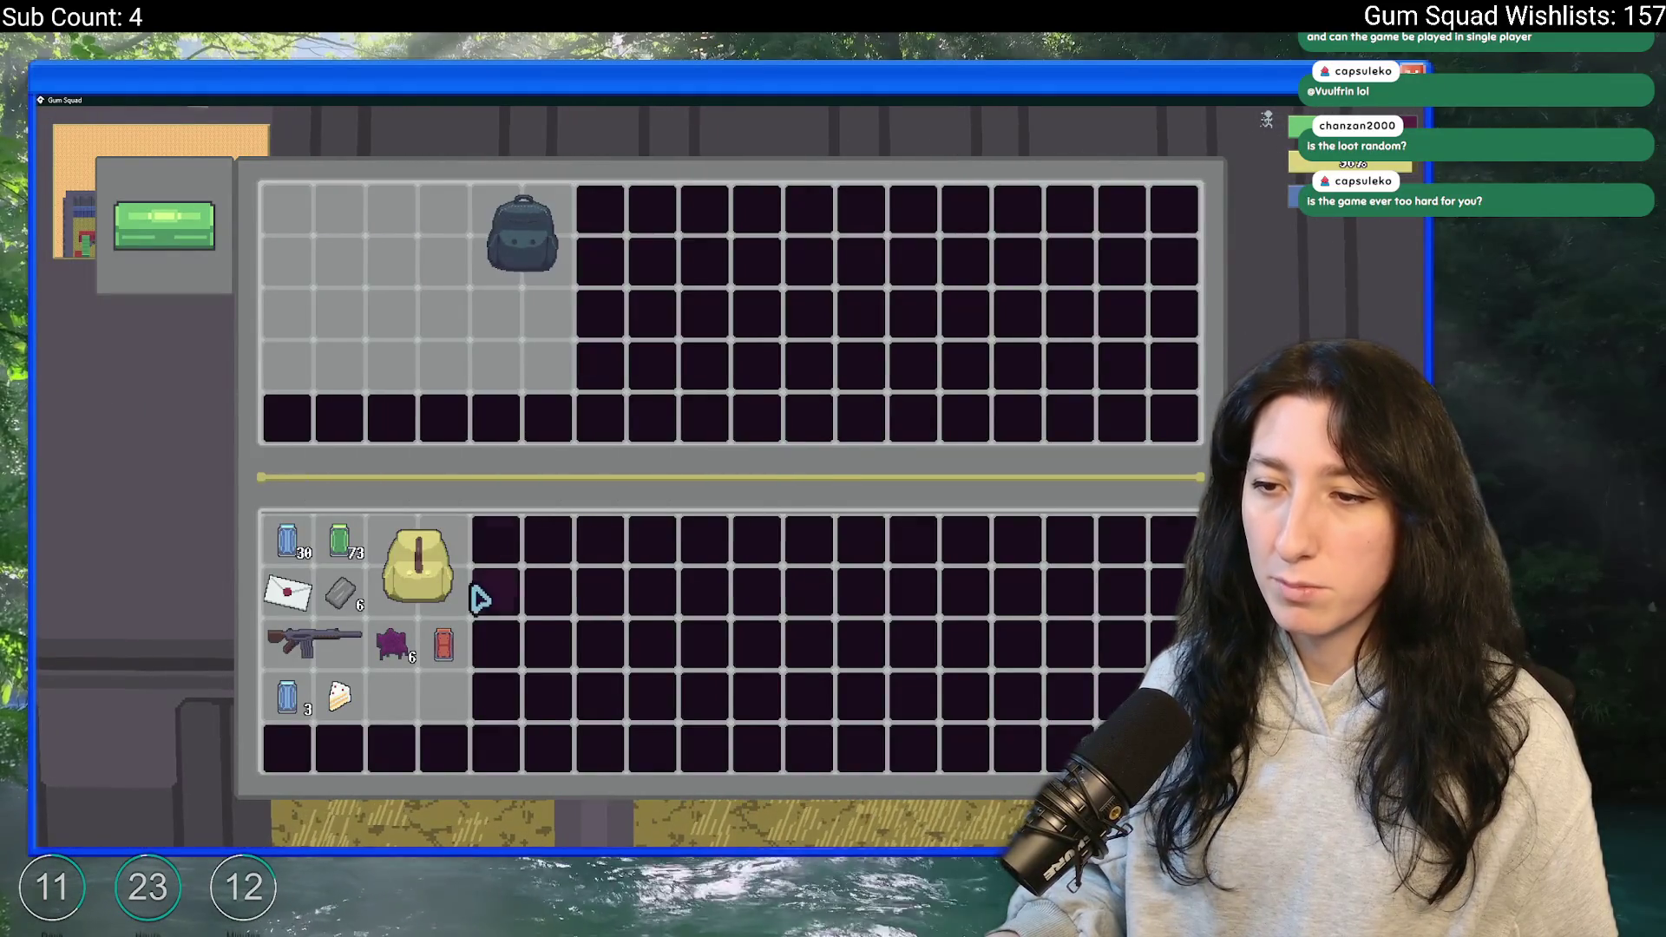
- Swap the Cloth Backpack for the Canvas Backpack, fill it, and drop the battery and letter
click(438, 542)
click(534, 286)
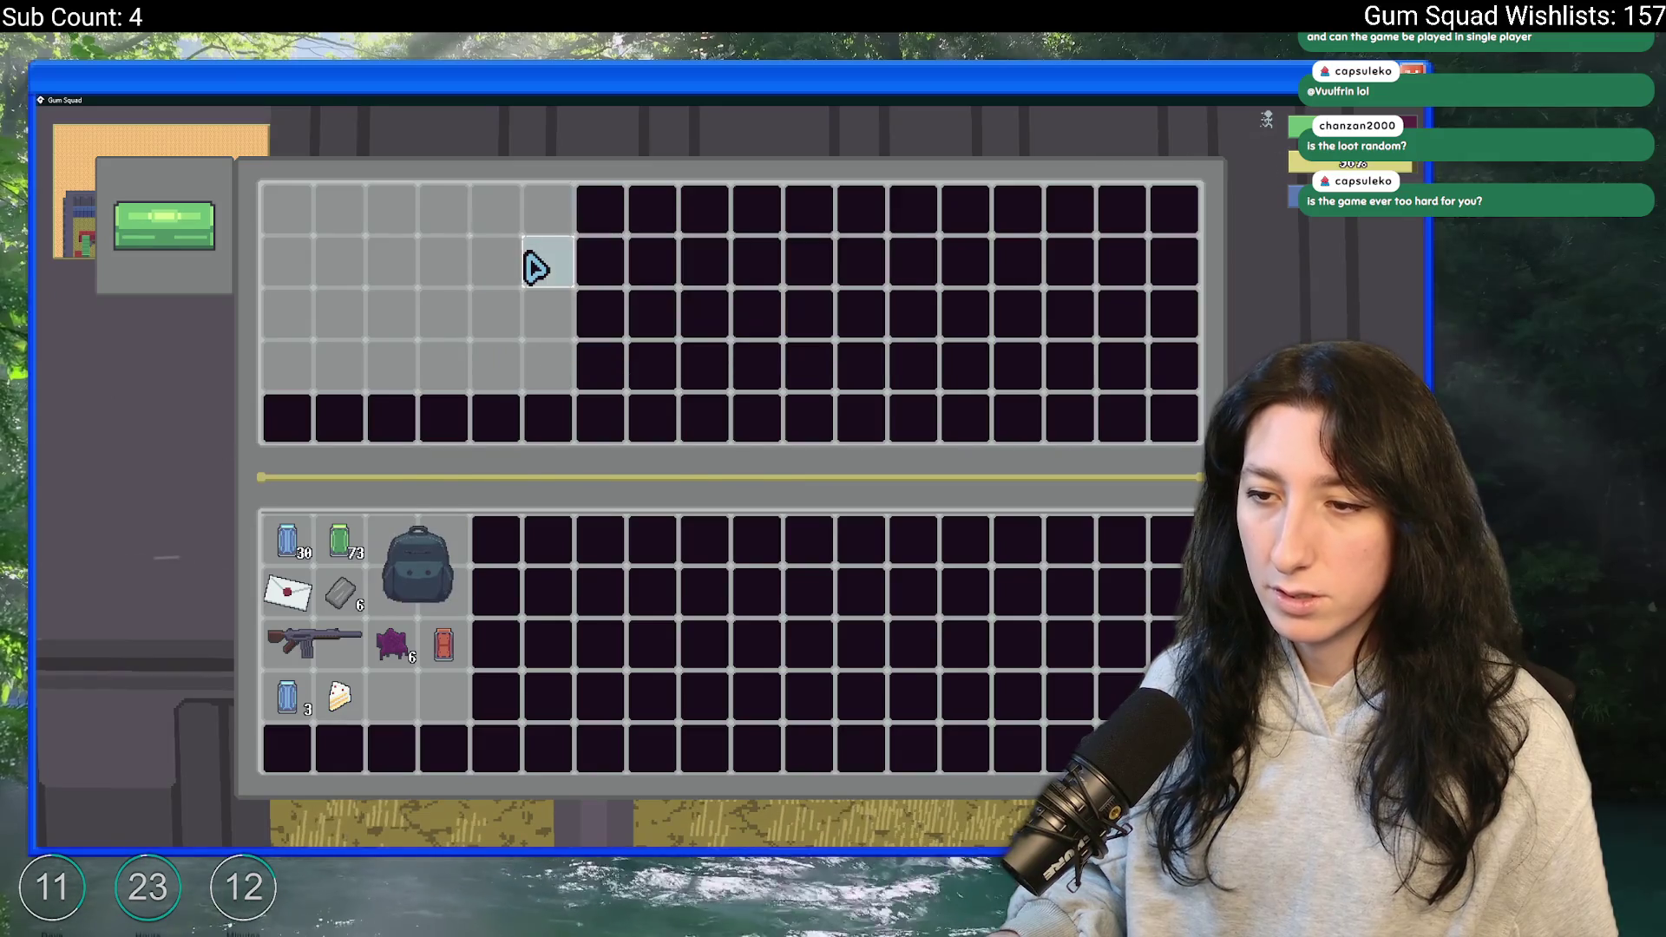
right_click(412, 564)
click(444, 644)
click(392, 644)
click(339, 696)
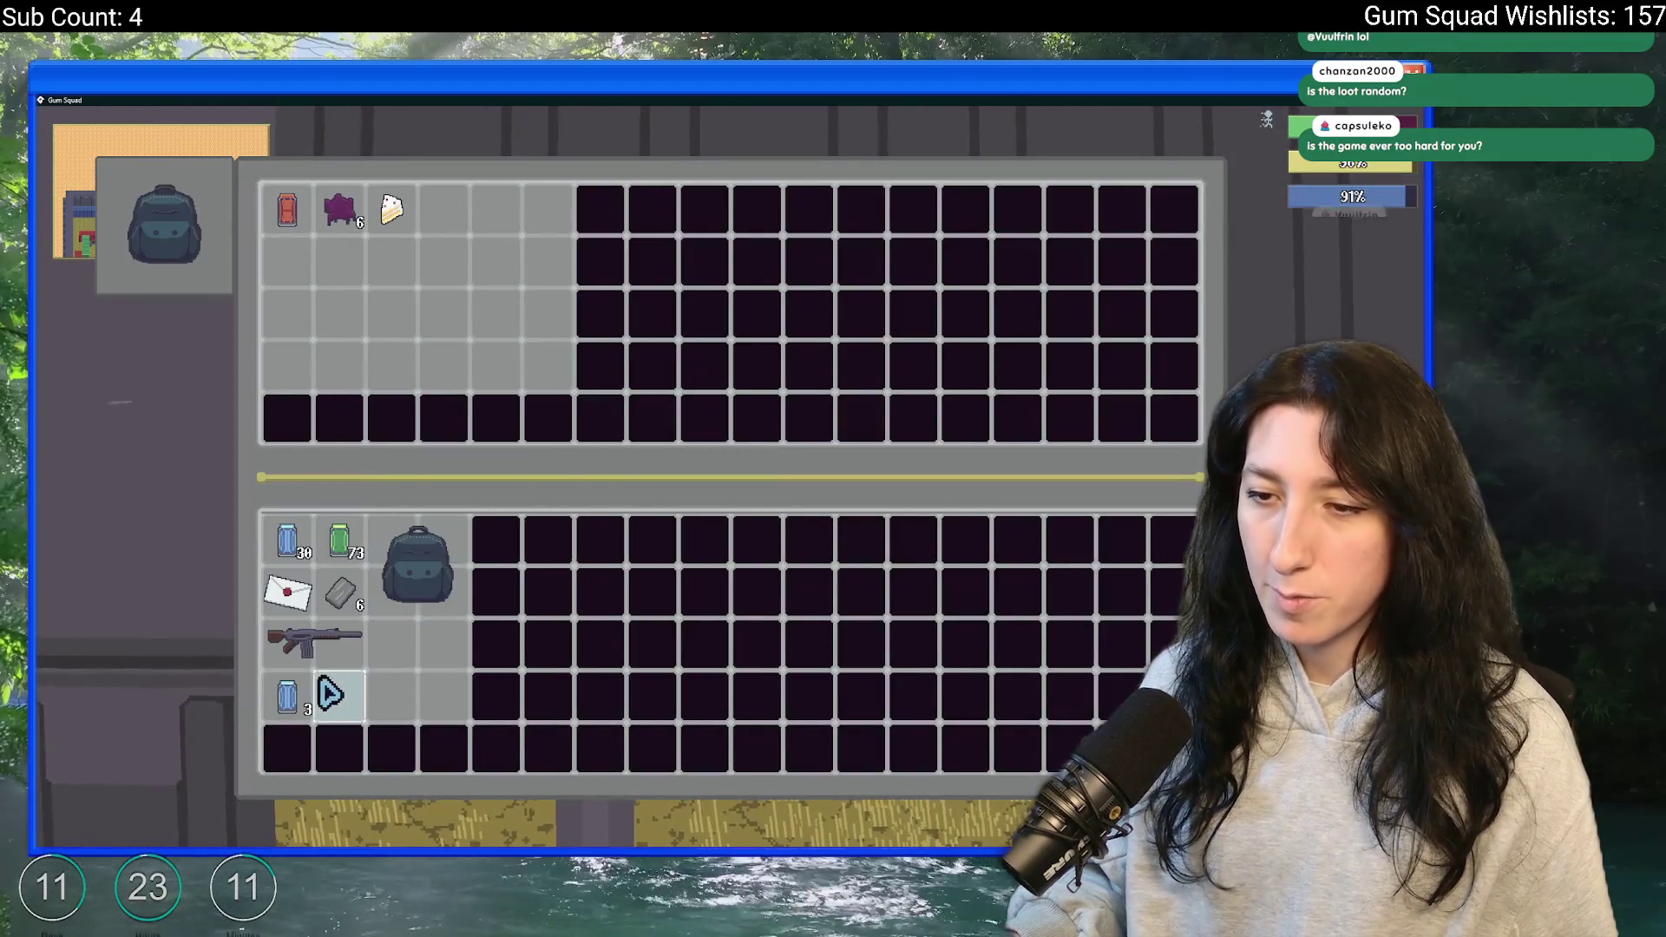
click(287, 696)
click(313, 644)
click(340, 591)
click(340, 540)
click(287, 539)
click(287, 591)
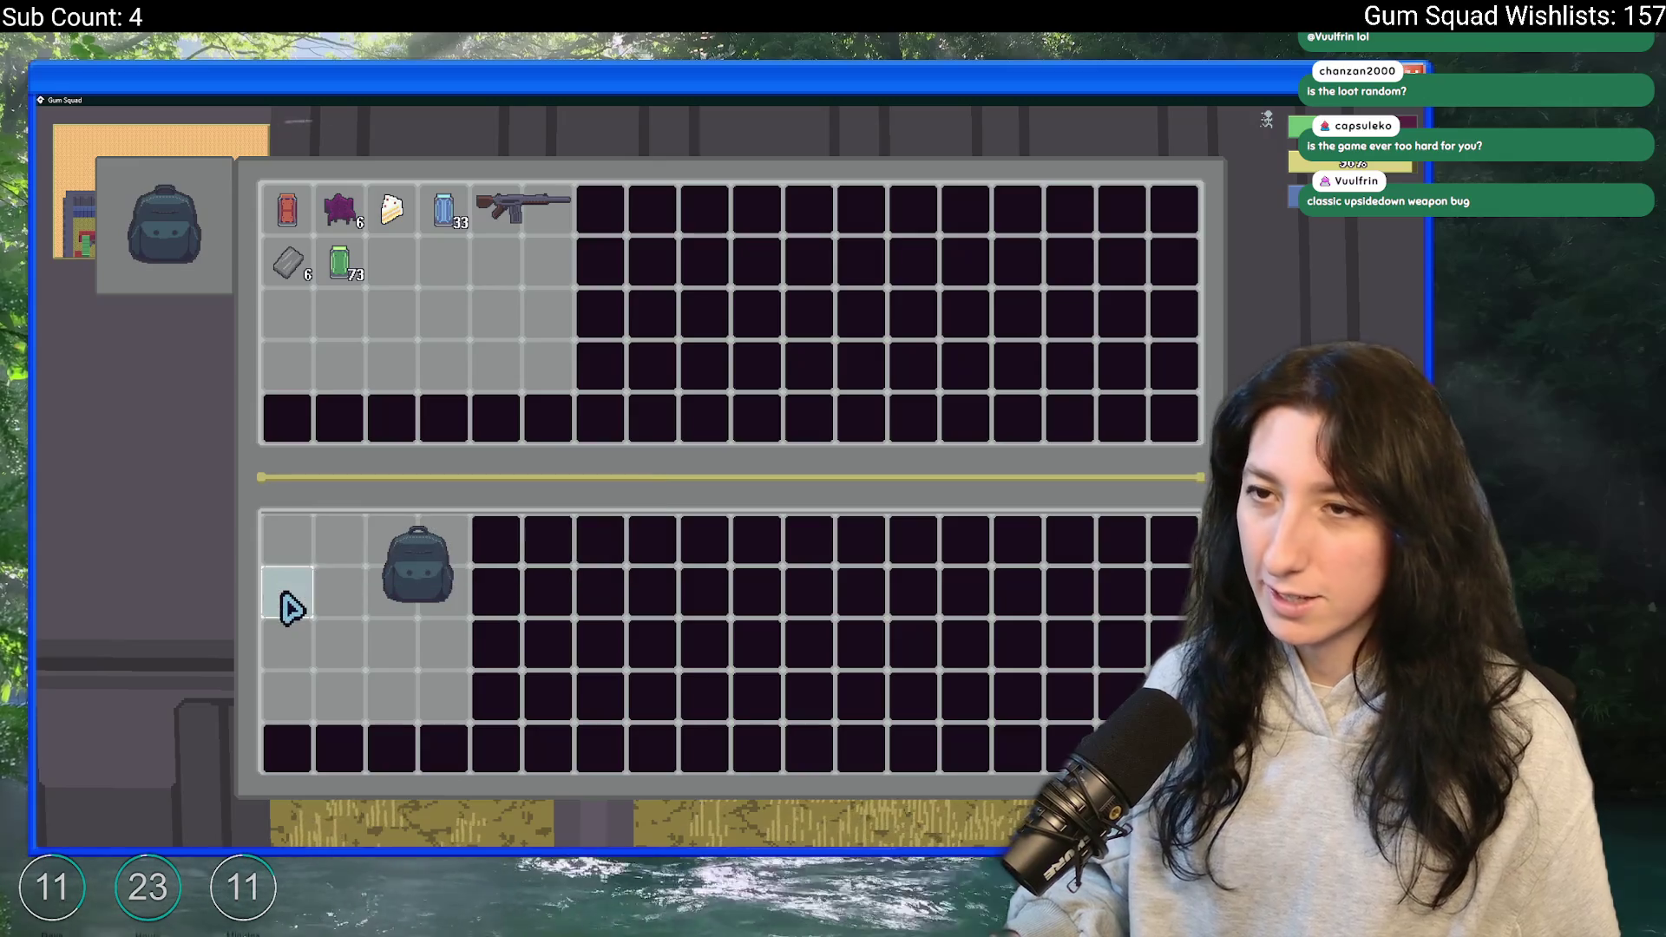
- Check the equipped backpack, then loot four more items from another container
key(Tab)
key(Tab)
key(Tab)
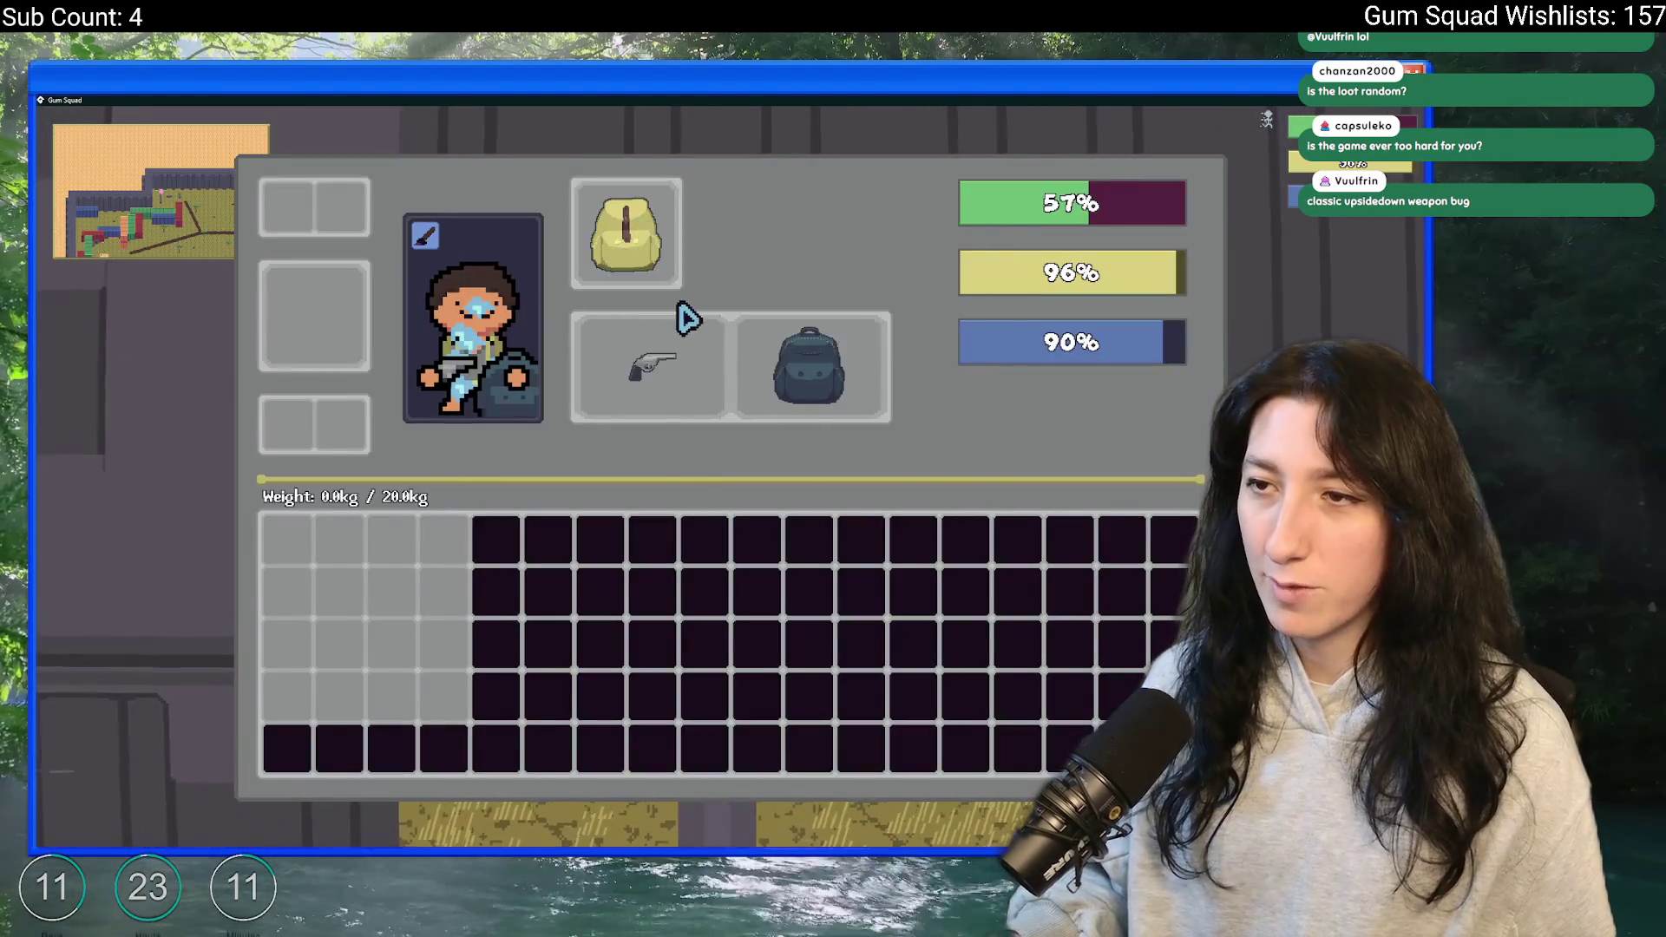
key(Tab)
key(e)
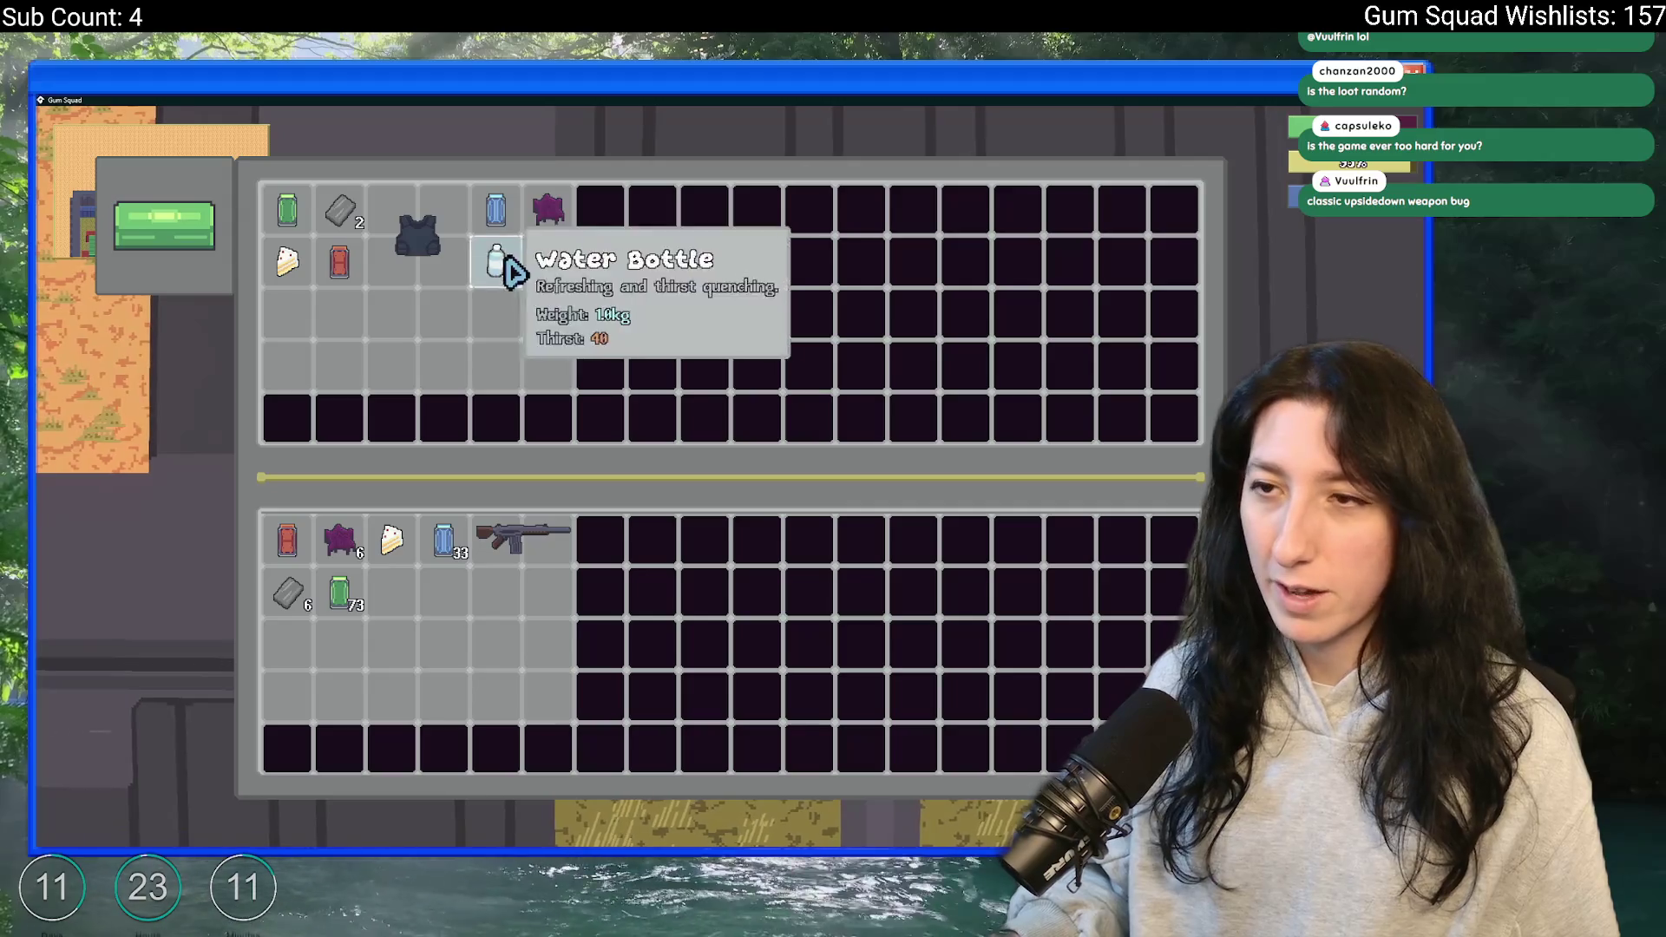
click(417, 236)
click(490, 211)
click(548, 209)
click(352, 208)
key(e)
- Walk south across the field and open character customisation, triggering the obj_ui_customize crash
key(Tab)
key(Tab)
key(d)
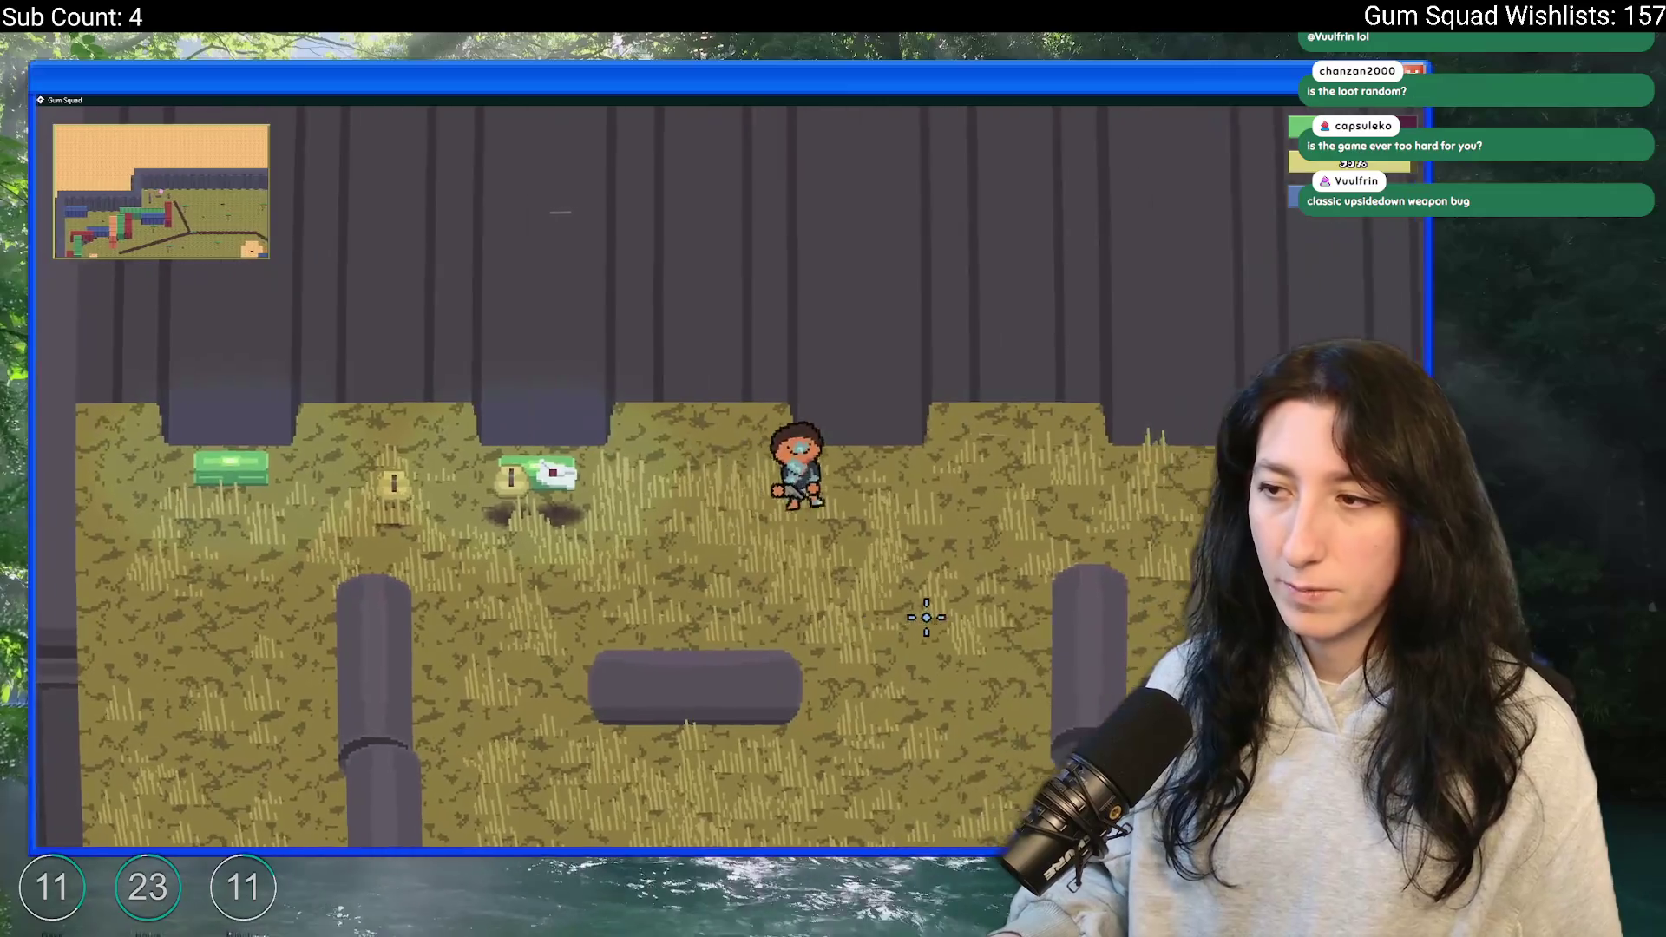
key(s)
key(d)
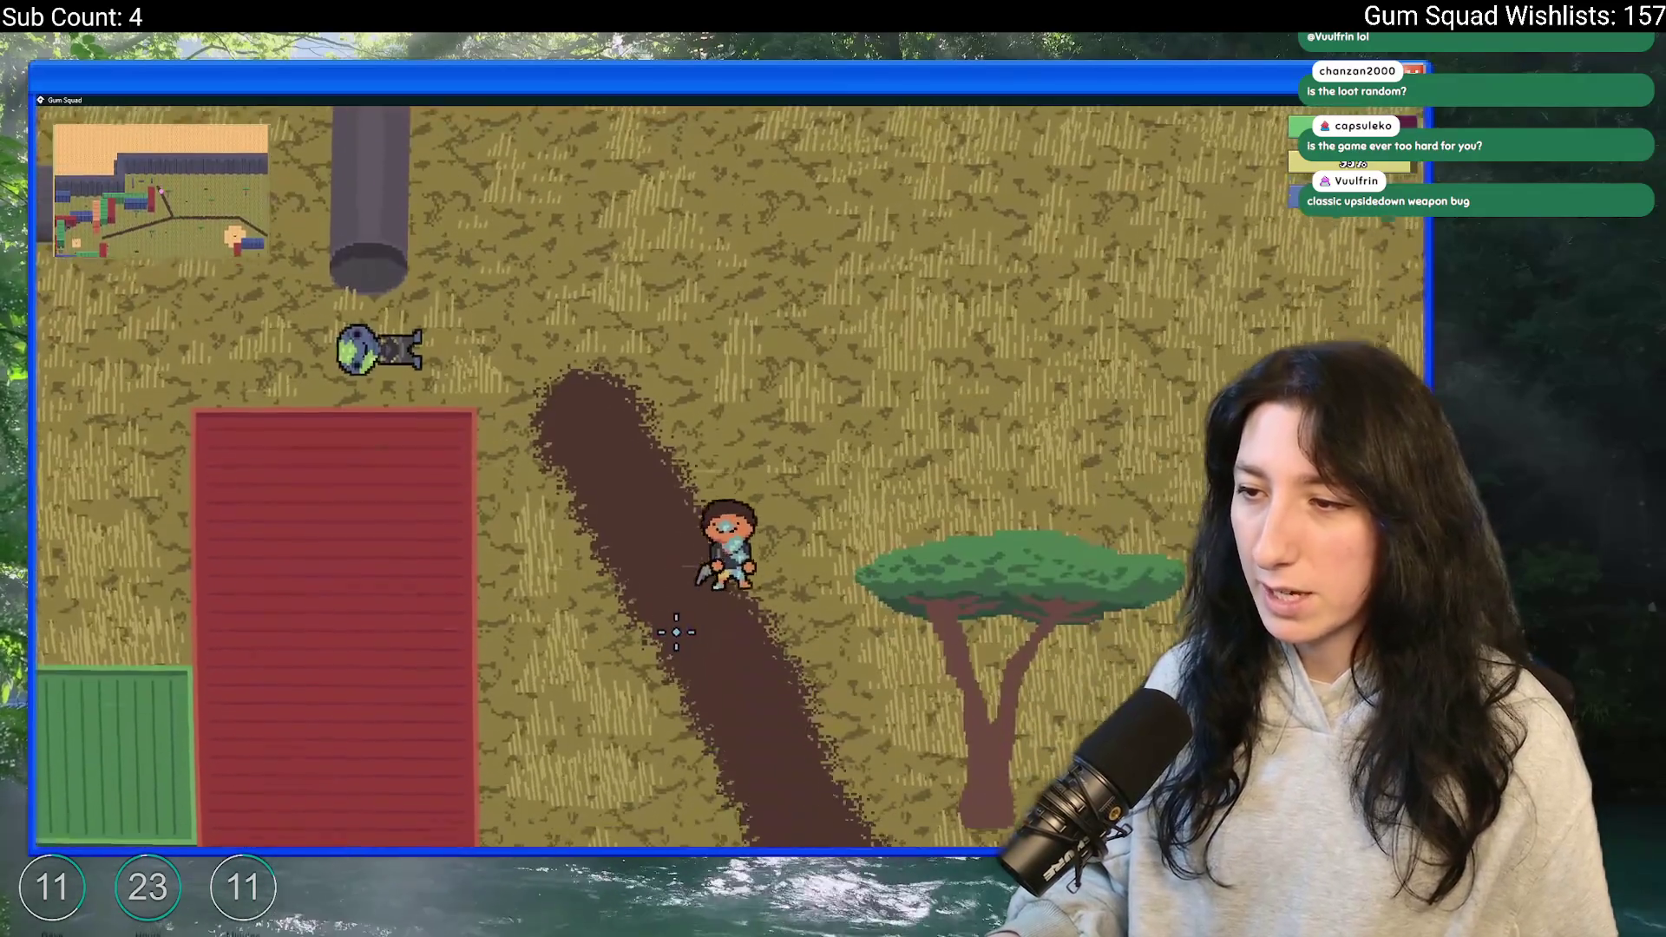
key(a)
key(s)
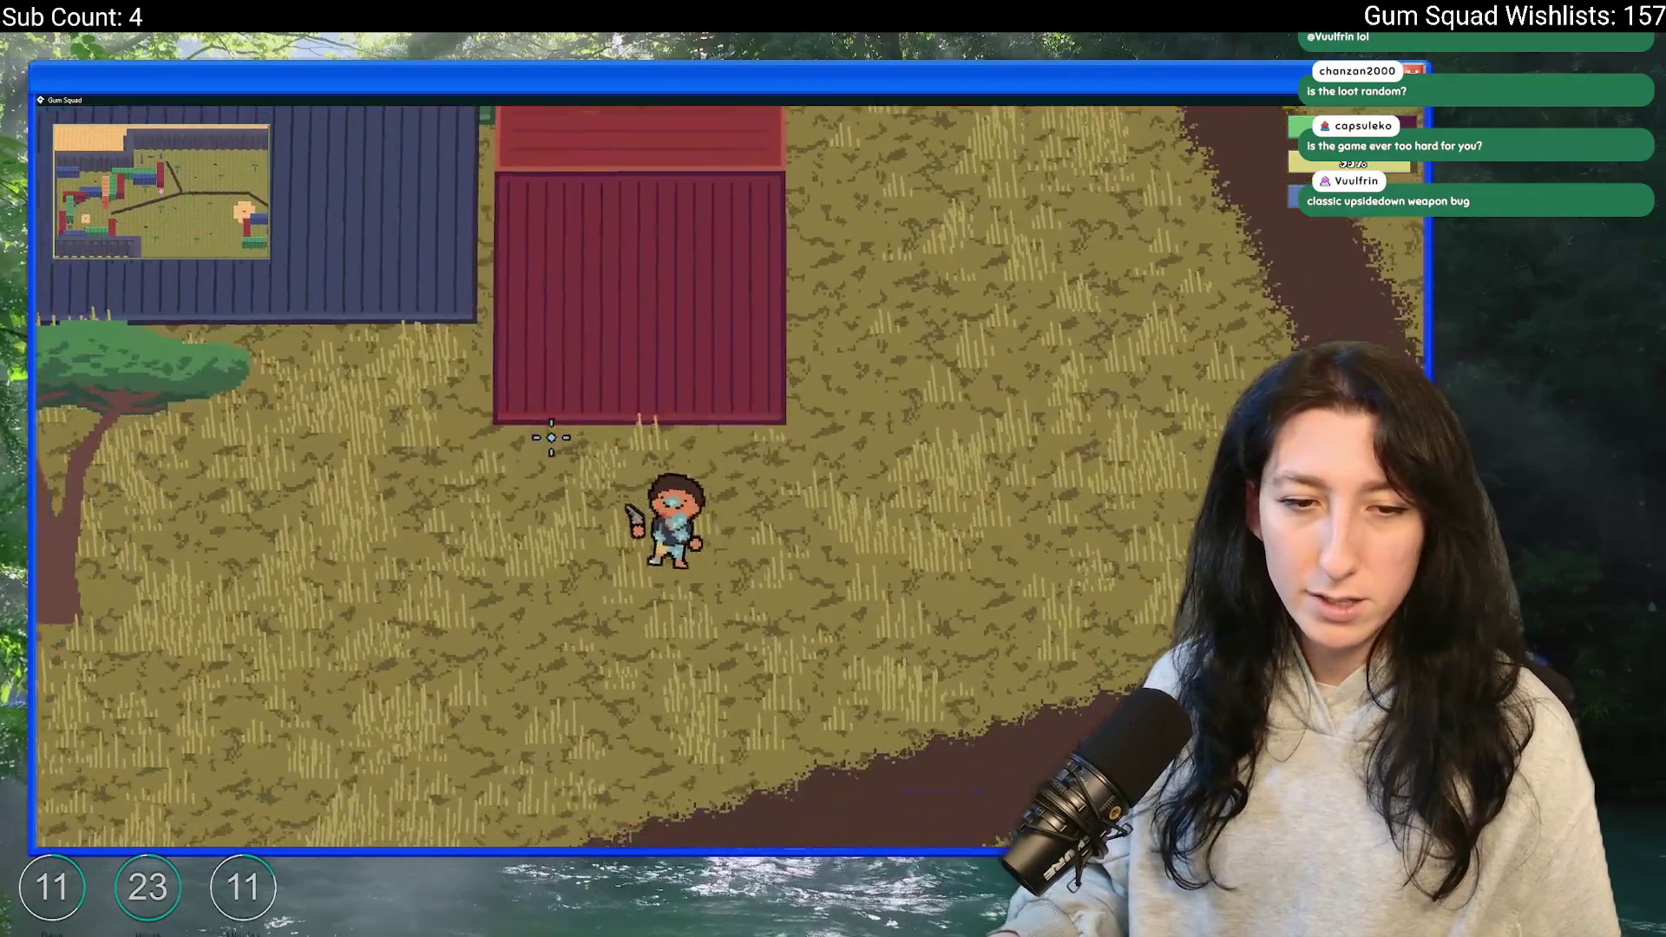
key(Tab)
click(425, 239)
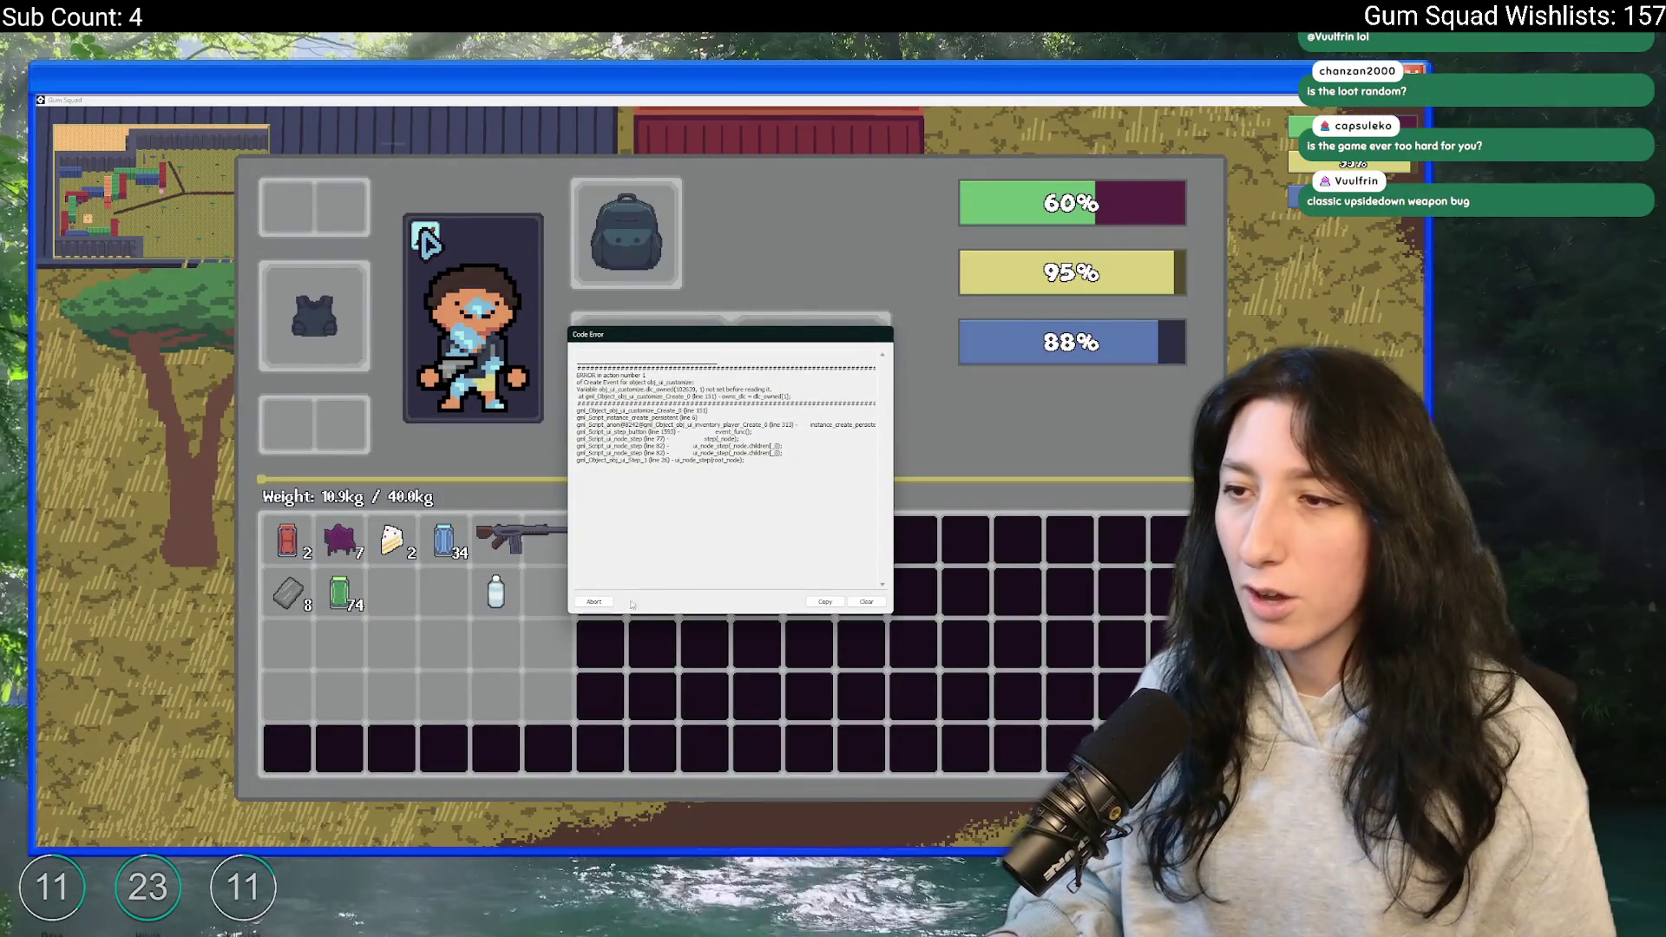
- Abort the crashed game and select dlc_owned on line 151 of obj_ui_customize's Create code
click(594, 601)
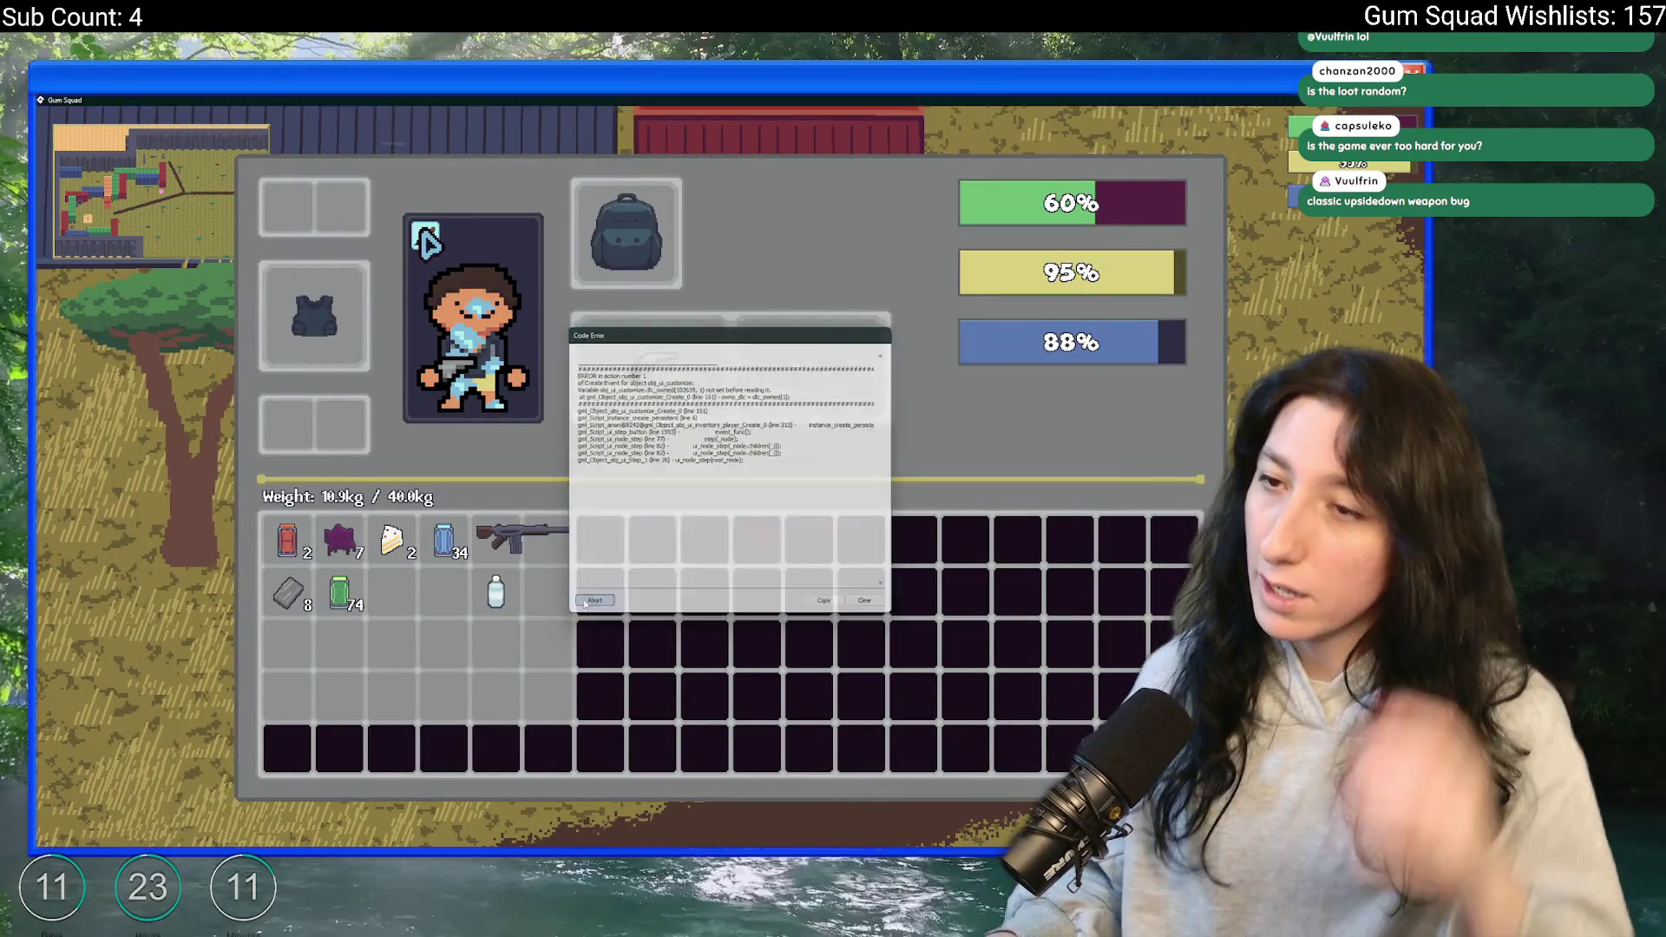
scroll(516, 729, up, 4)
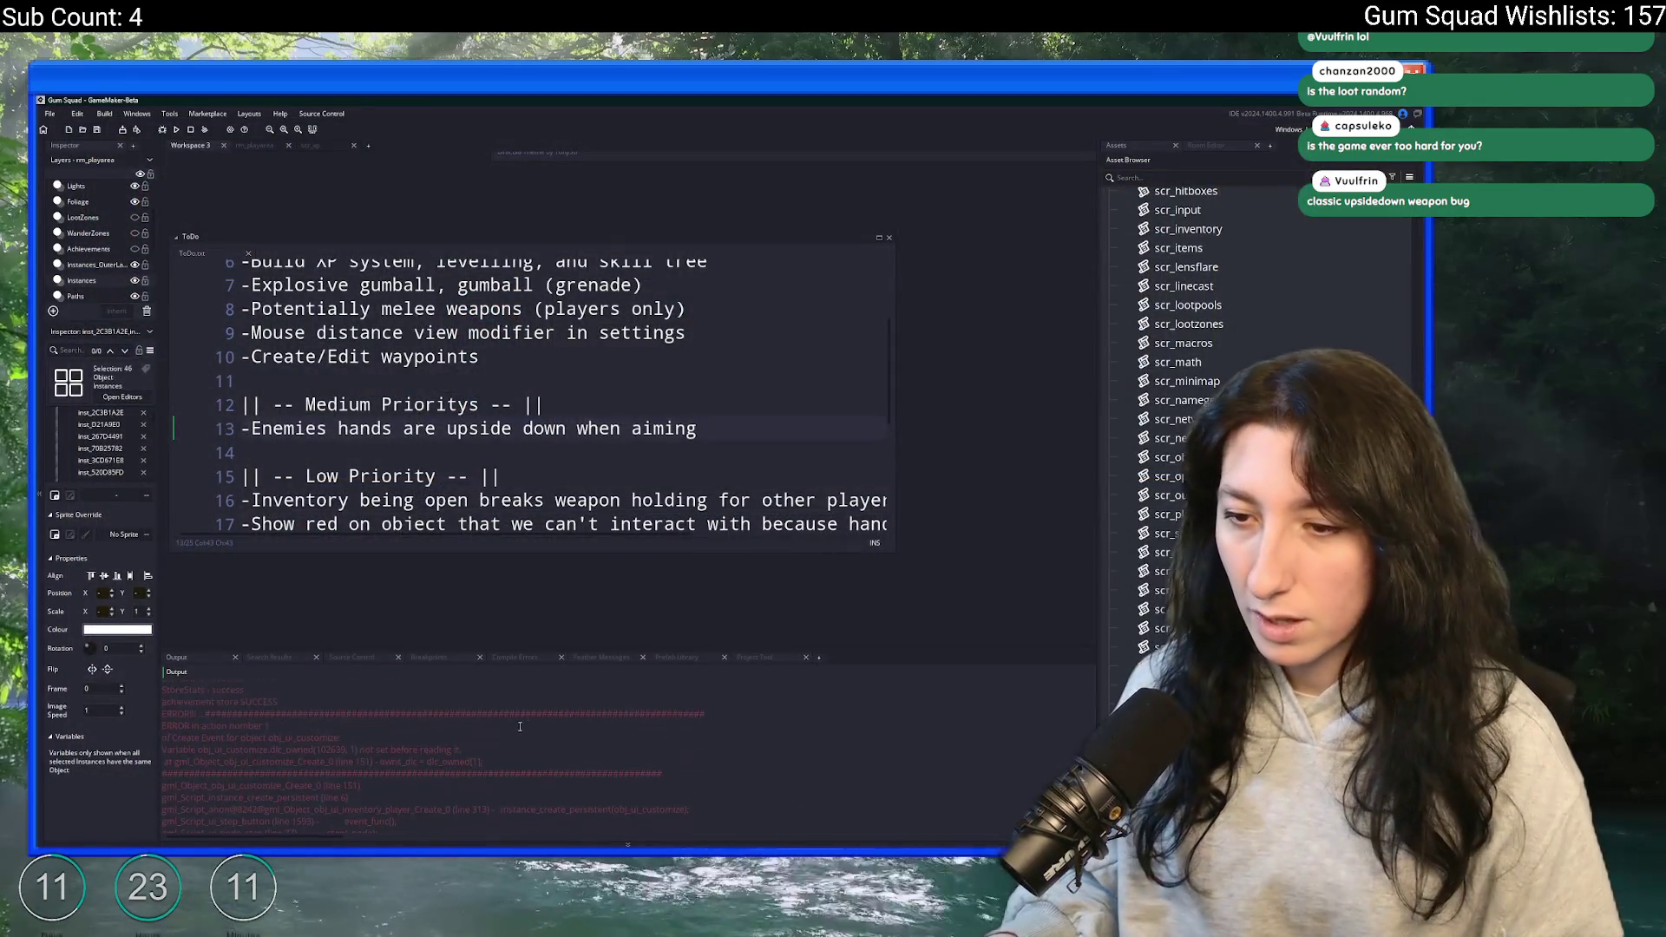
key(ctrl+t)
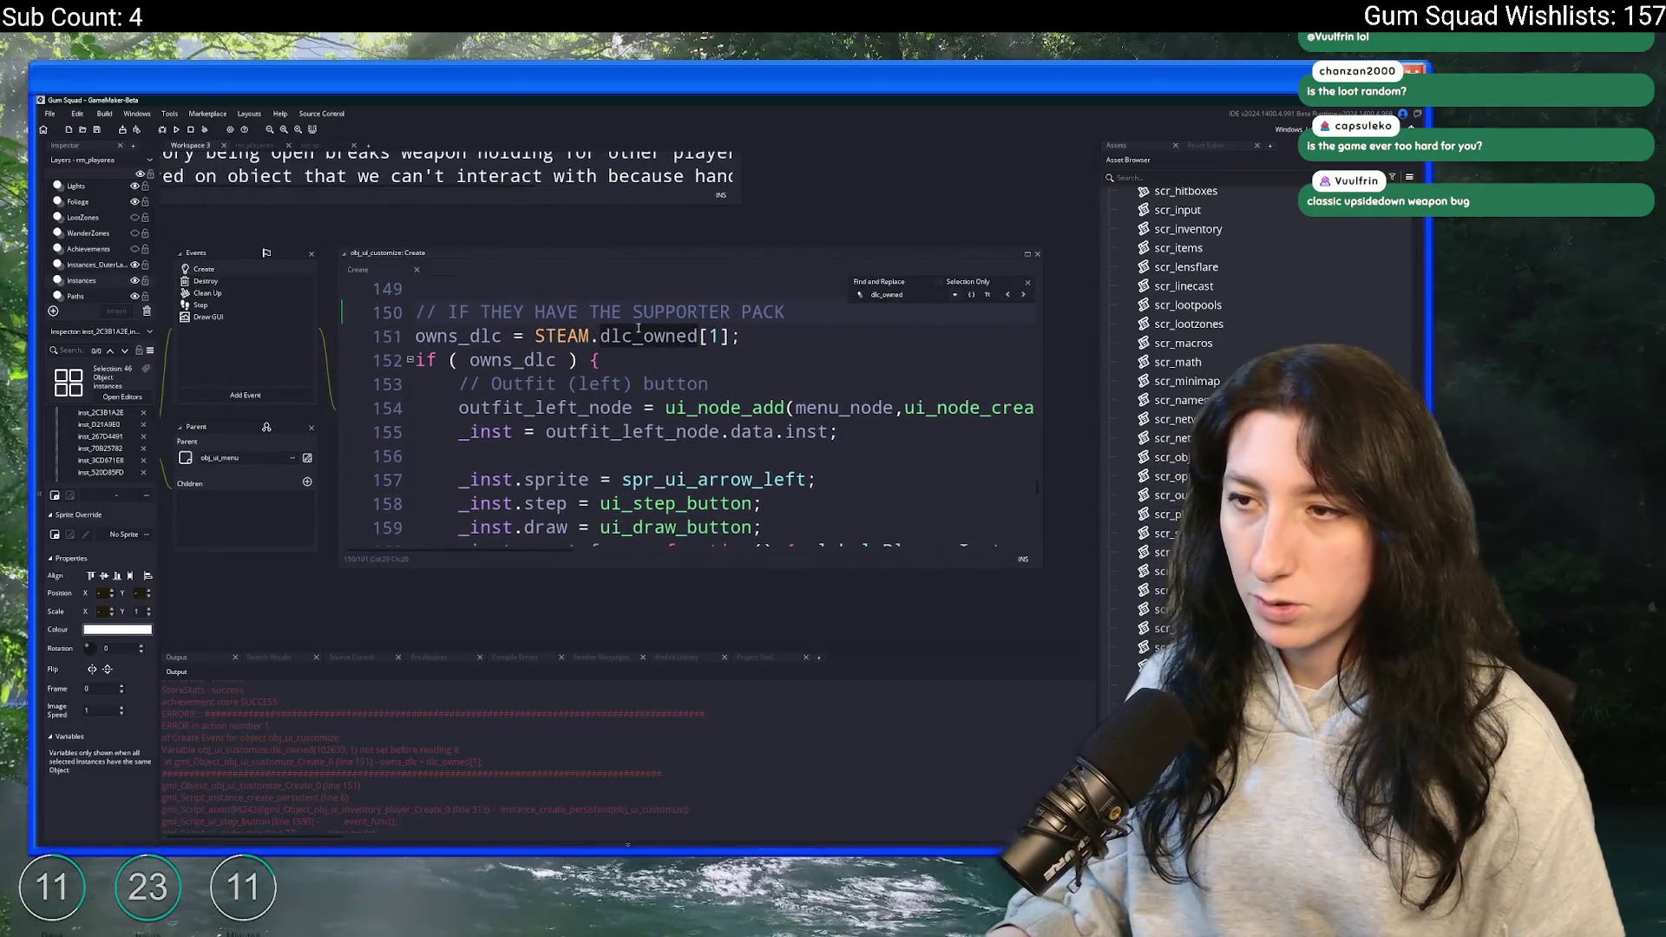
click(642, 337)
double_click(610, 335)
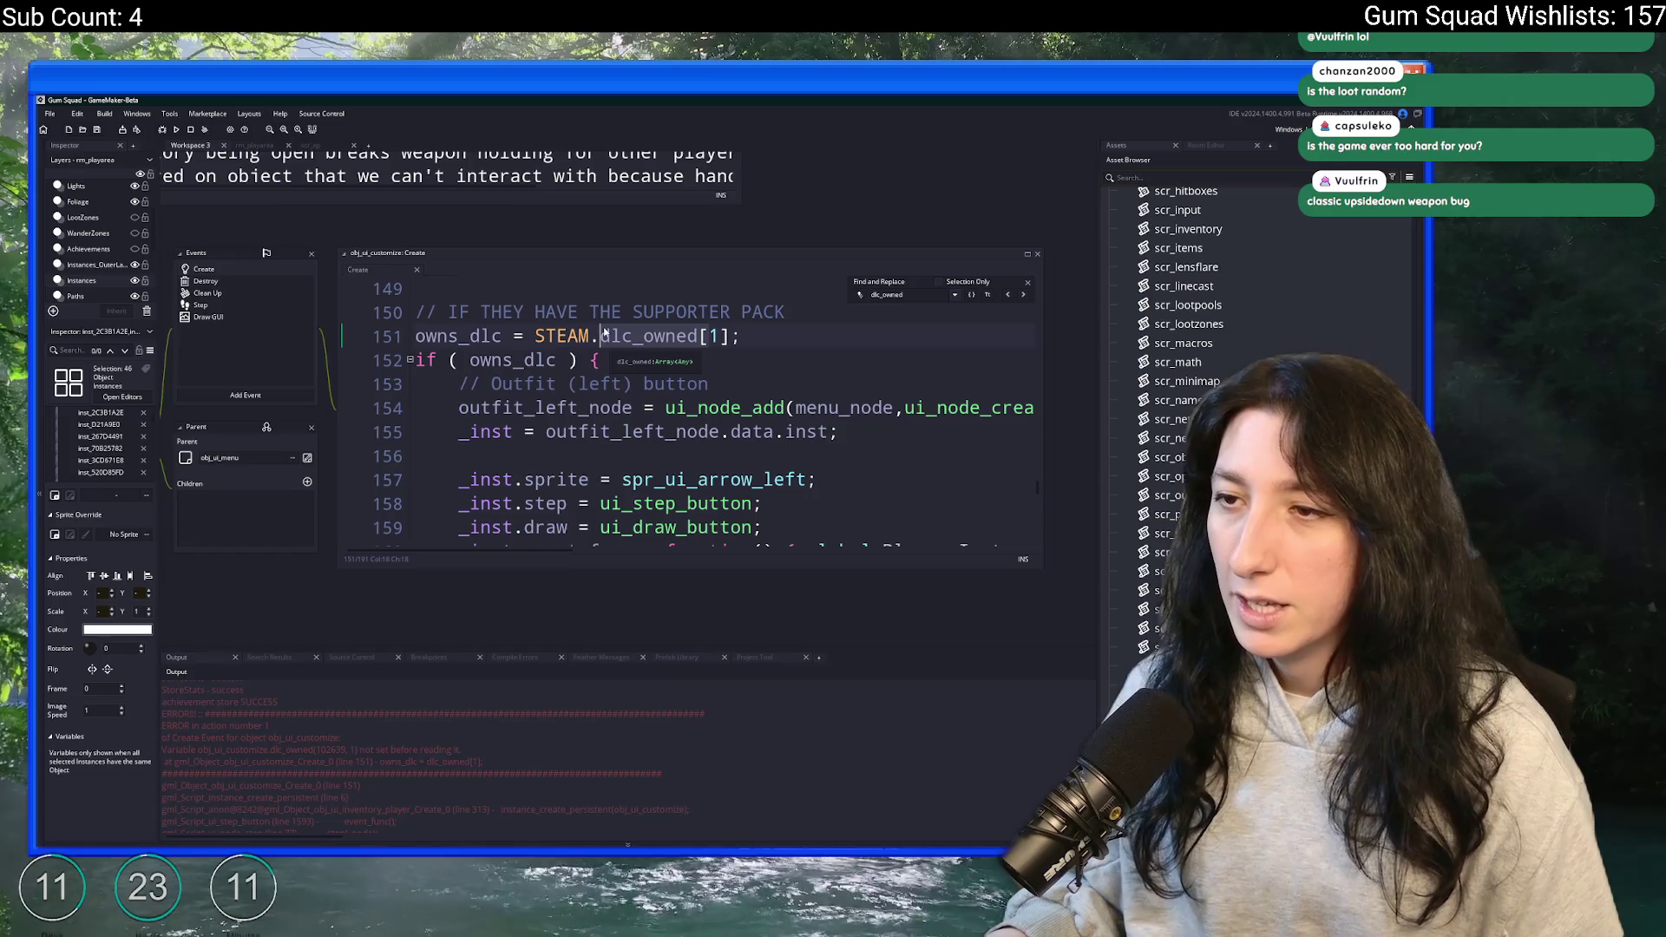
- List every project match for dlc_owned, then close the find and search panels
key(ctrl+shift+f)
key(Return)
click(536, 336)
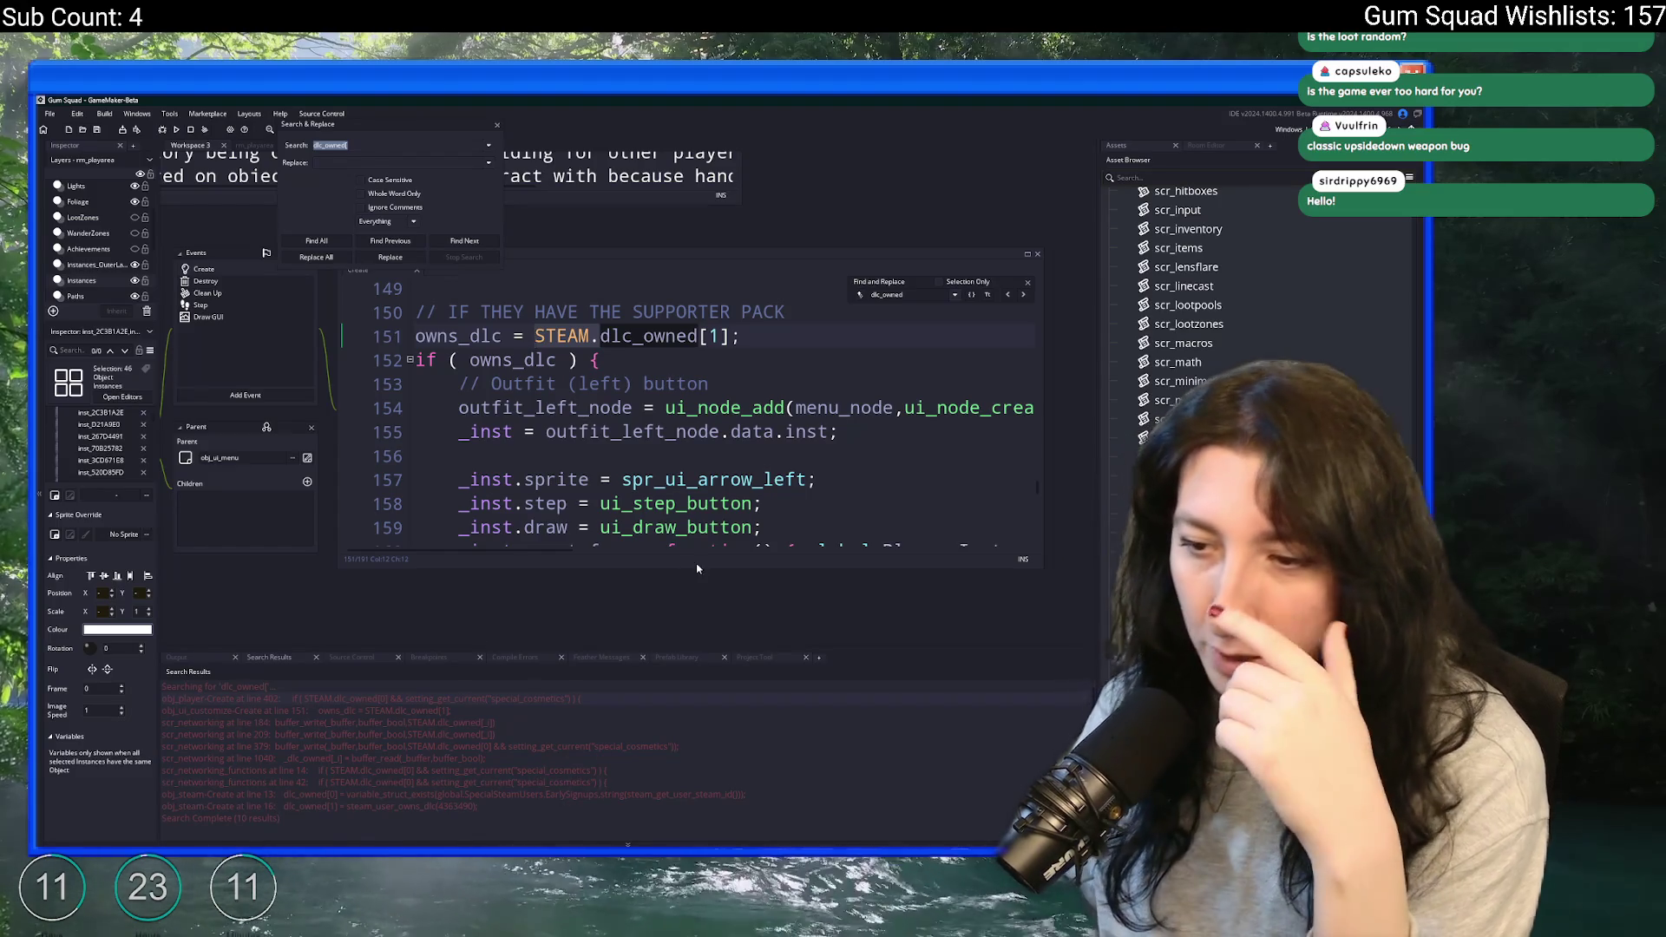
click(1029, 280)
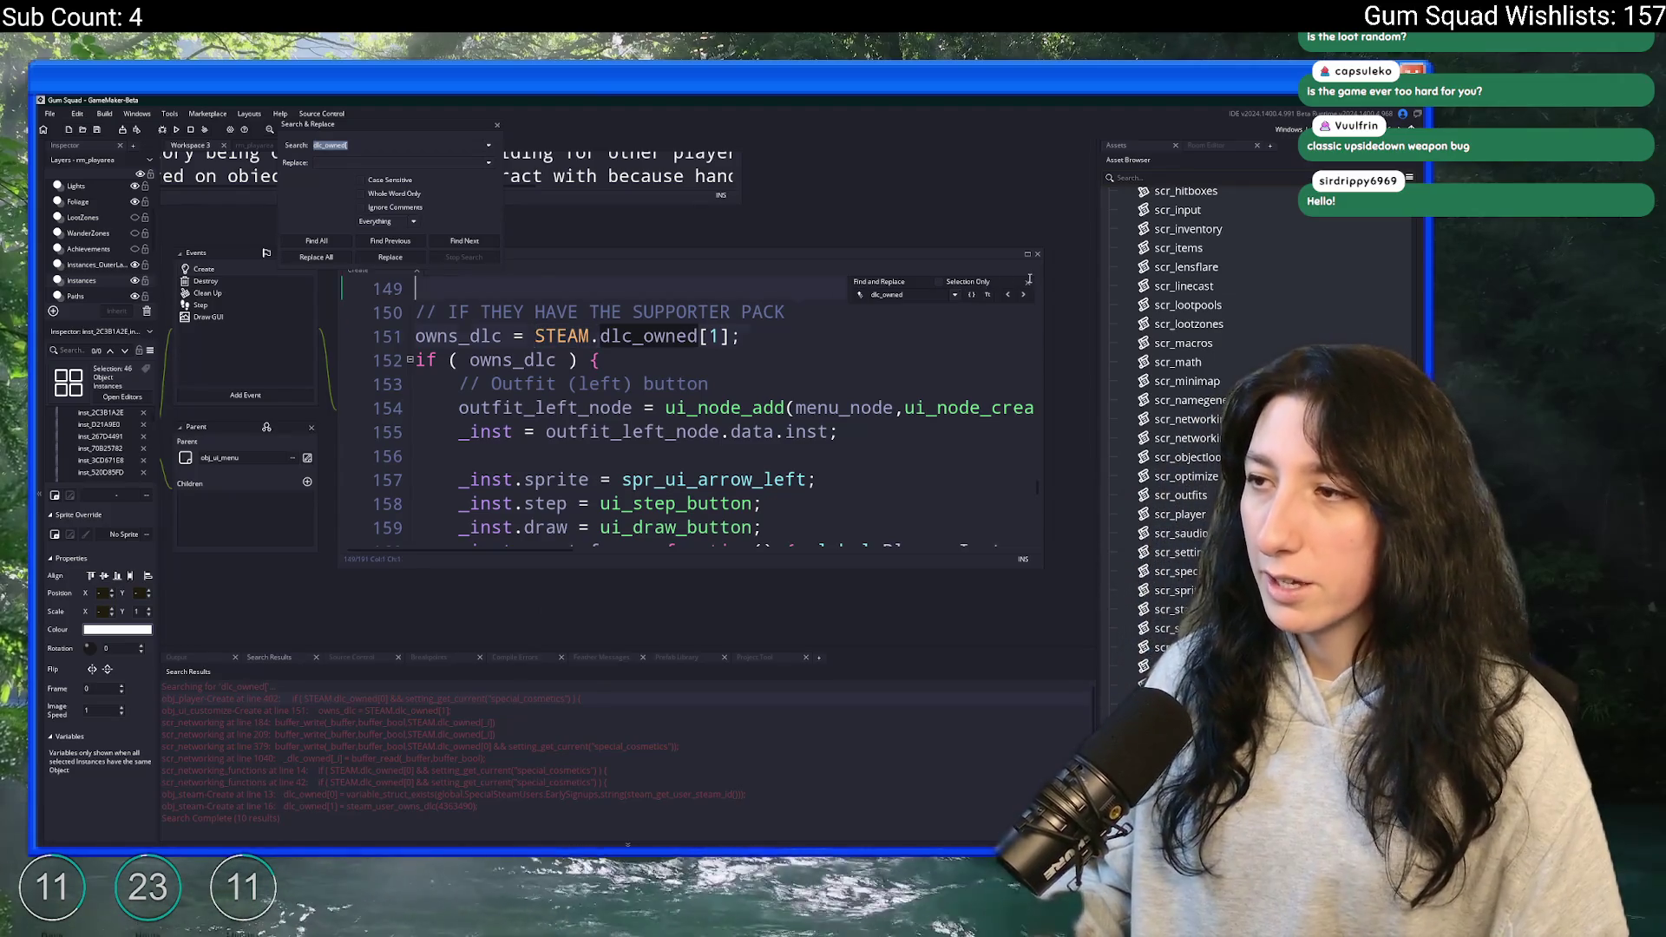
click(1029, 284)
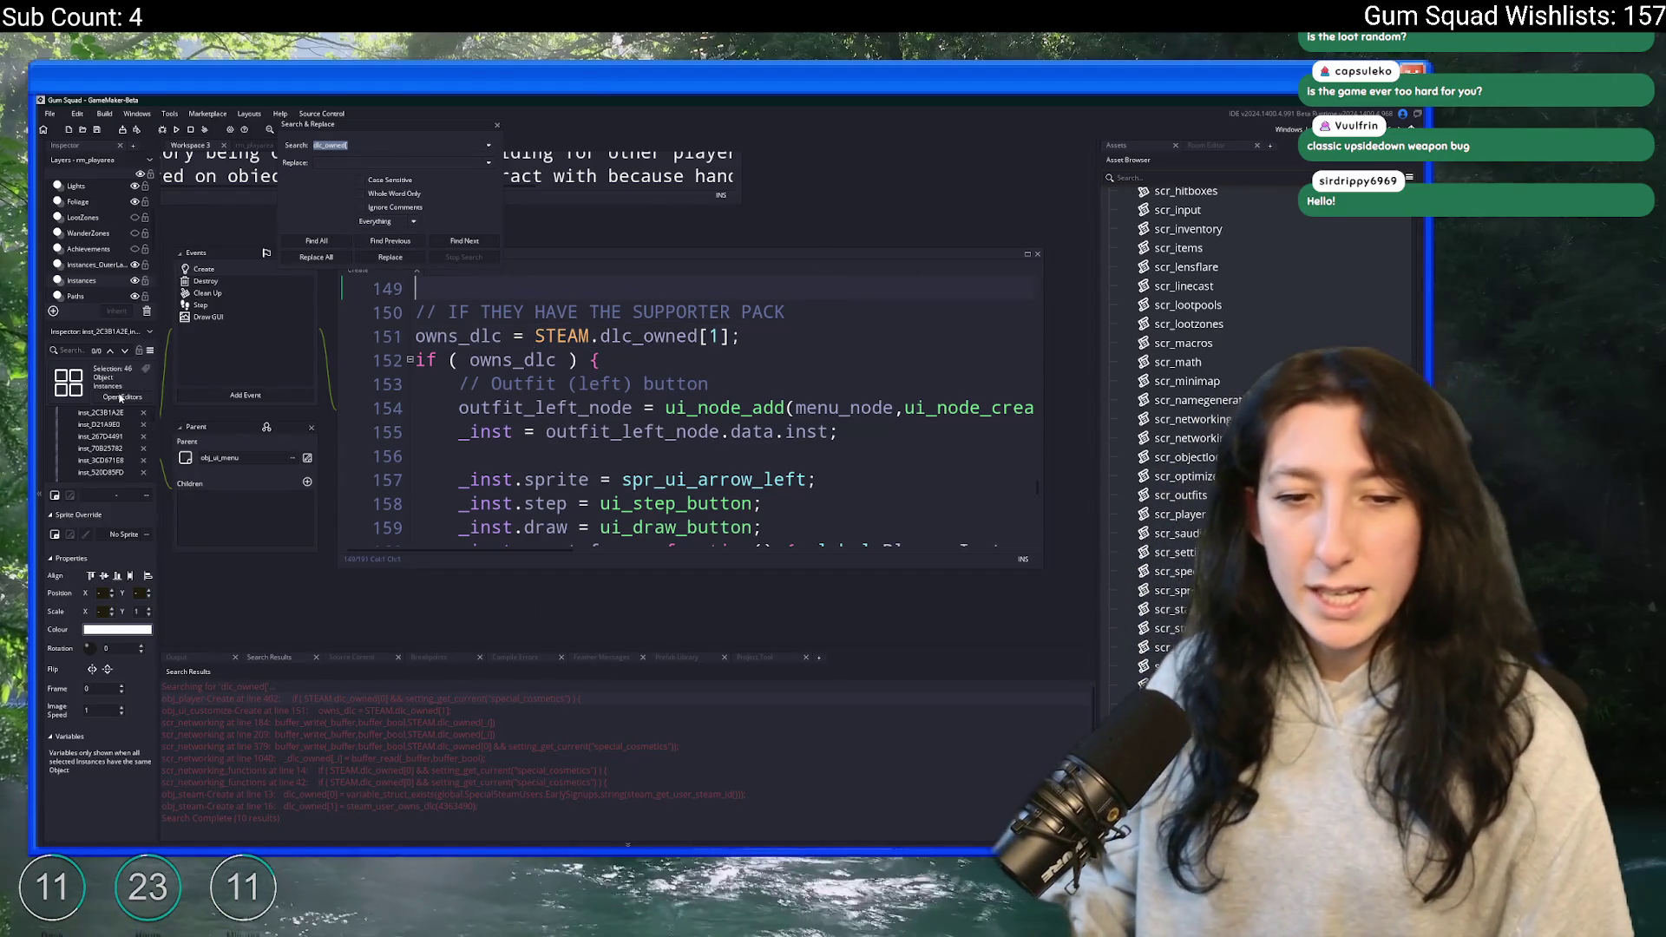
click(497, 126)
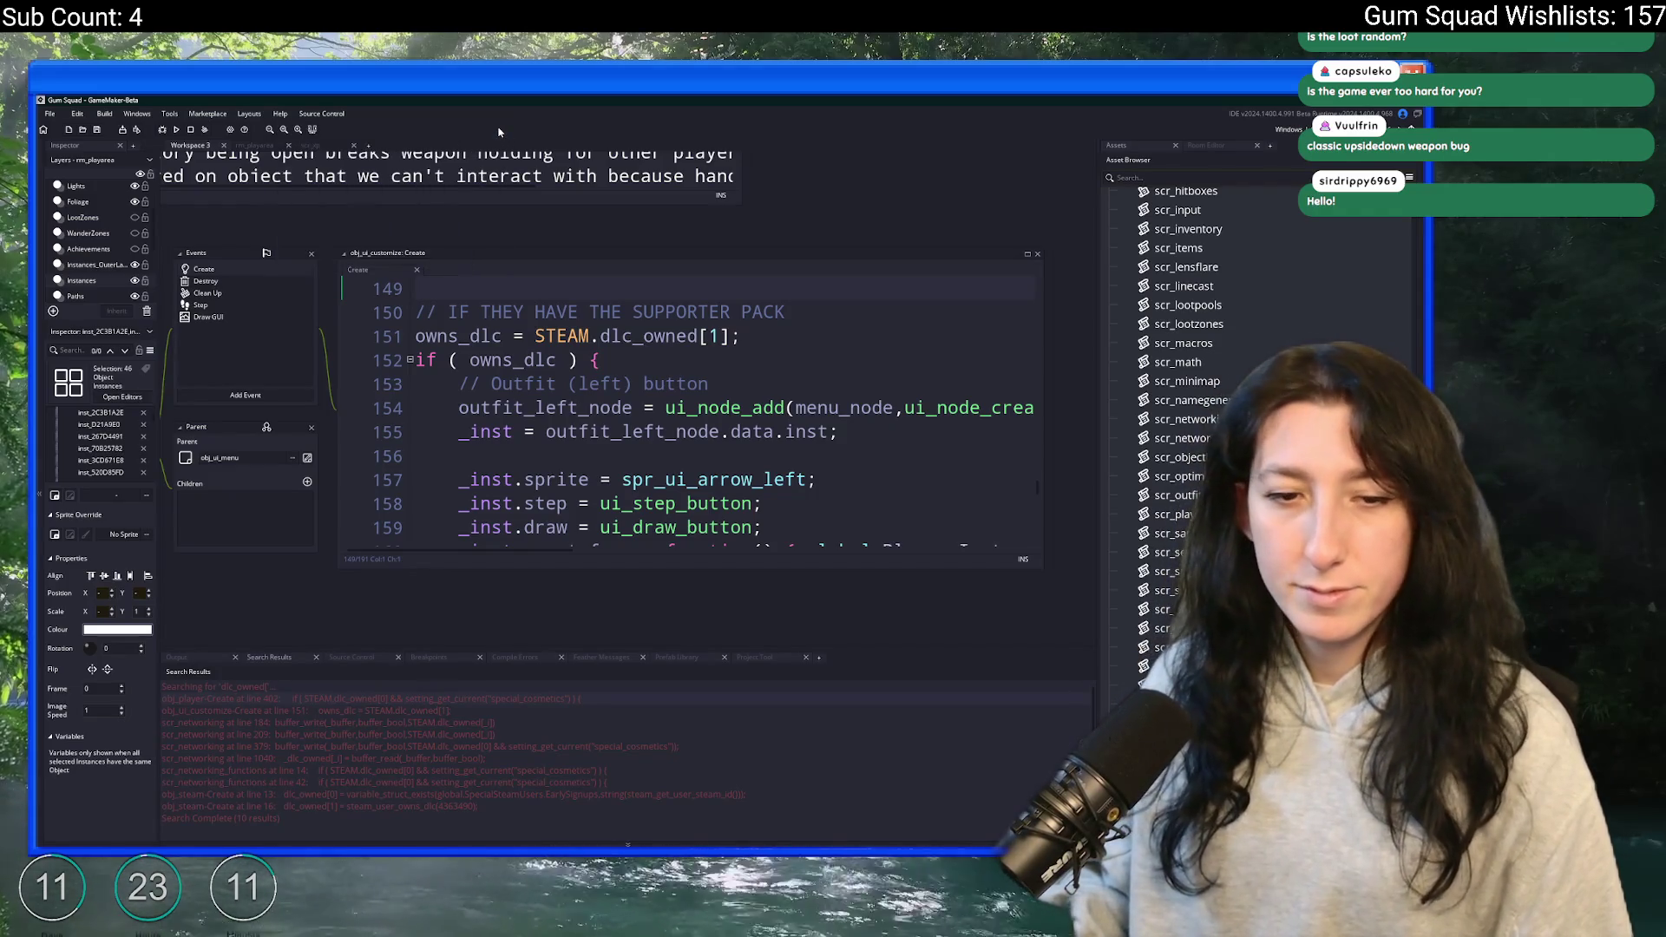
- Close the obj_ui_customize editors and bring the ToDo note's upside-down hands entry into view
drag(234, 288, 360, 422)
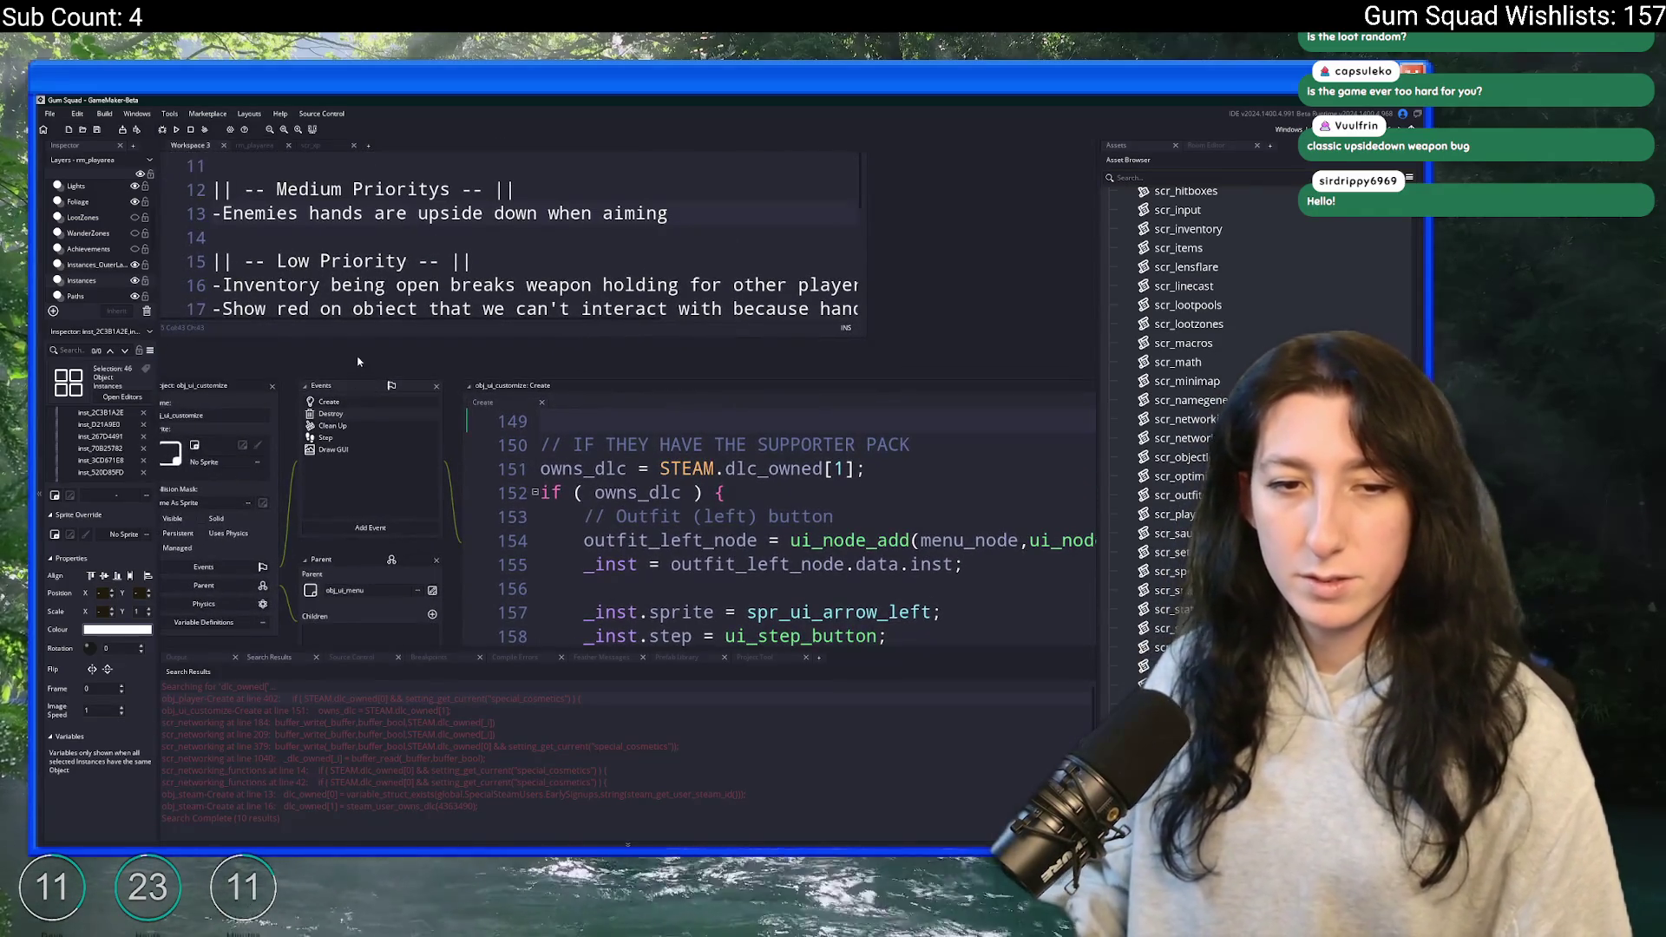
drag(297, 375, 455, 431)
click(432, 442)
mouse_move(894, 276)
mouse_down()
mouse_move(833, 364)
mouse_move(803, 603)
mouse_up()
scroll(608, 520, down, 2)
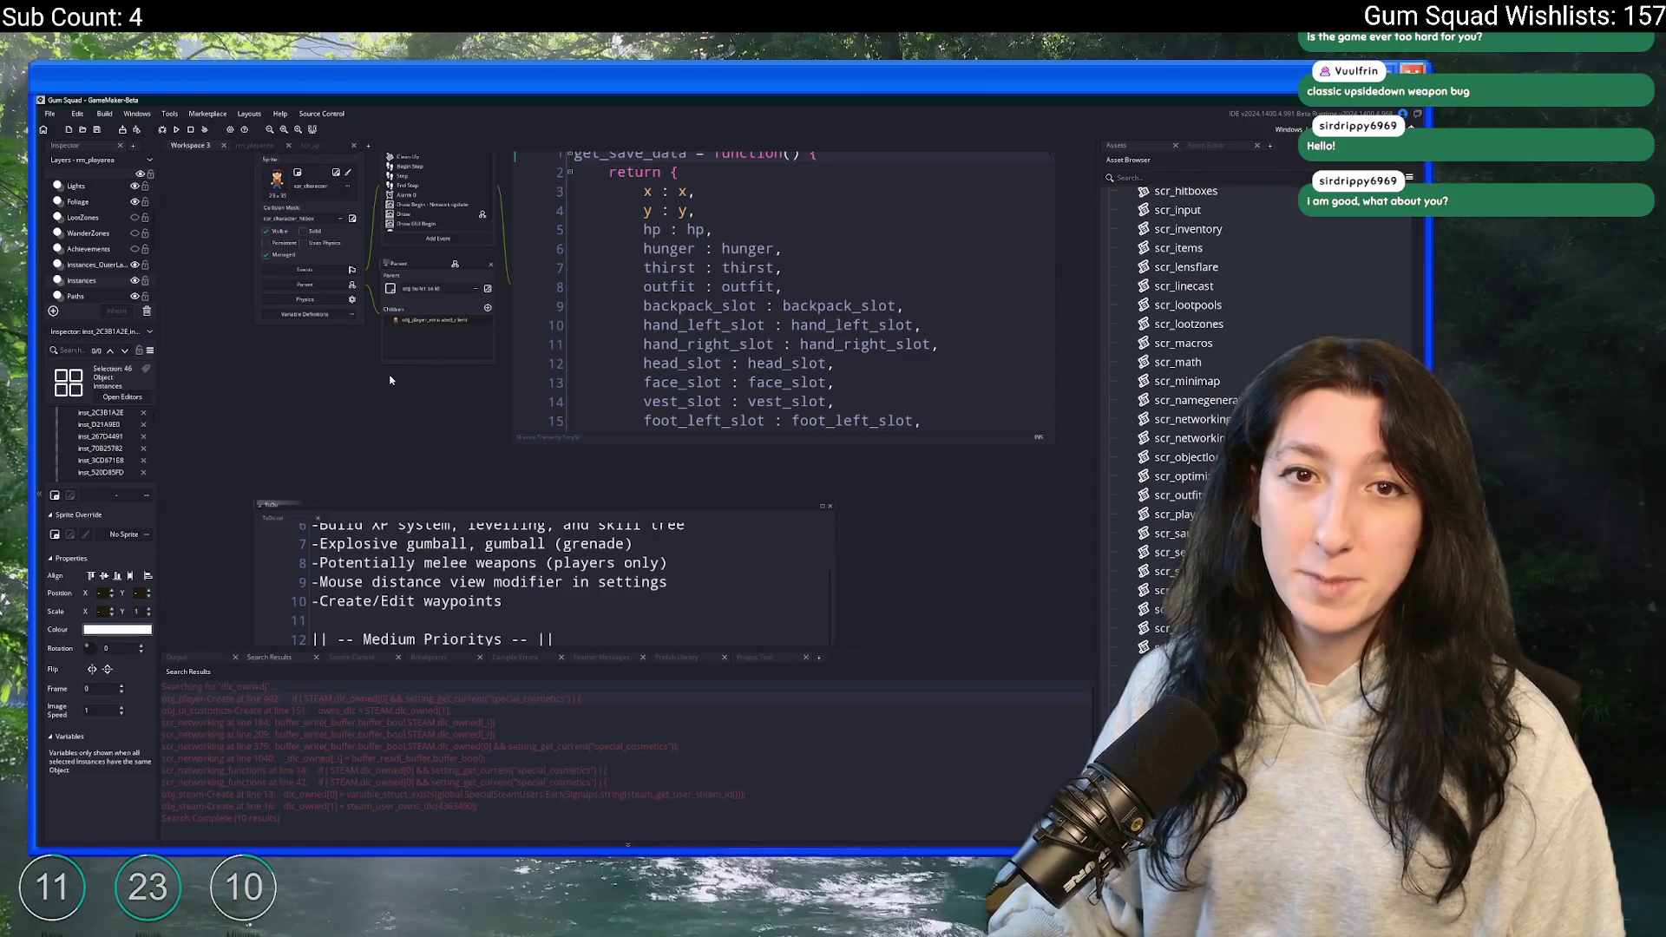
drag(396, 365, 423, 483)
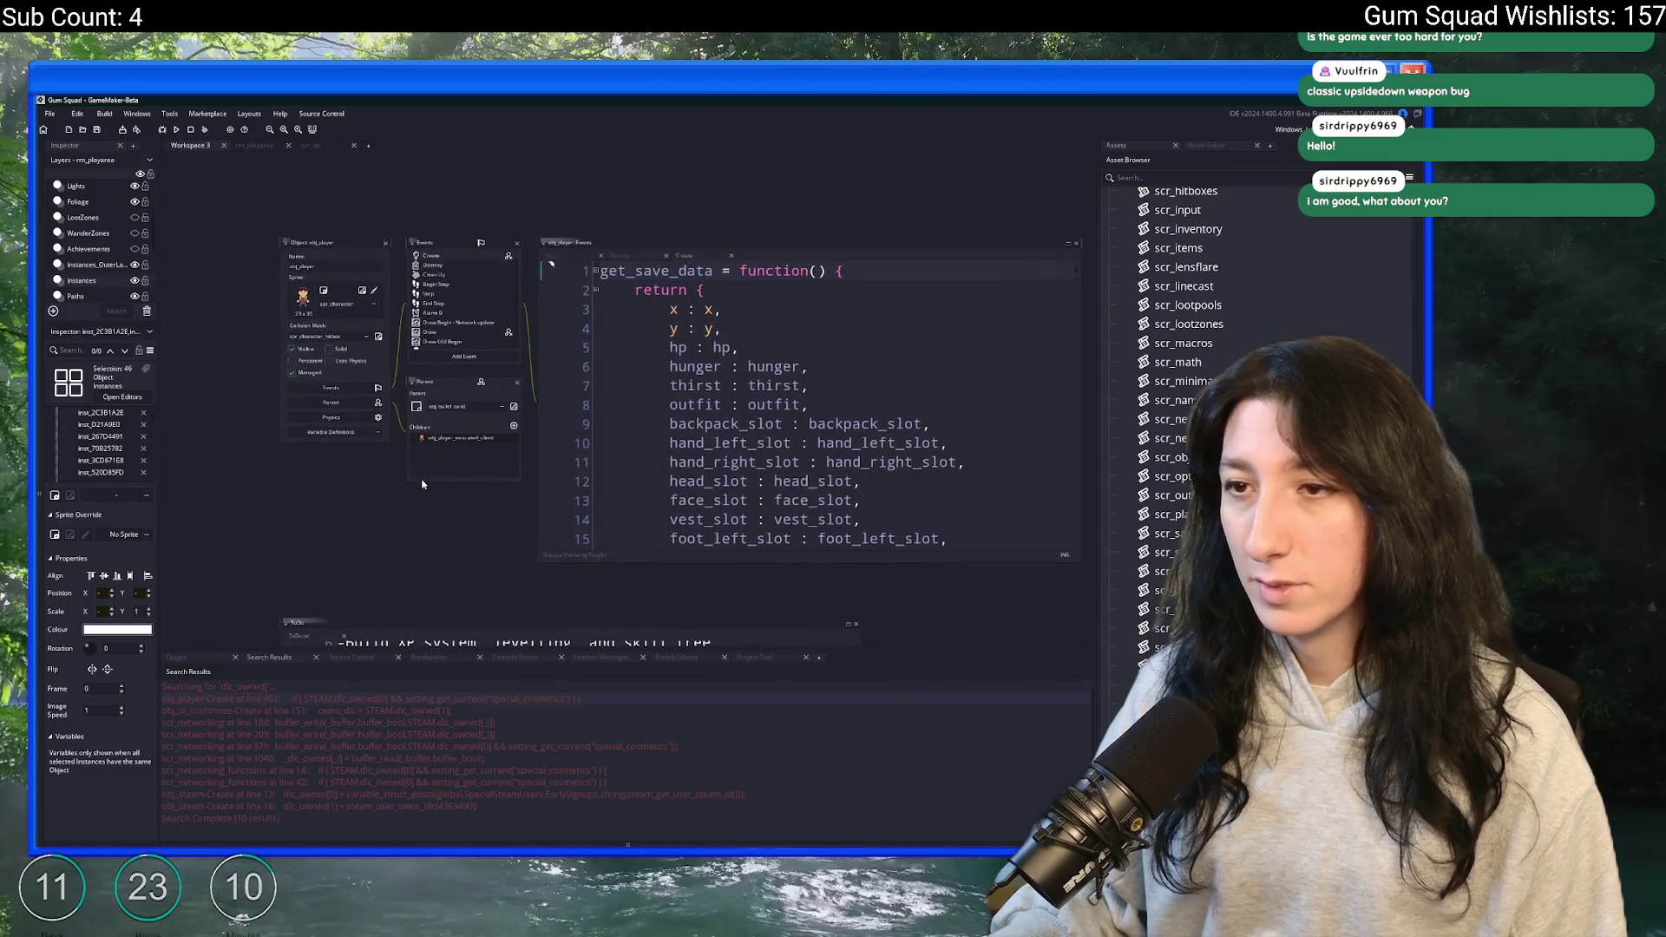
scroll(503, 225, down, 5)
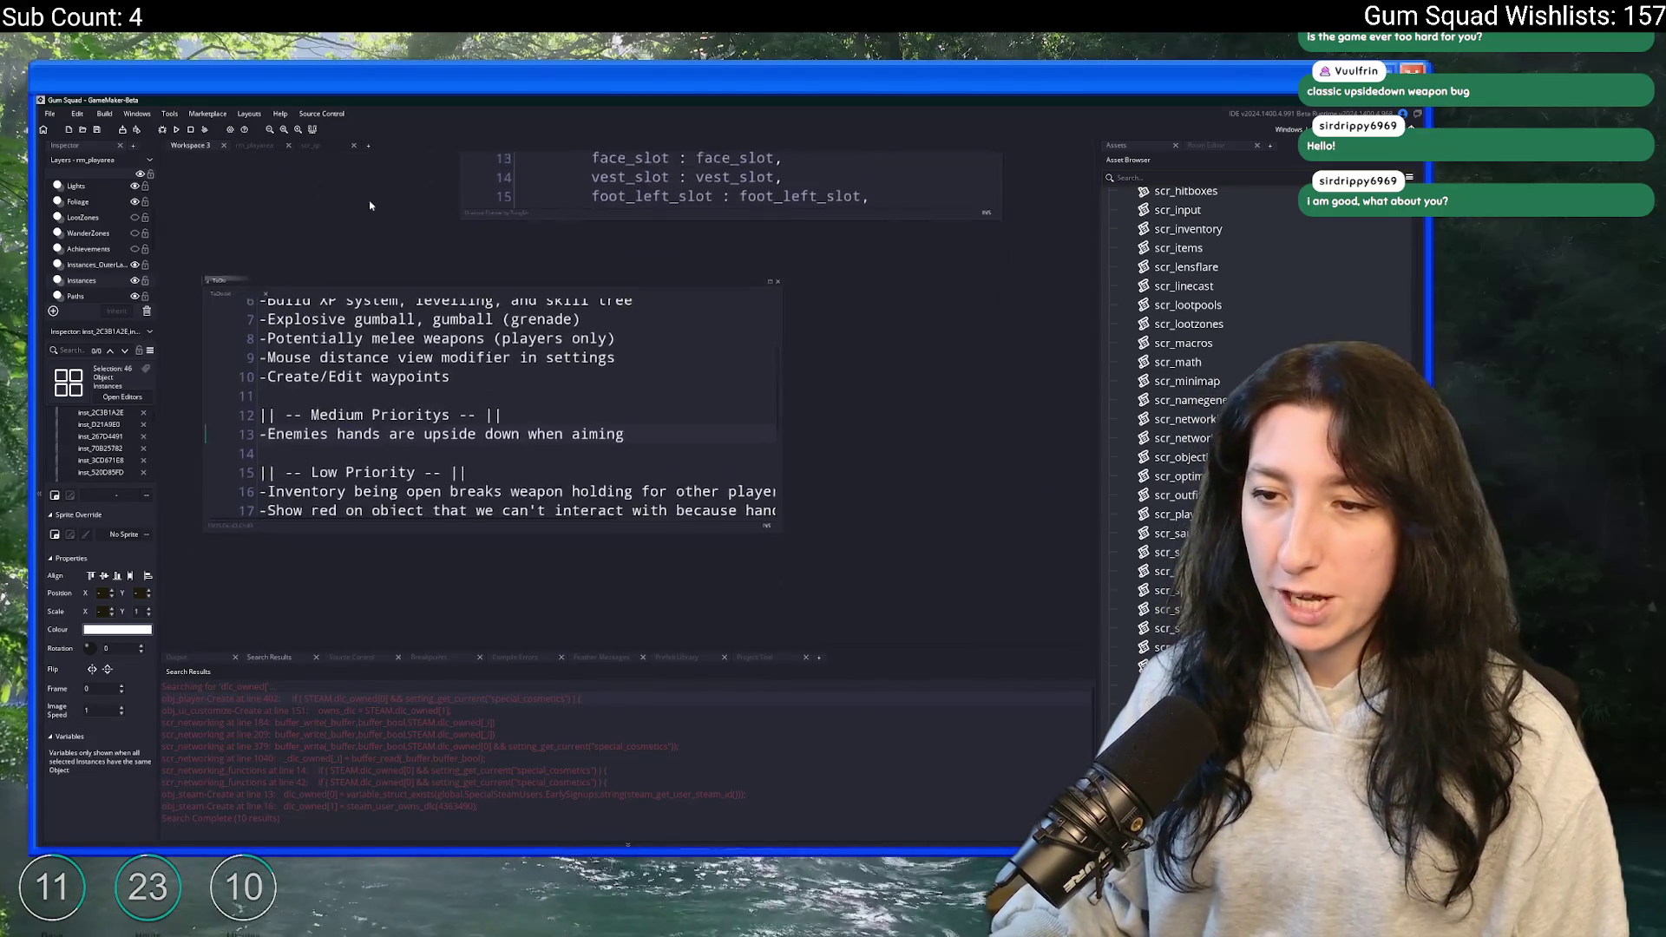
click(702, 408)
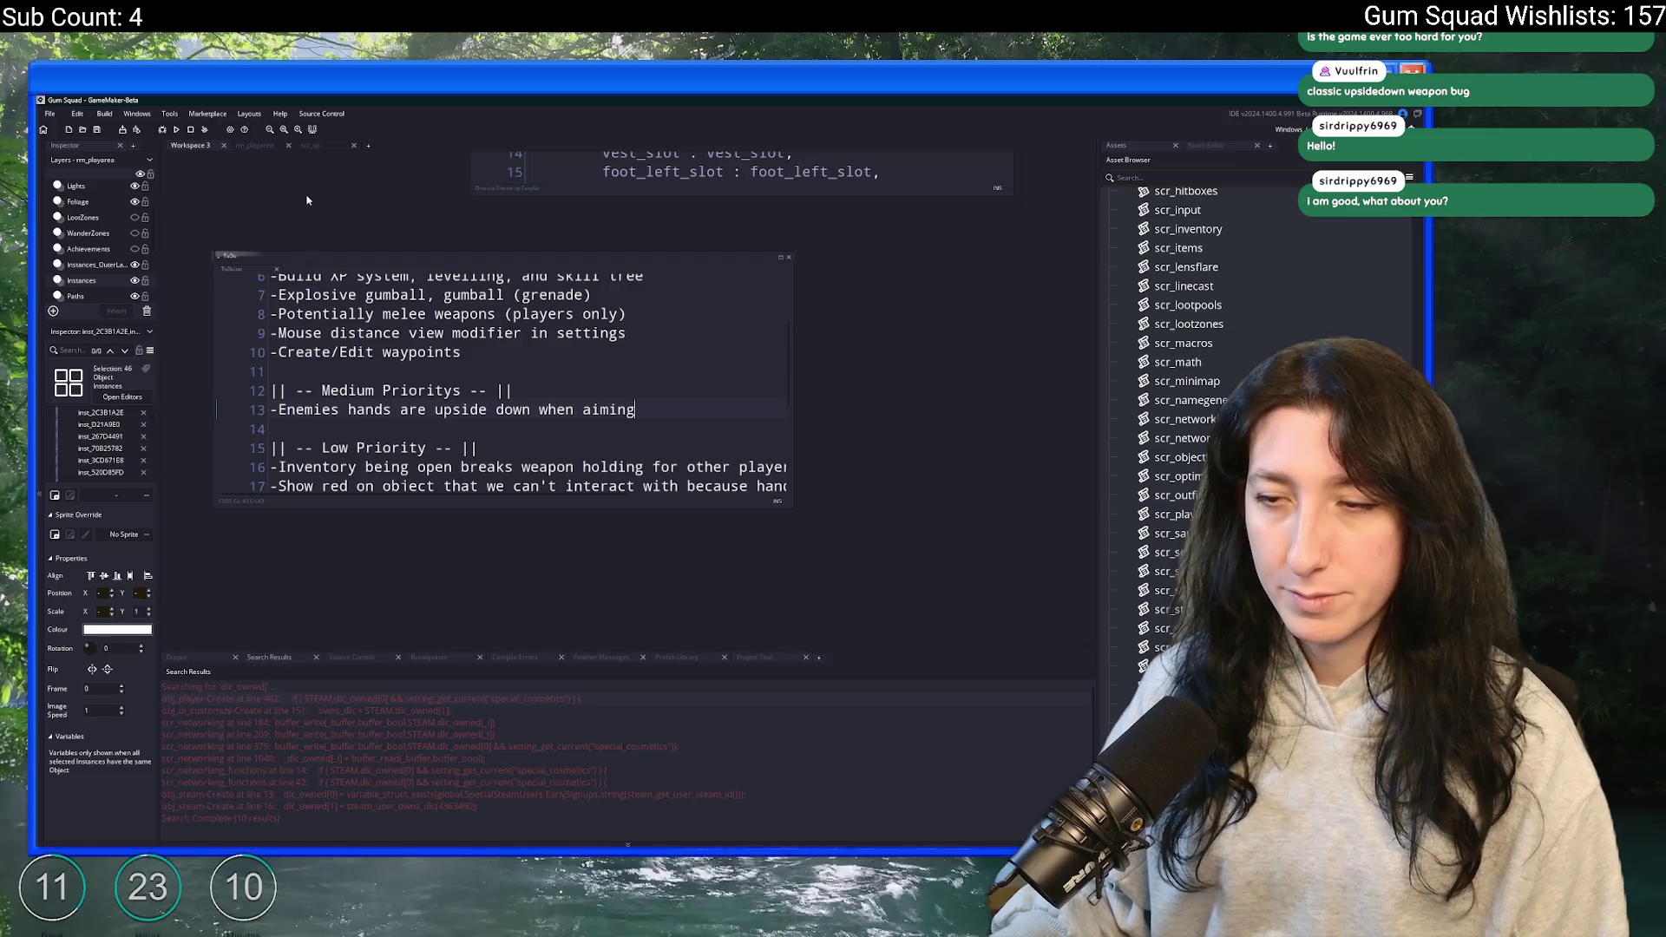
- Open obj_enemy_glummer_merc from the asset search, then view GitHub Desktop's latest commit
key(ctrl+t)
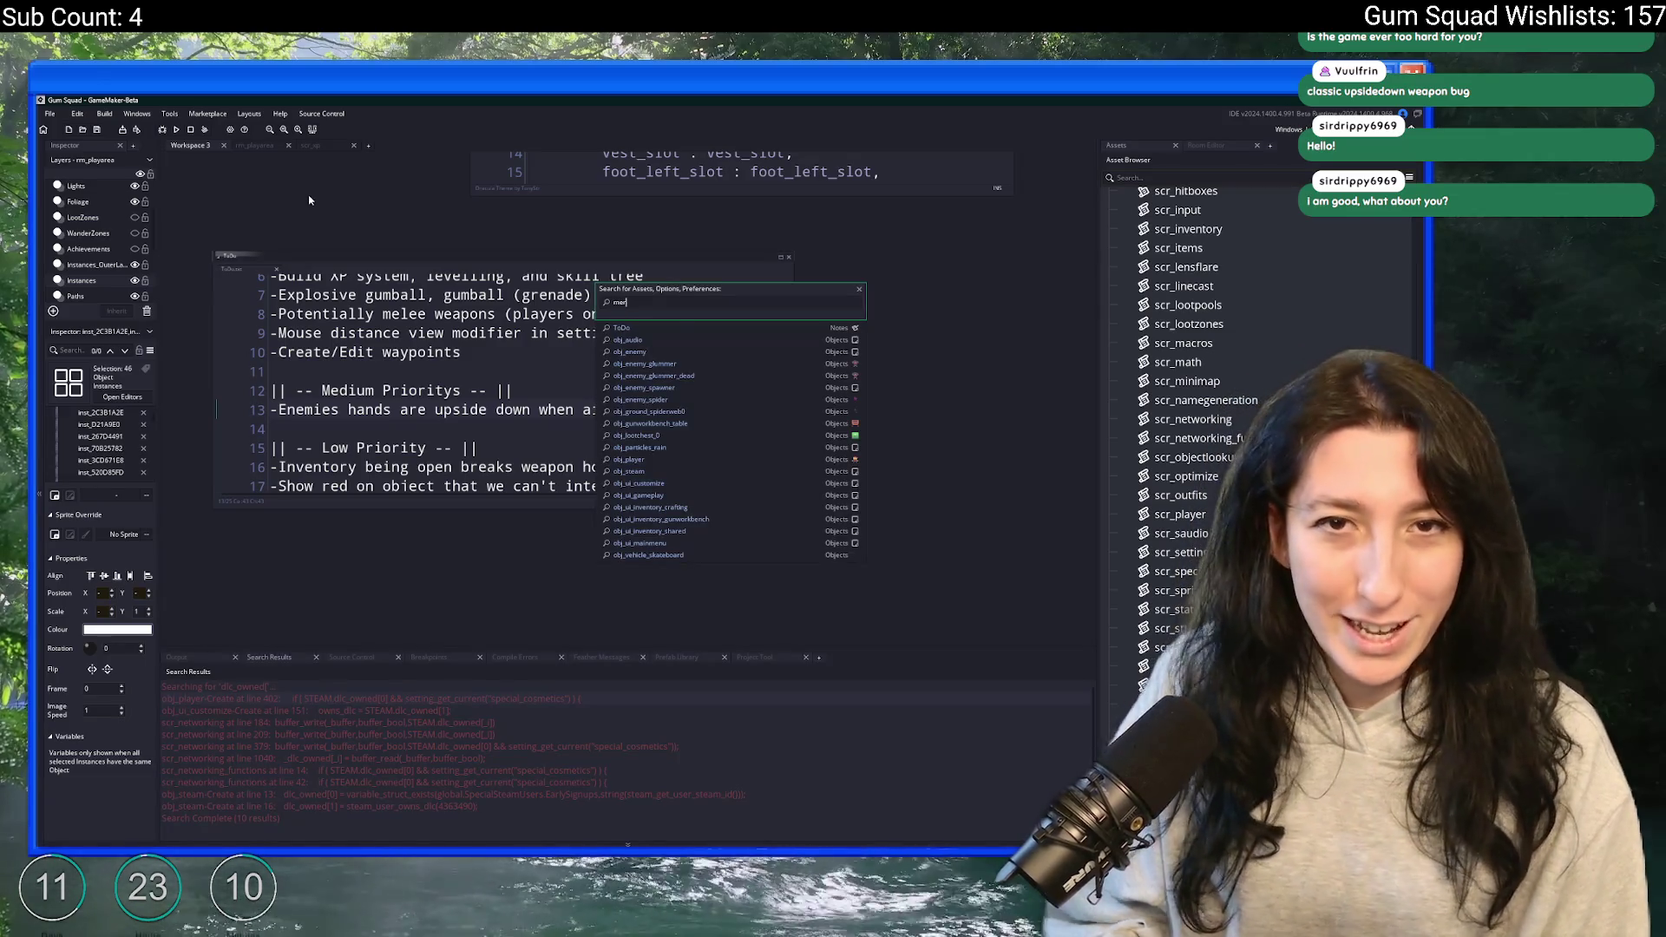
text(c)
key(Return)
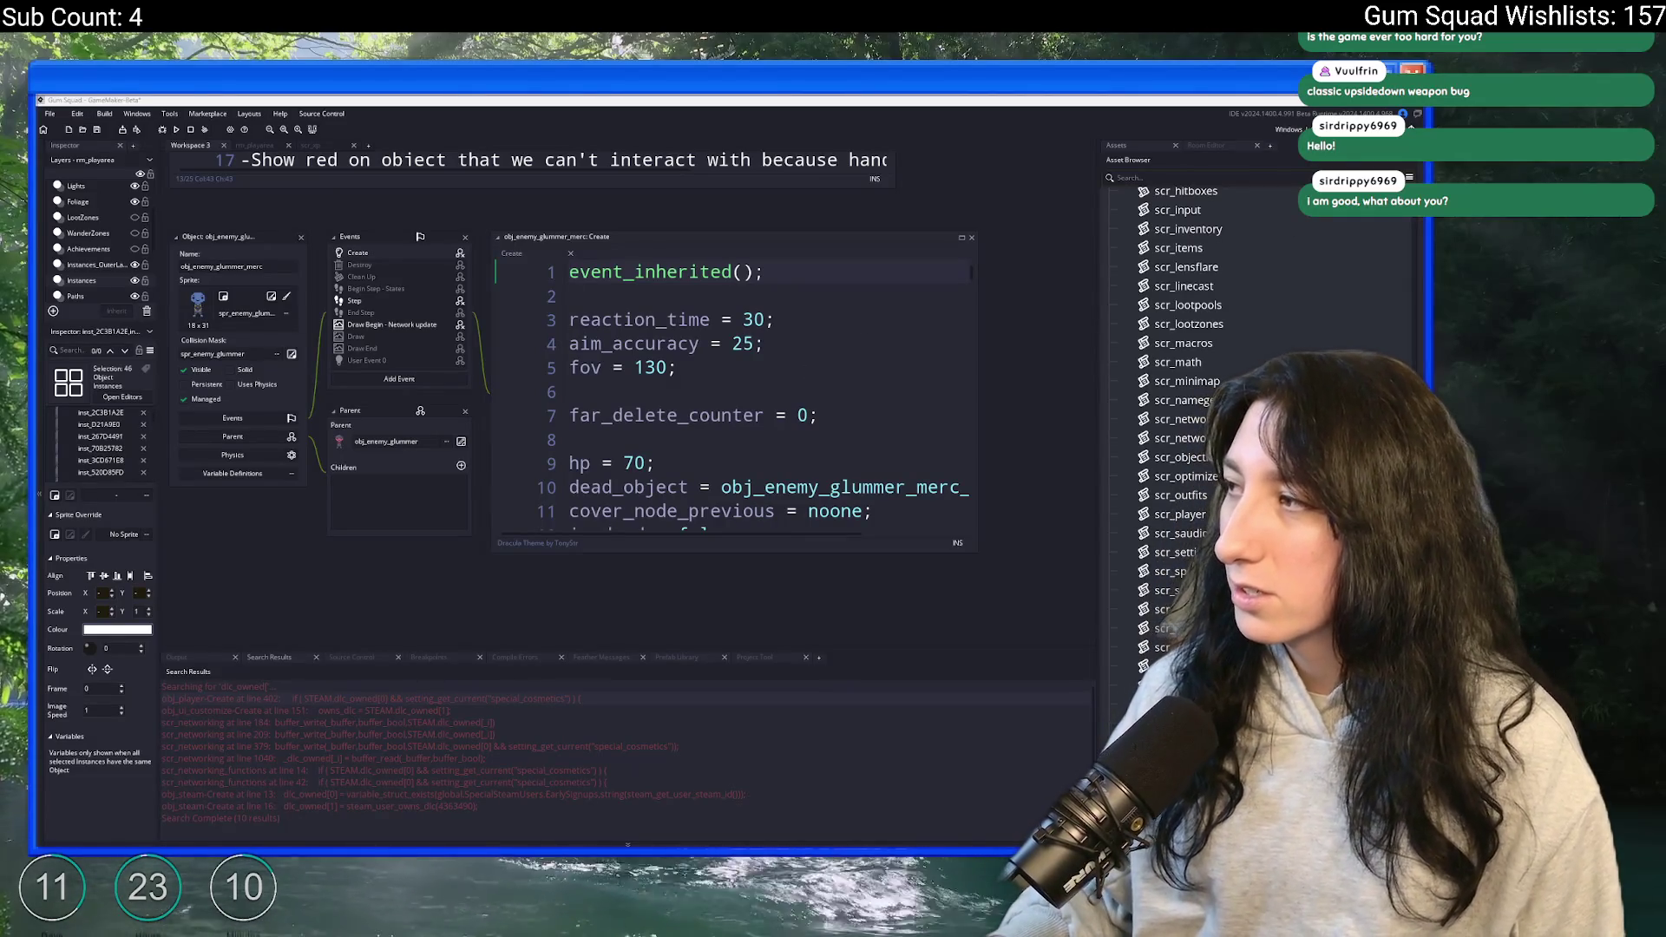
key(alt+Tab)
click(335, 347)
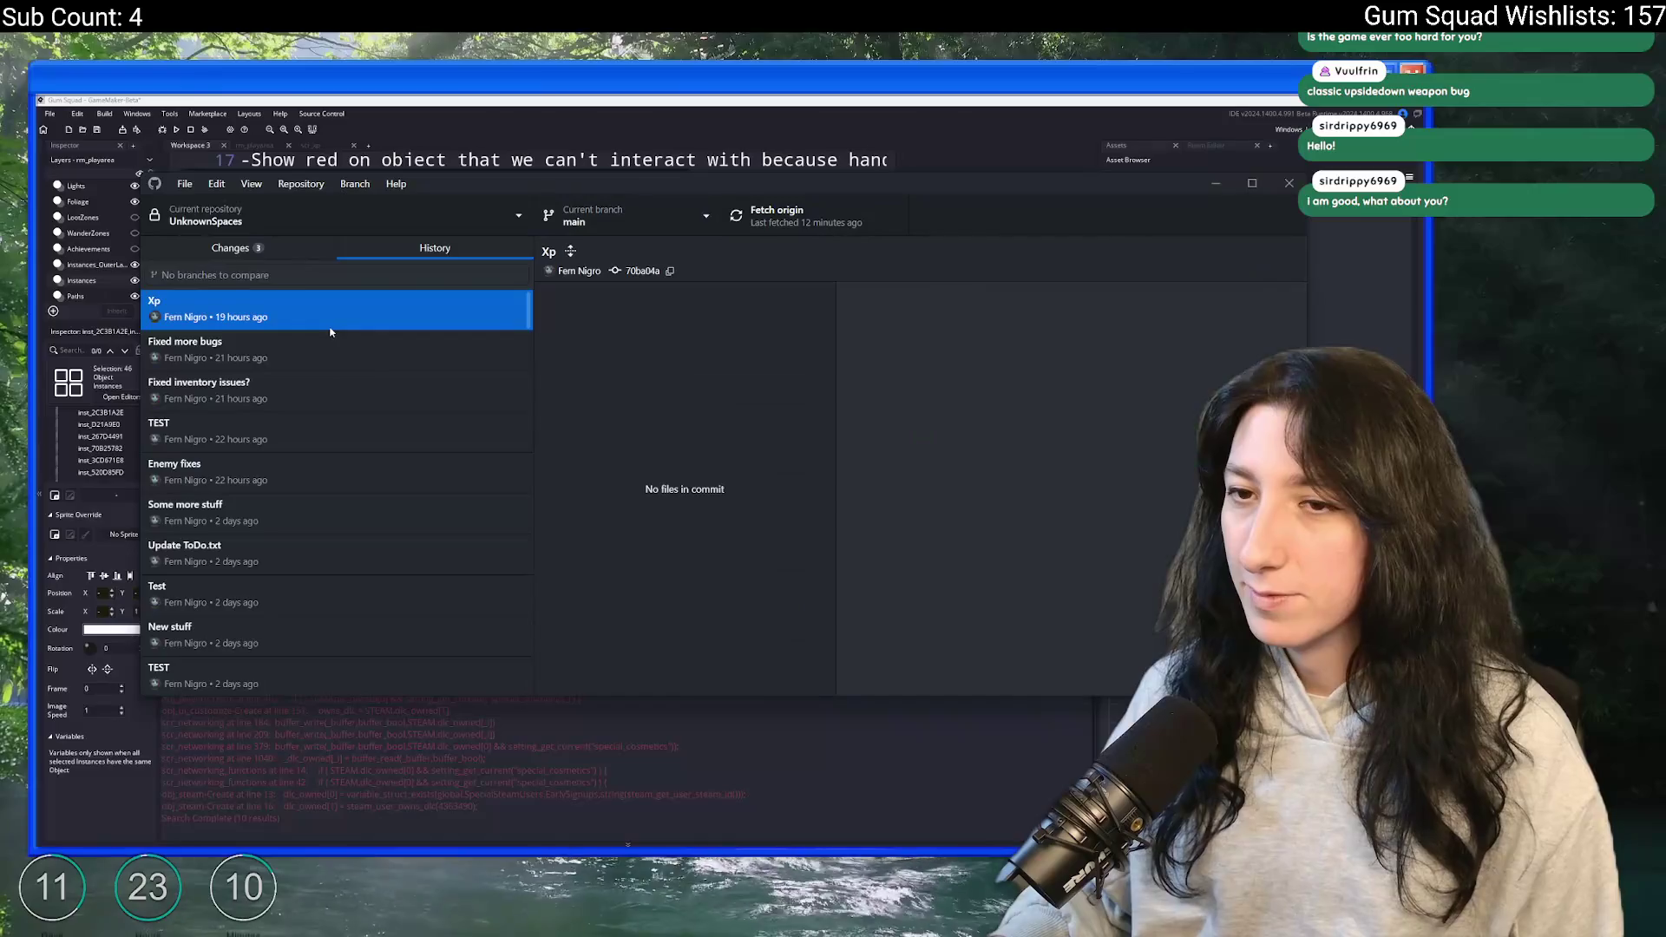
- Review the Xp and 'Fixed inventory issues?' diffs, including scr_networking_functions.gml
click(608, 341)
click(436, 383)
click(451, 350)
click(401, 395)
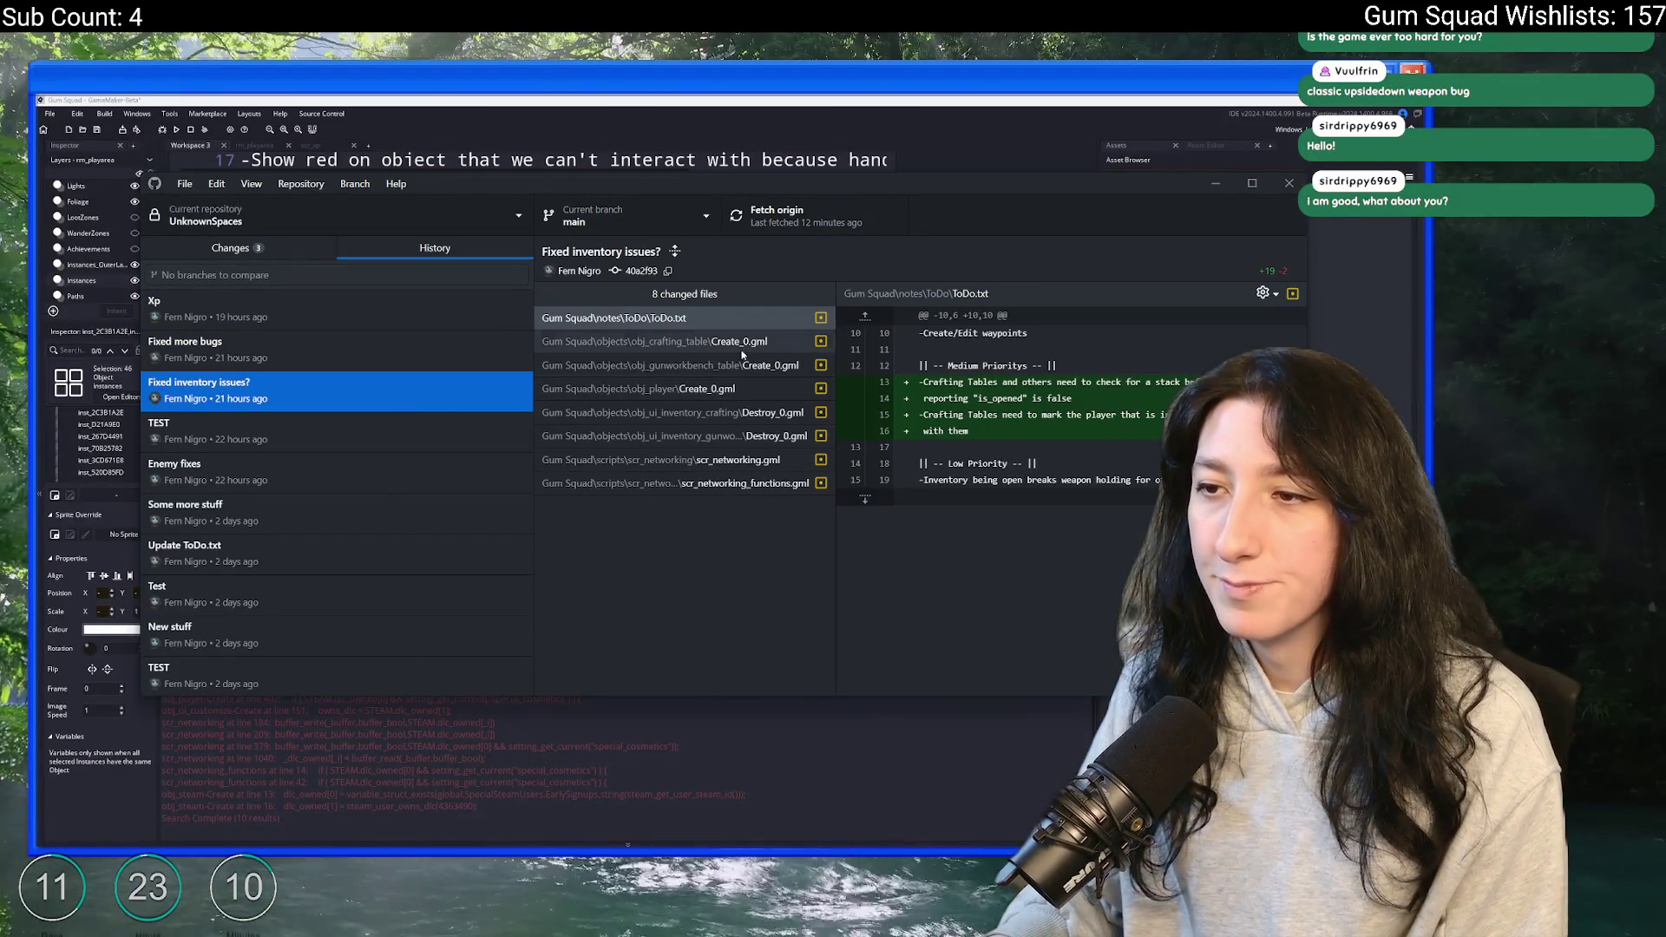
click(707, 483)
click(256, 431)
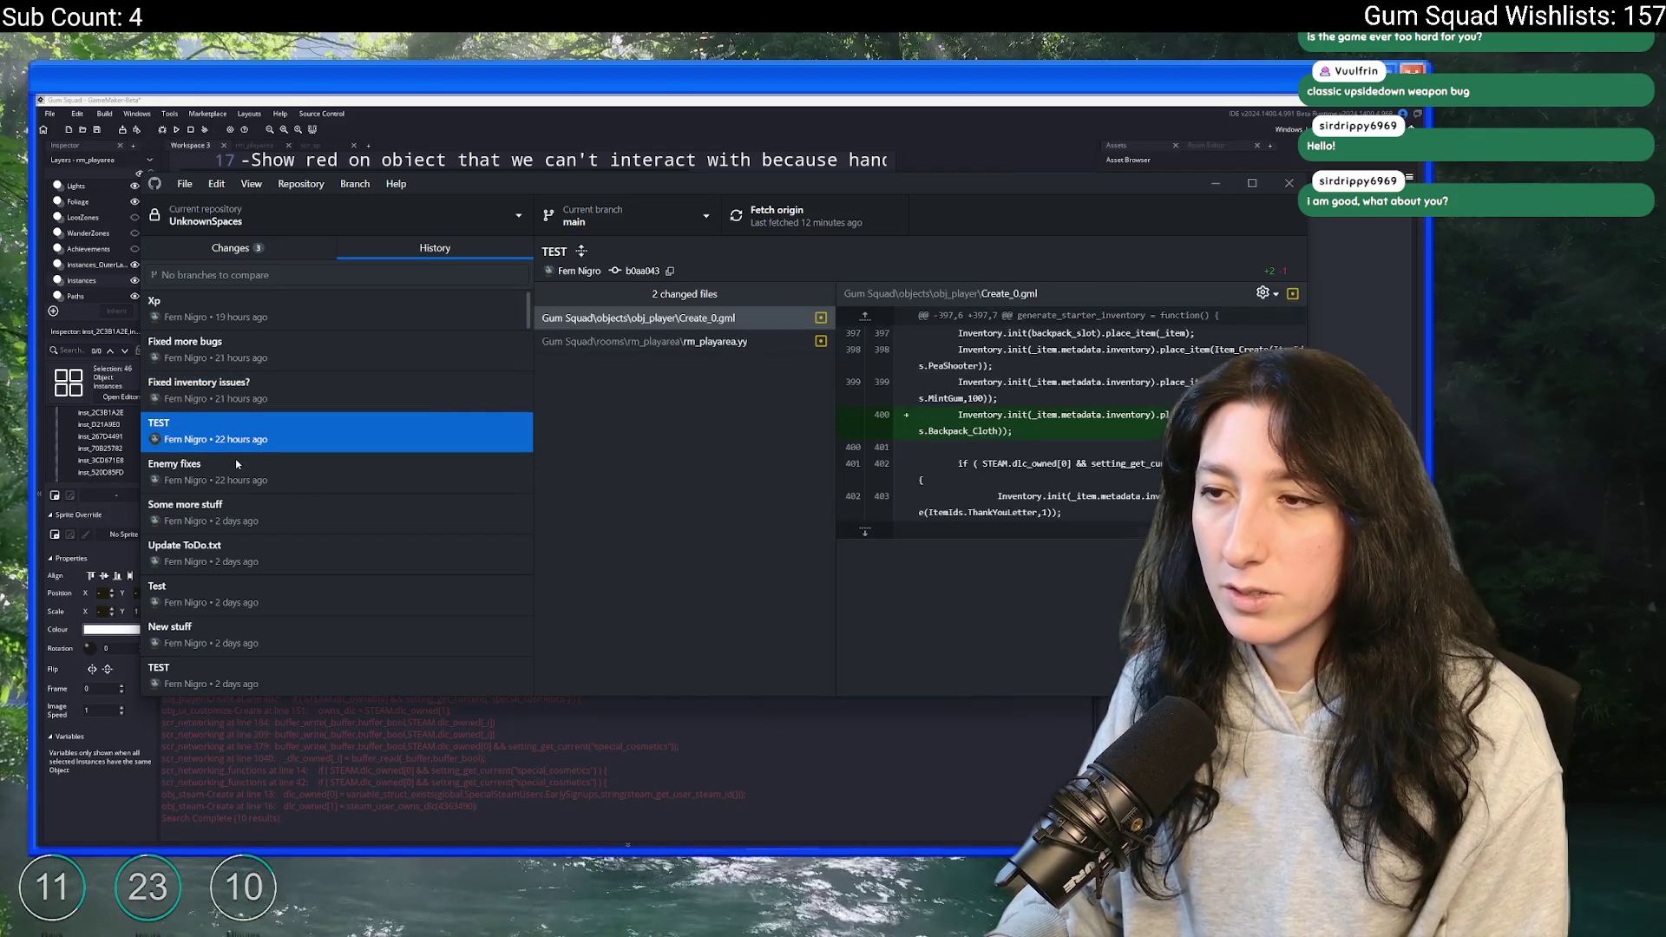
- Read the Enemy fixes commit's Step diffs for glummer, captain and lonewolf enemies
click(249, 464)
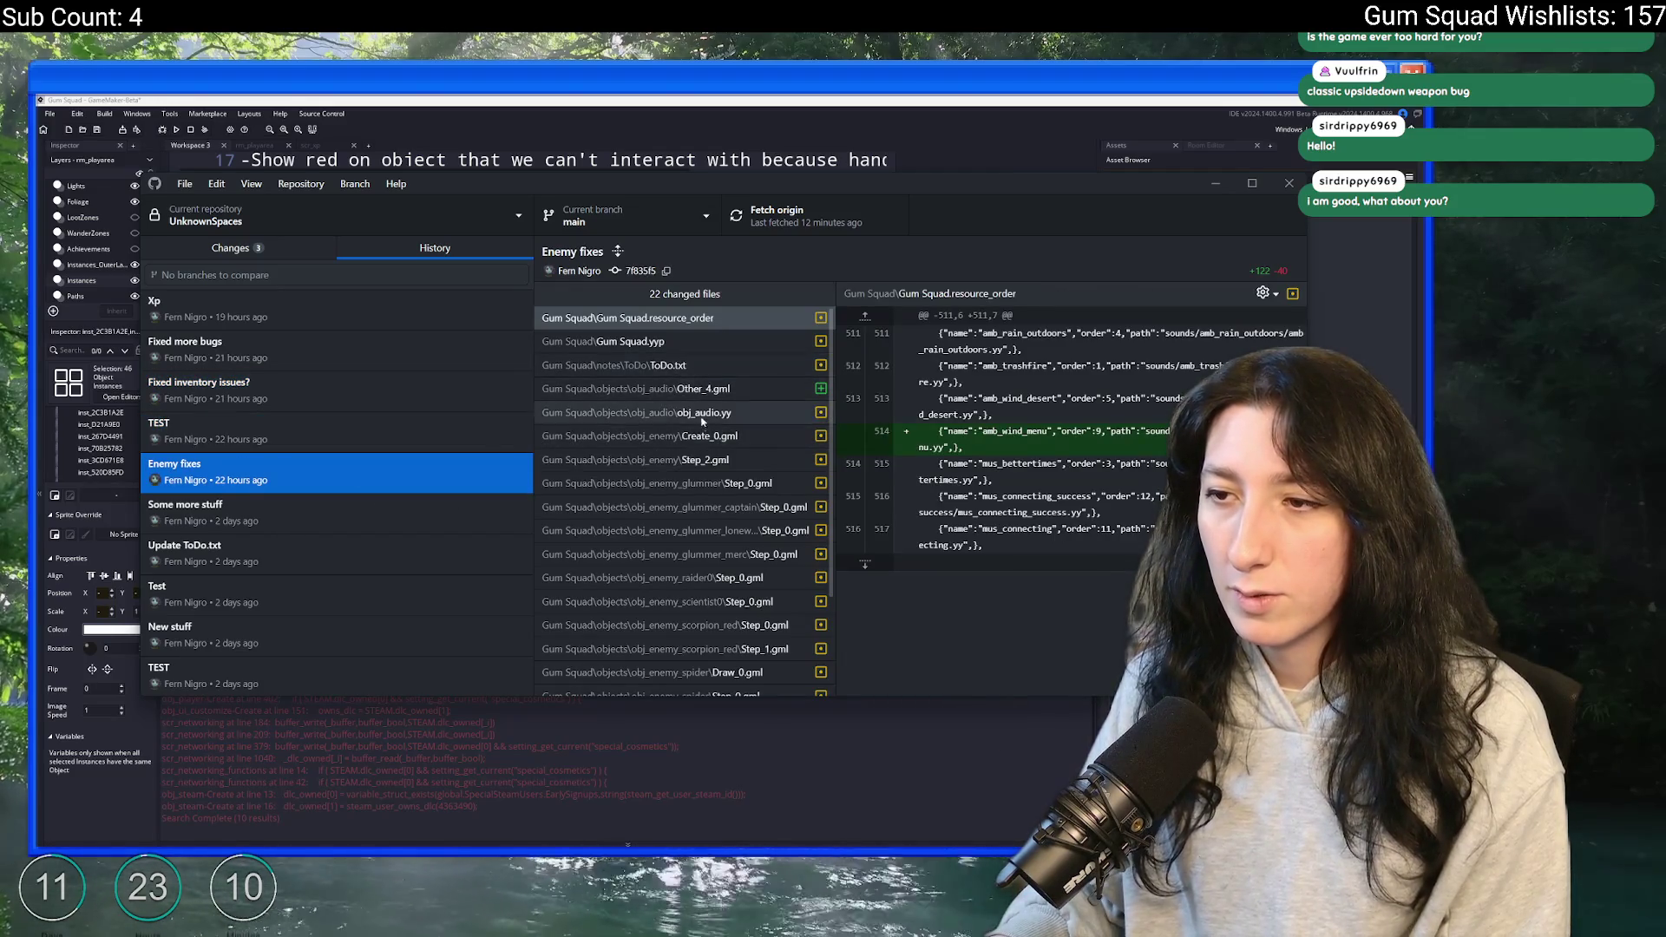
click(699, 463)
click(733, 484)
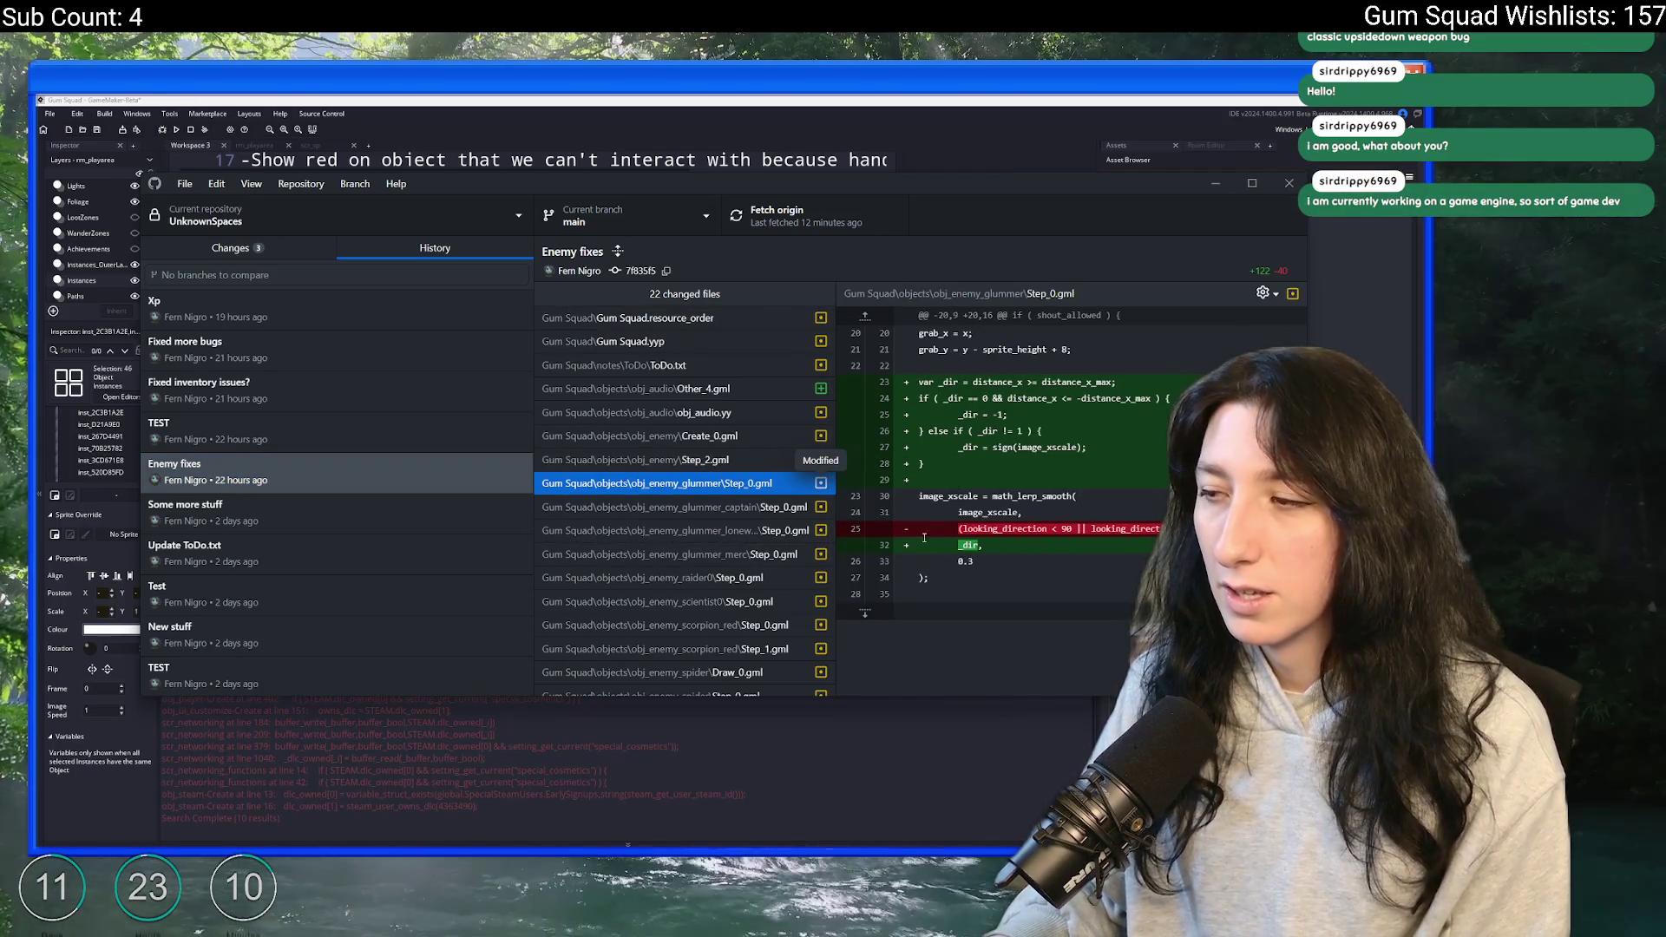
click(781, 507)
click(781, 530)
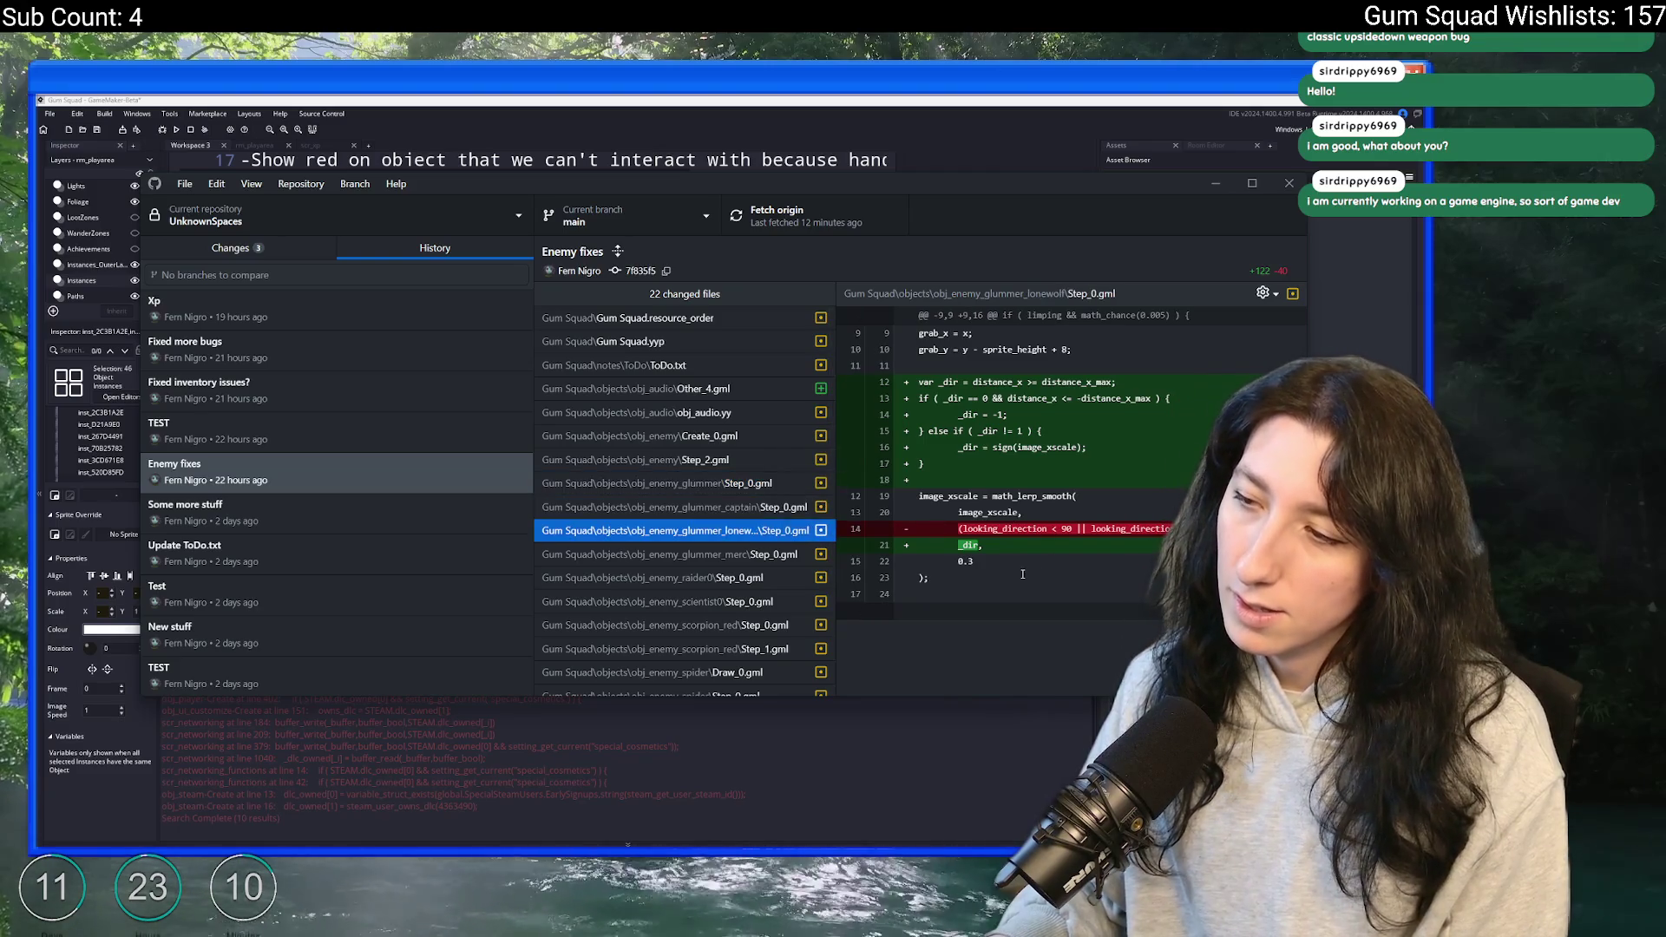
key(Down)
key(Down)
key(Down)
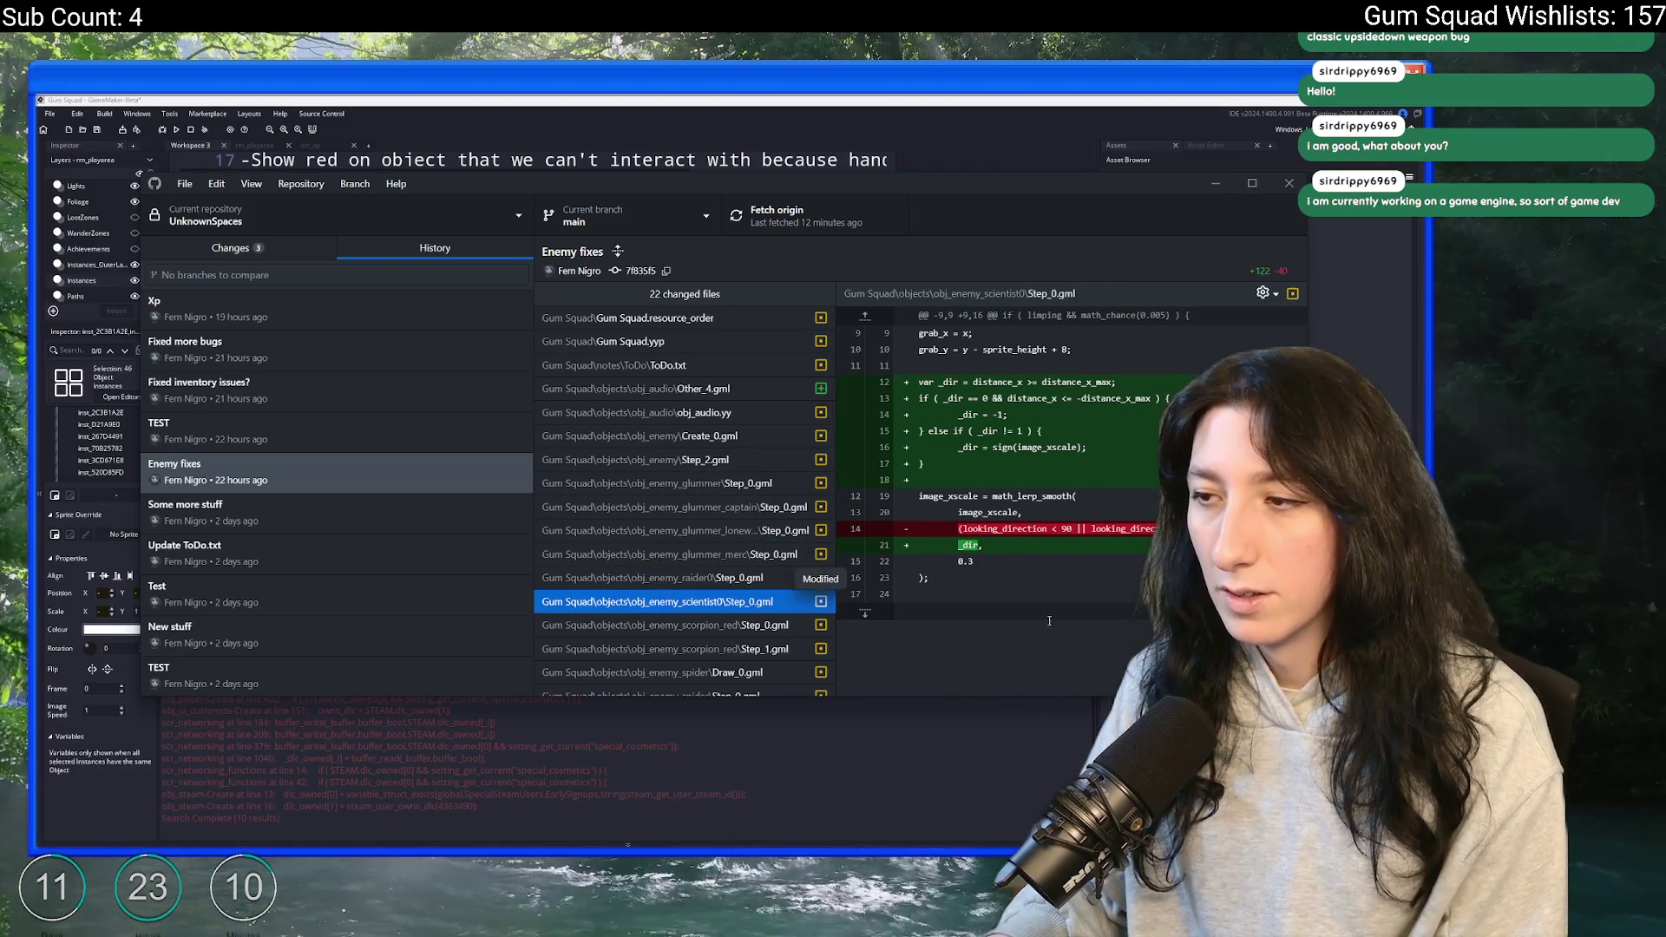
key(Down)
key(Down)
key(Down)
- Check the Some more stuff obj_player Step_0.gml diff and the Update ToDo.txt and Test commits
click(335, 517)
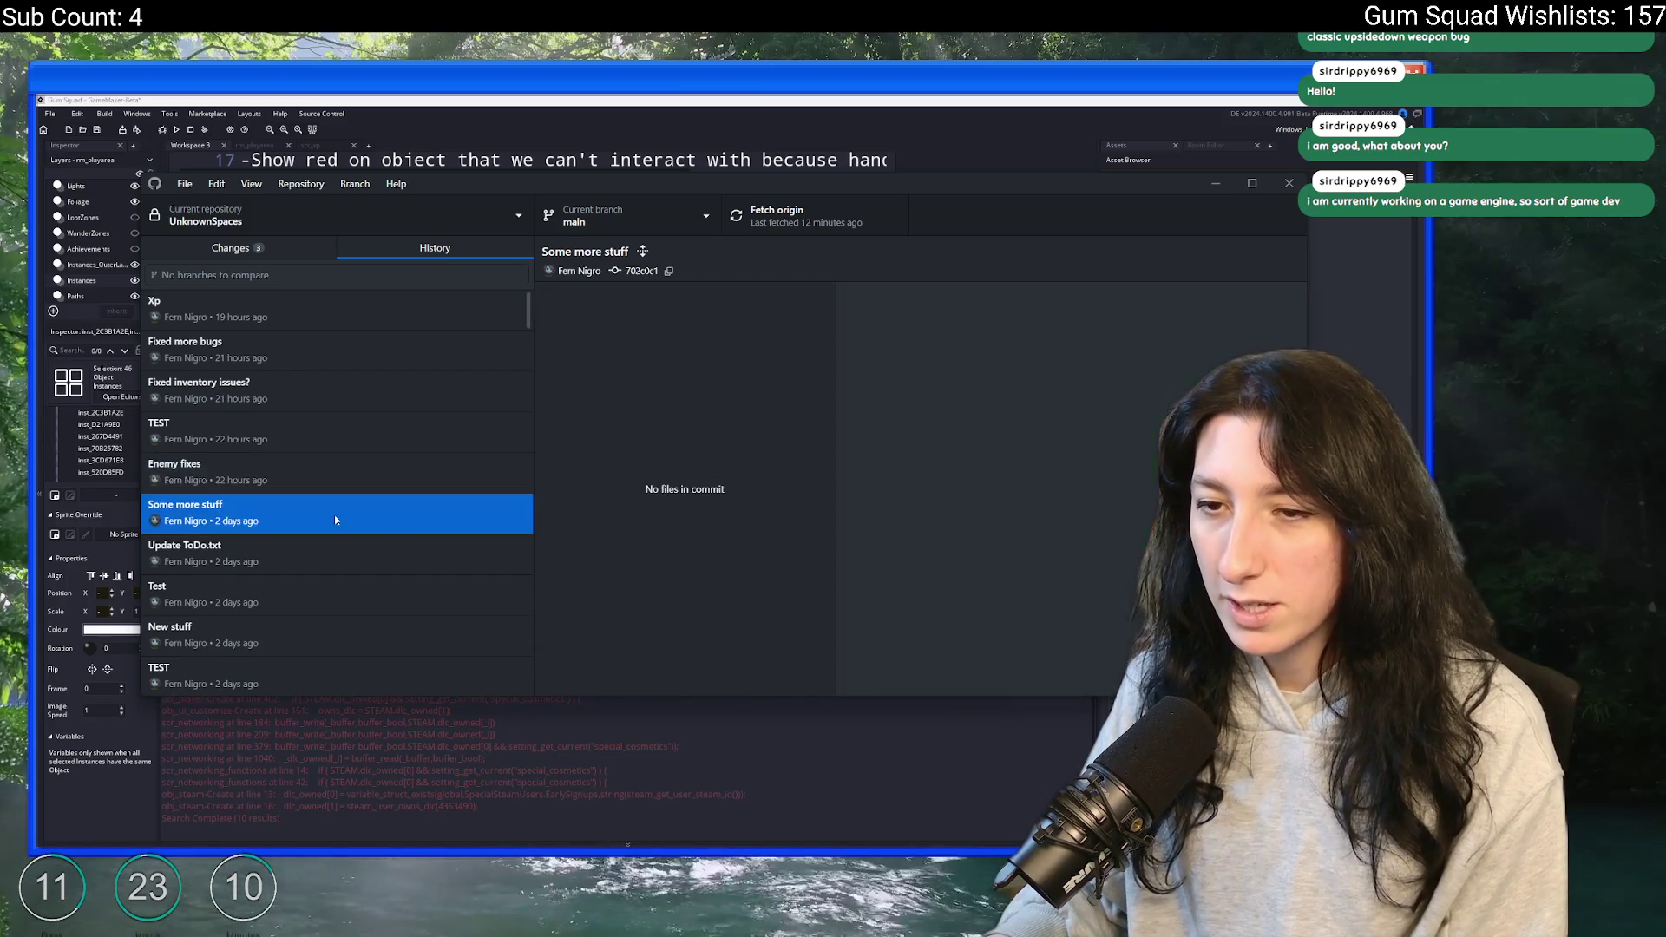
click(607, 506)
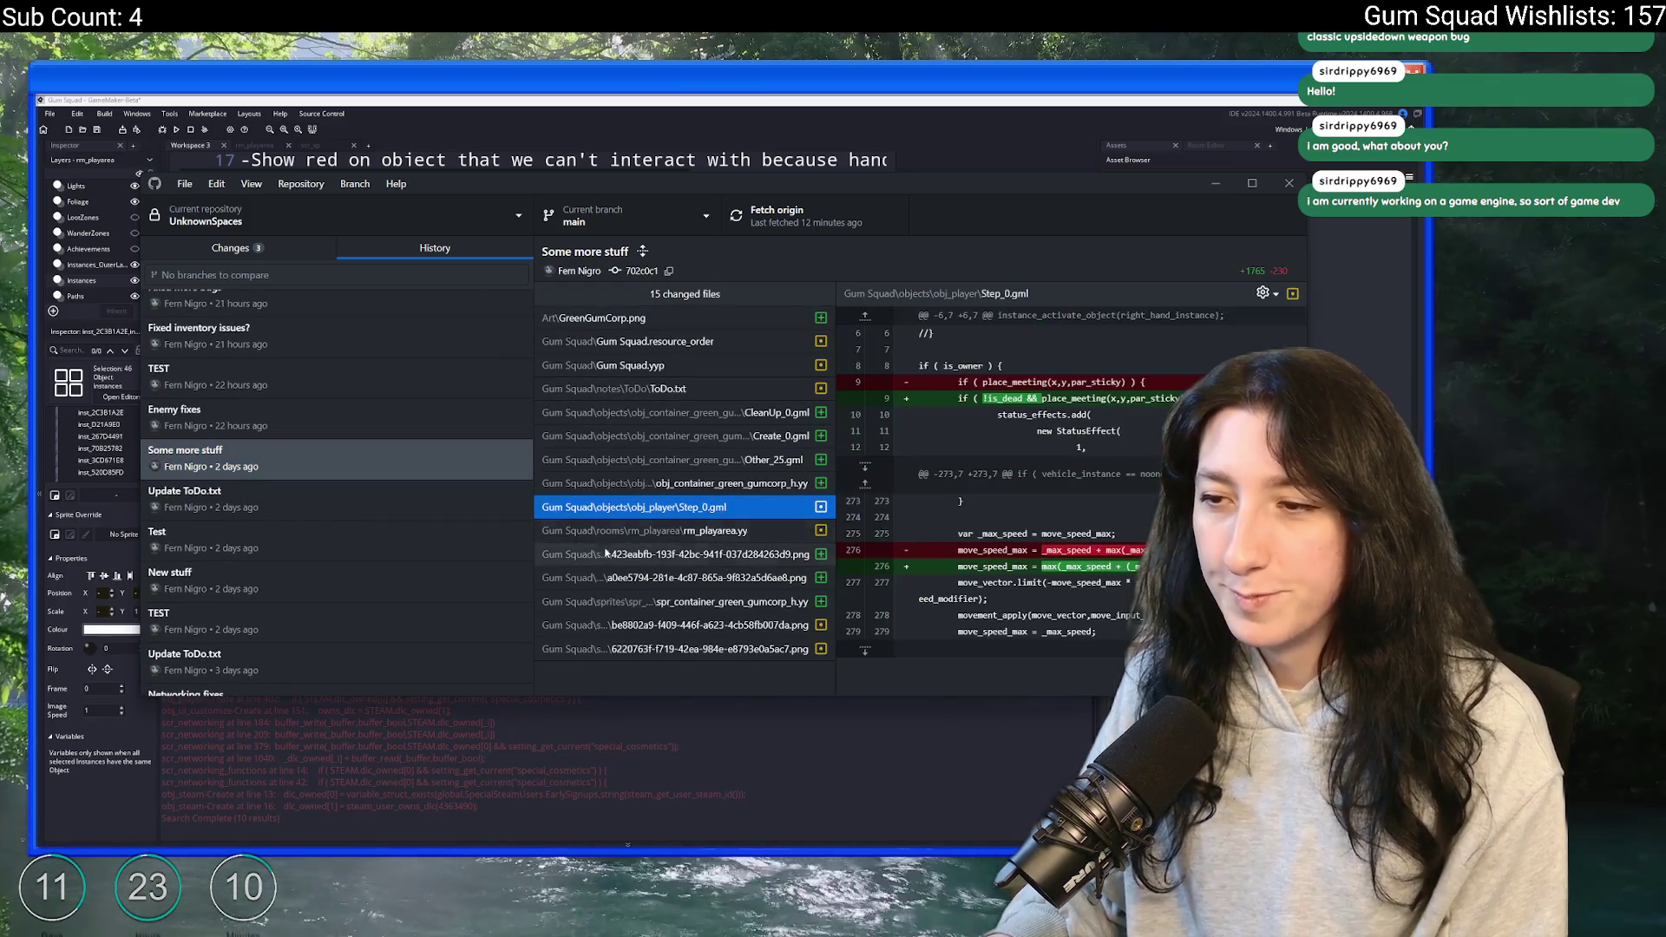
click(368, 490)
click(318, 533)
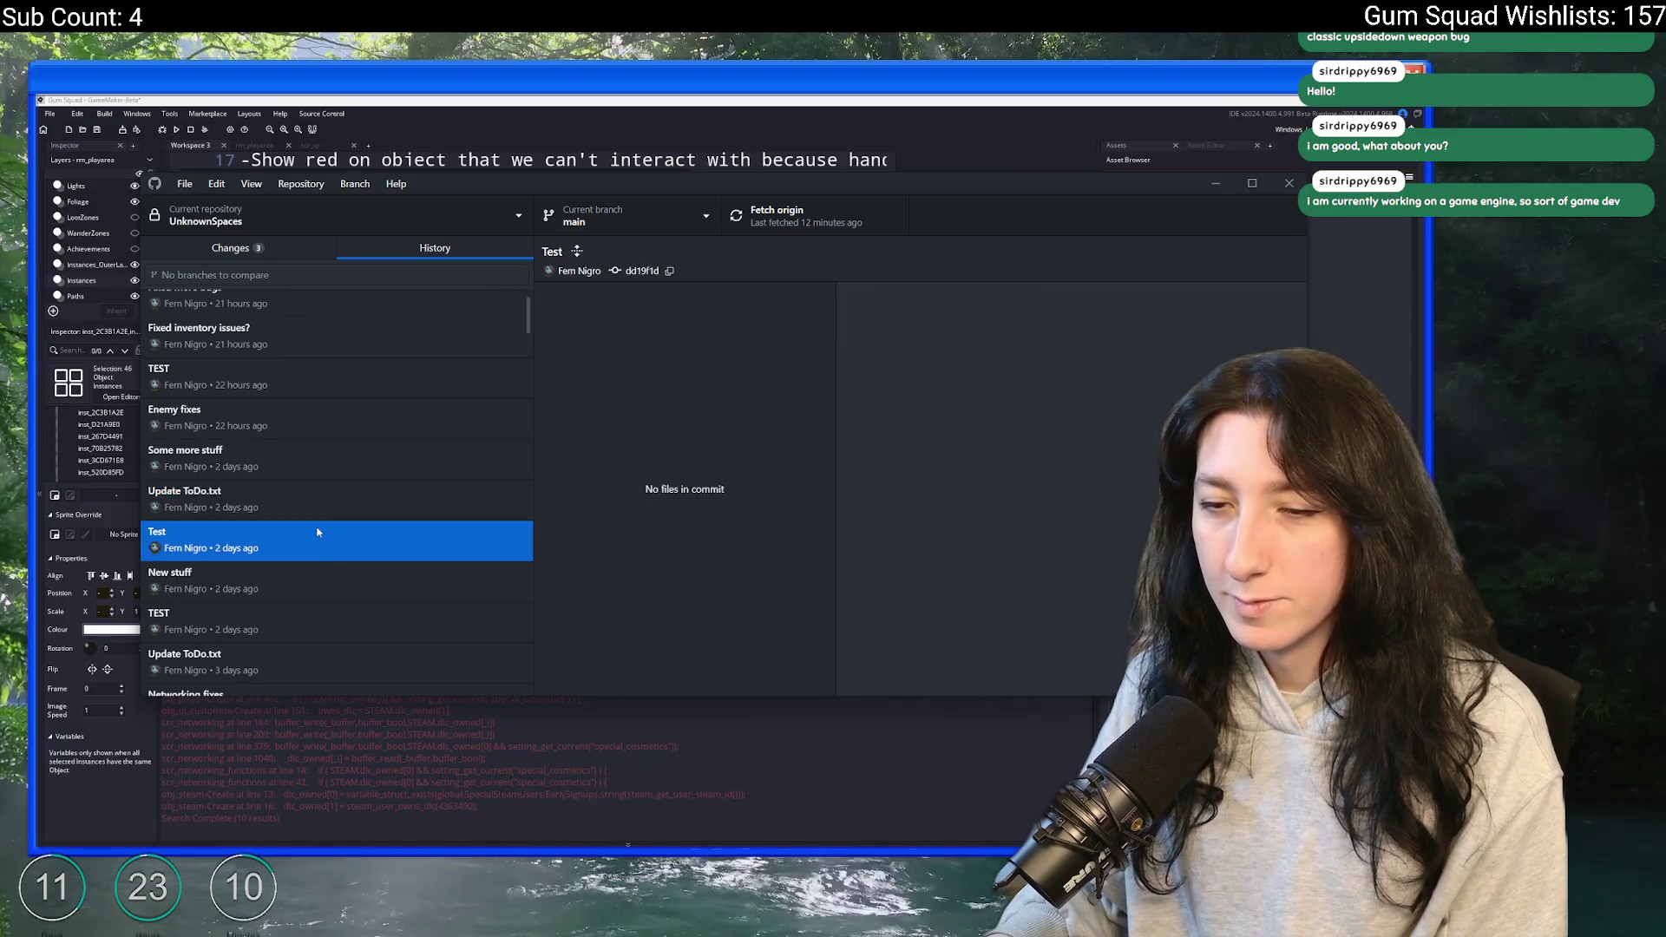
click(376, 451)
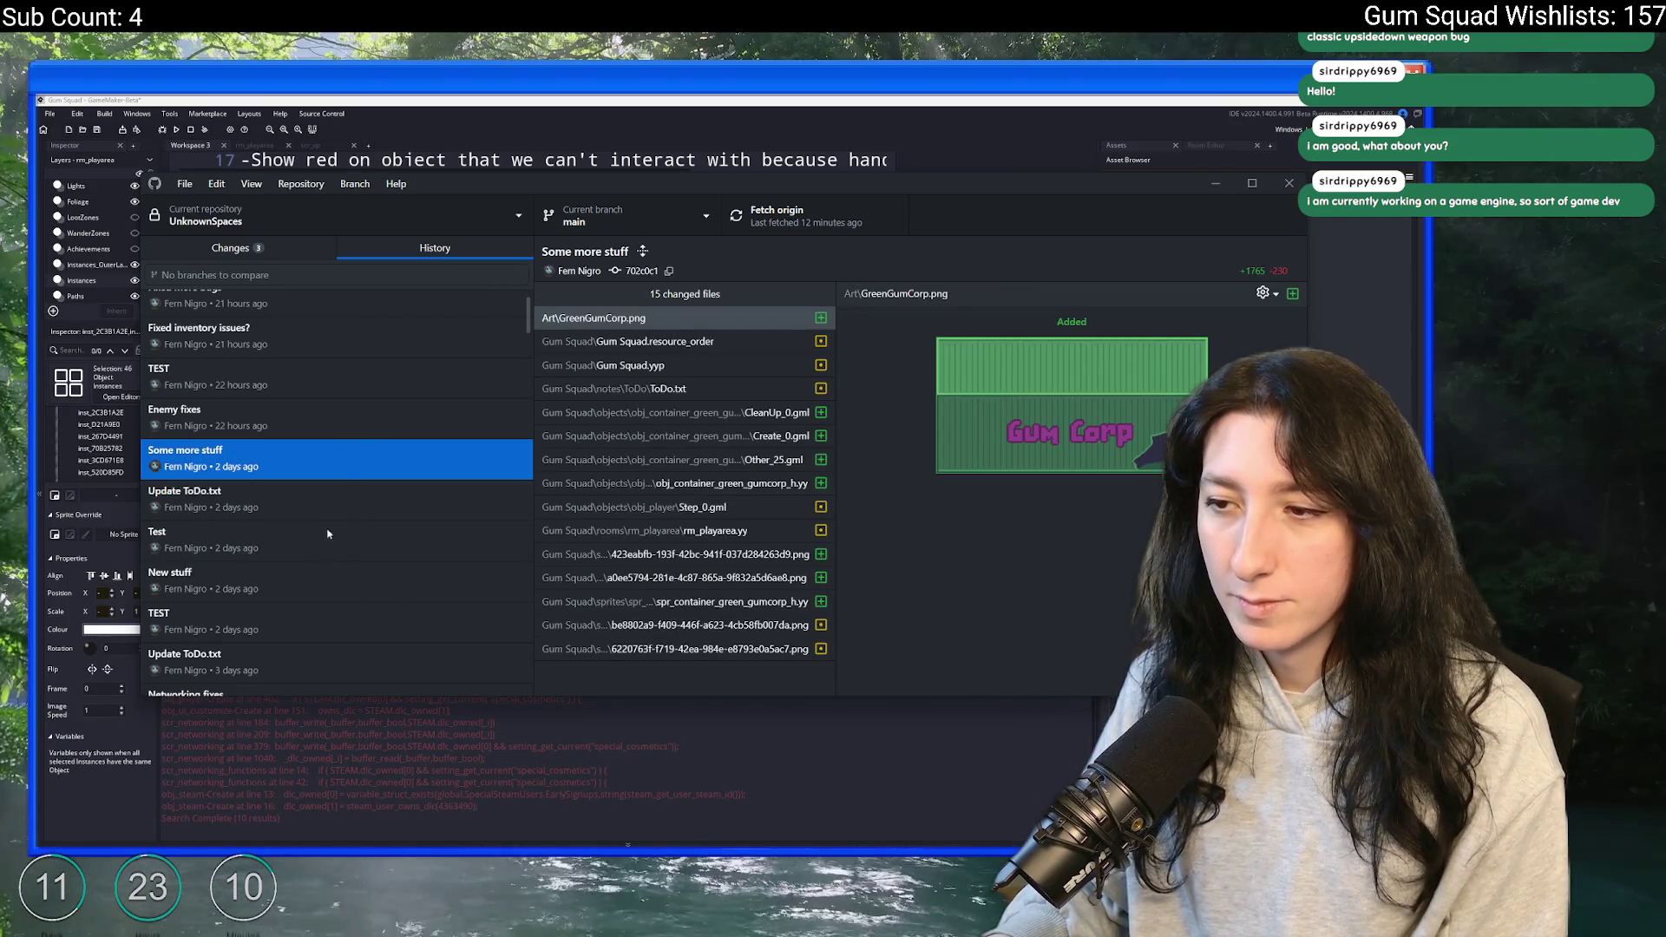
click(327, 425)
click(321, 494)
click(283, 533)
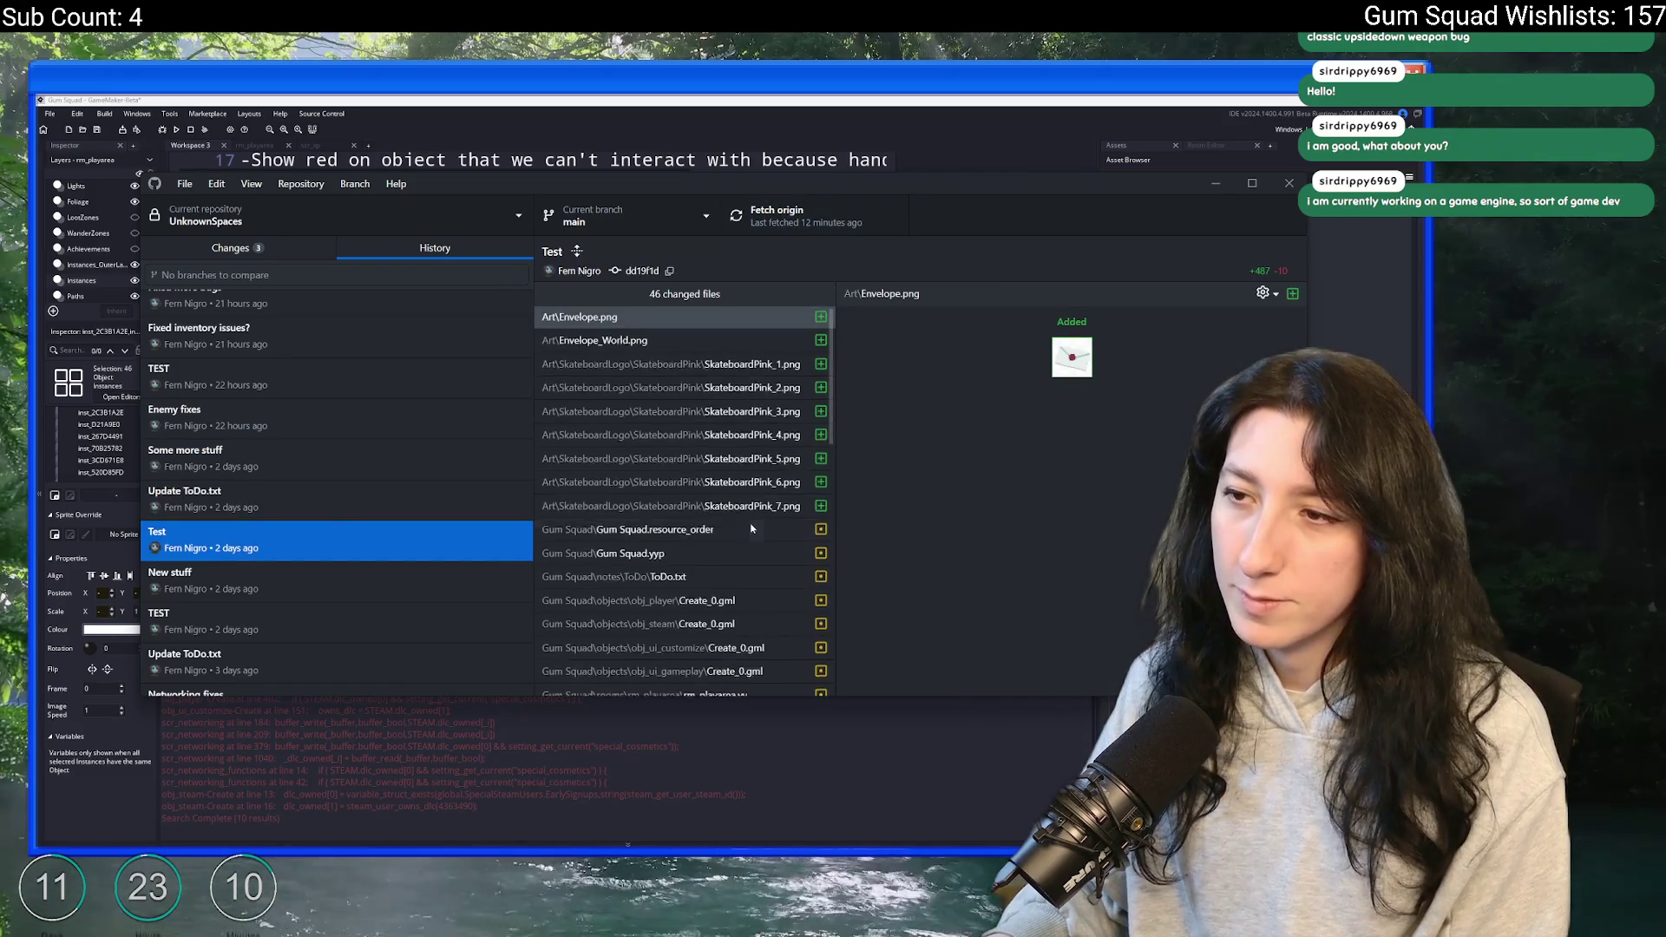
scroll(752, 529, down, 5)
key(alt+Tab)
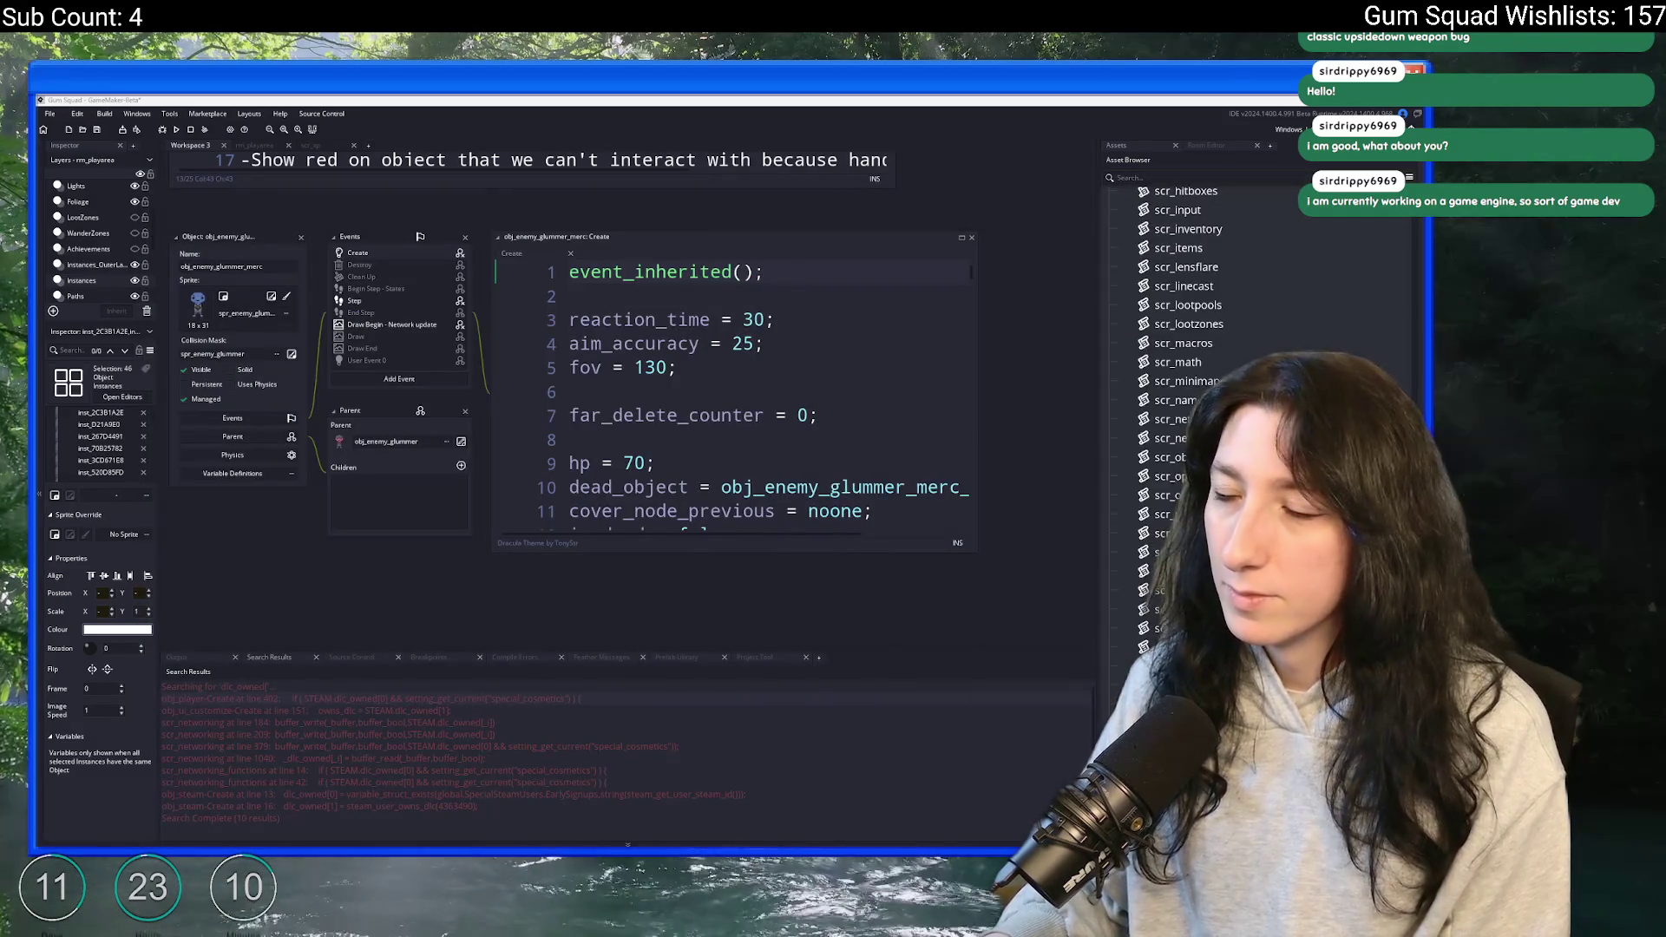
- Open obj_hand's End Step code in a widened editor, then reopen the ToDo note
mouse_move(402, 631)
mouse_down()
mouse_move(651, 550)
mouse_move(658, 564)
mouse_move(510, 587)
mouse_move(364, 286)
mouse_up()
key(ctrl+t)
text(obj_hand)
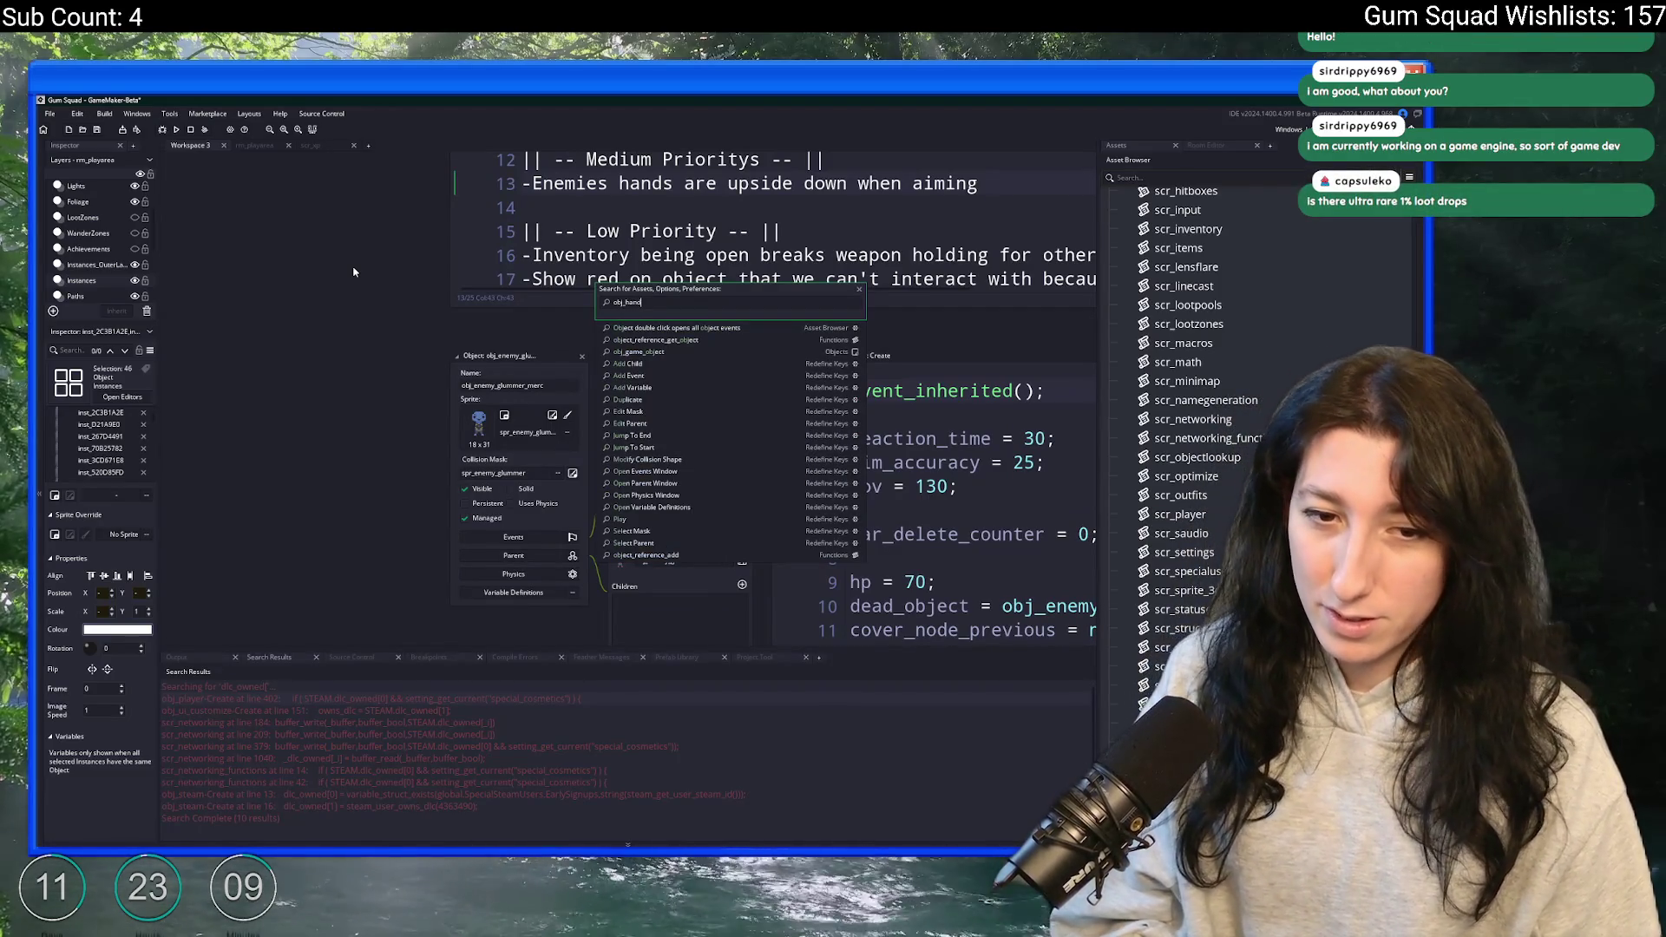
key(Return)
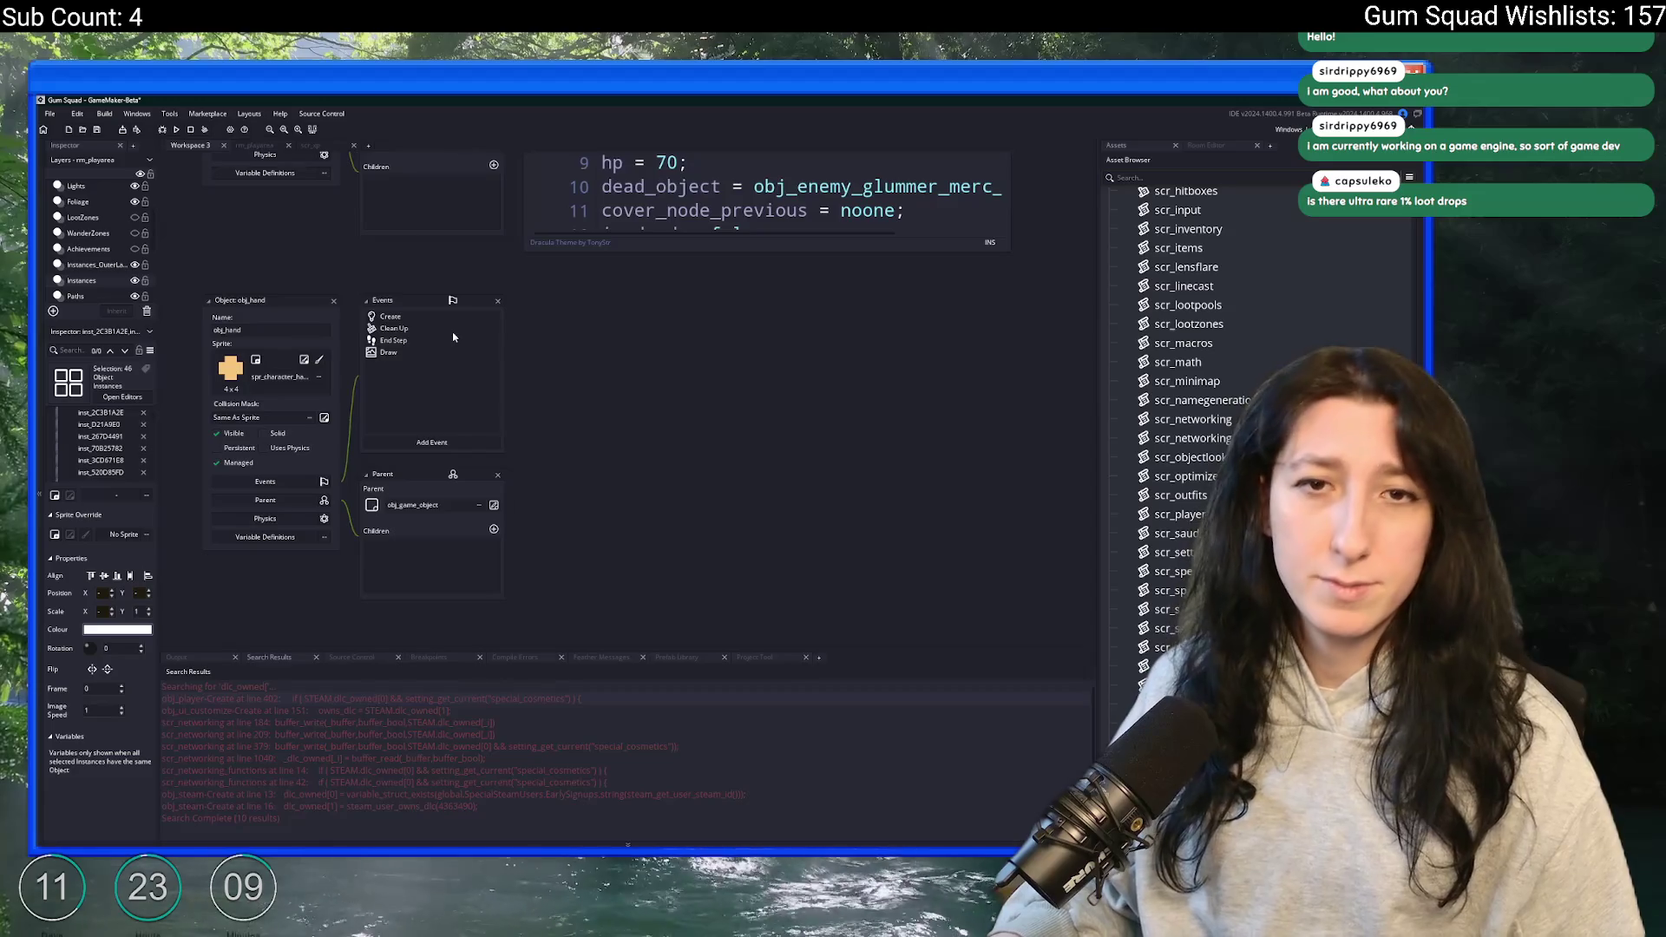
double_click(461, 352)
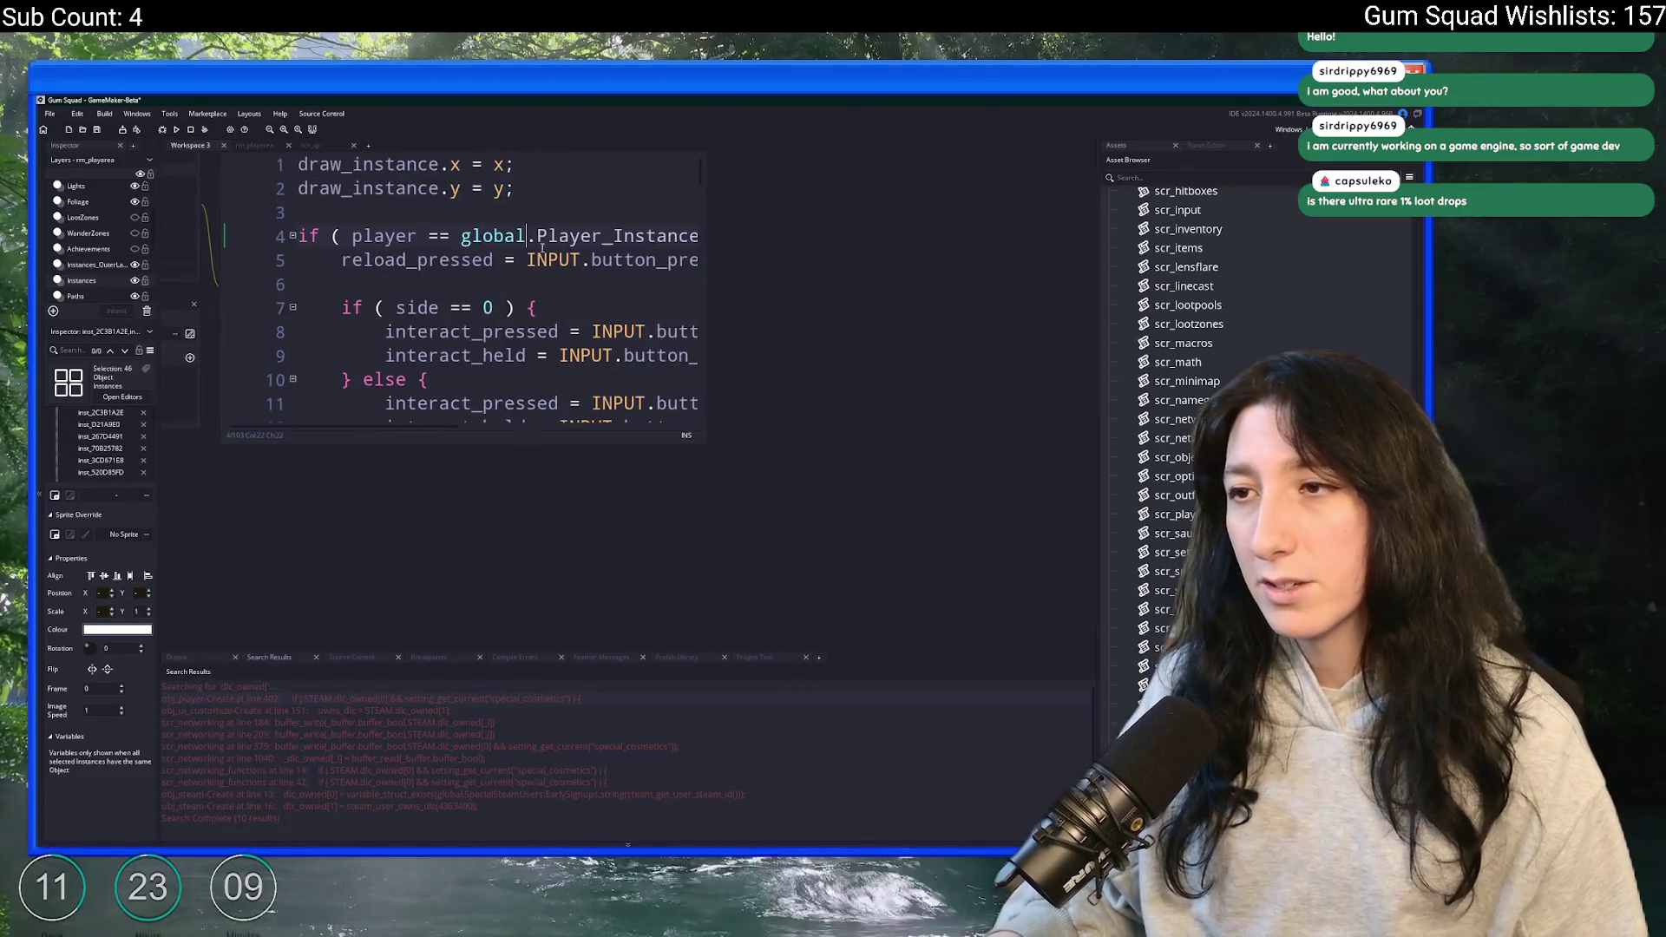
mouse_move(703, 444)
mouse_down()
mouse_move(1089, 595)
mouse_move(1077, 568)
mouse_up()
click(808, 259)
key(ctrl+t)
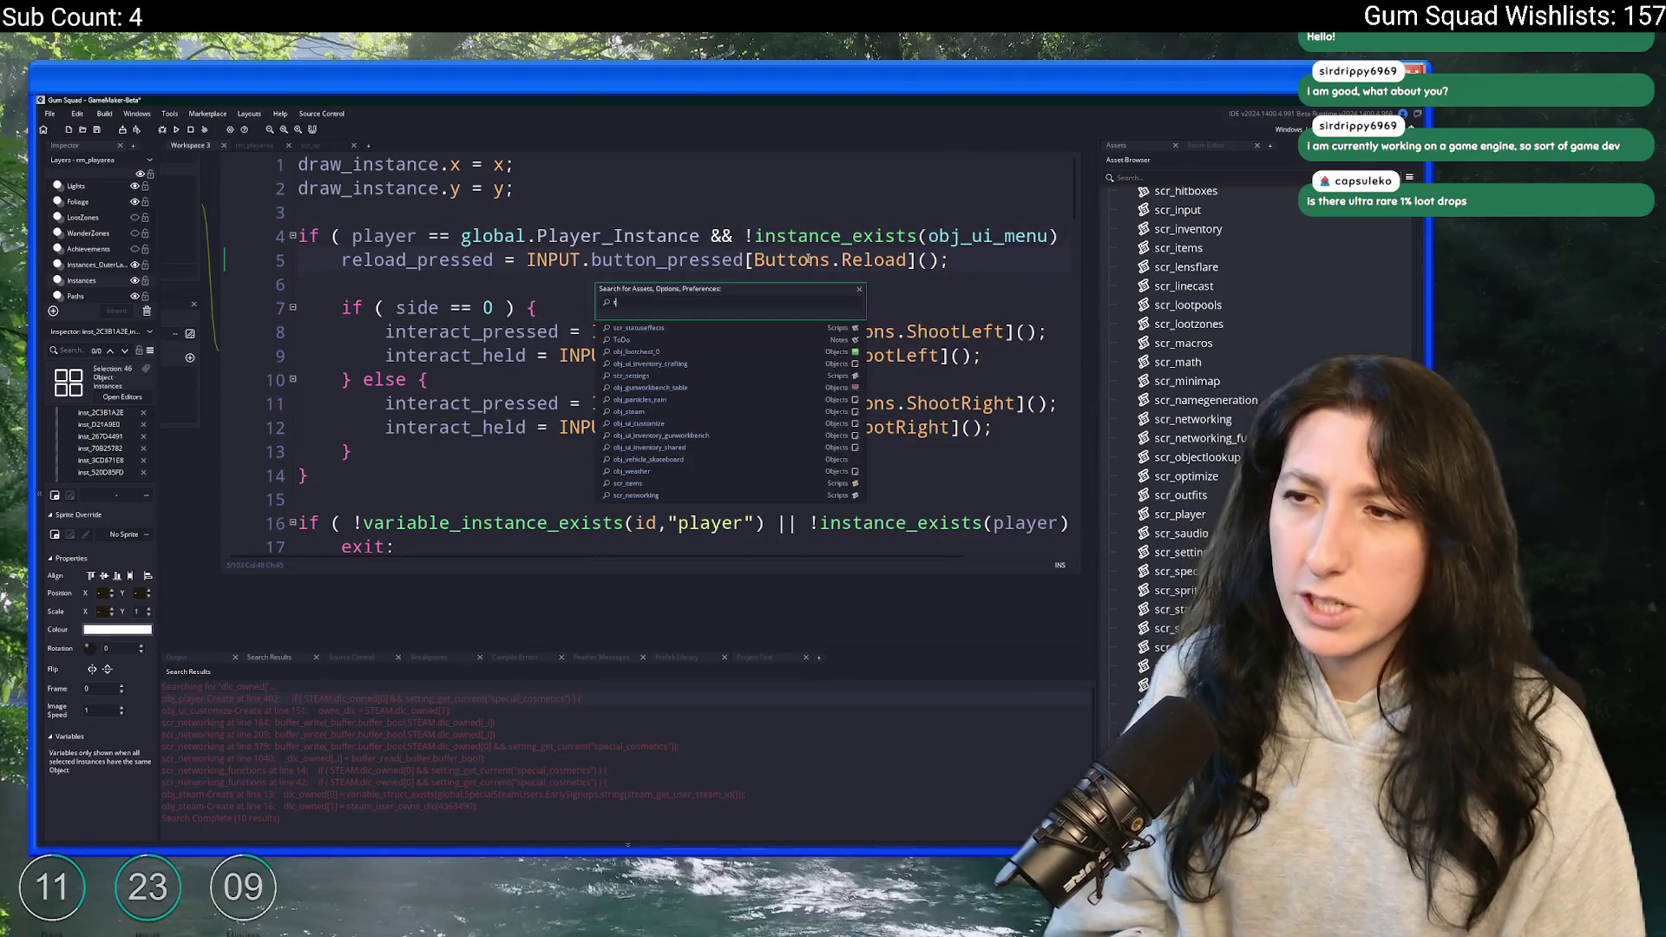
key(Return)
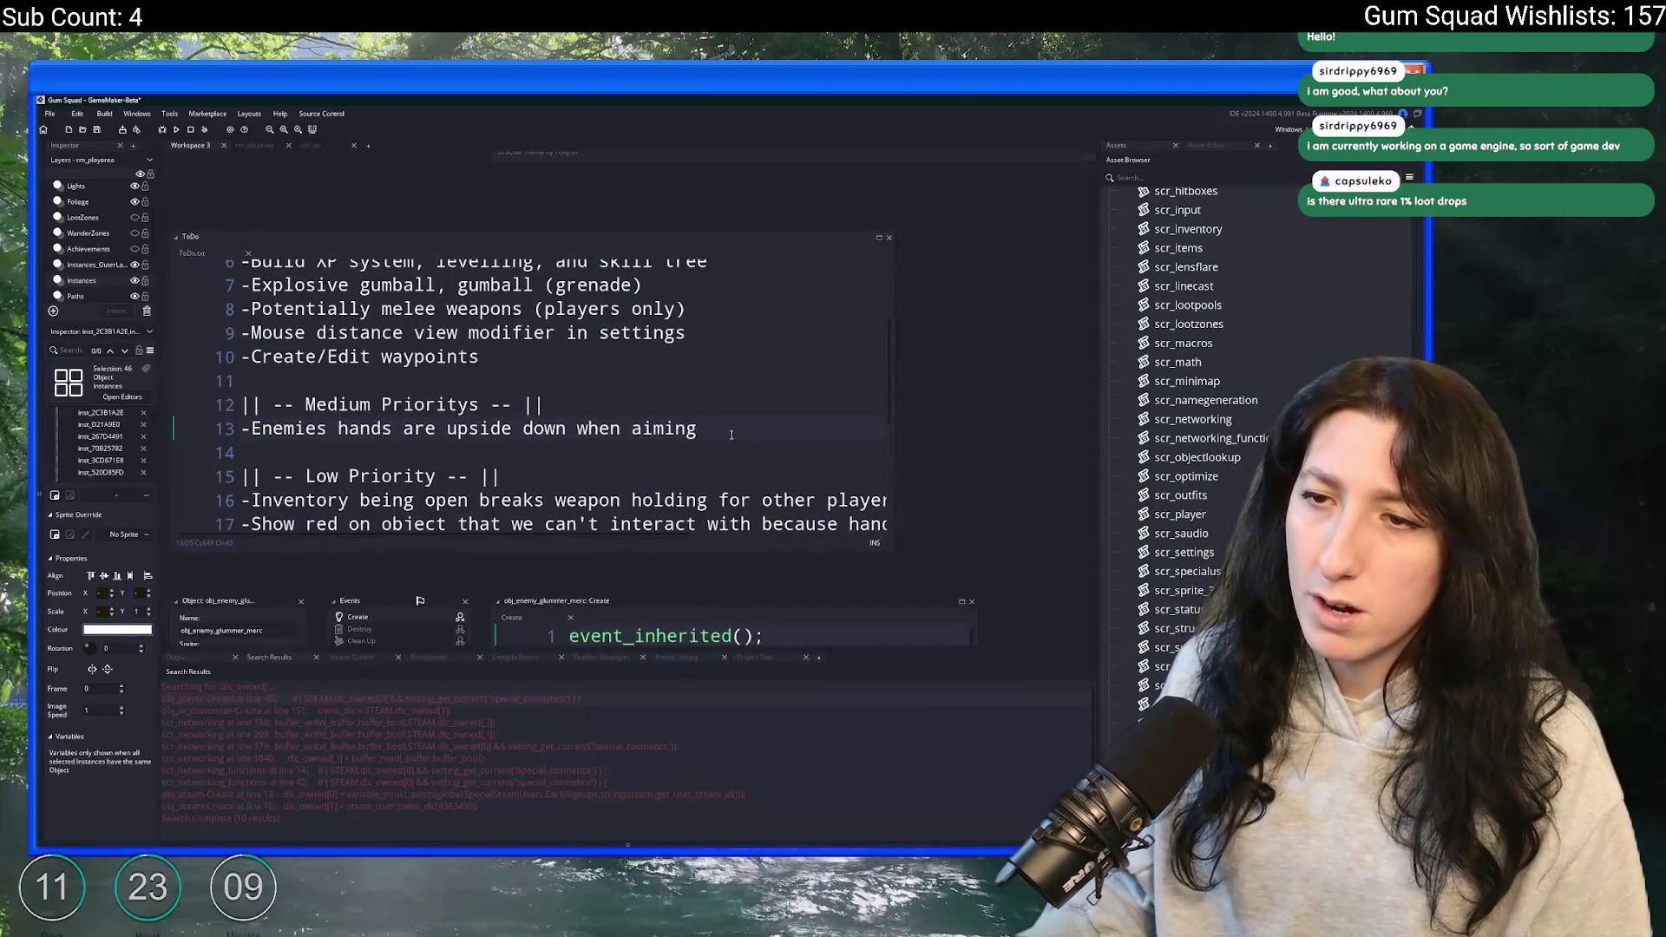
- Add '-Weapon enhancement drops should be more rare' below the hands entry and close the ToDo note
key(Return)
text(-Weapon)
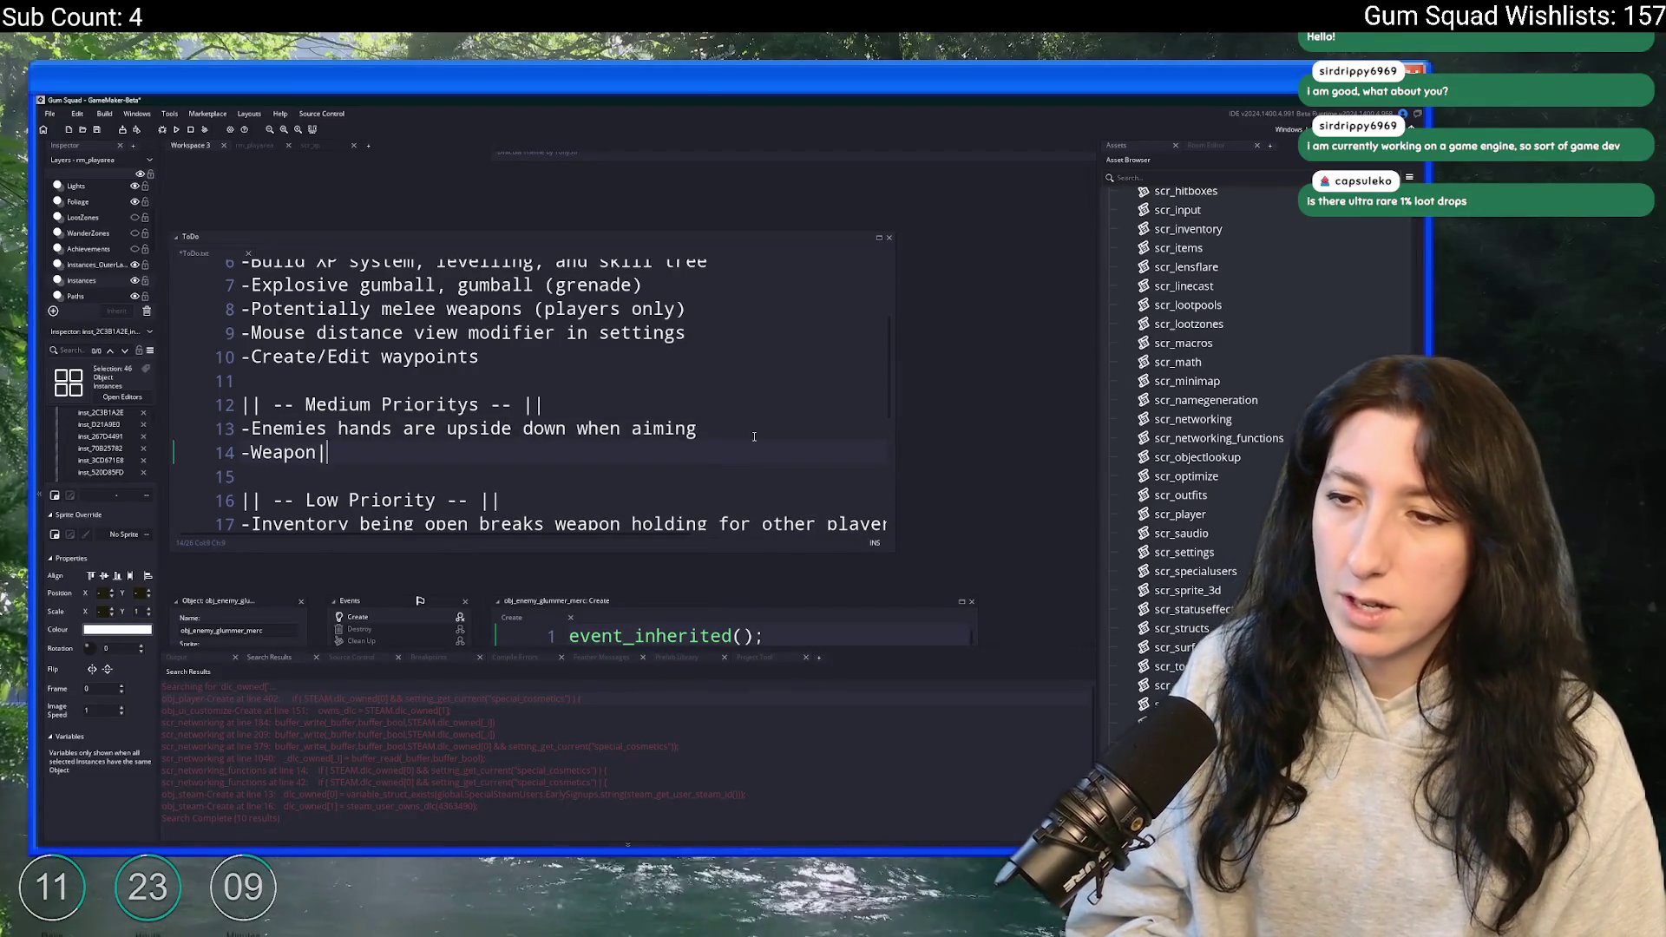
text( enhancement d)
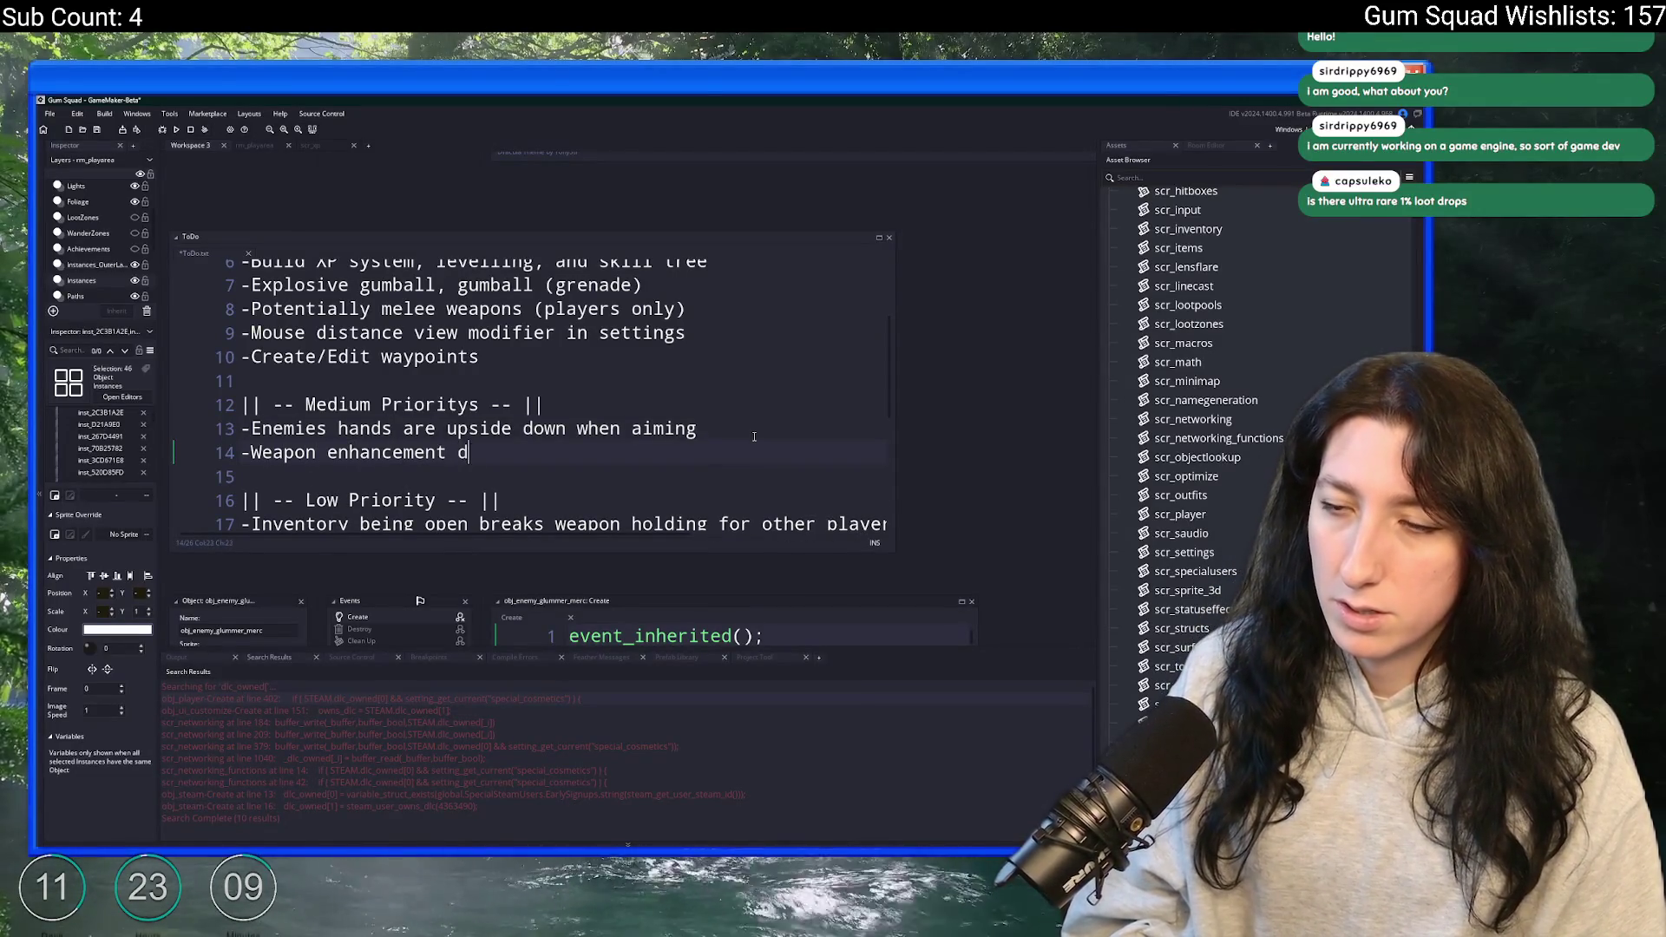
text(rops should be)
key(BackSpace)
text(more rare)
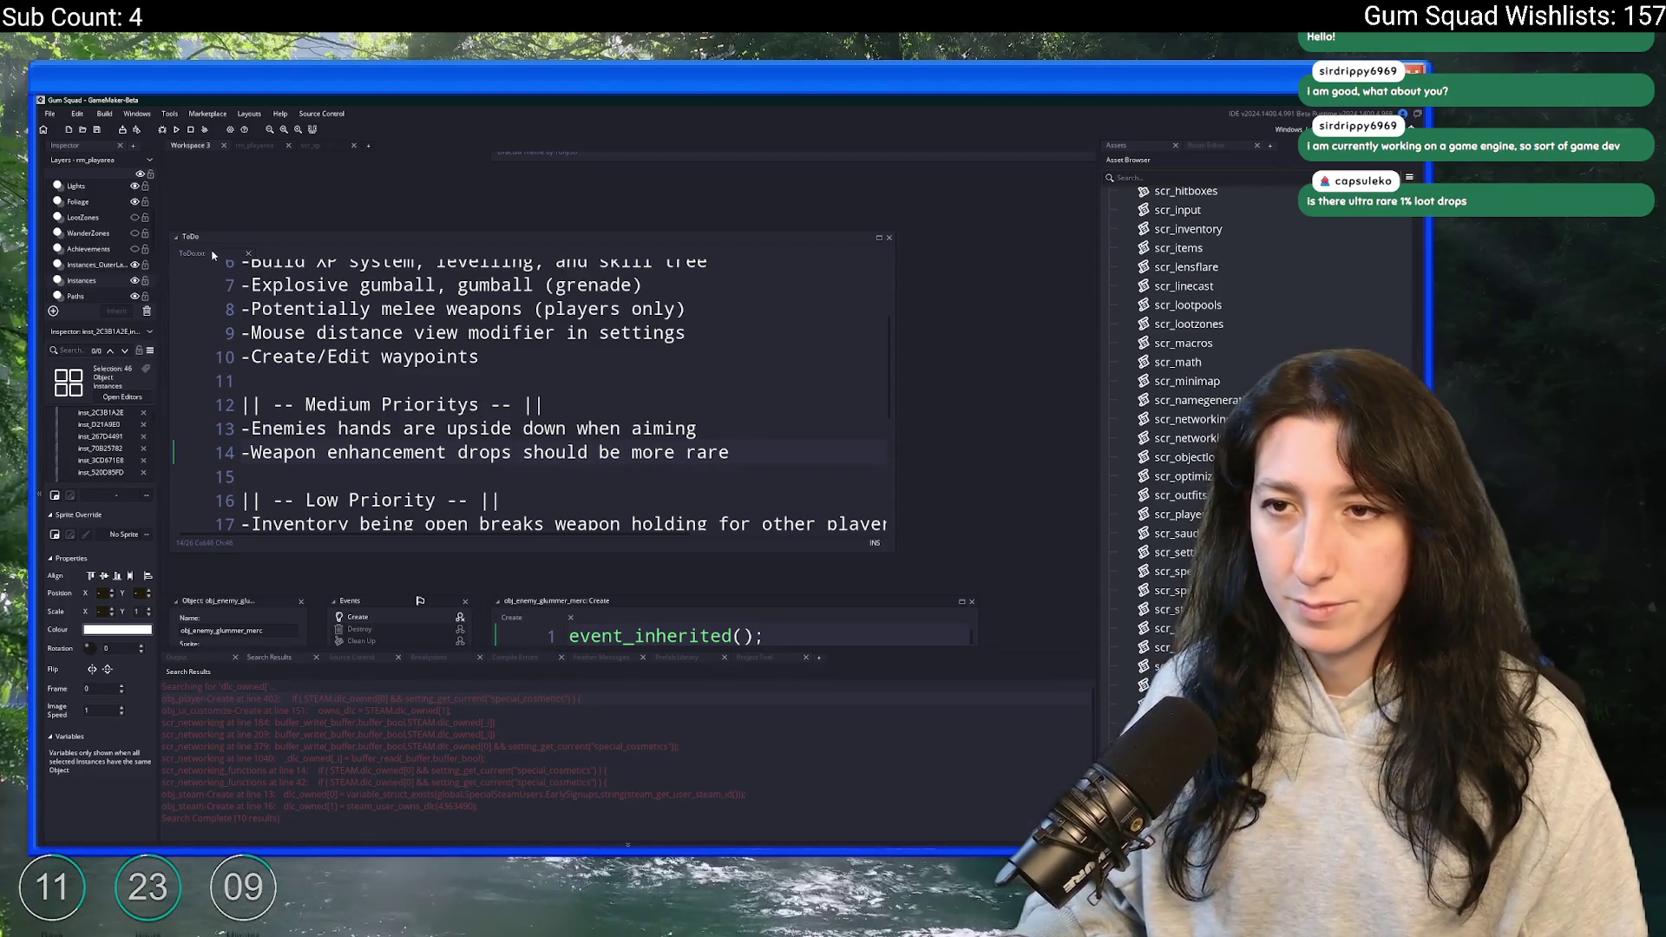
middle_click(213, 255)
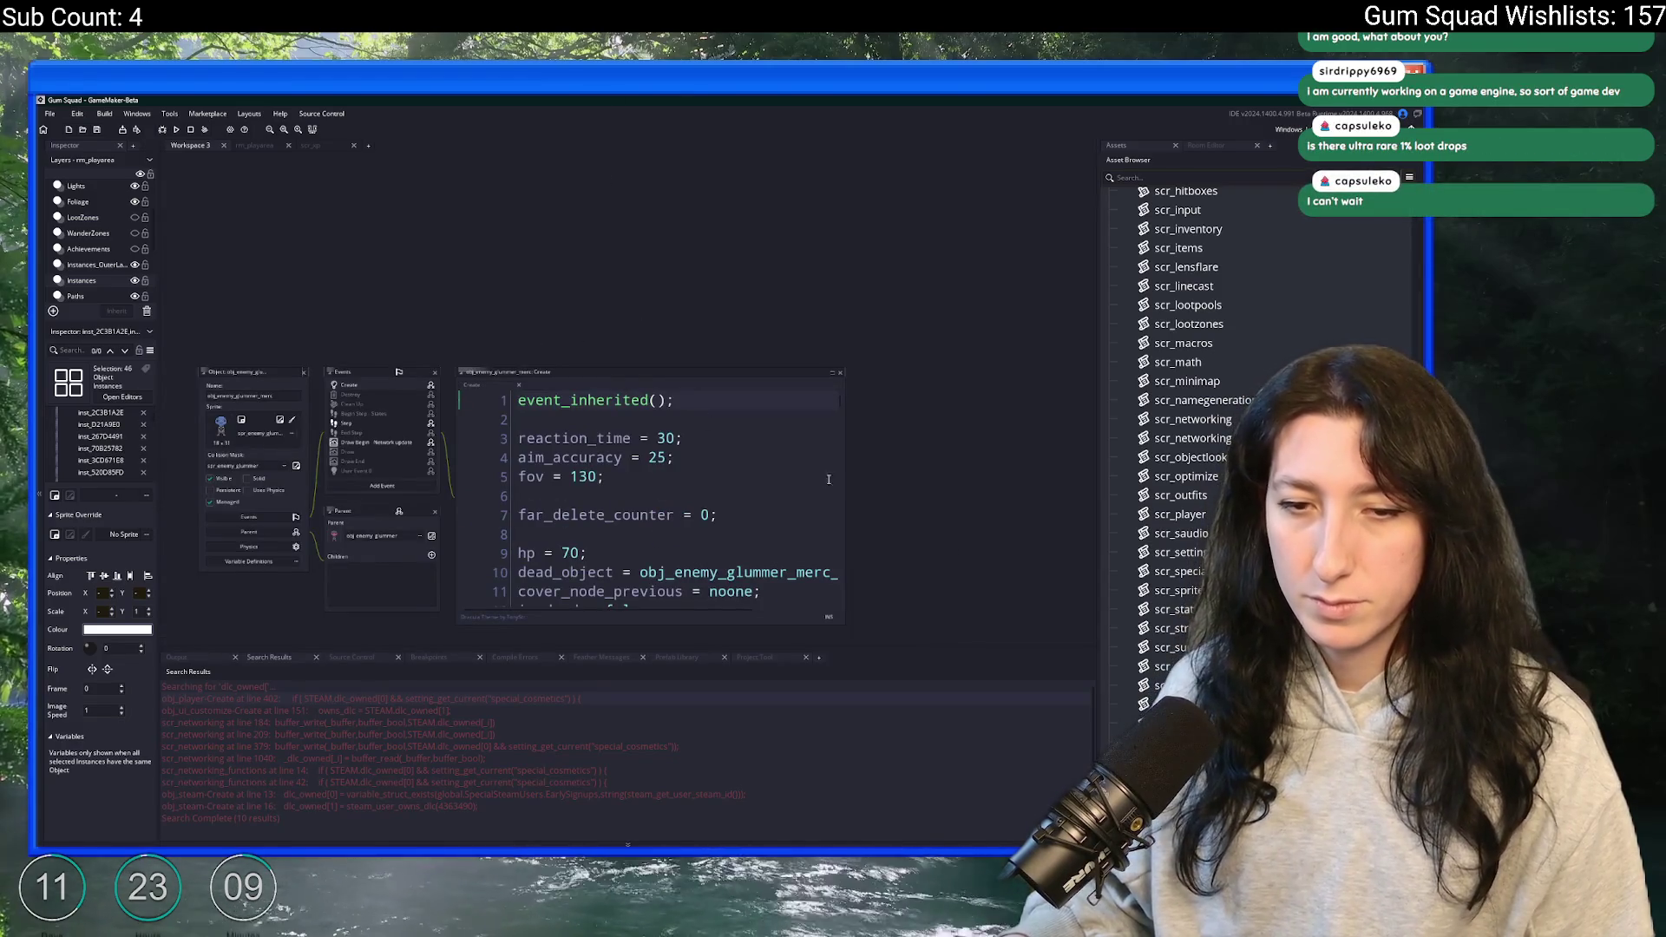
- Read obj_hand's End Step code in an enlarged editor and locate the other event editors
scroll(829, 479, down, 5)
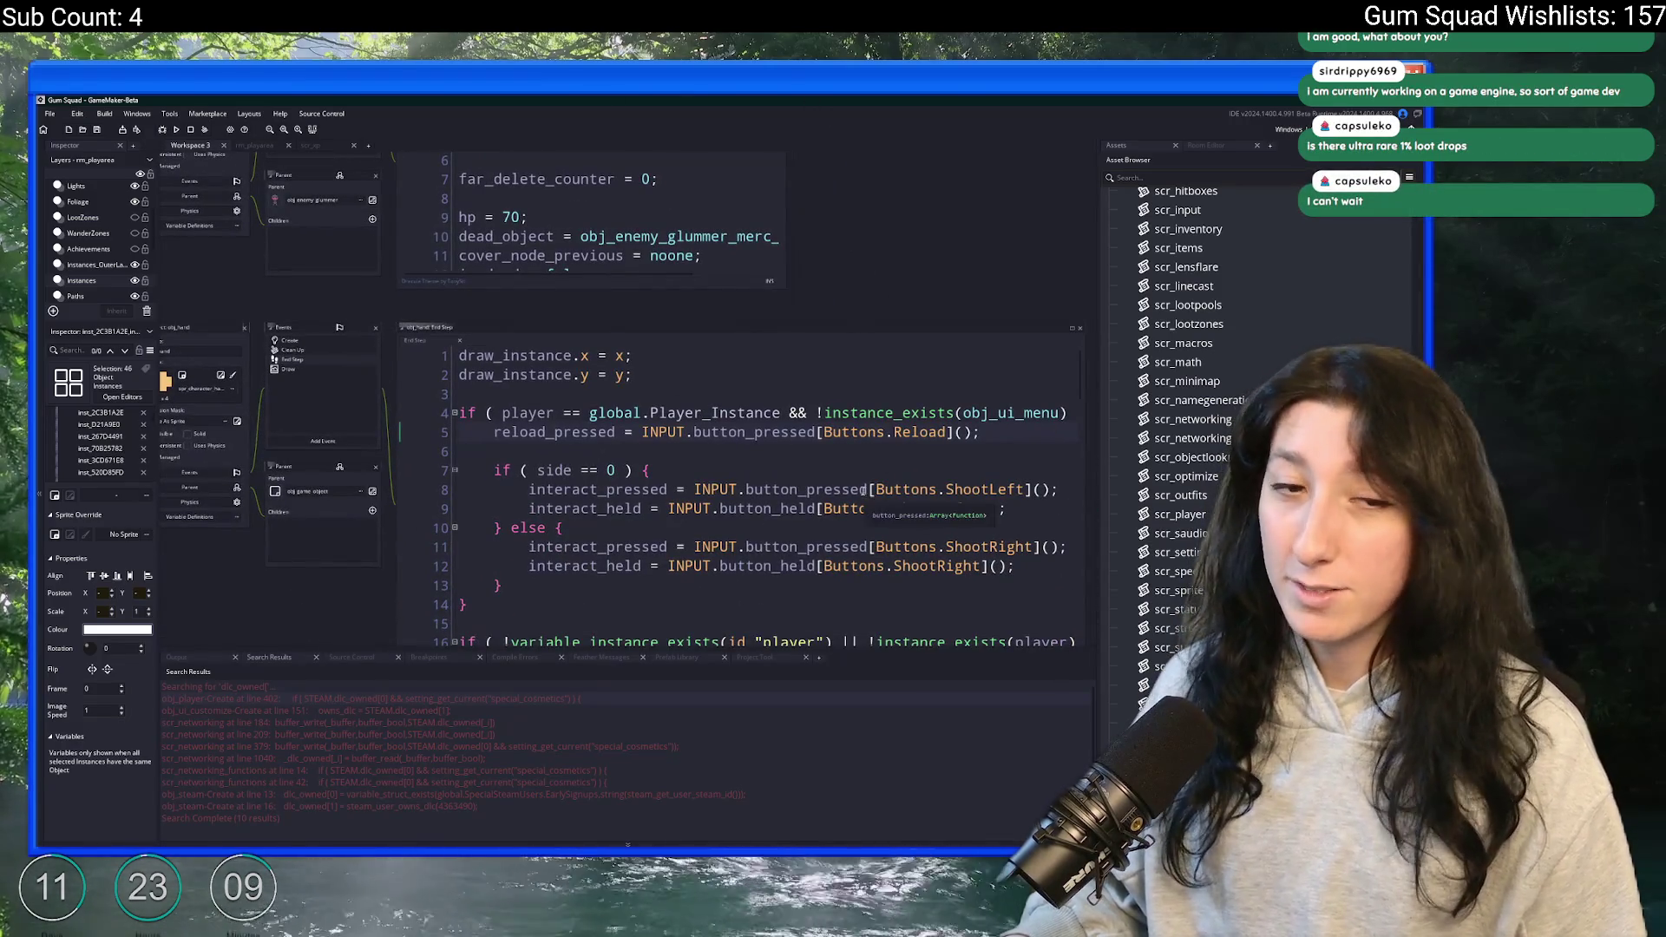
click(835, 469)
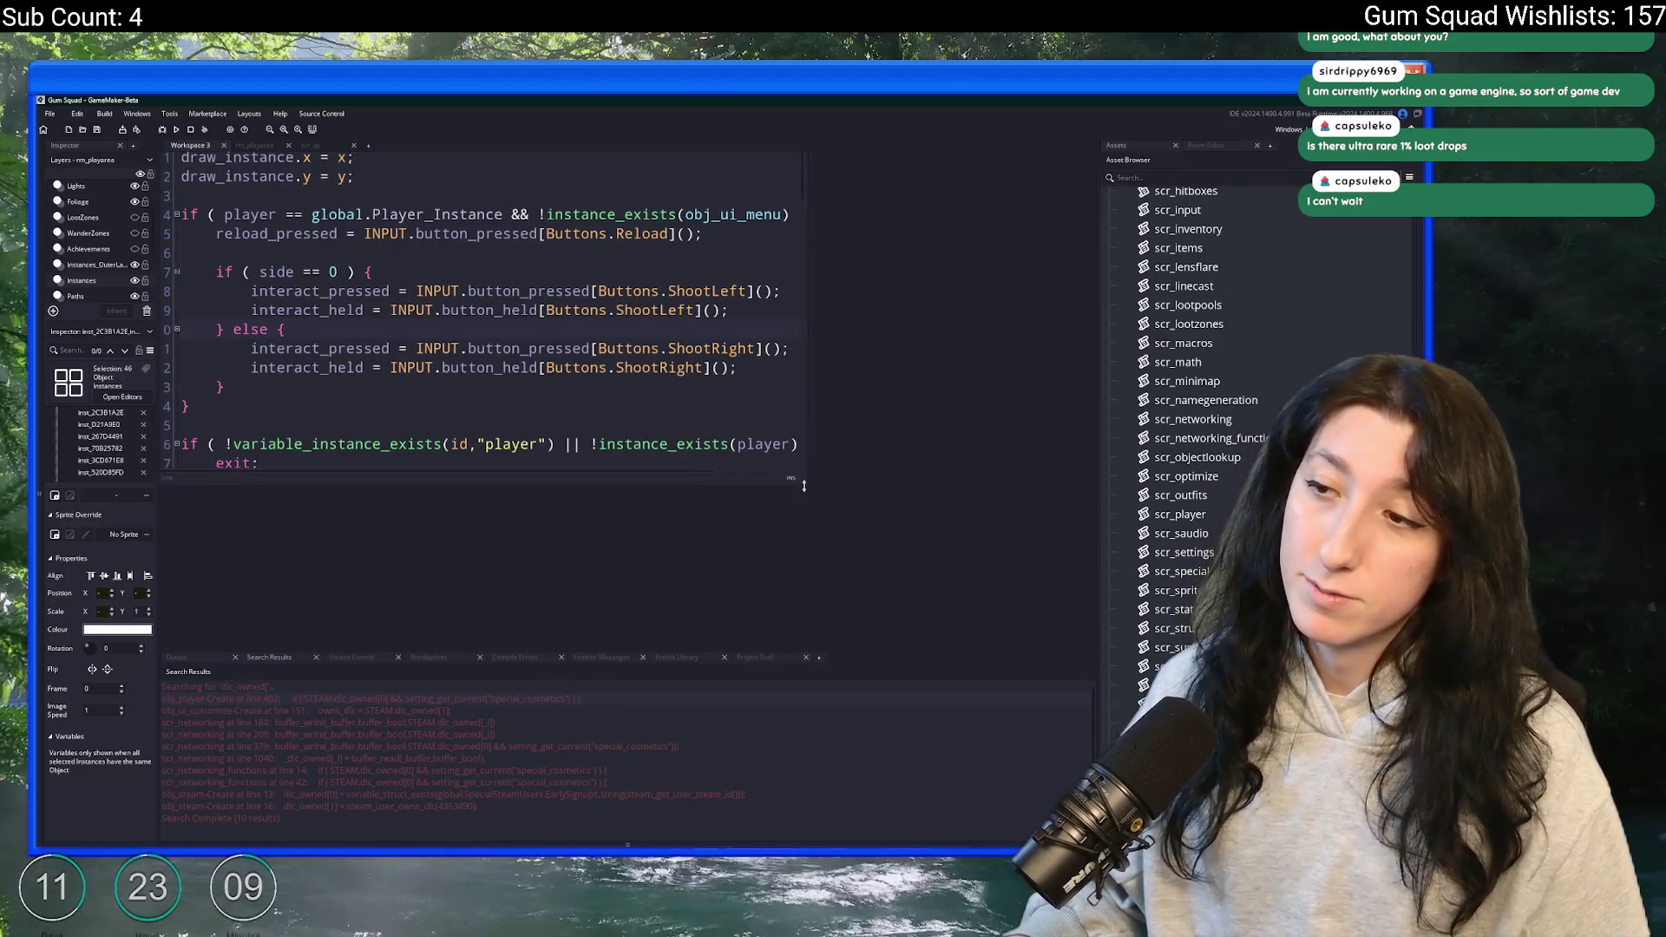
drag(806, 486, 998, 595)
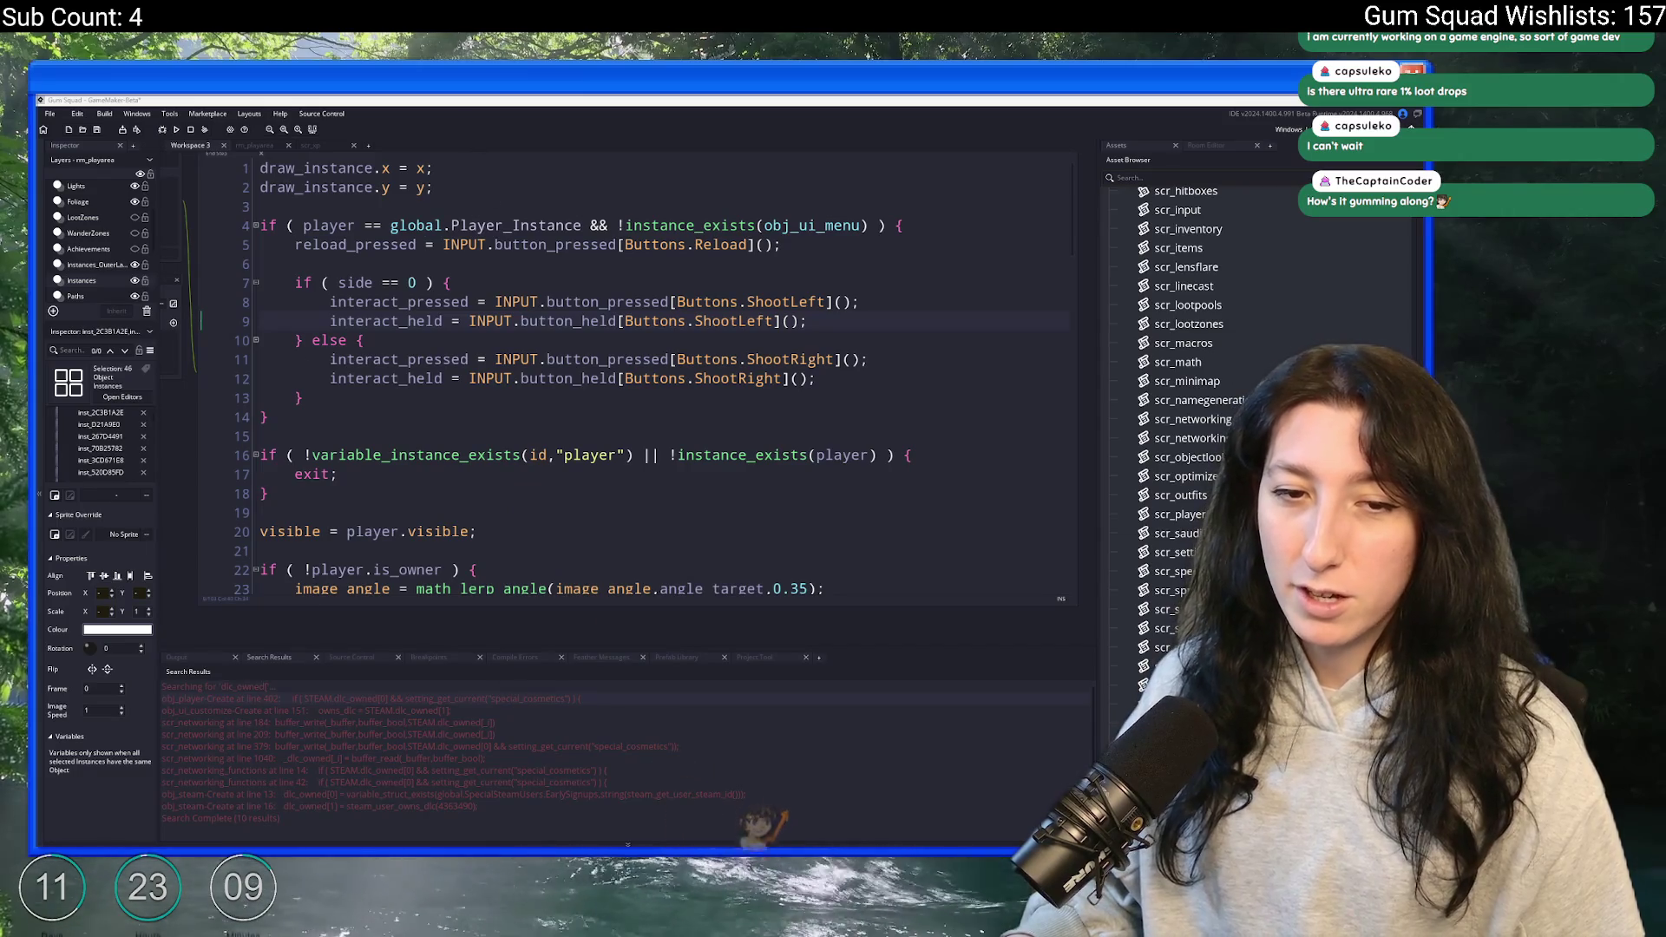
click(656, 285)
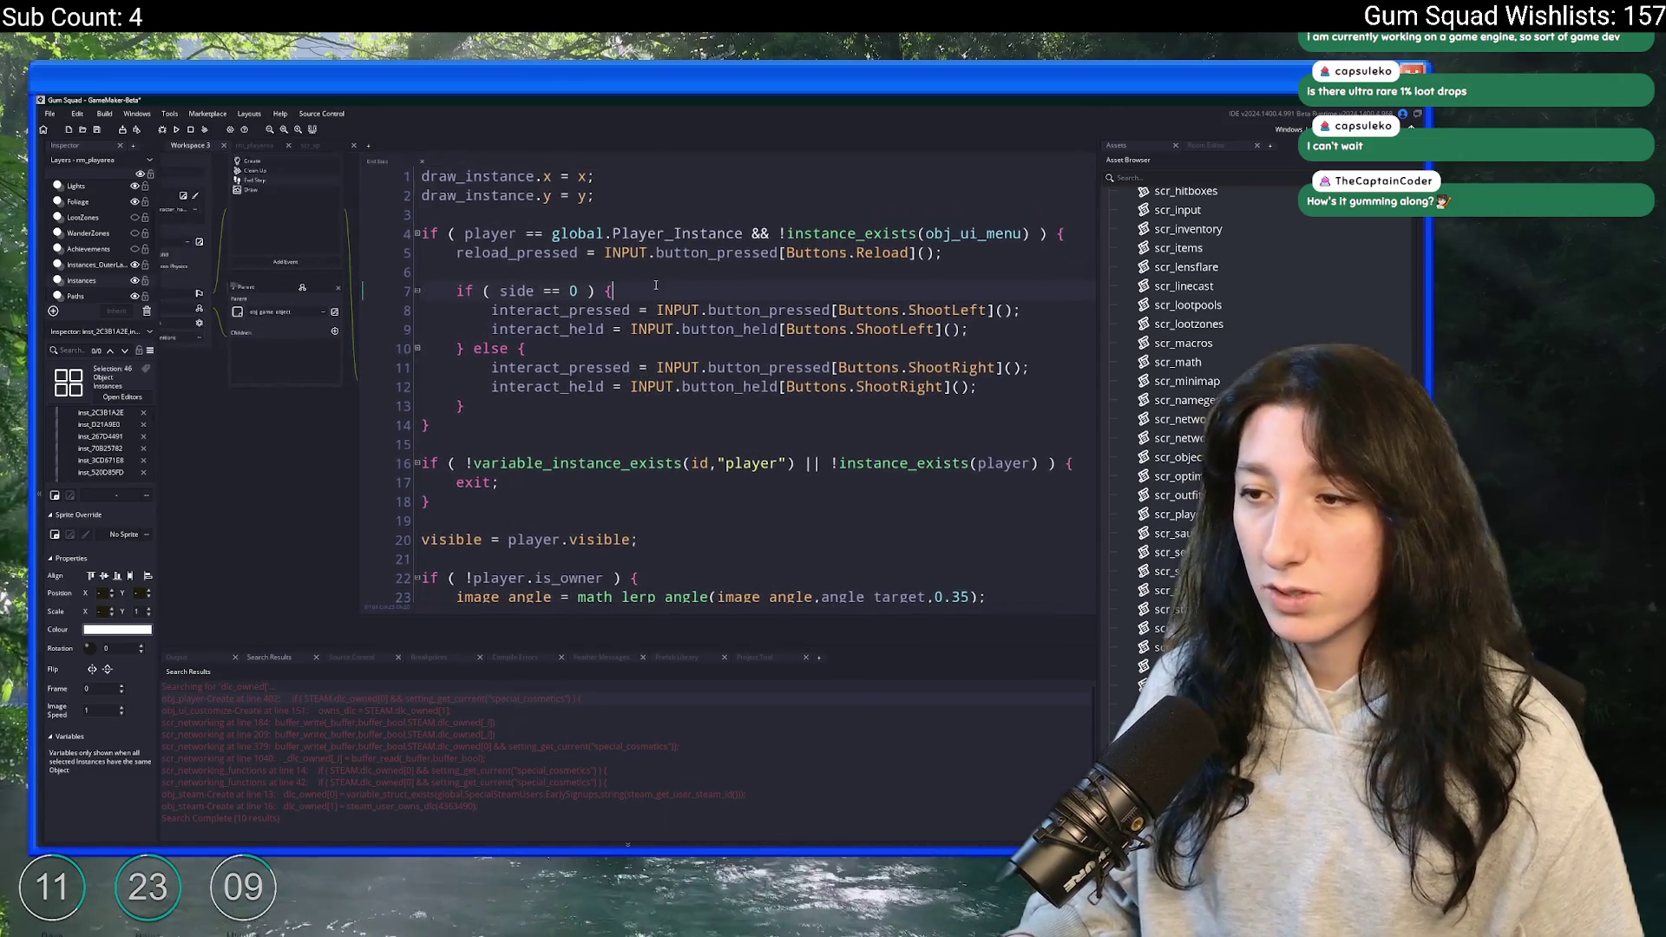
click(177, 657)
mouse_move(262, 228)
mouse_down()
mouse_move(454, 323)
mouse_move(448, 351)
mouse_up()
scroll(448, 351, right, 5)
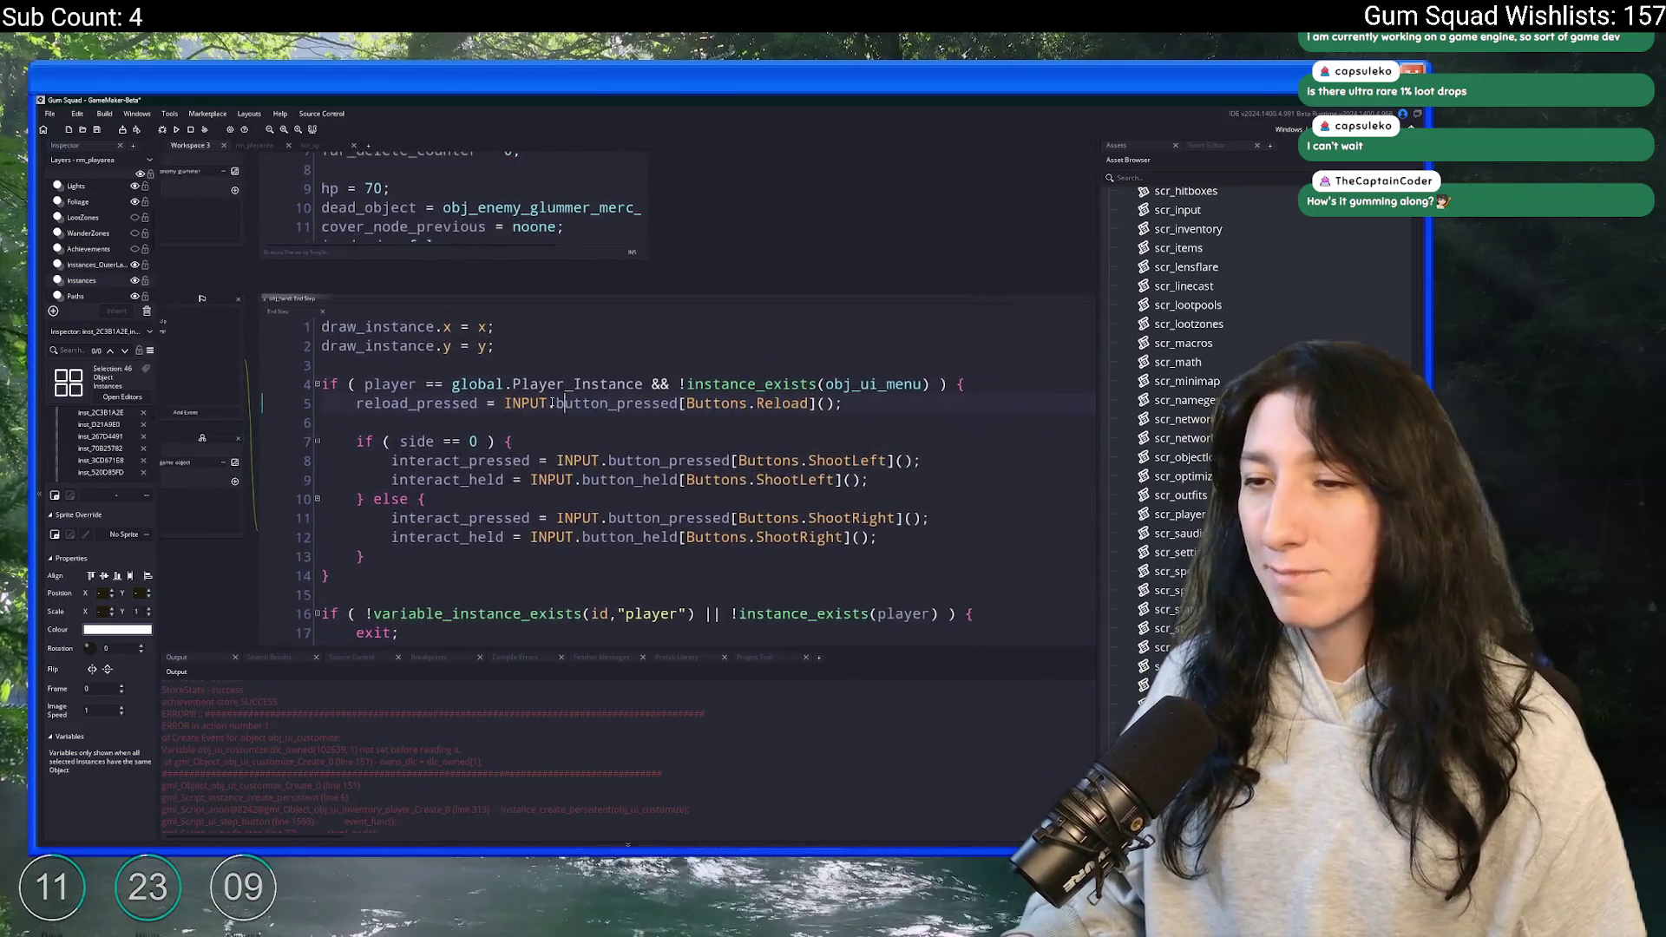
scroll(463, 377, down, 5)
scroll(463, 376, down, 5)
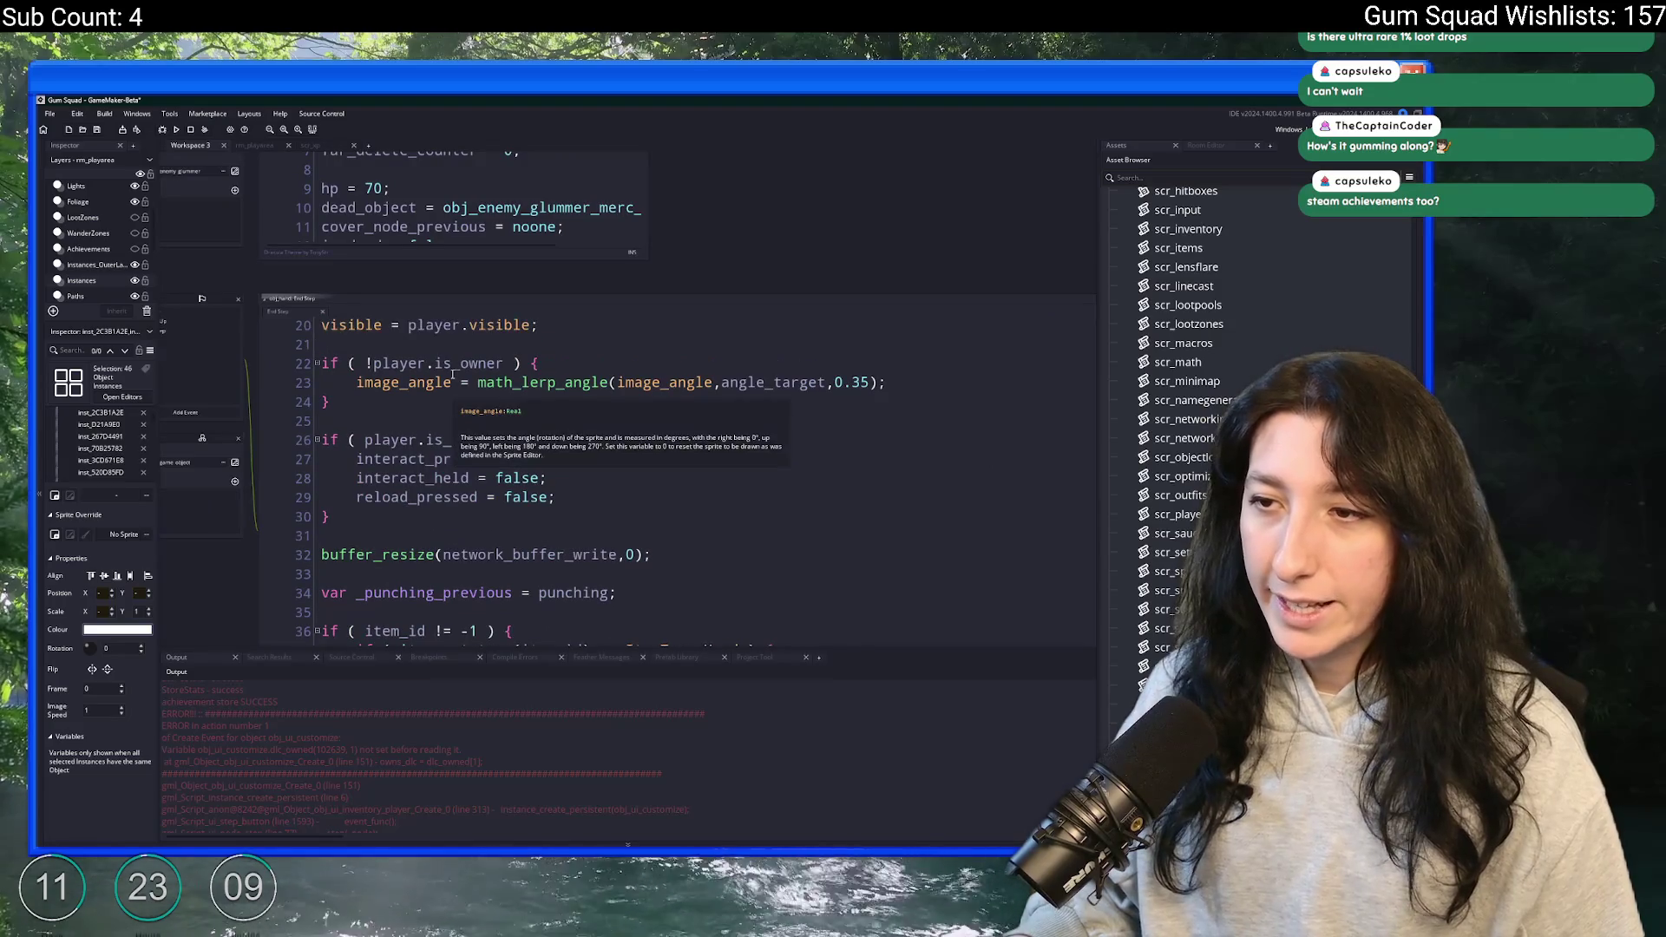
scroll(466, 378, down, 15)
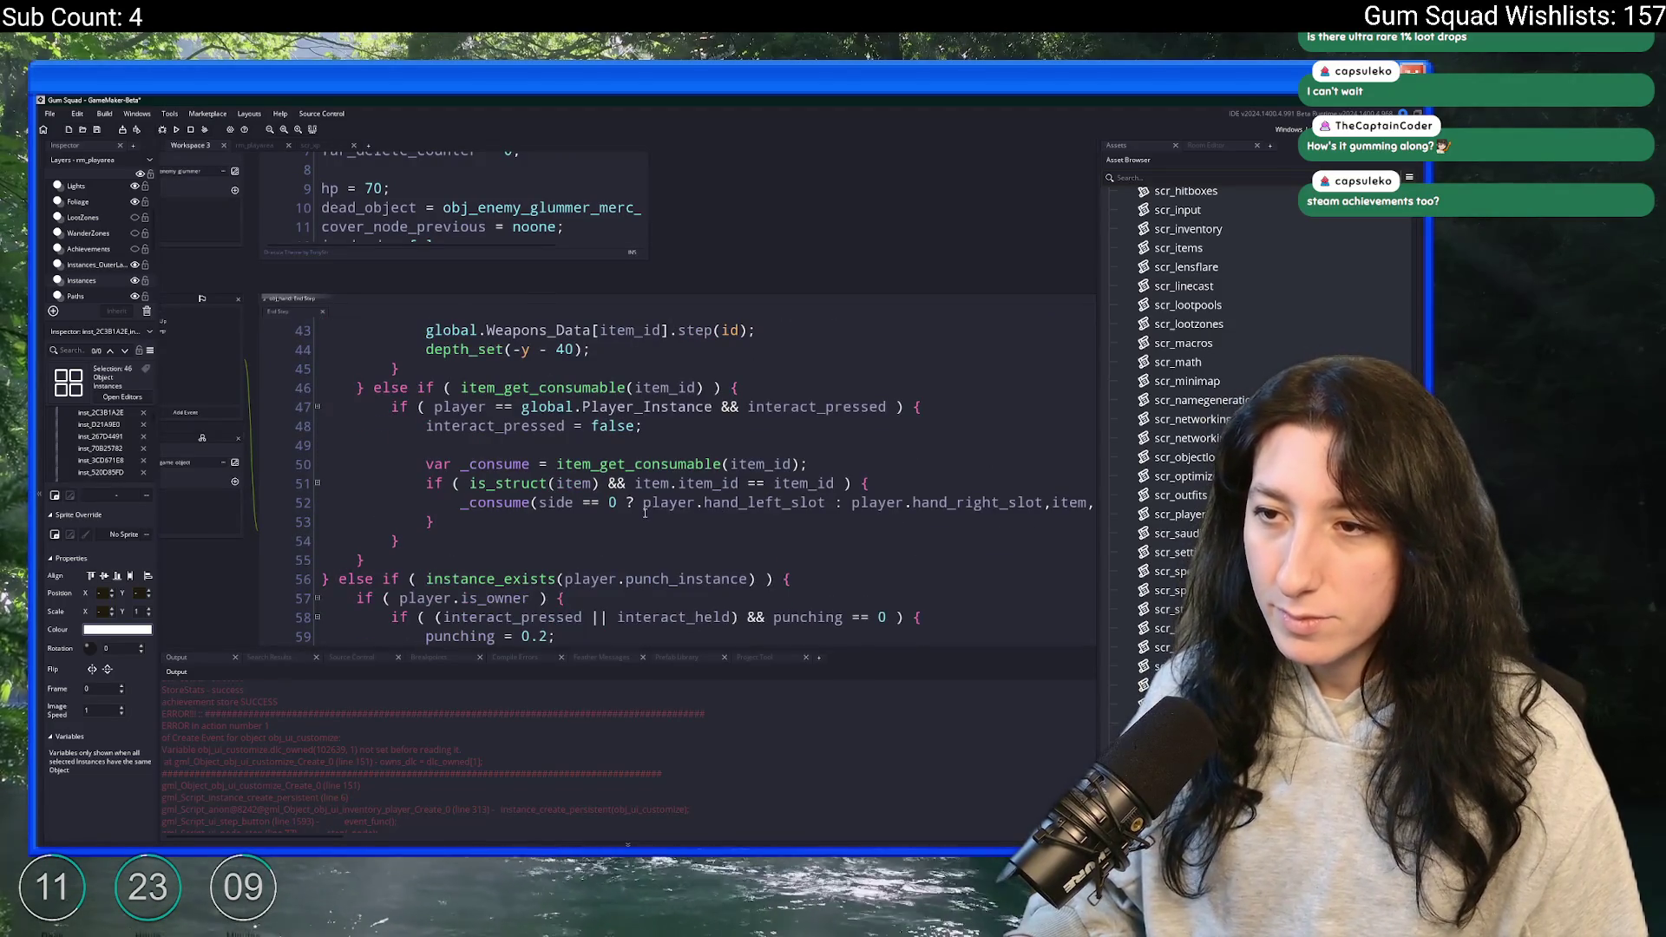
scroll(599, 470, down, 4)
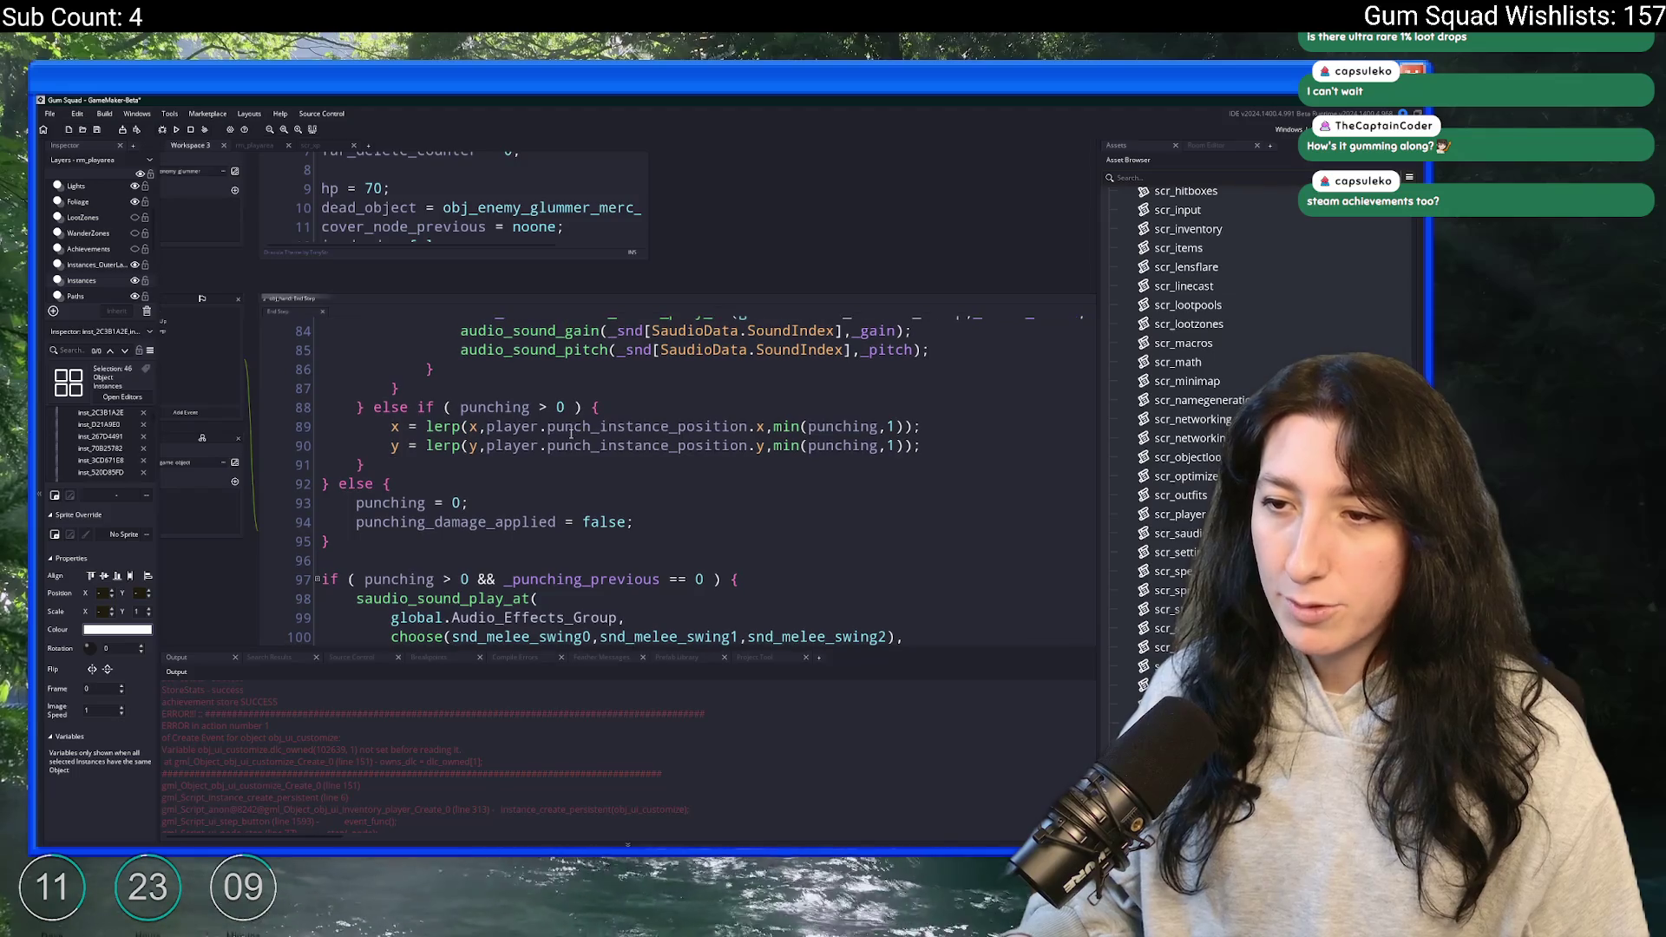
scroll(529, 443, left, 5)
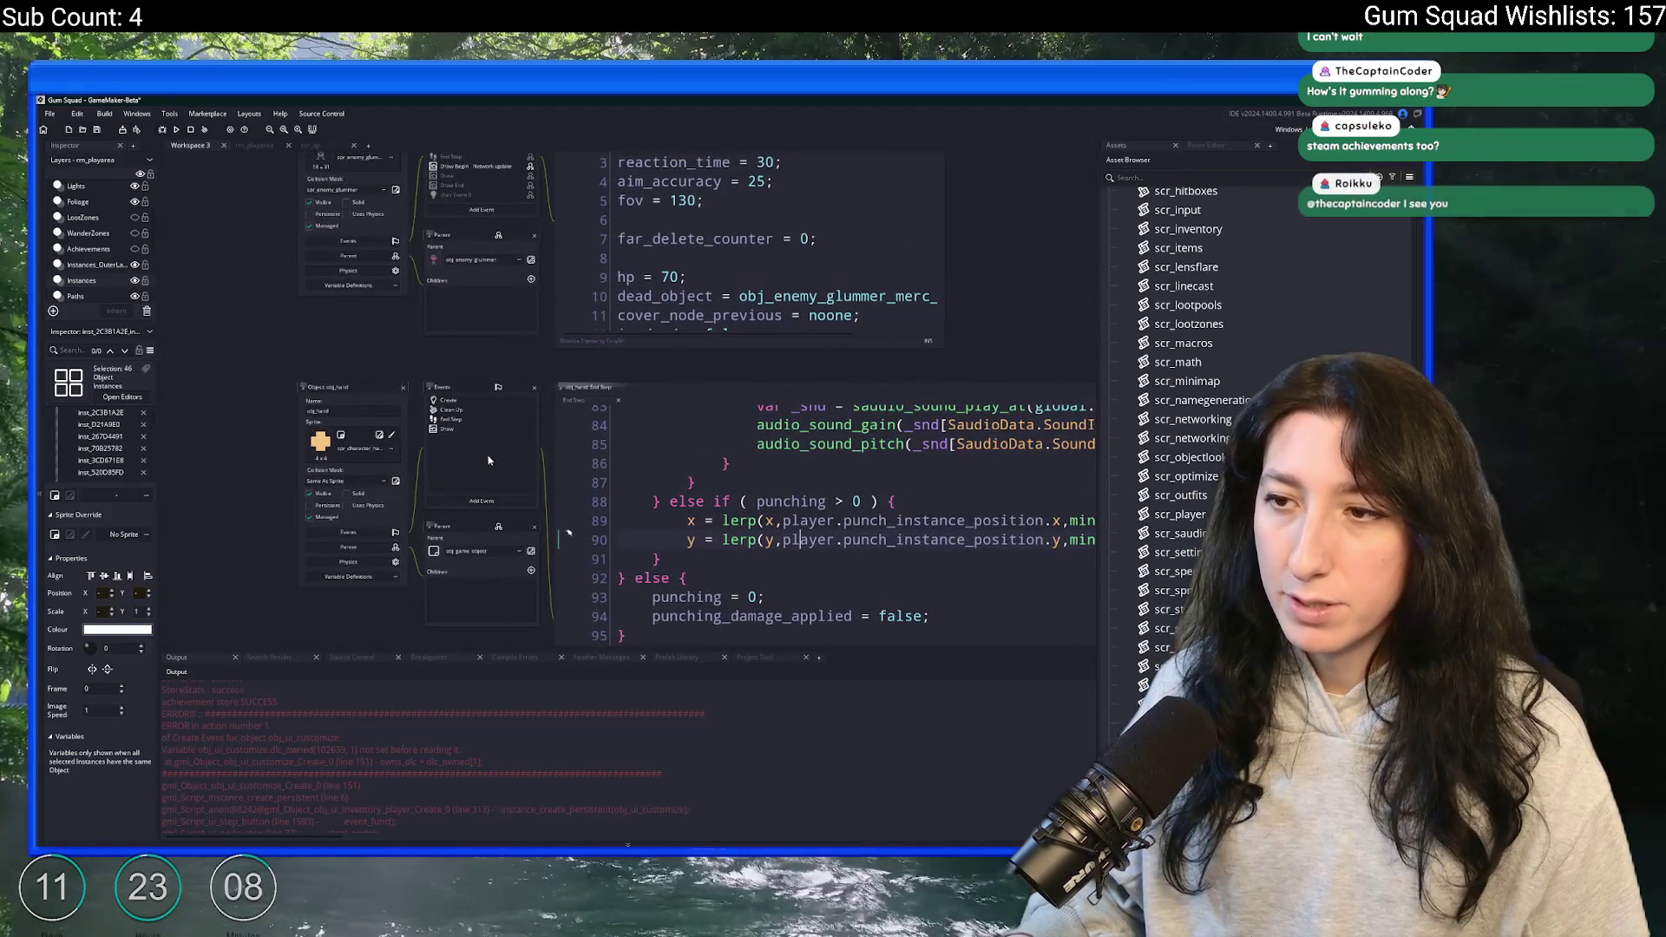
- Highlight image_xscale's uses in obj_hand's Draw code, then return to the End Step punching code
double_click(501, 431)
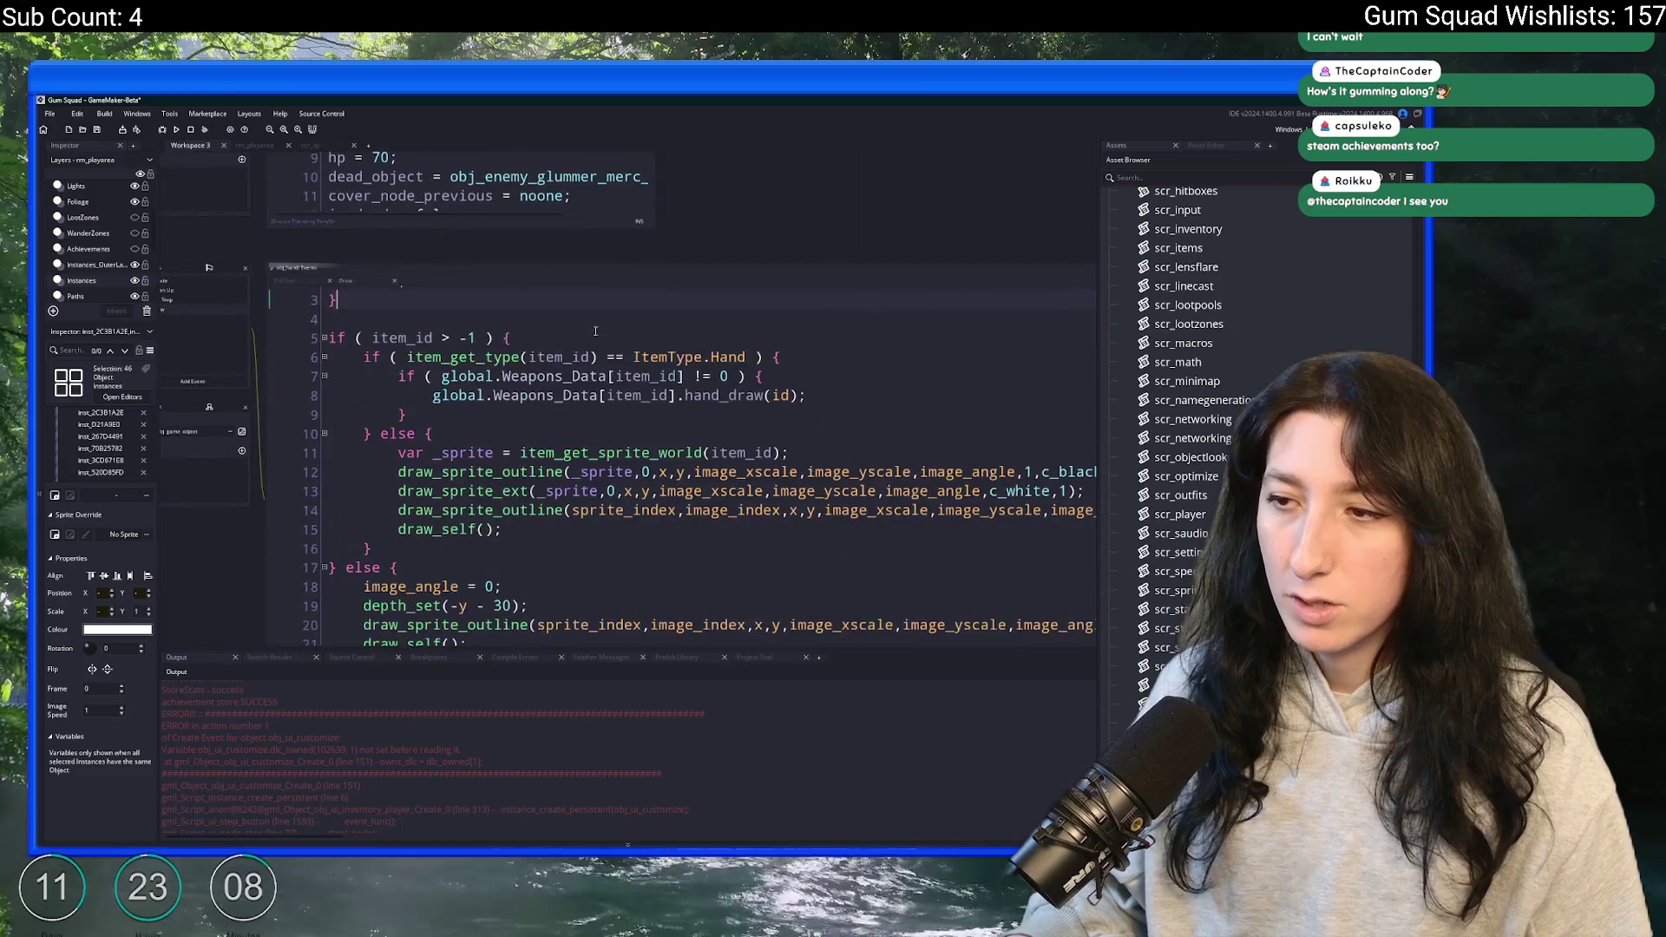
scroll(705, 576, down, 3)
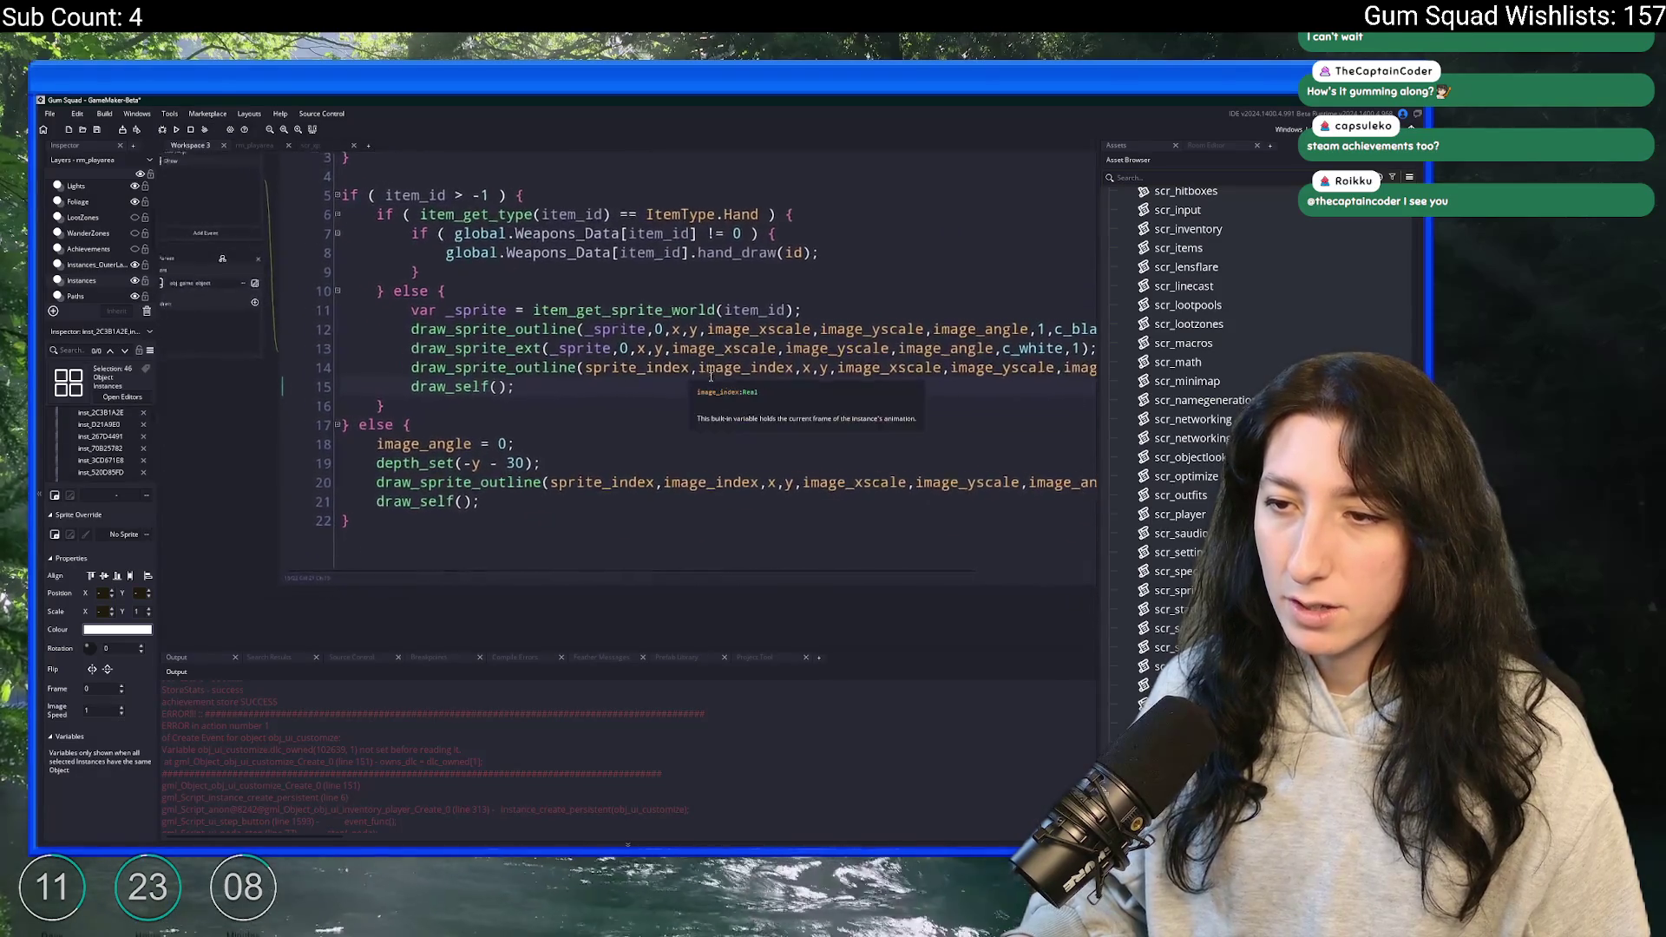
click(872, 344)
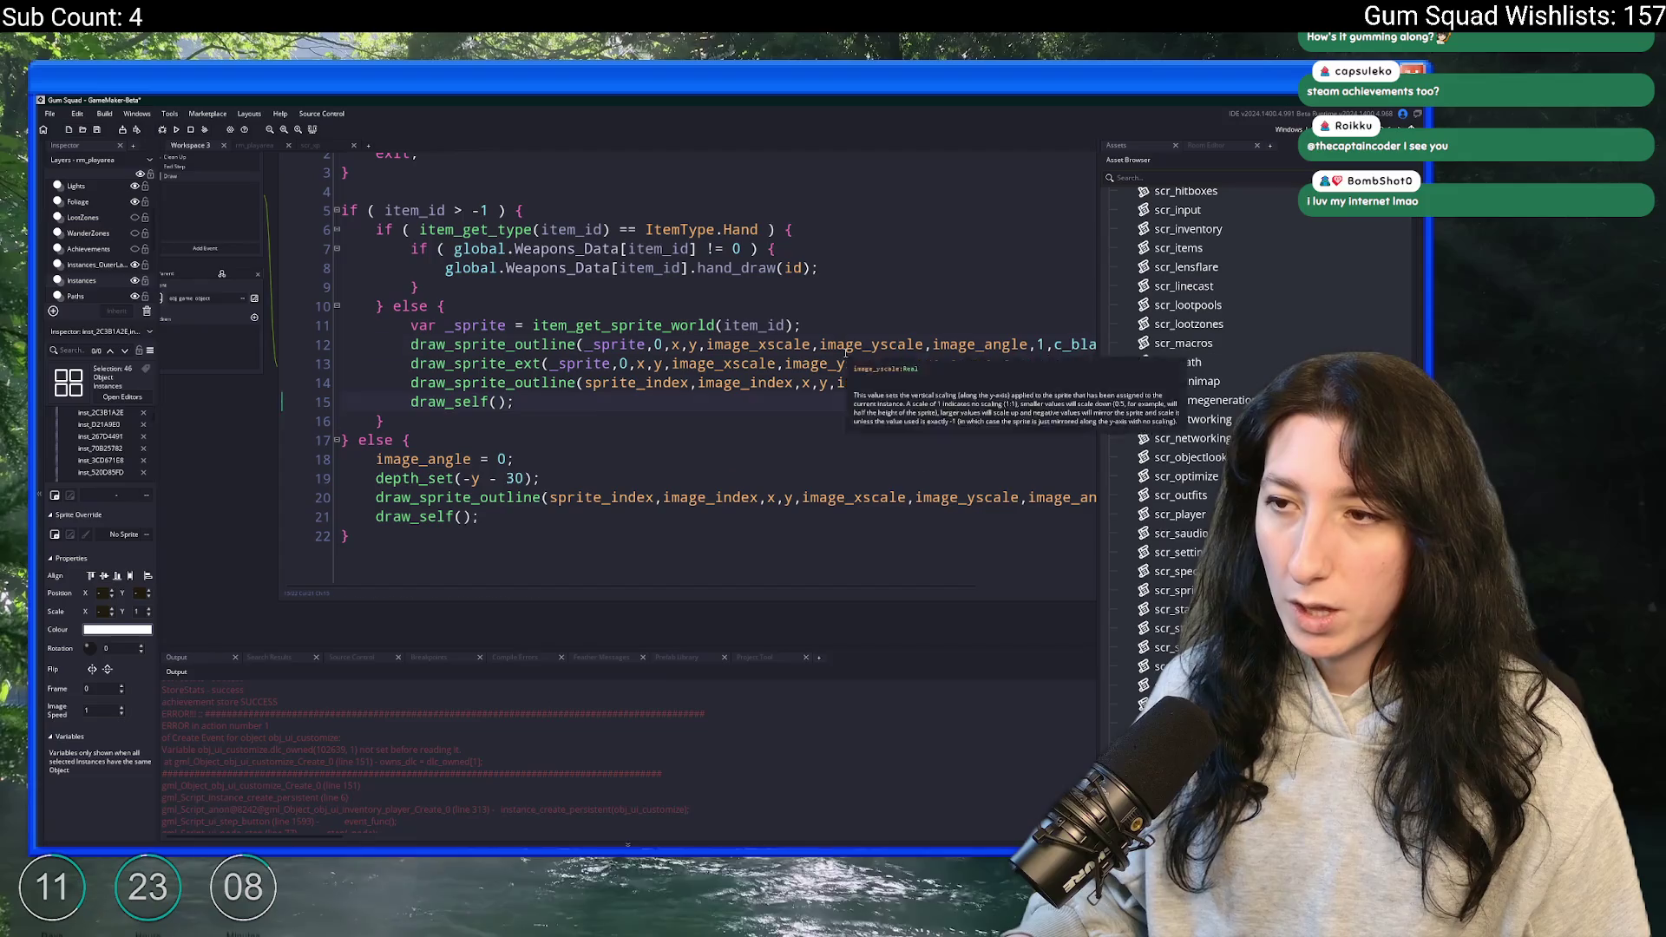
double_click(795, 345)
scroll(795, 347, up, 1)
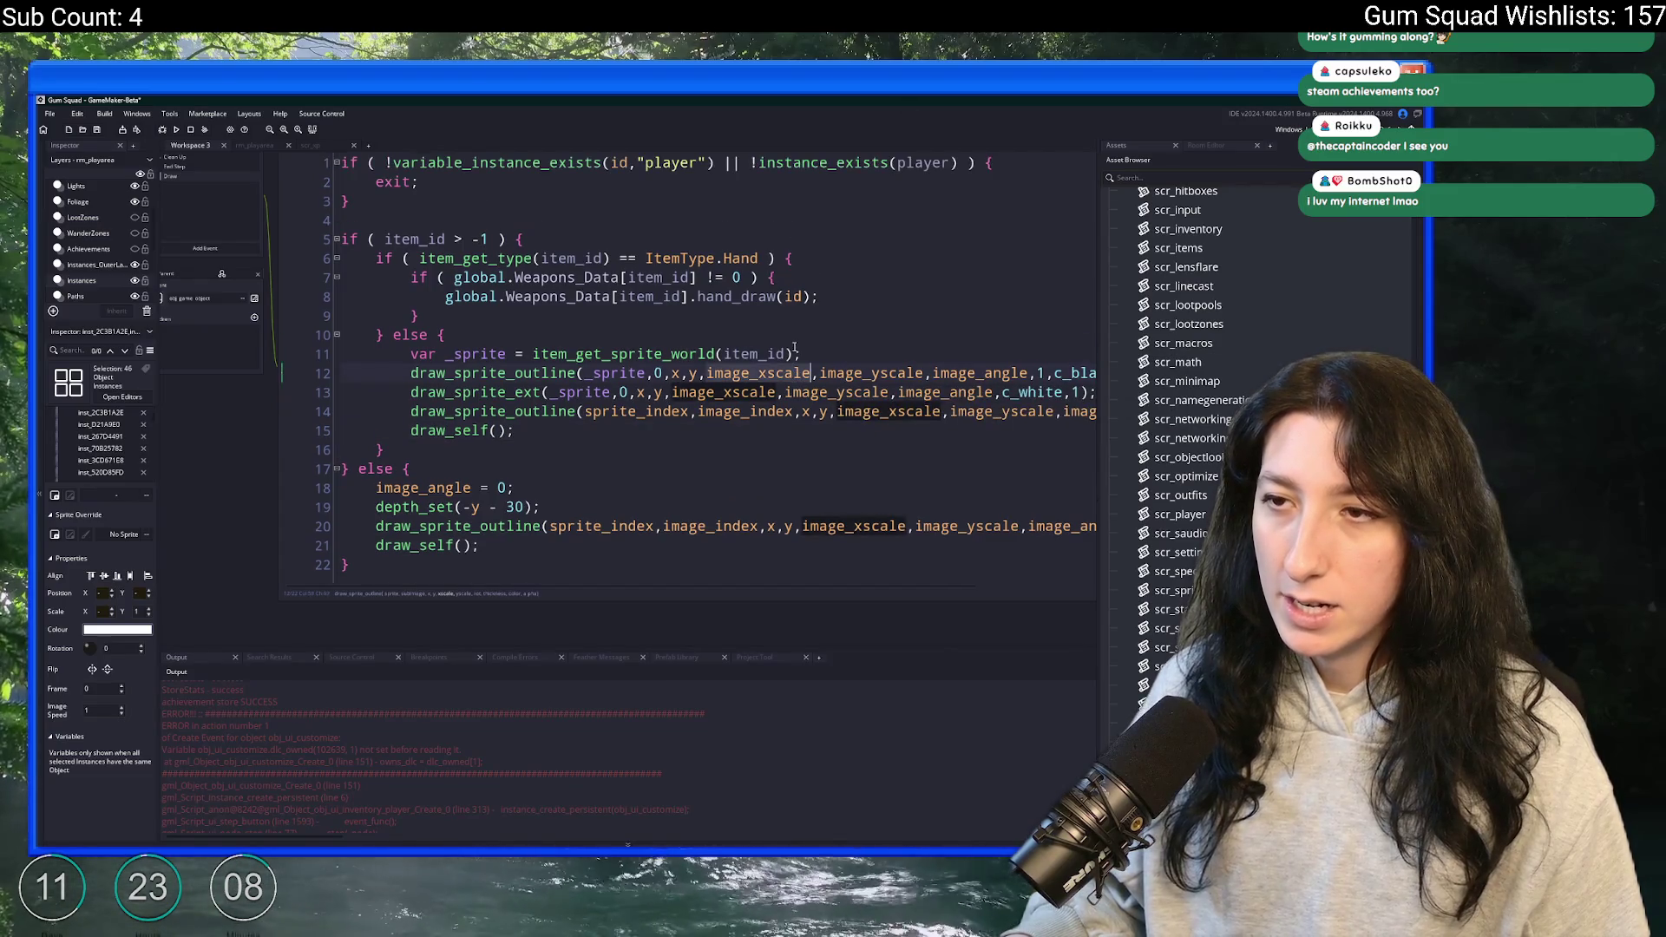
scroll(415, 294, up, 2)
click(397, 249)
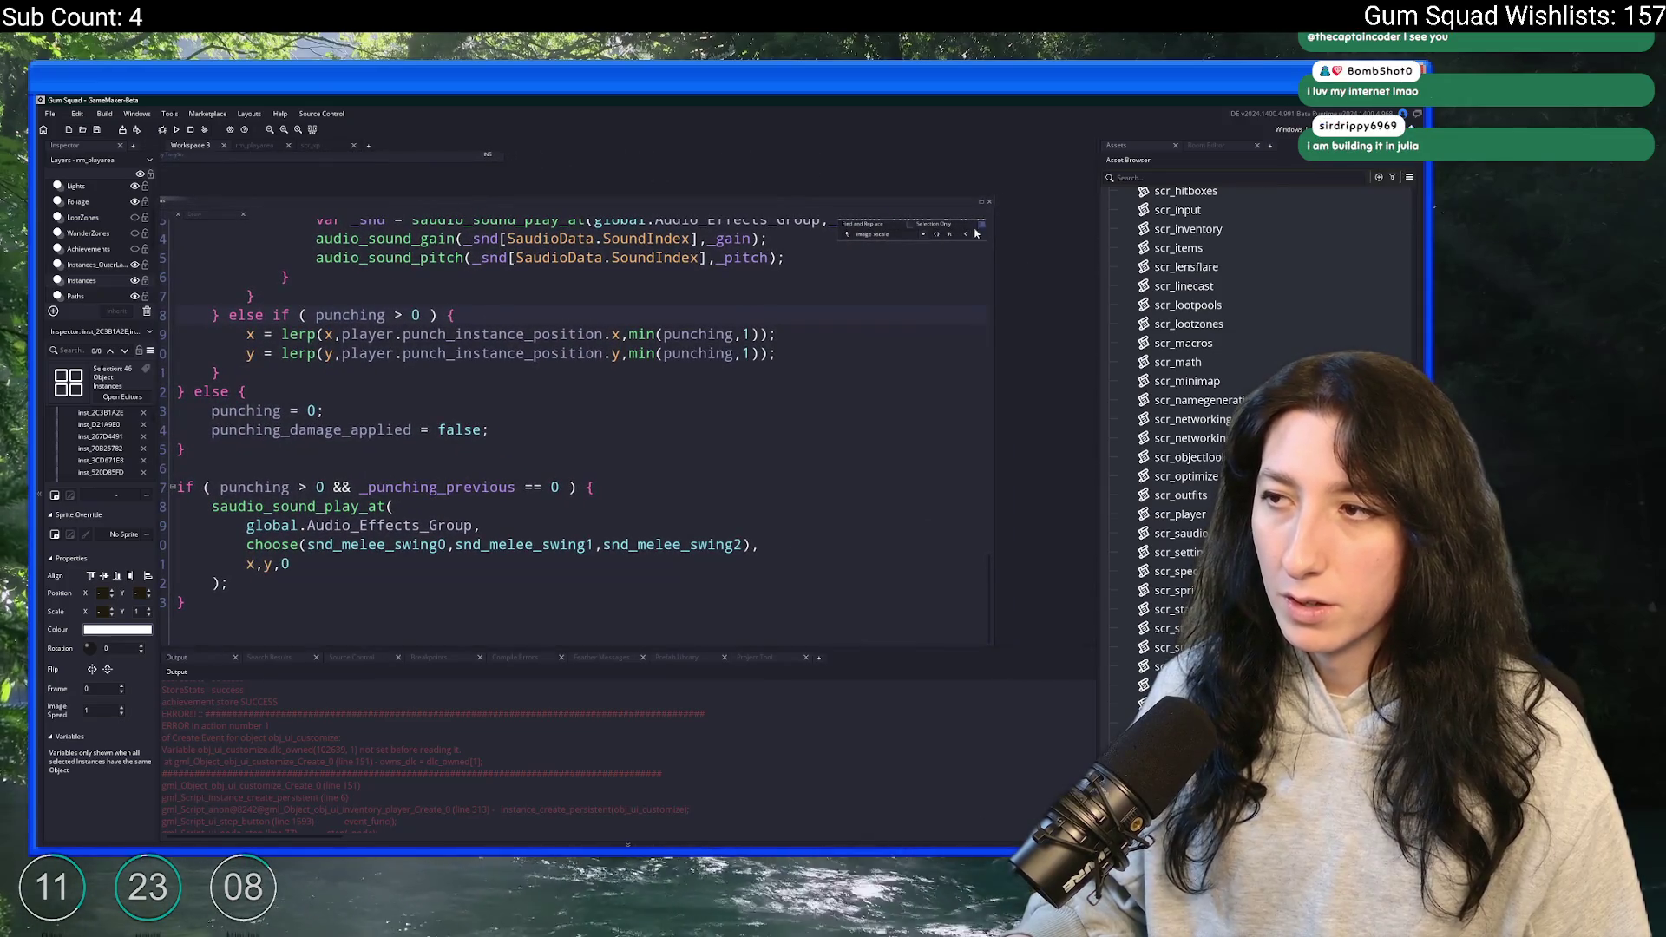
- Search the whole project for image_xscale and open obj_player's Step match at line 574
key(ctrl+shift+f)
key(Return)
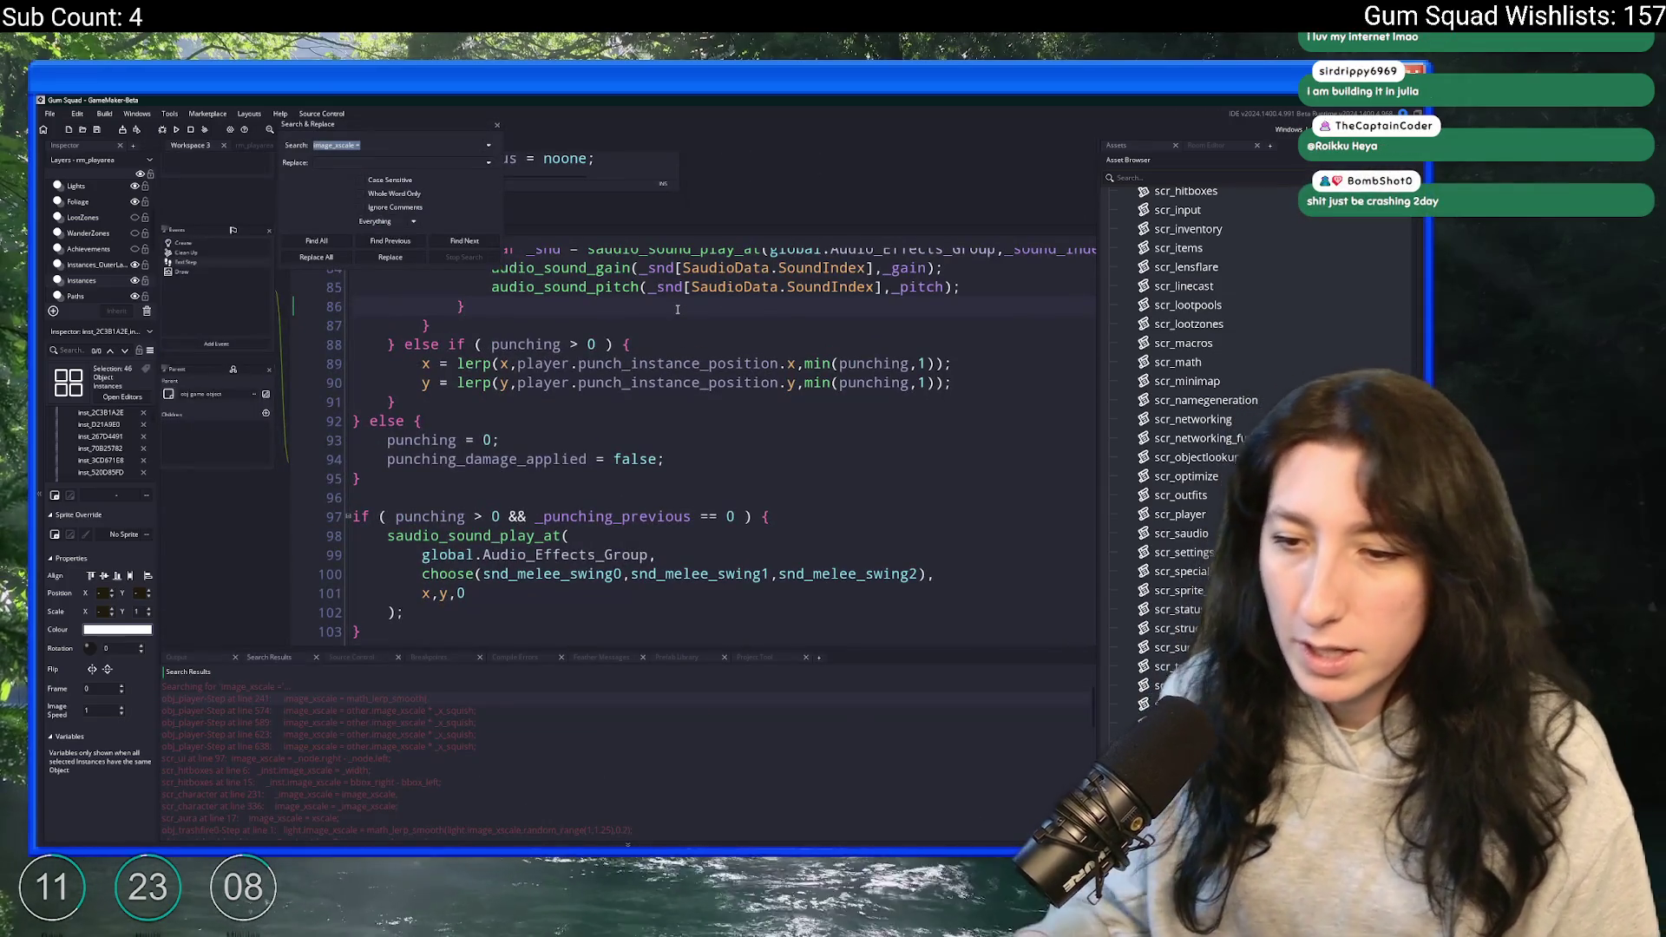
double_click(460, 711)
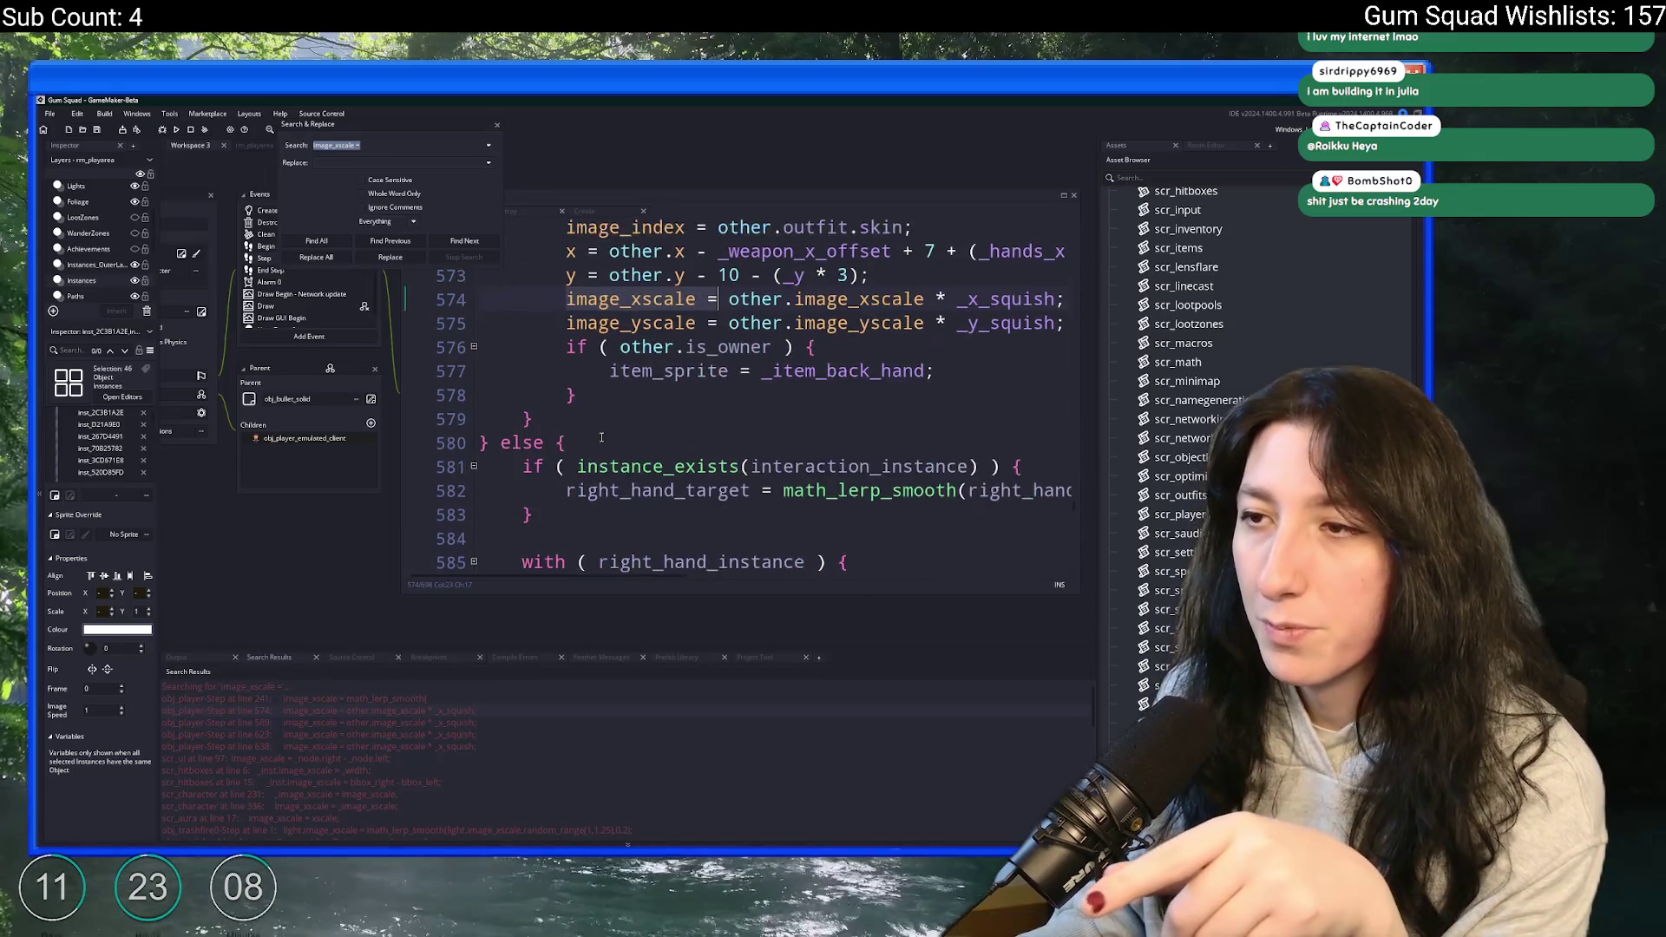
click(998, 439)
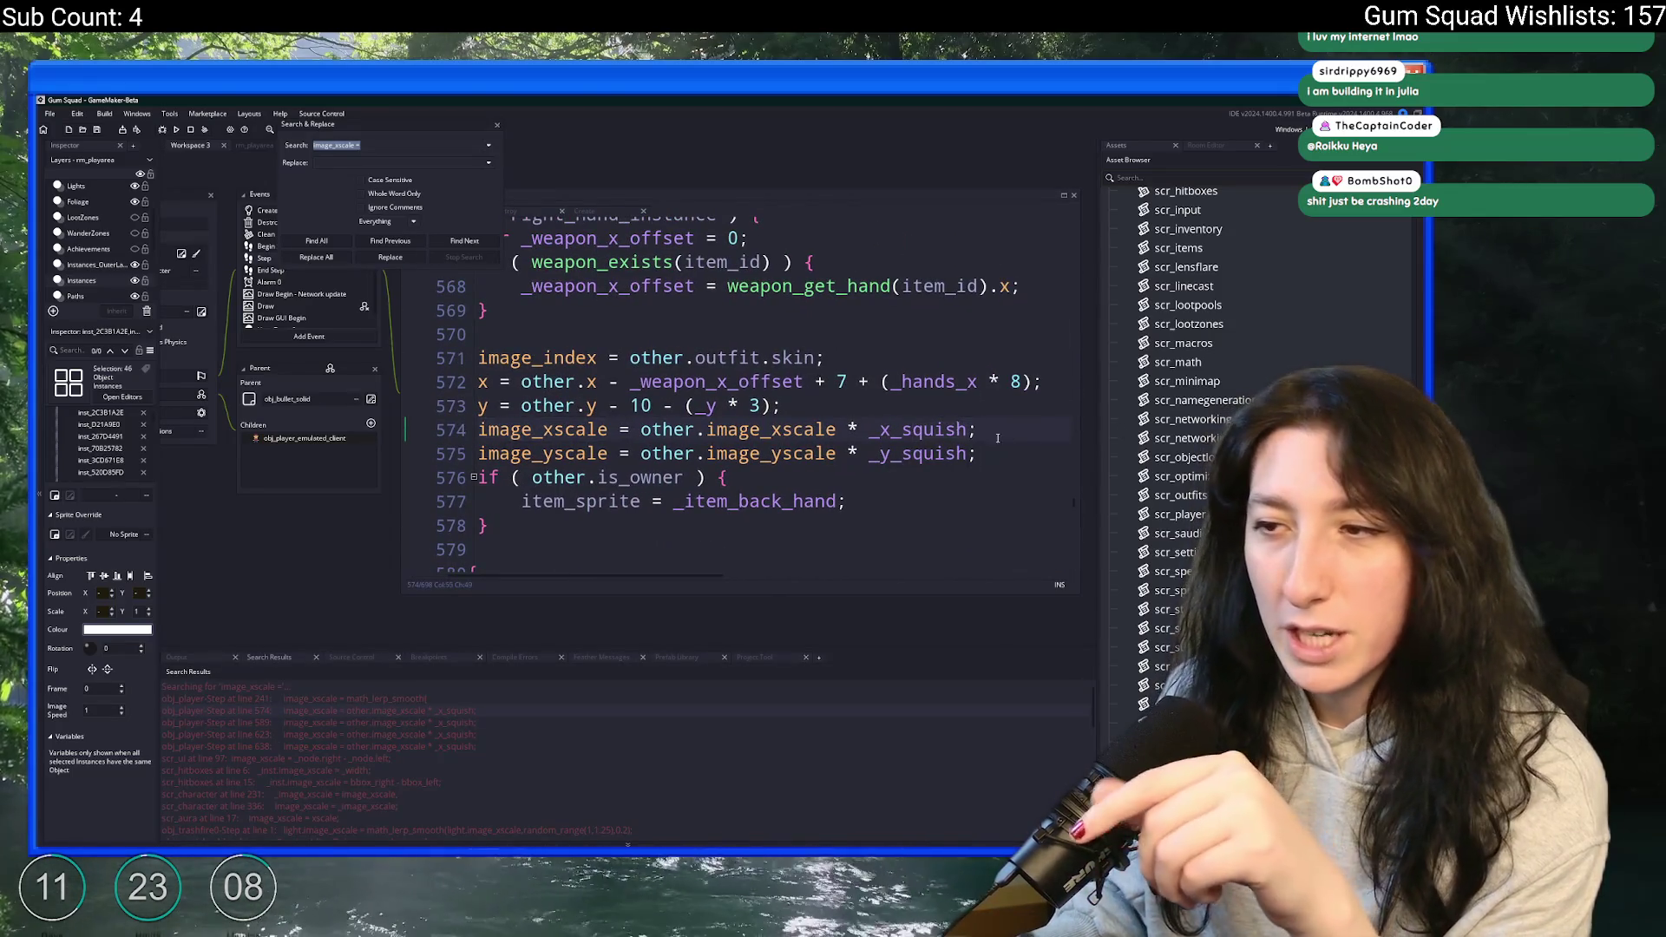
click(497, 124)
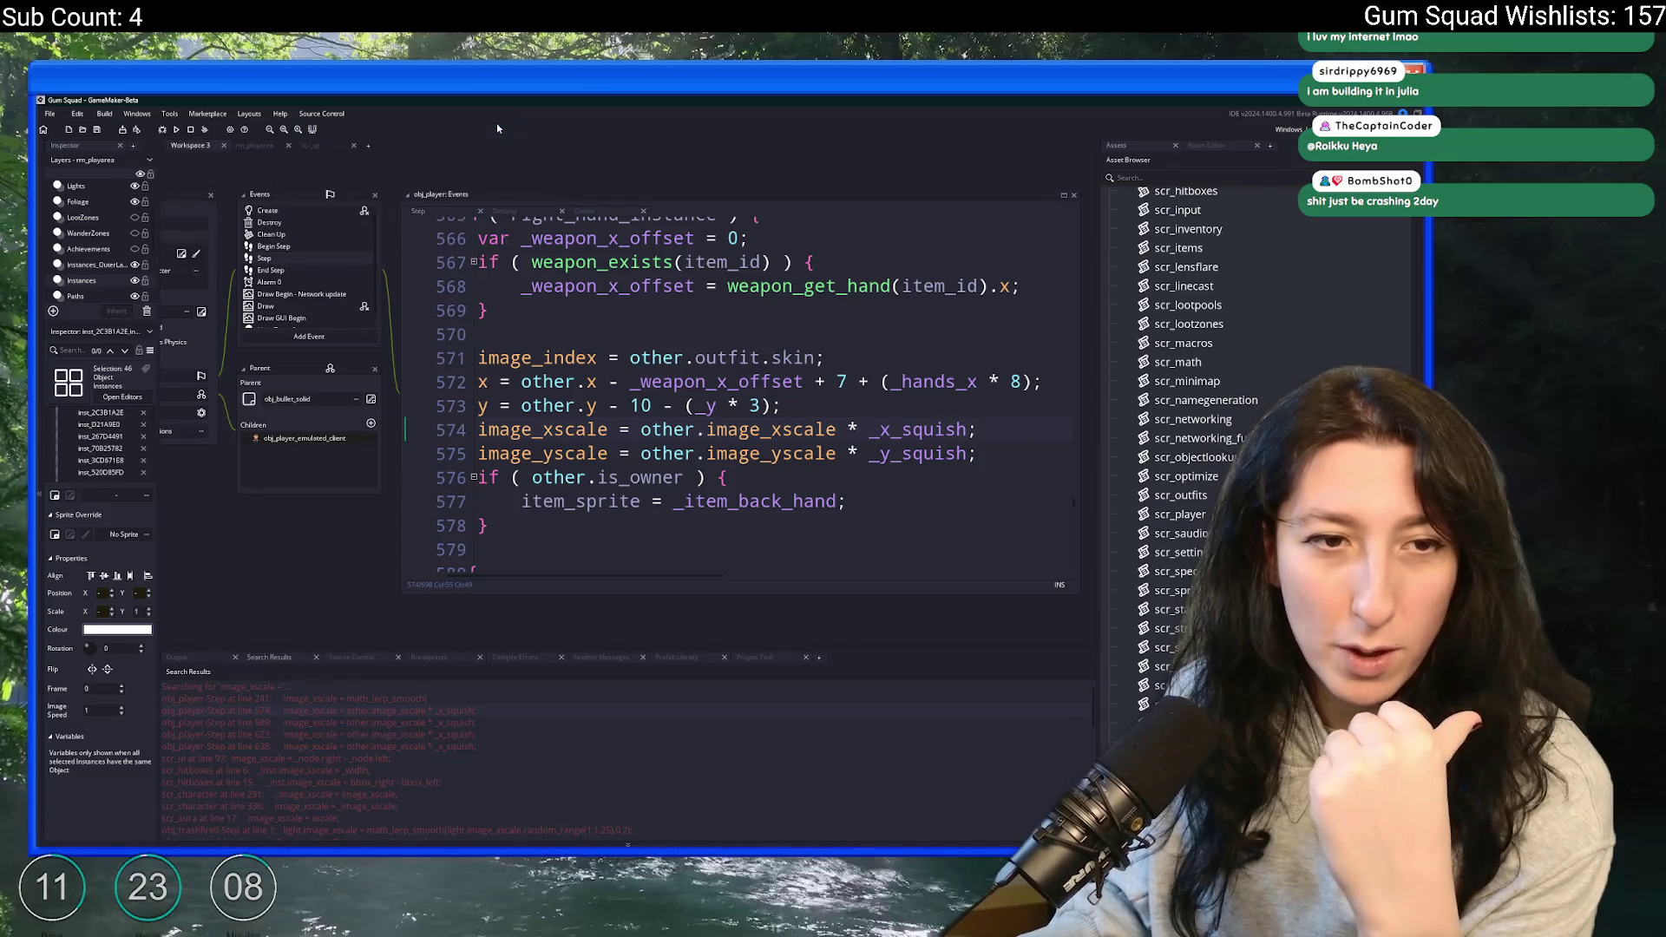
- Review the hand-scaling code around line 573, then search project assets for obj_e
key(Home)
key(Up)
scroll(567, 425, up, 2)
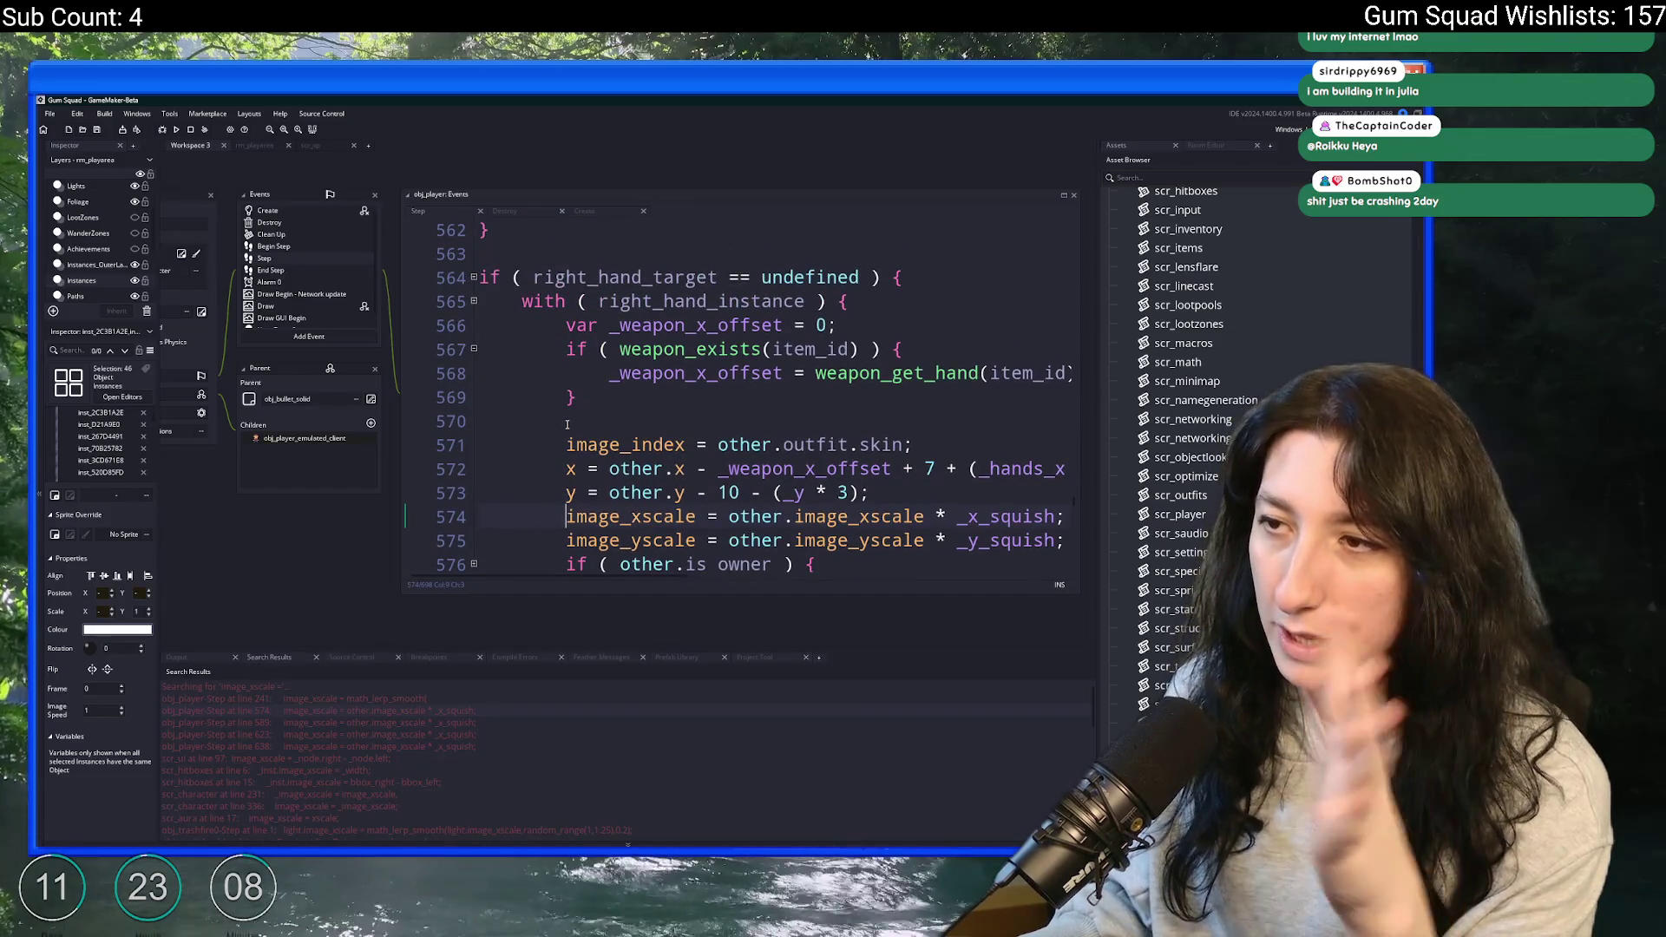
mouse_move(283, 545)
mouse_down()
mouse_move(283, 506)
mouse_move(213, 447)
mouse_move(106, 427)
mouse_up()
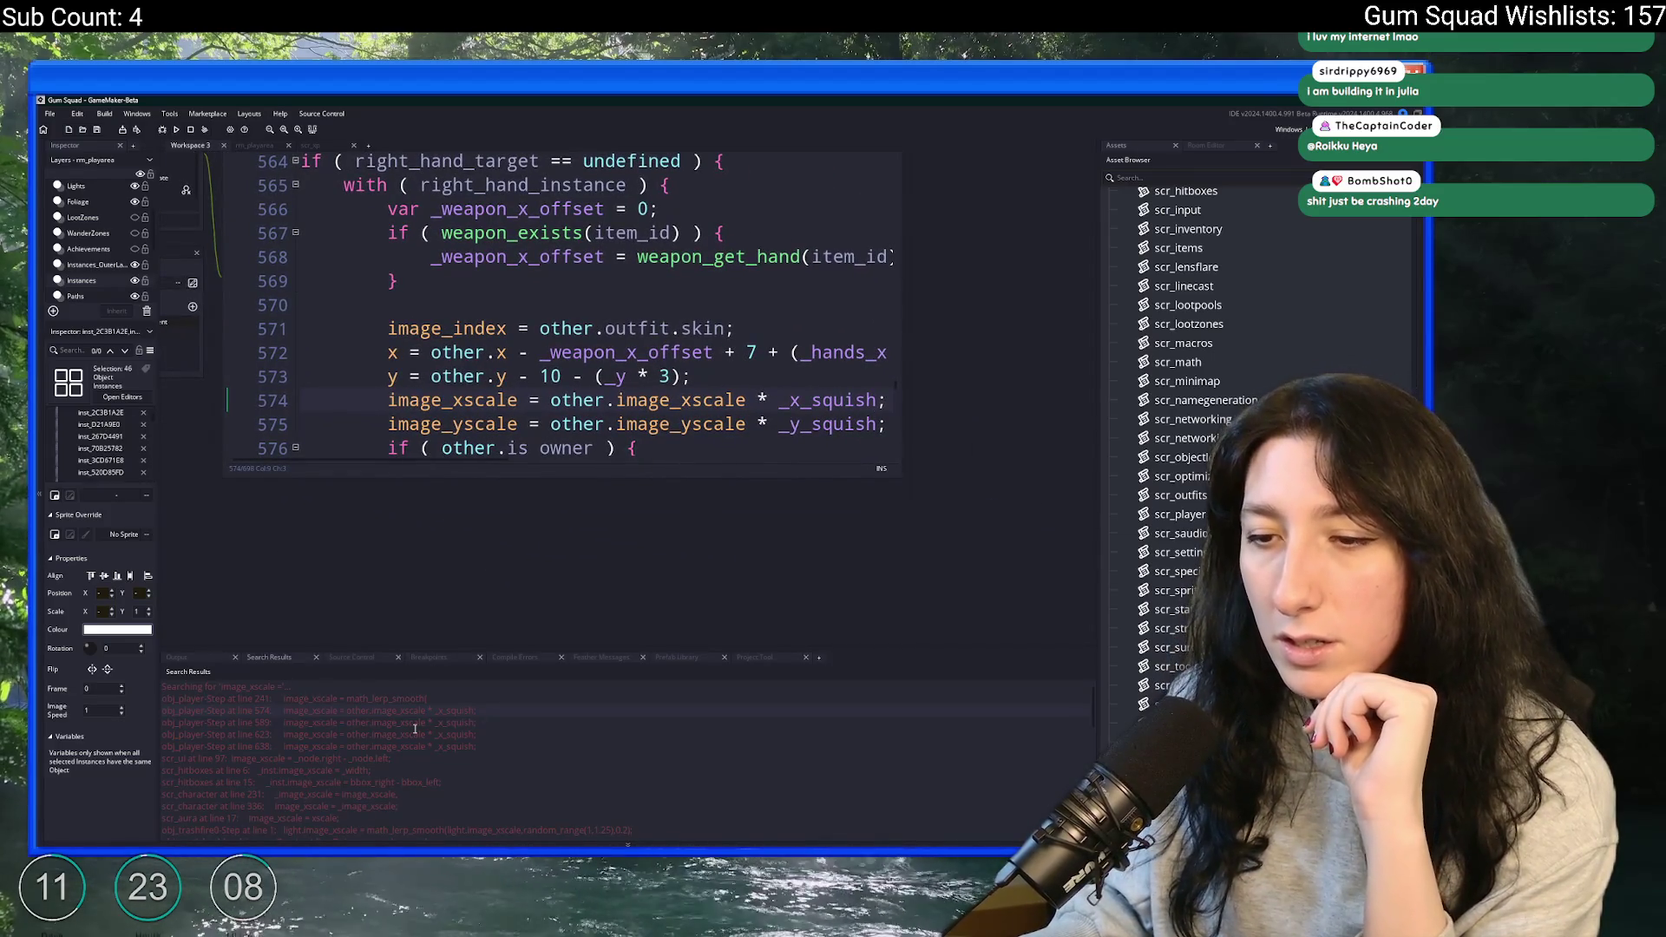
scroll(364, 762, down, 2)
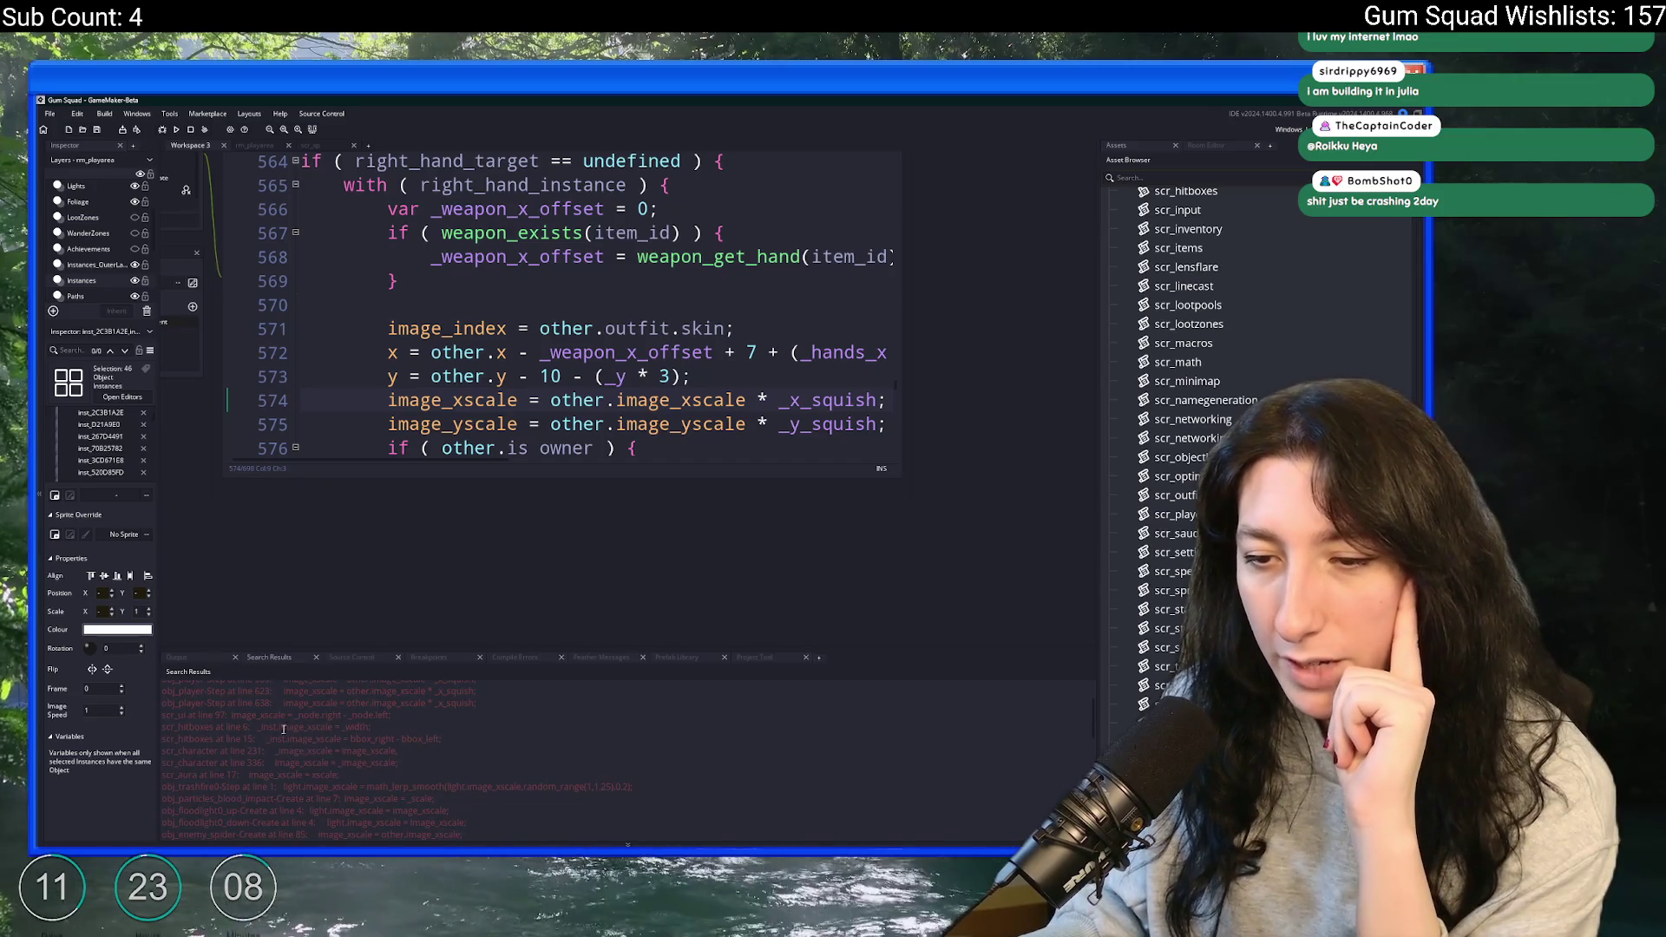
scroll(280, 719, down, 6)
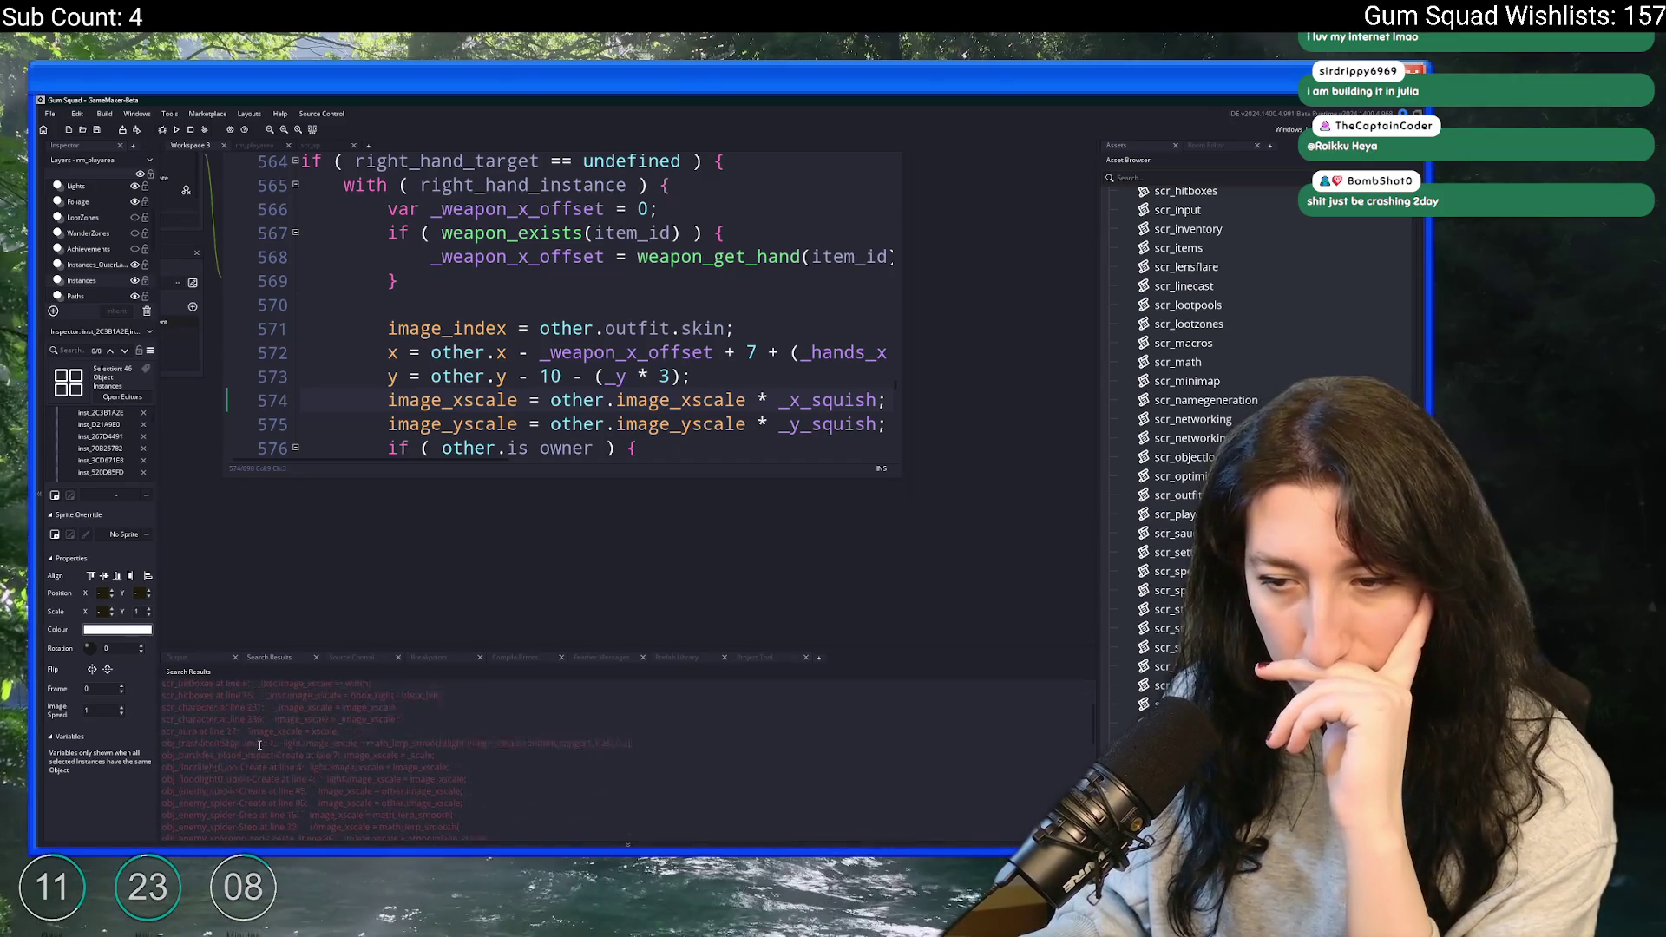
scroll(264, 768, down, 3)
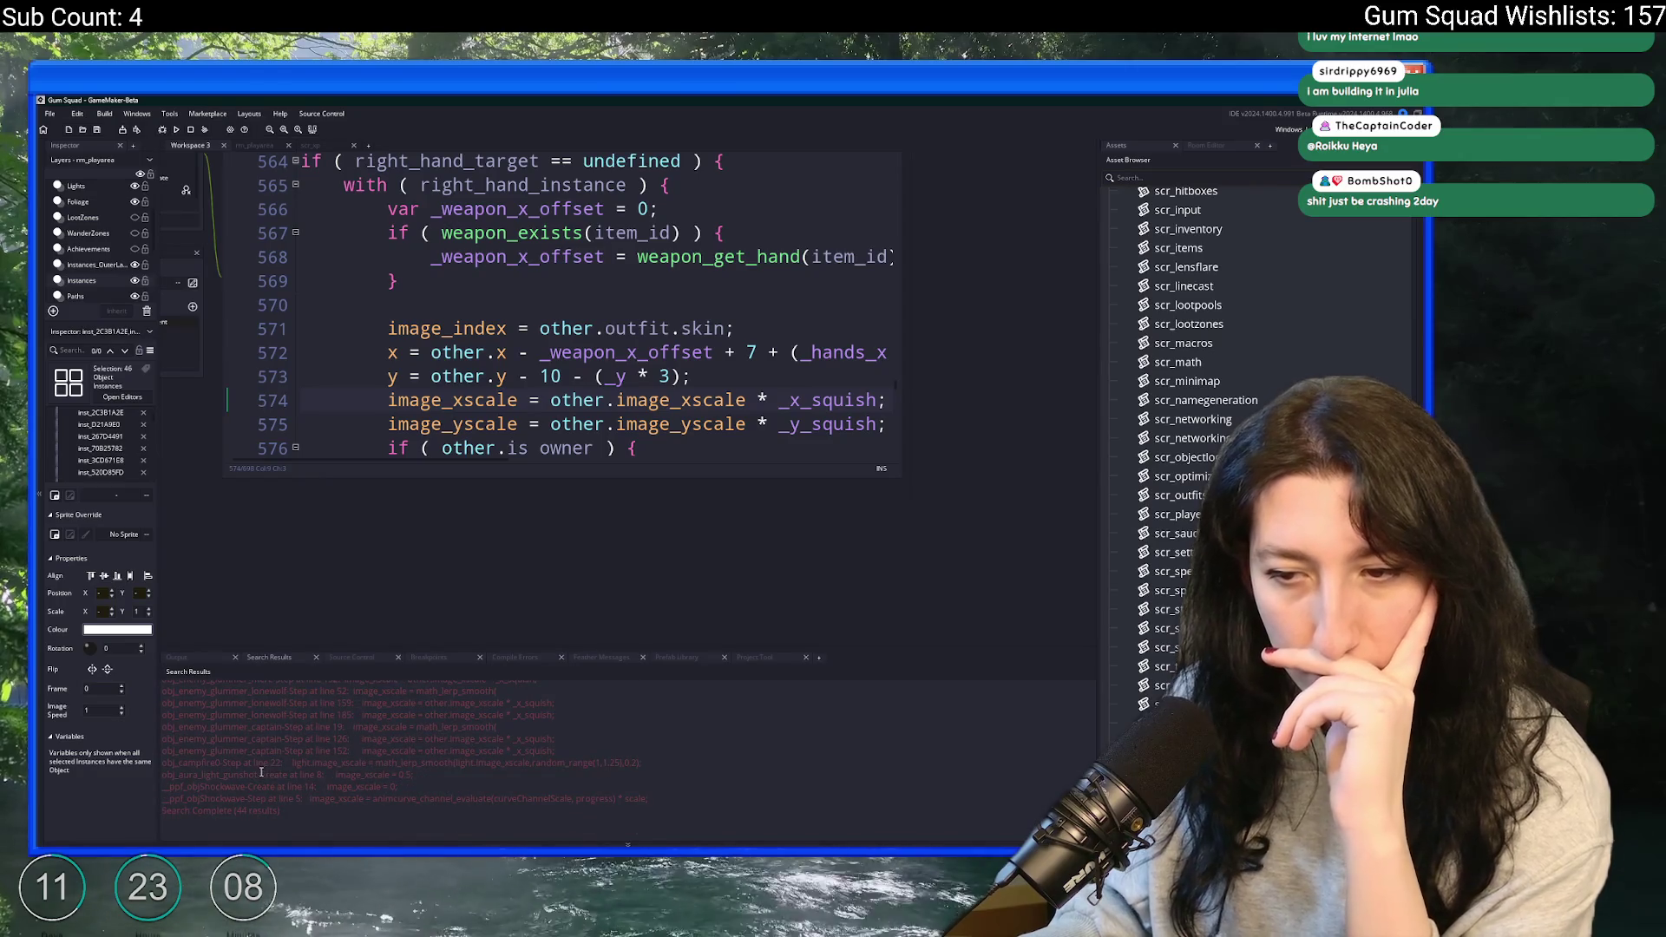
key(ctrl+t)
text(obj_enem)
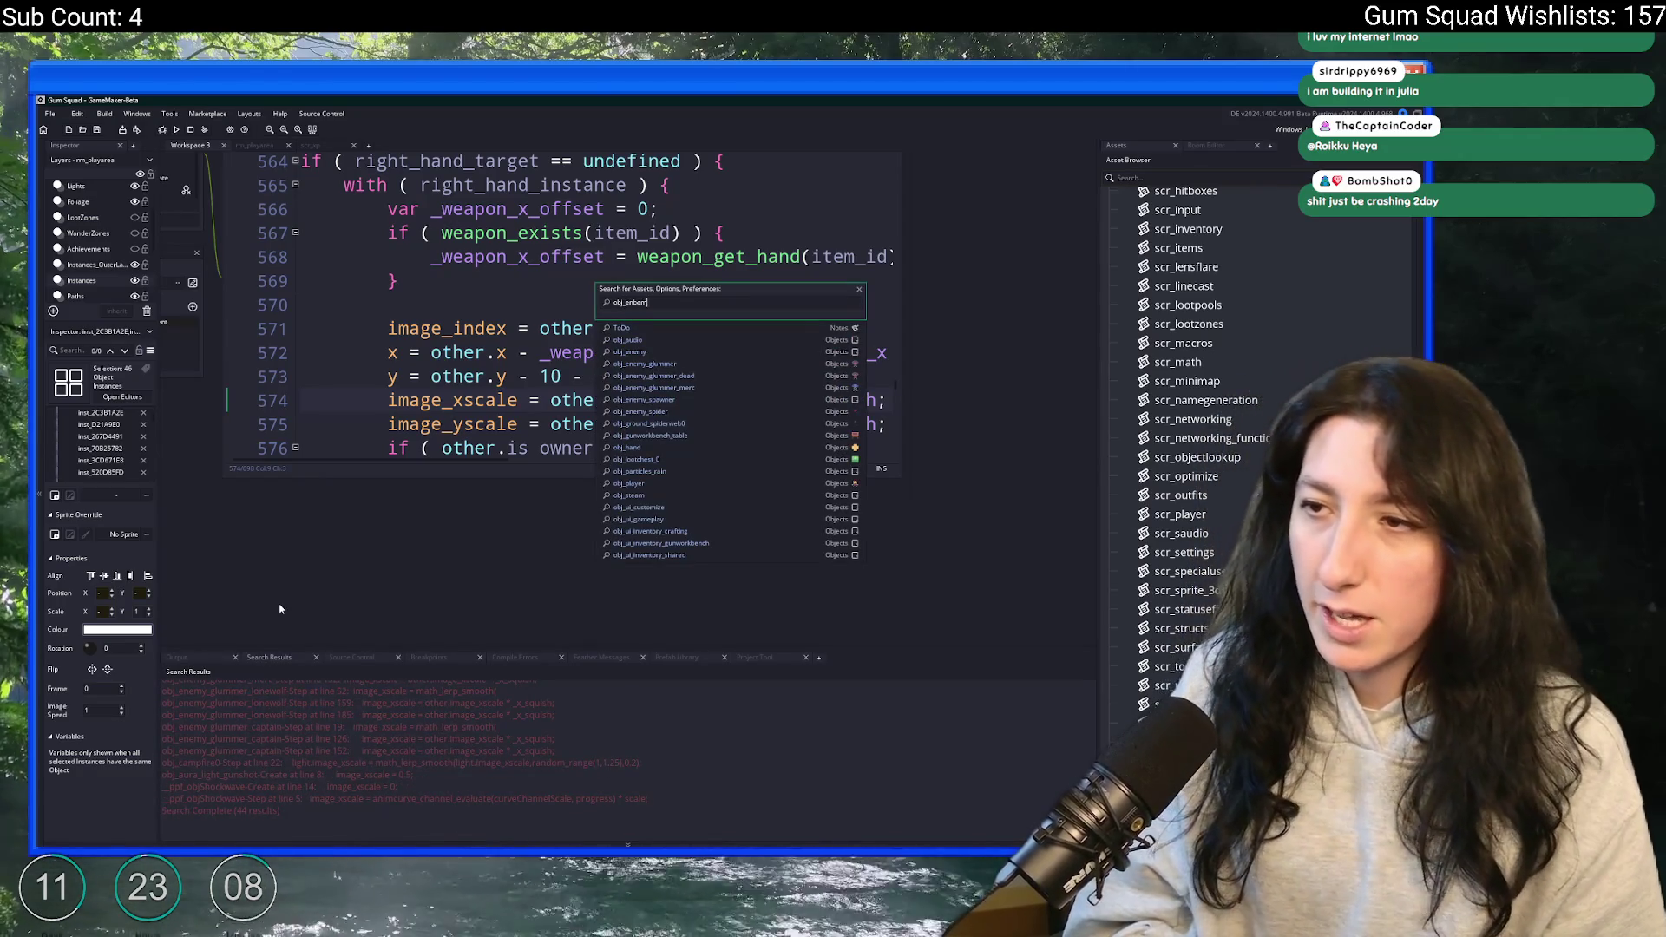
text(e)
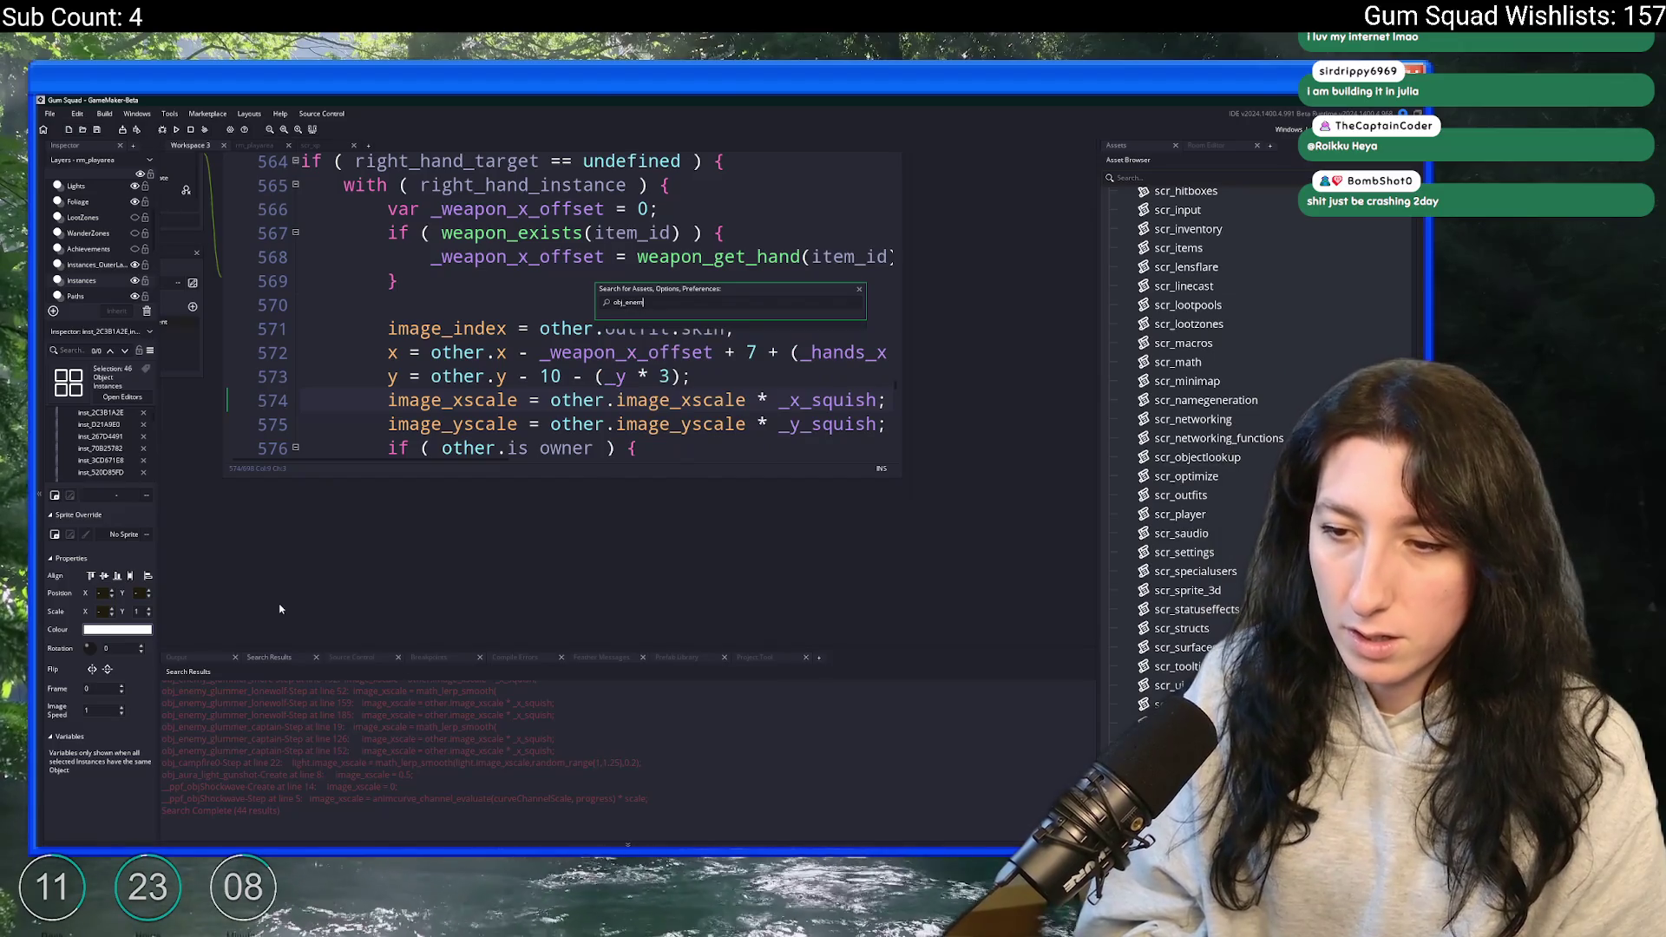
- Open obj_enemy_hand and jump to the lonewolf enemy's Step match at line 159
key(Return)
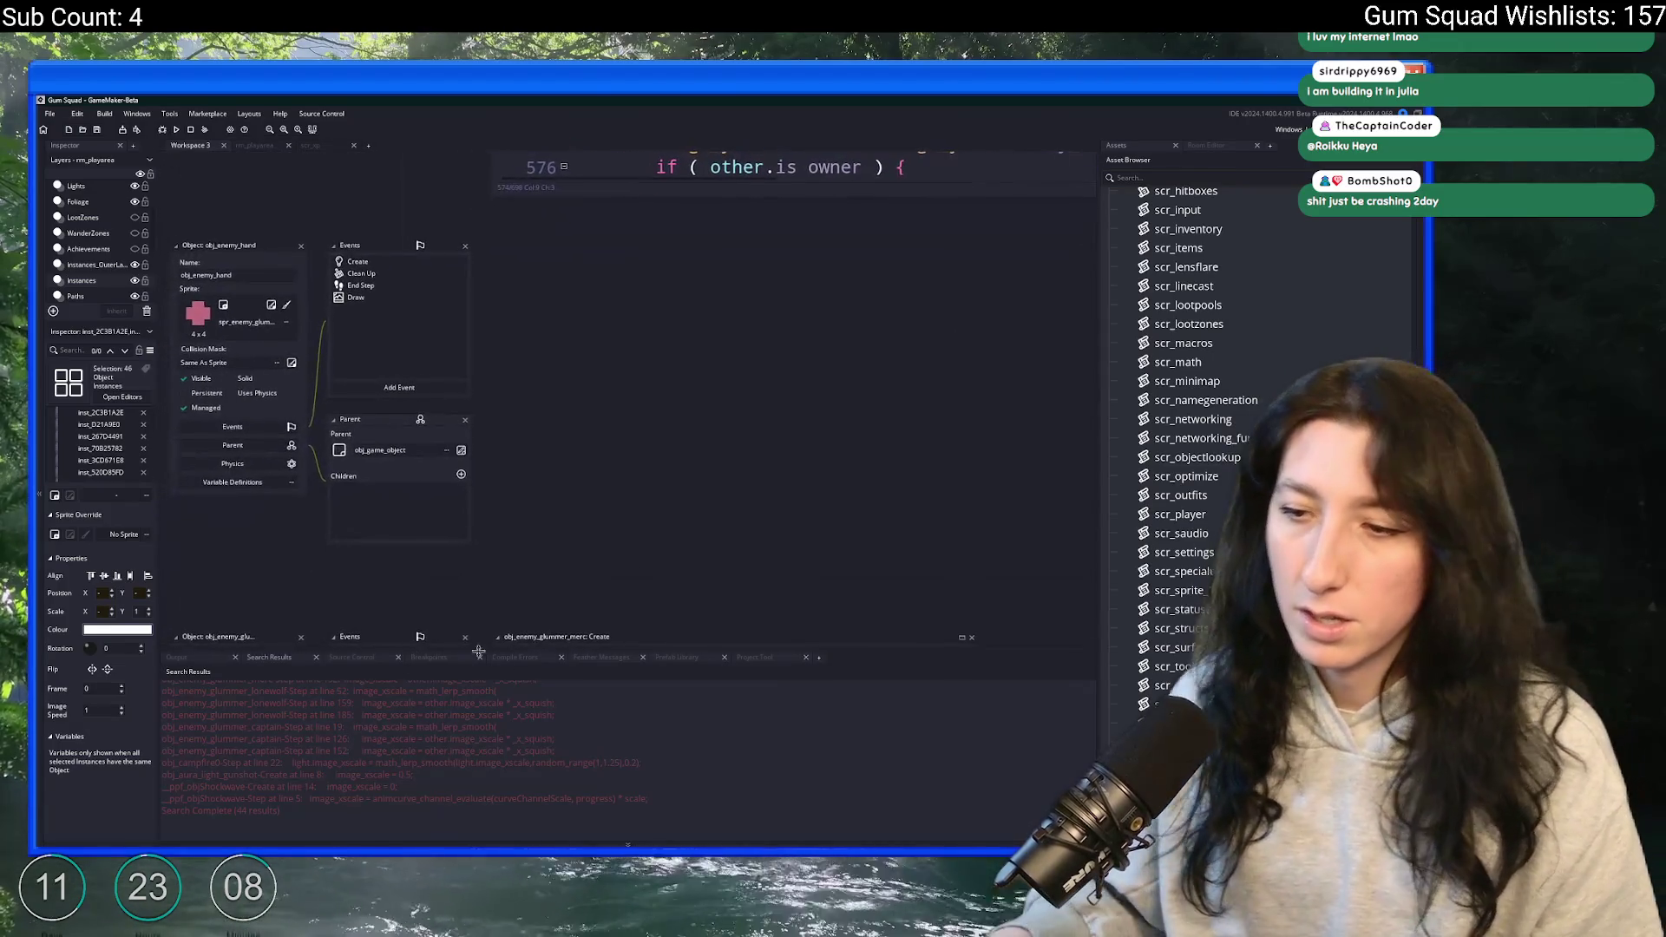
double_click(486, 703)
scroll(445, 281, up, 5)
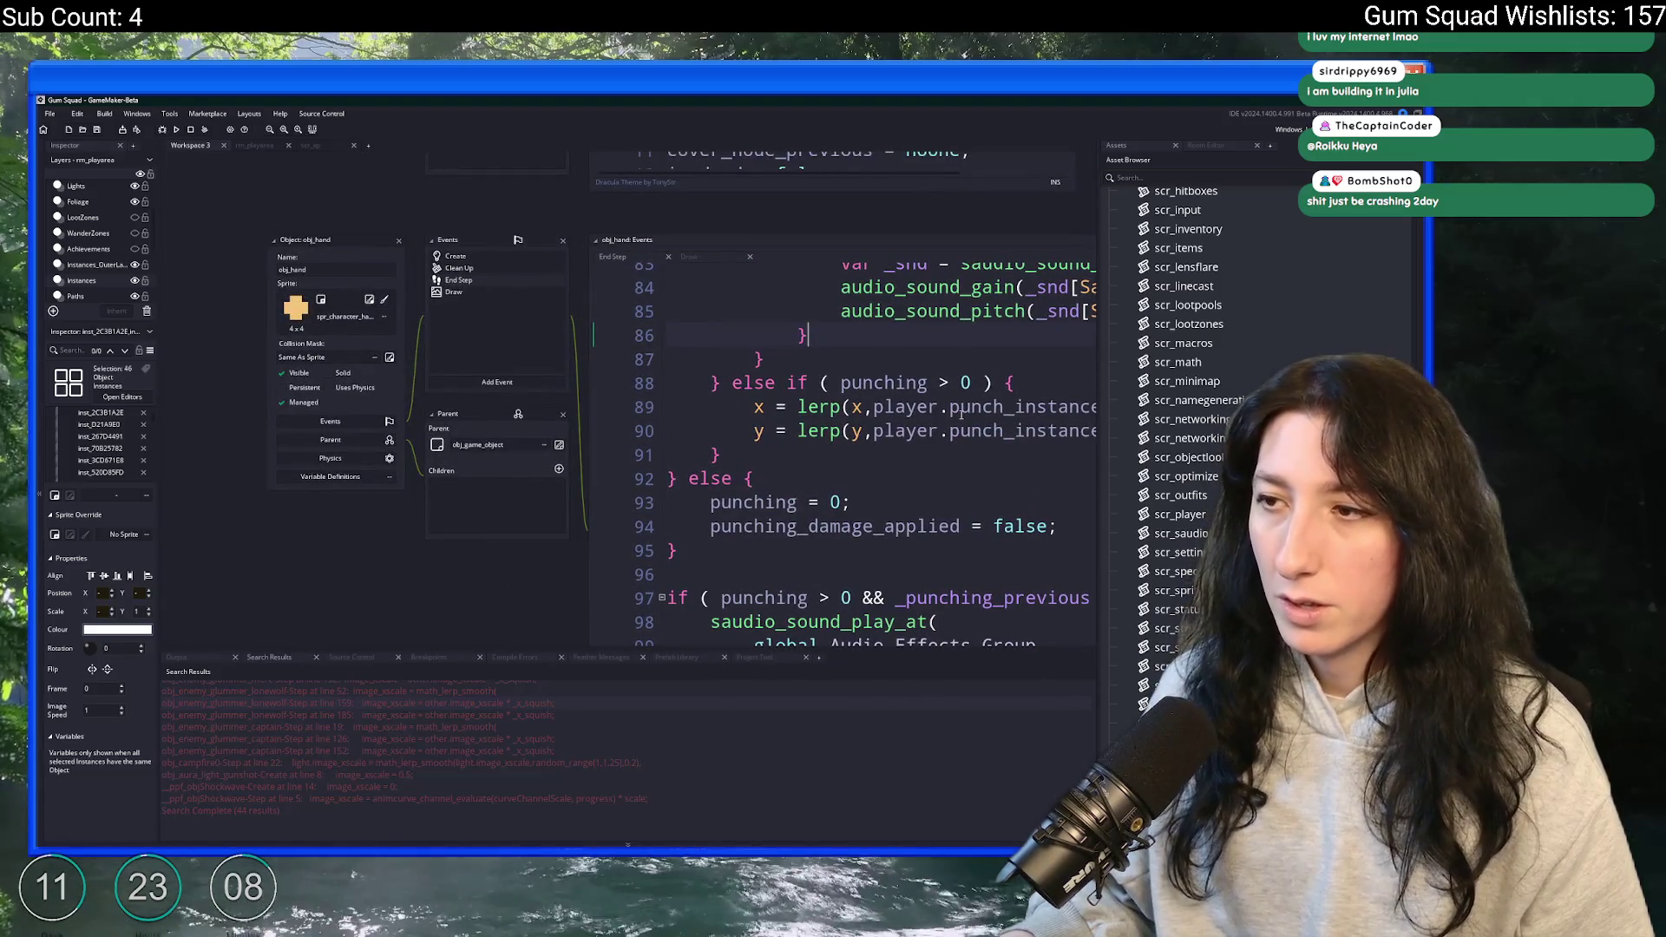
scroll(961, 415, down, 10)
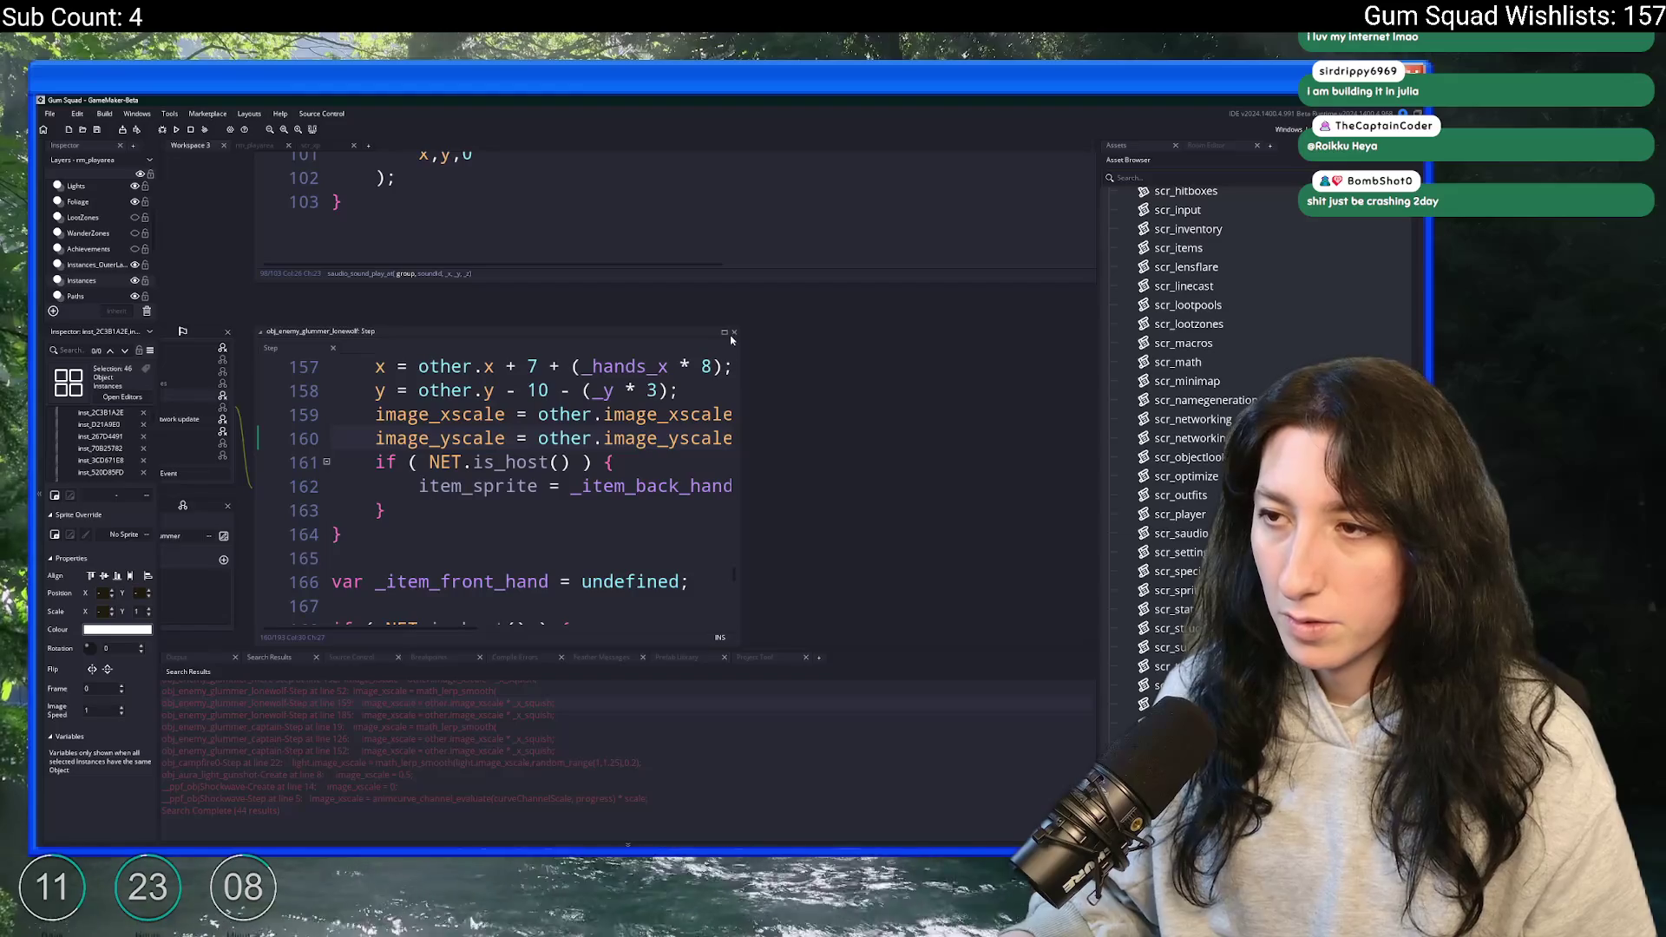
- Expand obj_enemy_glummer_lonewolf's Step code to full view and scroll through it
click(727, 335)
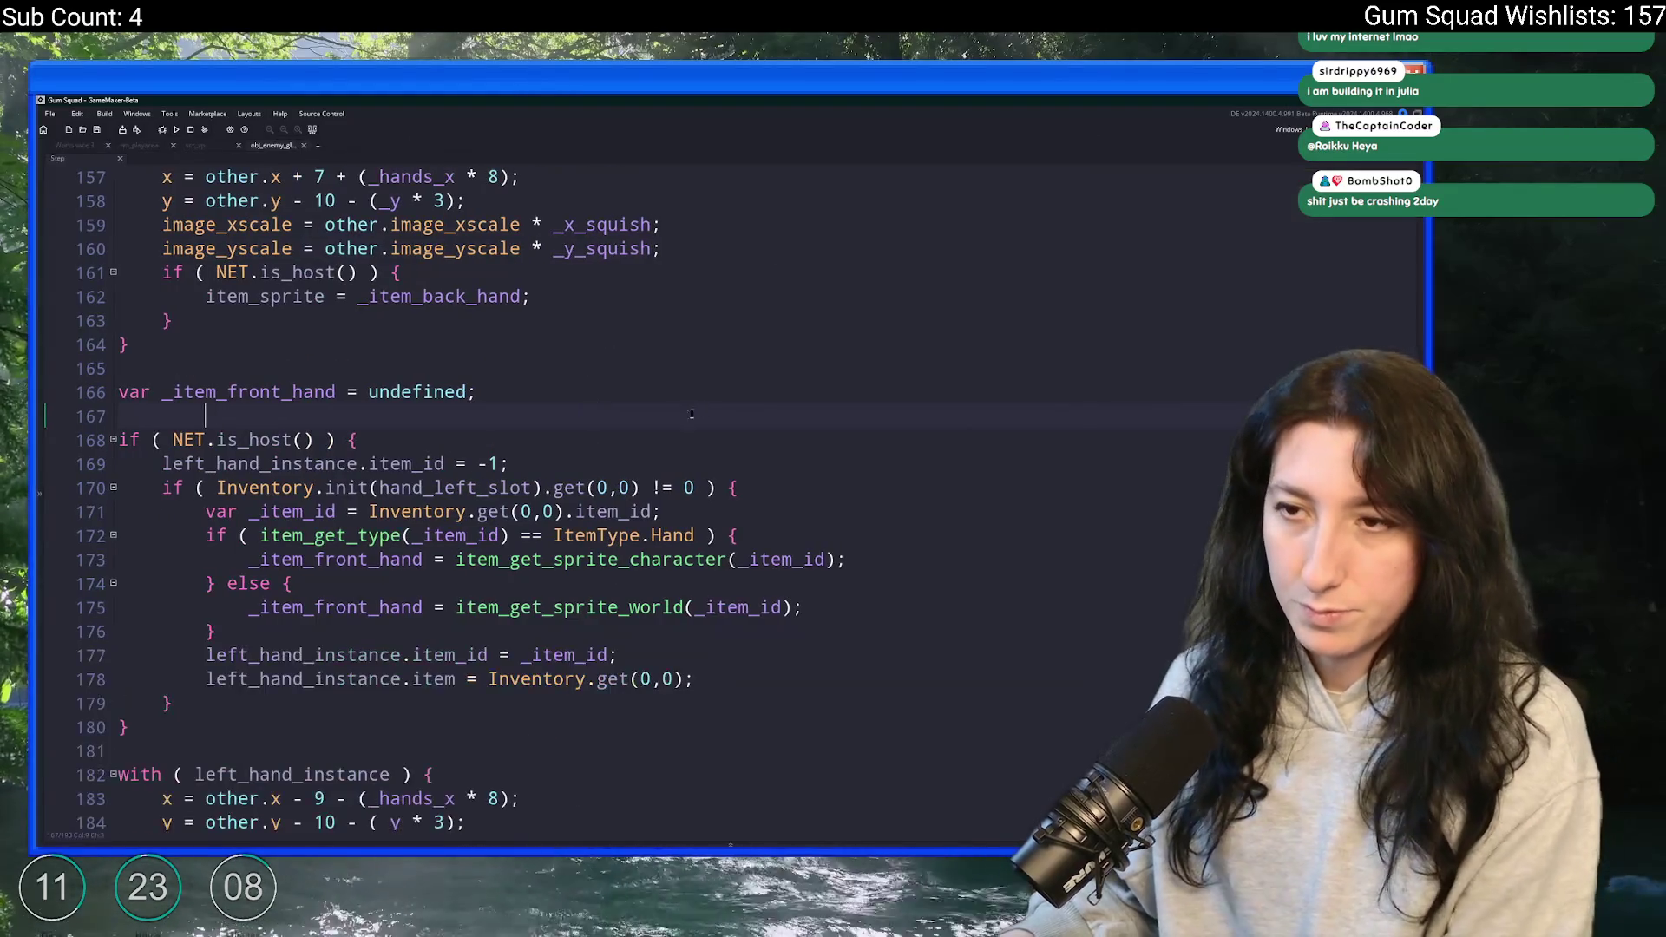
scroll(627, 439, up, 2)
text(looking_d)
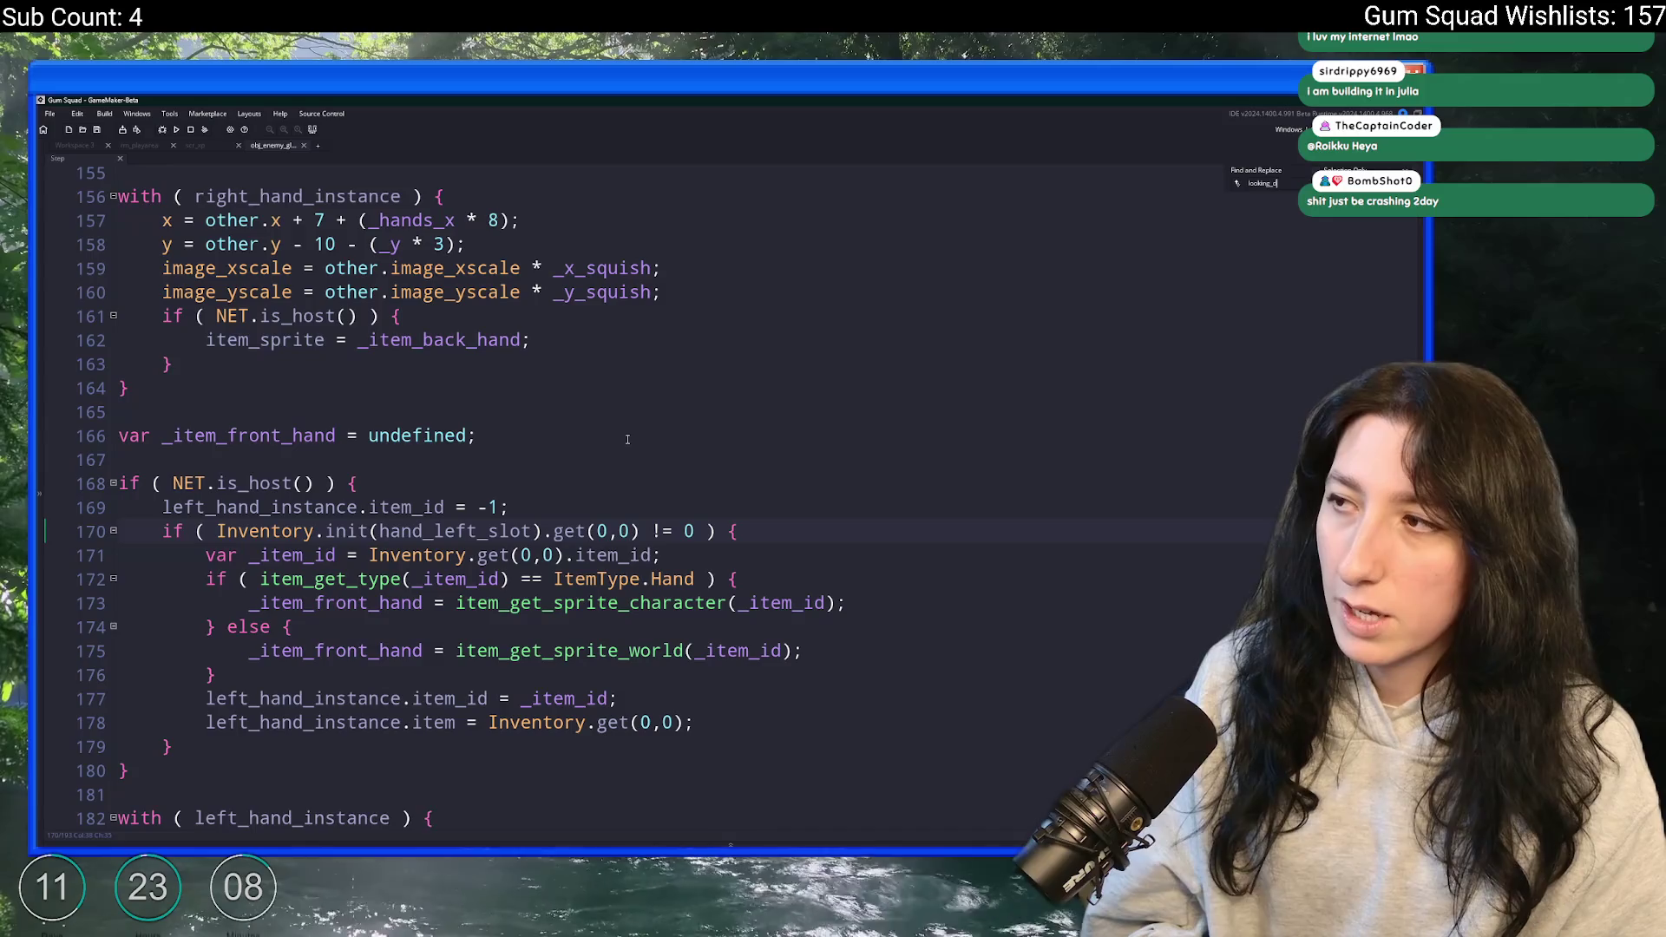
key(Escape)
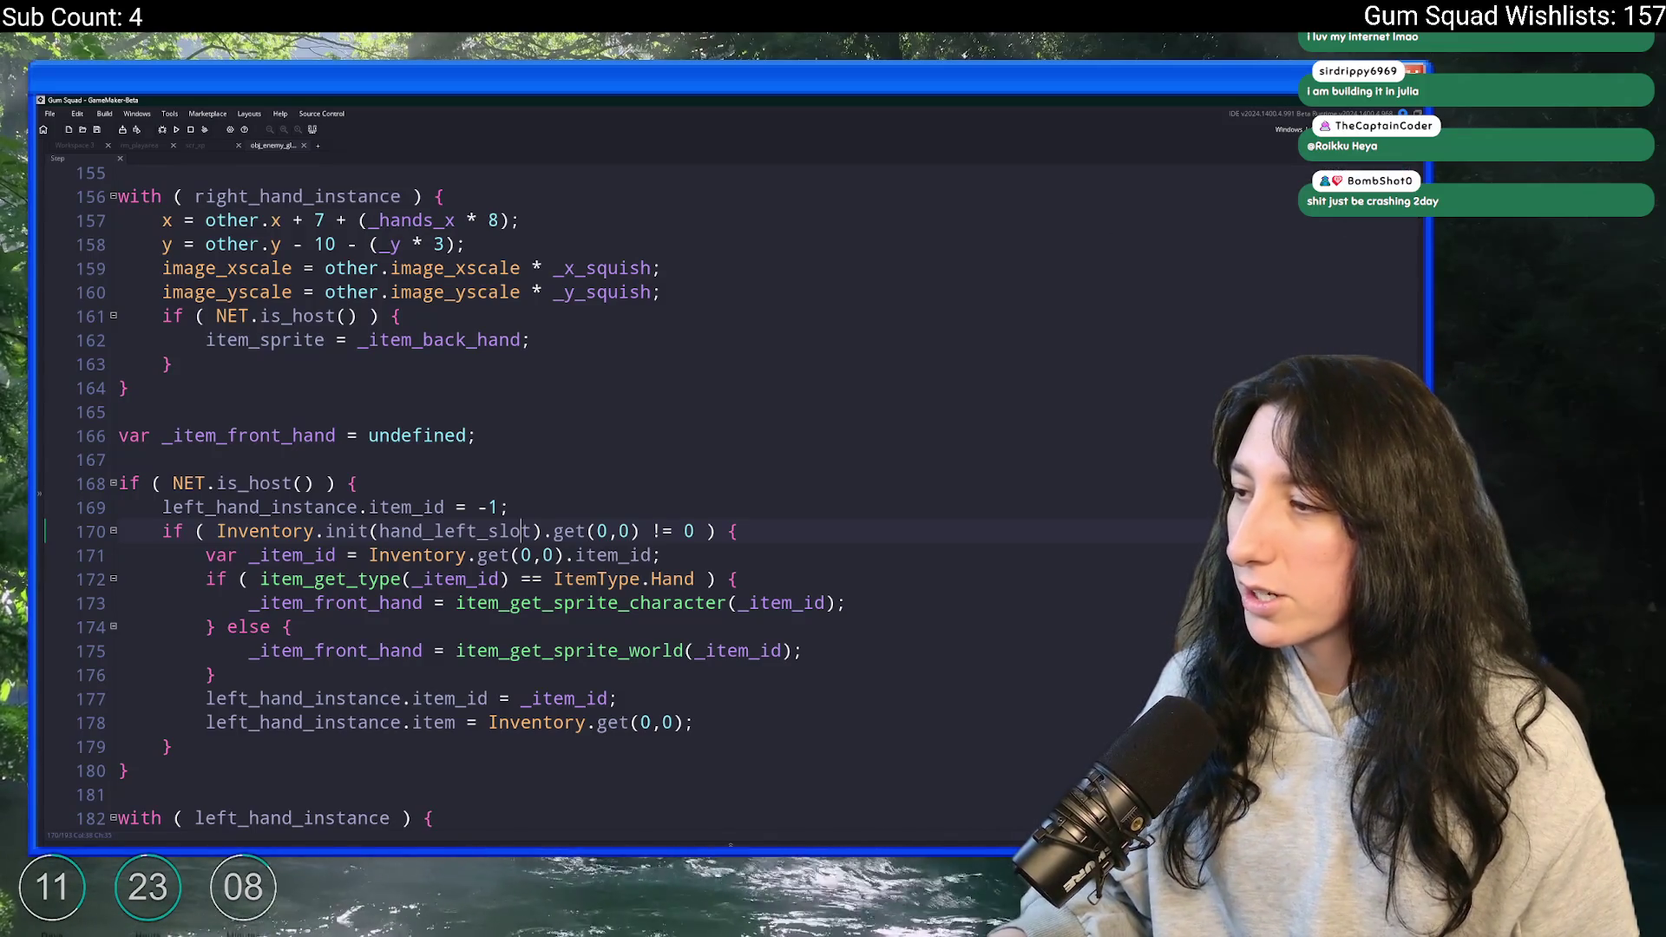
scroll(434, 521, up, 20)
scroll(984, 620, up, 11)
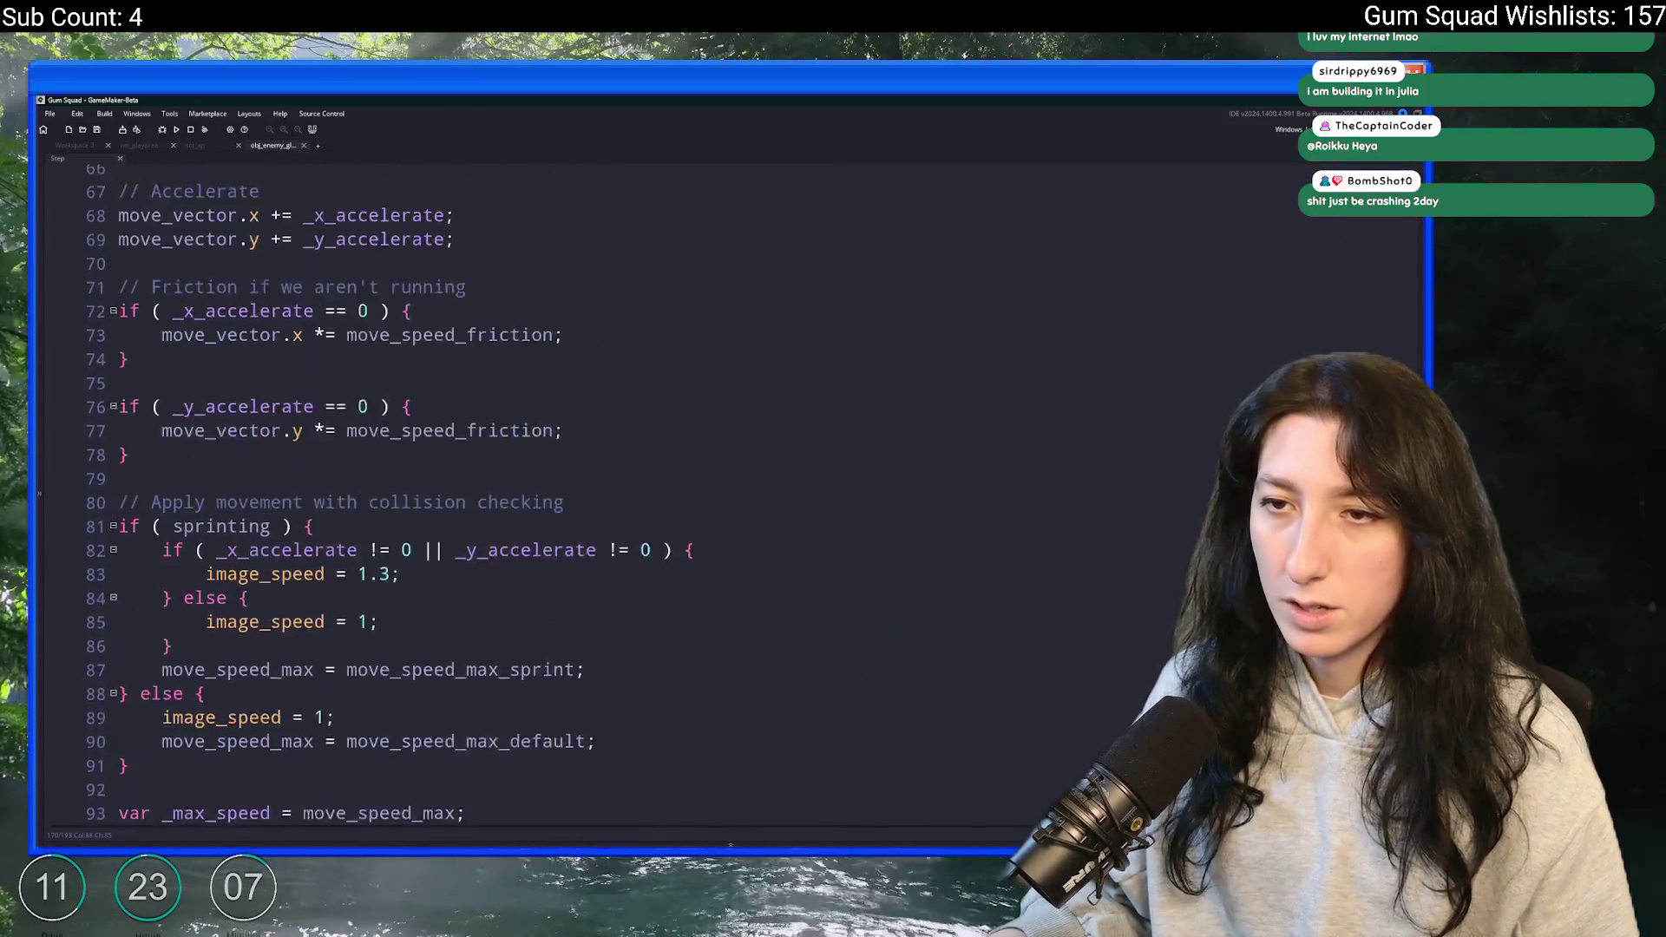
scroll(985, 619, down, 16)
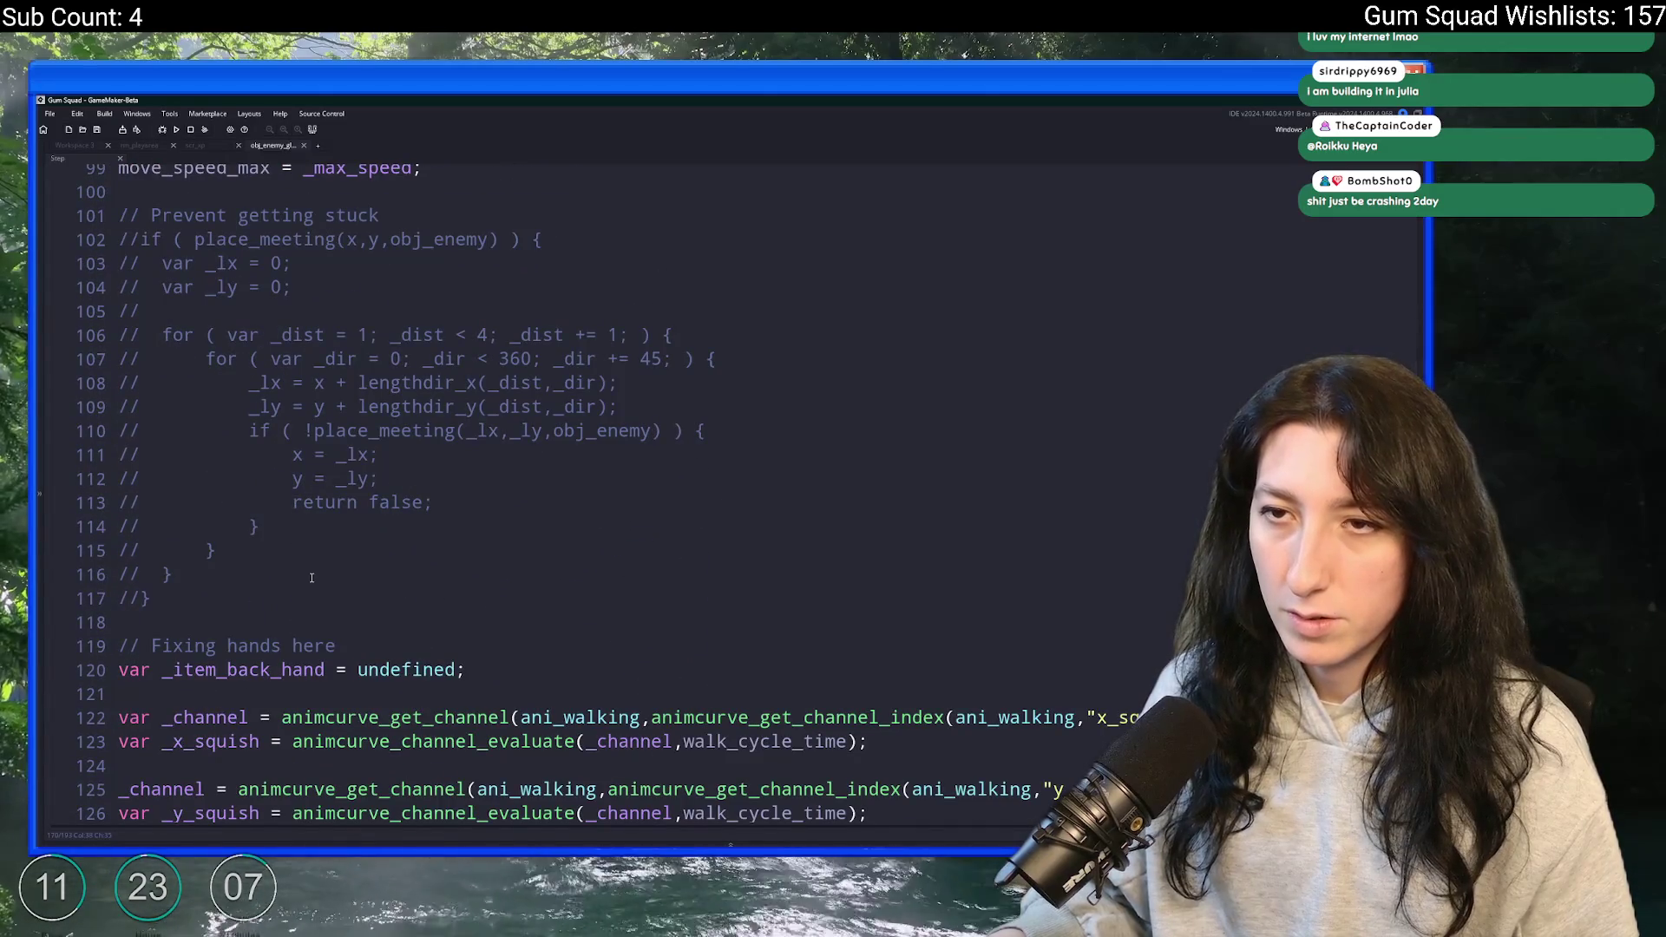
scroll(293, 601, up, 7)
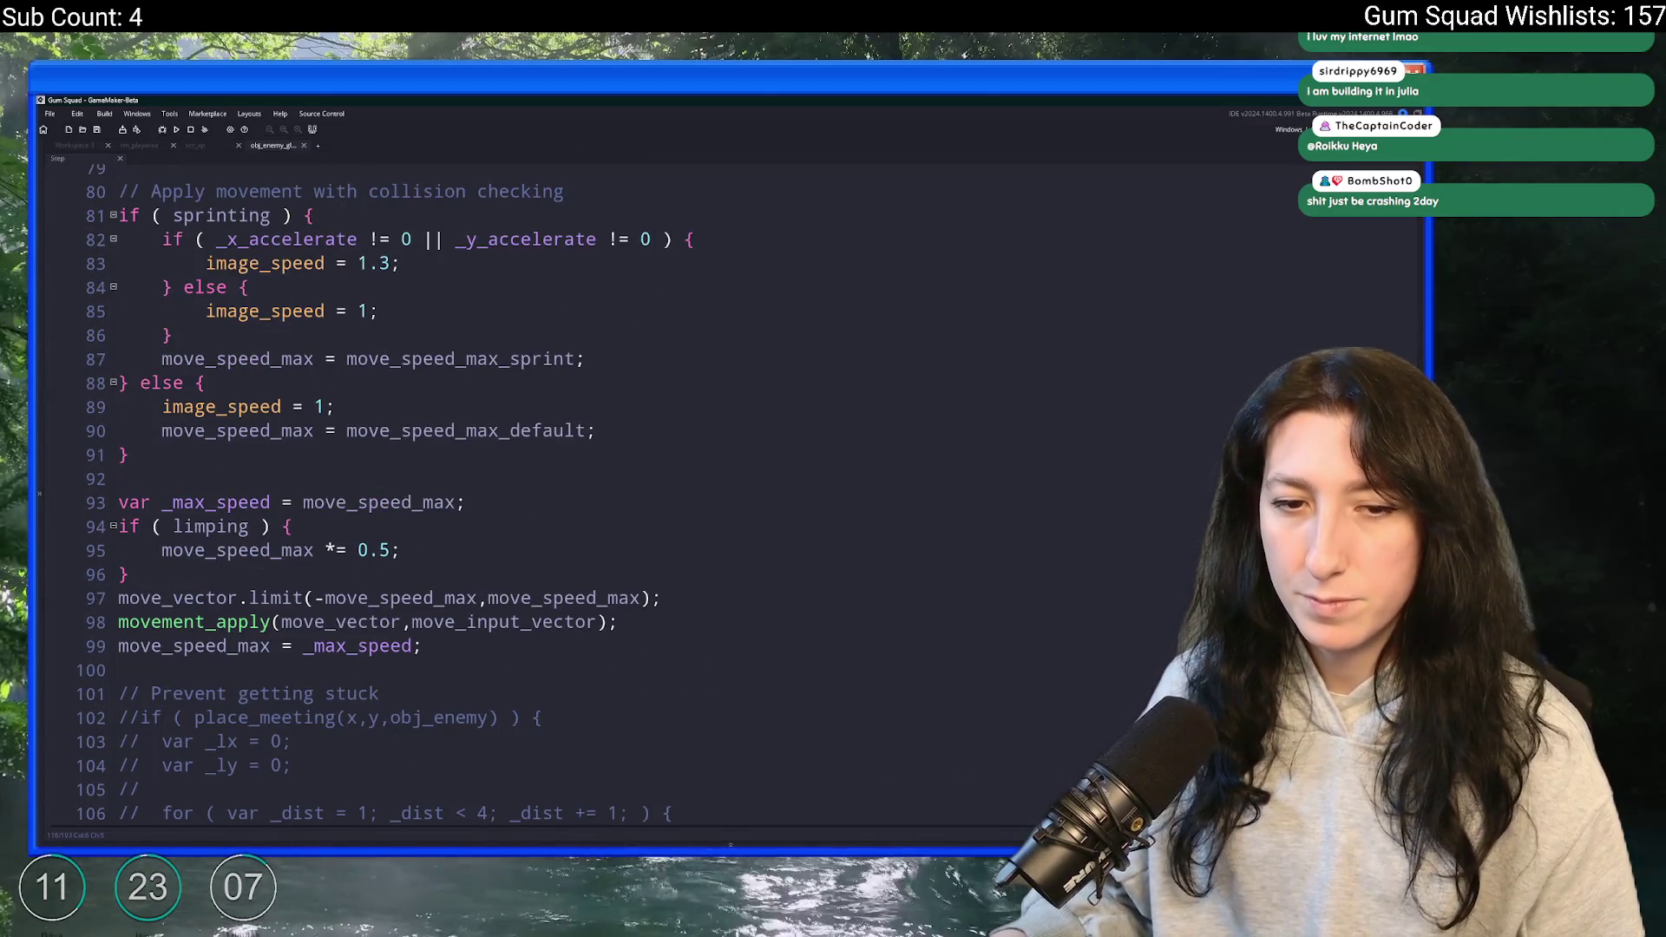
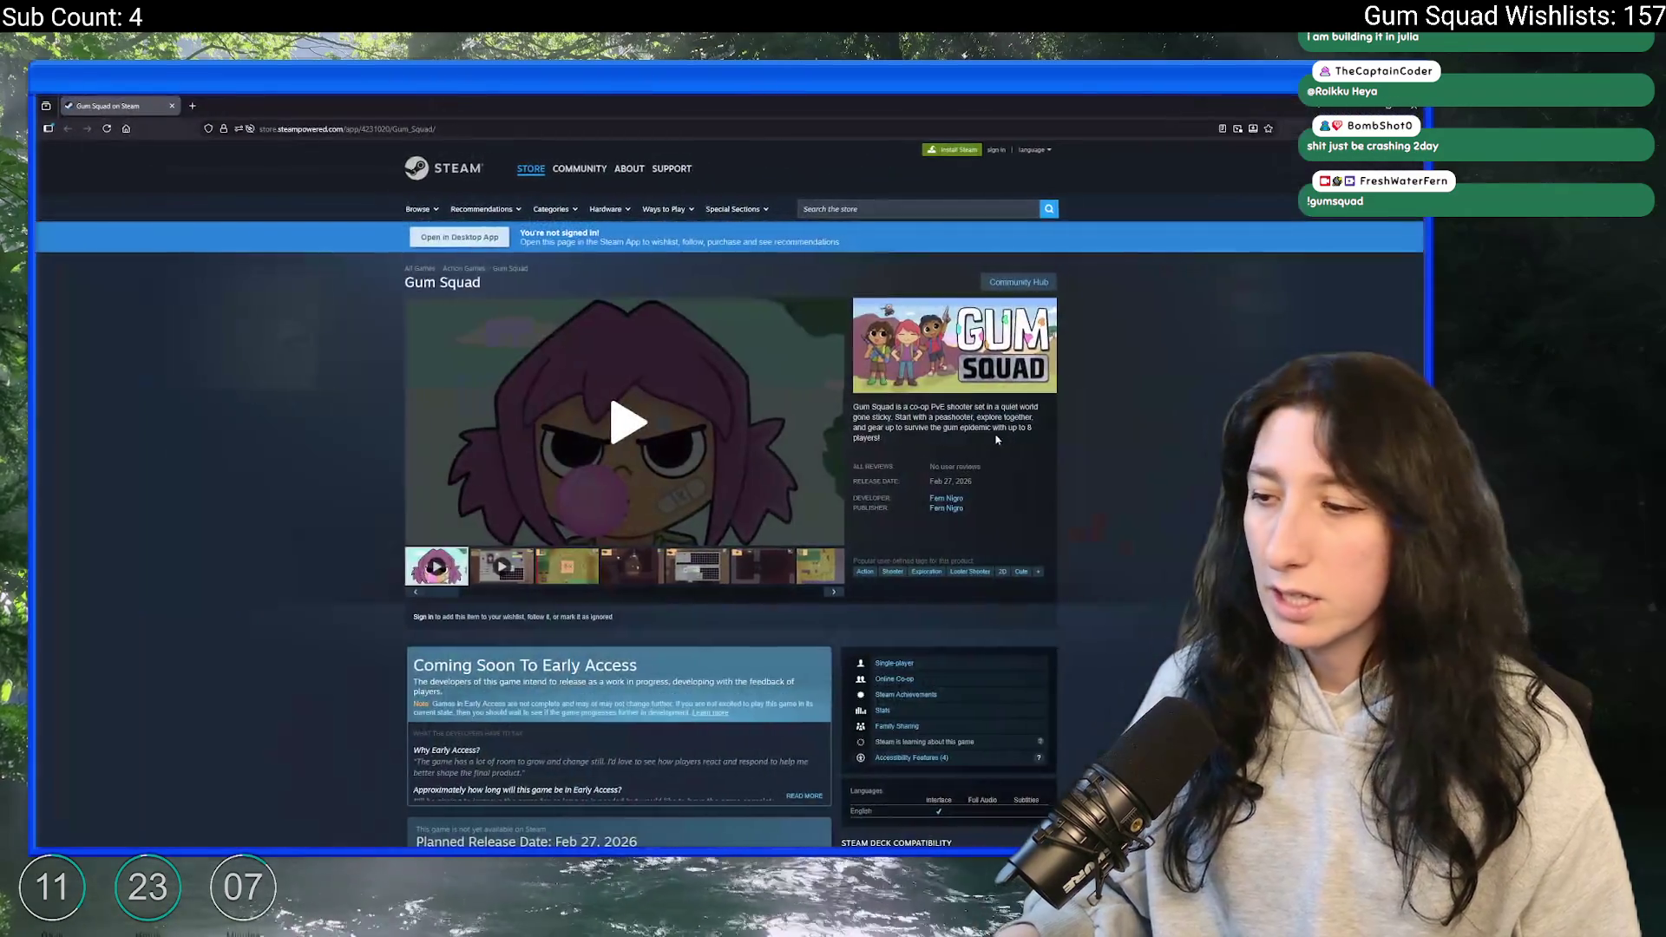
- Expand Gum Squad's Accessibility Features list on the Steam store page
scroll(885, 477, down, 3)
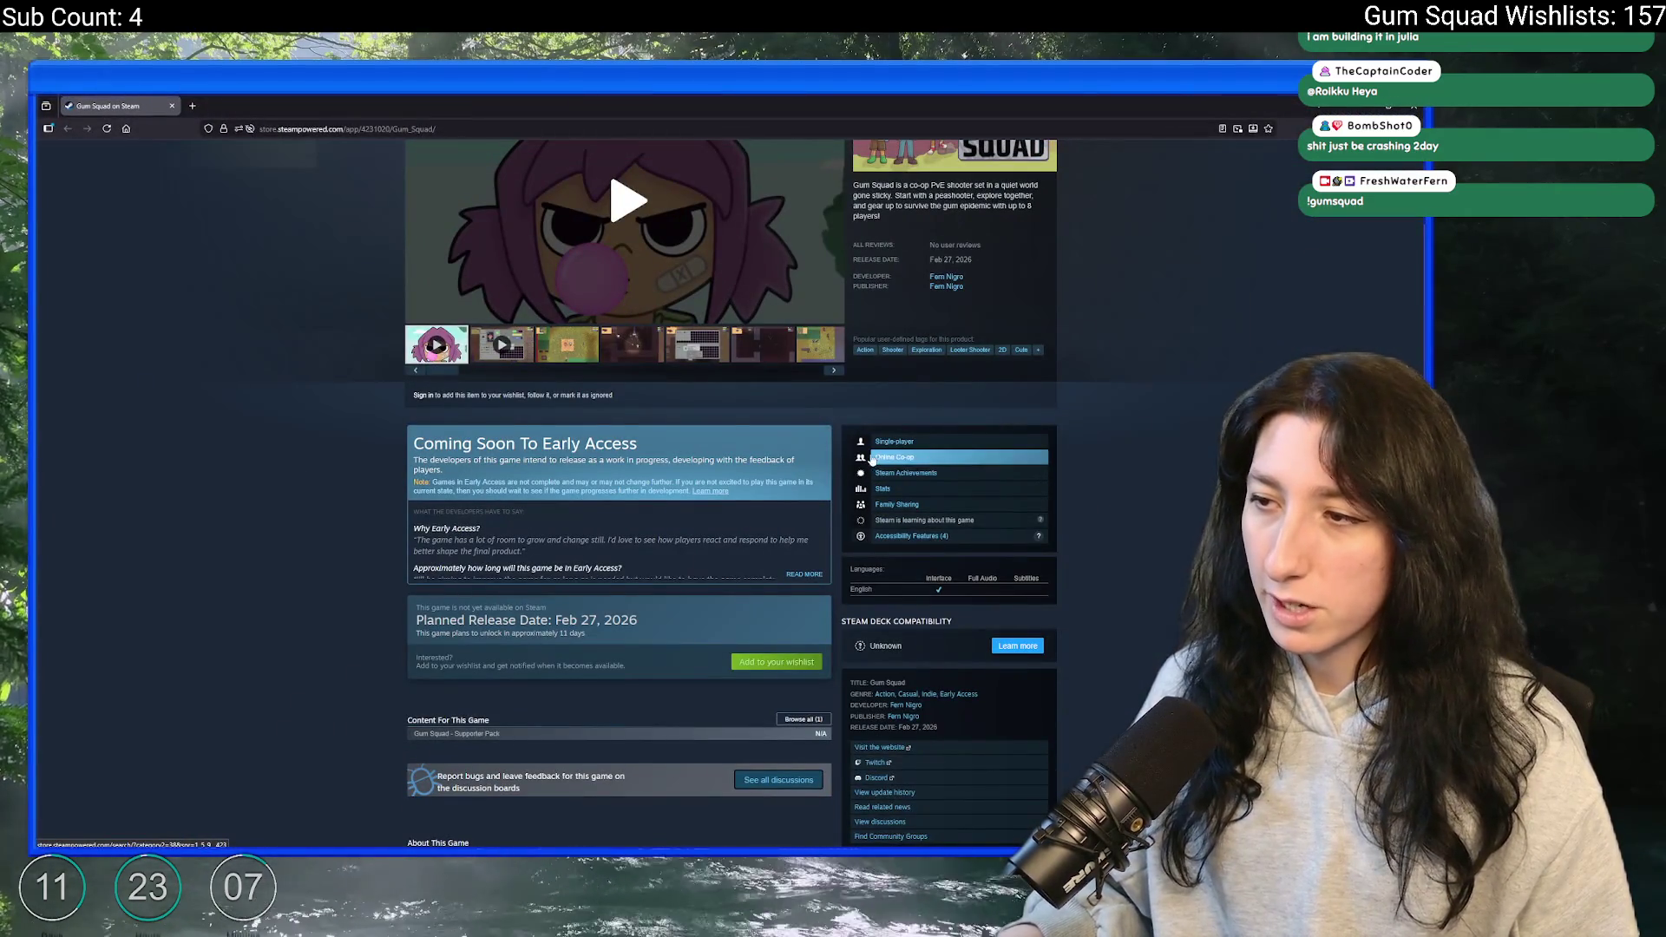
click(920, 537)
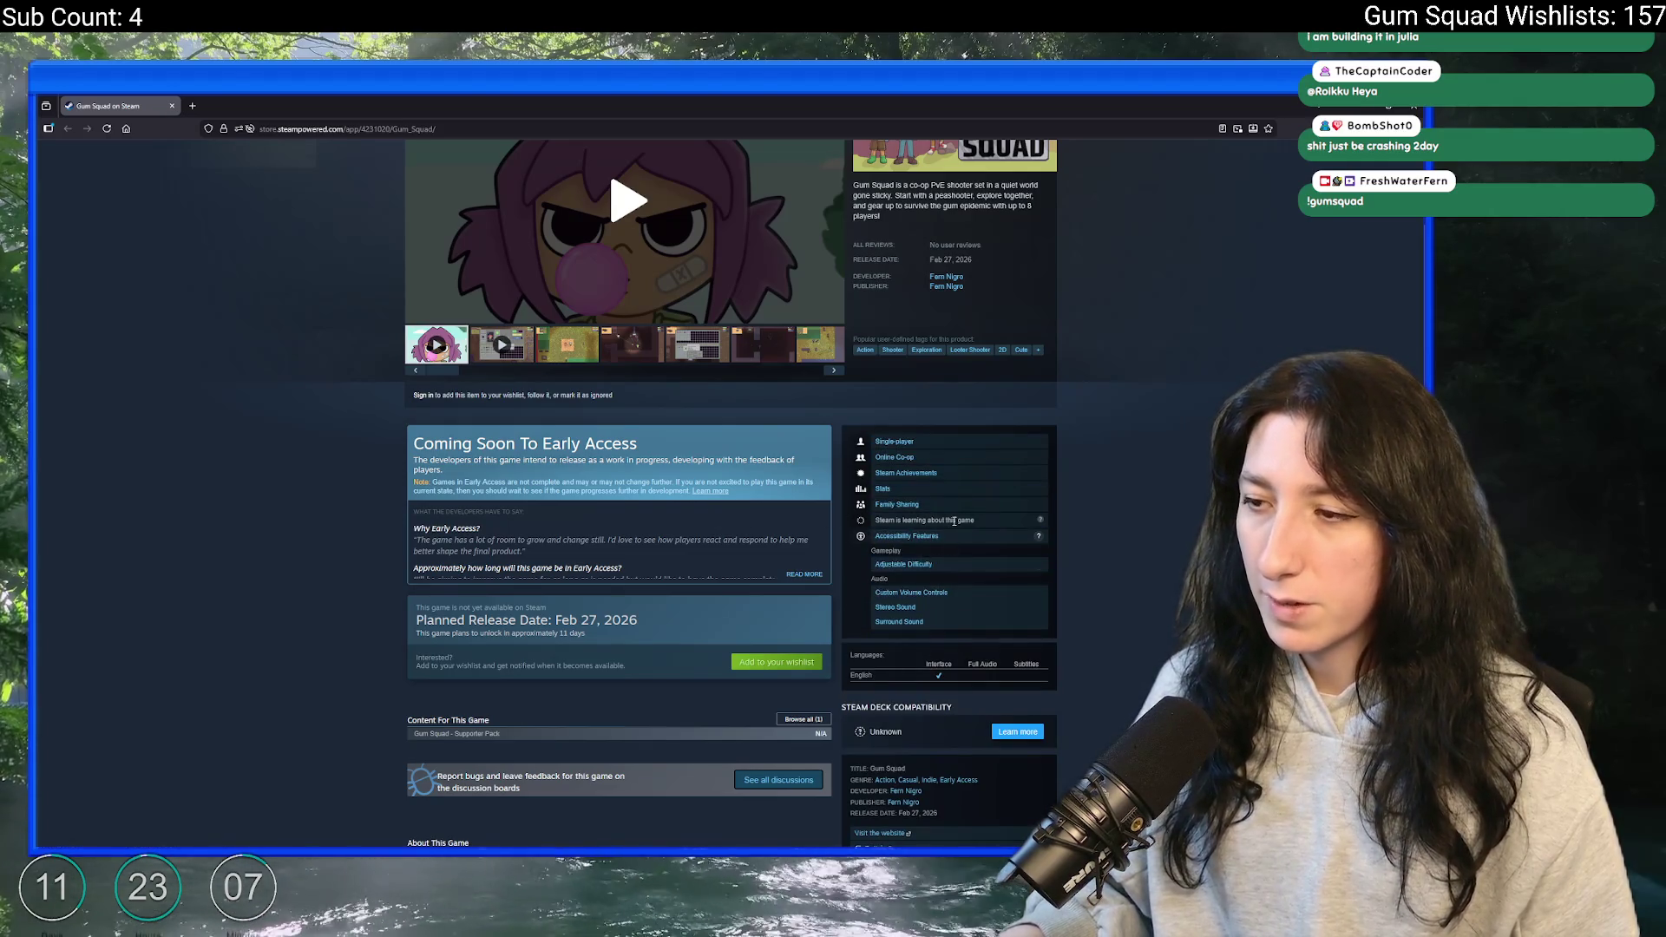
scroll(952, 463, down, 5)
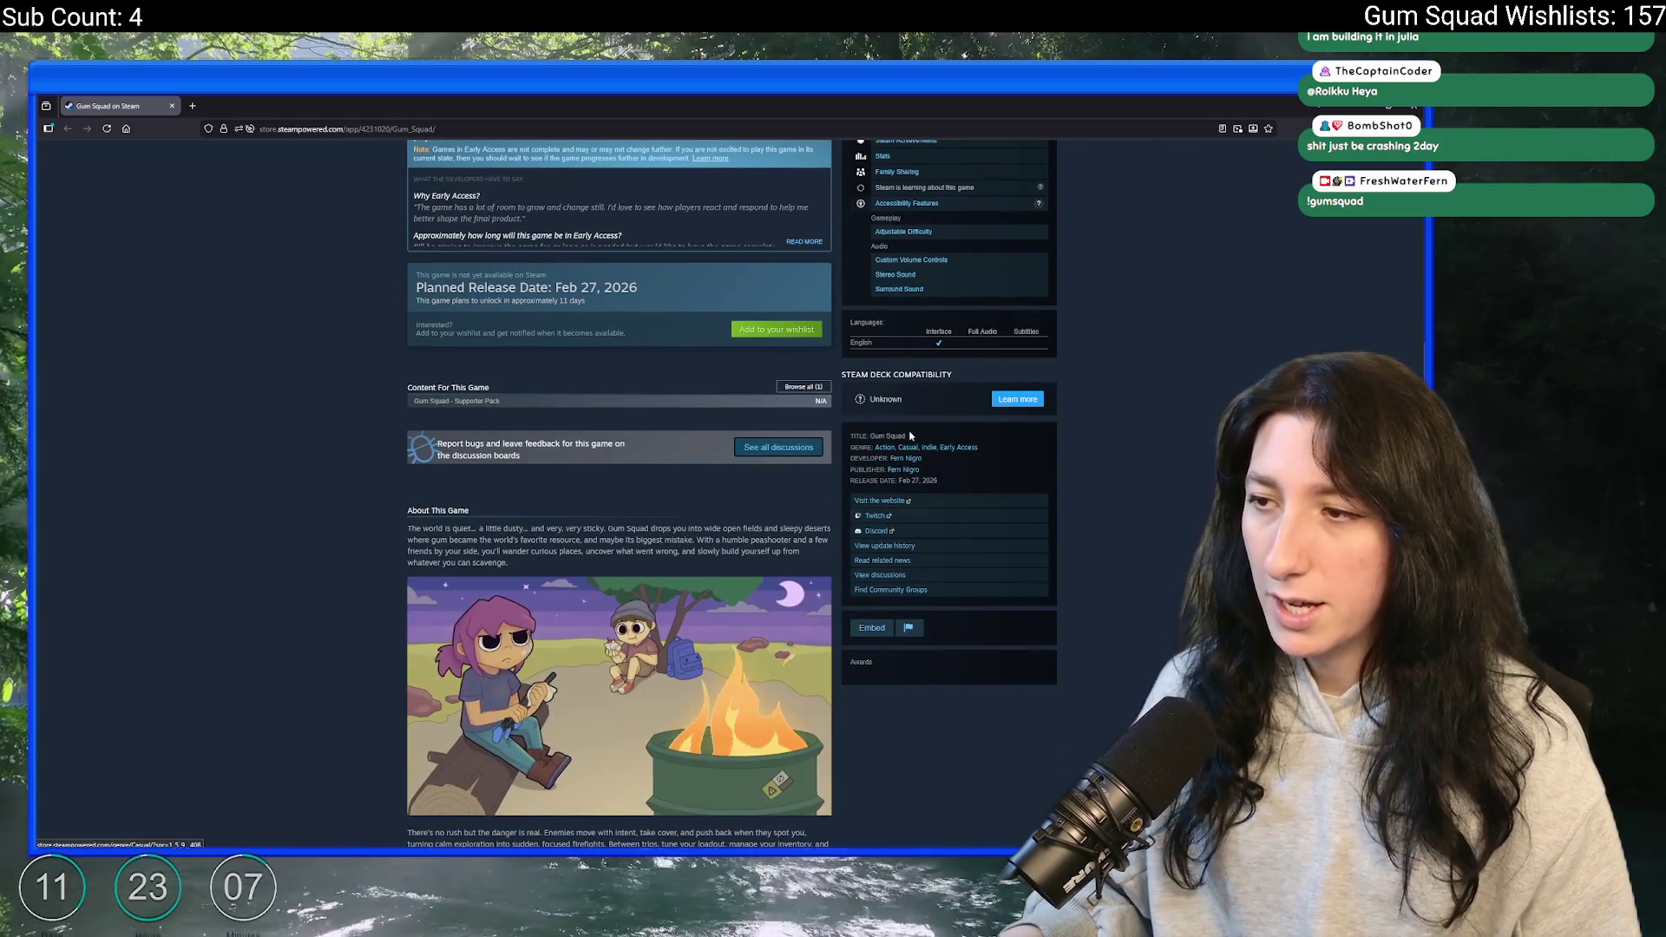
- Expand the full About This Game description with Key Features, then return to GameMaker
scroll(933, 460, down, 2)
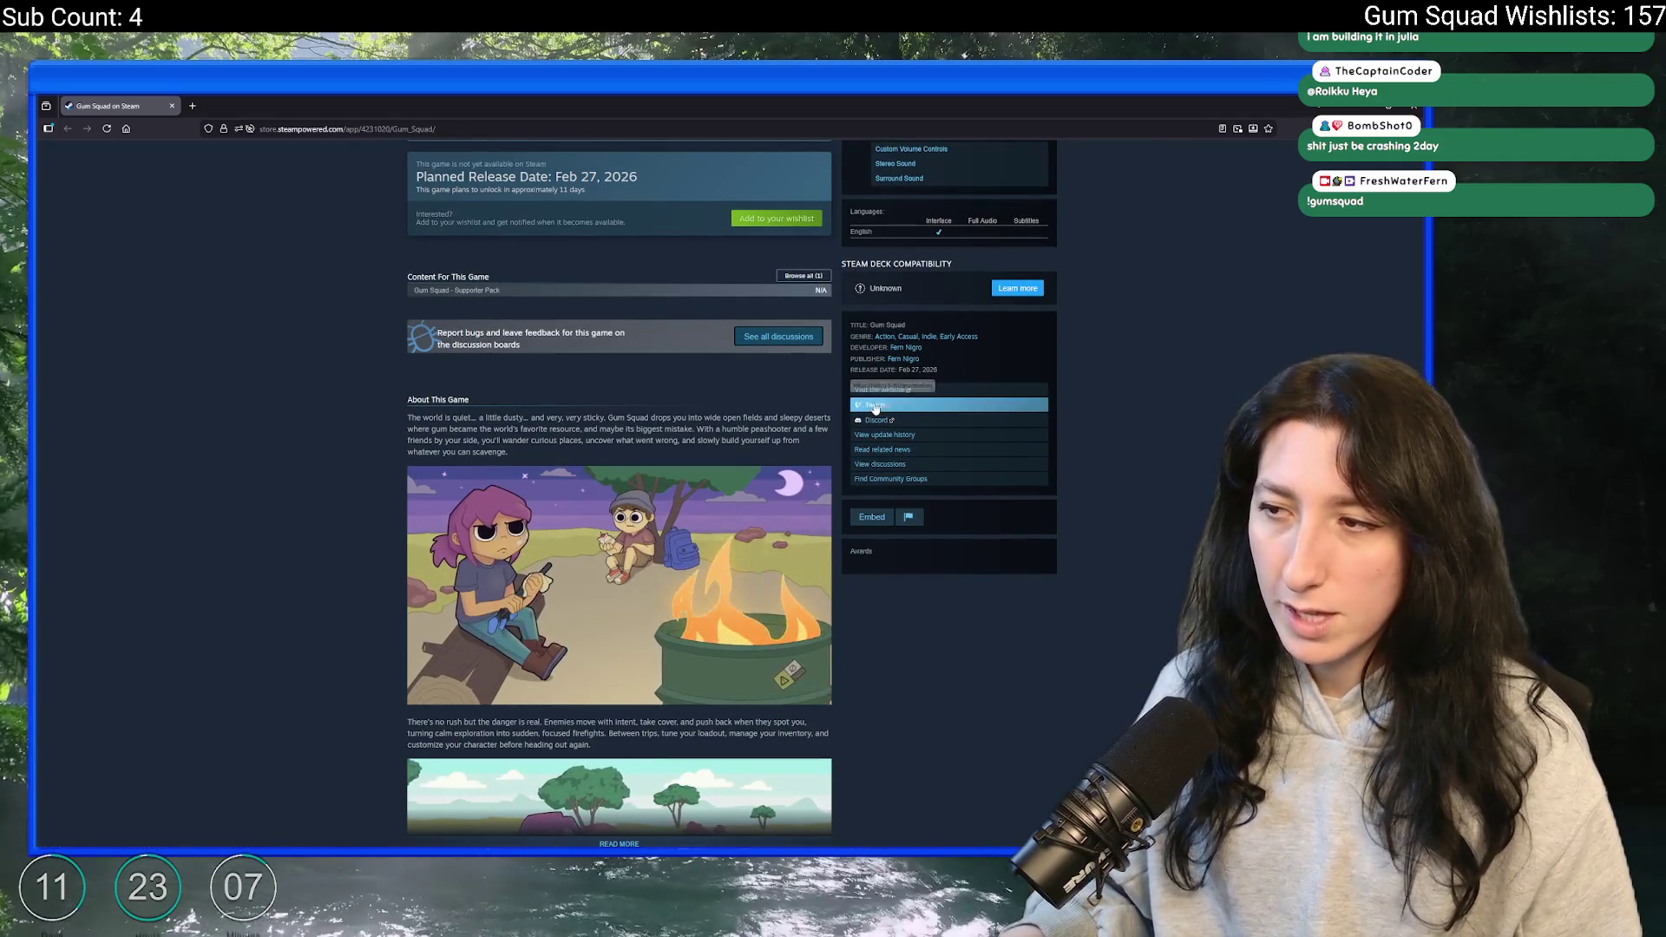
scroll(632, 595, down, 4)
click(628, 566)
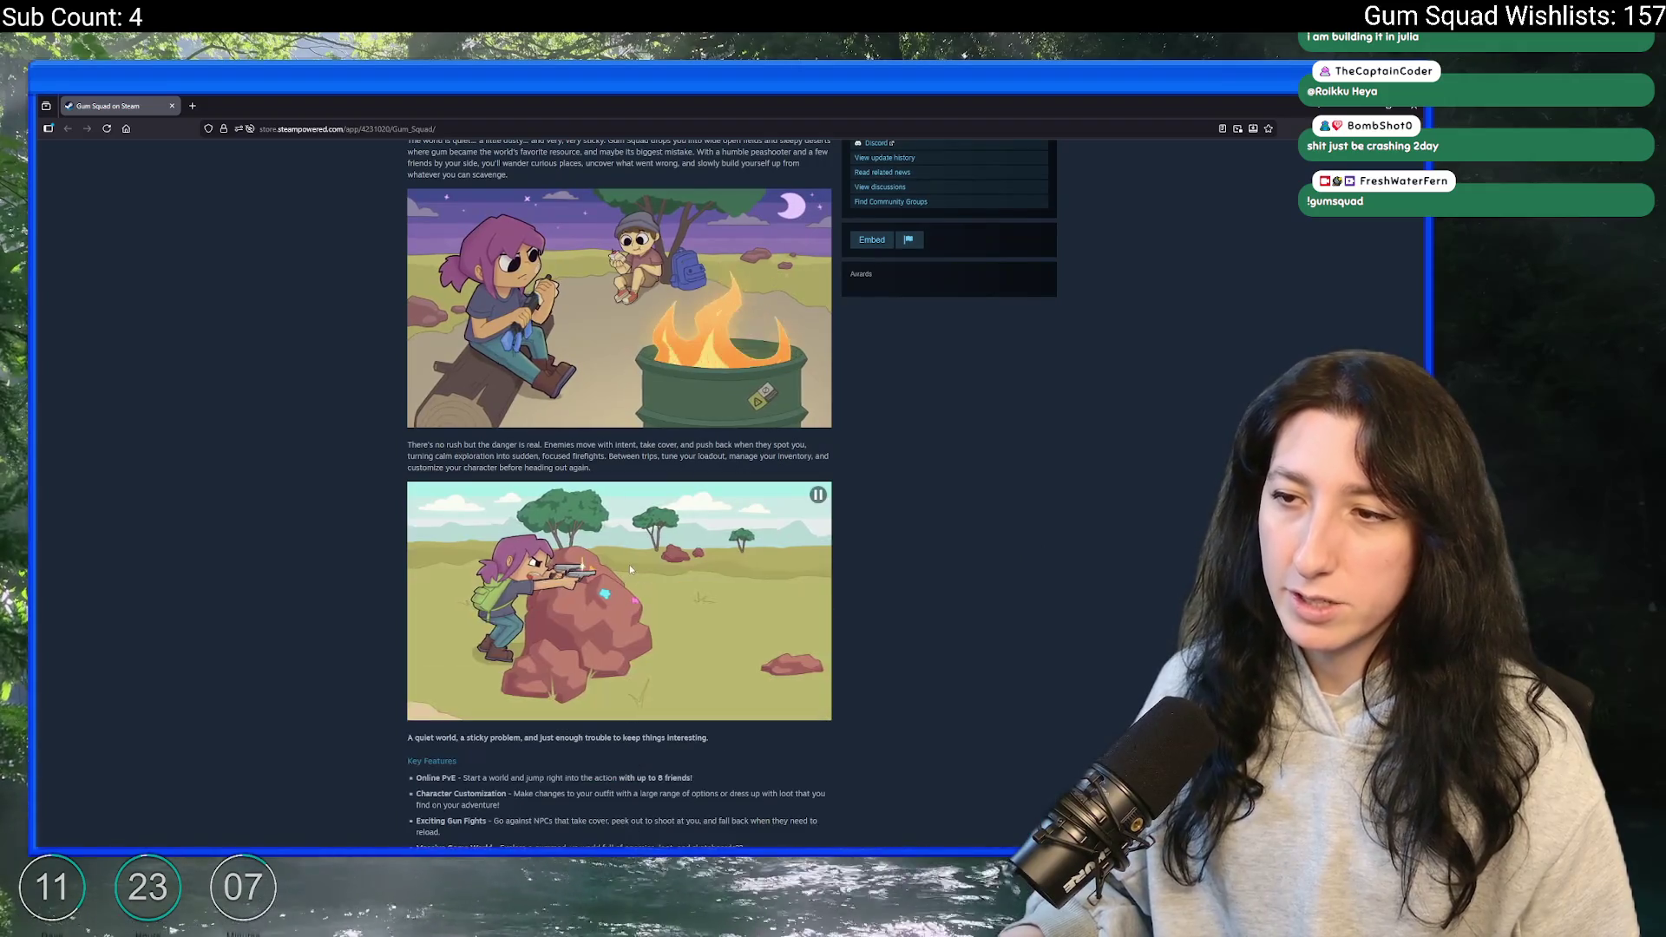
scroll(574, 720, down, 3)
scroll(574, 720, up, 15)
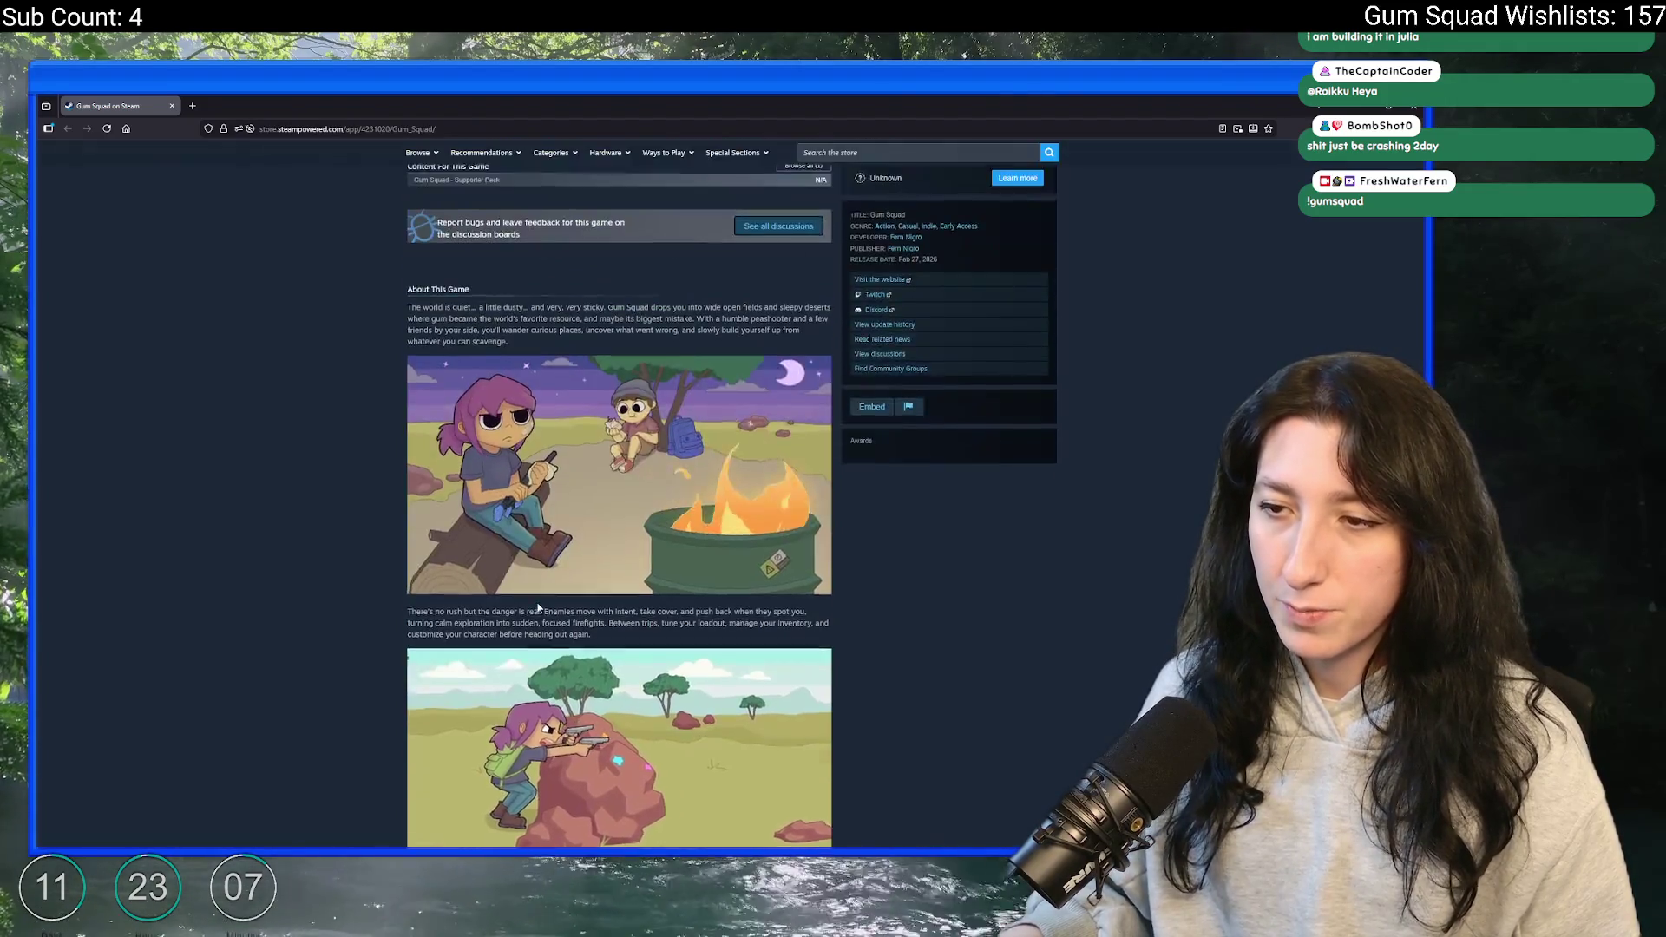
key(alt+Tab)
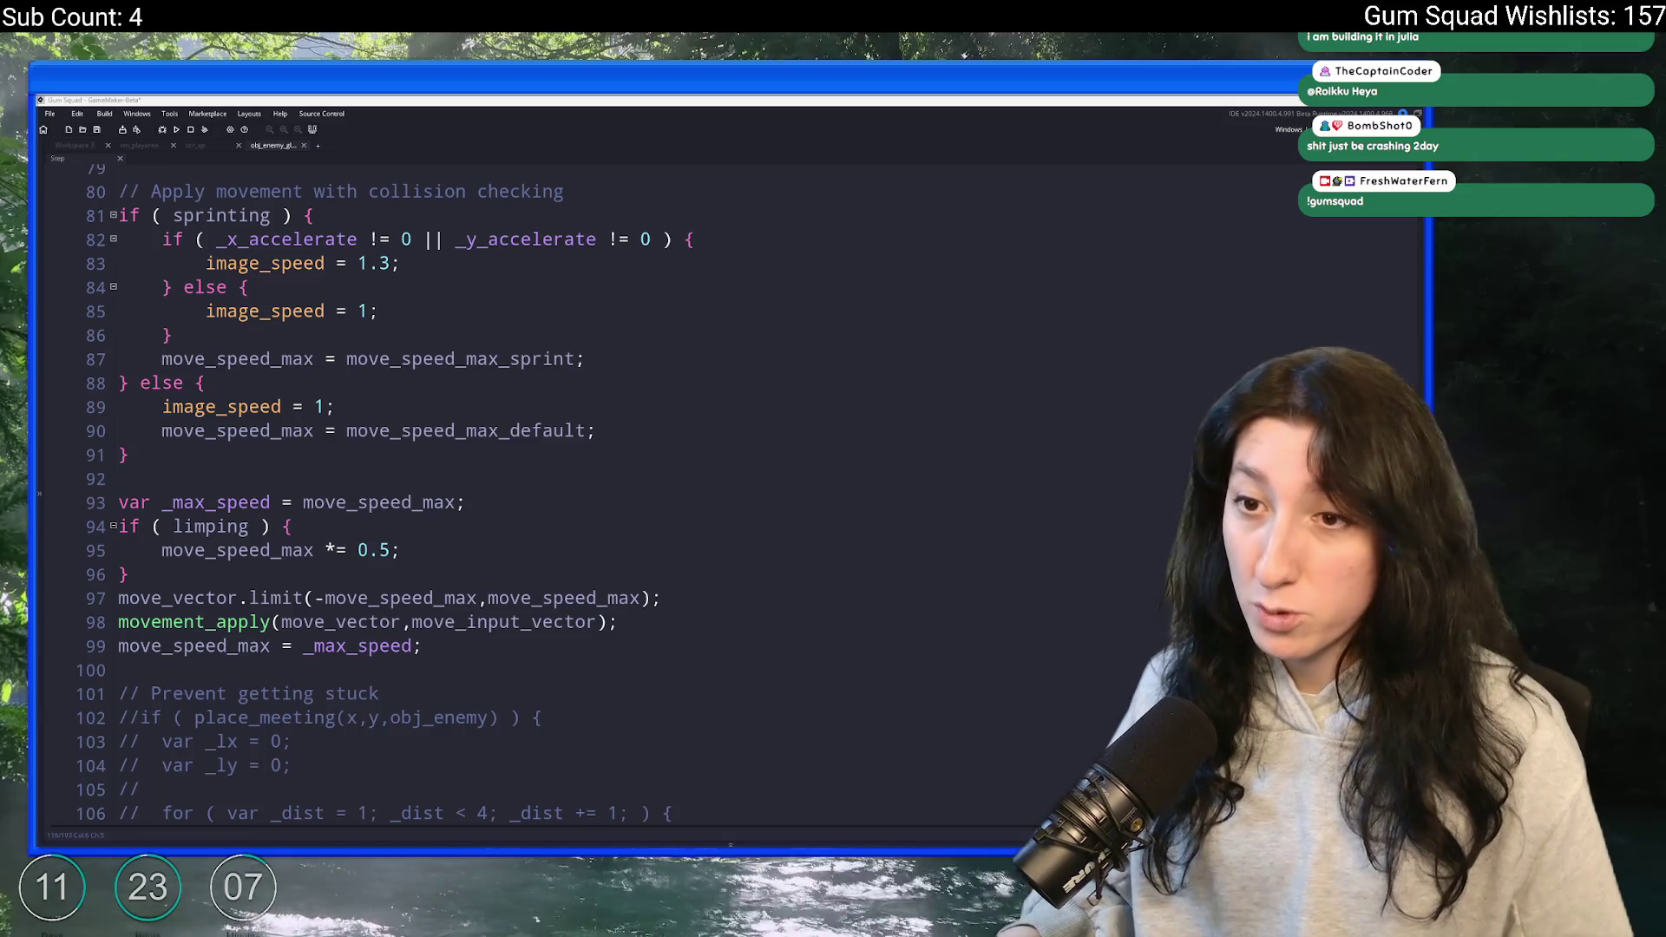
- Review obj_enemy's sprint and limping code with image_xscale uses highlighted, then close the obj_enemy tab
scroll(500, 598, up, 9)
click(447, 577)
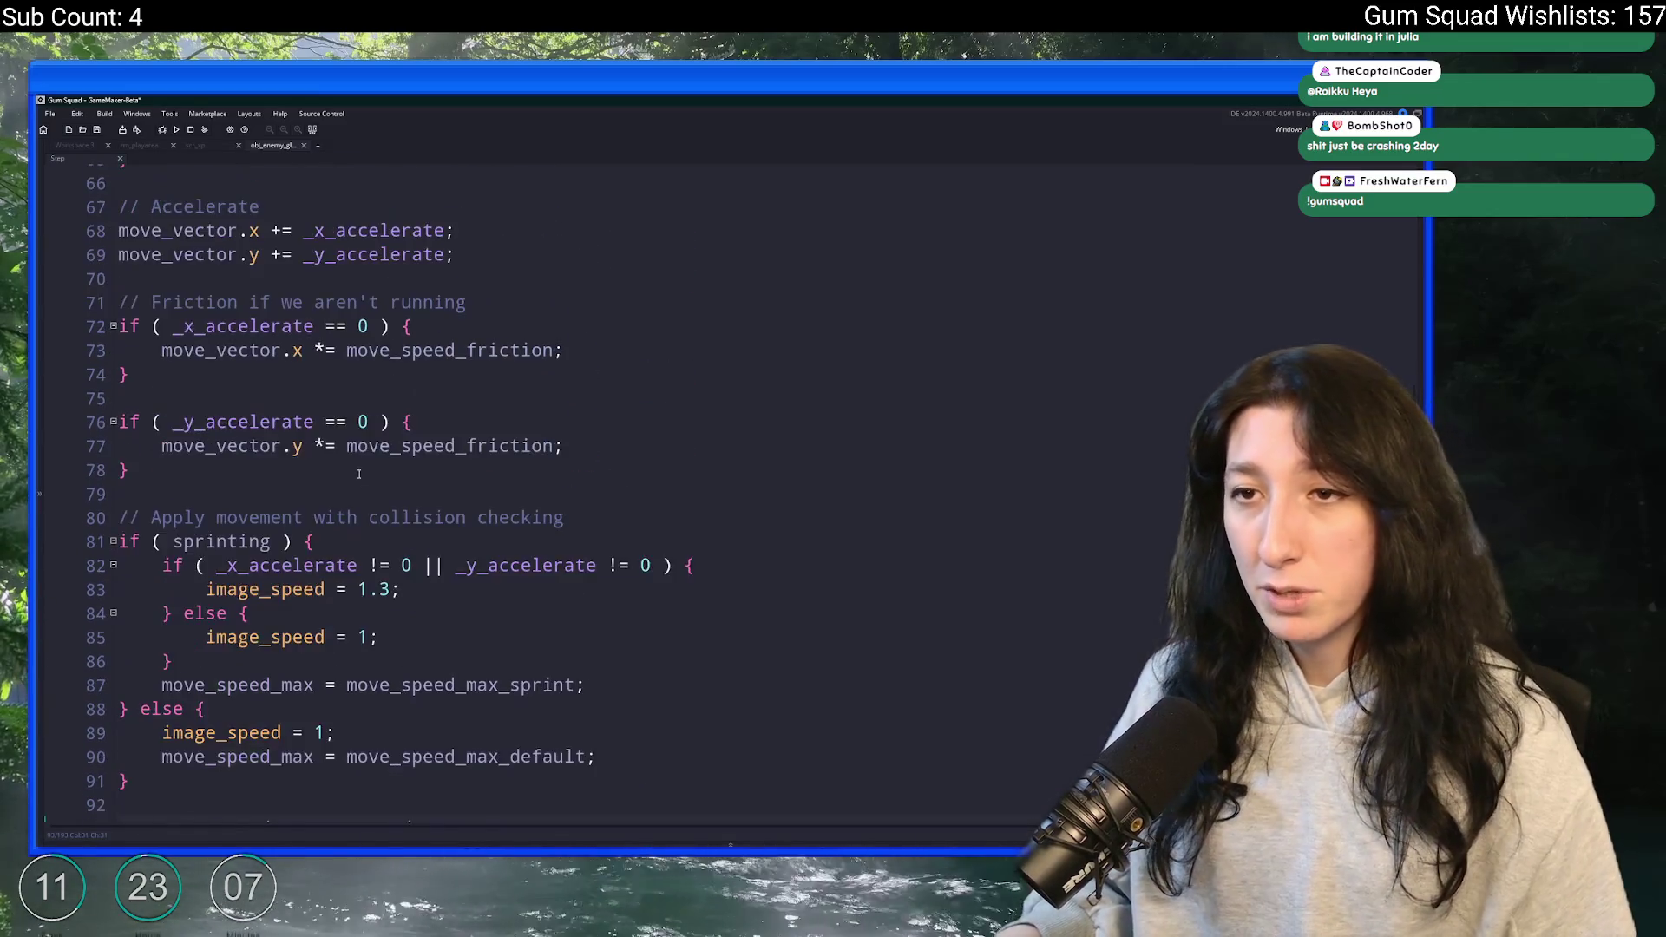
scroll(401, 481, up, 6)
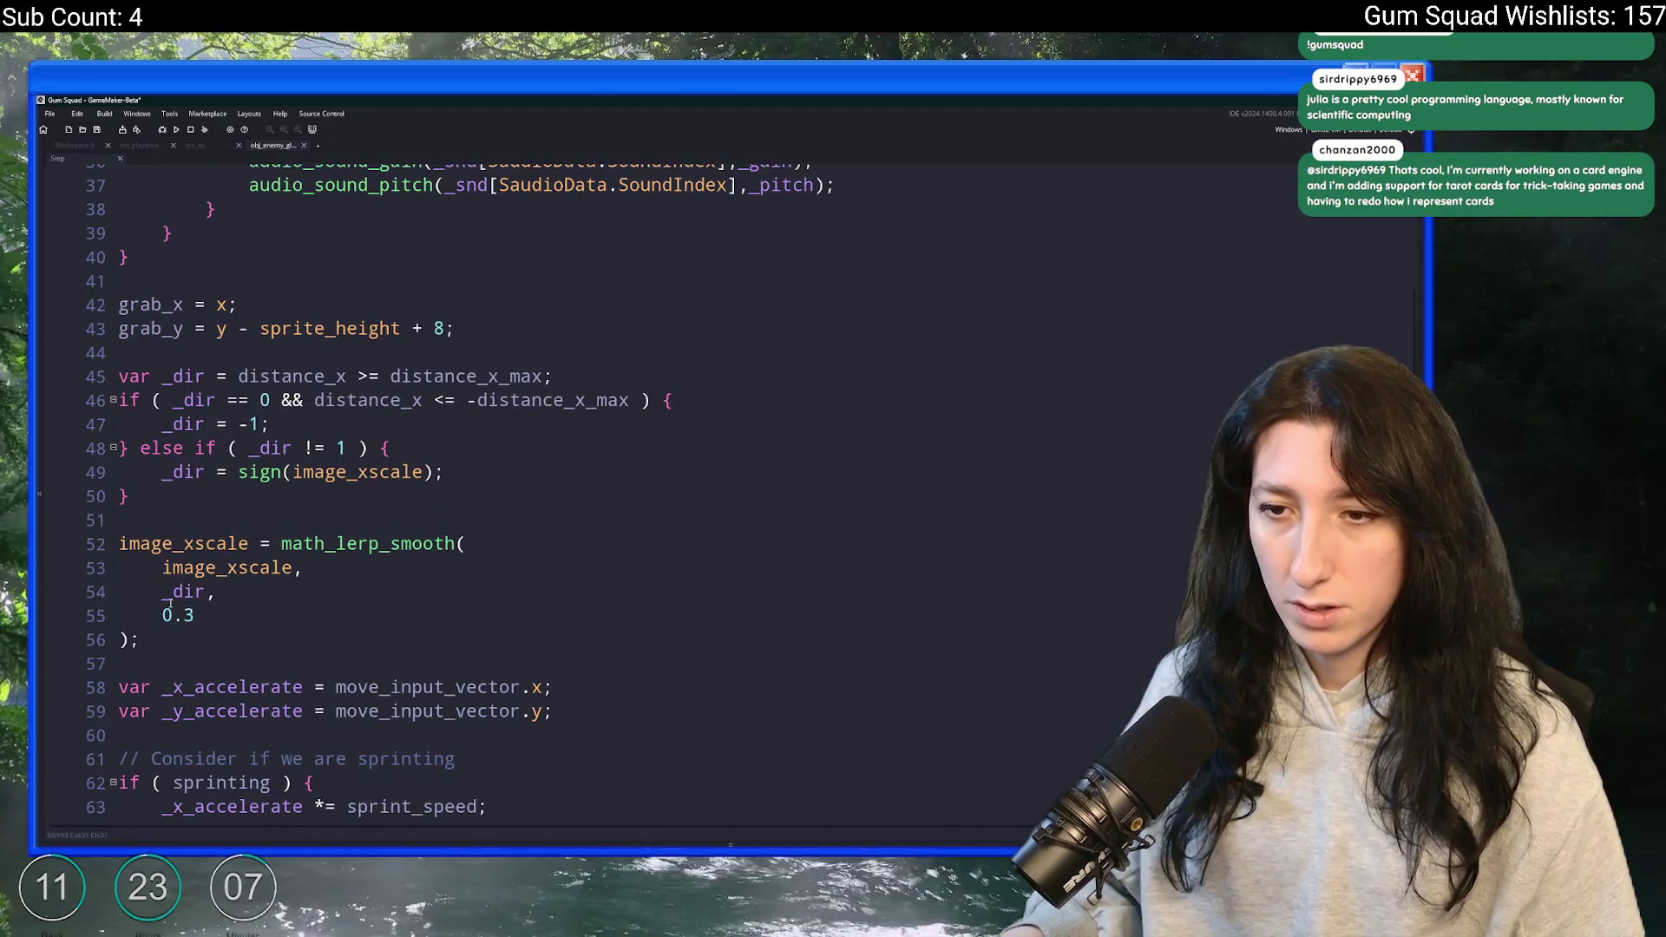
click(249, 544)
scroll(233, 553, down, 7)
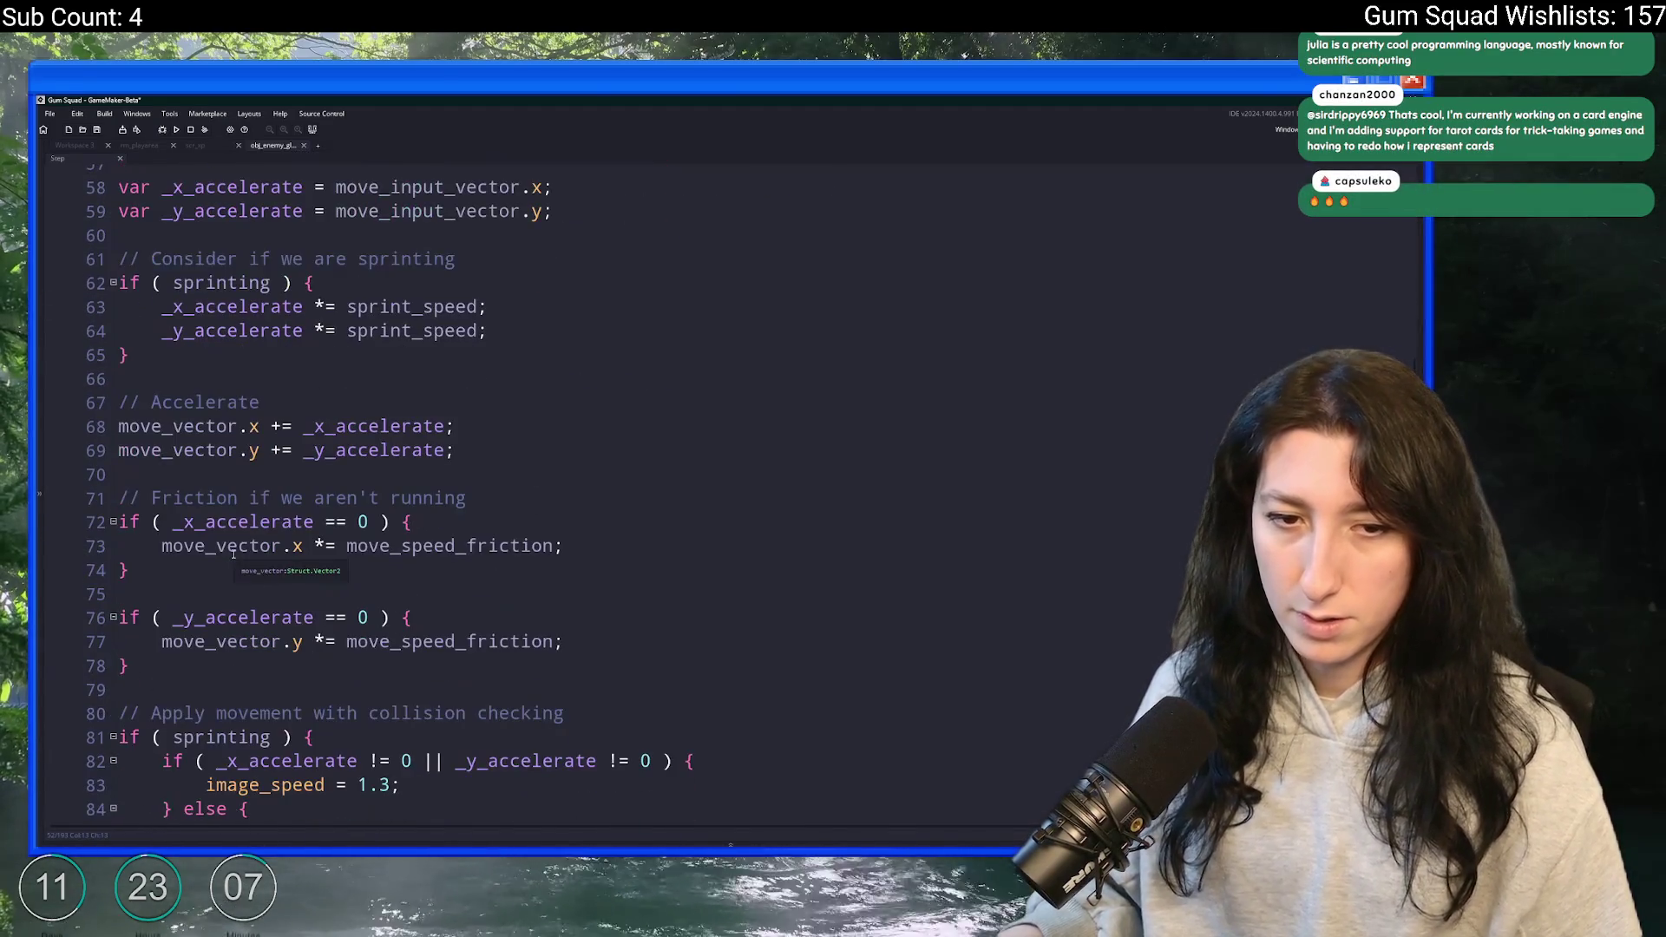
scroll(233, 553, up, 5)
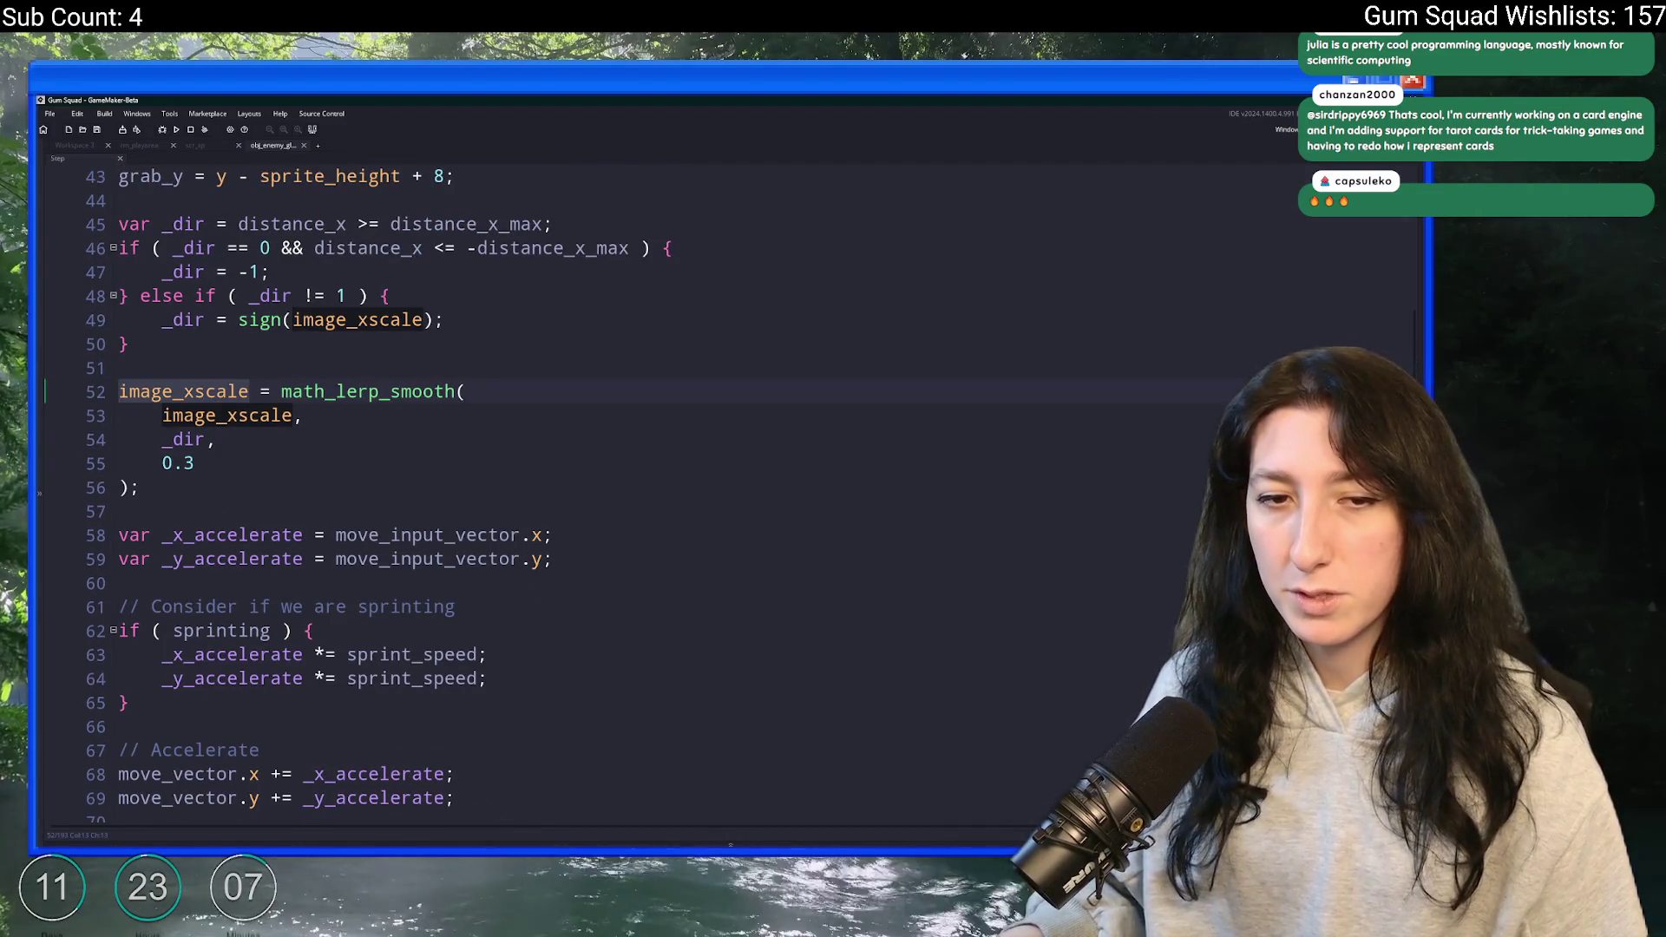
click(303, 145)
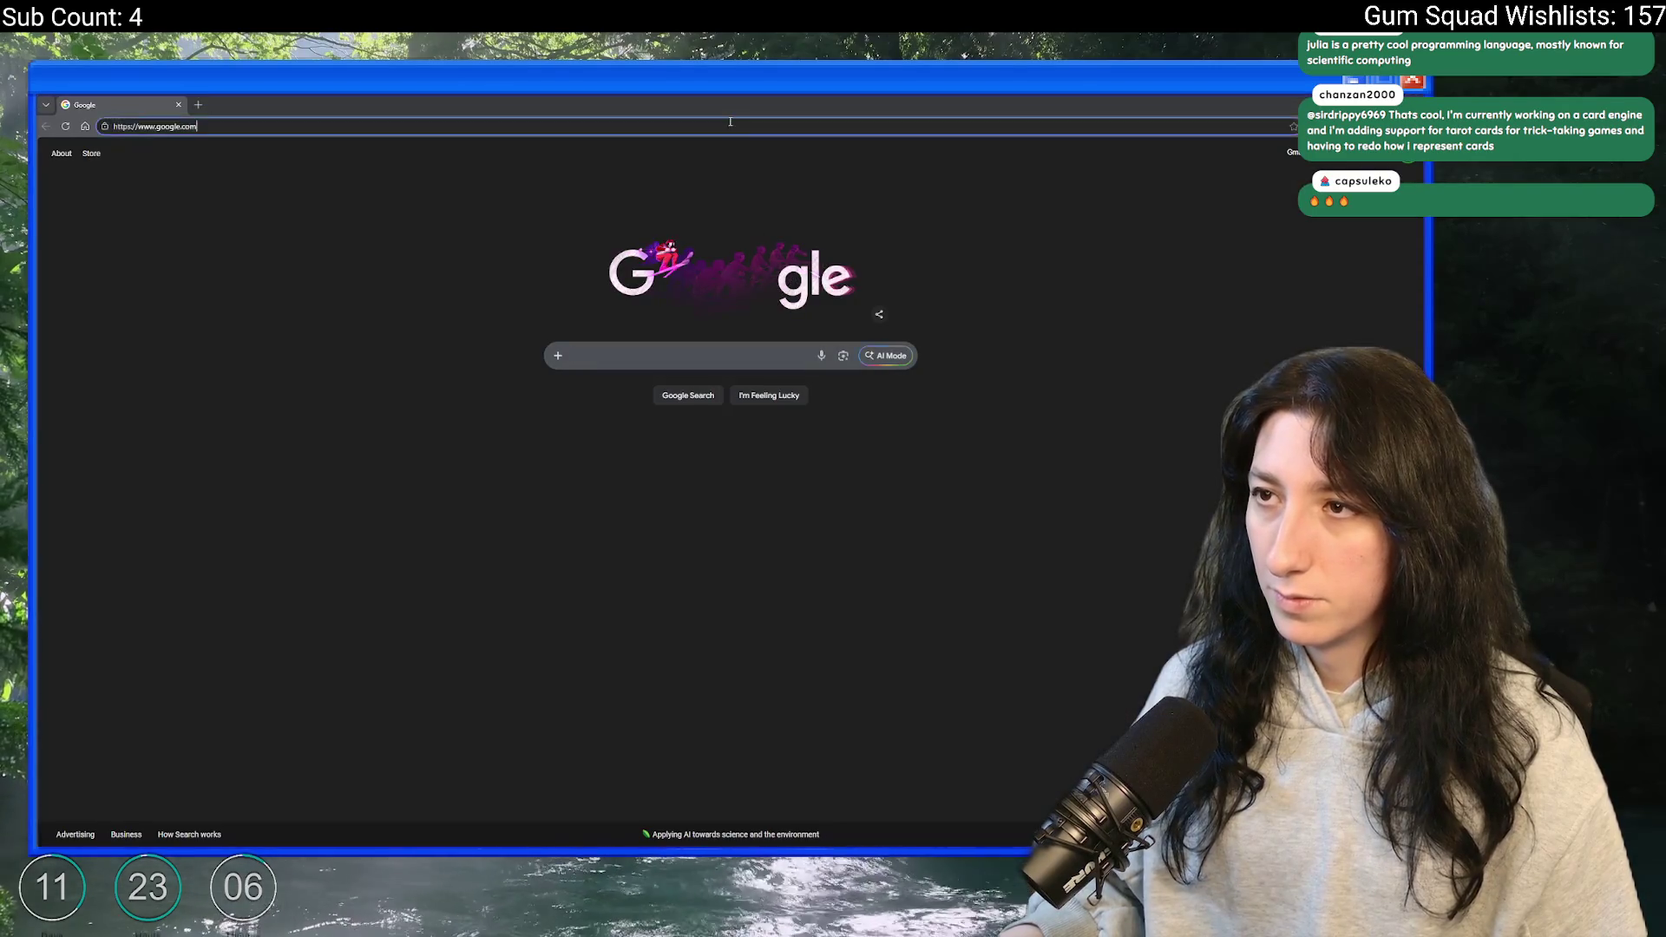
- Search the web for 'julia prog' and open the official julialang.org site
text(julia prog)
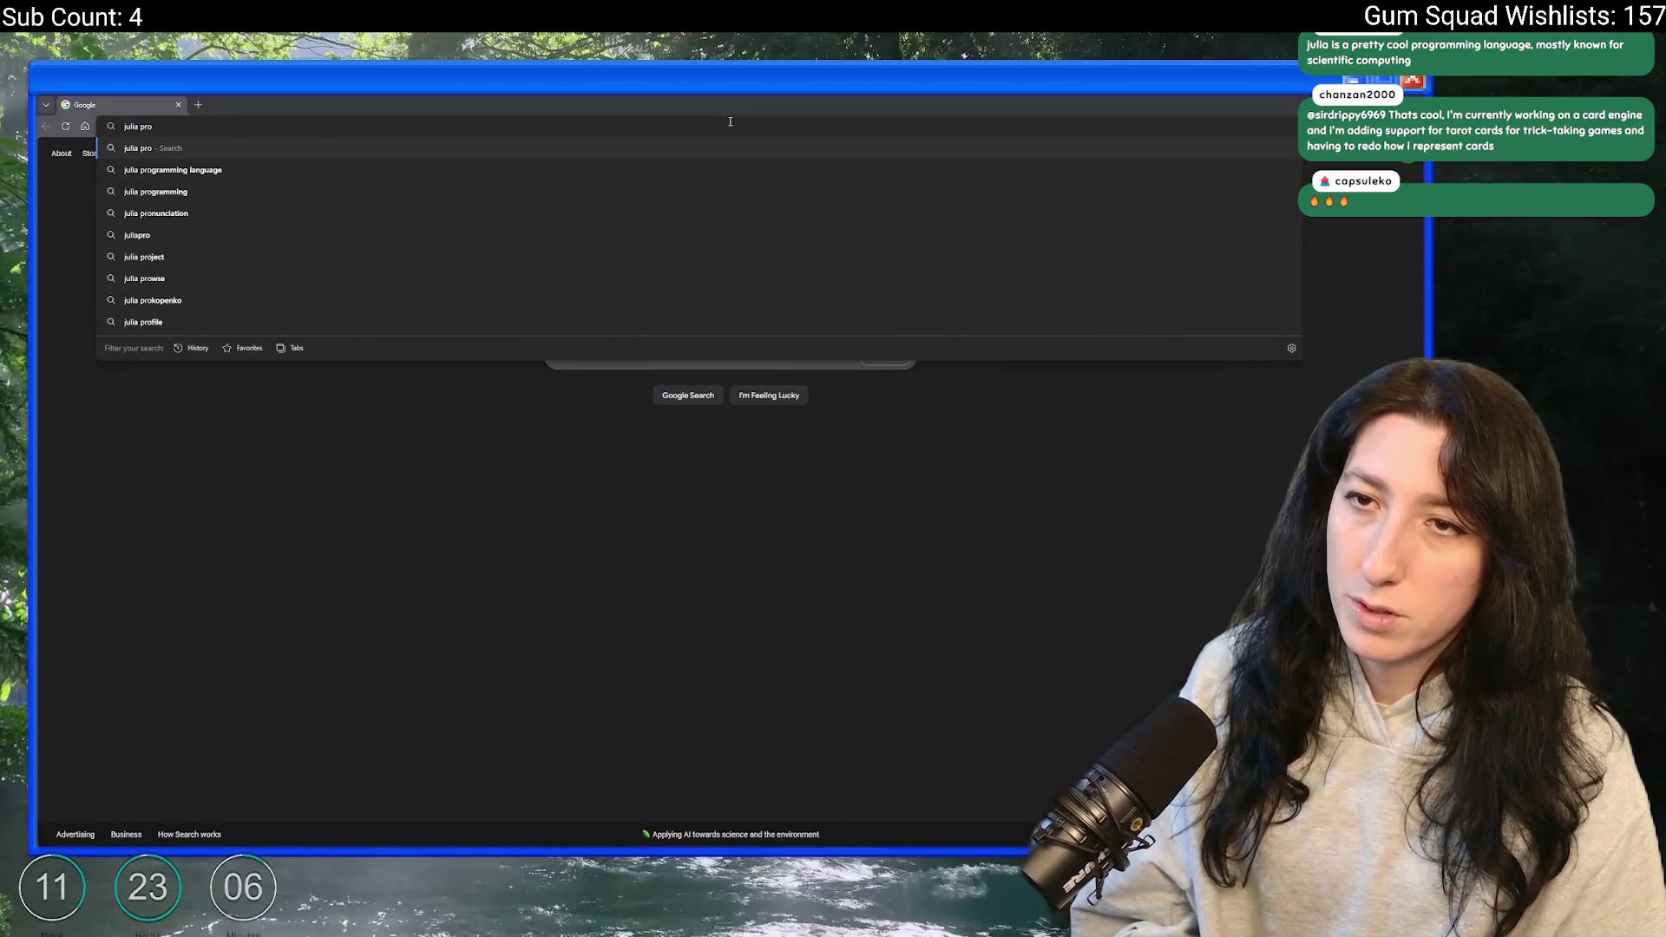
key(Return)
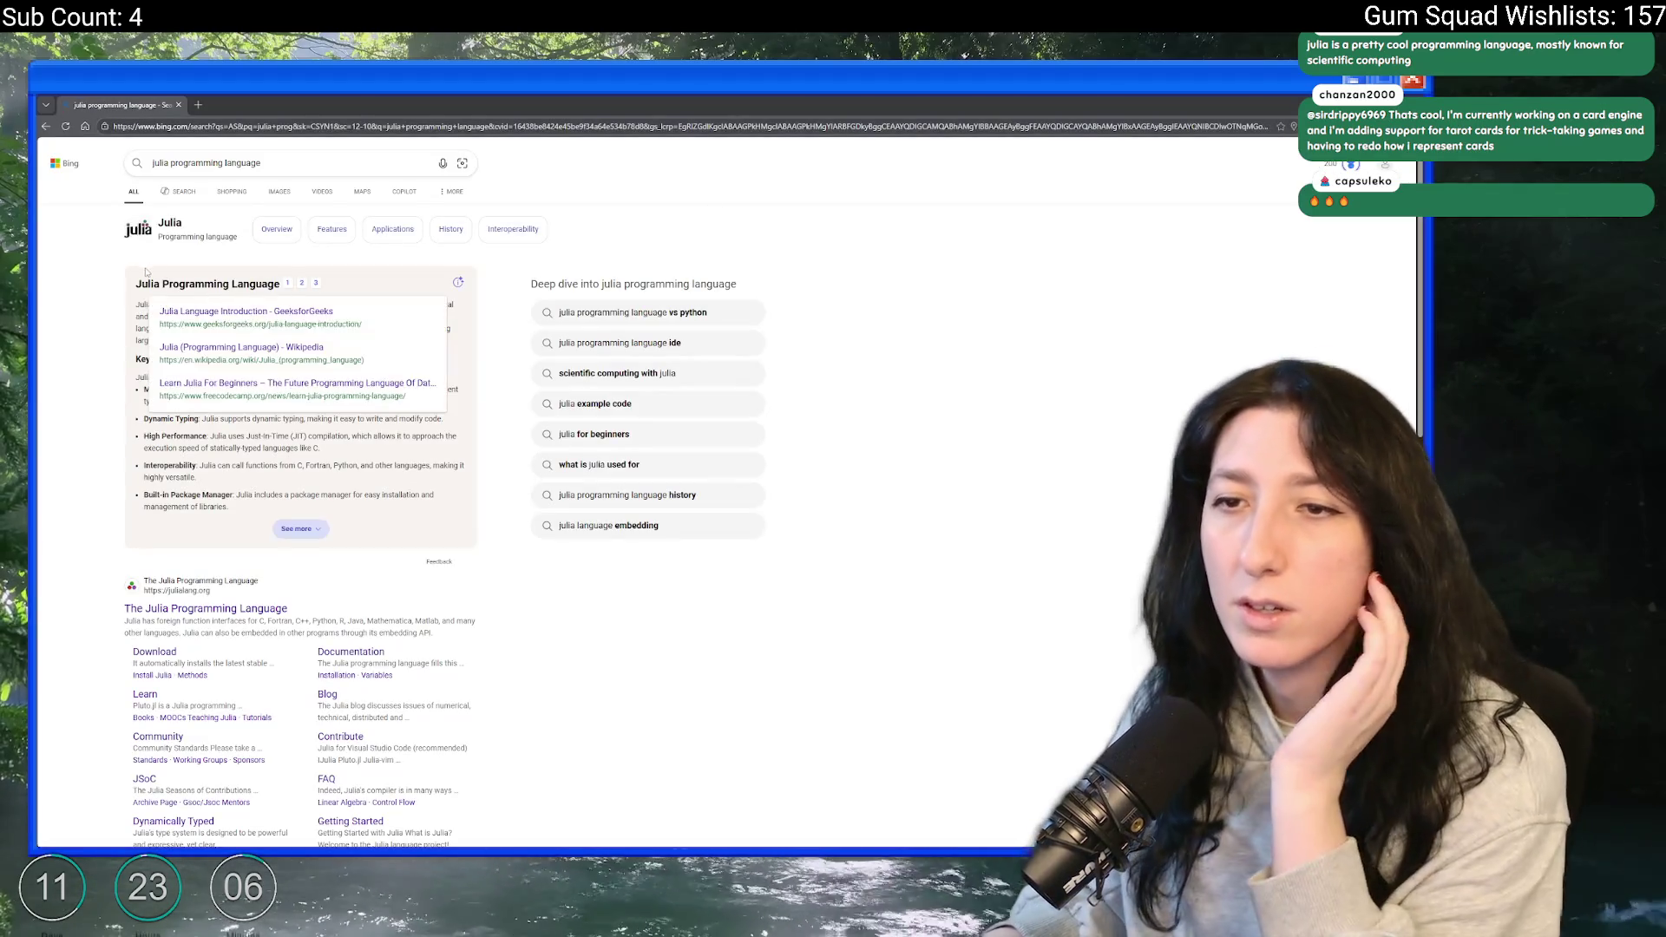
click(247, 611)
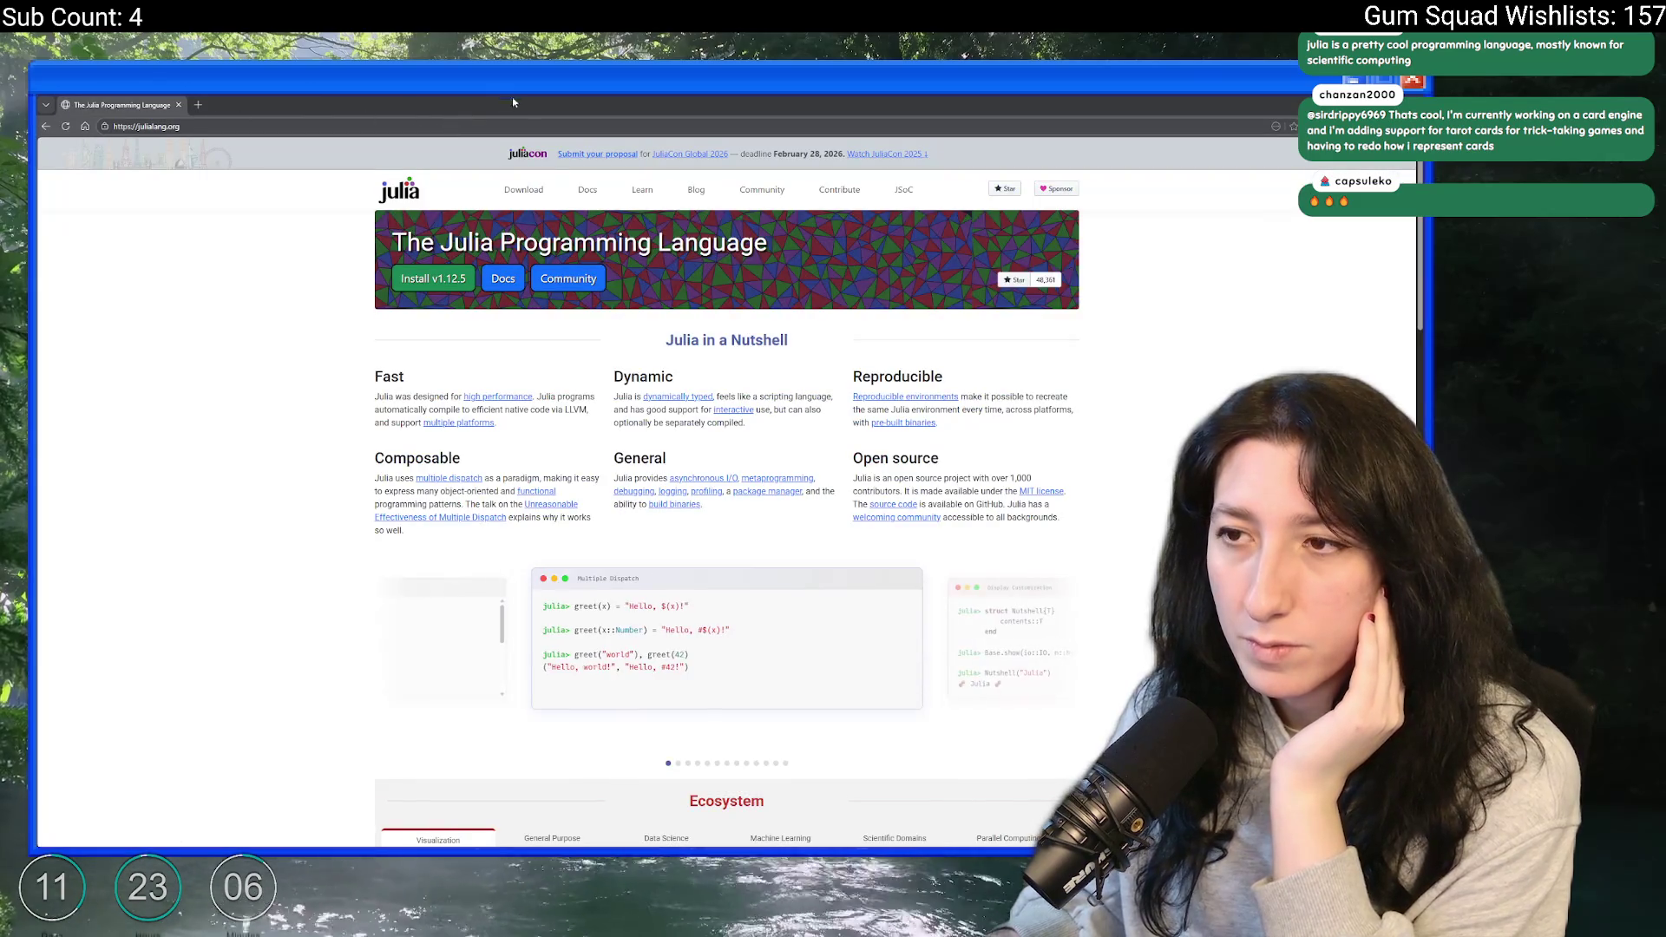
- View the General Purpose and Data Science ecosystem overviews on the Julia homepage
scroll(752, 631, down, 3)
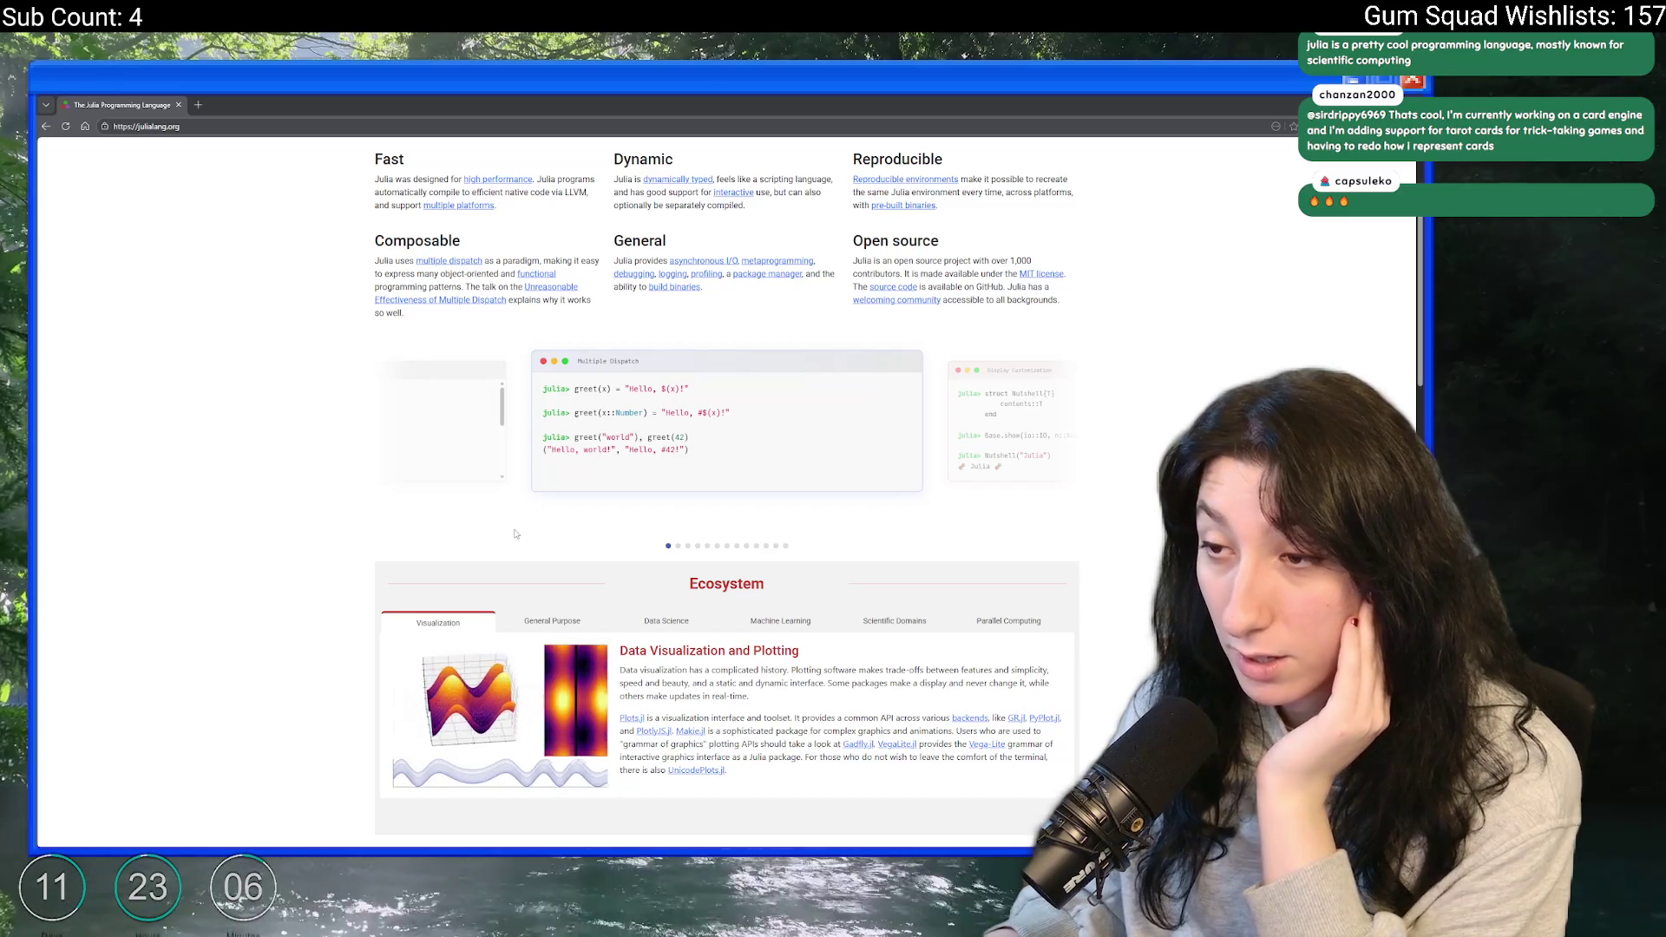
scroll(515, 534, down, 3)
click(552, 350)
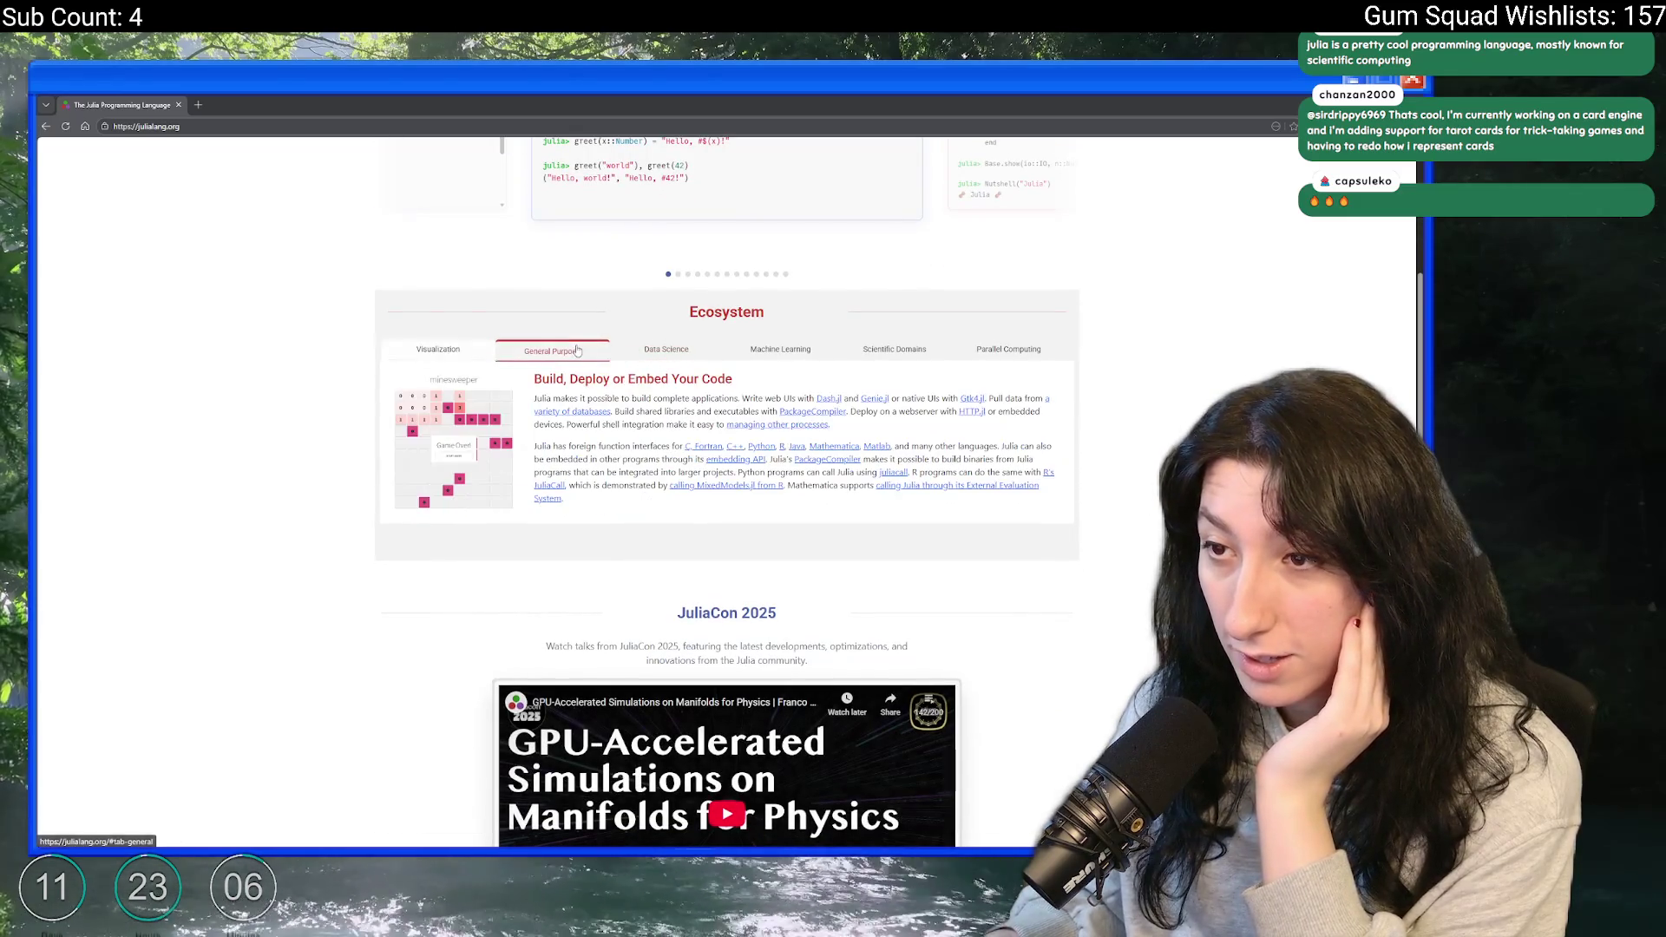
click(666, 350)
scroll(695, 352, down, 7)
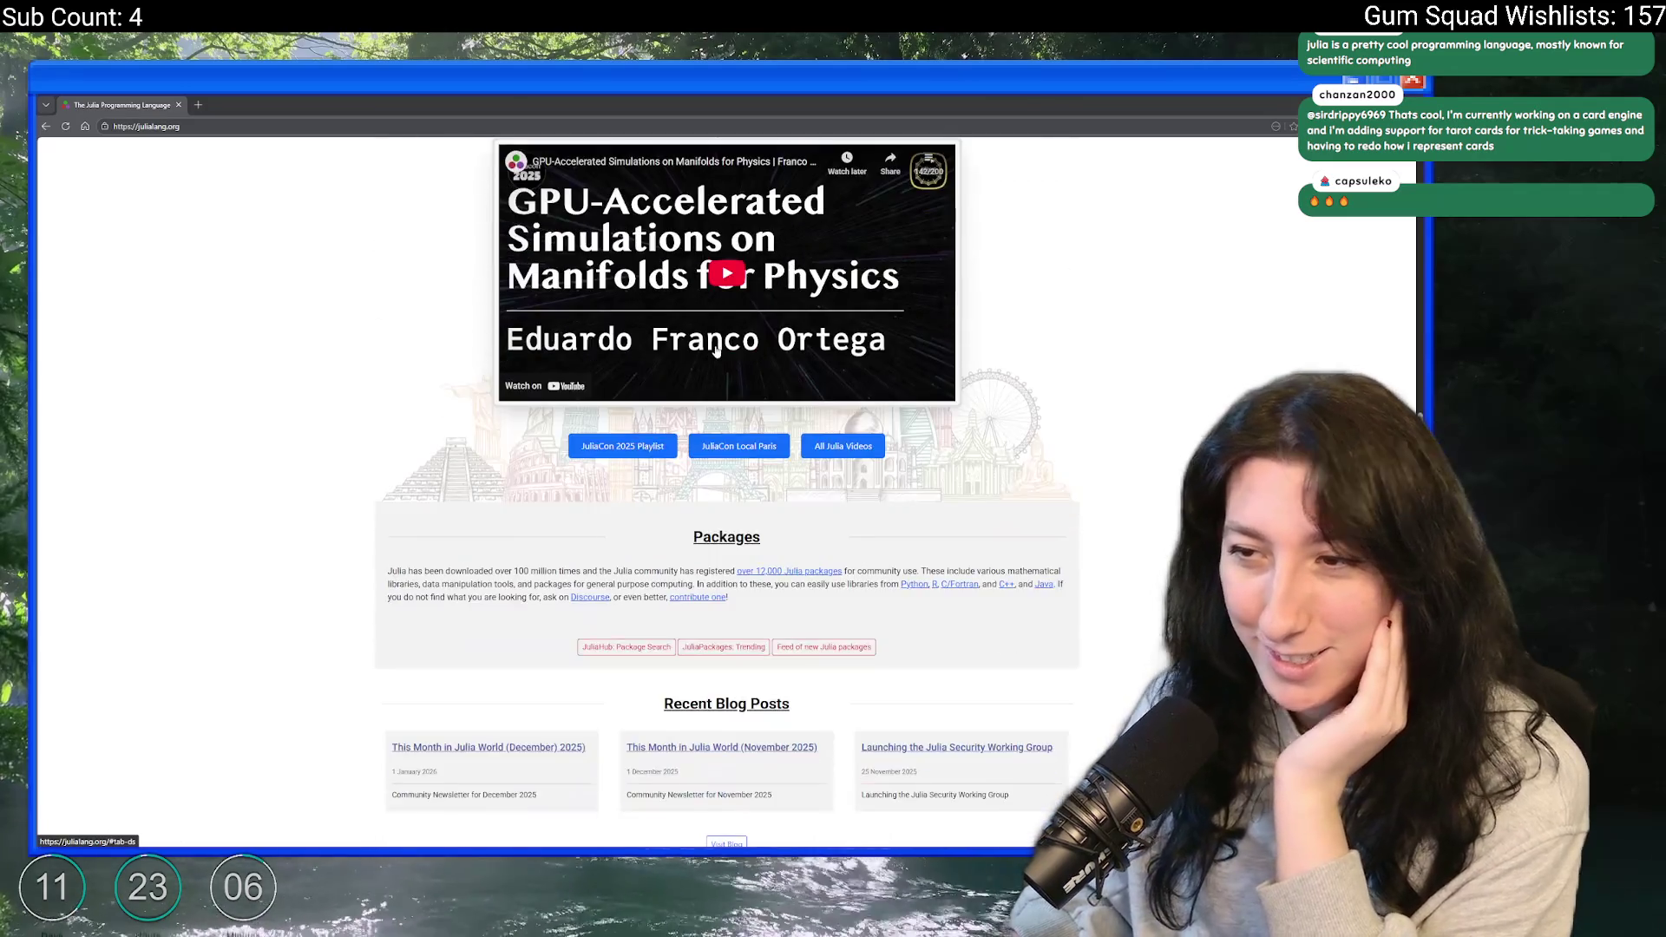
scroll(717, 351, down, 1)
scroll(729, 343, down, 6)
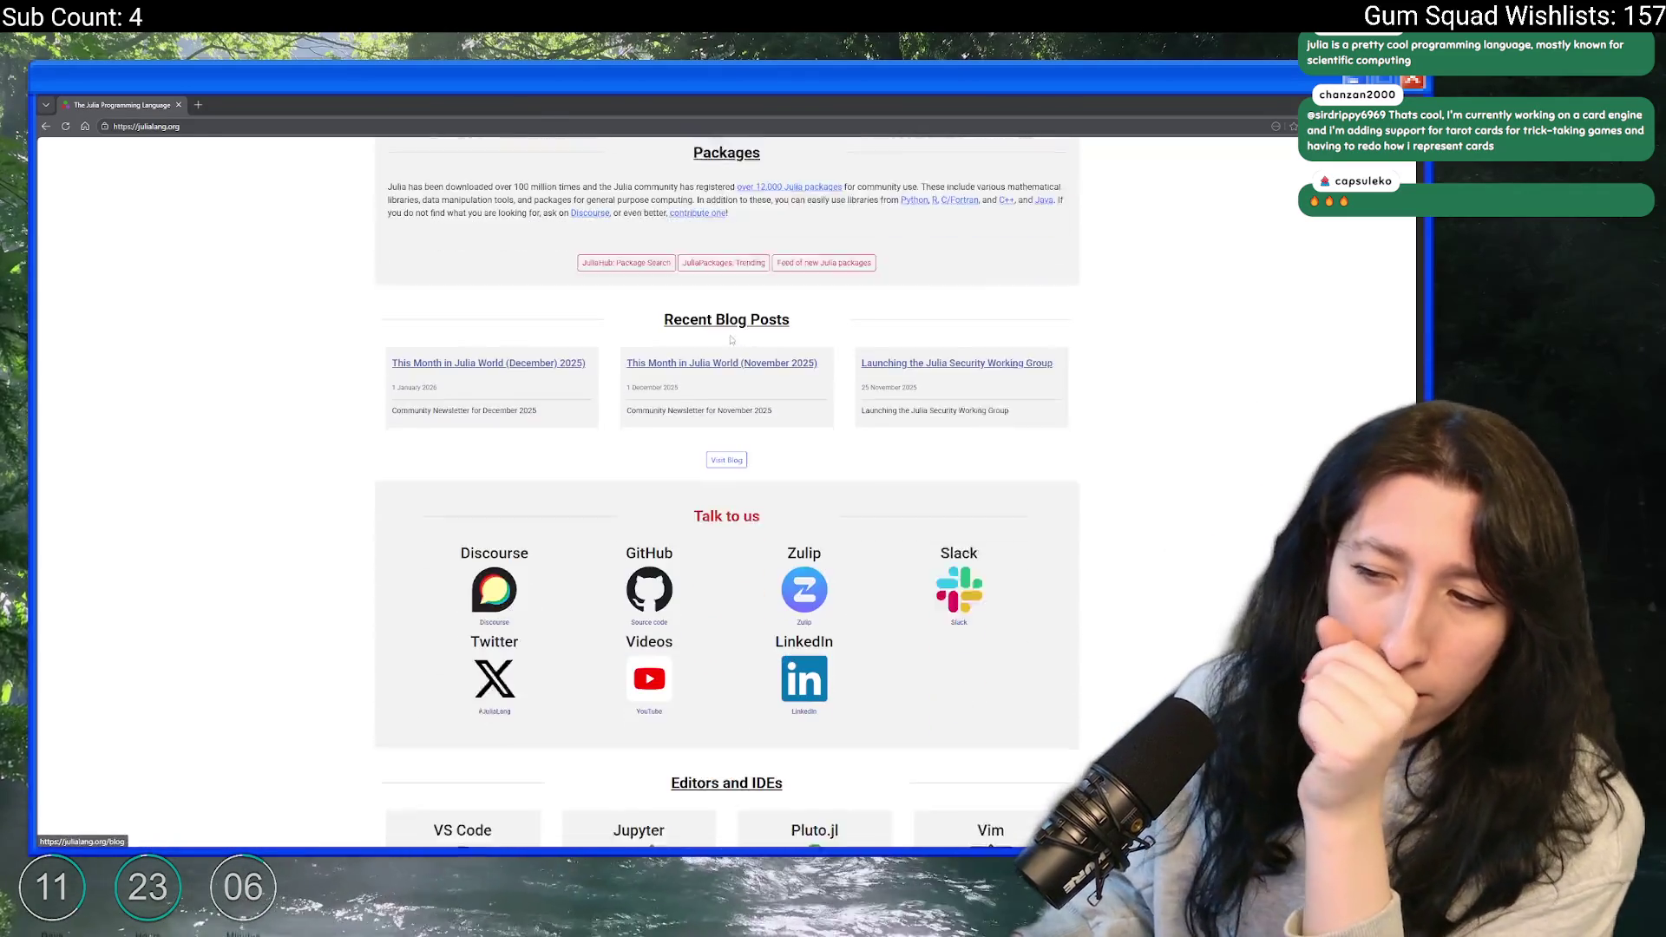
- In the Julia 1.12 docs, expand Base and go to its Essentials page
scroll(608, 382, up, 18)
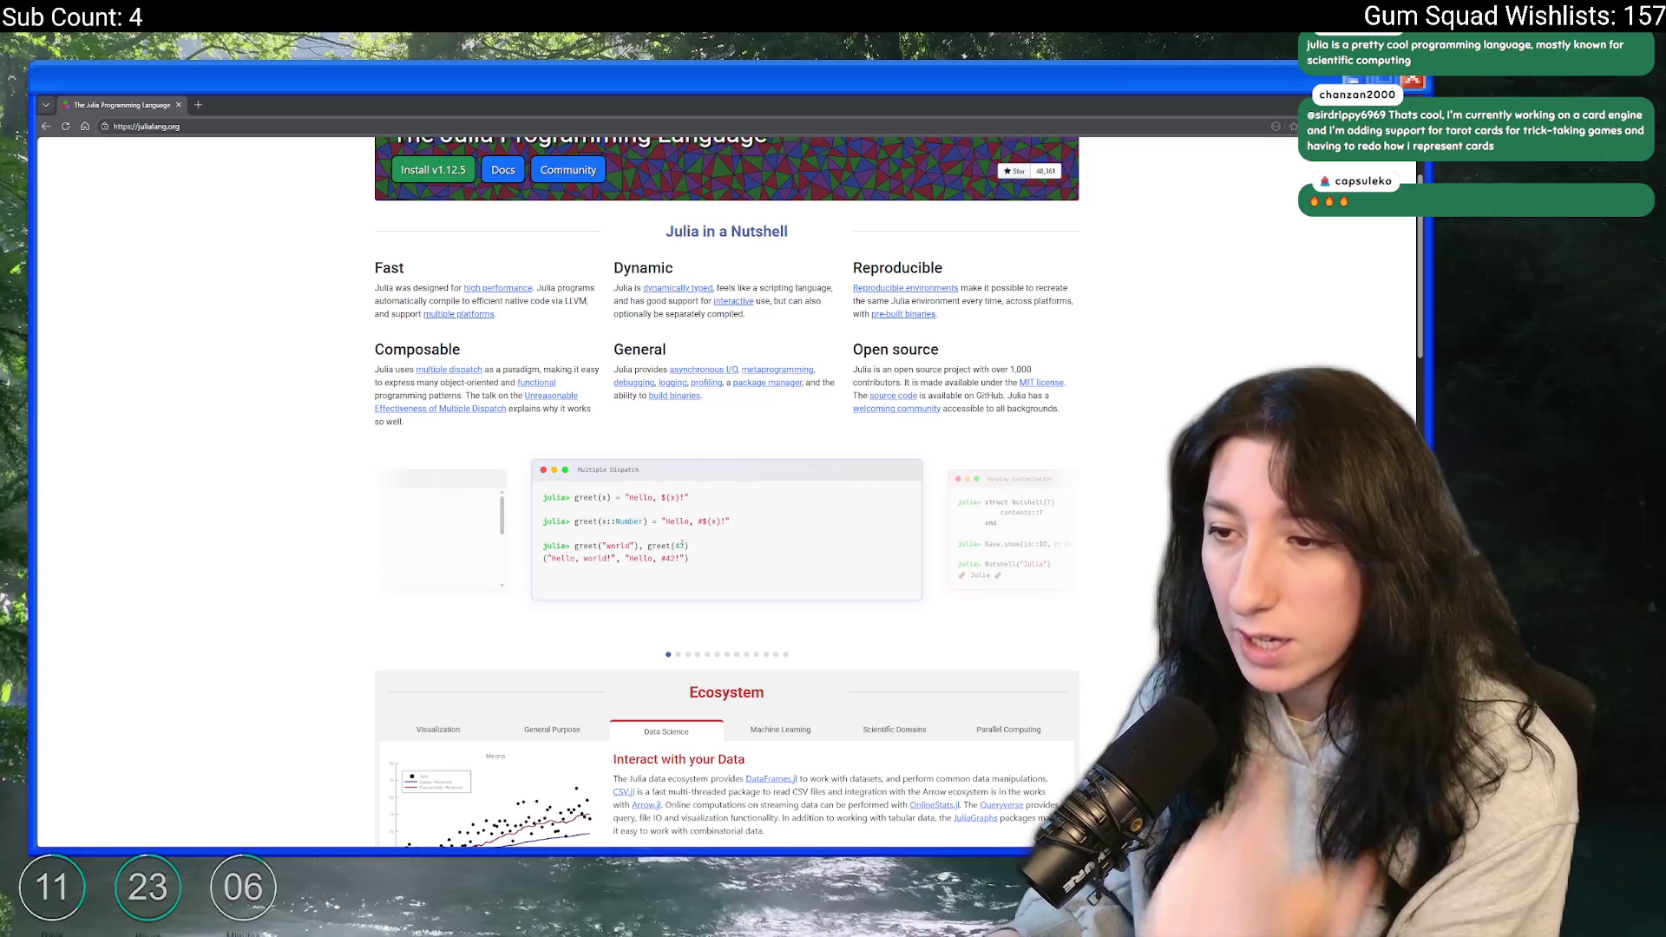
scroll(707, 521, up, 2)
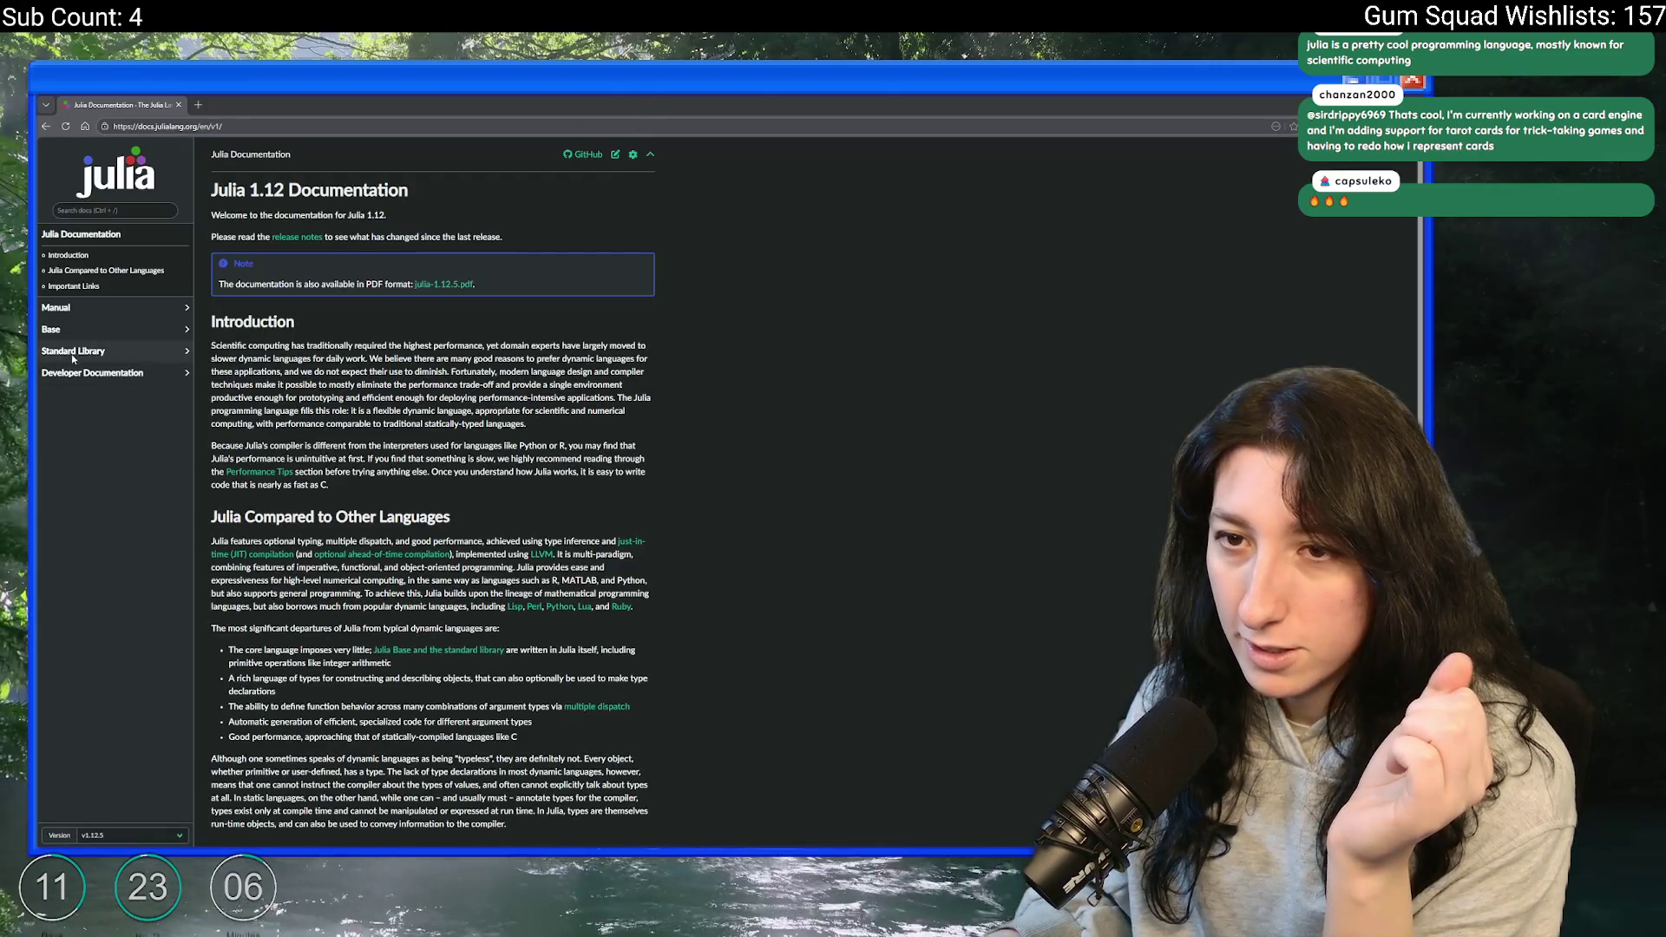
click(54, 330)
click(61, 349)
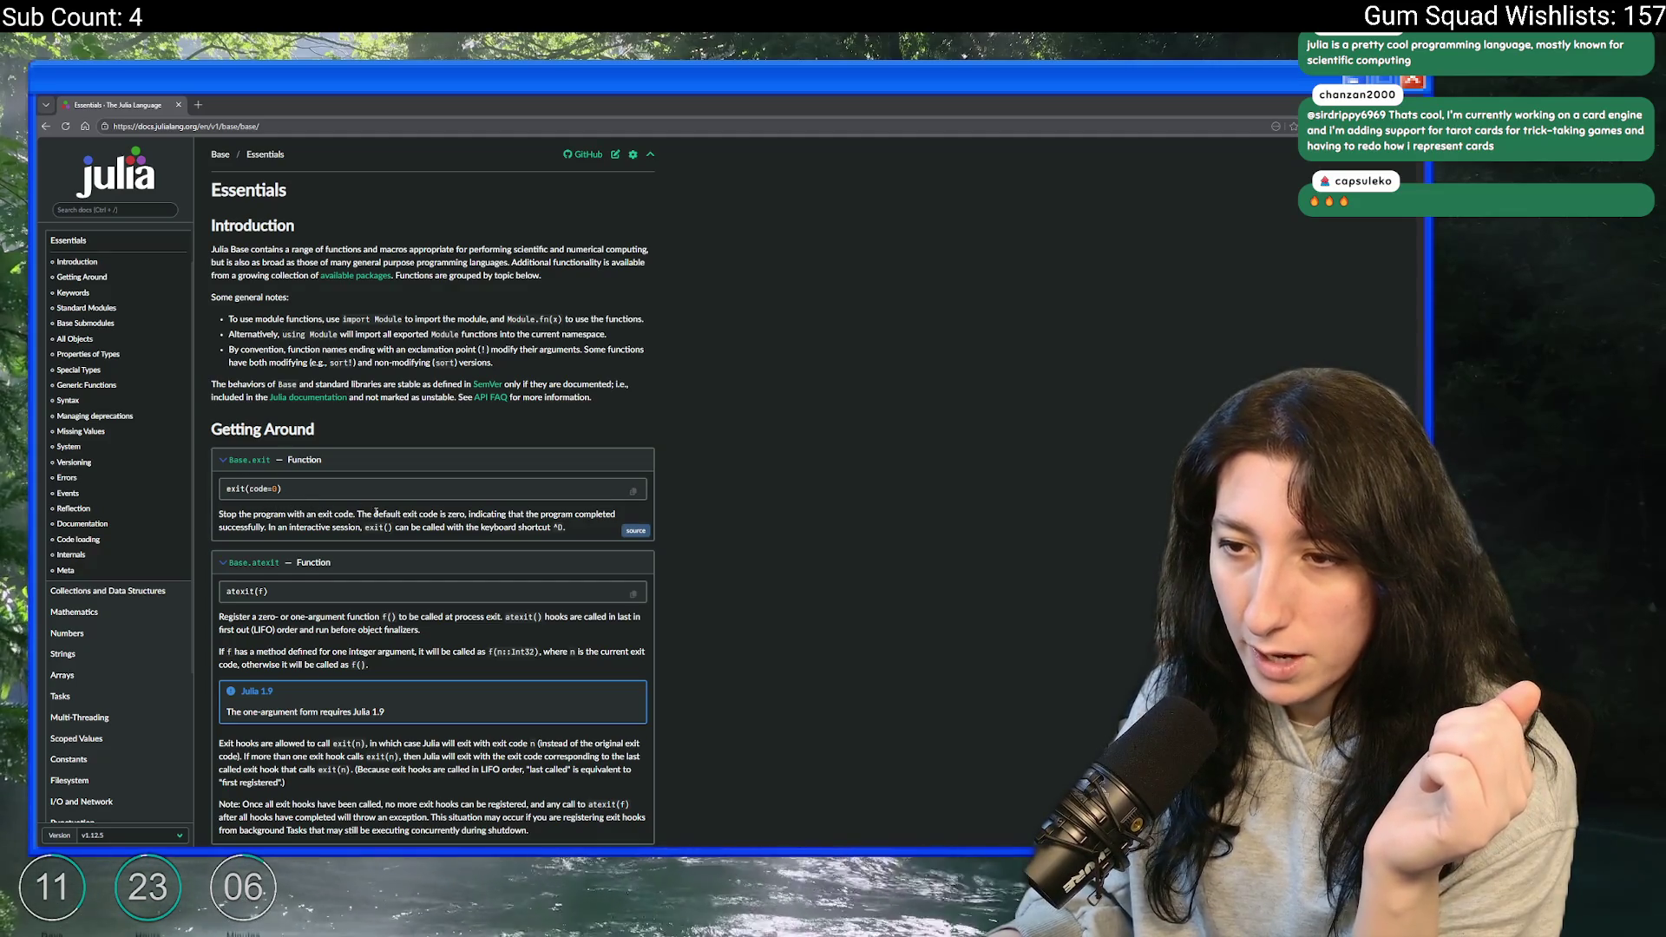
- Read down the Base Essentials page to the include and include_string entries, then return to GameMaker
scroll(355, 454, down, 5)
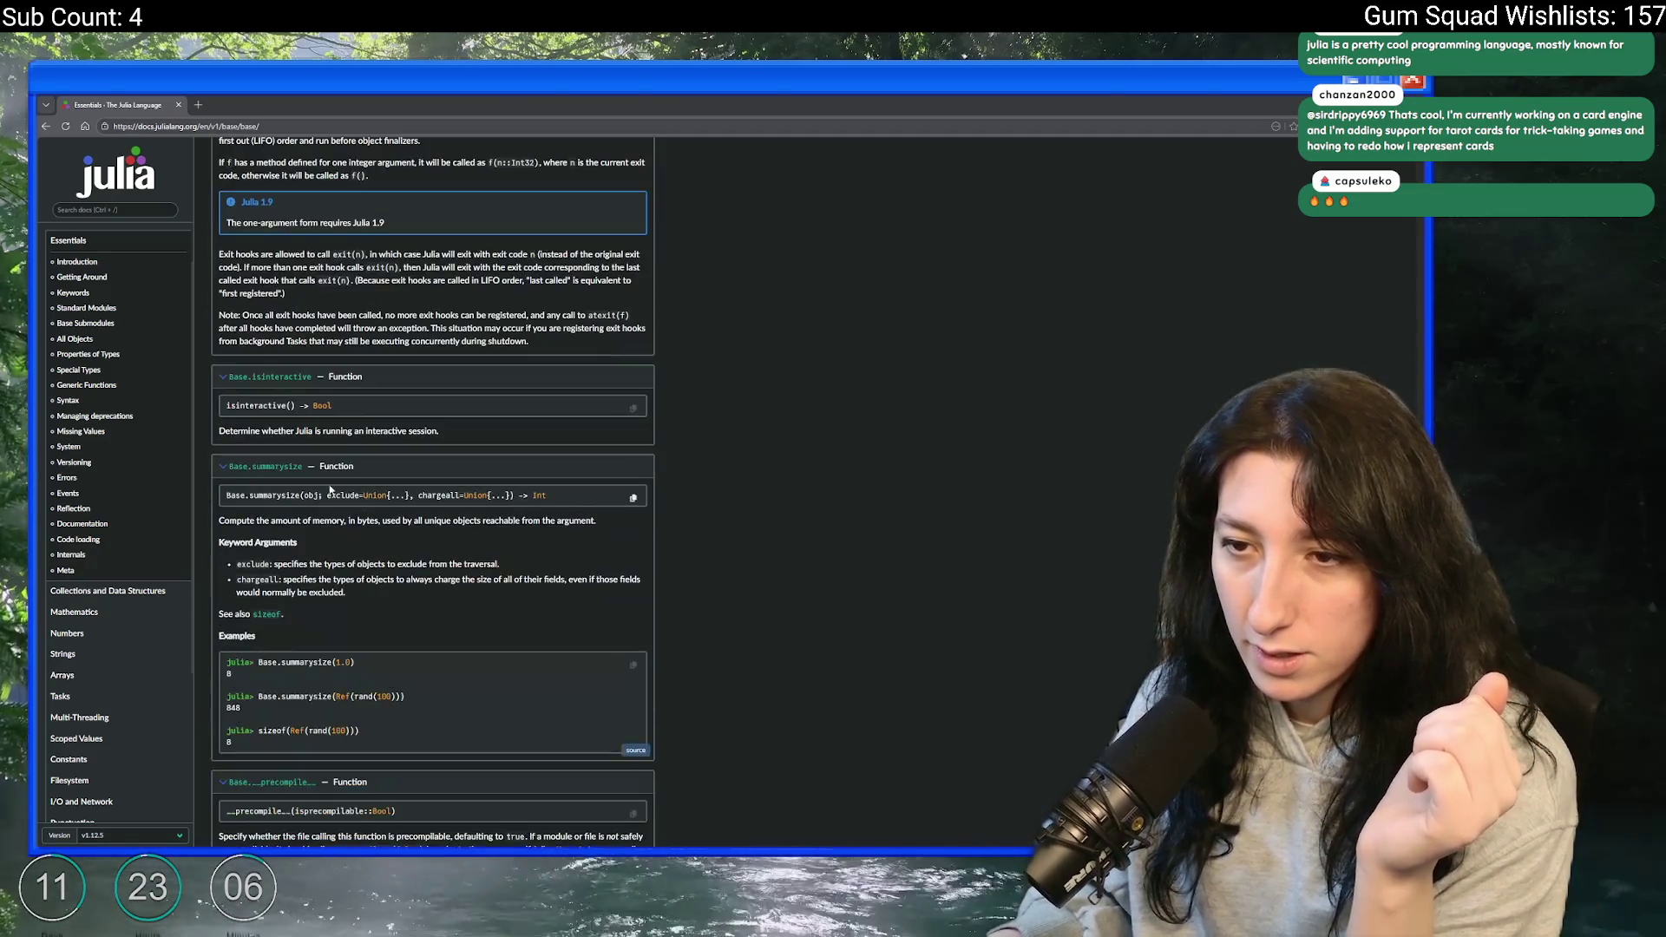
scroll(323, 452, down, 15)
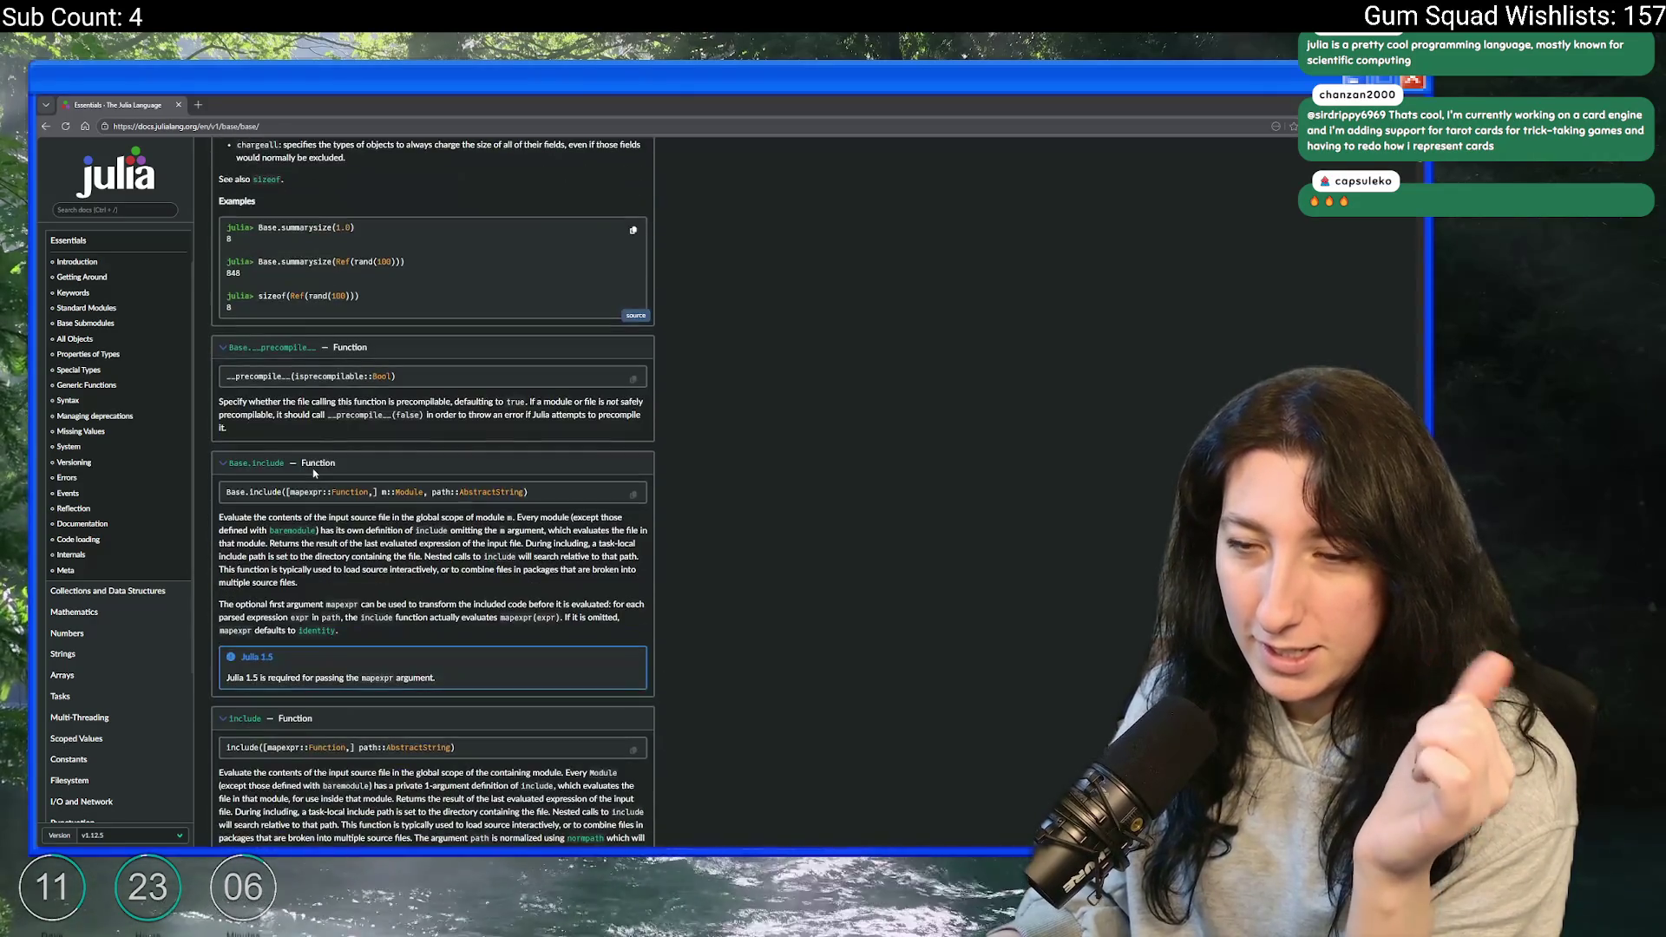
scroll(269, 285, up, 1)
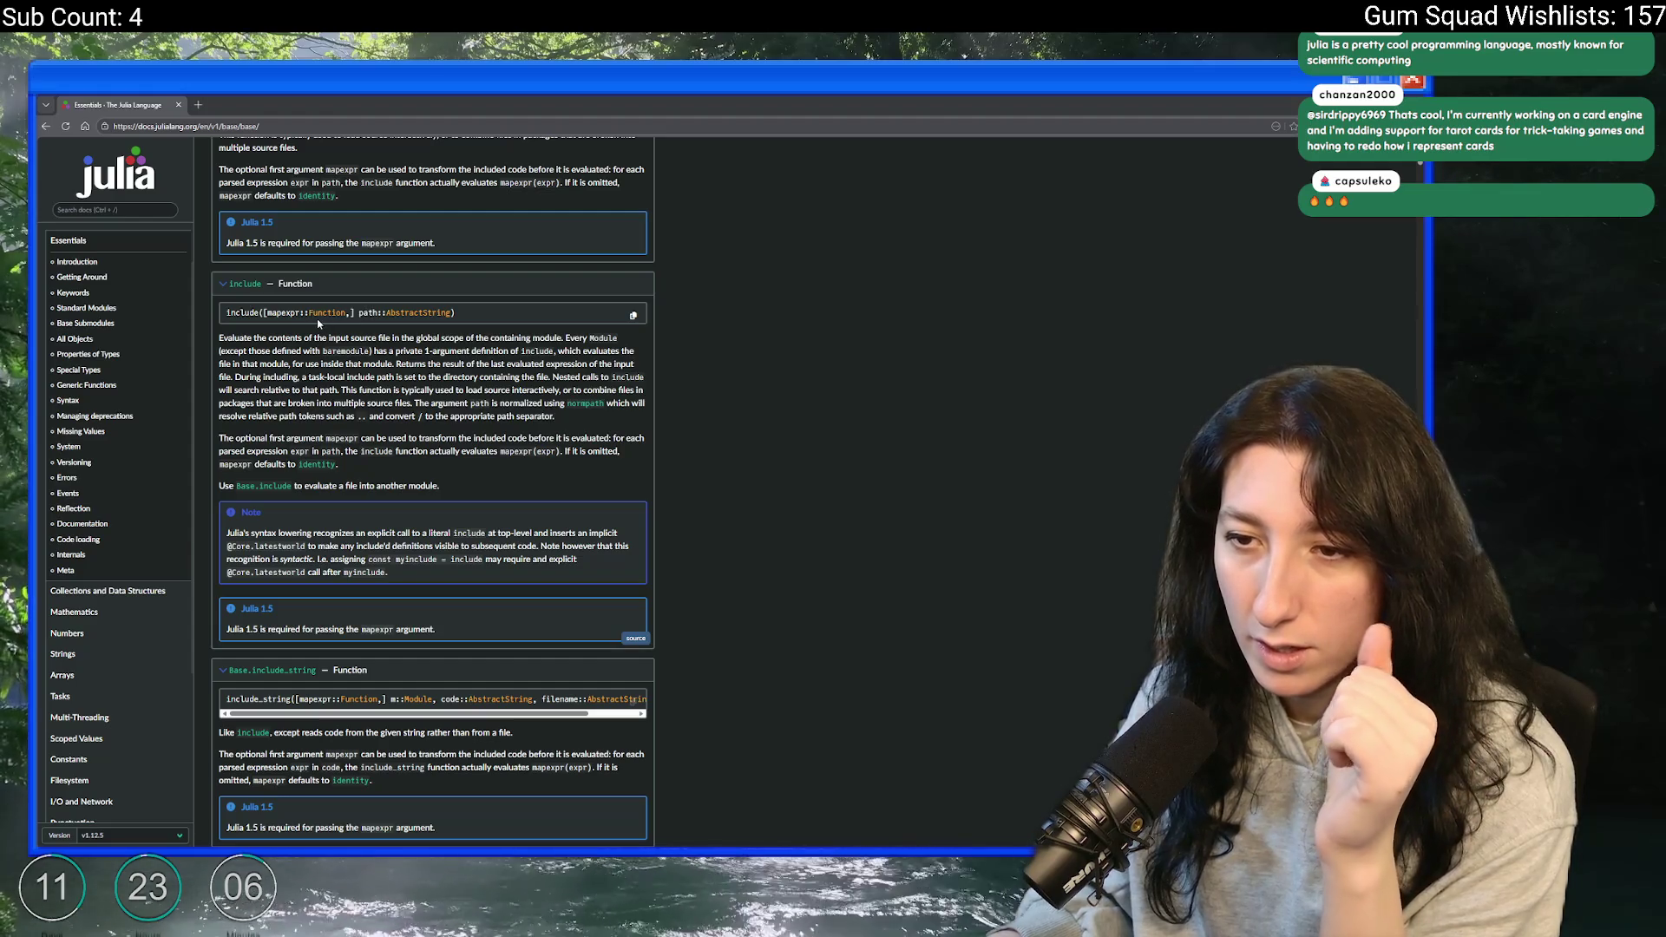
scroll(317, 323, down, 2)
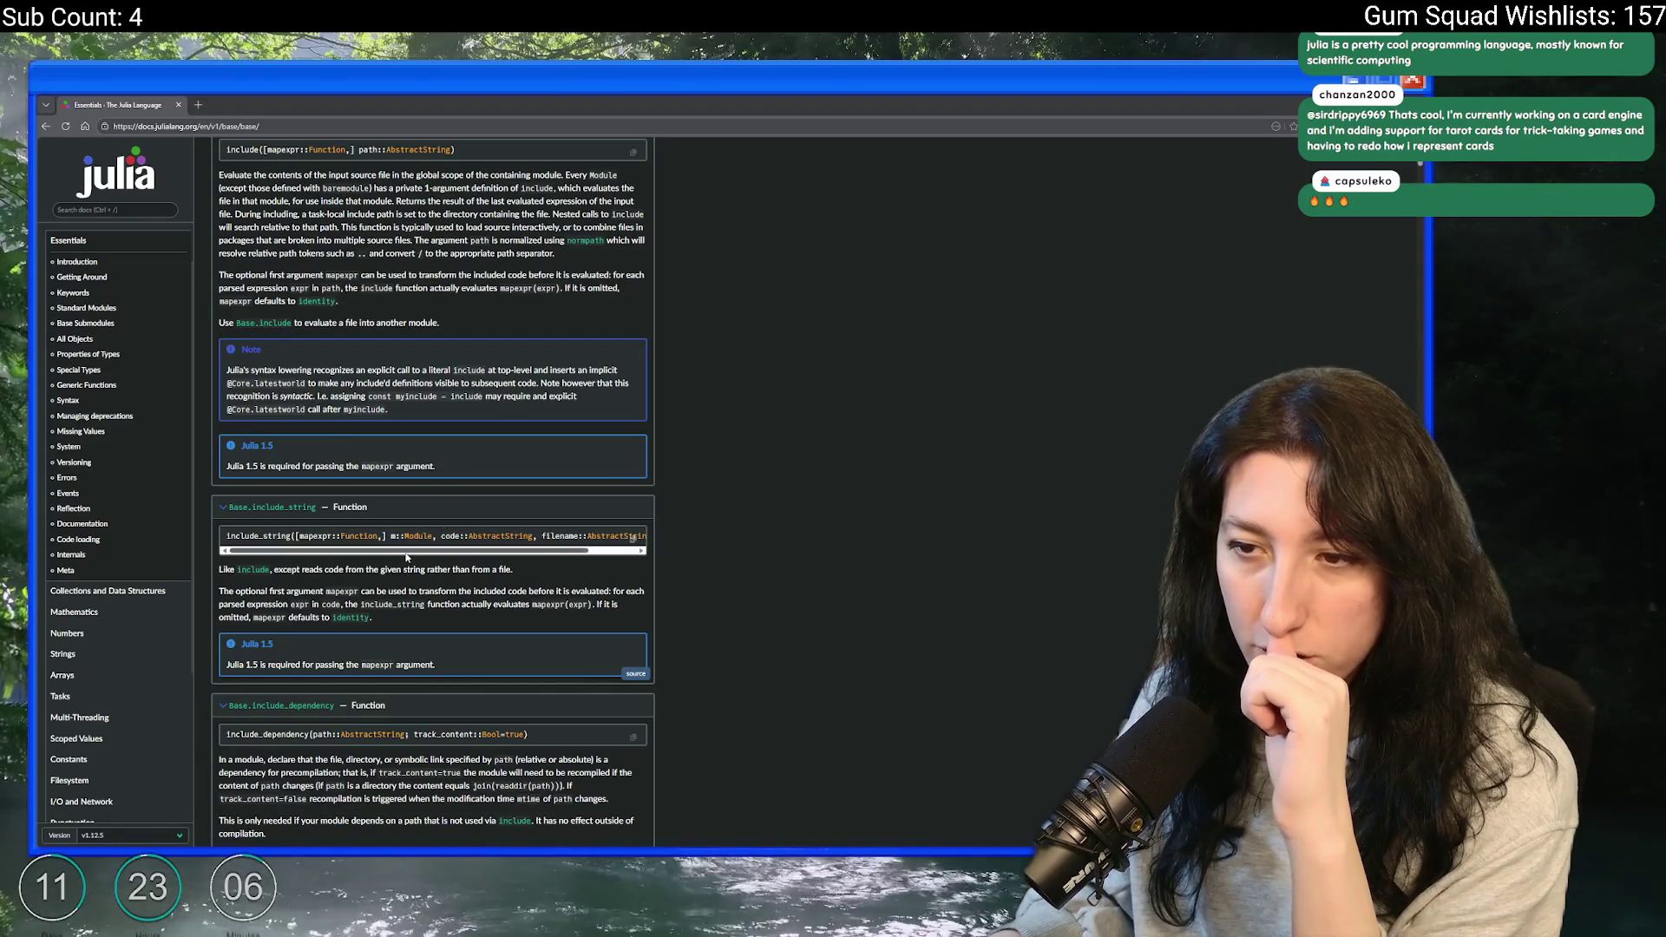
scroll(365, 504, down, 3)
scroll(366, 503, down, 4)
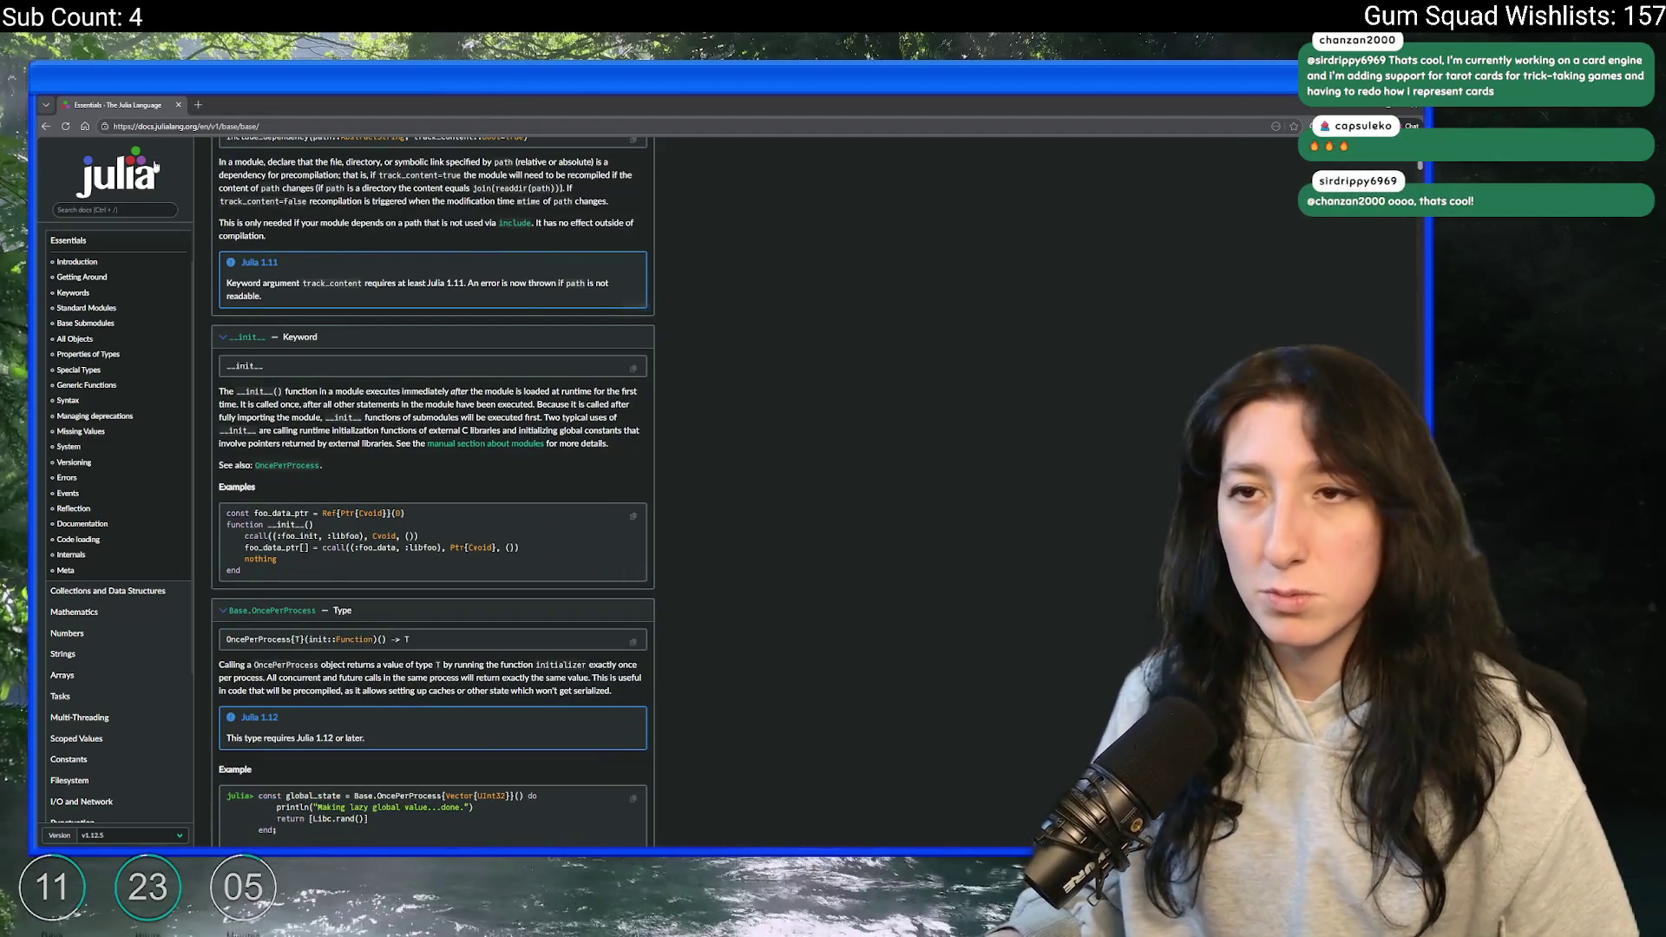
key(alt+Tab)
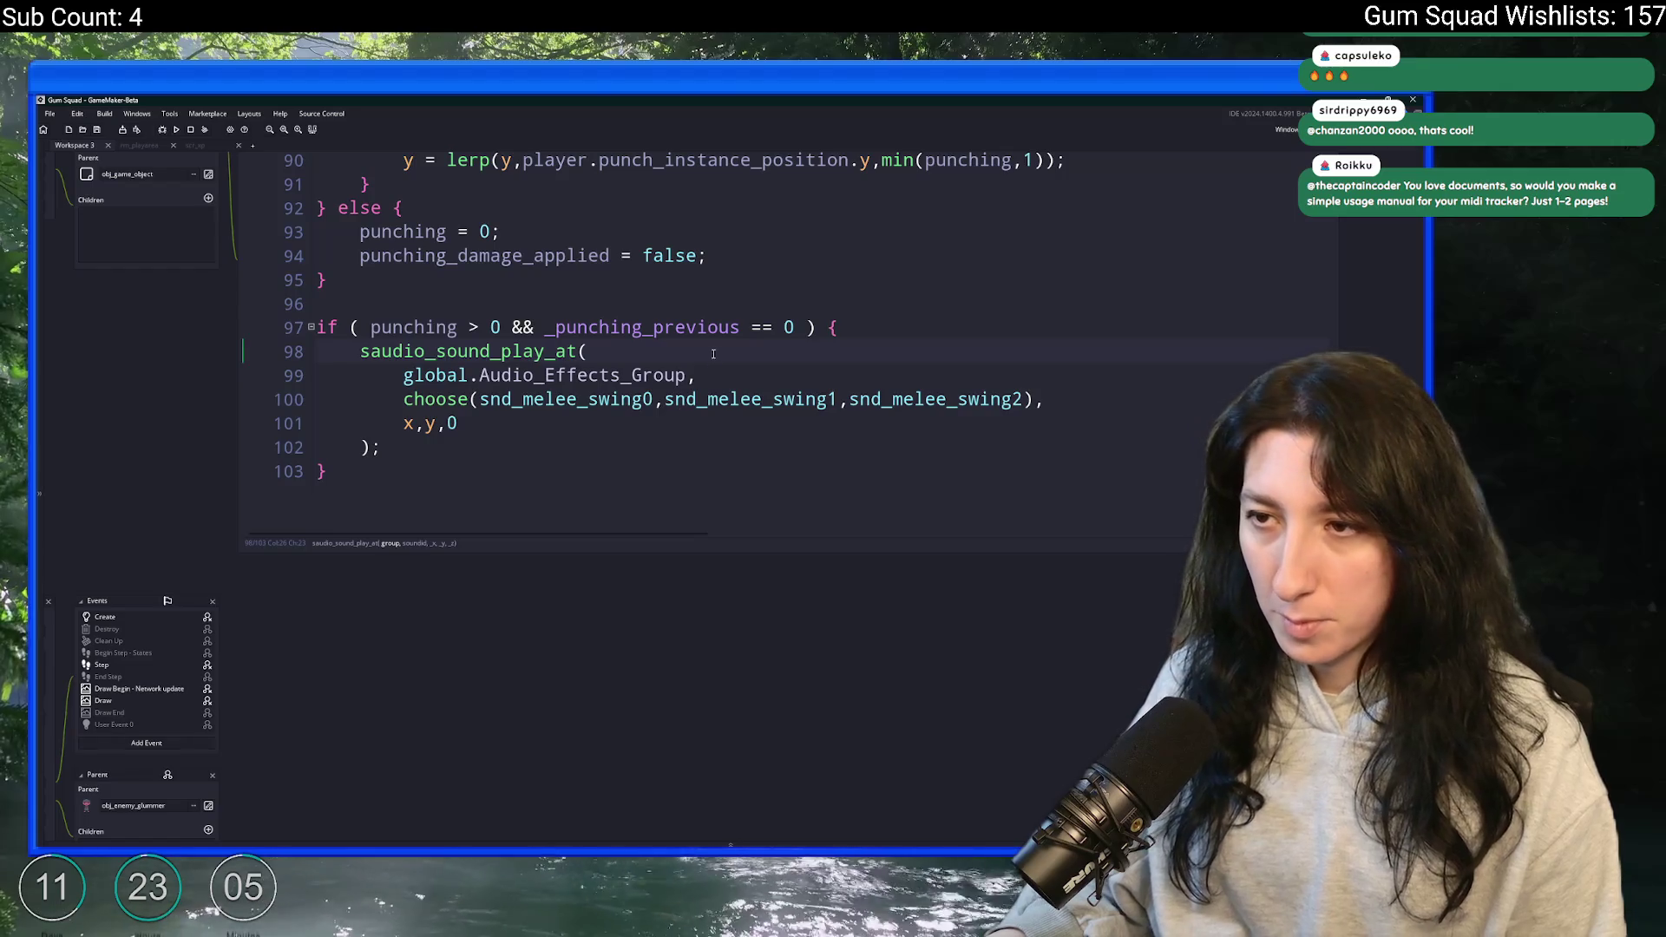
key(ctrl+t)
text(e)
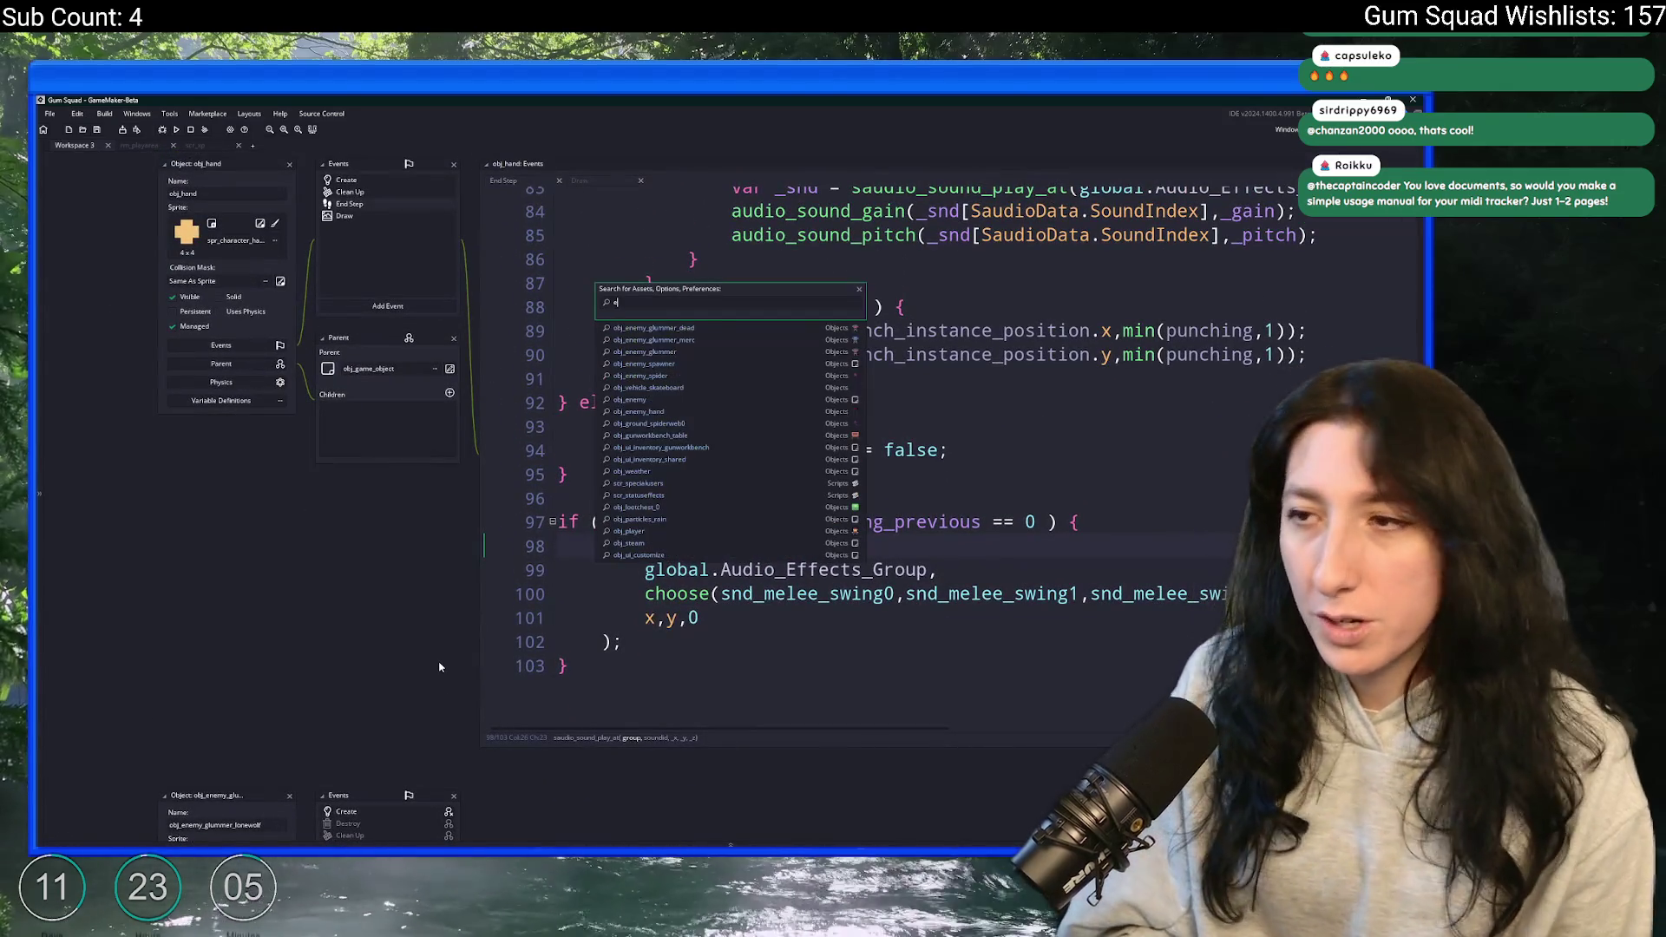
text(my_hand)
key(Return)
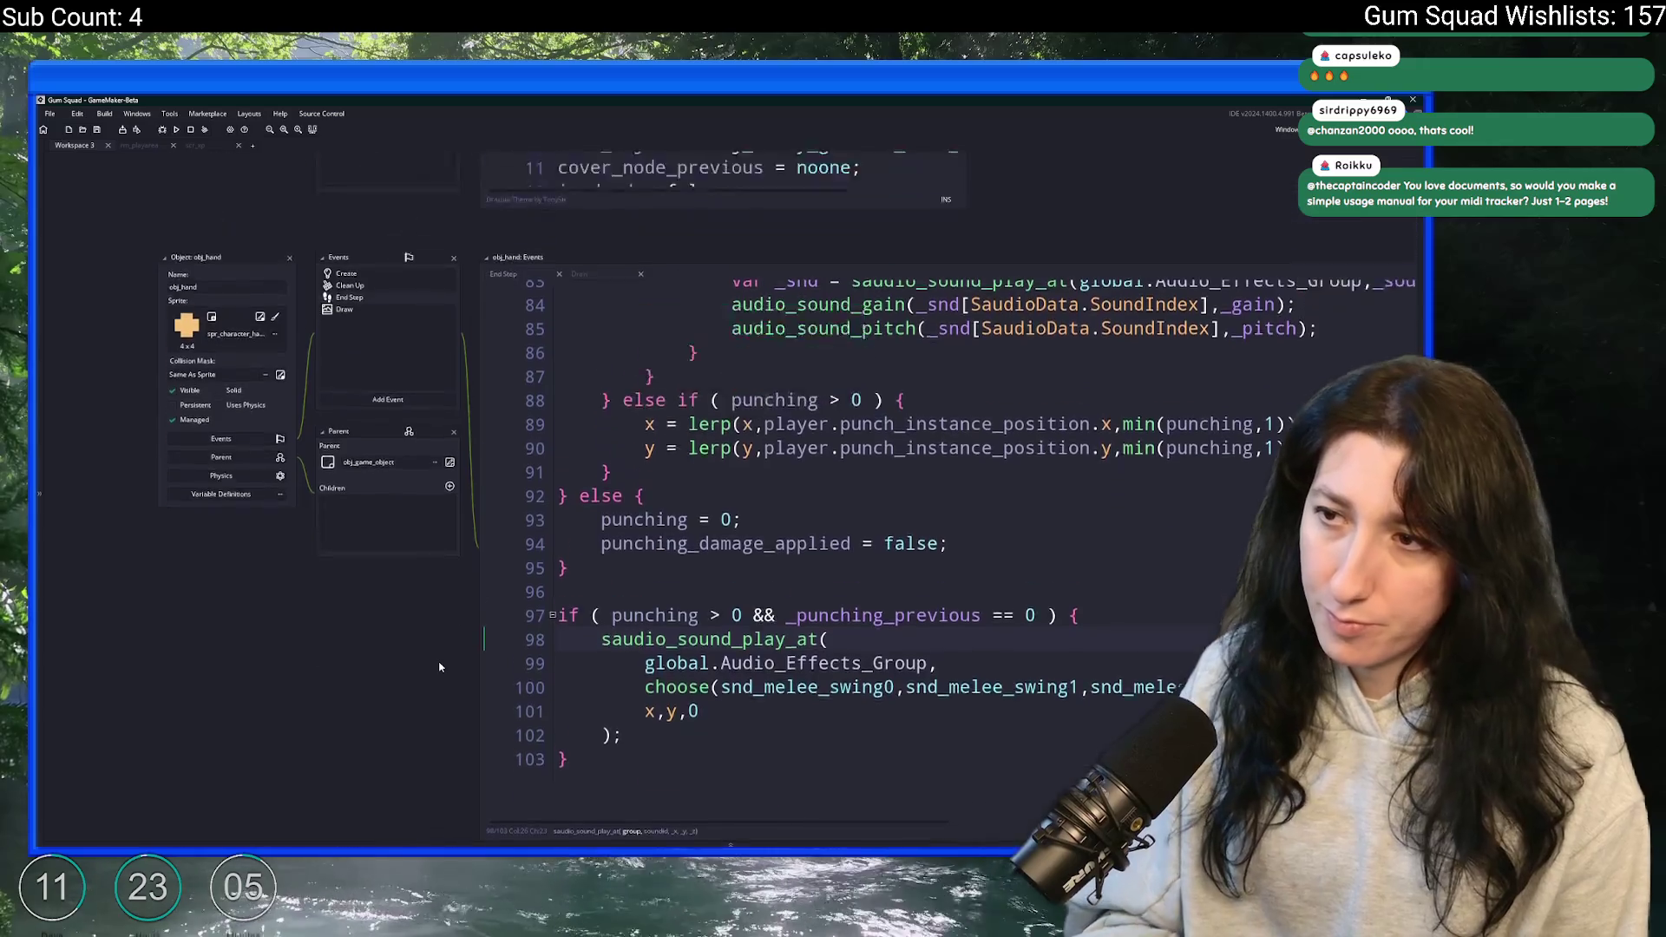
double_click(371, 383)
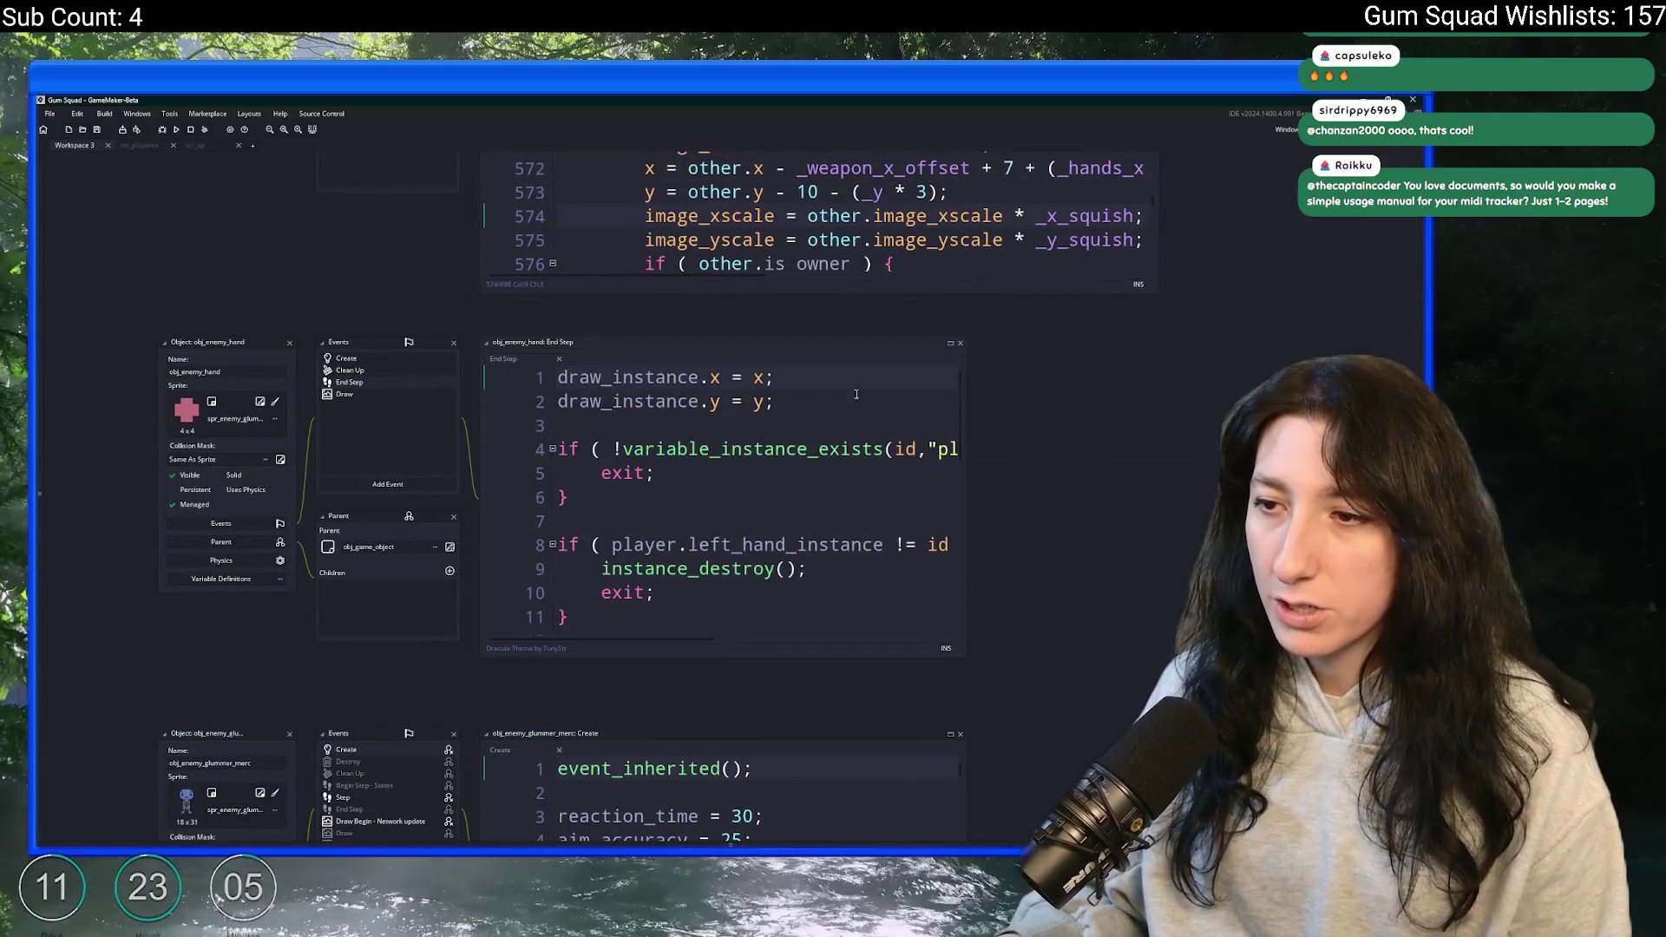
click(951, 344)
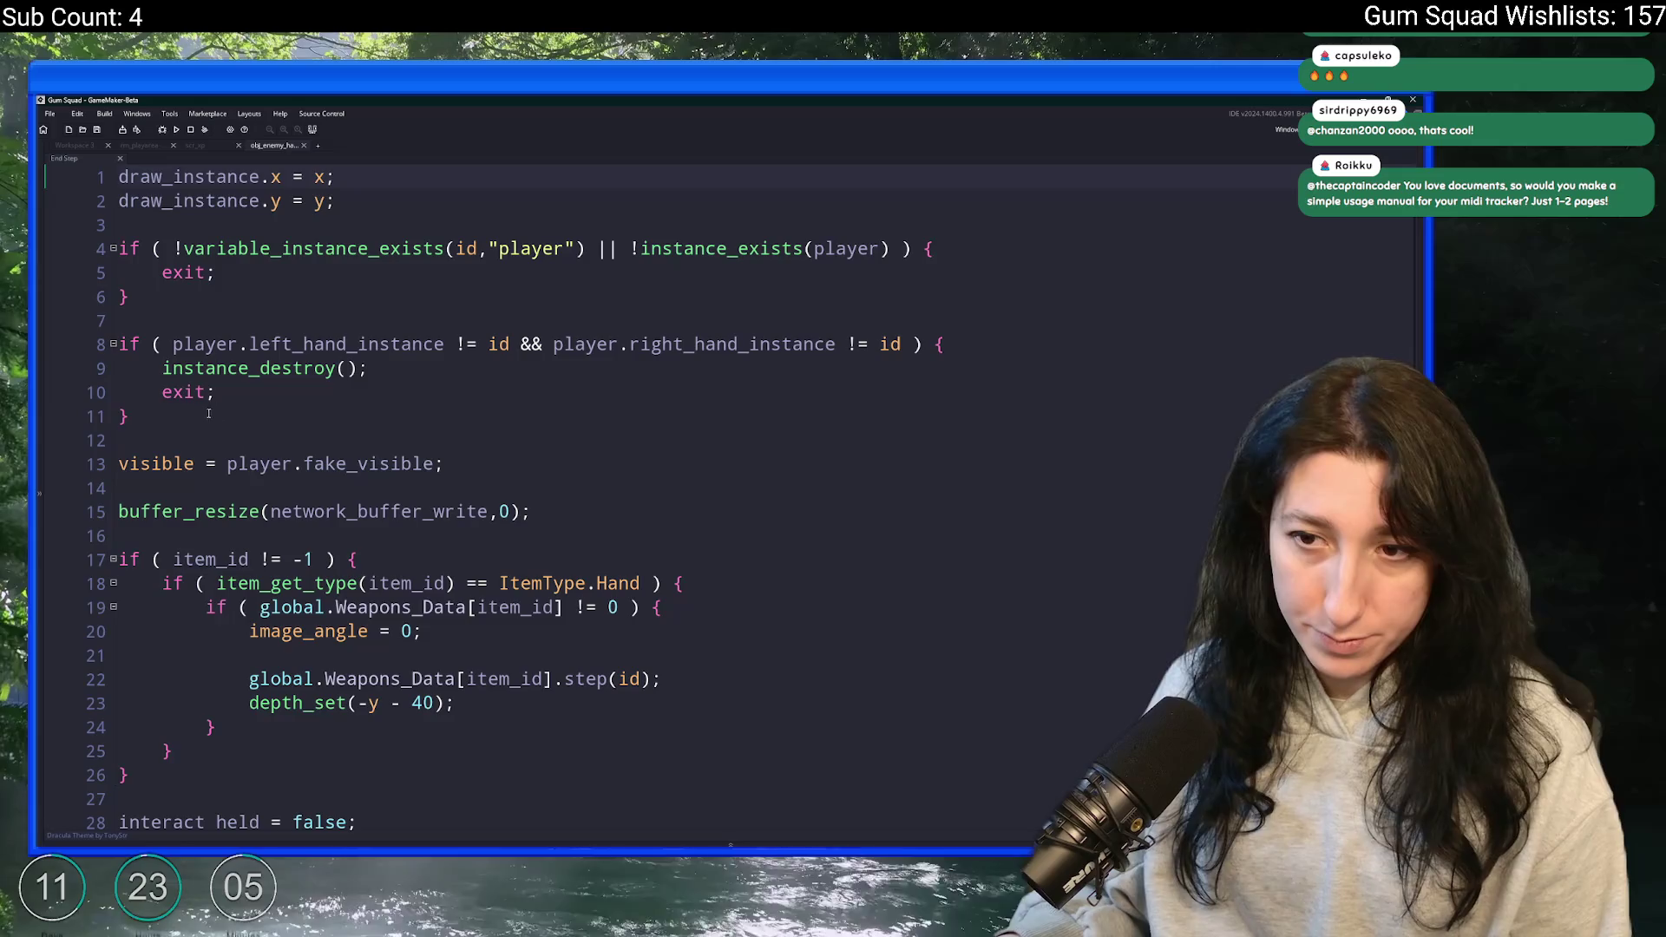
click(213, 392)
scroll(266, 422, down, 2)
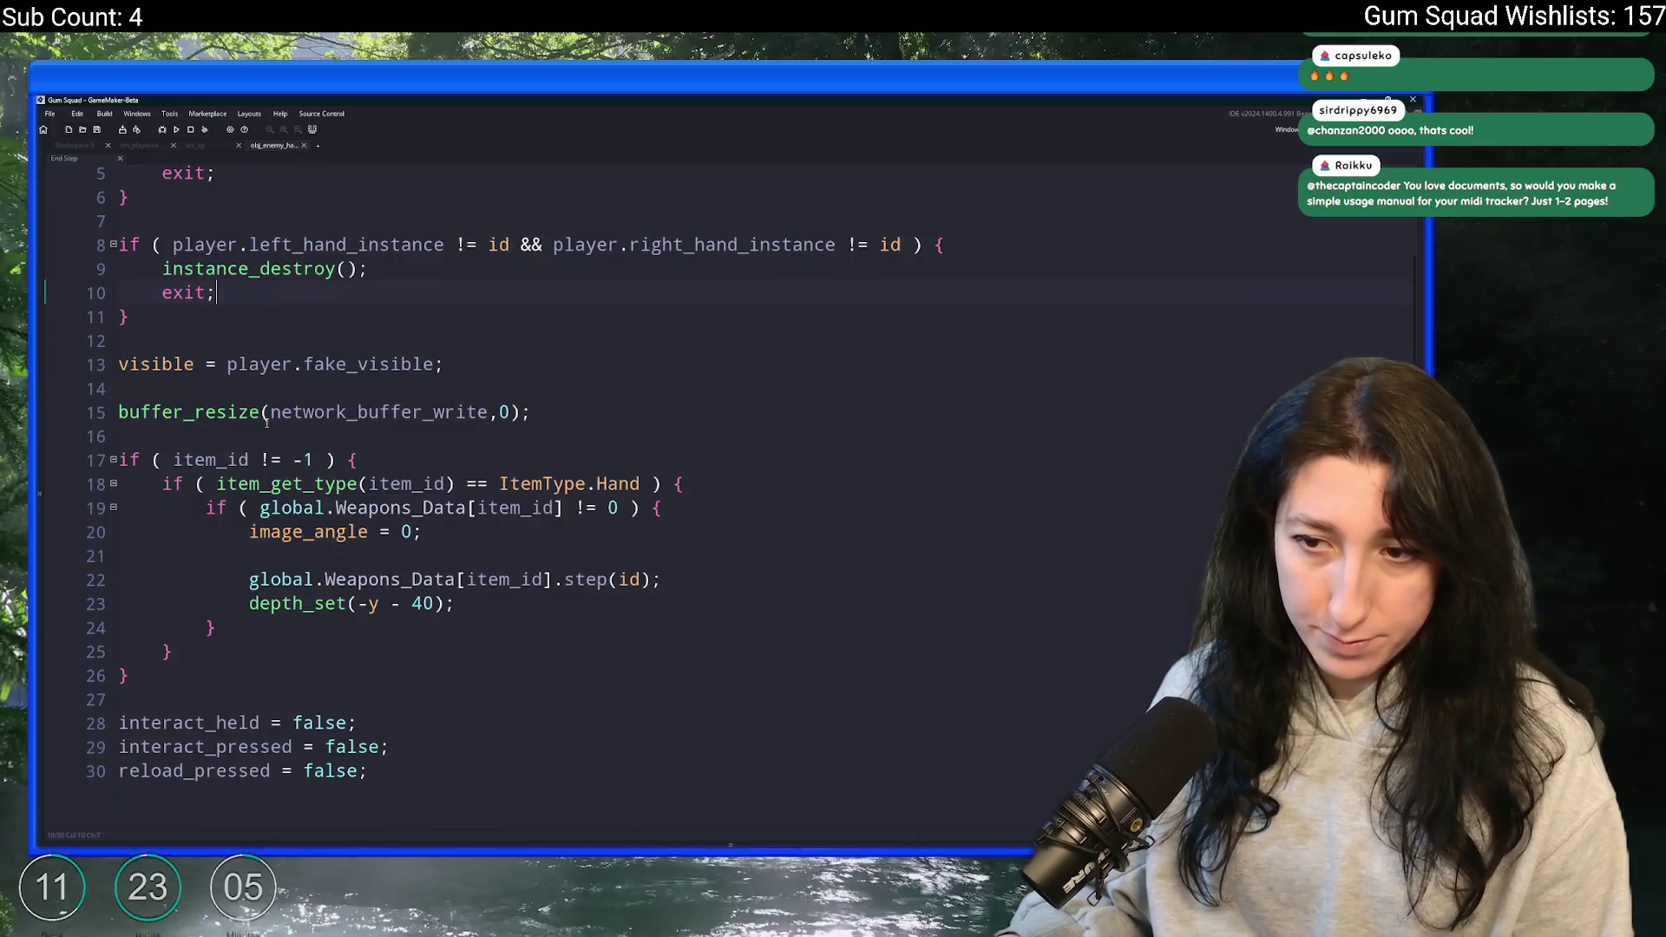
click(79, 148)
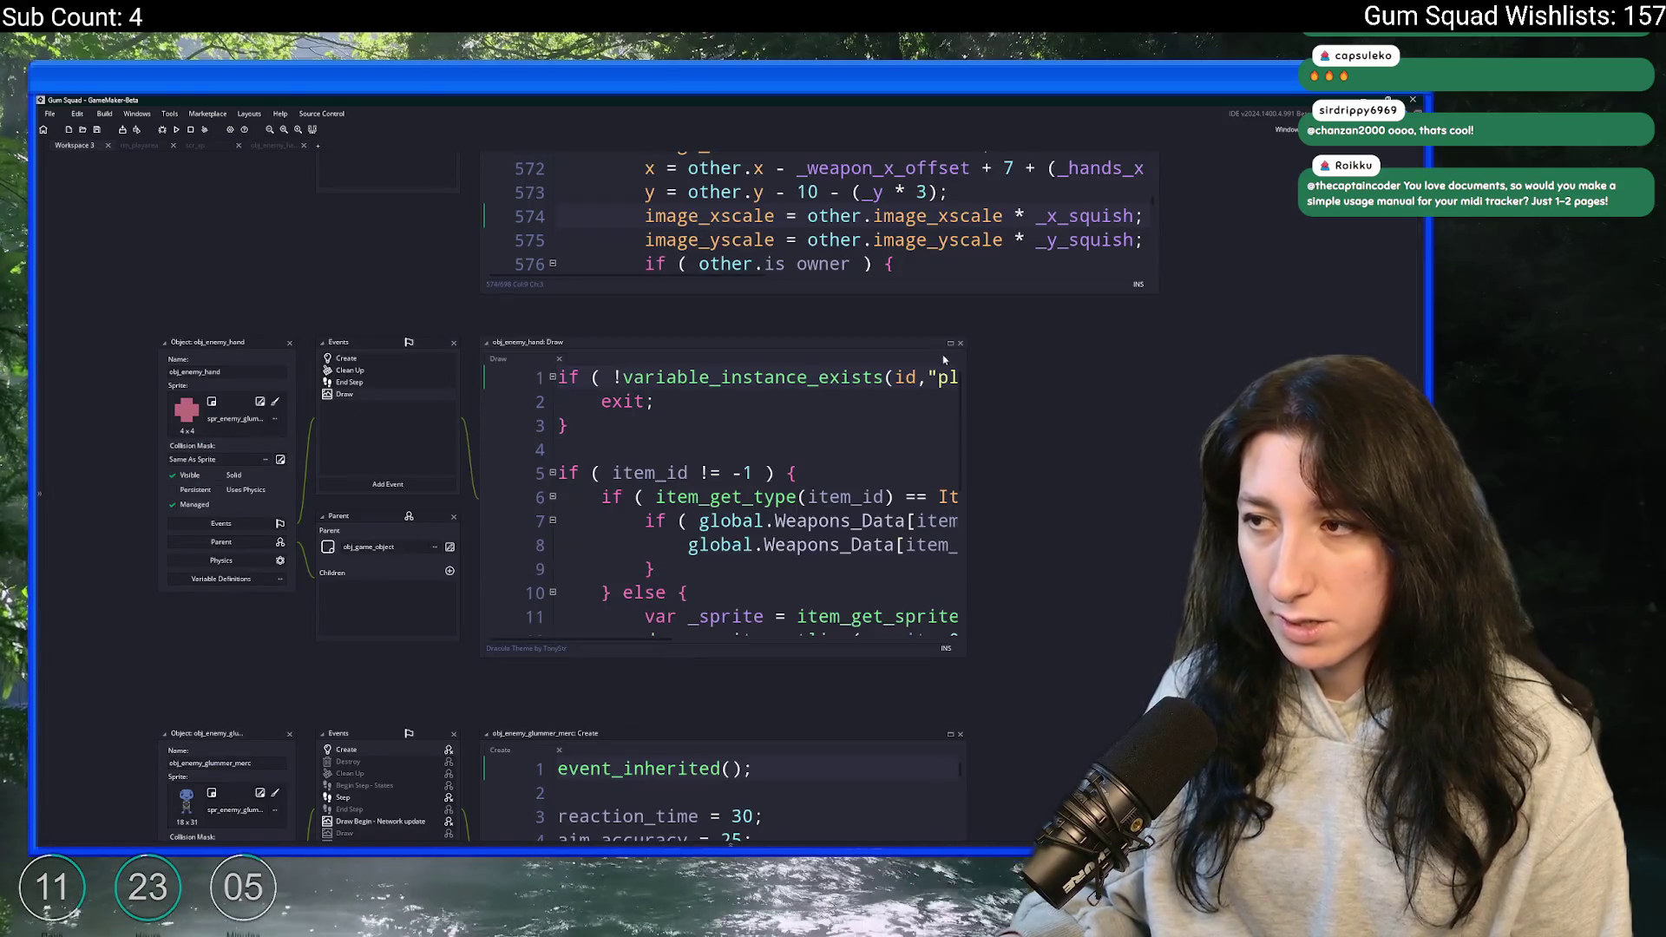
click(951, 343)
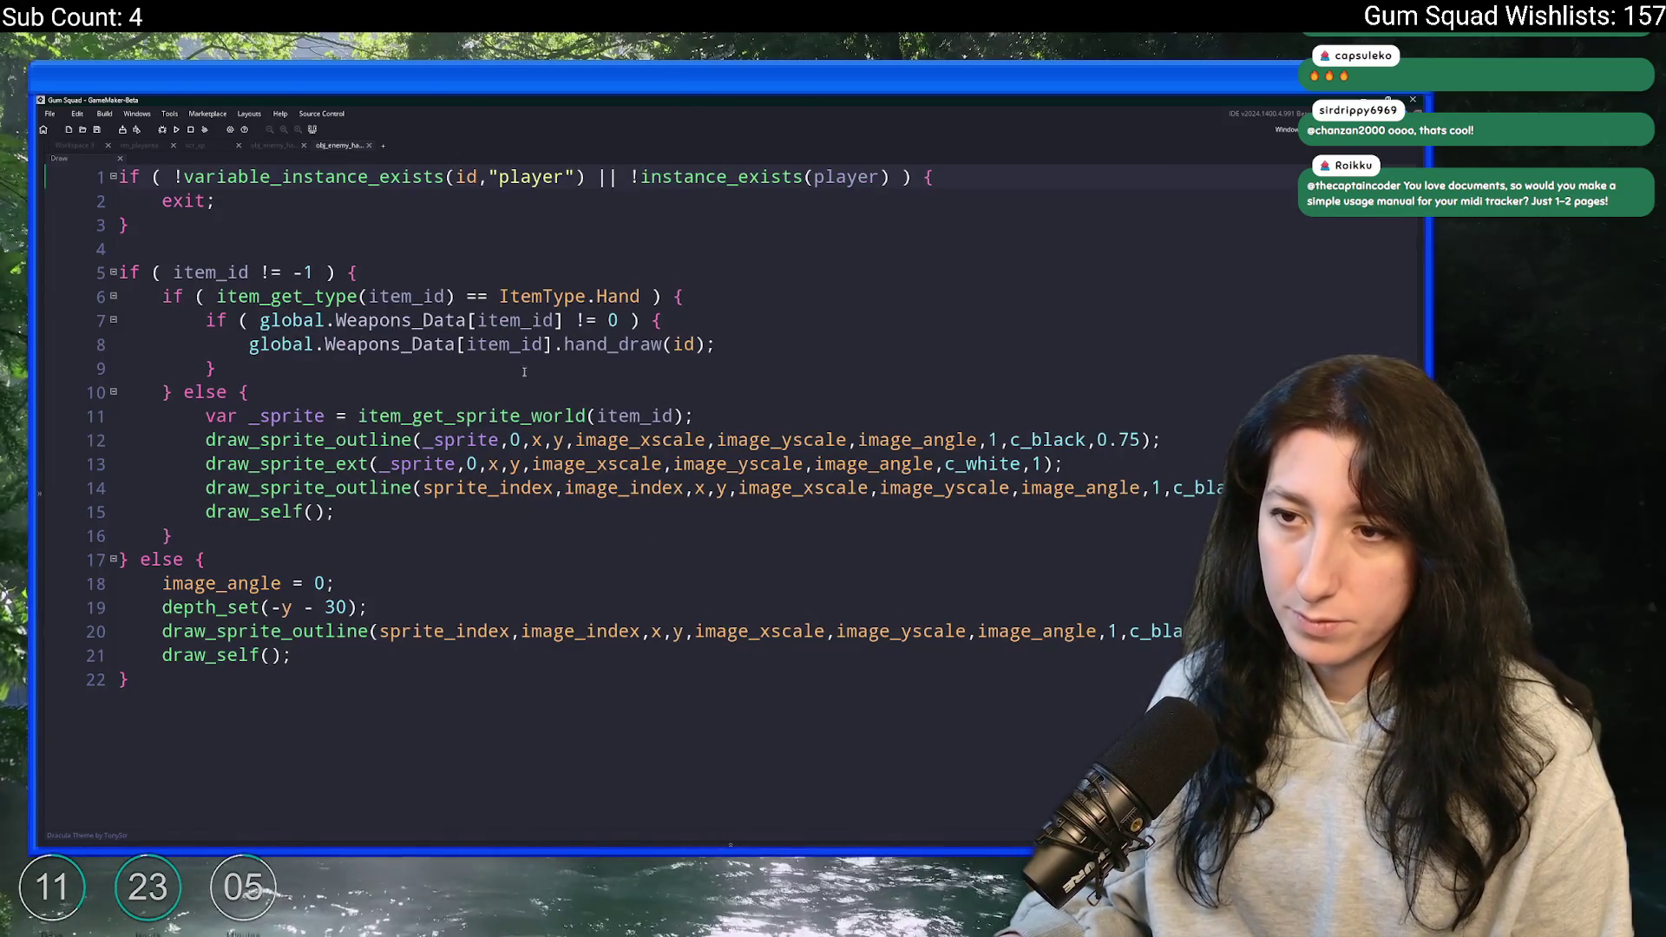
click(79, 145)
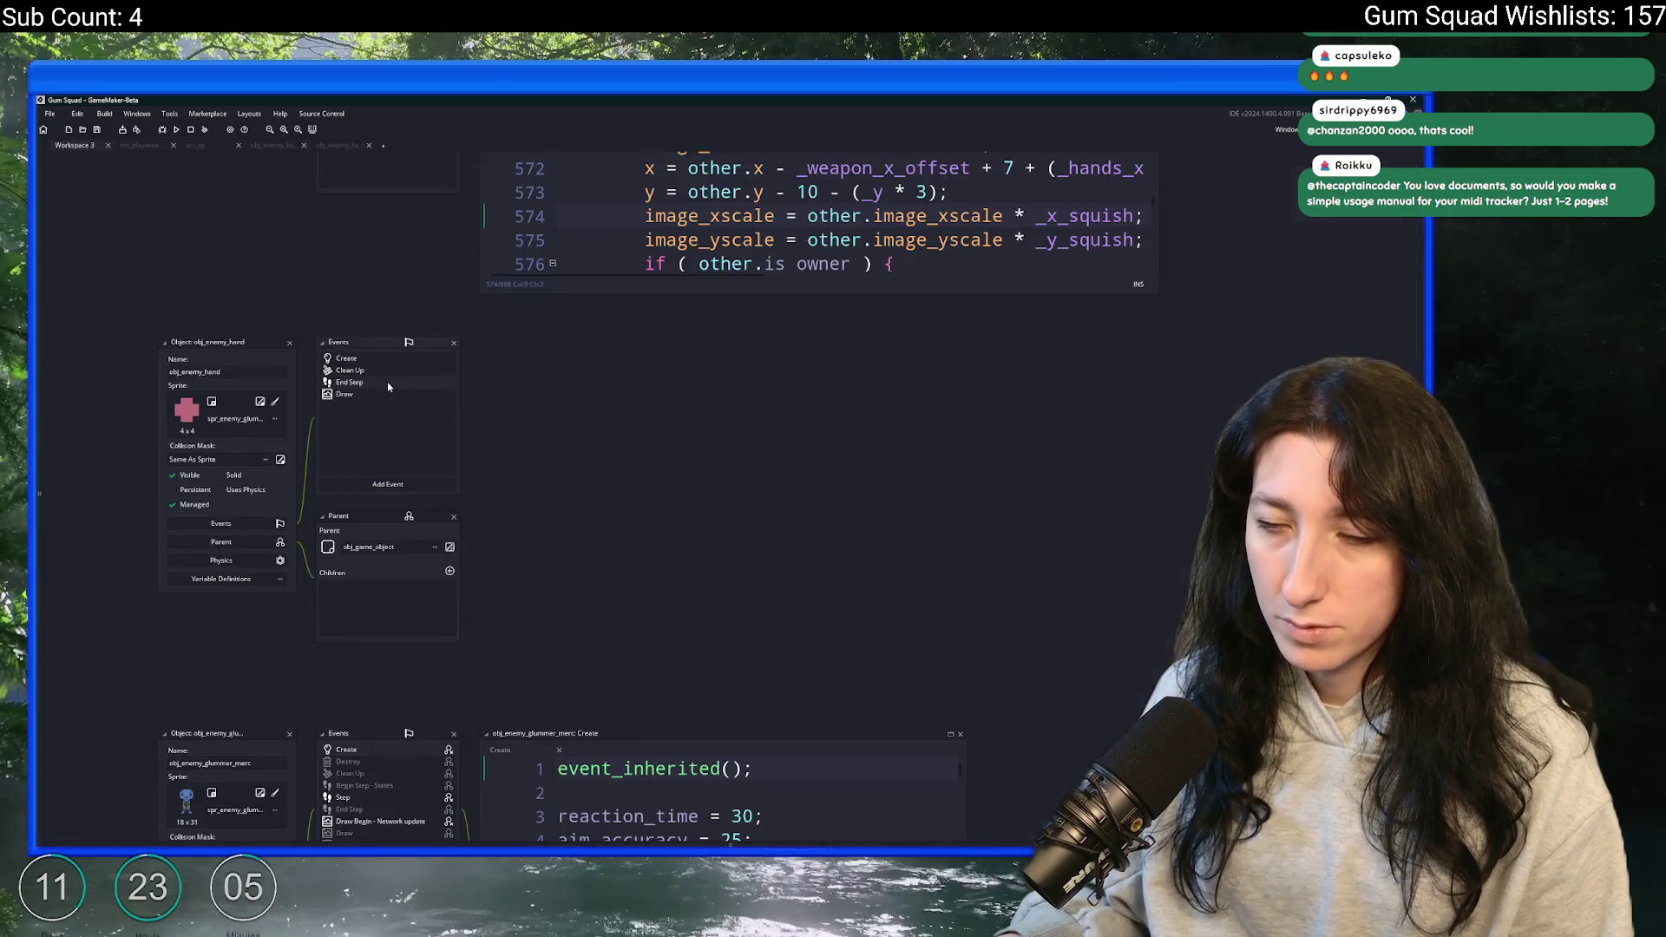
- In obj_enemy_hand's End Step, add the condition player.looking_direction > 90 || player.looking_direction < 270
double_click(387, 382)
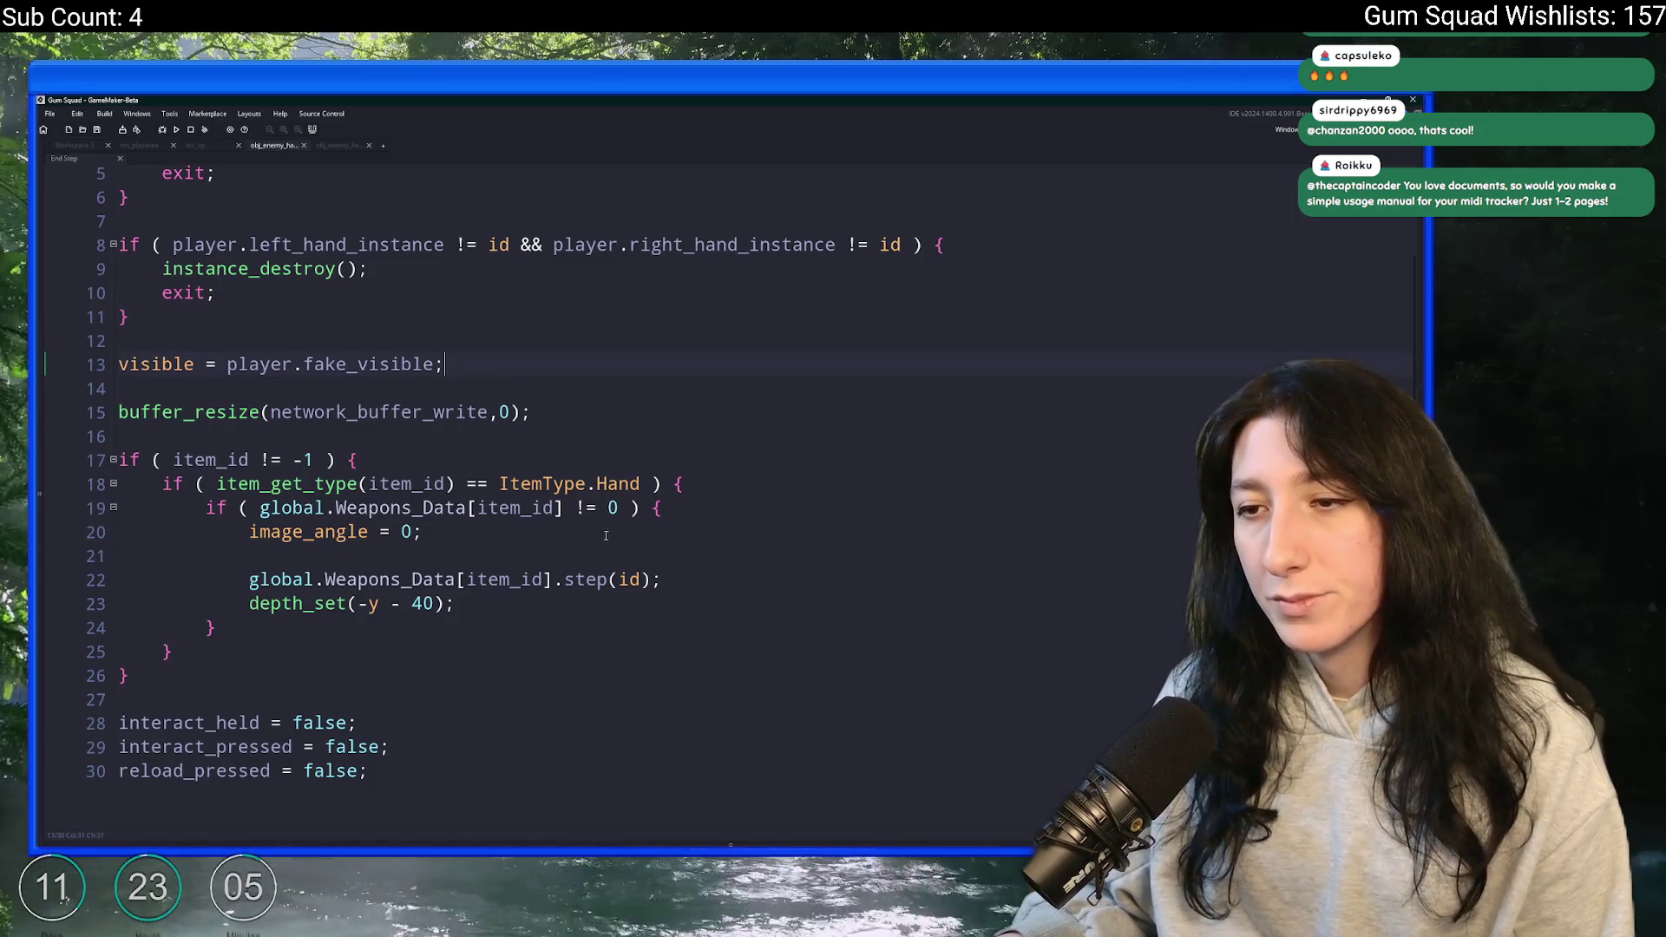
key(Return)
key(Return)
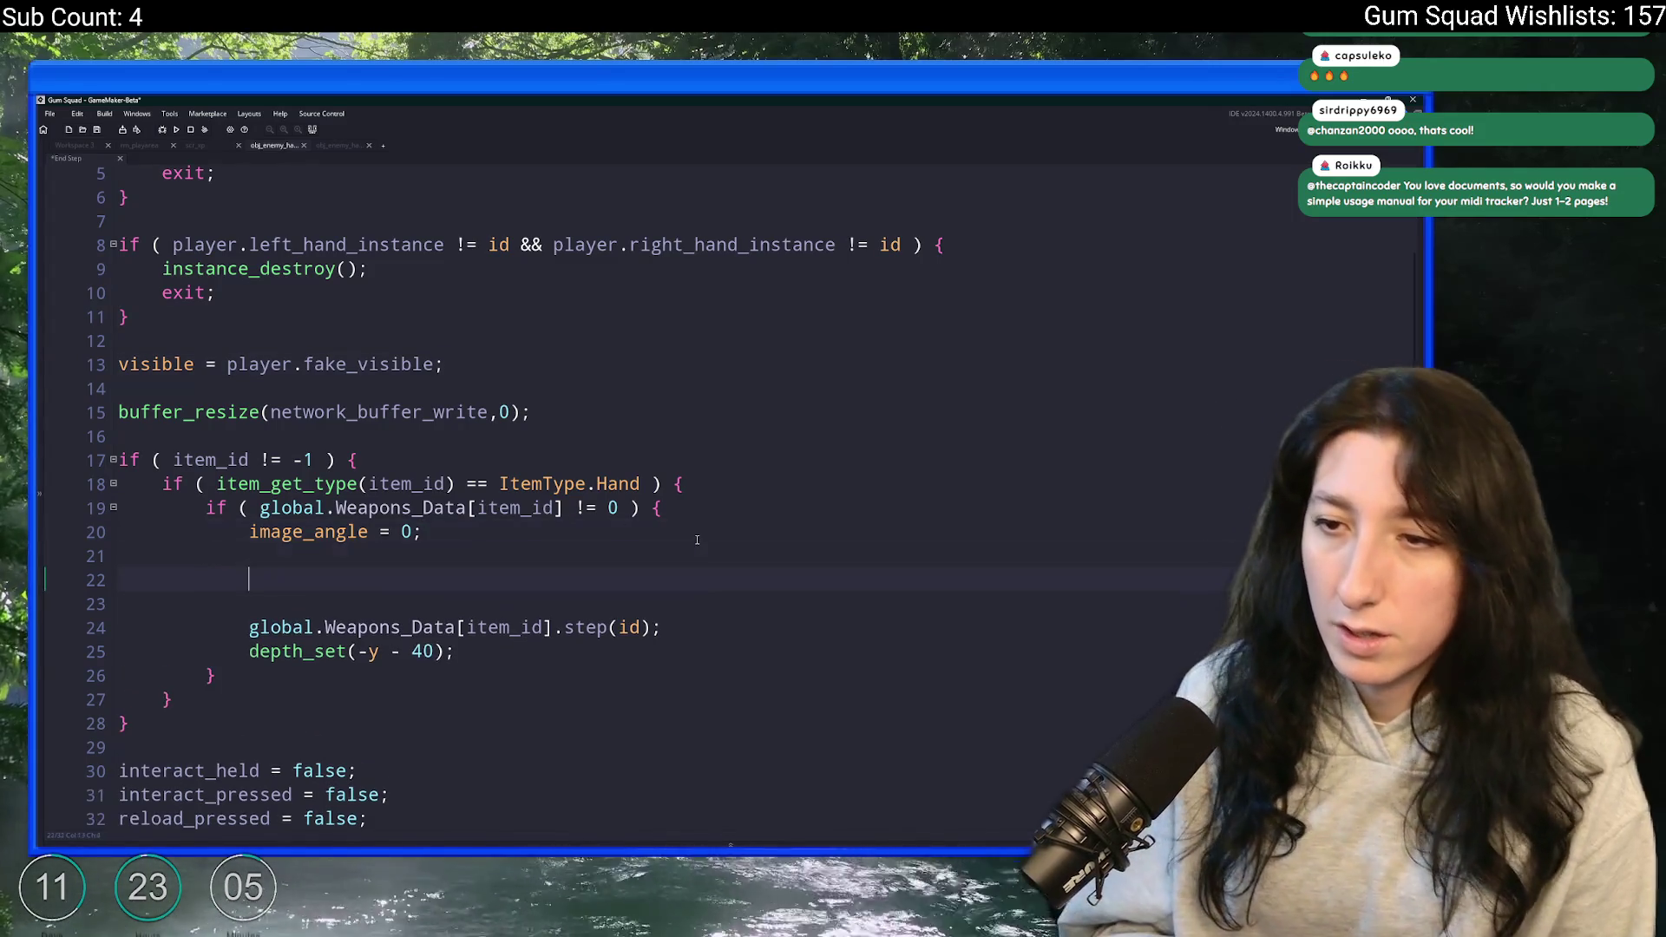
text(looking_direction)
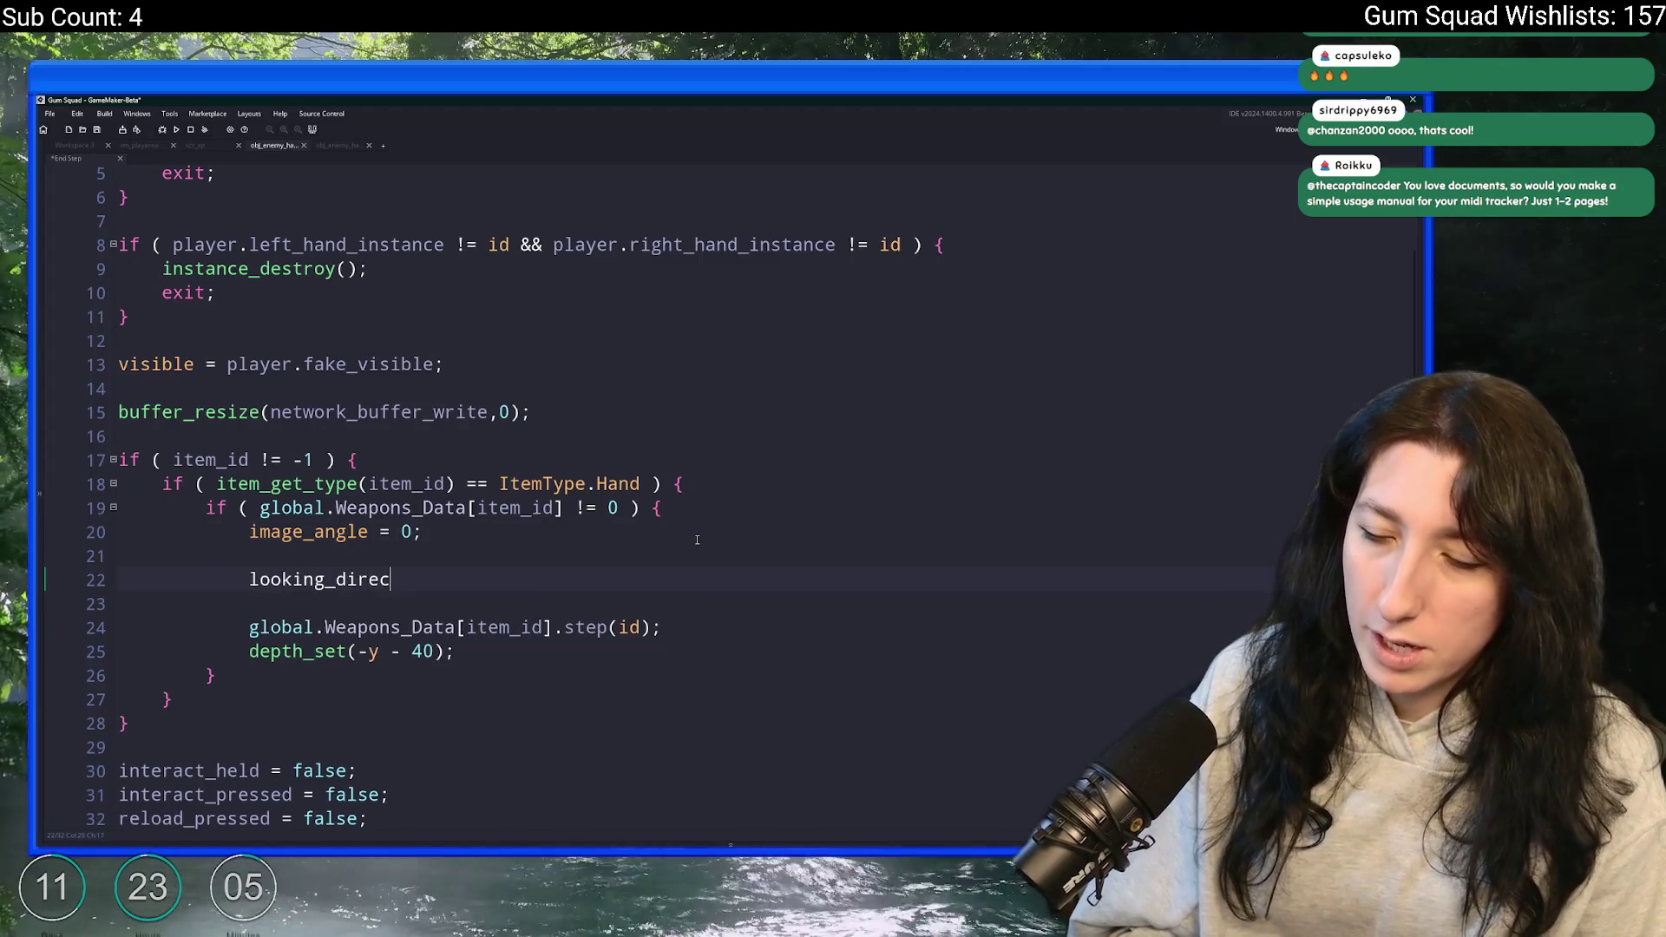
click(248, 578)
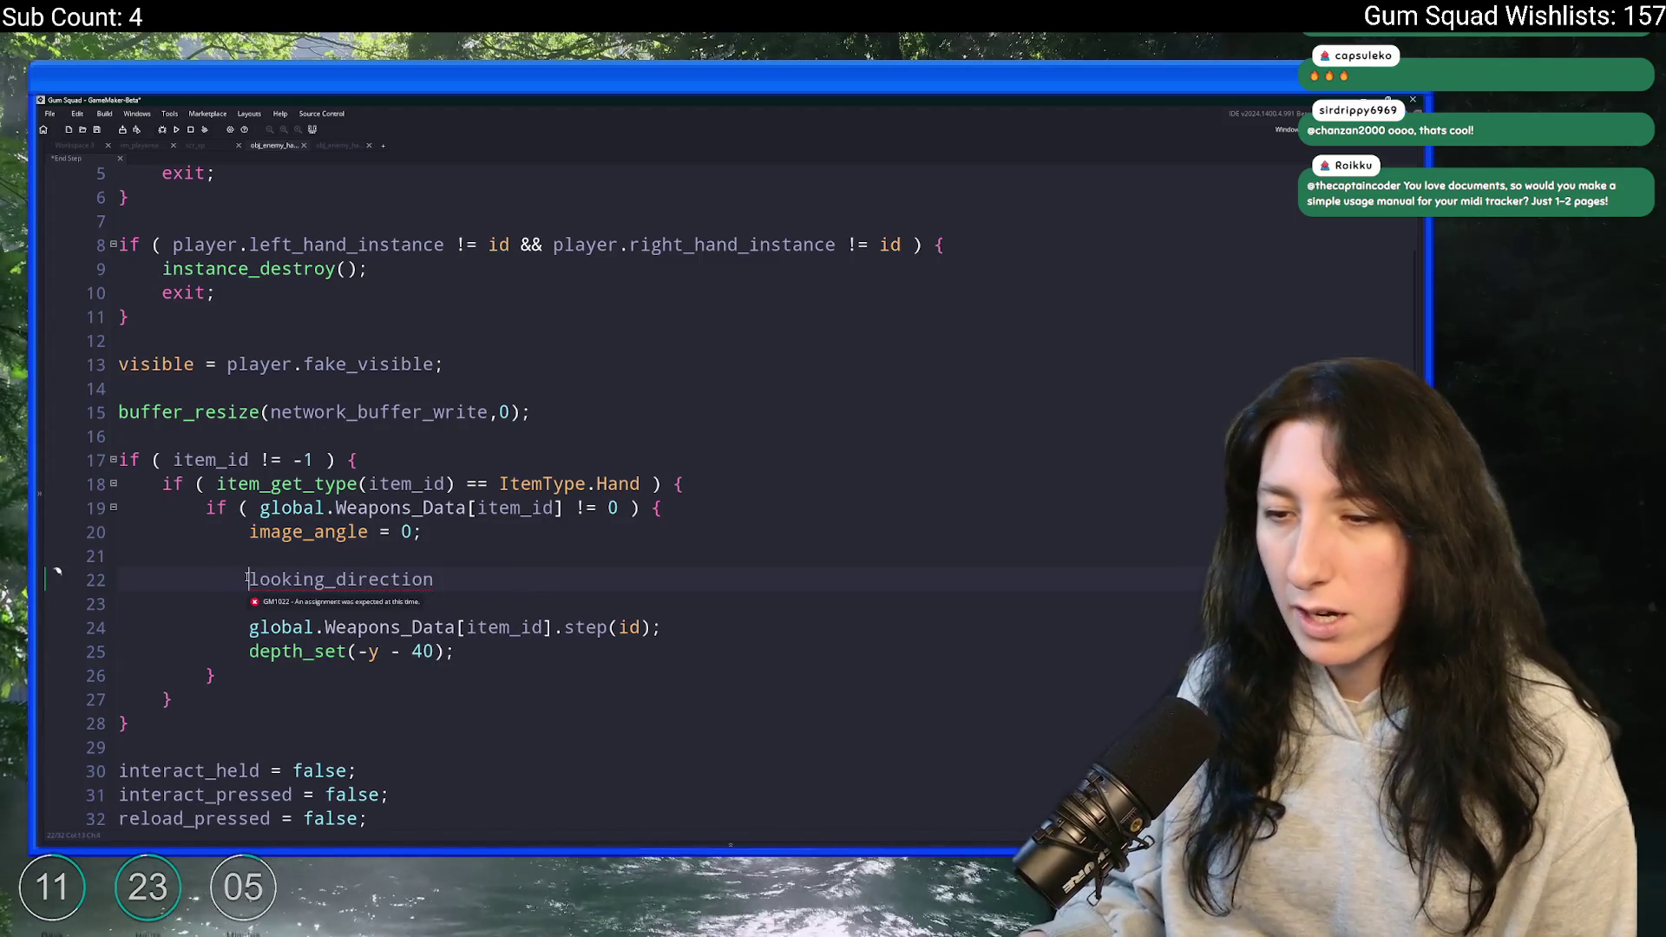
text(player.)
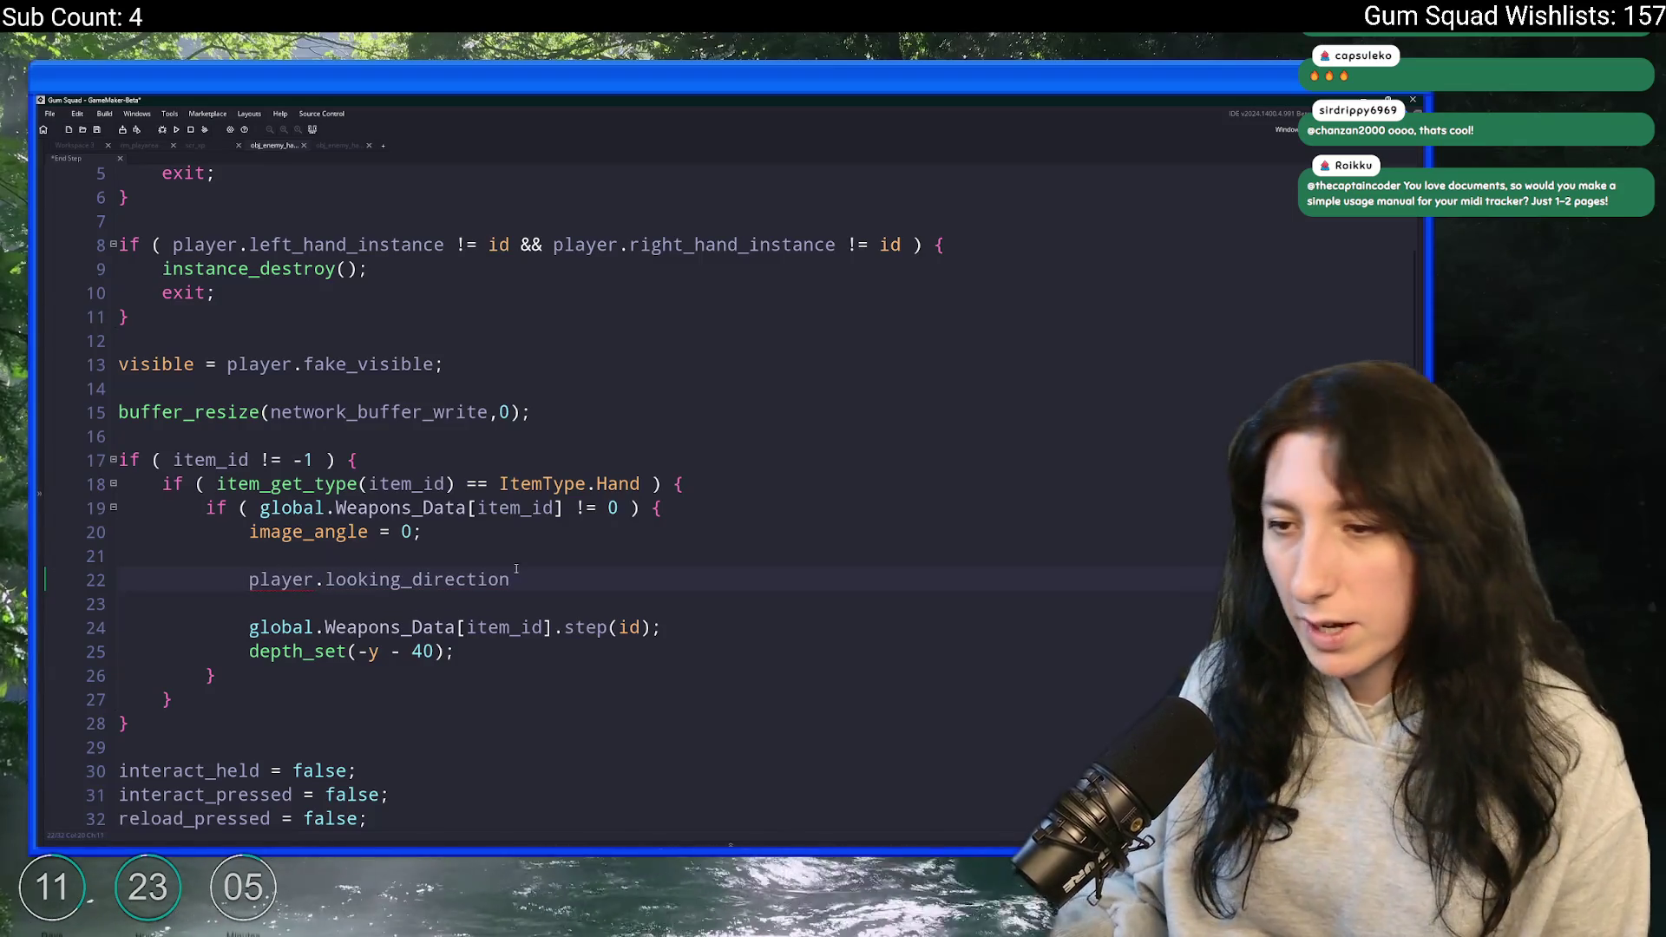
click(534, 578)
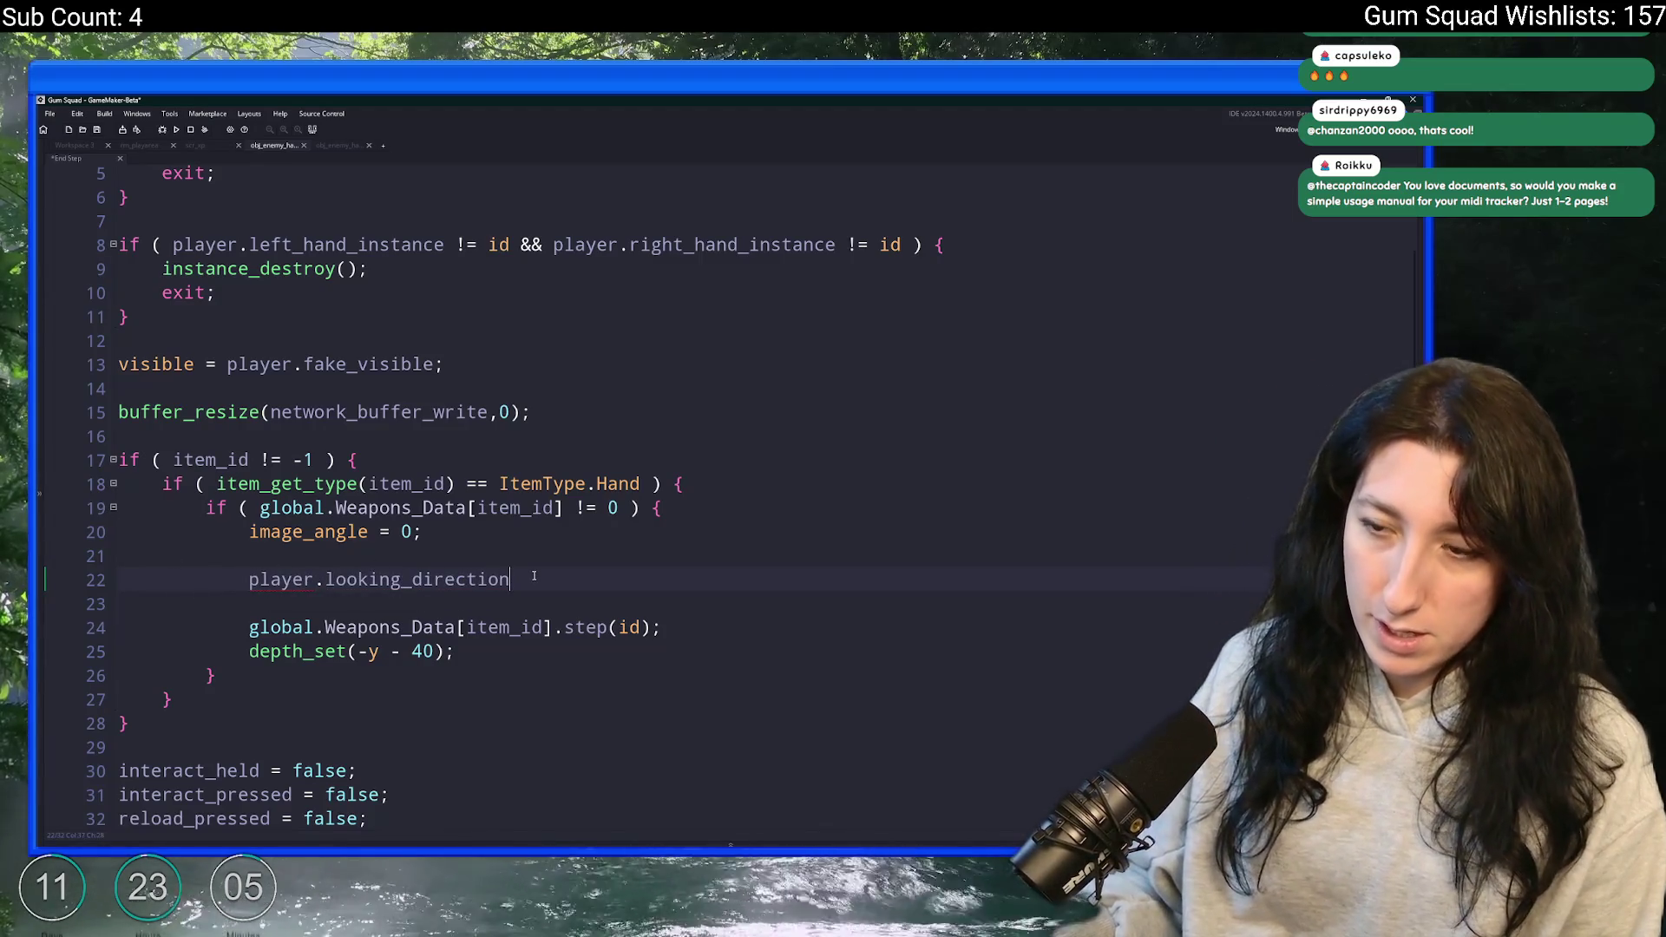
text(>90 || p)
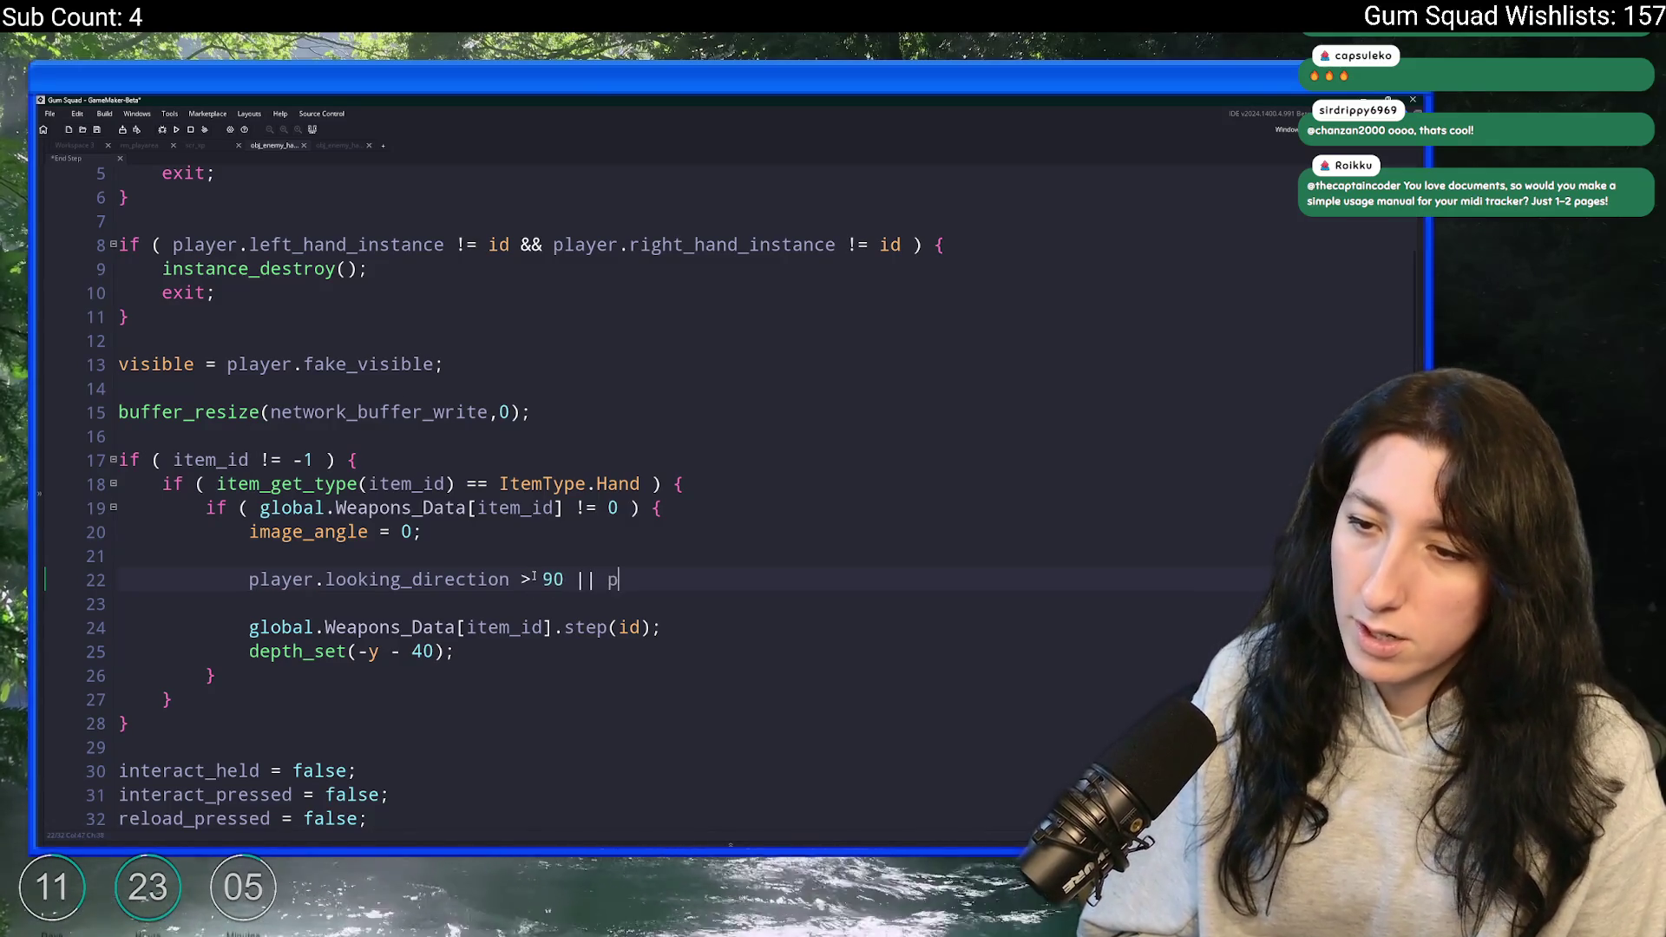
text(layer.looking_direction < 270)
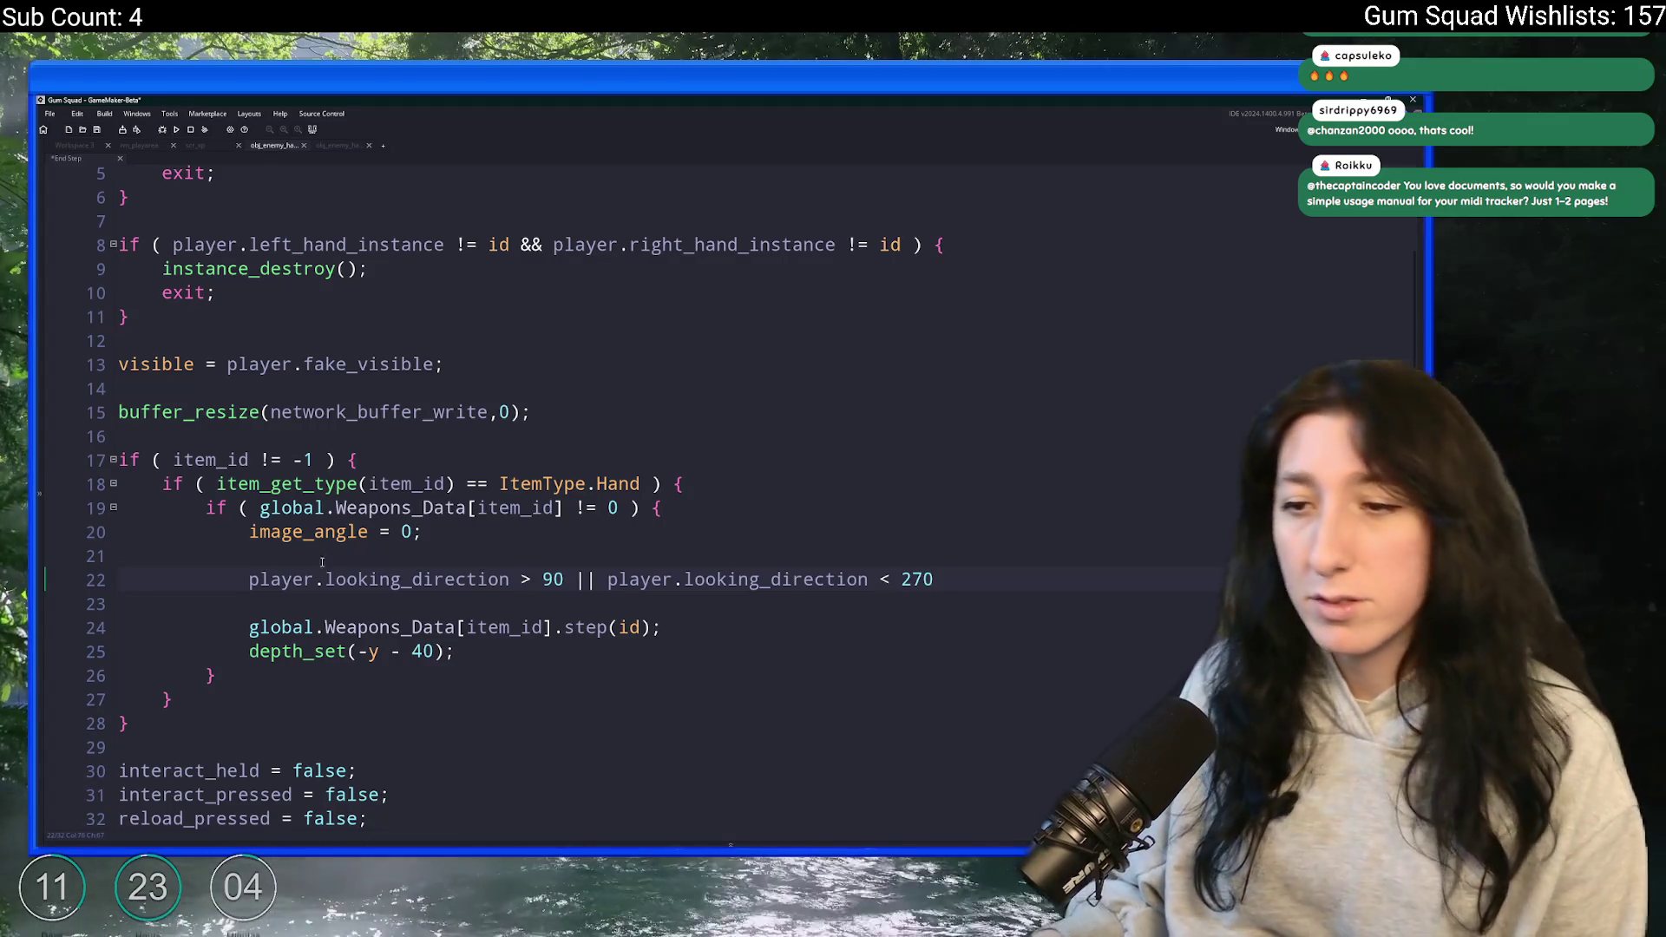
- Turn it into image_xscale = (condition) ? -1 : 1 on line 23 and run the game
click(251, 579)
text(image_xscale = )
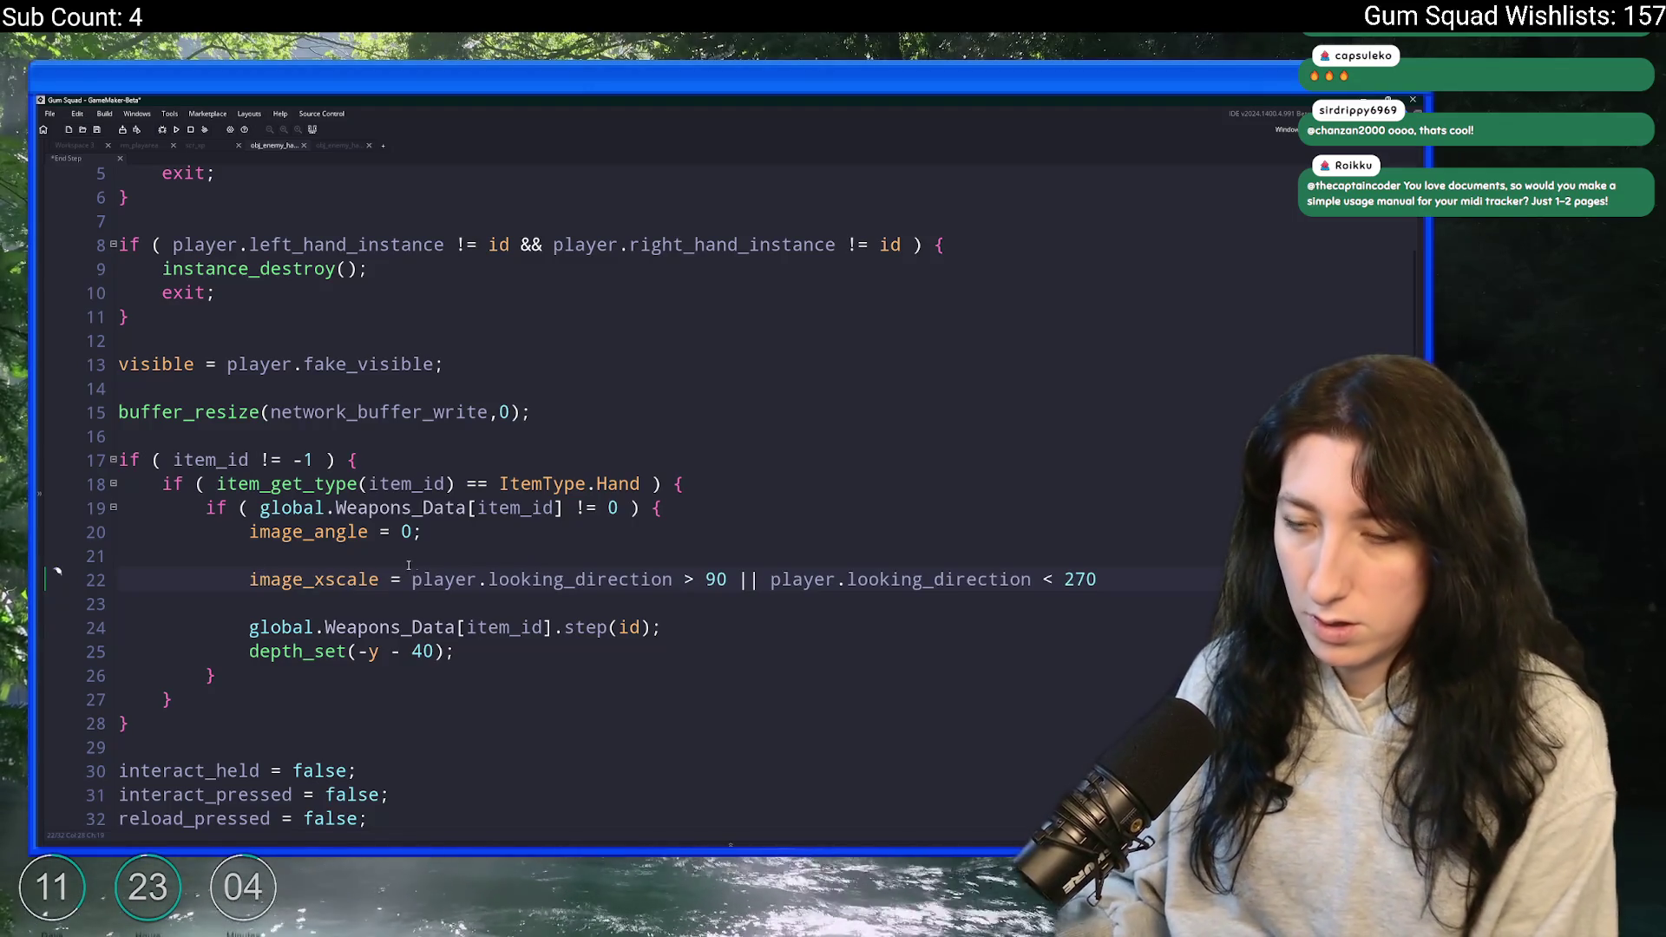
text(()
key(End)
text())
click(411, 579)
key(Return)
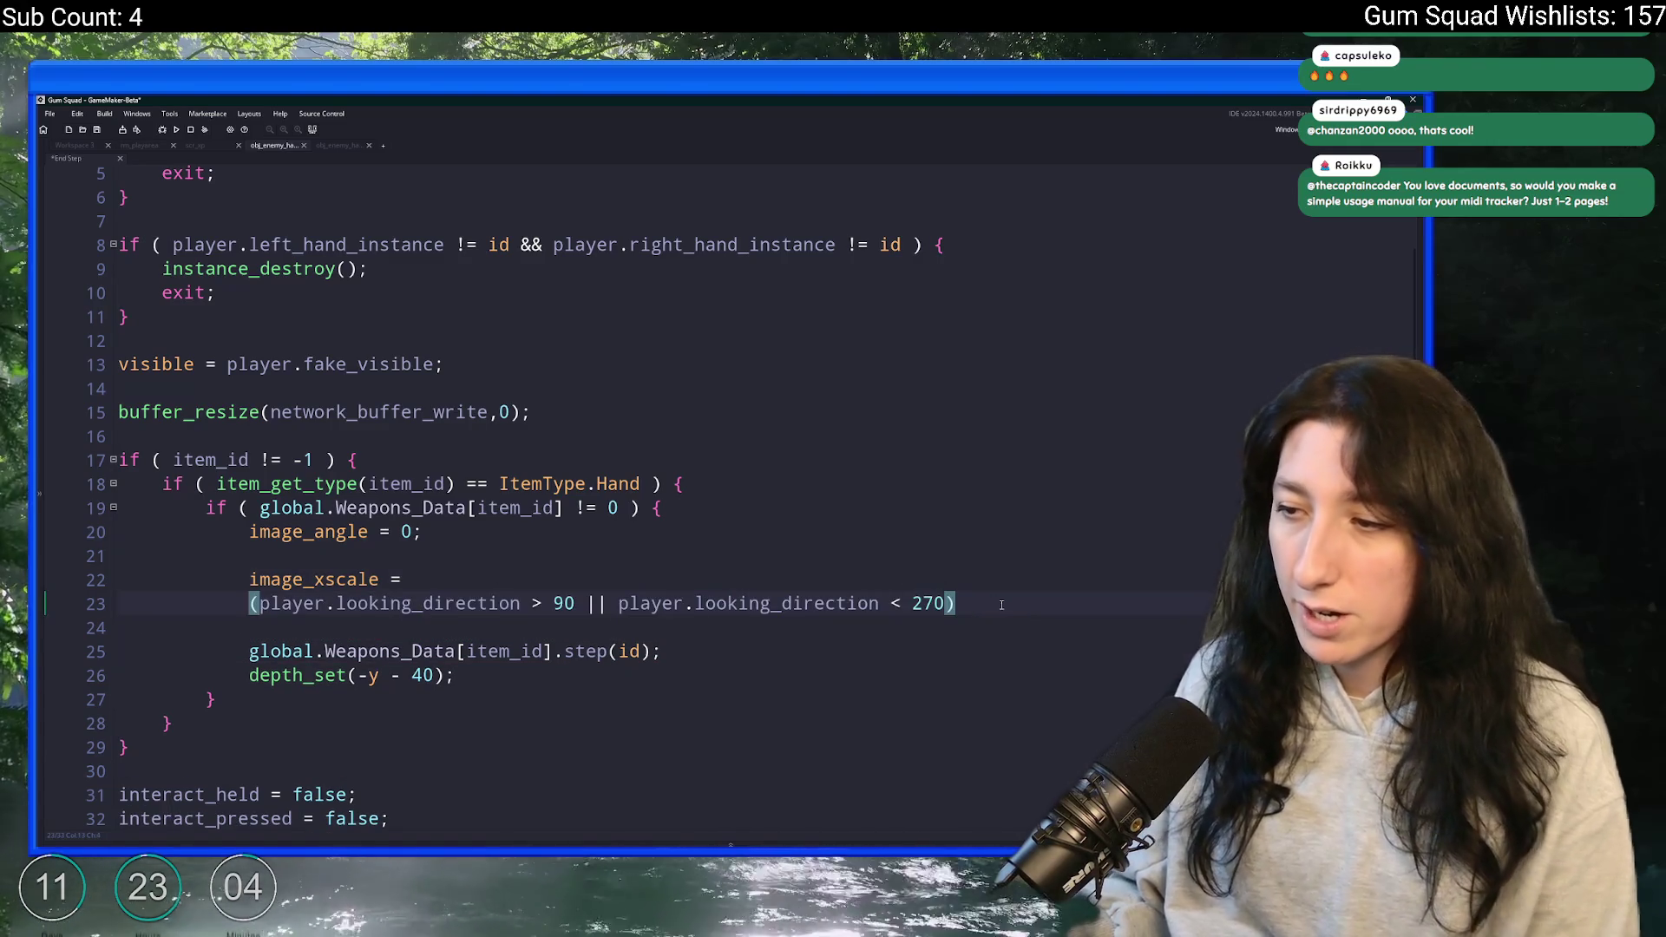
click(1005, 606)
text(? )
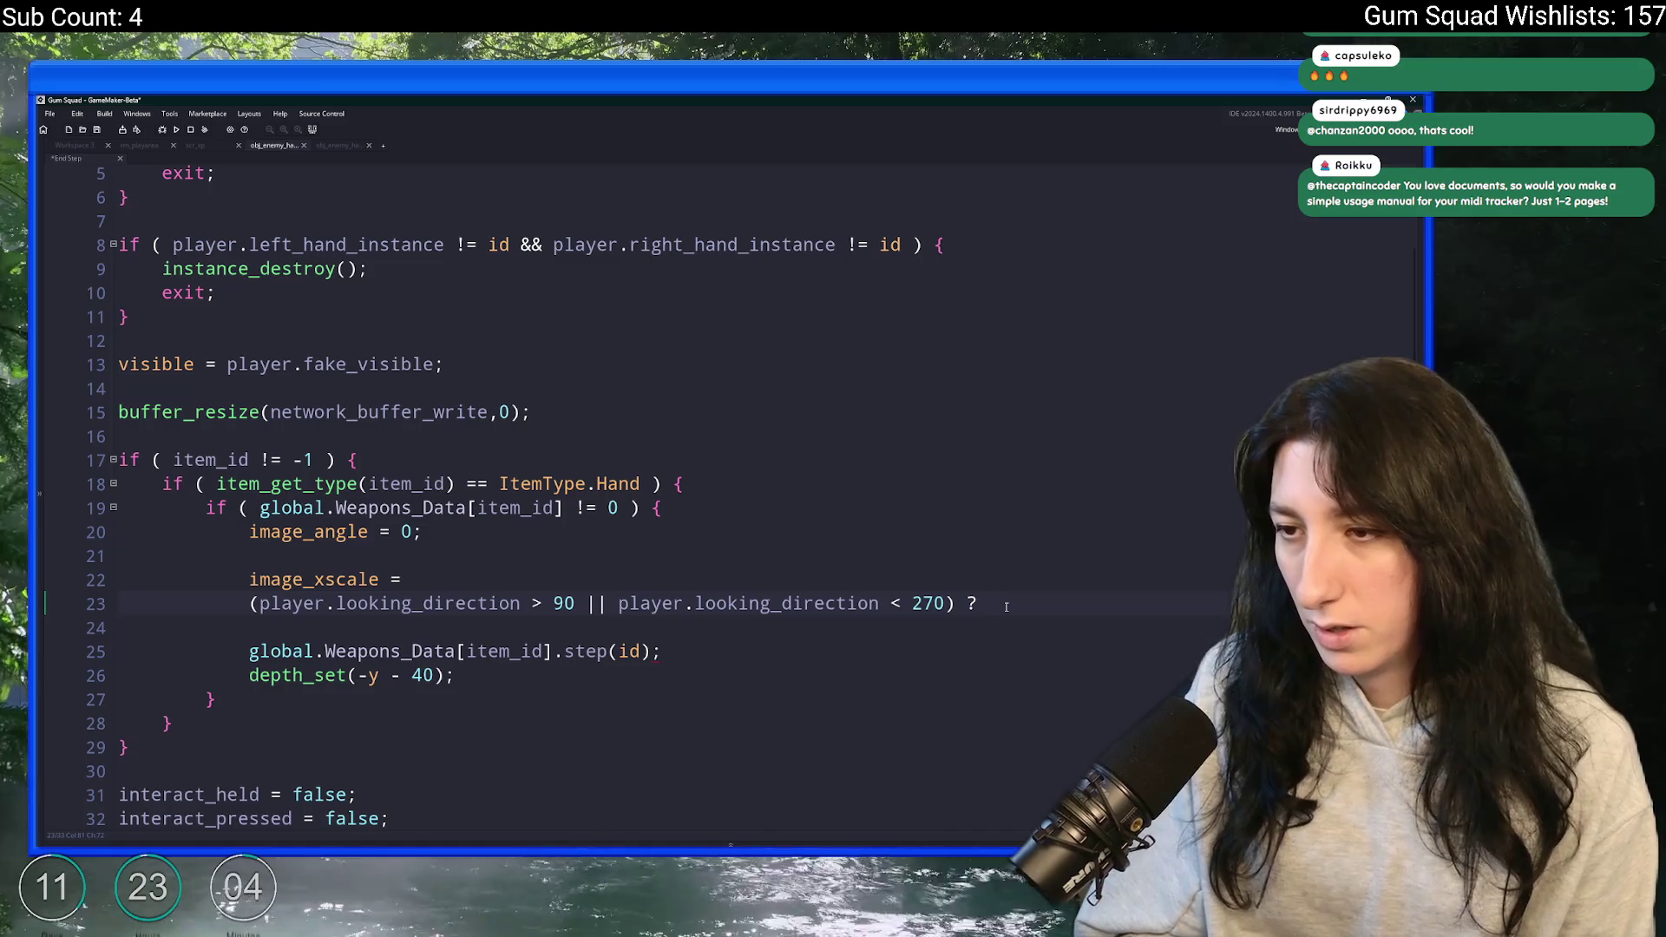
text(-1 : 1)
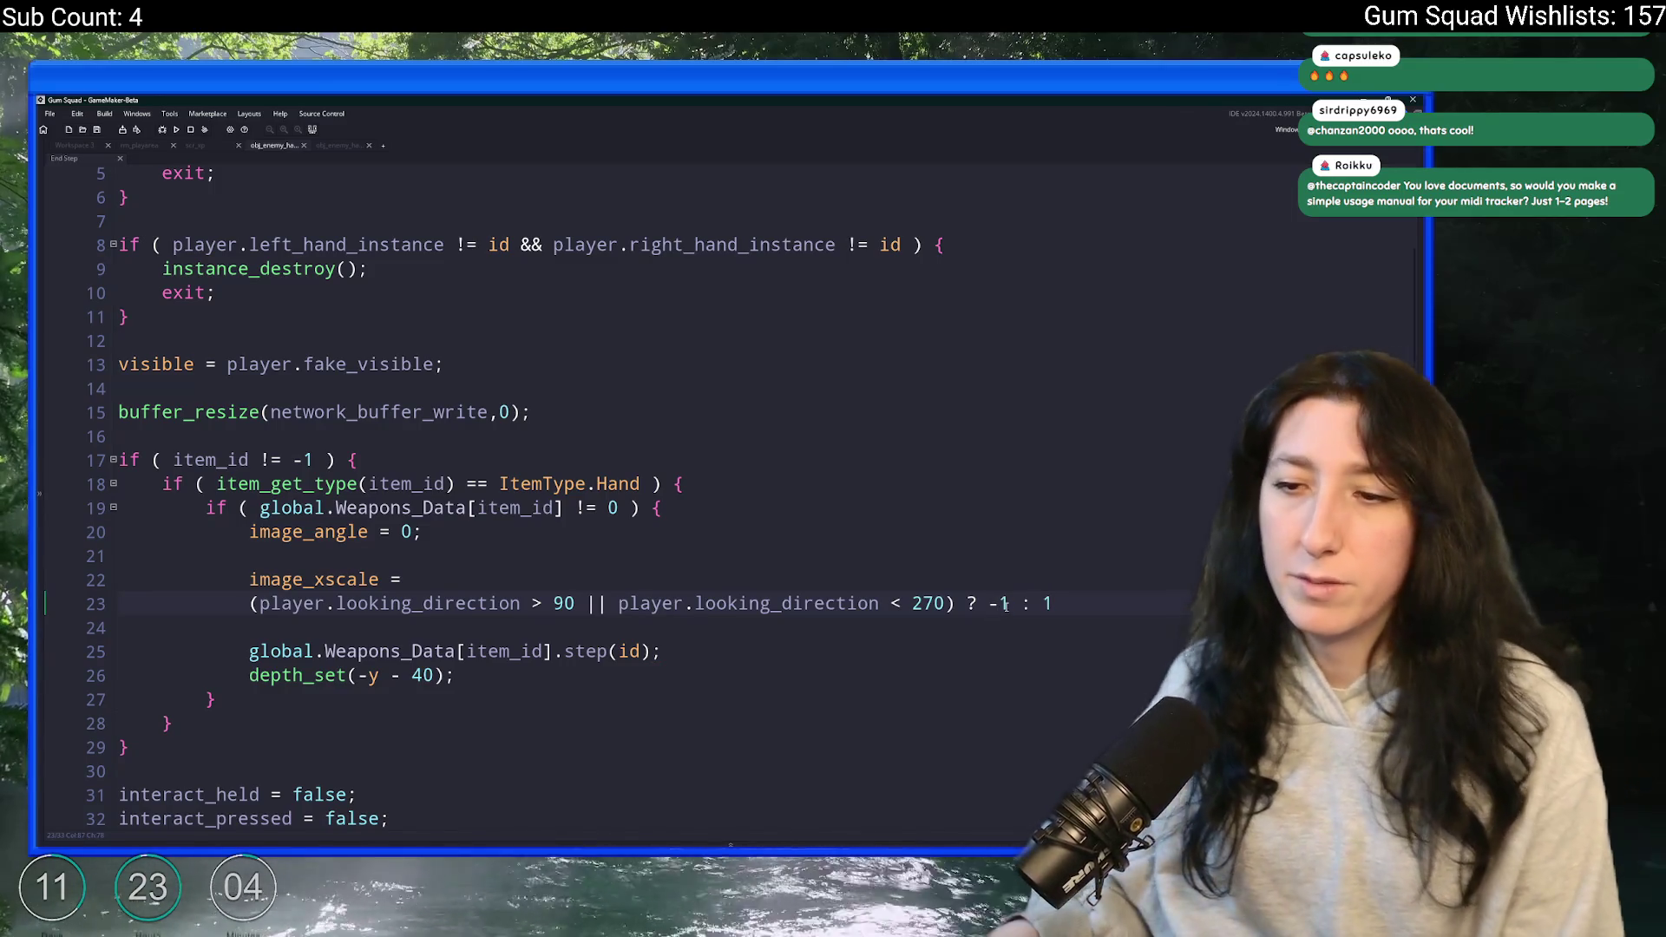
key(F5)
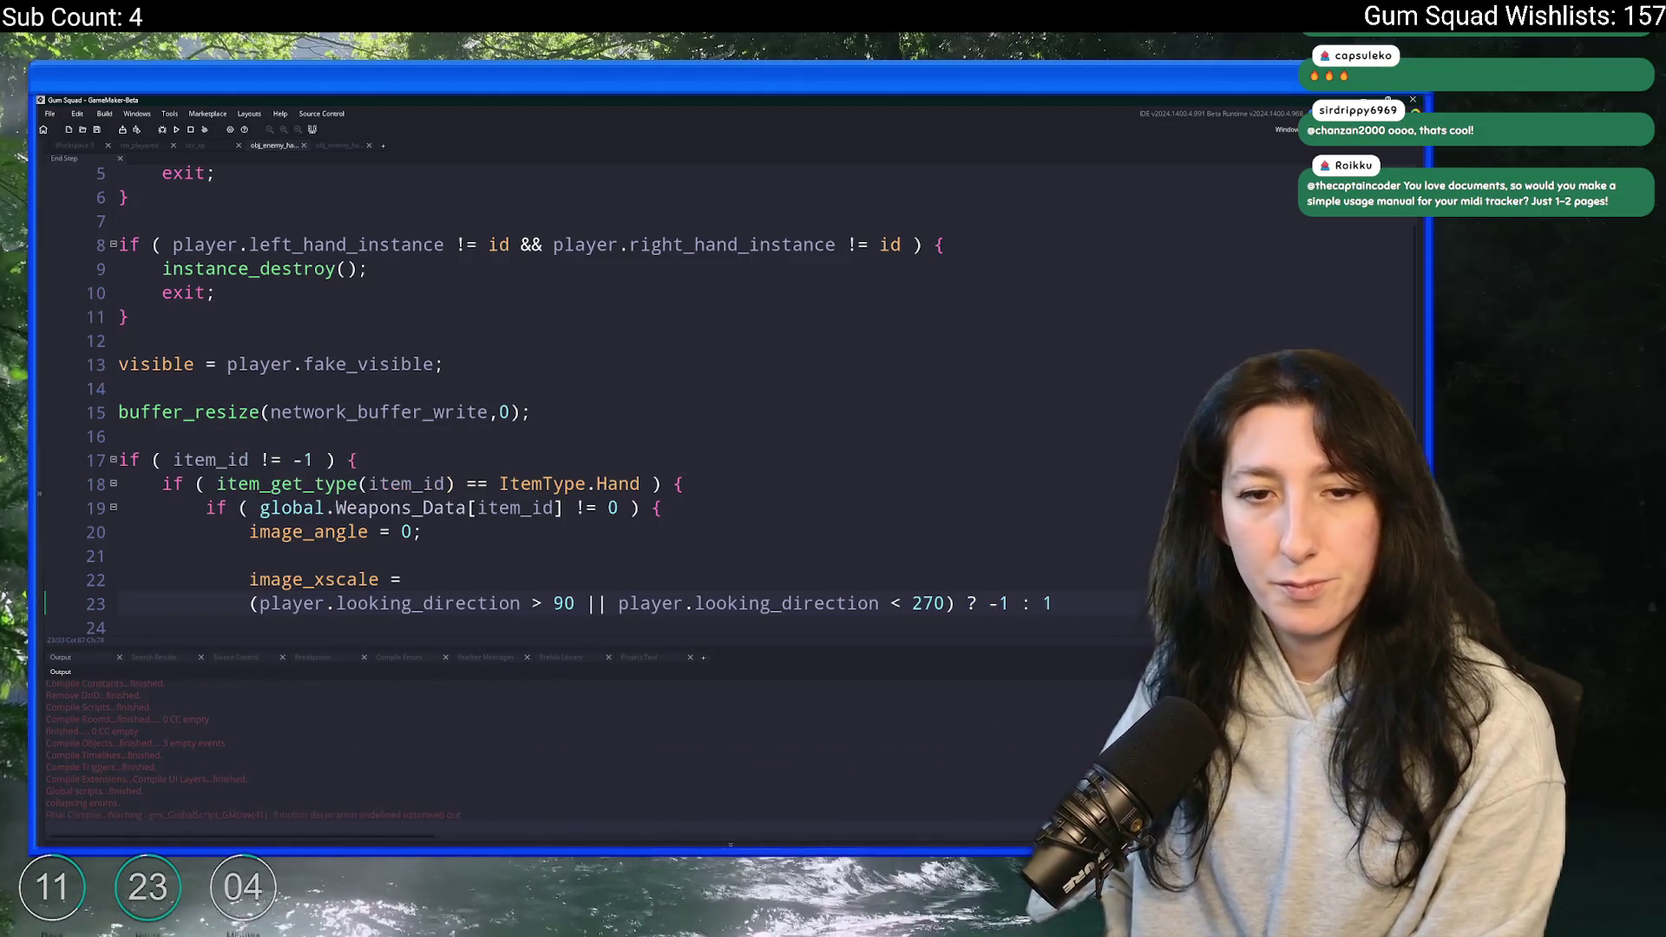
- Let the build finish, then create the lobby for the new Gum Squad world
scroll(388, 410, down, 1)
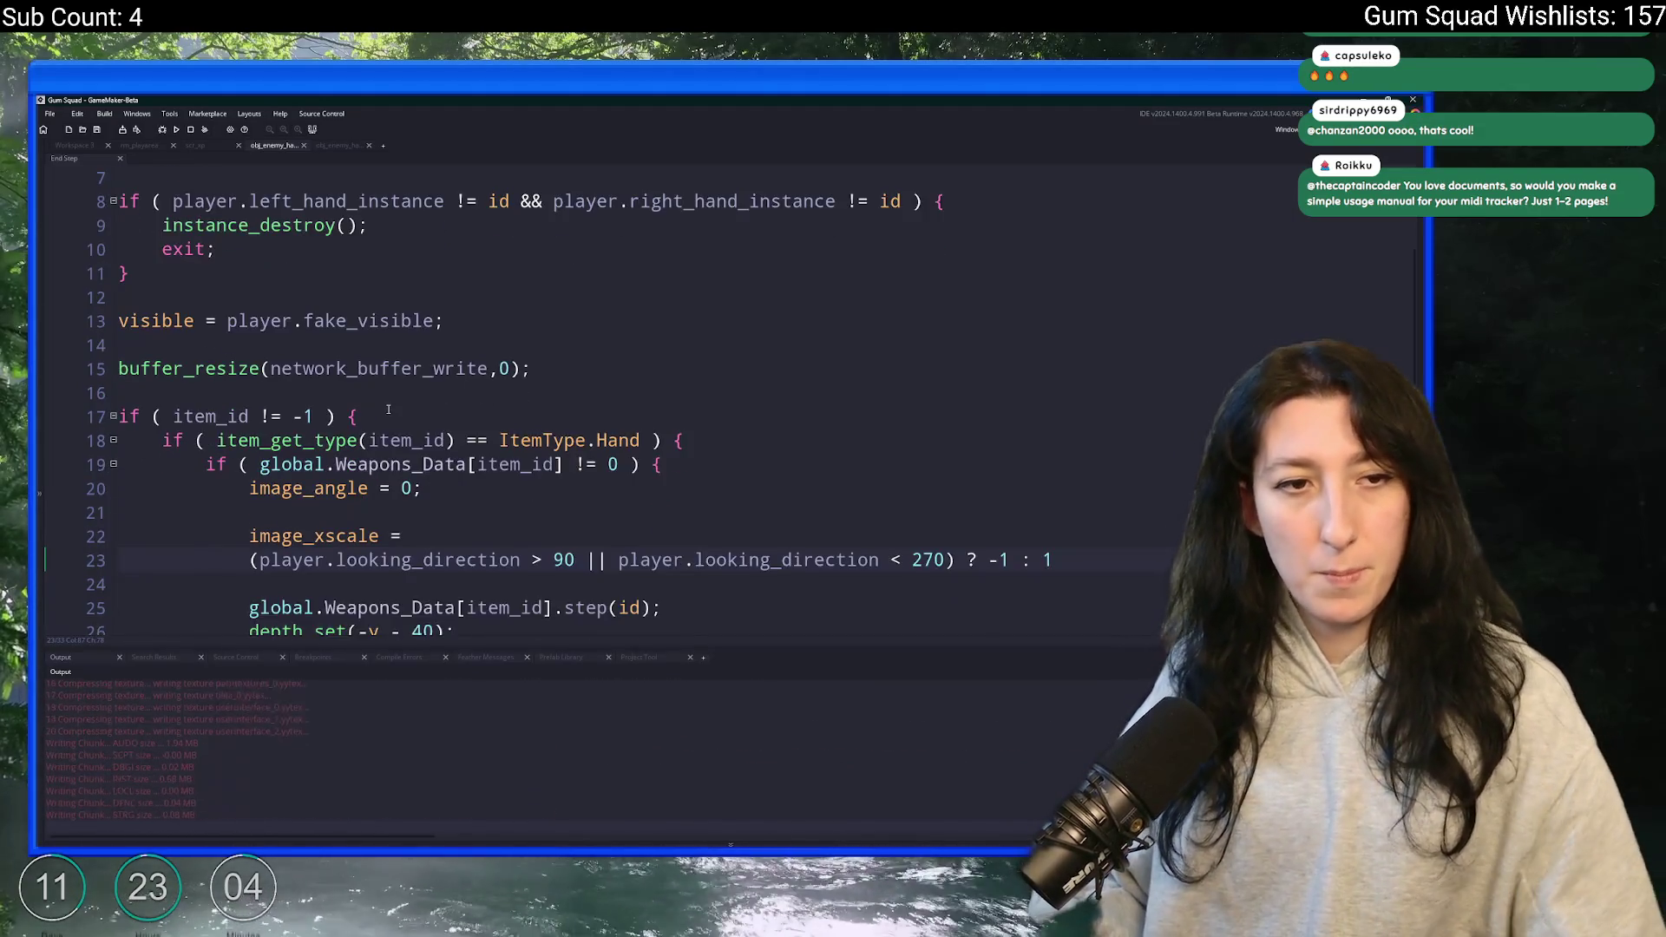
scroll(388, 410, down, 3)
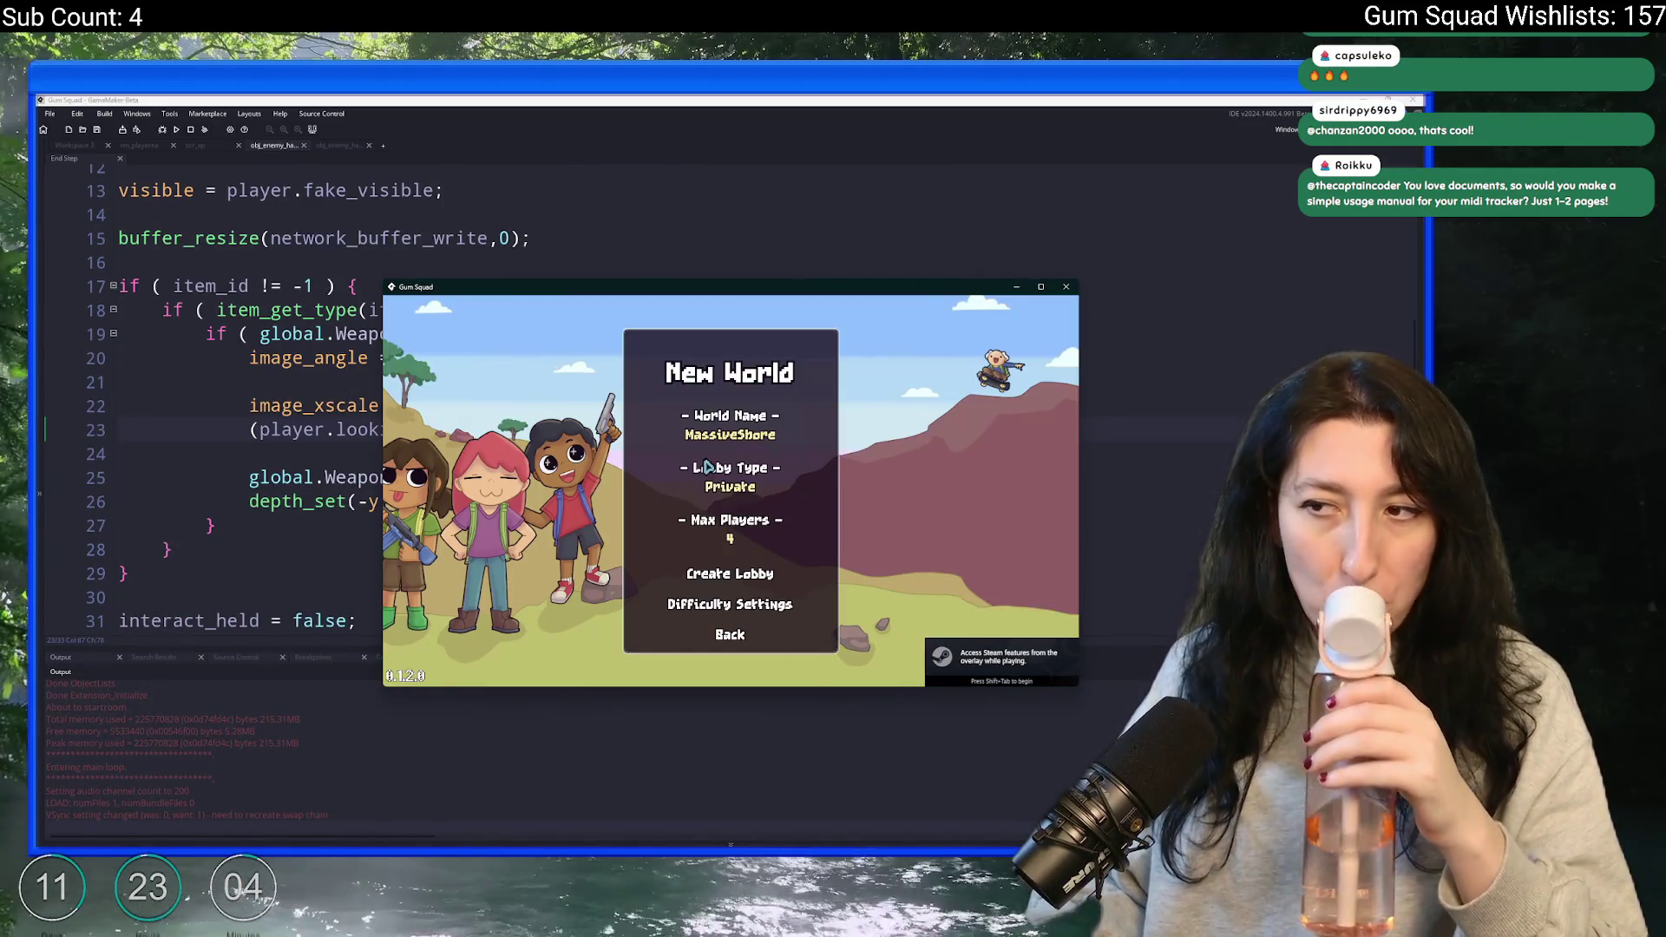
click(715, 574)
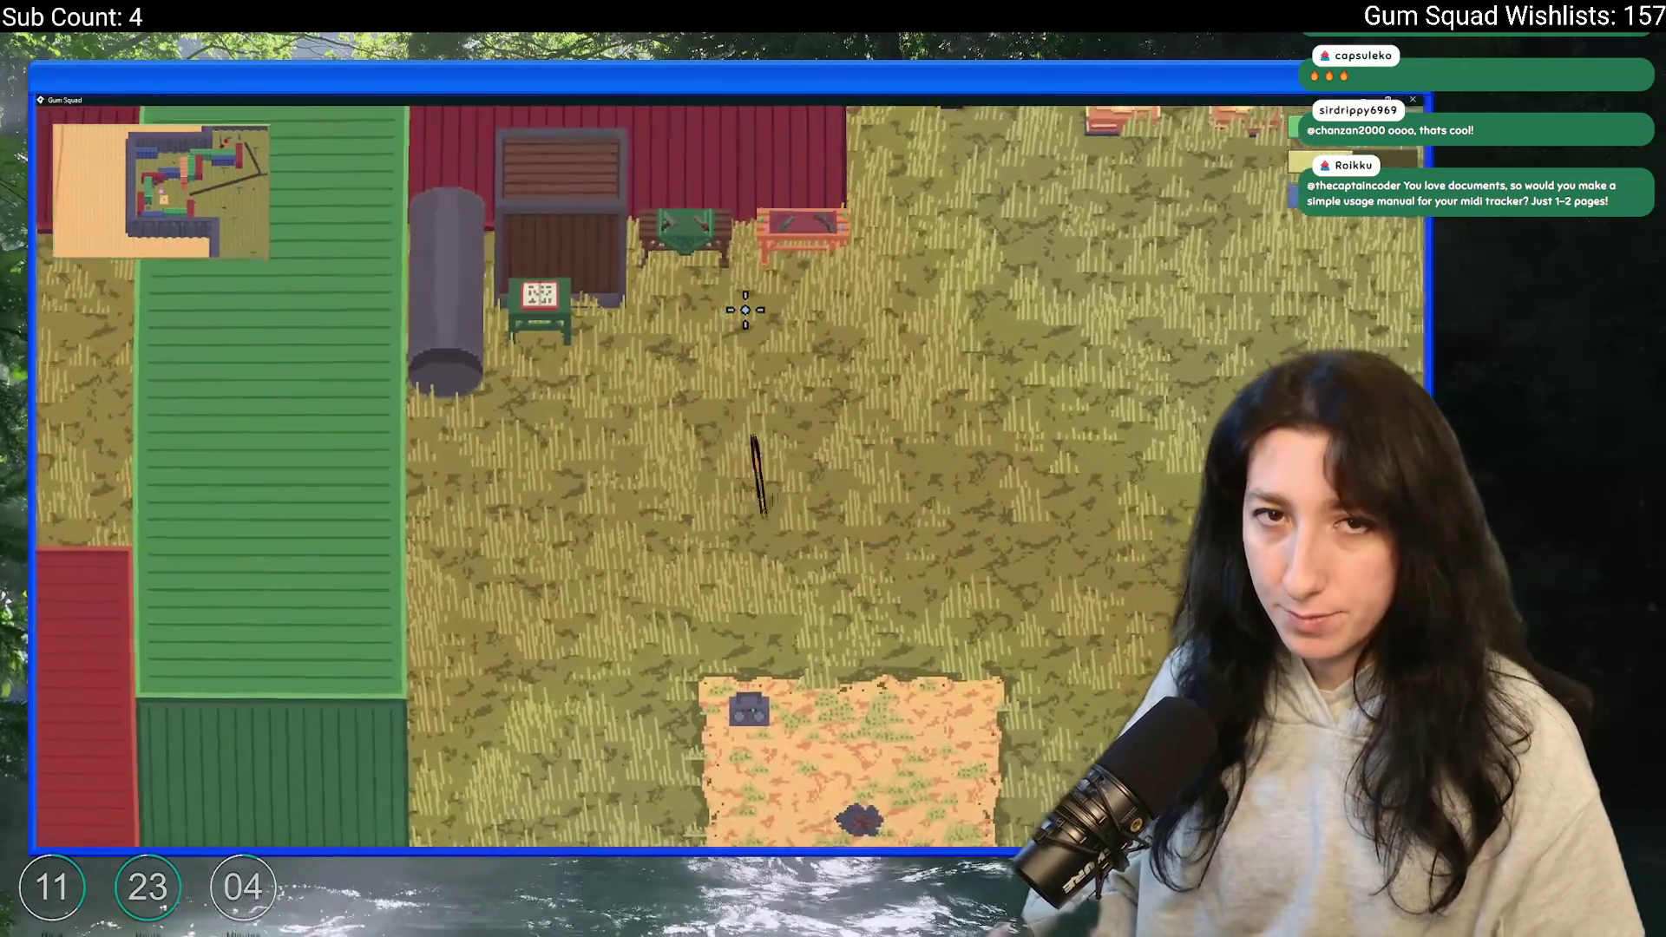
- Toggle the inventory and walk the player around the farm with WASD
key(Tab)
key(Tab)
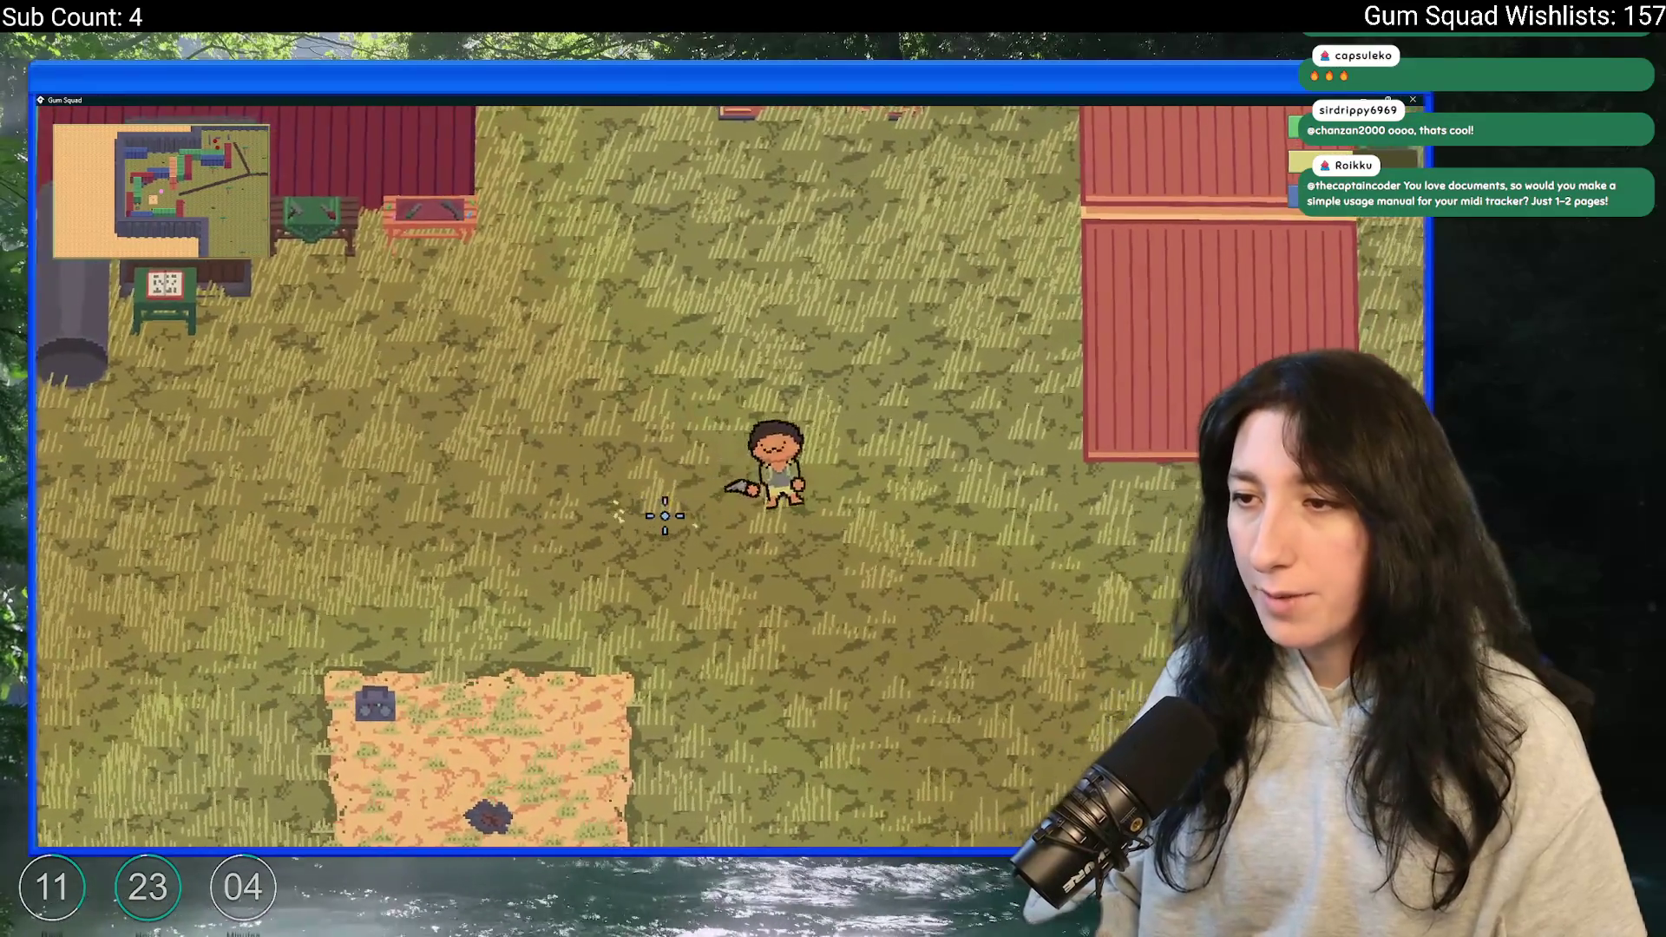
key(d)
key(s)
key(w)
key(a)
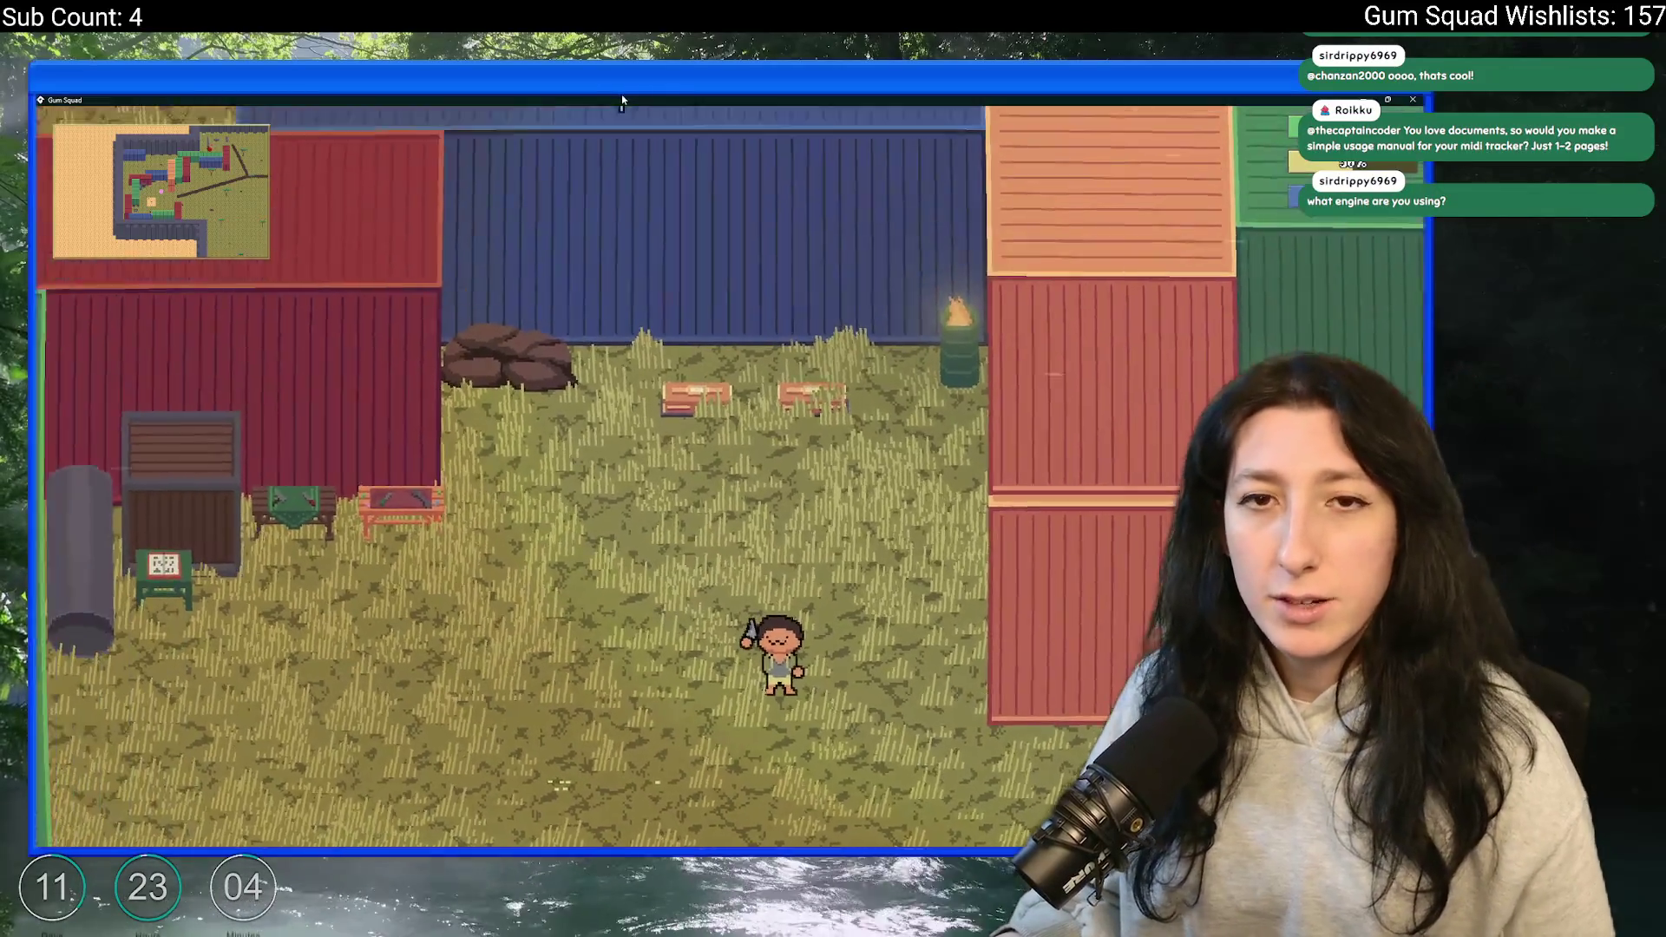
key(w)
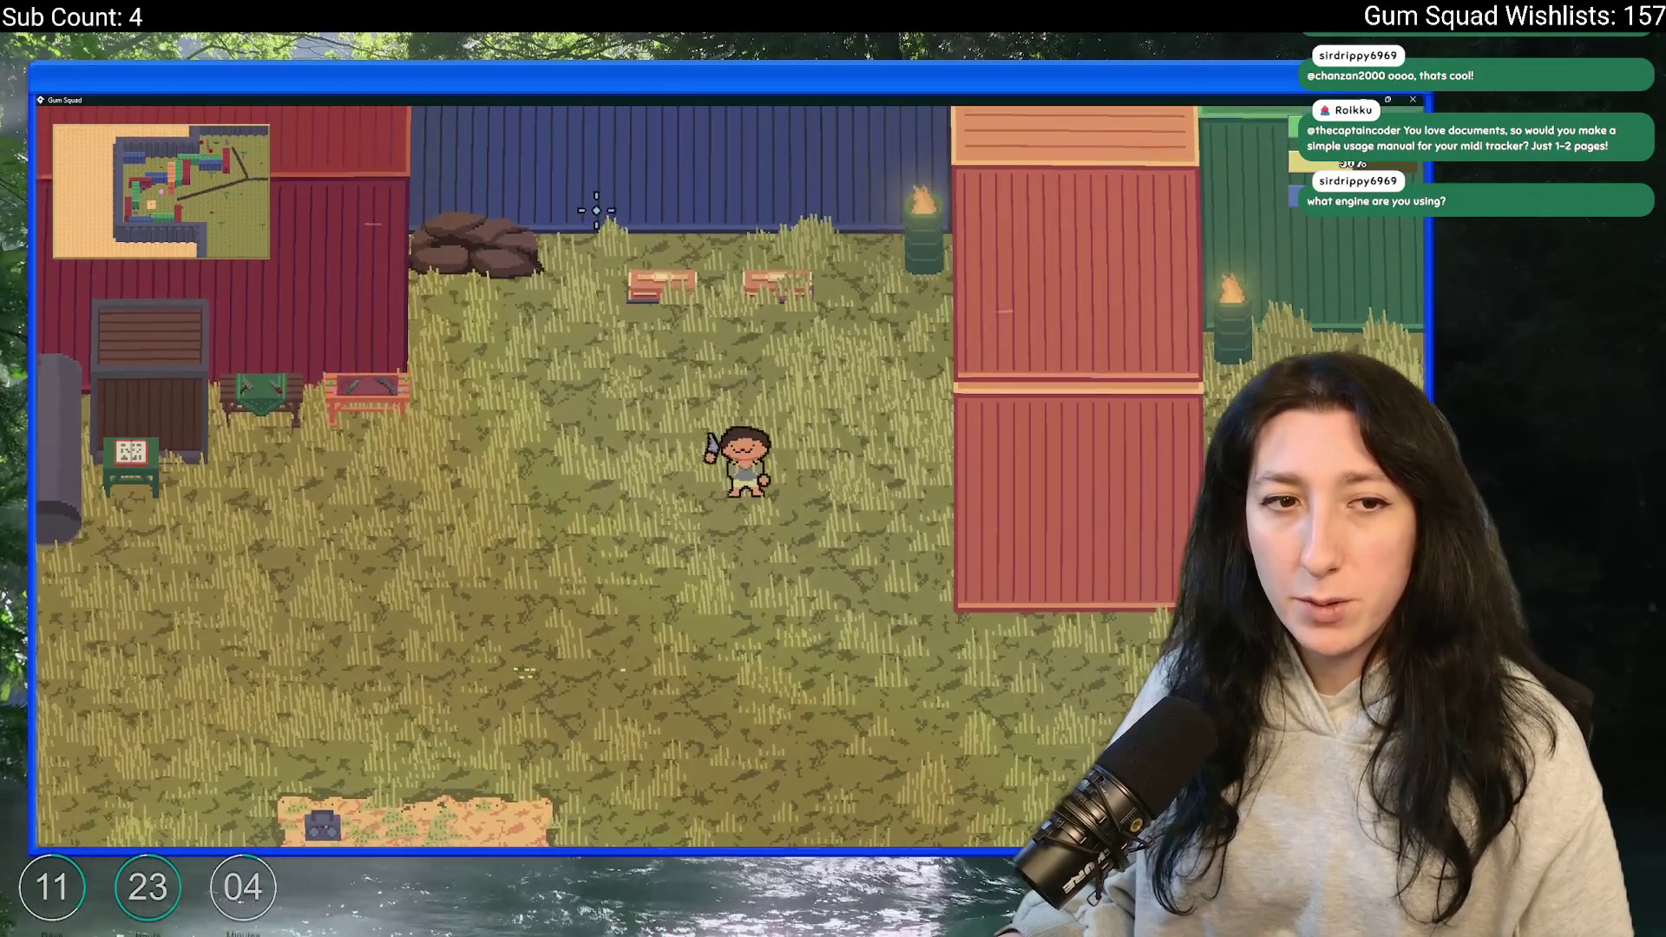
key(s)
key(d)
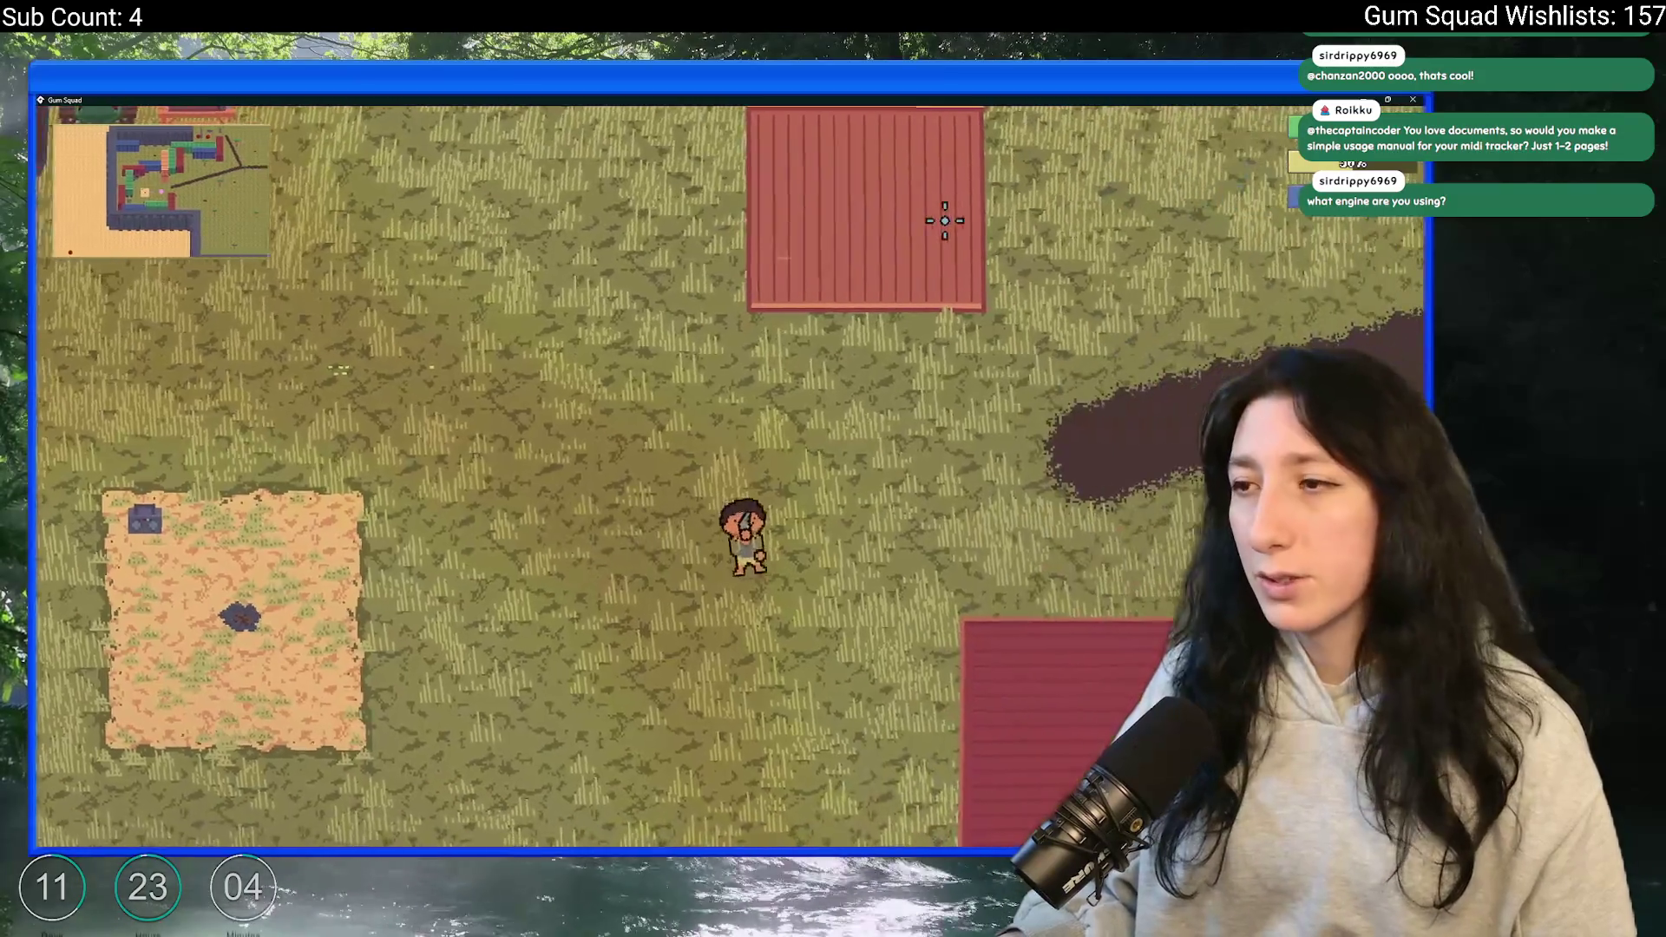
key(w)
key(a)
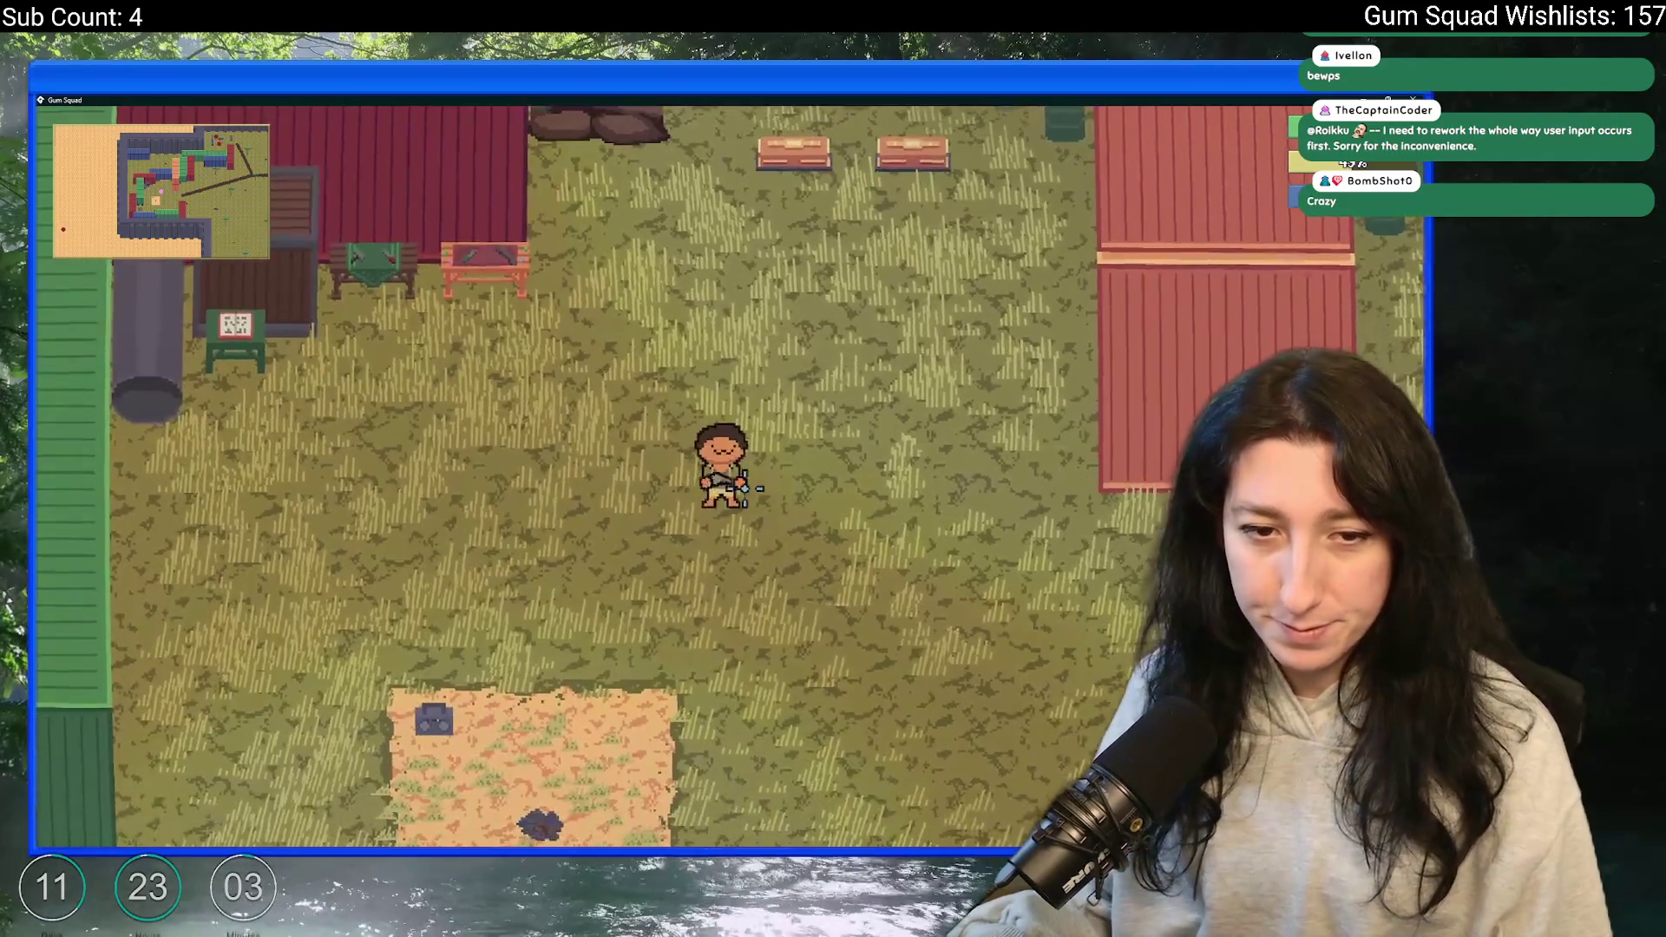
- Walk to the red container, fire the gun at the enemies, and close the game
key(d)
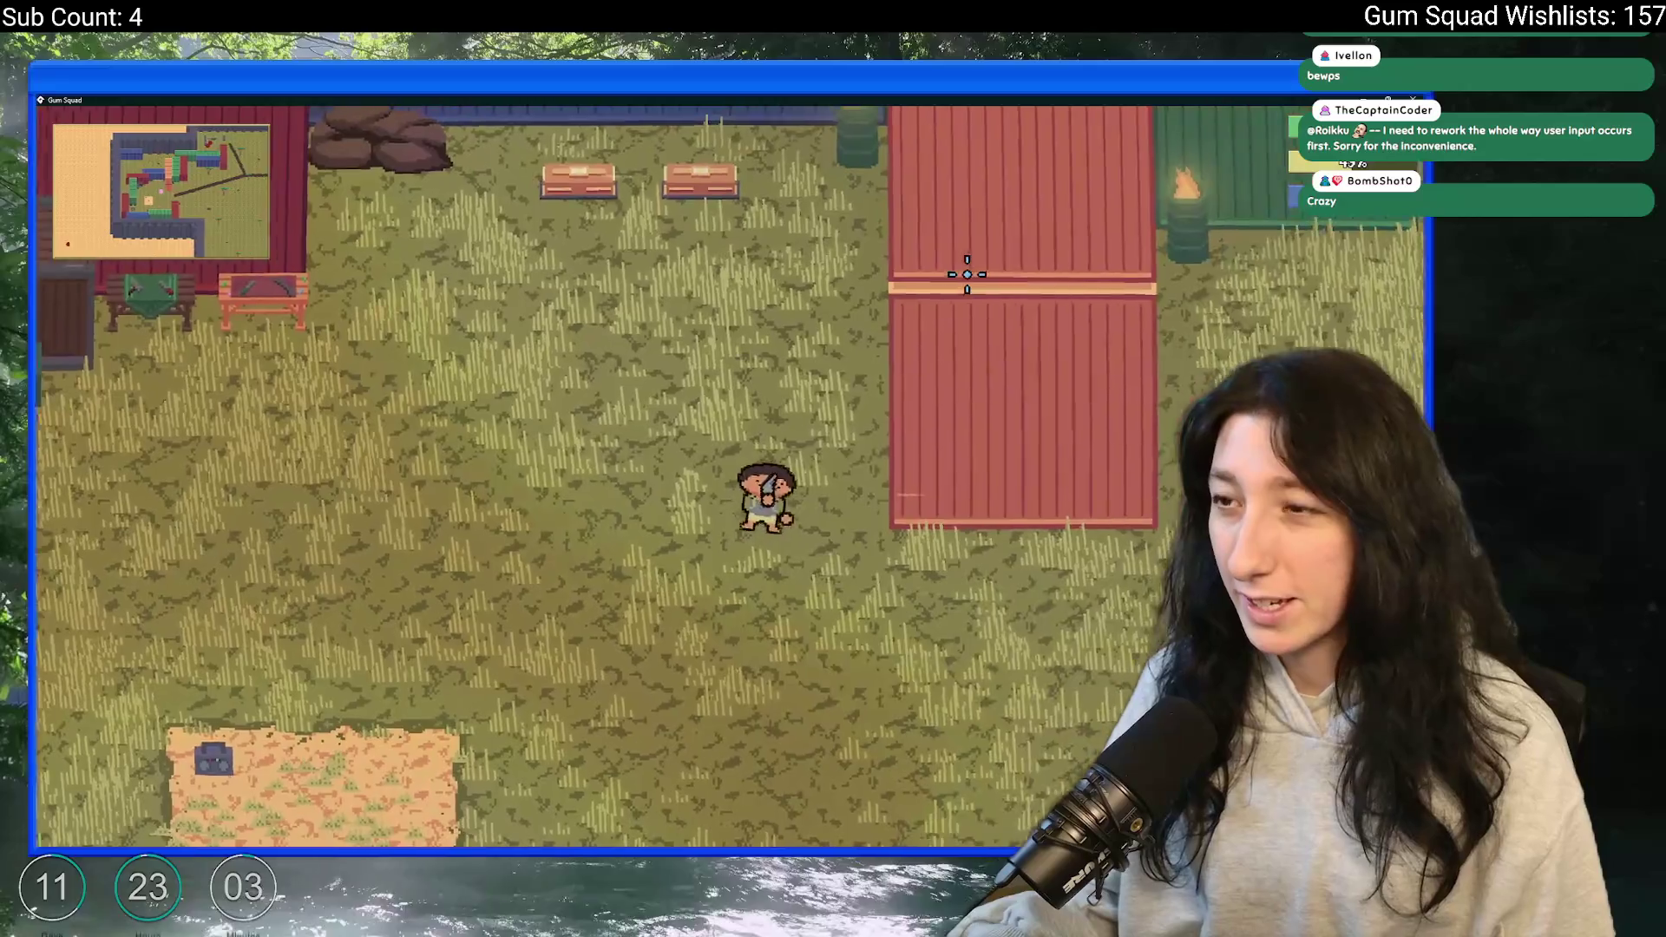
key(d)
key(w)
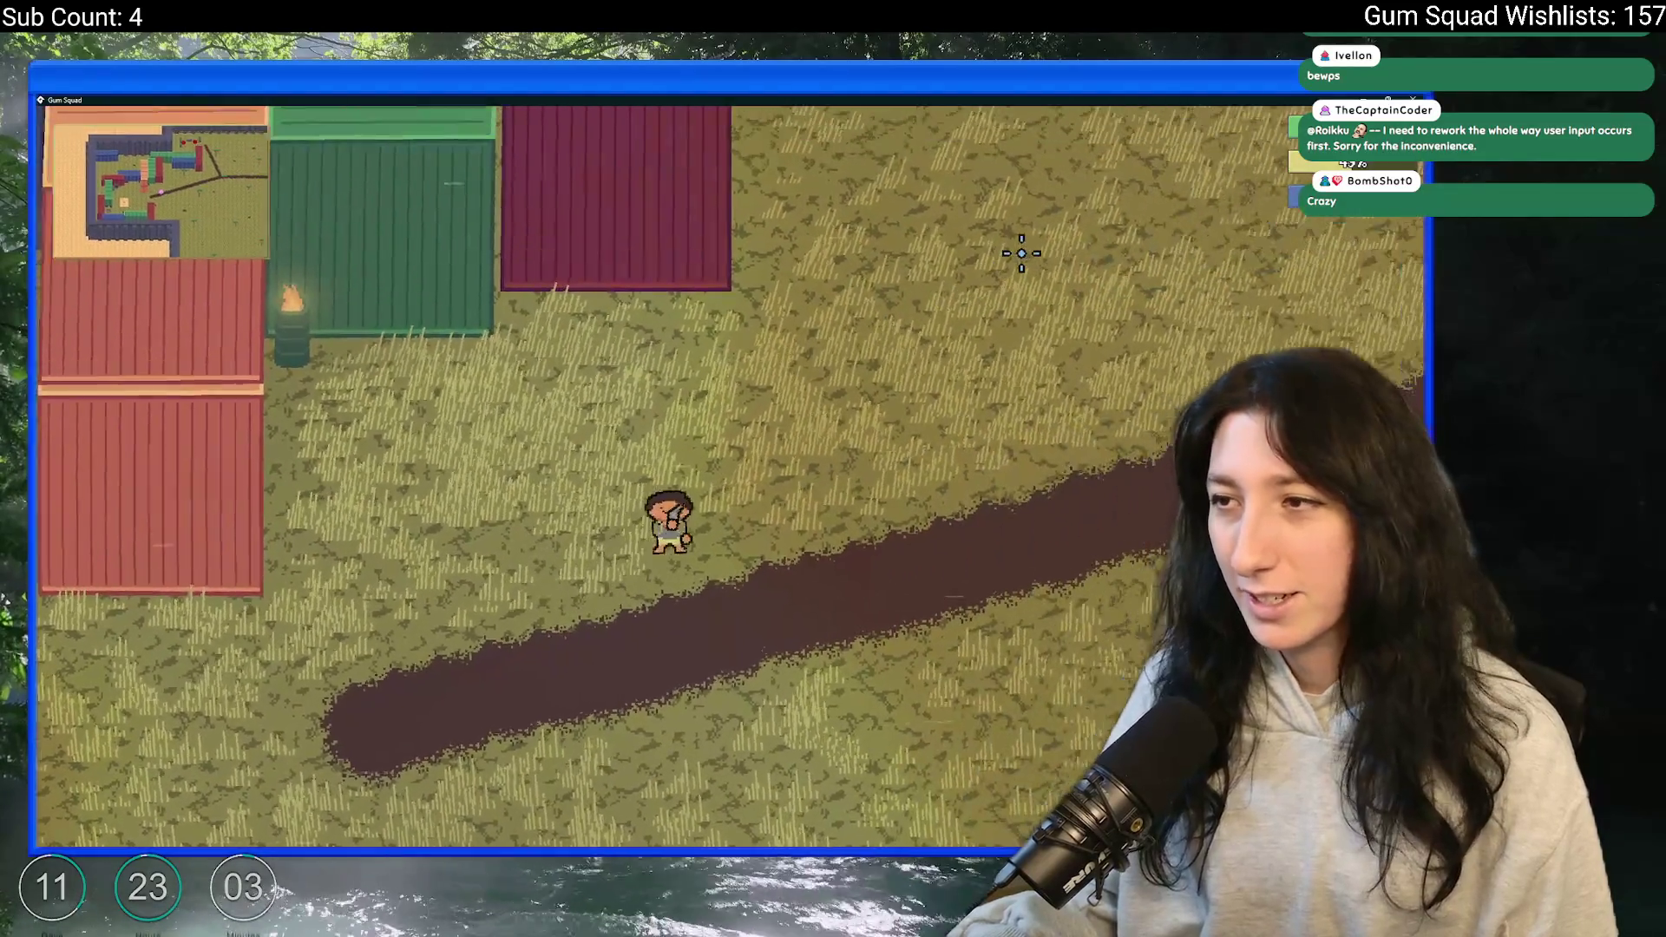
key(w)
key(a)
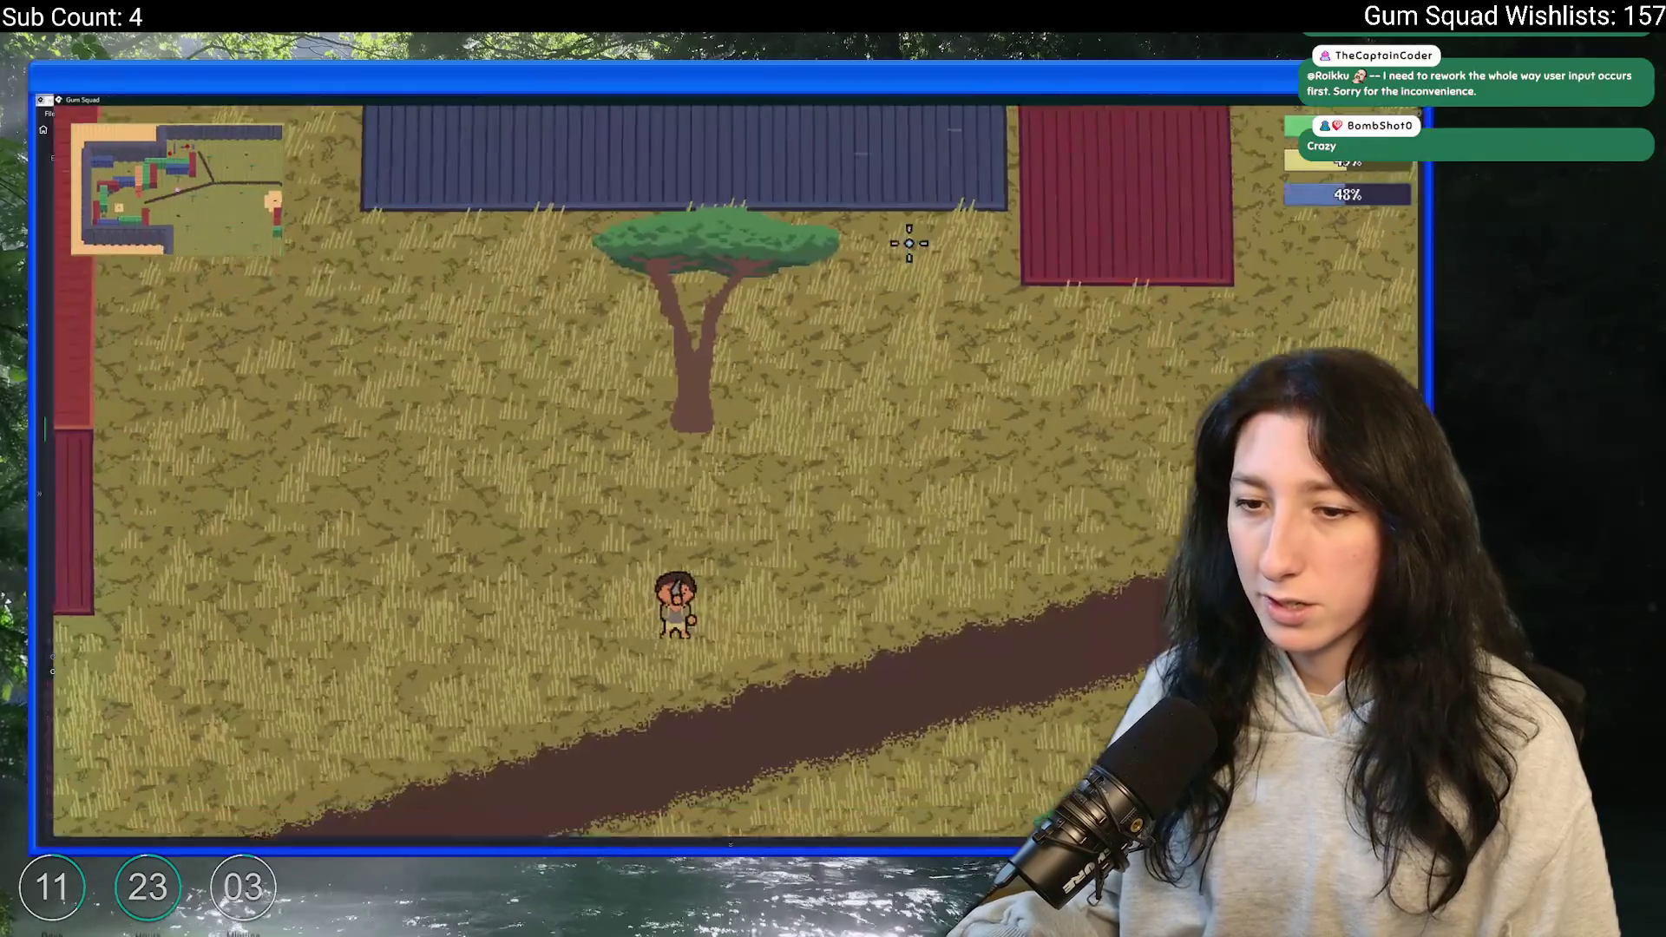
key(s)
key(d)
key(w)
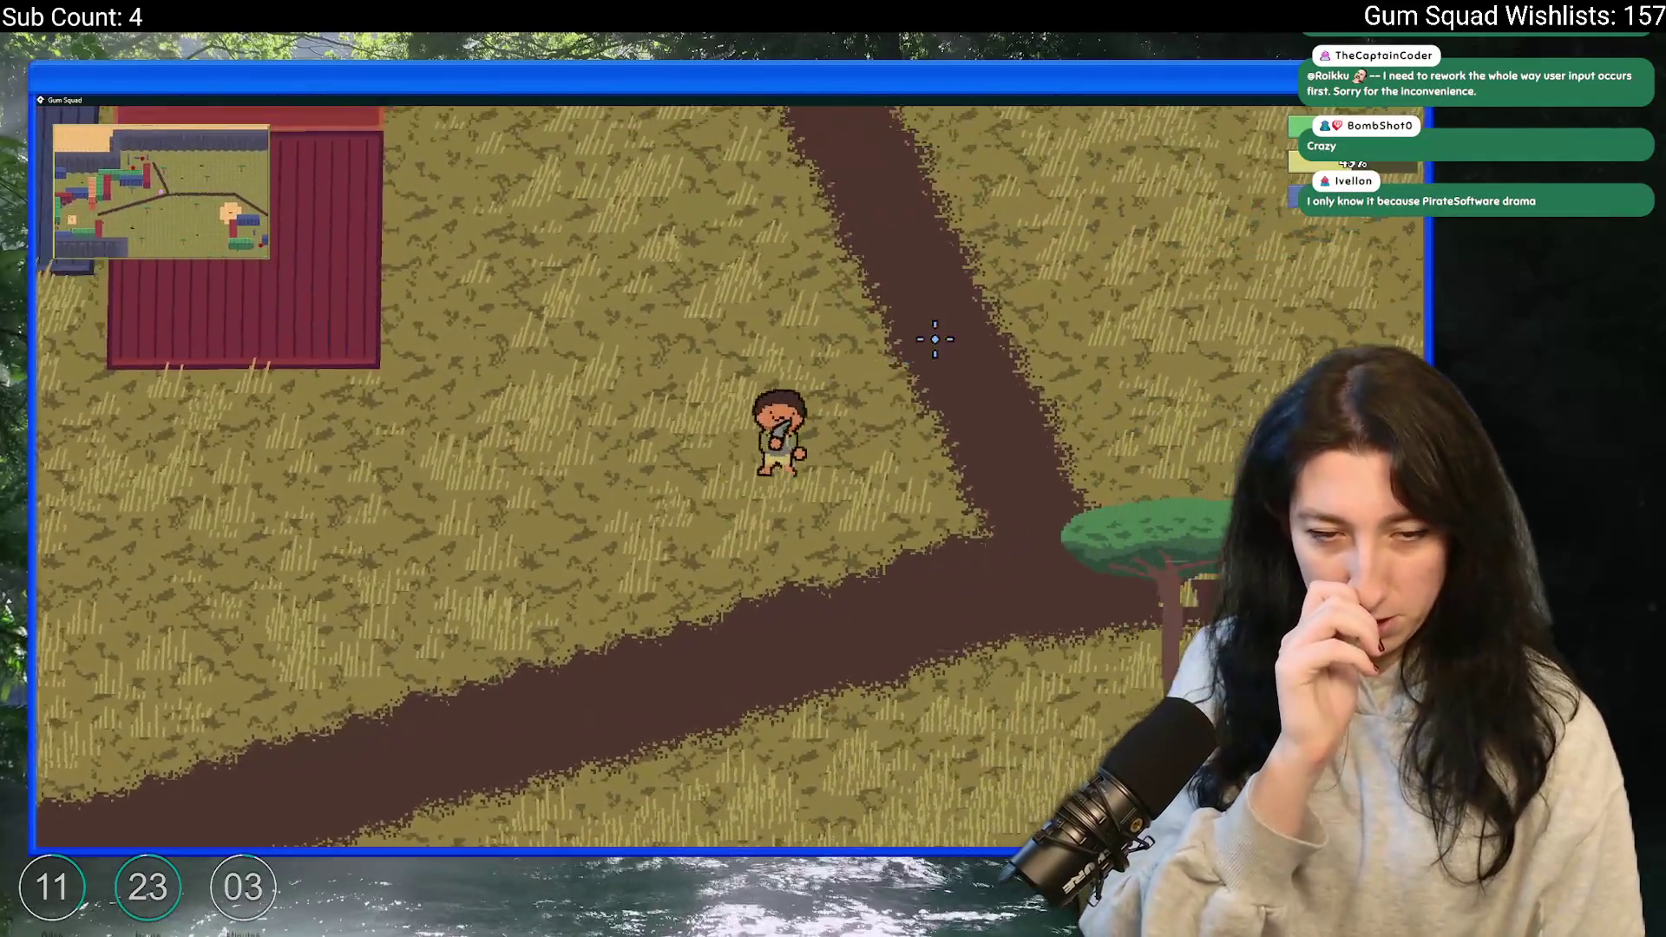
key(w)
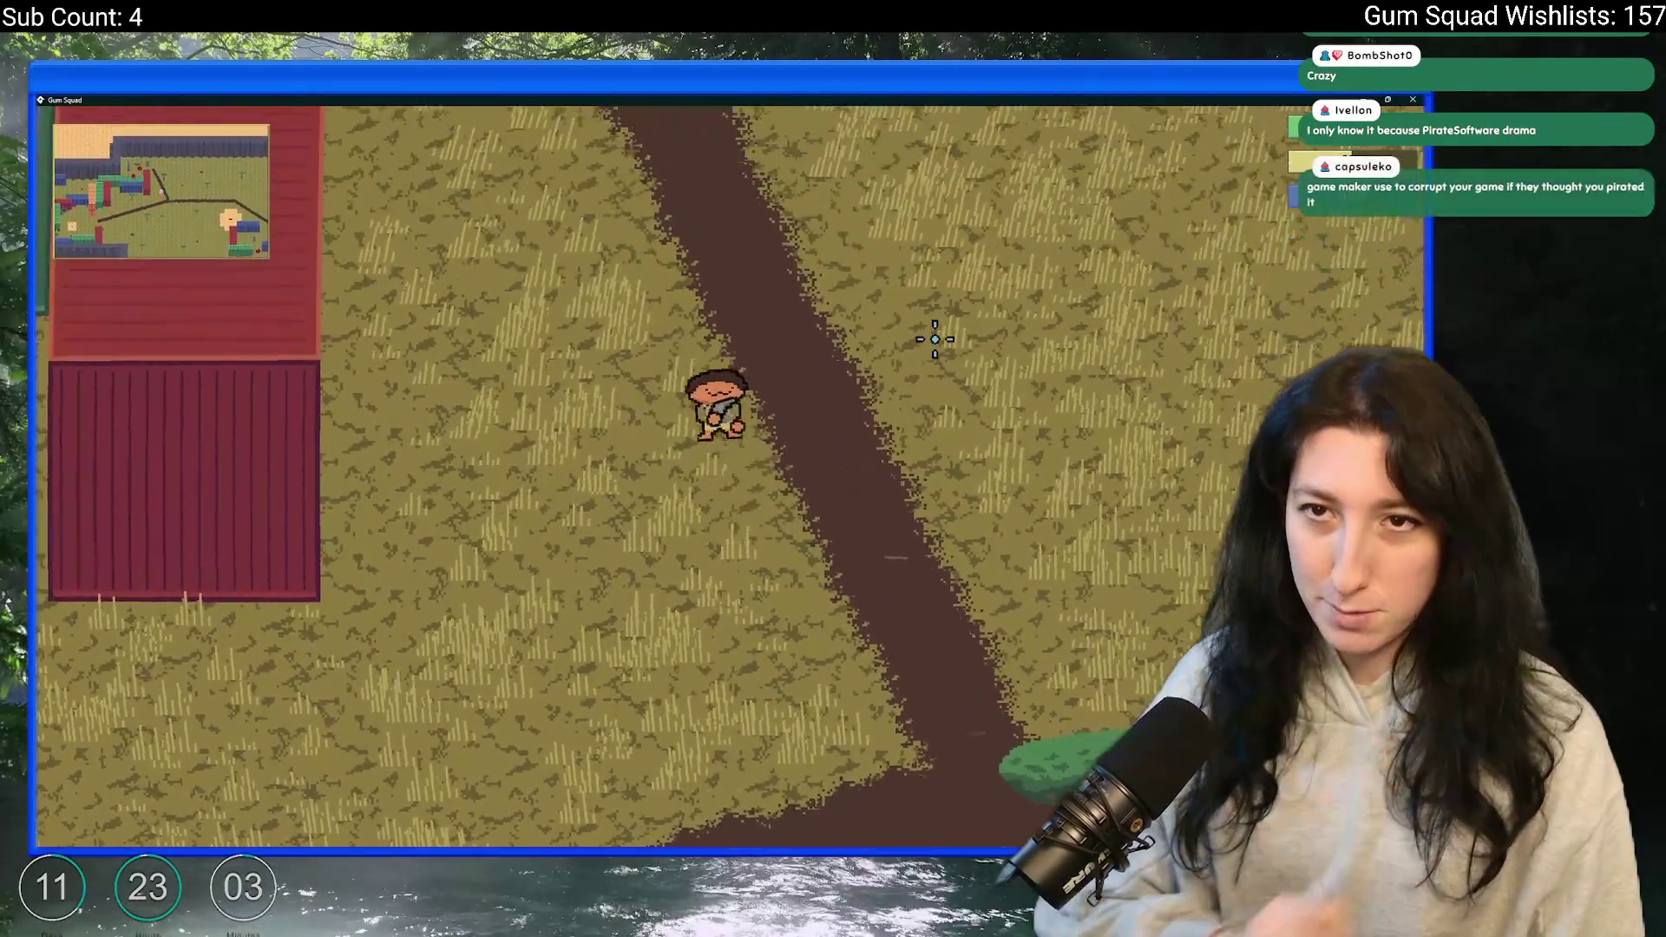
key(a)
key(w)
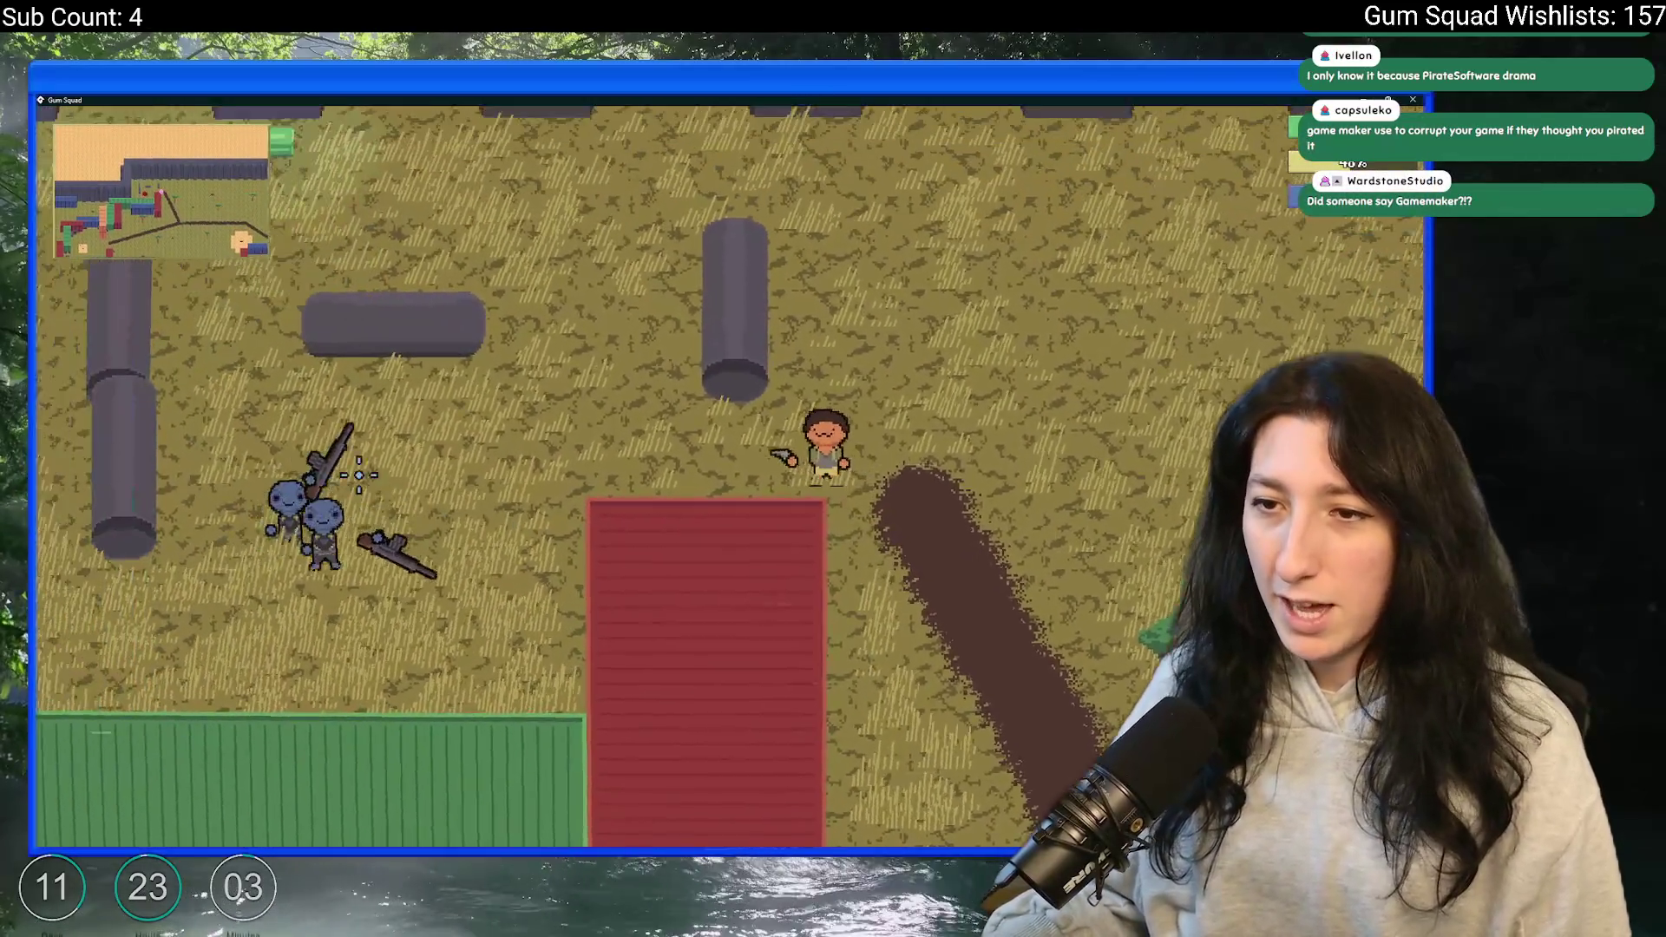
key(s)
click(359, 475)
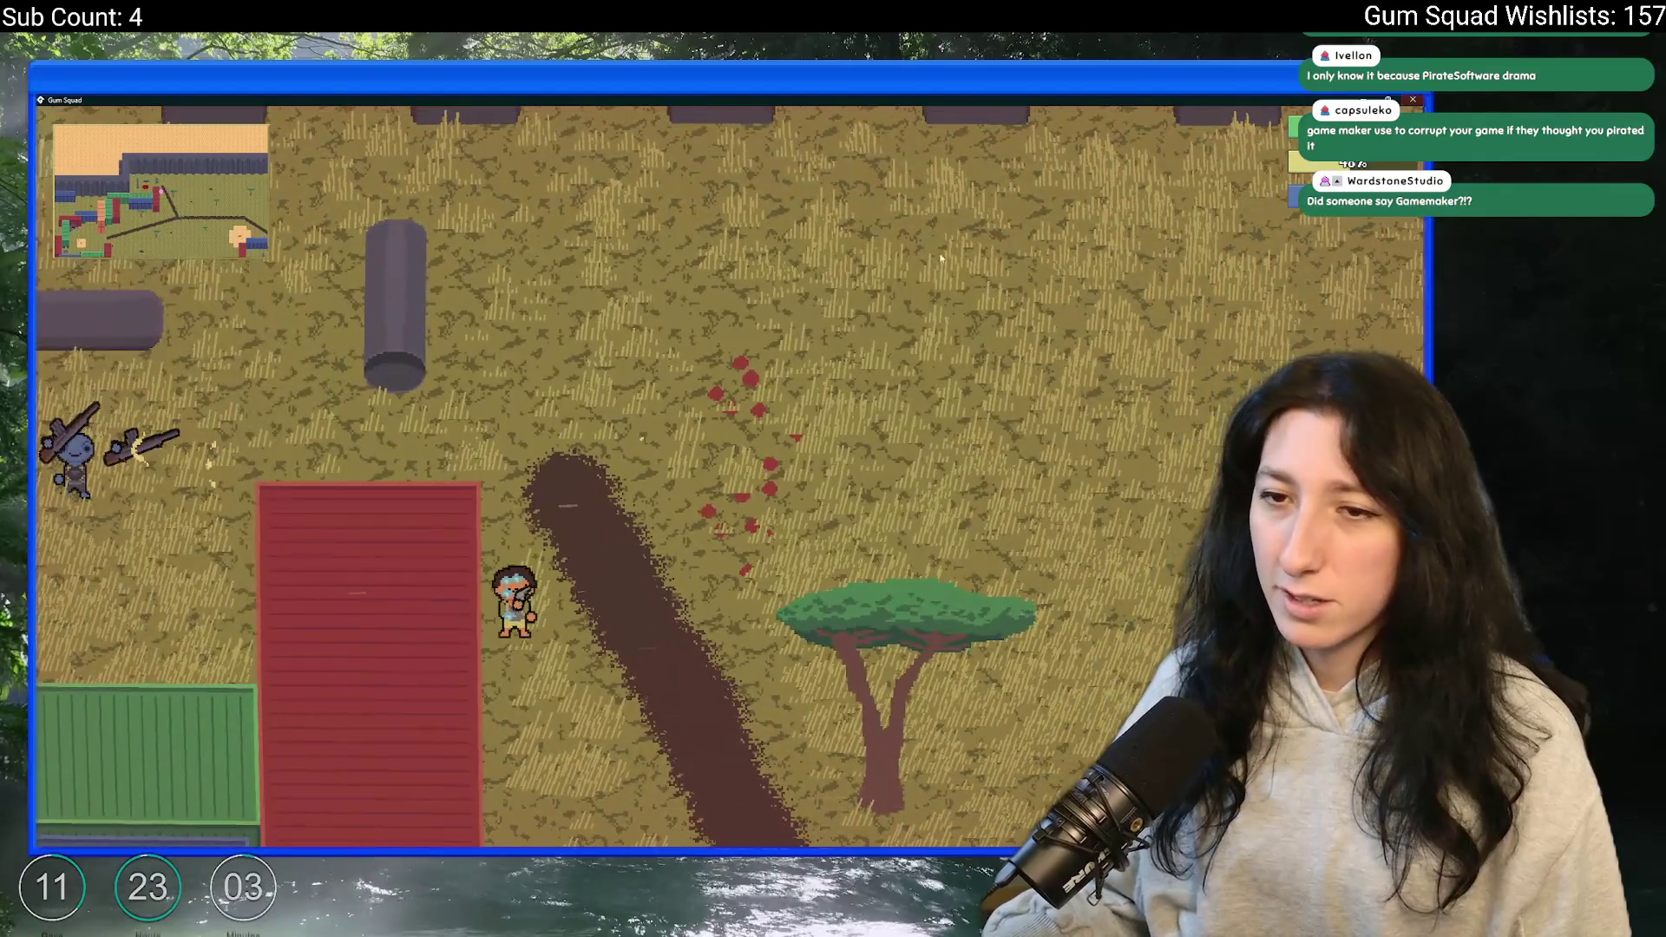
key(Escape)
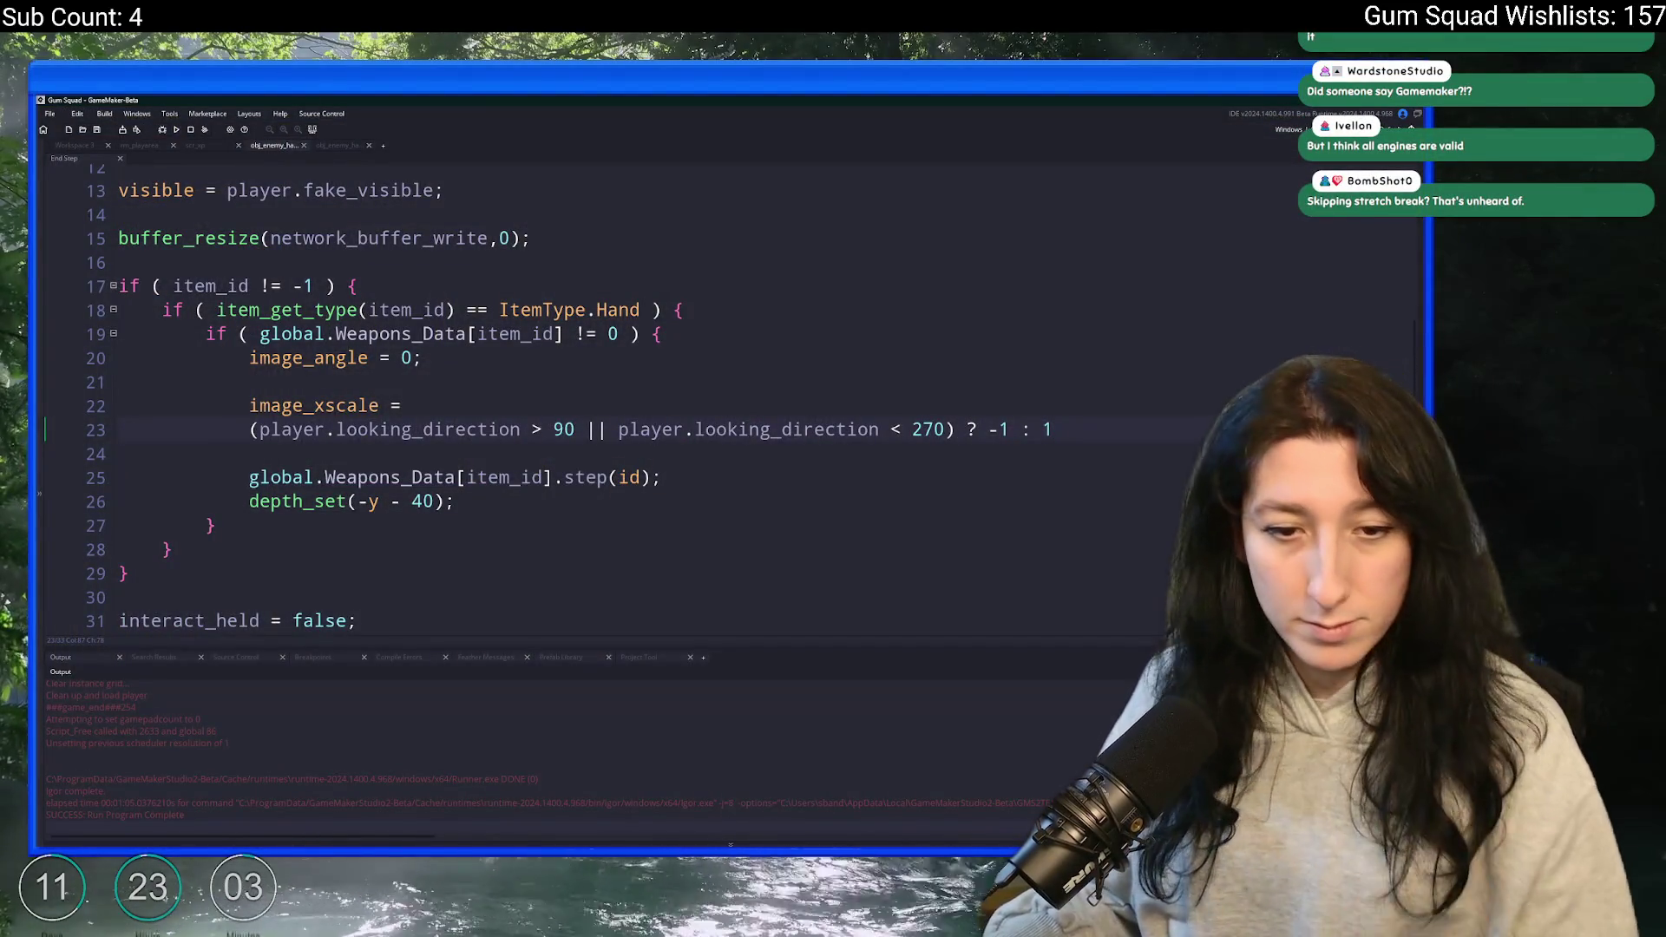
- End line 23's image_xscale statement with a semicolon, then select looking_direction and bring up asset search
drag(1163, 431, 251, 431)
click(1095, 426)
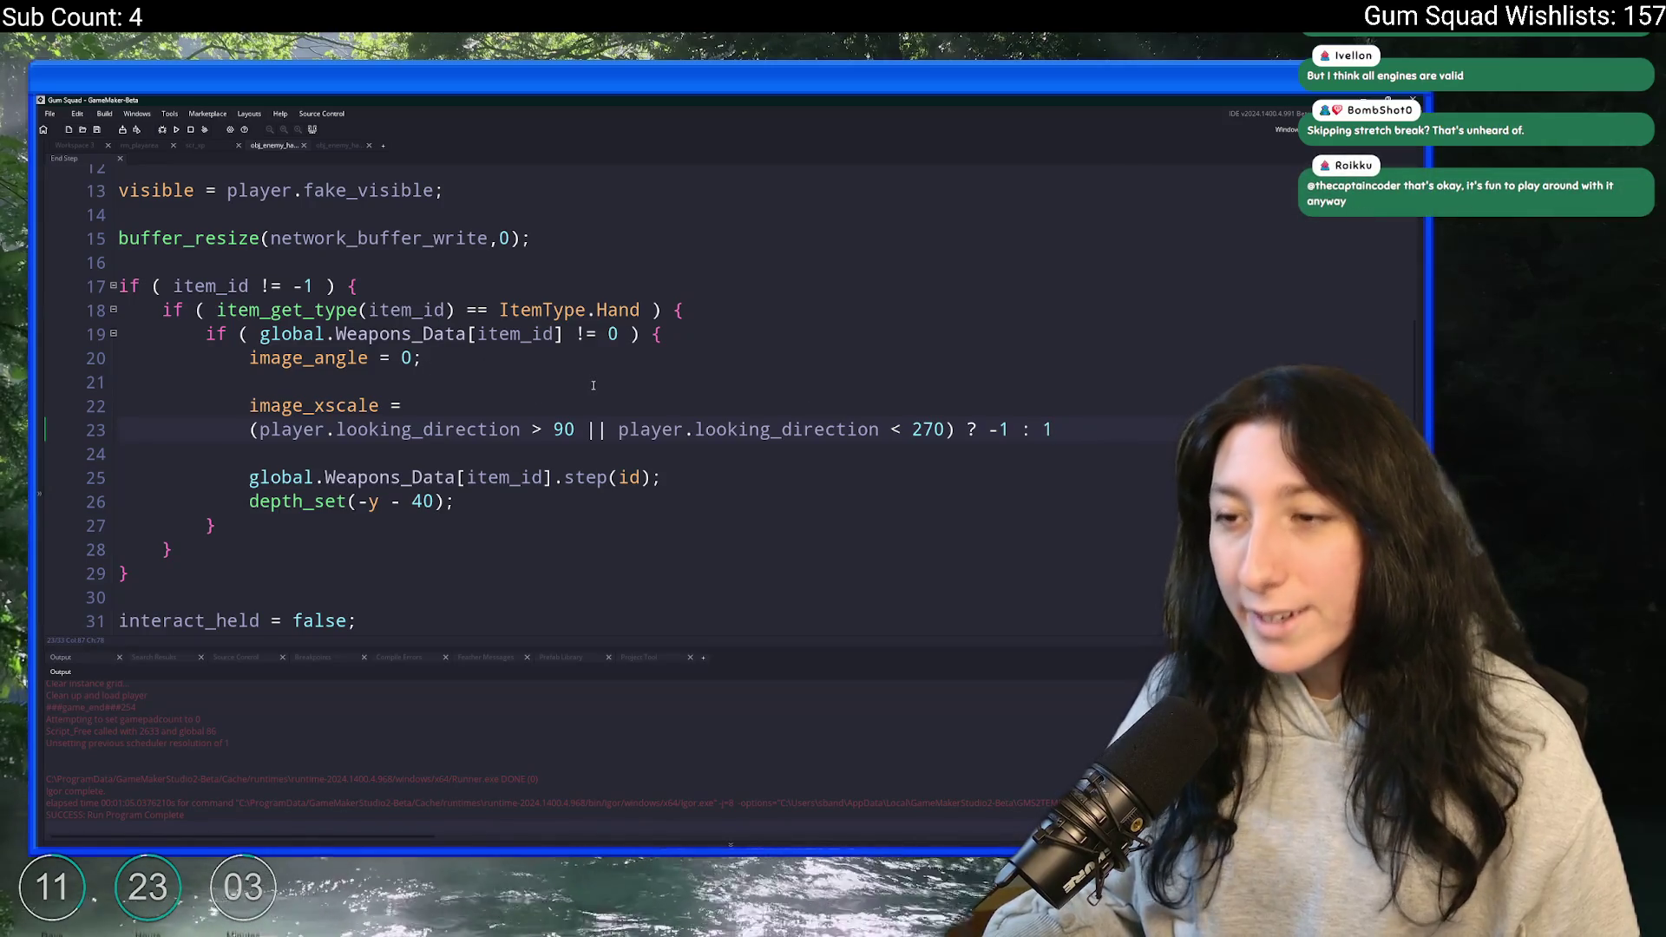
text(;)
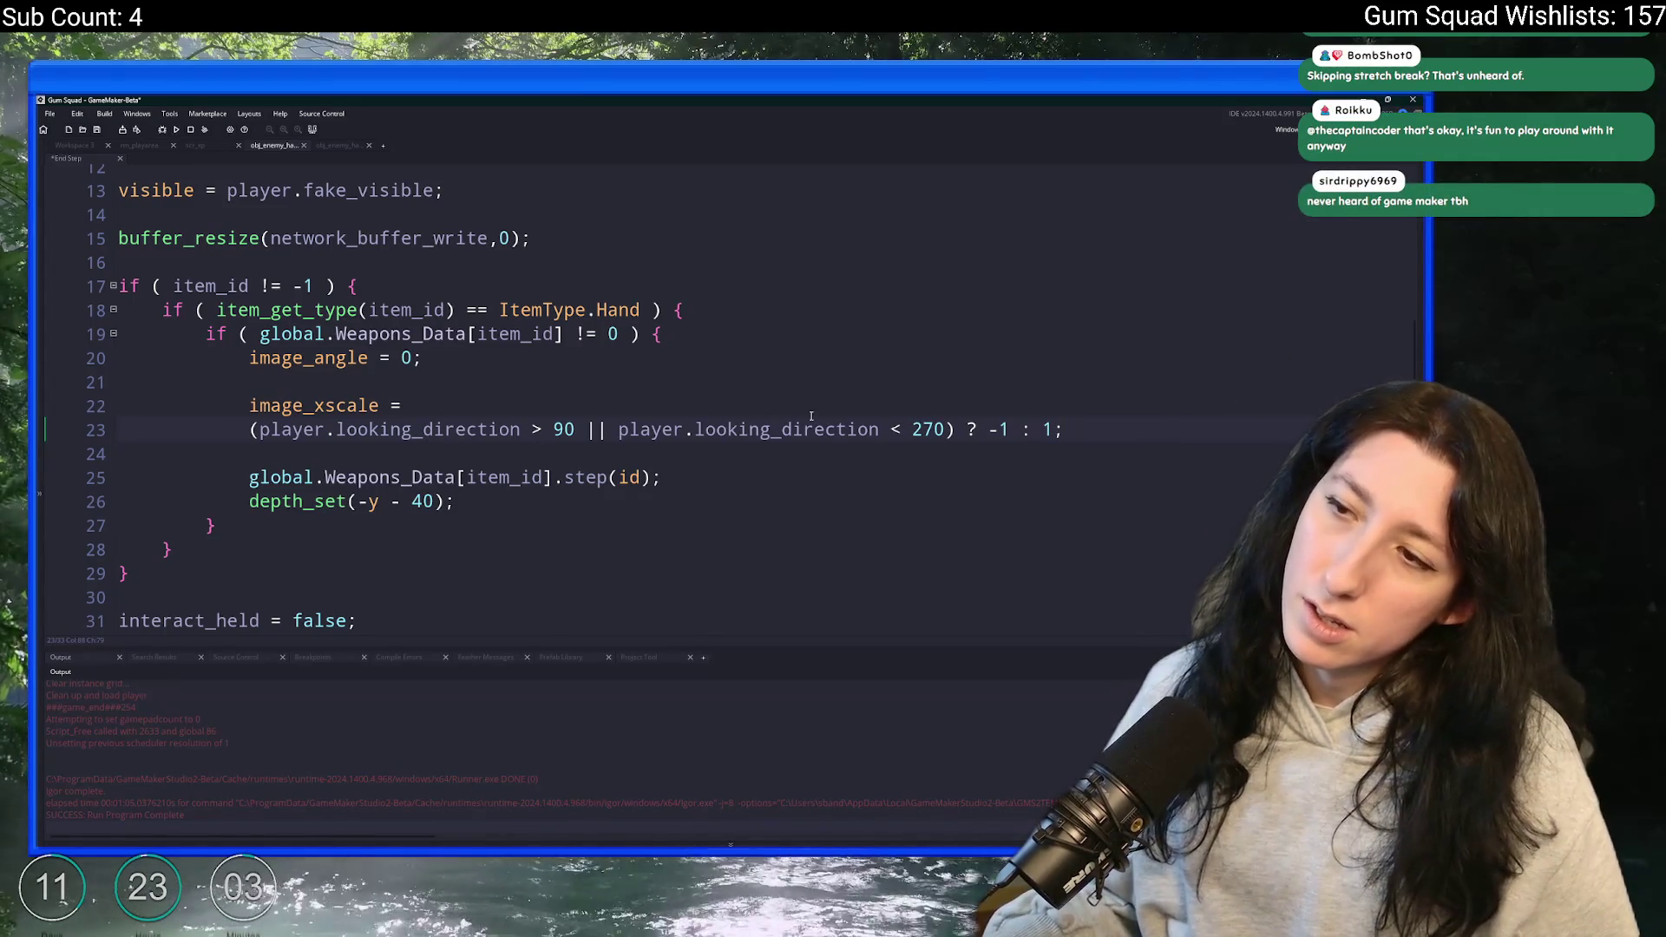
double_click(423, 430)
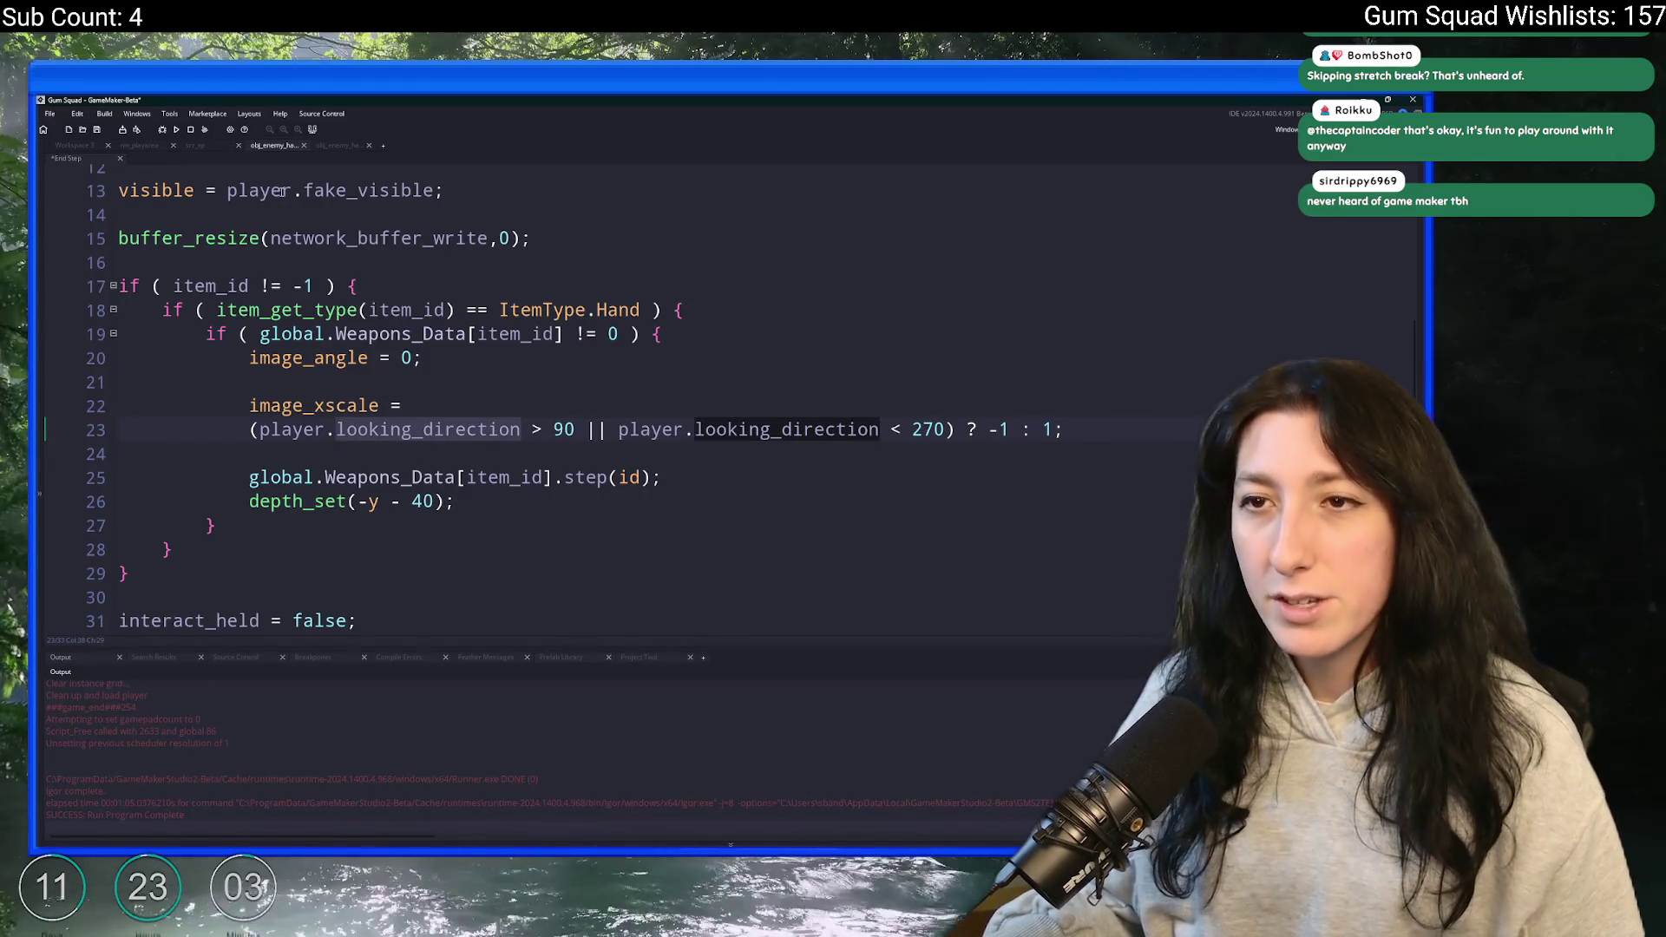
key(ctrl+t)
- Open the pepperminter_step script from a 'peppermin' asset search and browse its code
text(peppermin)
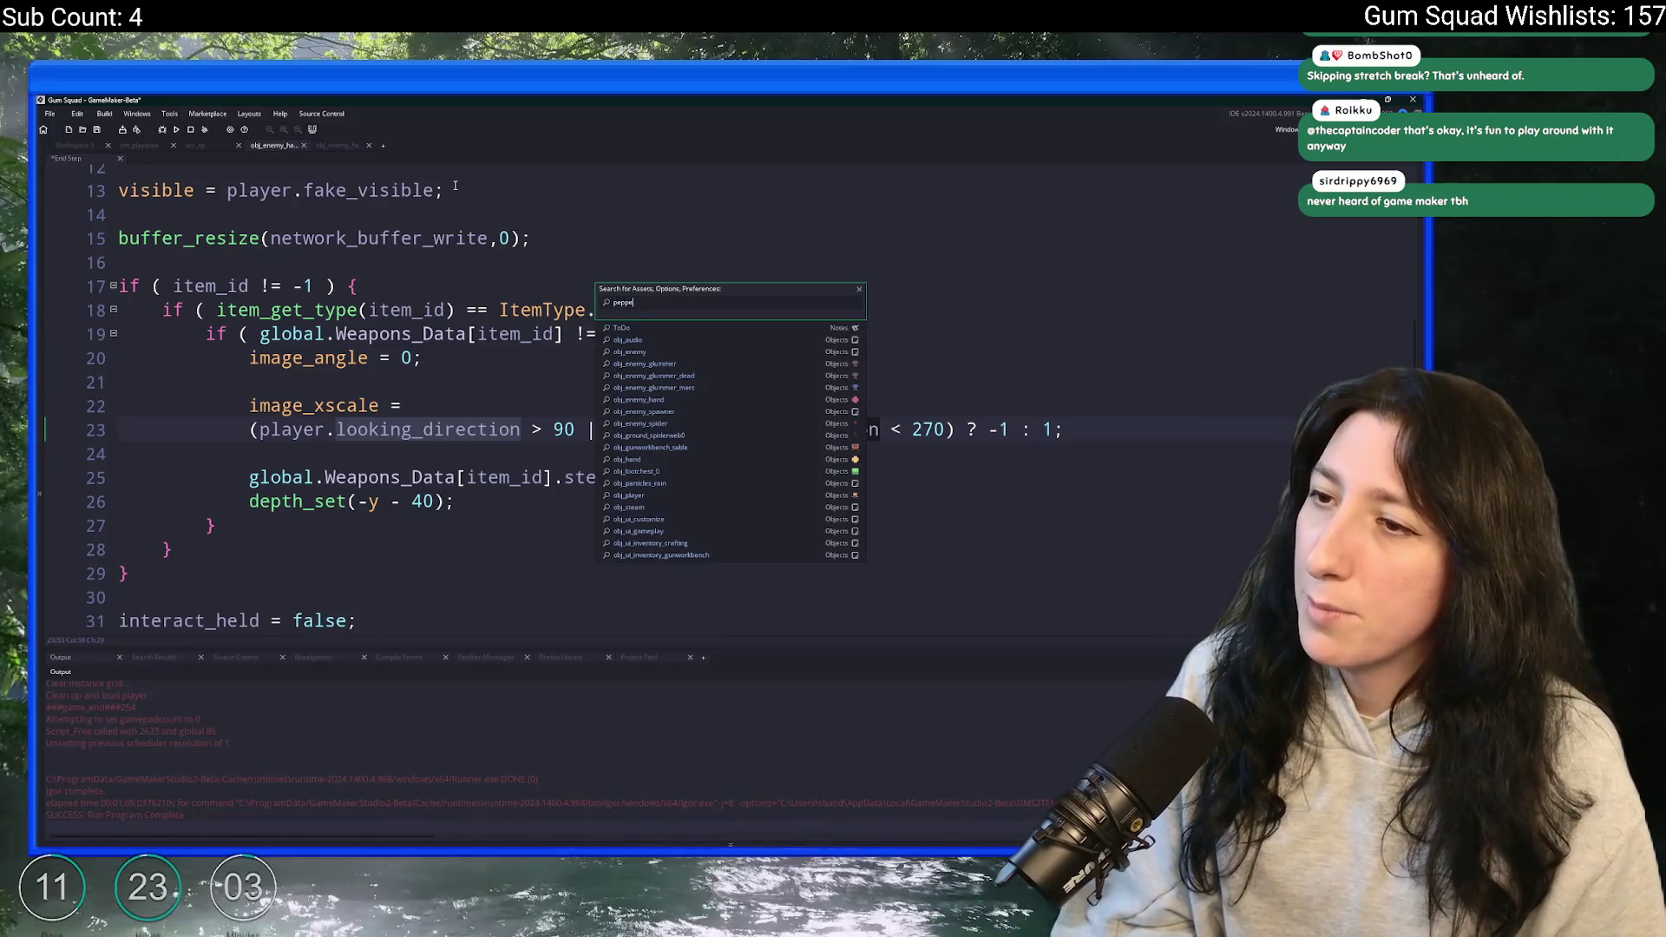
key(Down)
key(Return)
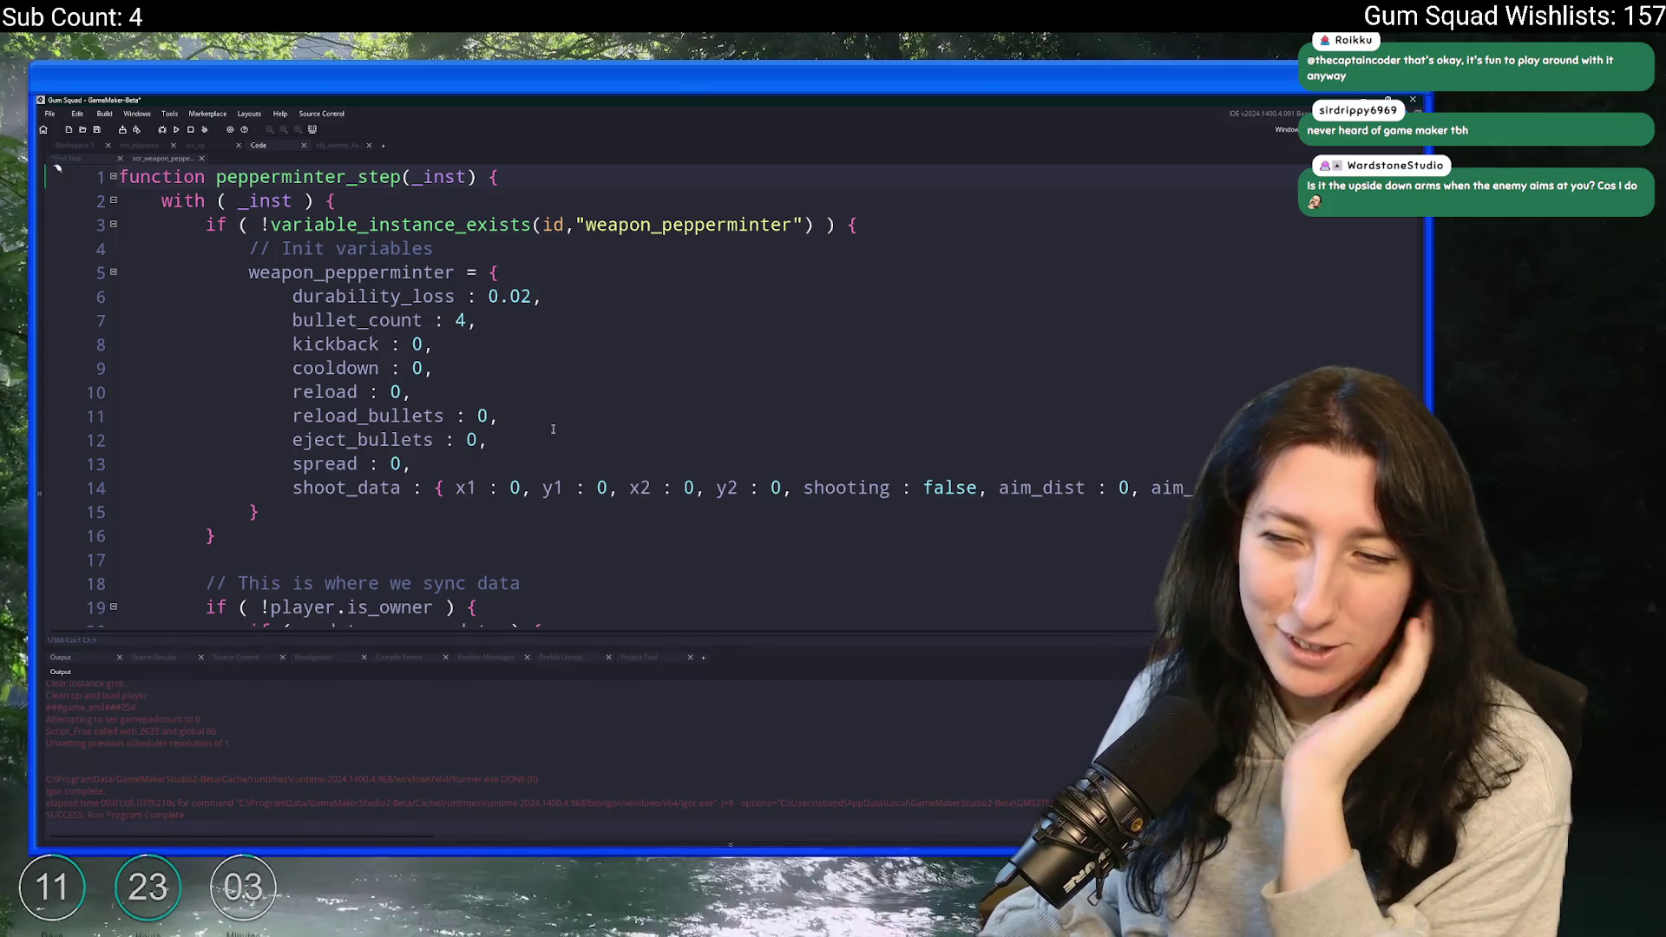
scroll(552, 420, down, 1)
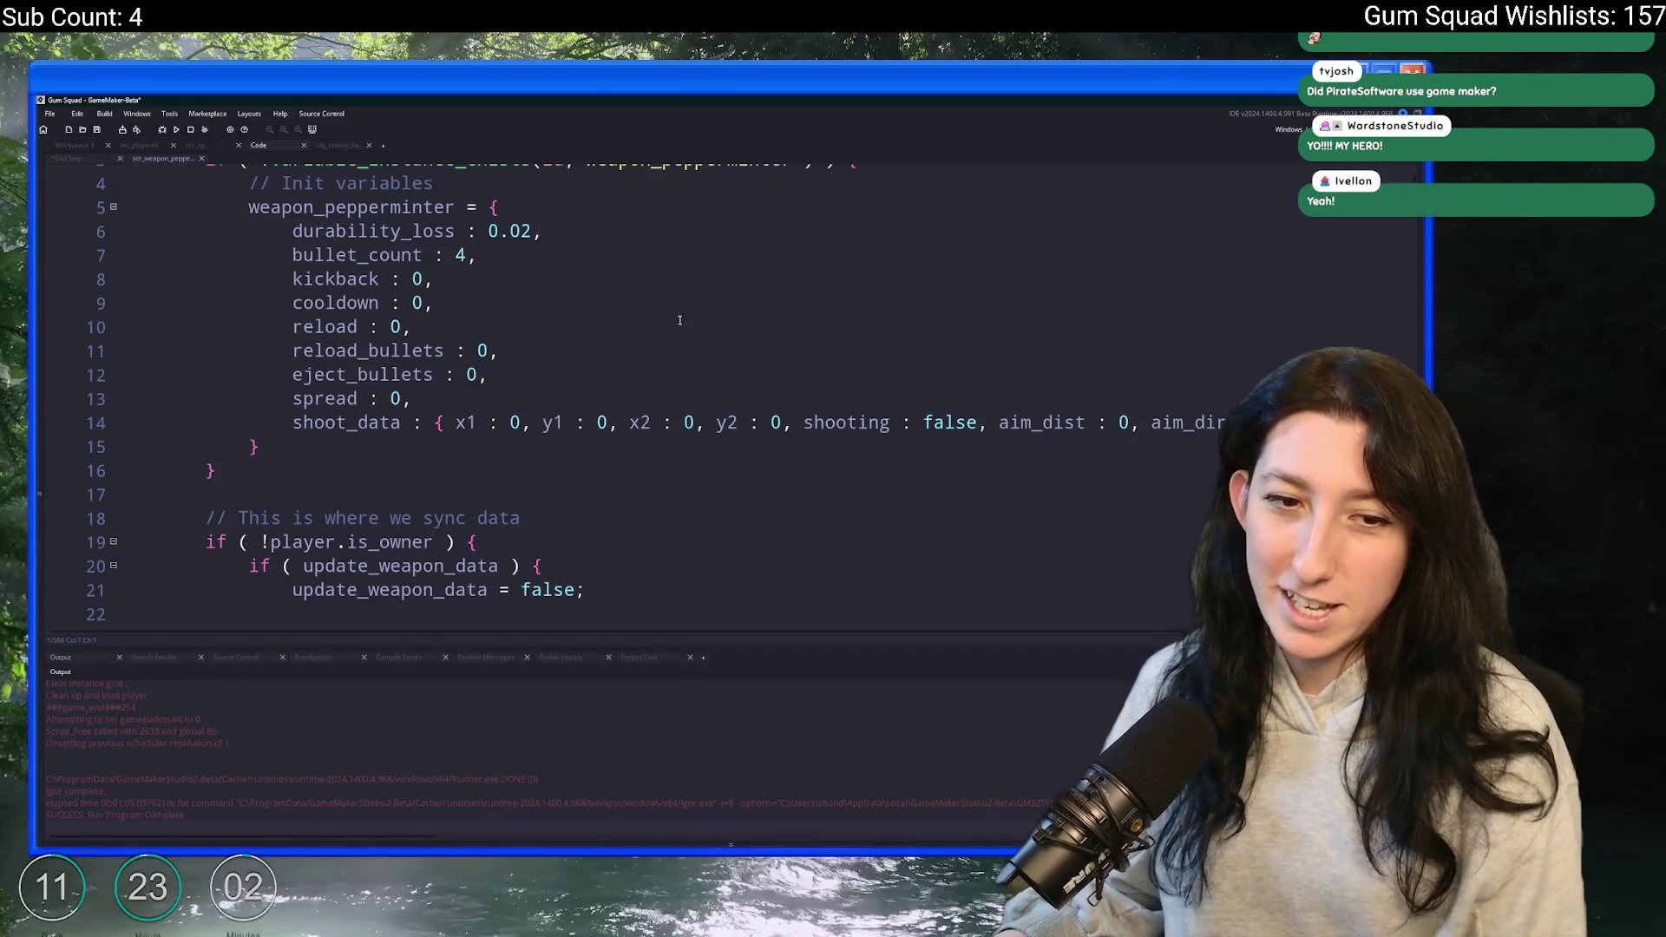
click(677, 262)
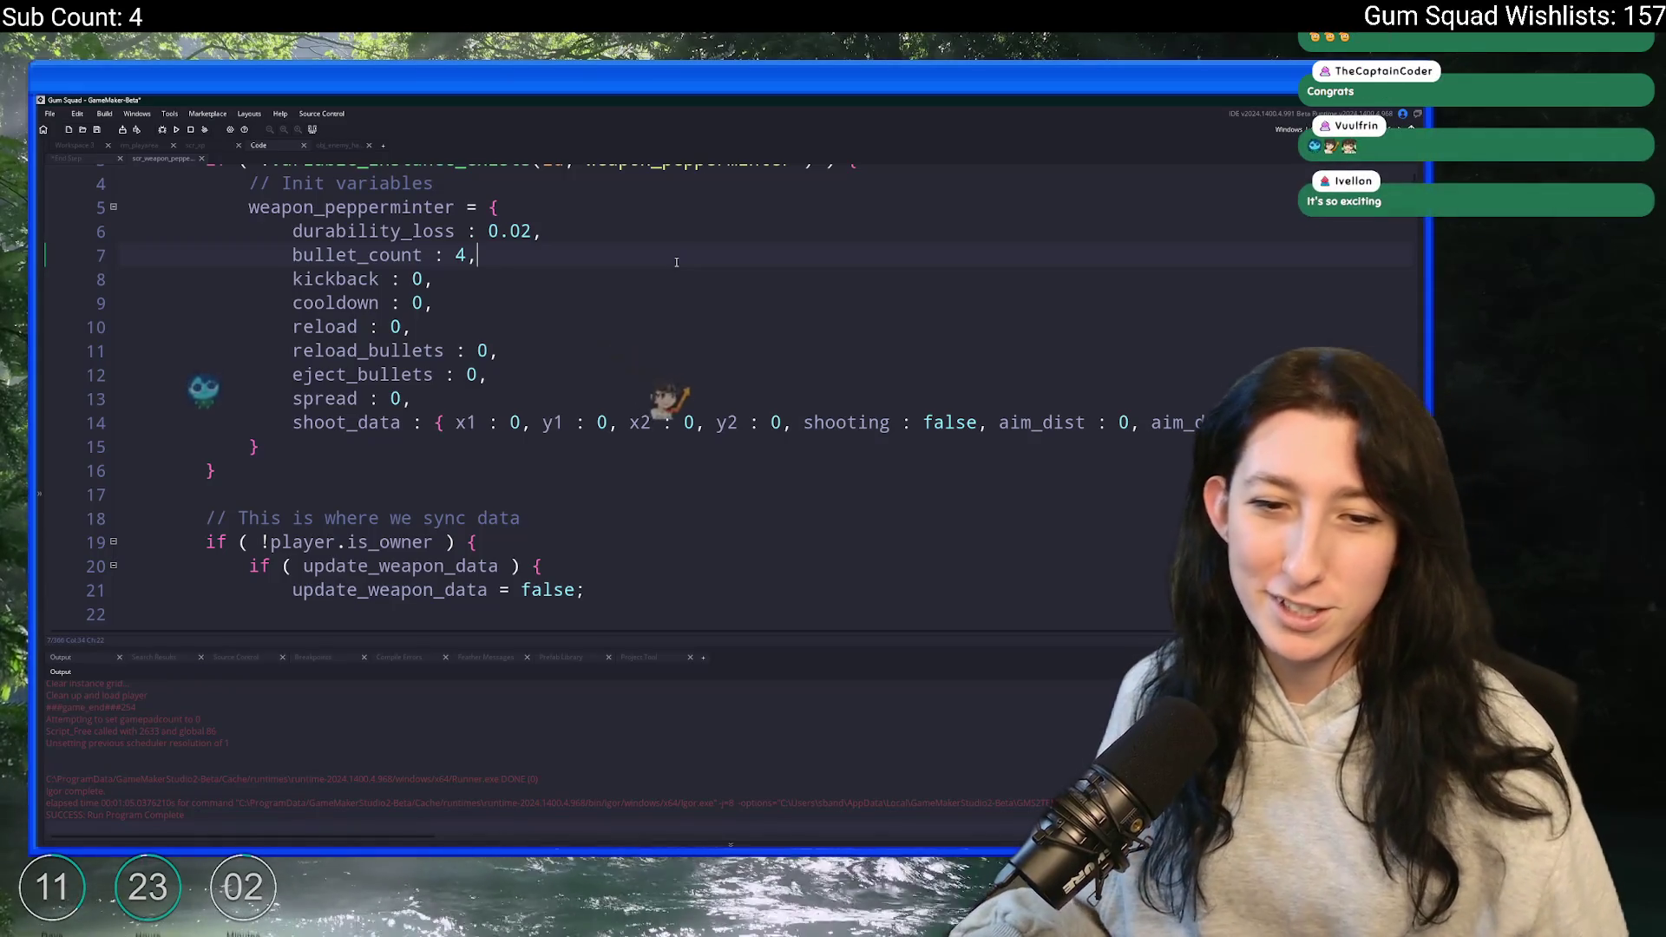
scroll(680, 261, down, 1)
click(691, 237)
scroll(692, 237, down, 9)
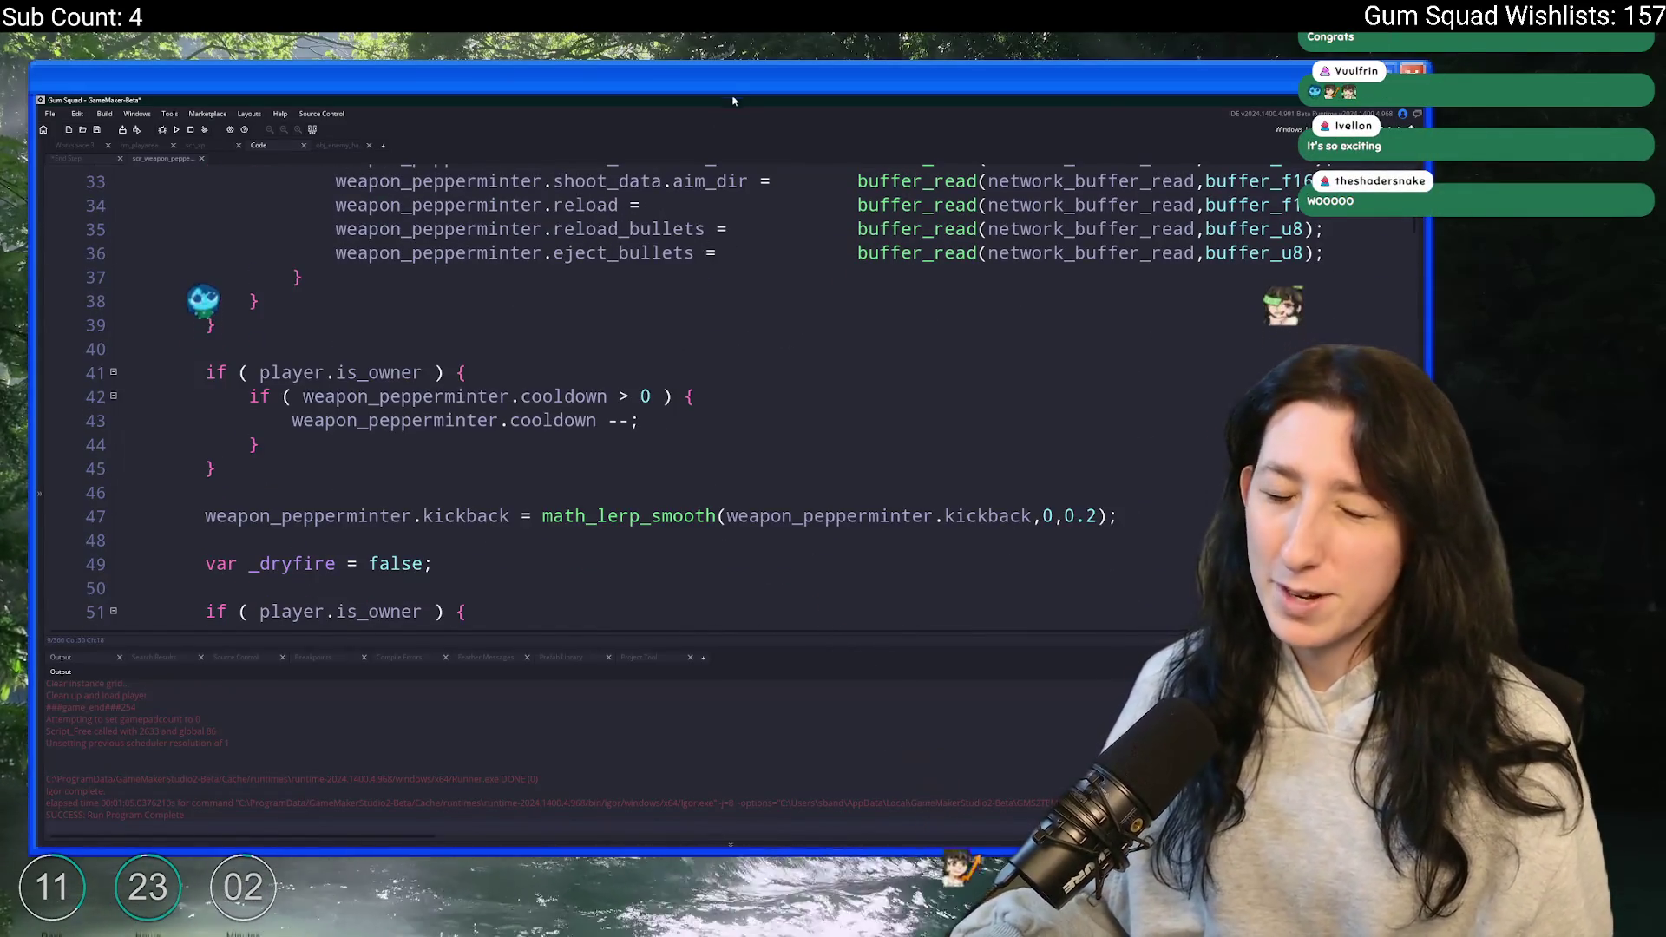
scroll(738, 249, up, 1)
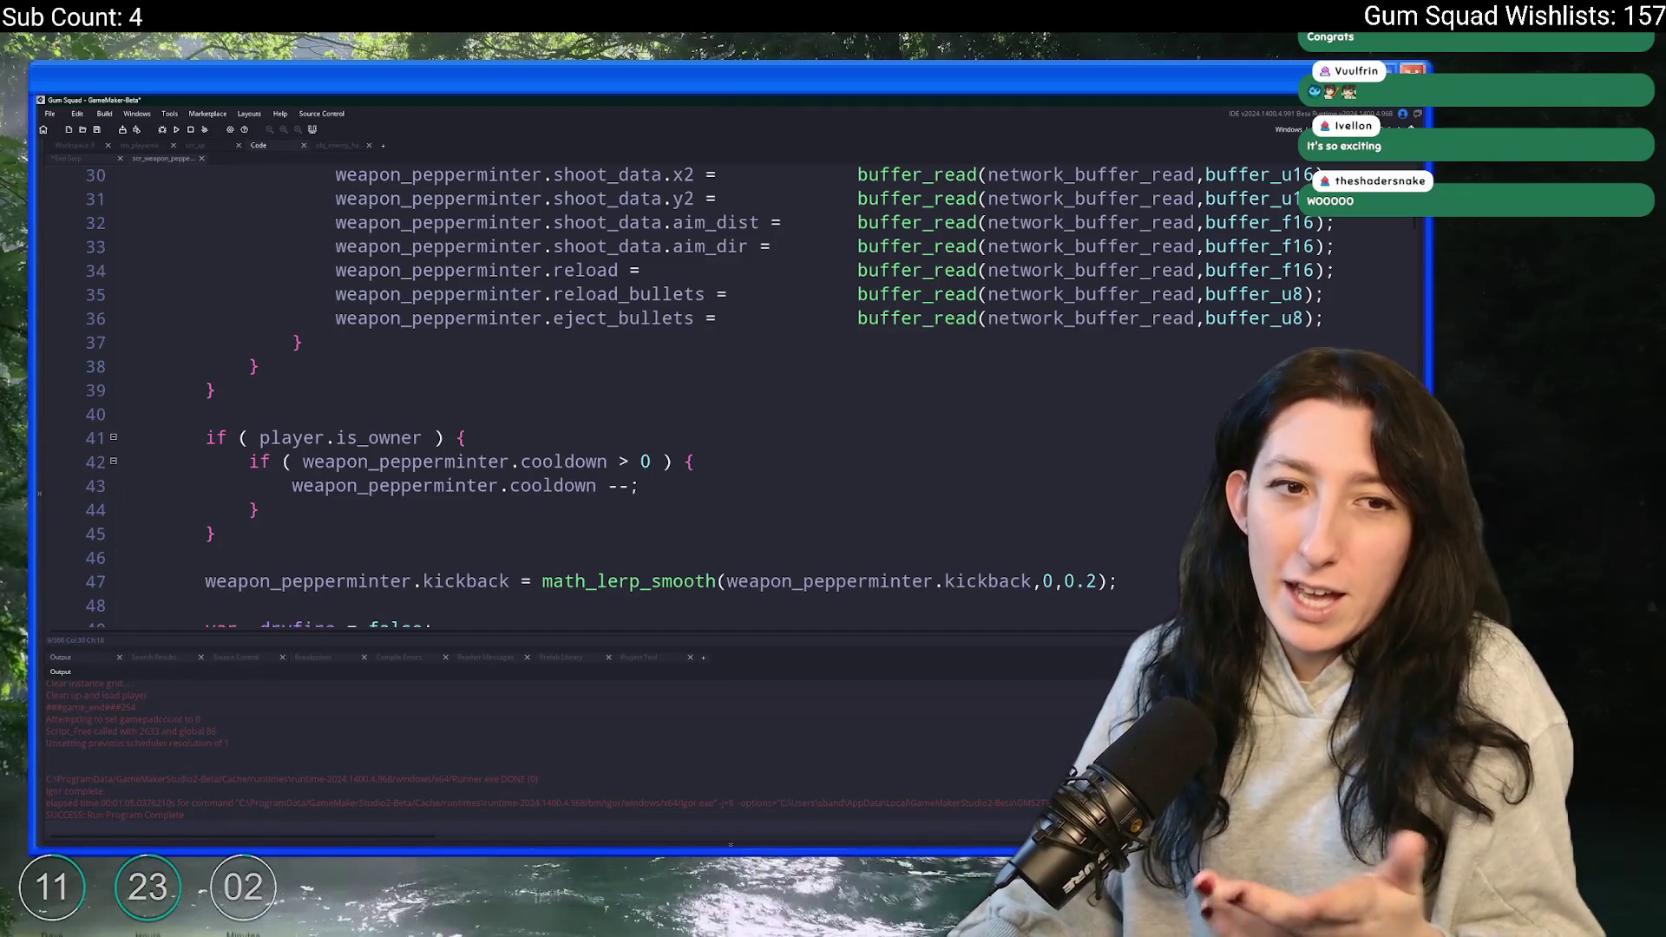
- Find 'ooking_dir' to locate looking_direction on line 95, save the project, and close the script
scroll(518, 434, up, 1)
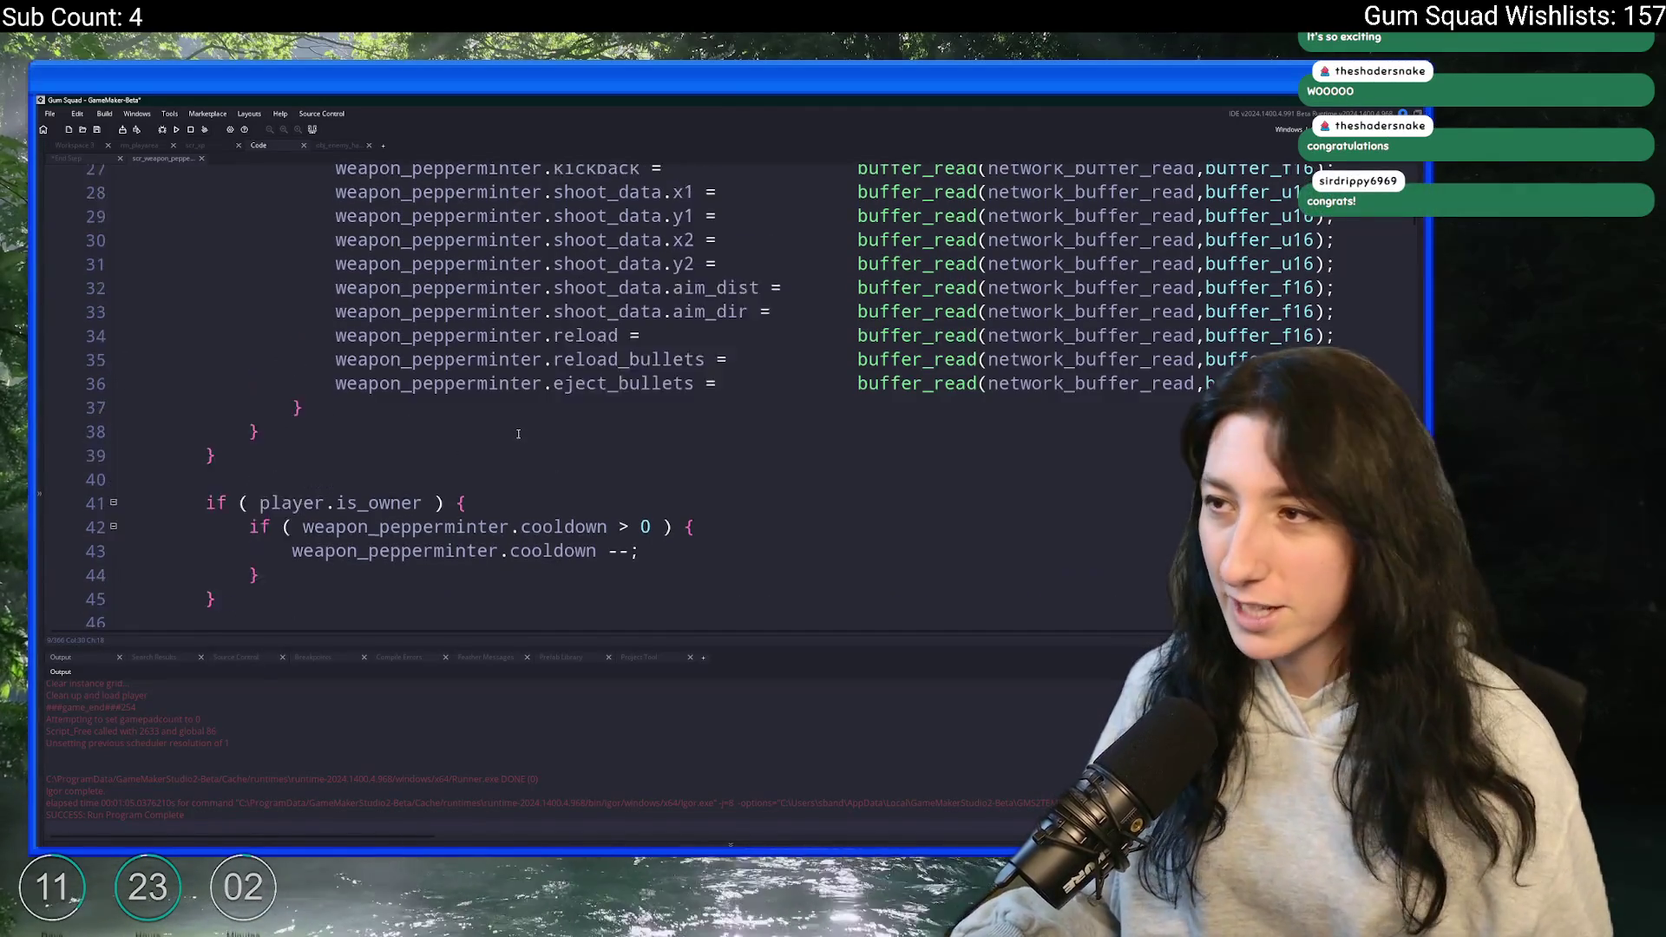
scroll(521, 408, down, 13)
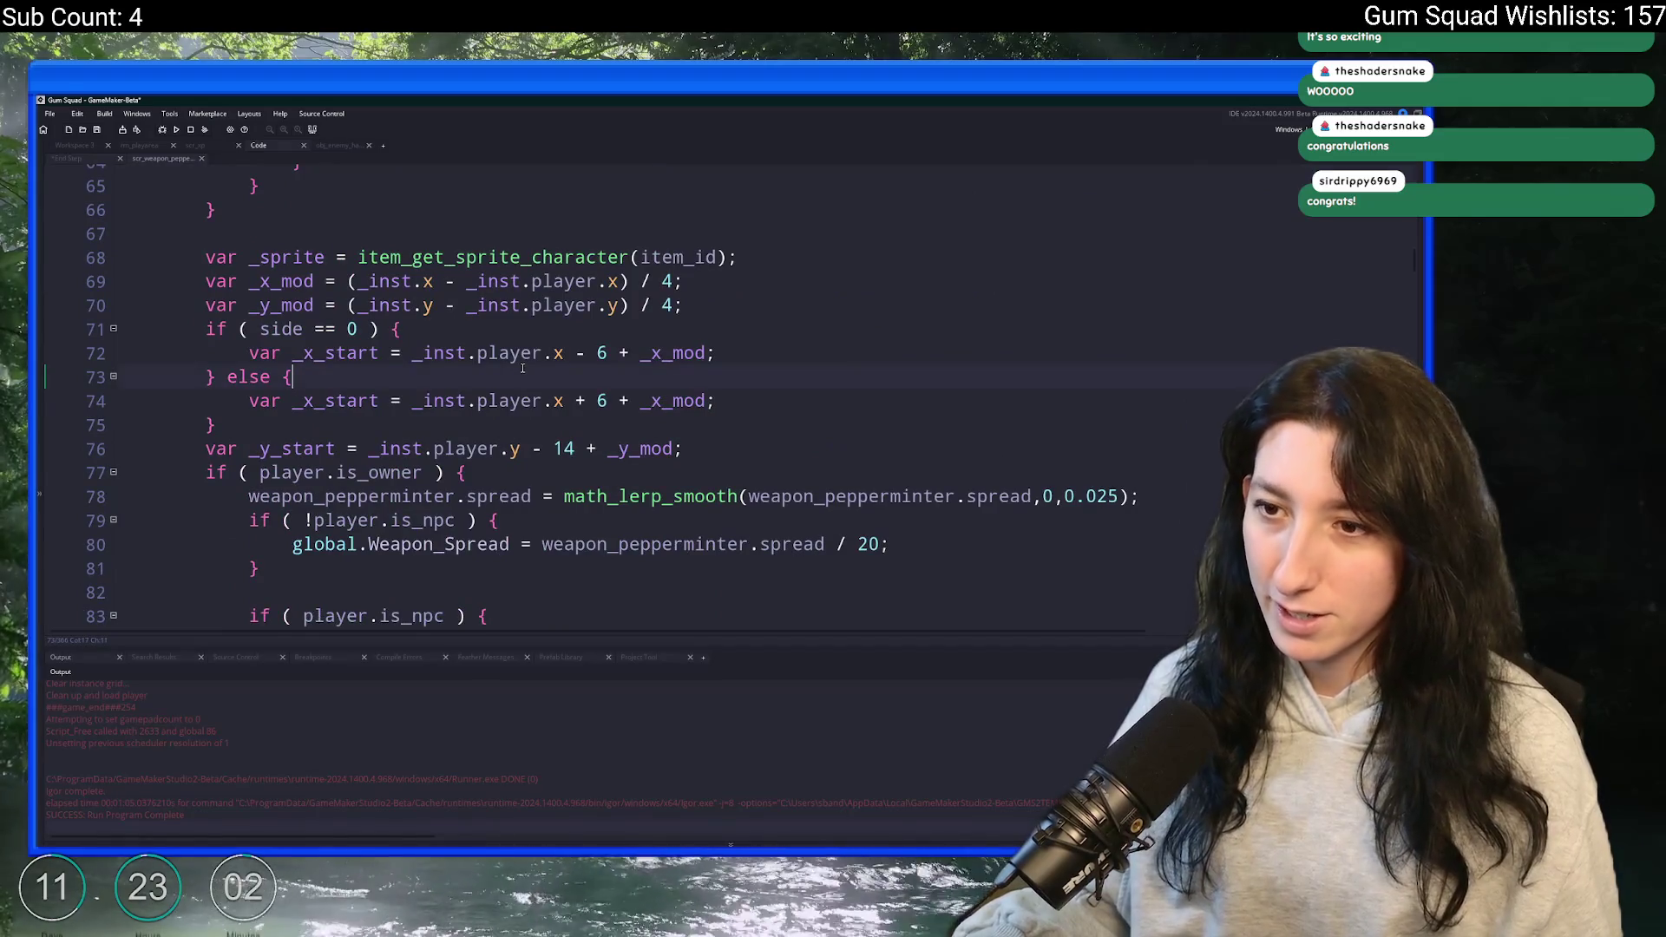
scroll(522, 368, up, 13)
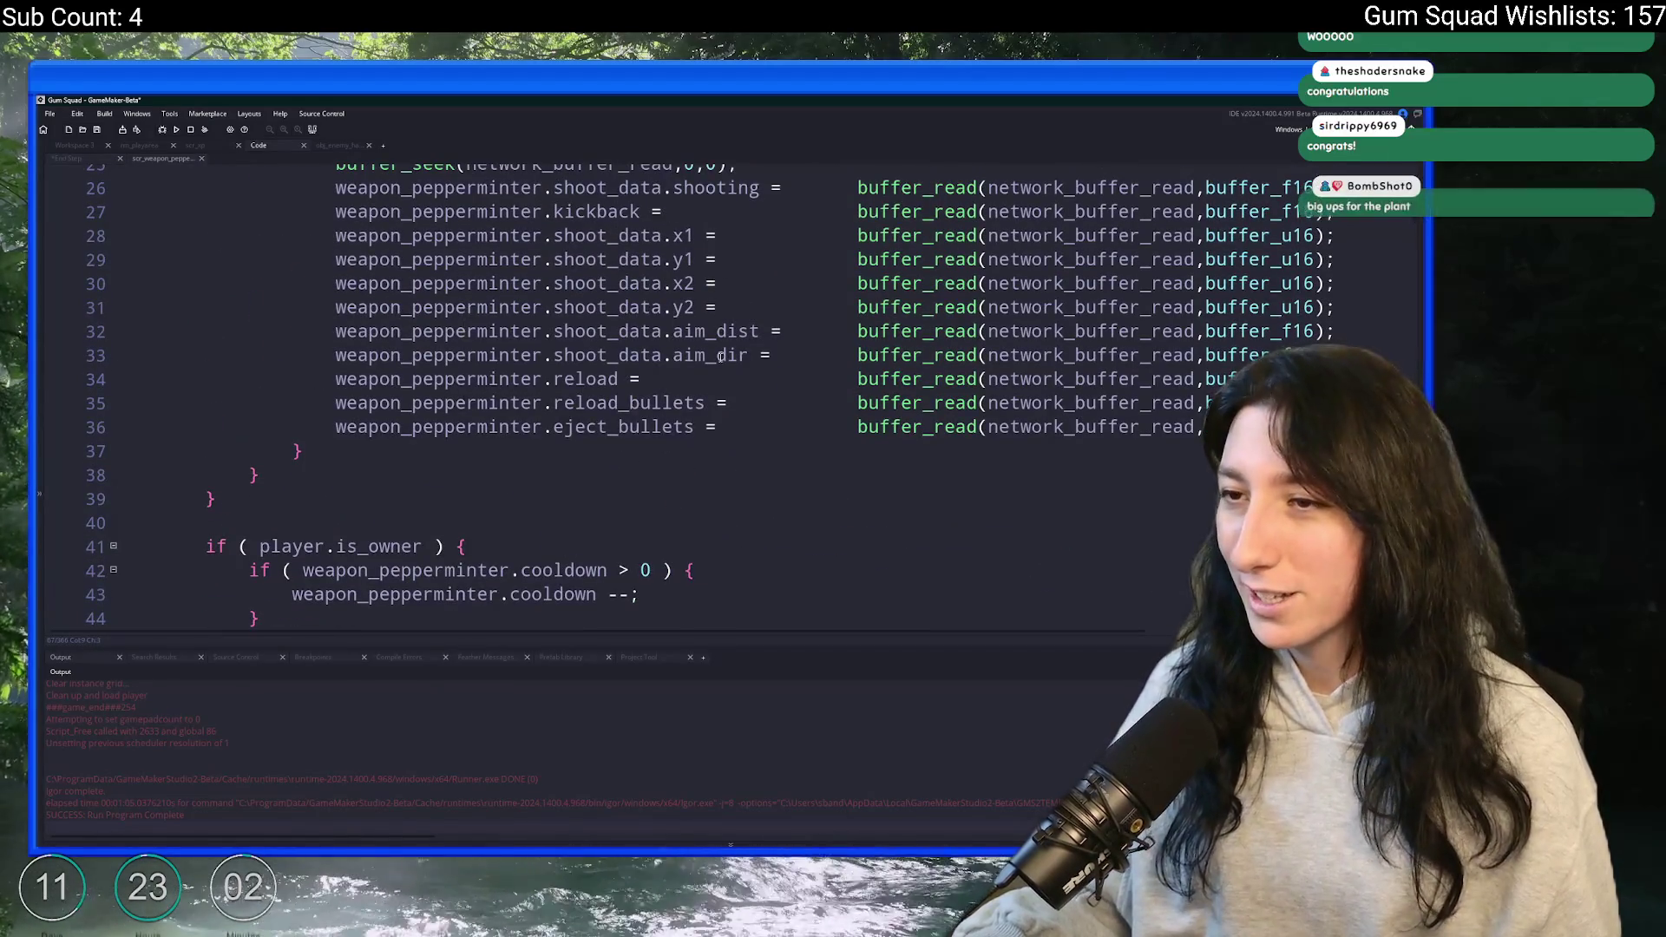
scroll(721, 356, up, 1)
click(715, 251)
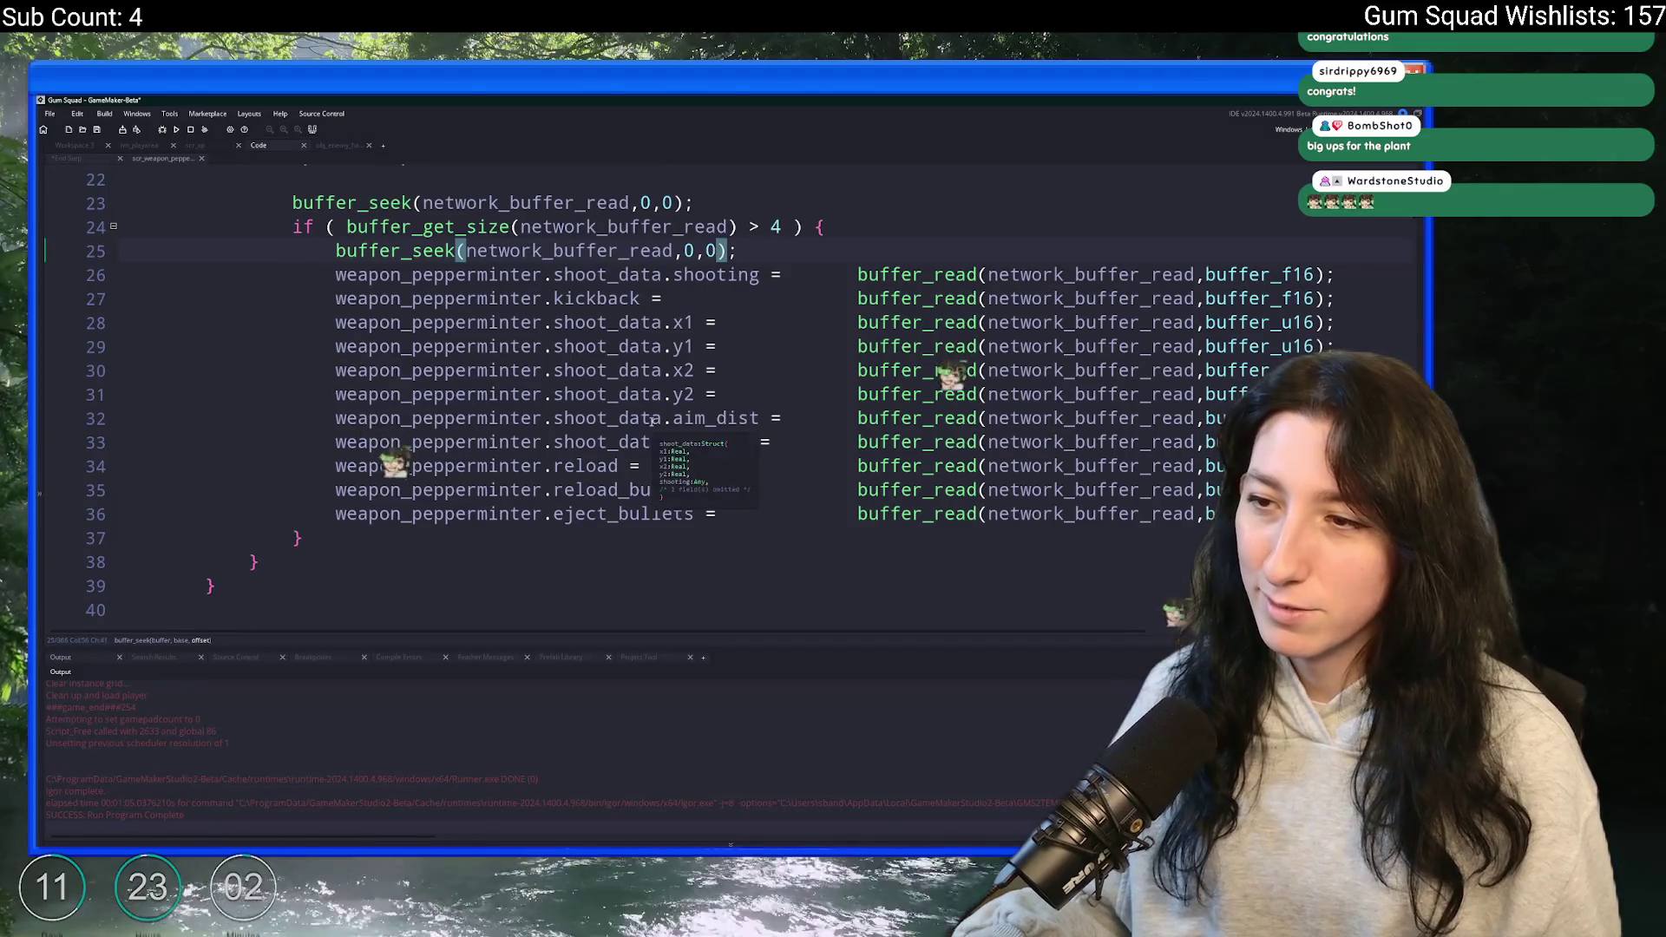
key(ctrl+f)
key(Return)
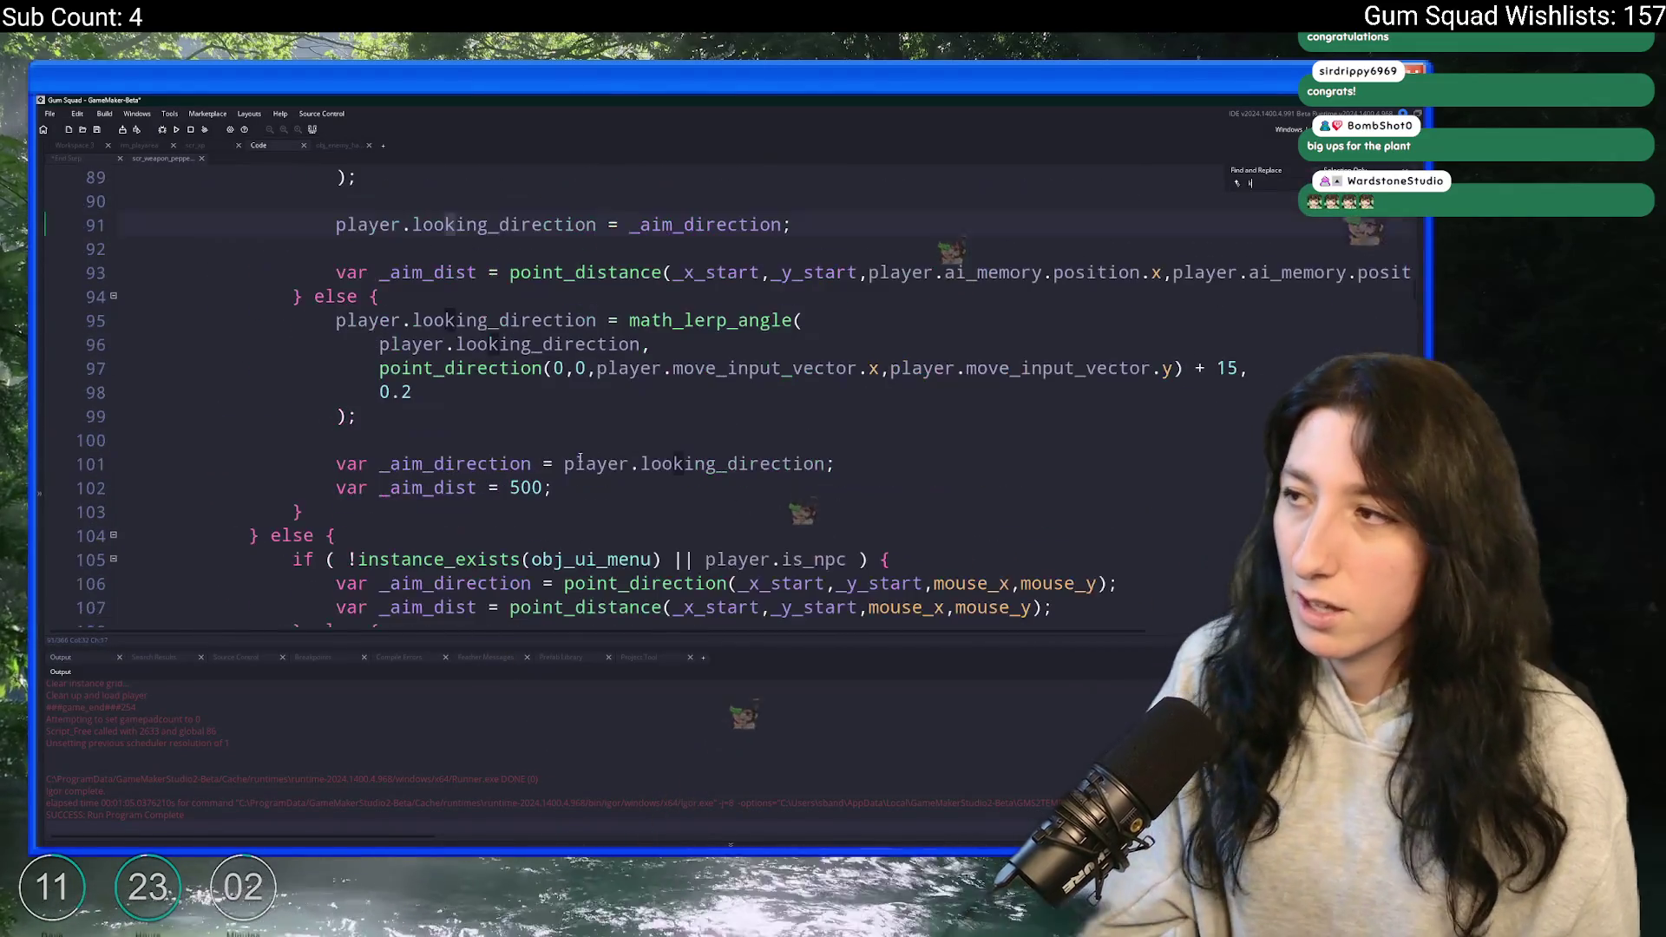
text(ooking_dir)
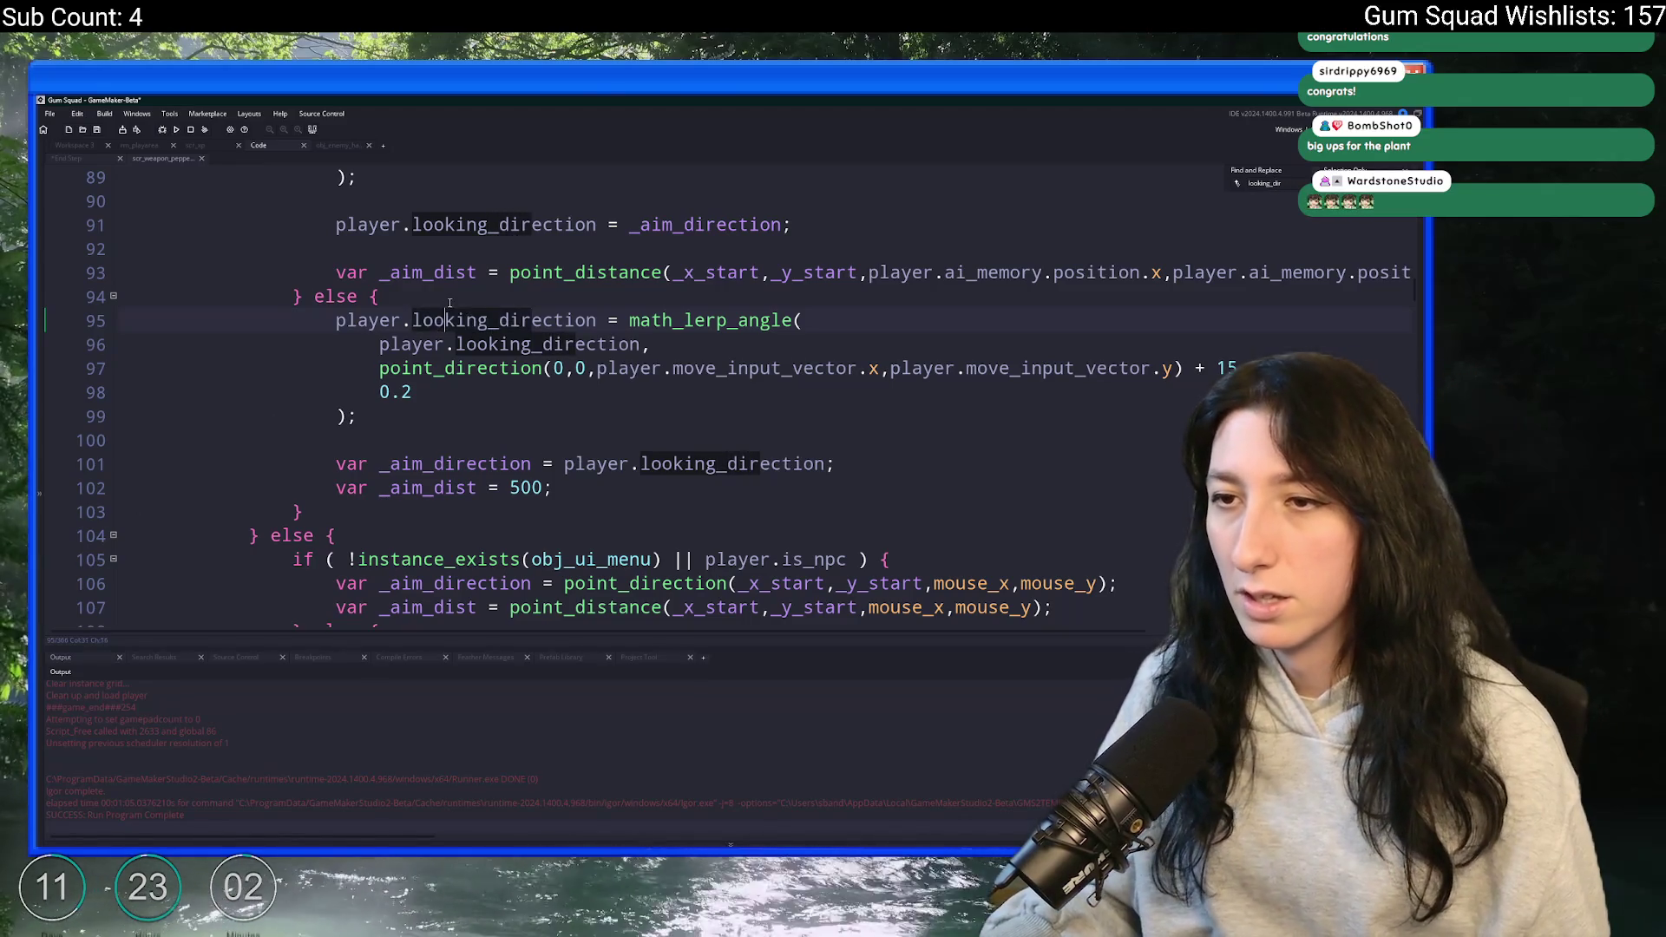
double_click(475, 321)
key(ctrl+s)
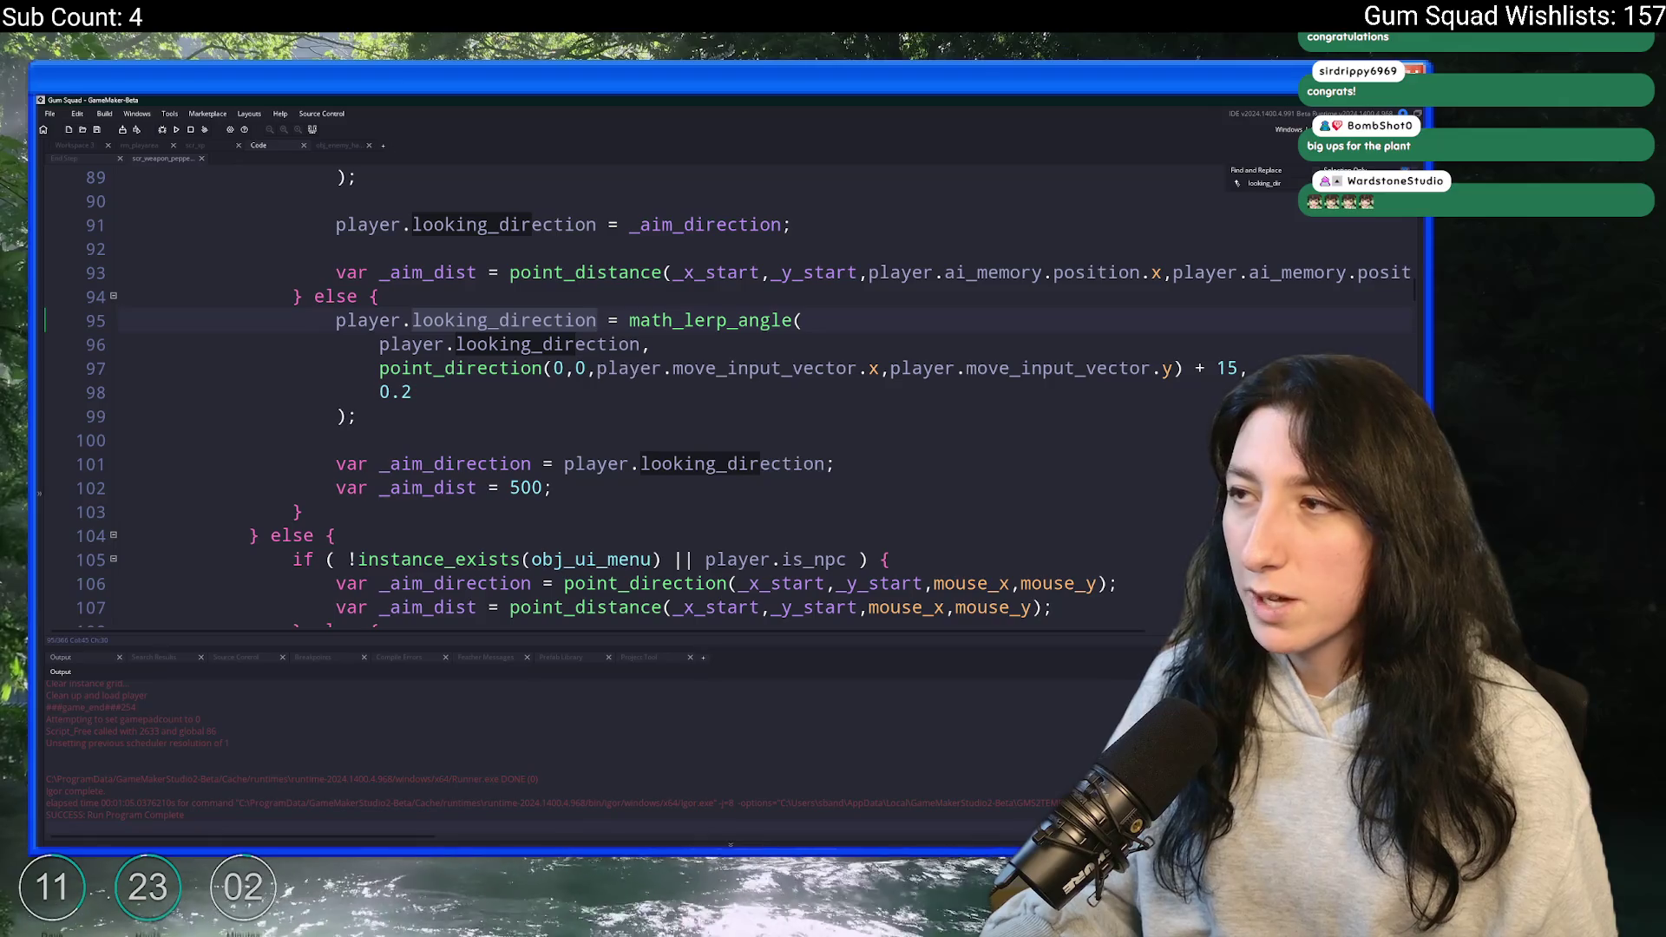
middle_click(166, 158)
- Add a log(player.looking_direction); line after the image_xscale statement on line 23 and save
key(End)
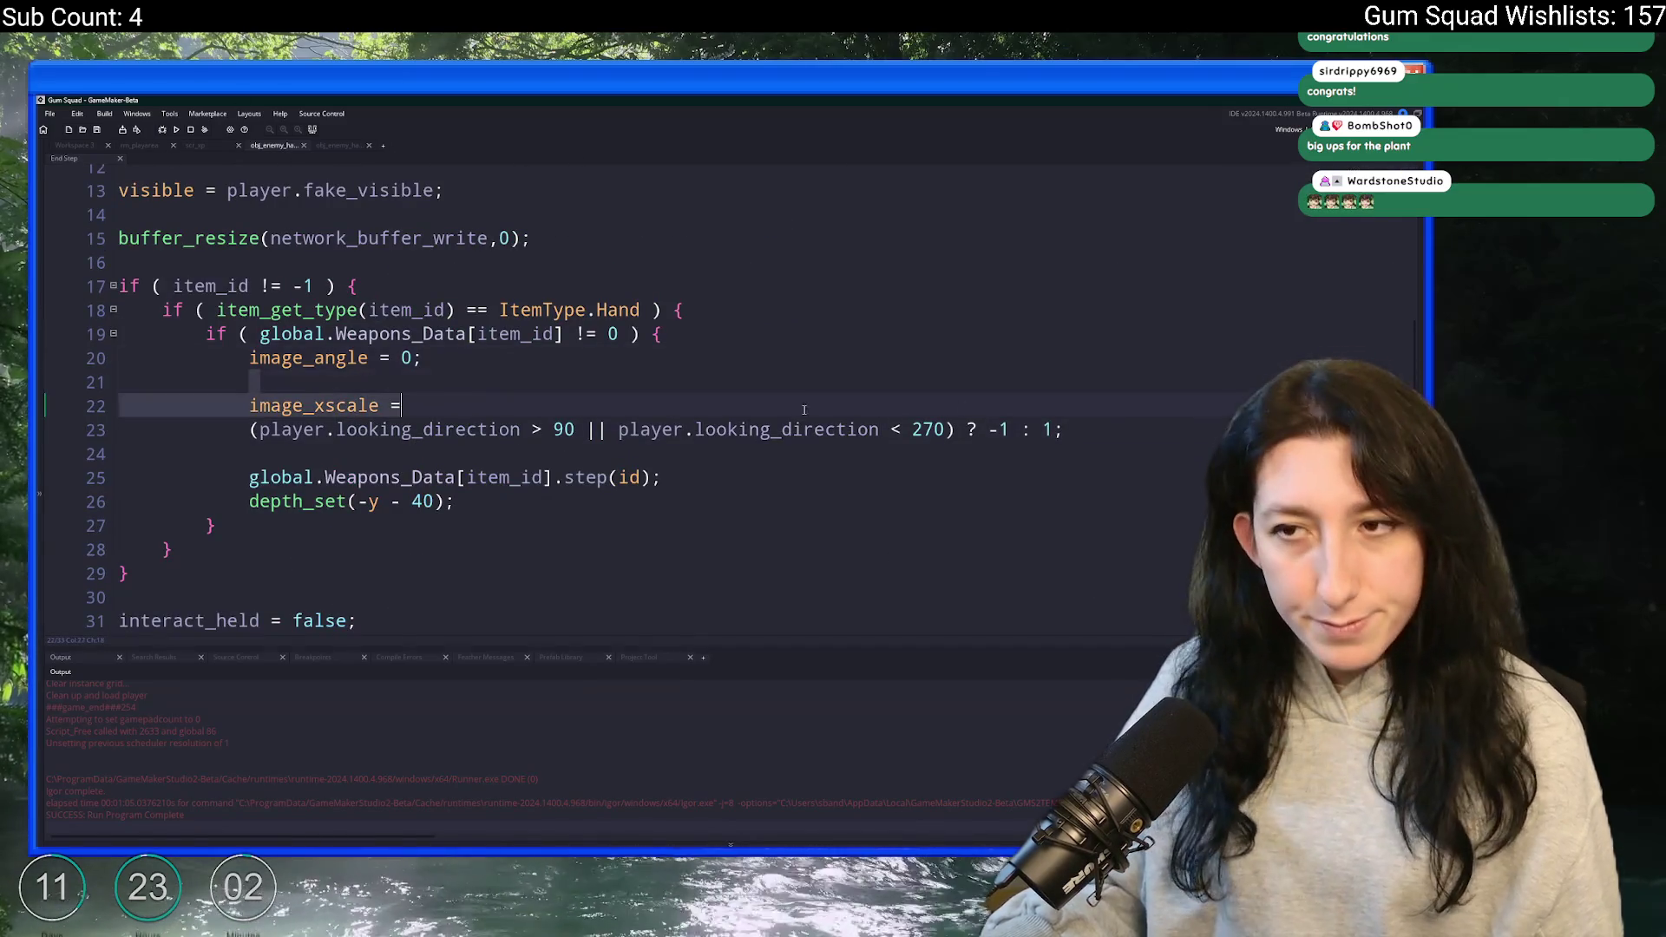
click(946, 430)
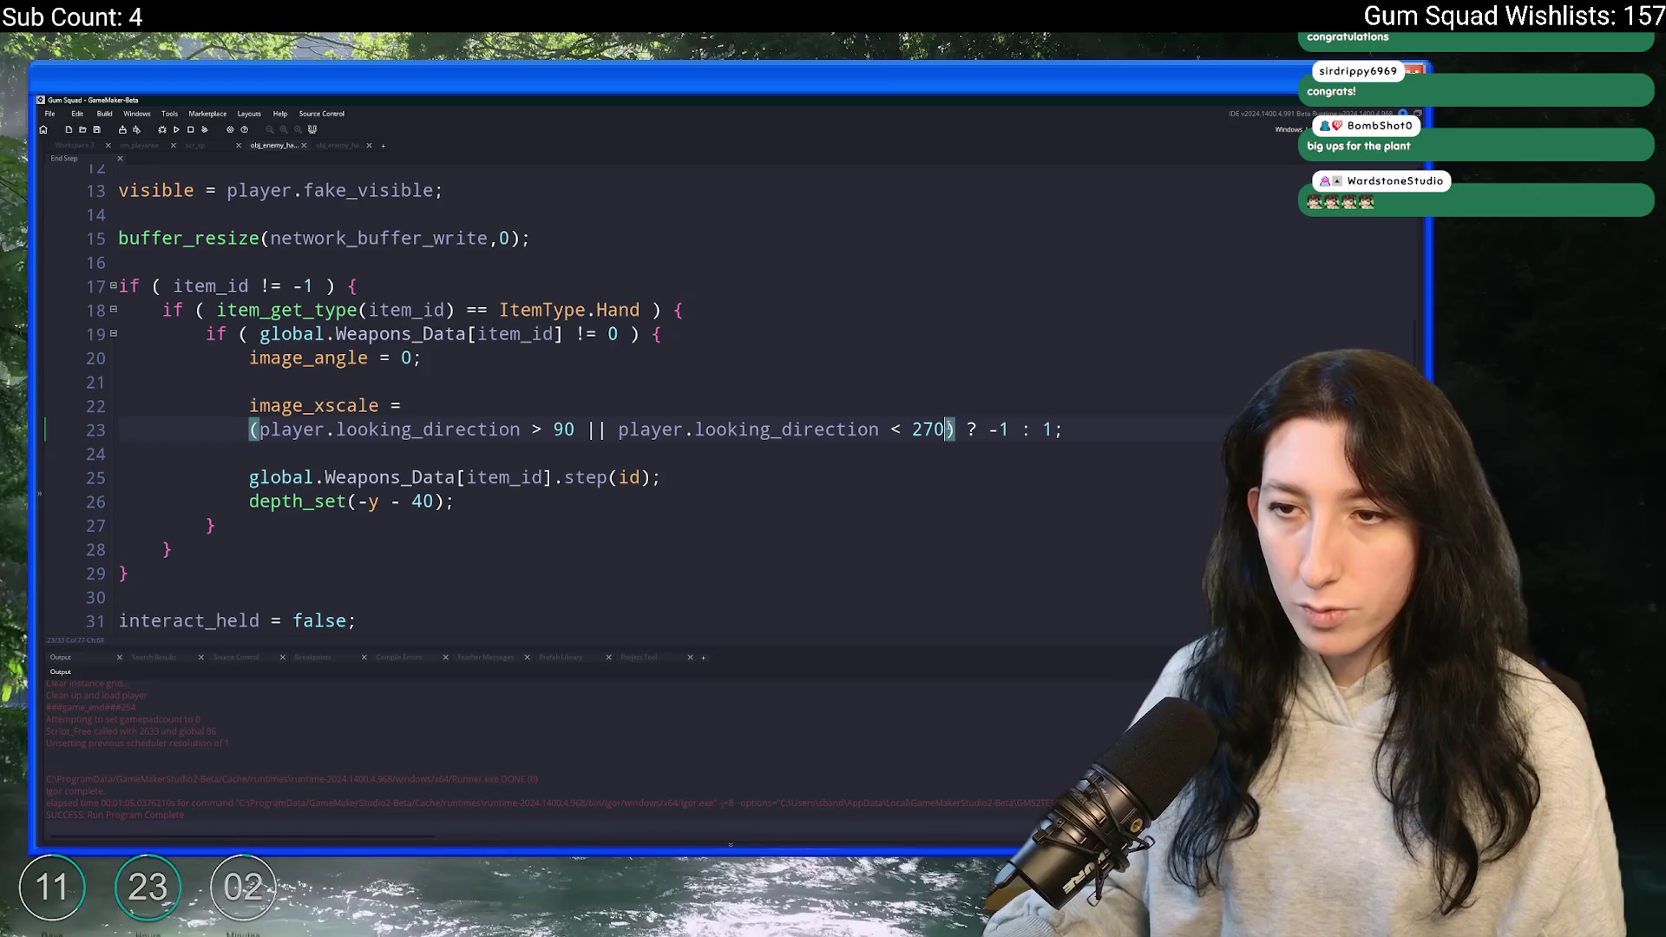
click(1129, 434)
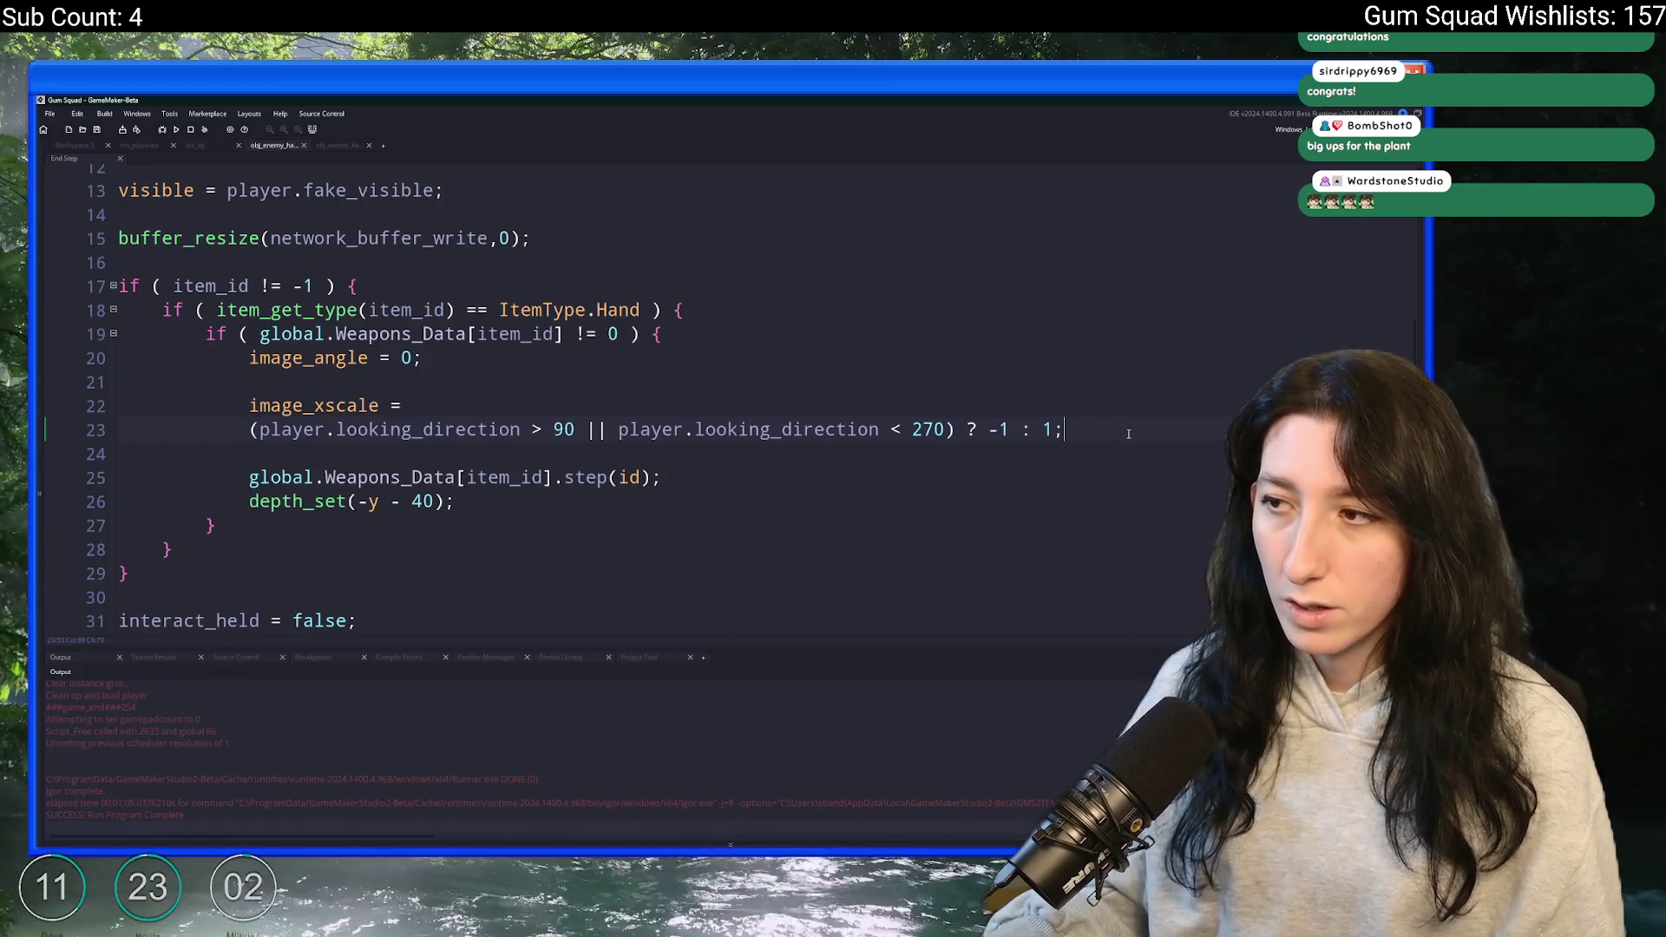
key(Return)
text(log(looking_direction);)
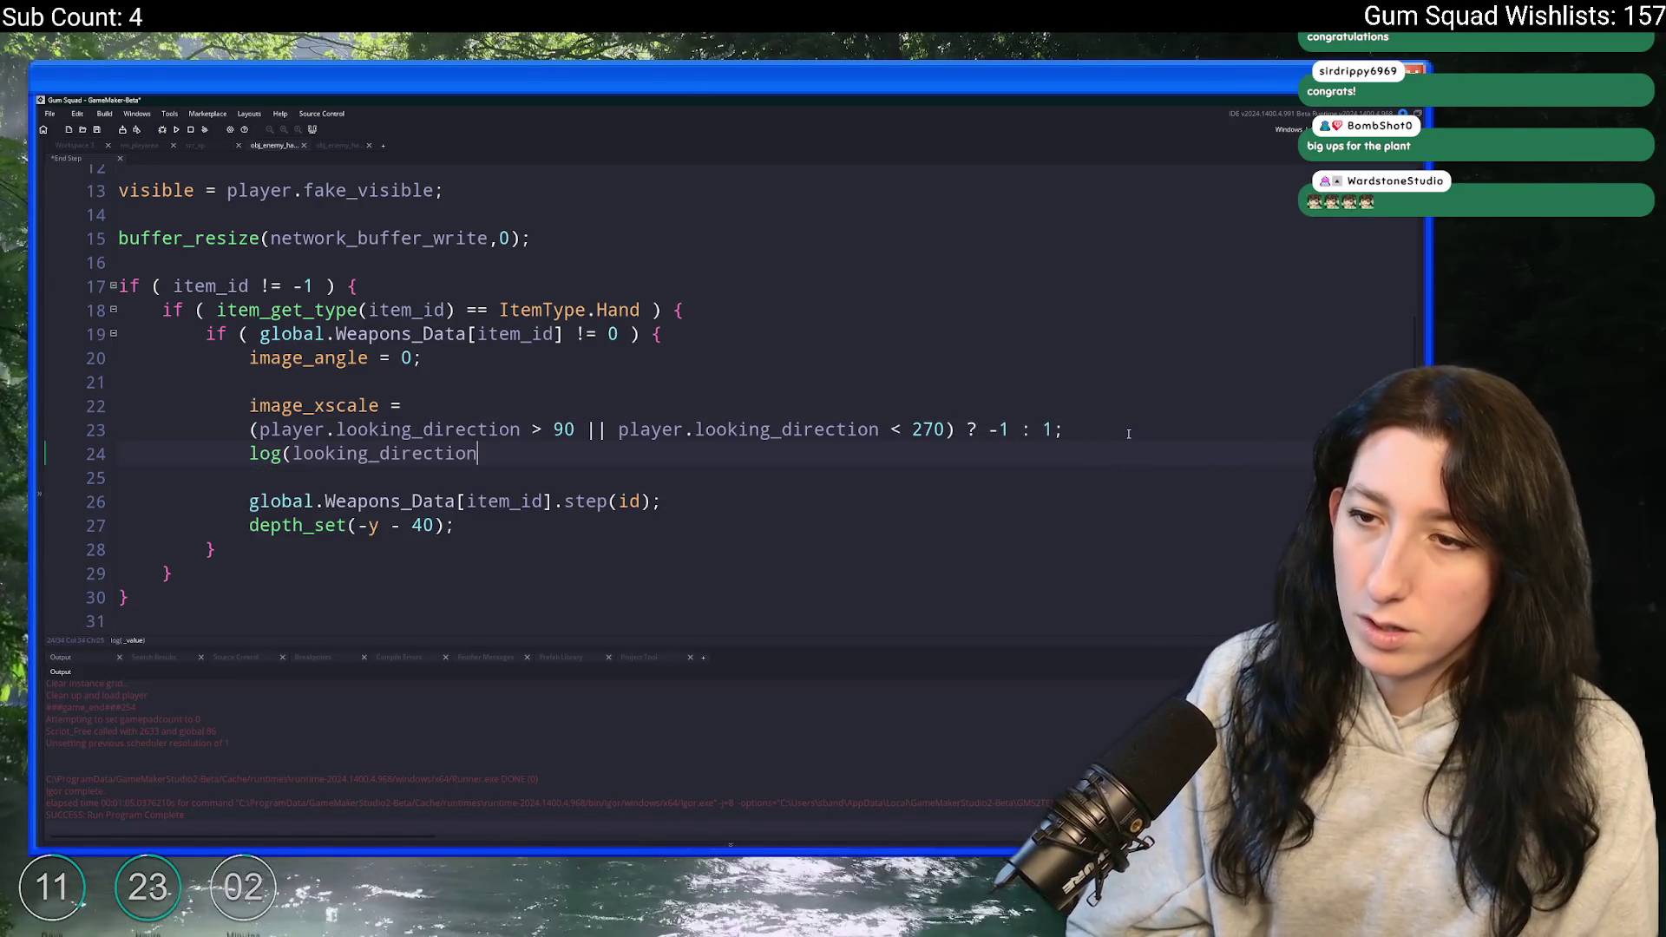
key(ctrl+s)
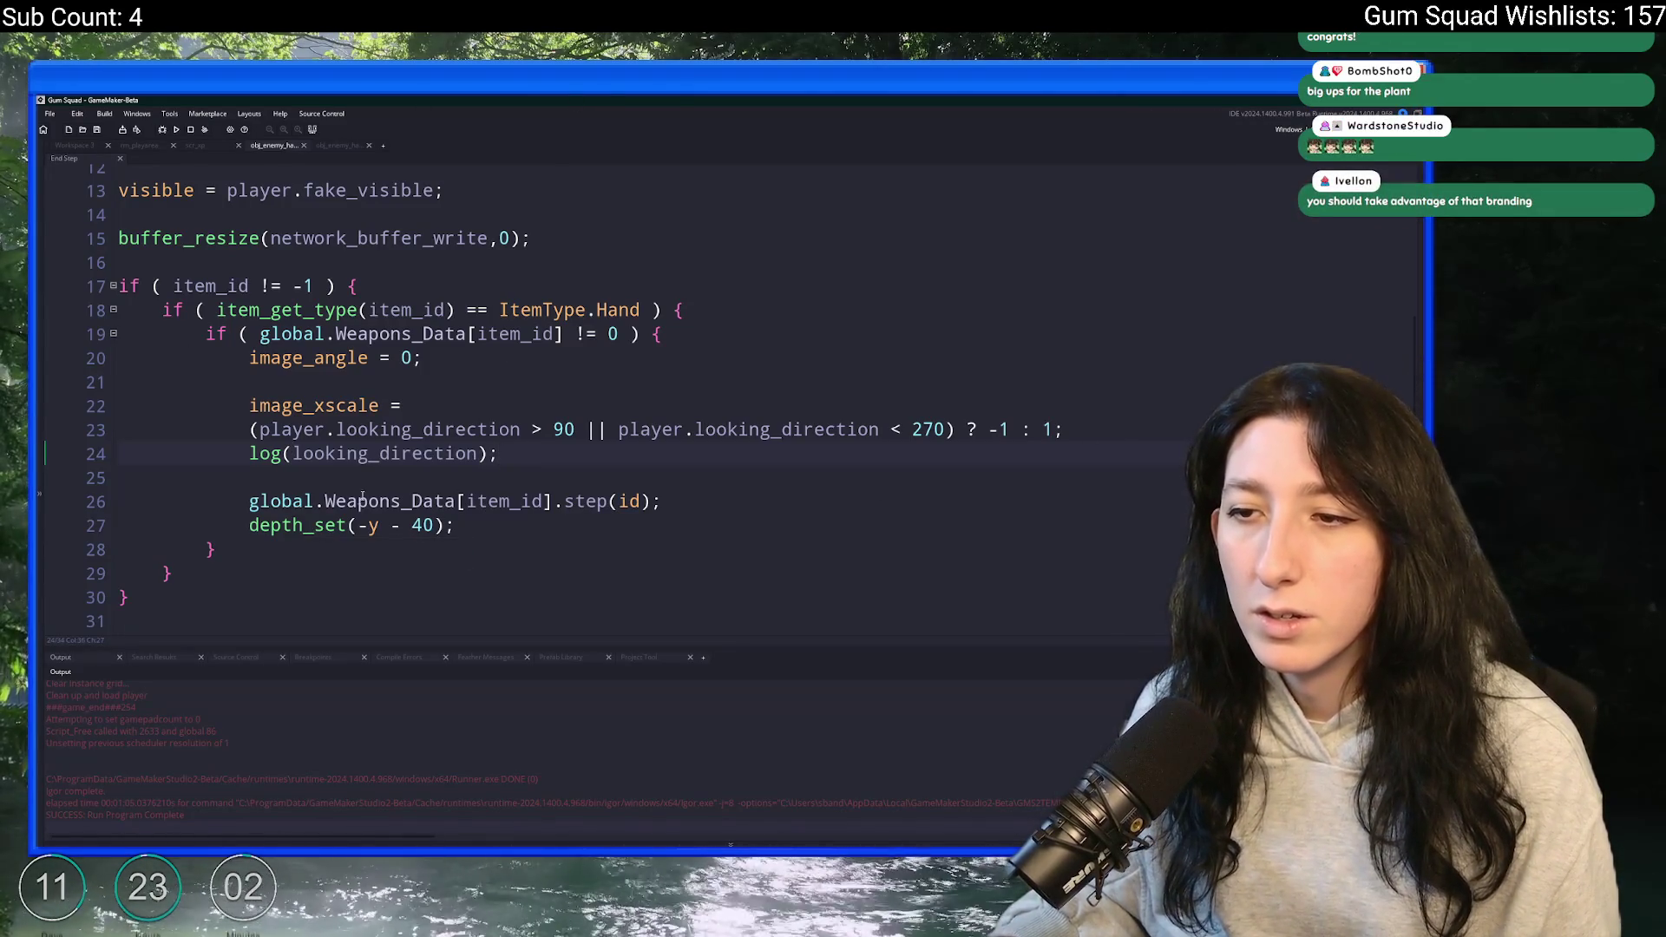
click(298, 454)
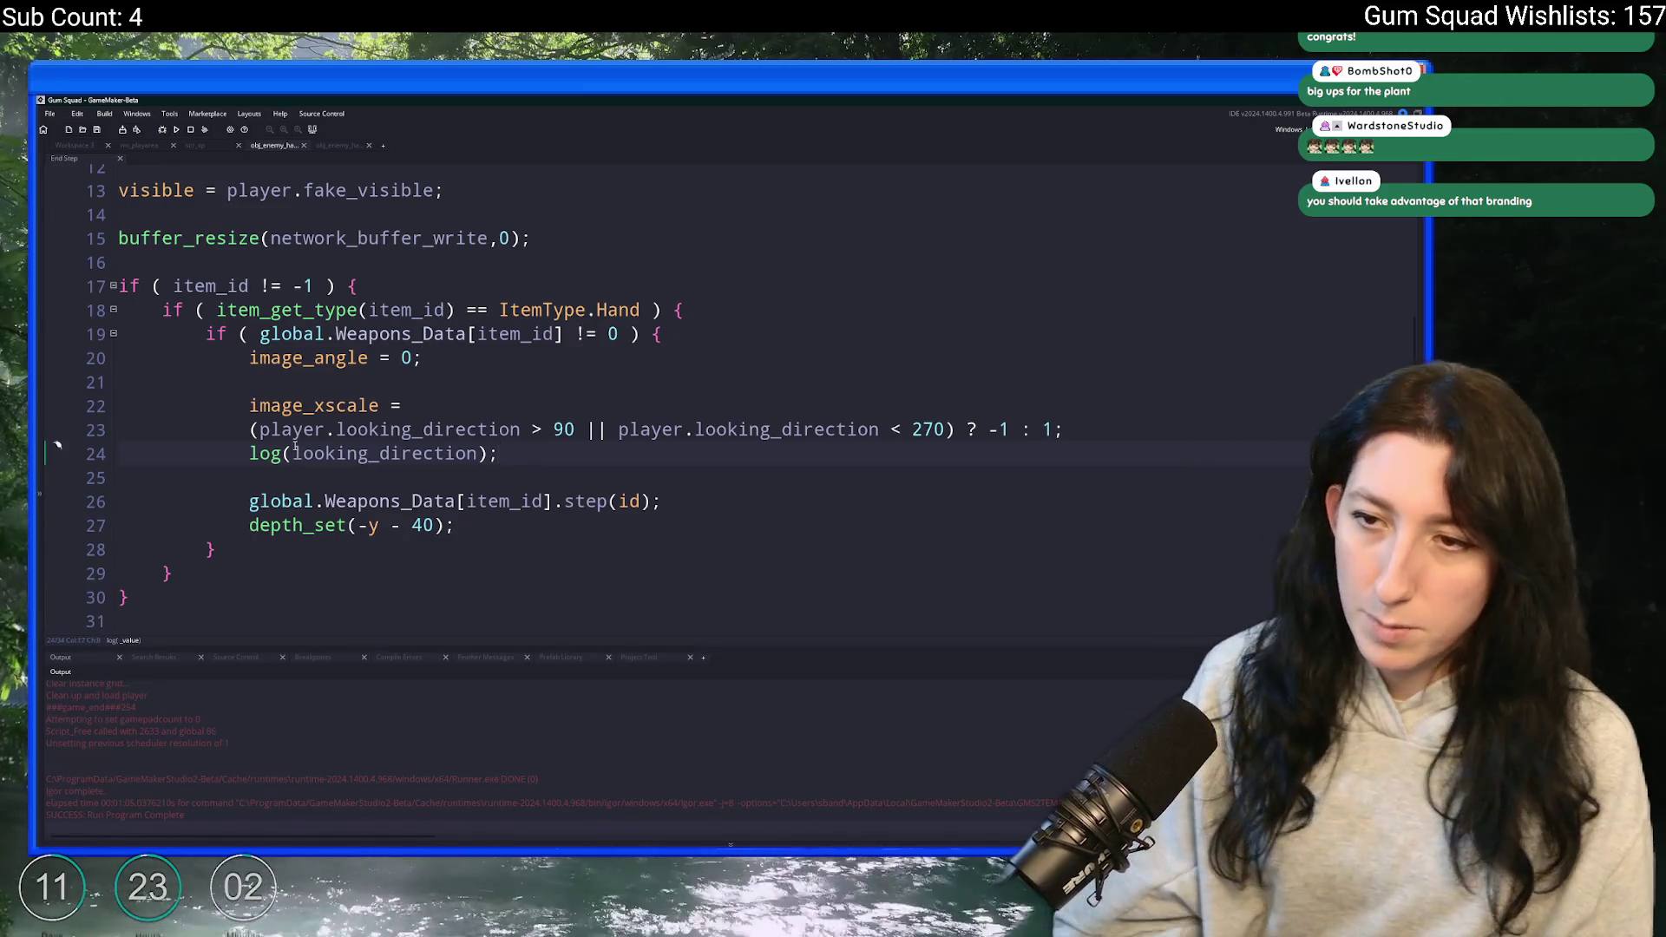
text(player.l)
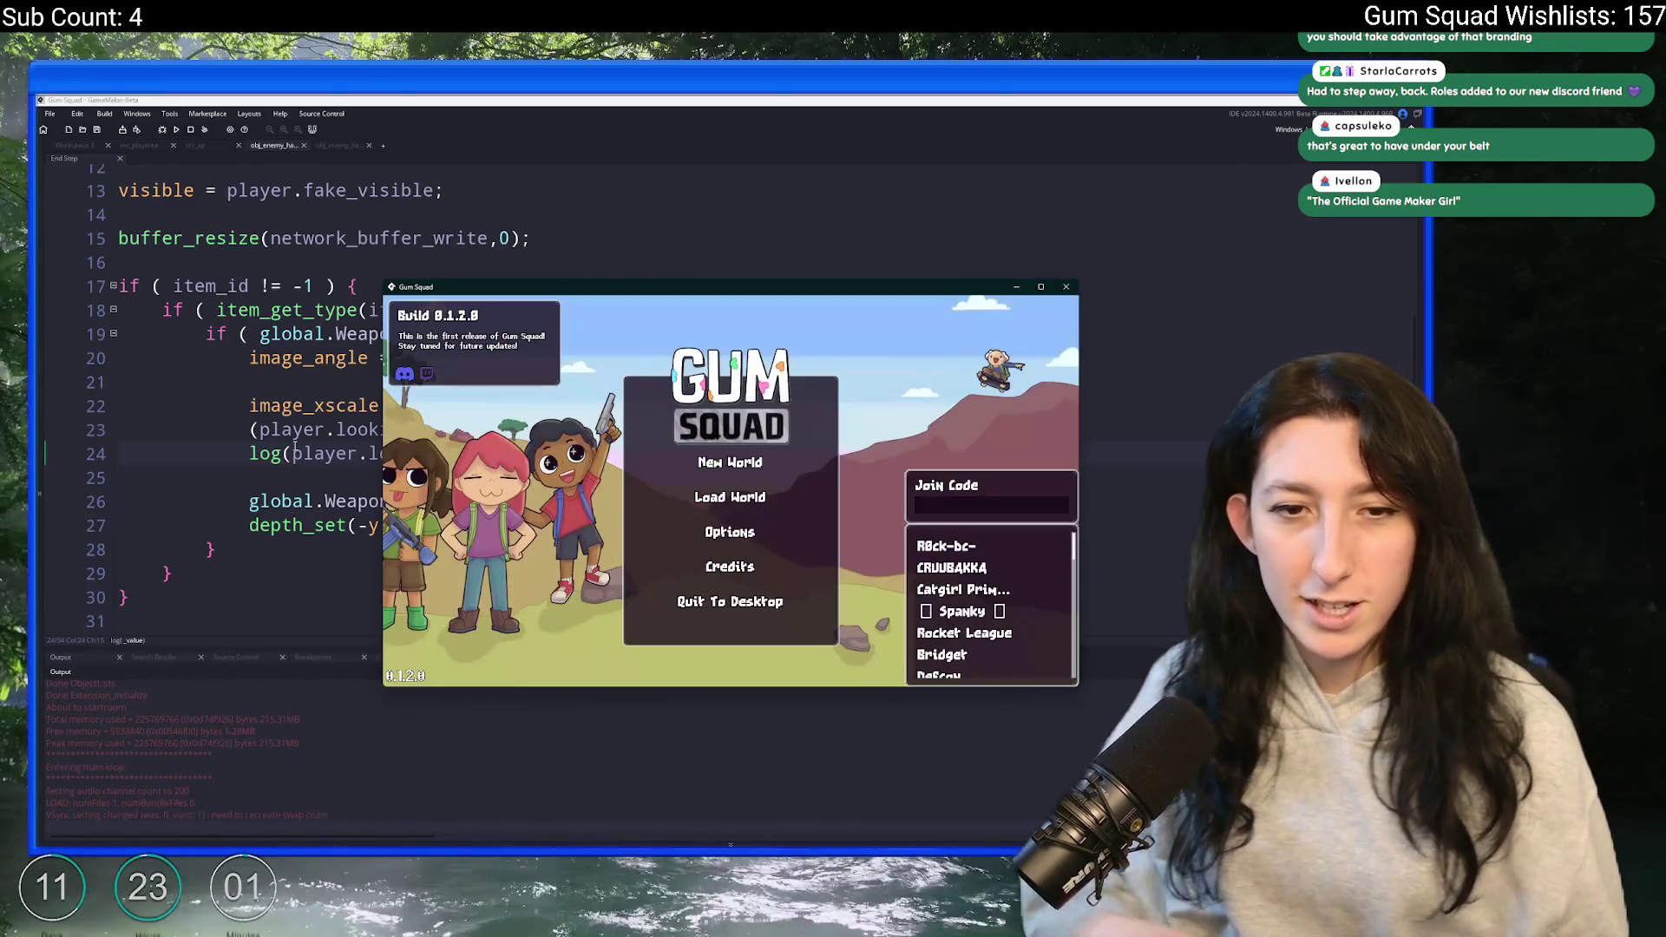
- Create a lobby for a new world in the test build and open the inventory
click(707, 462)
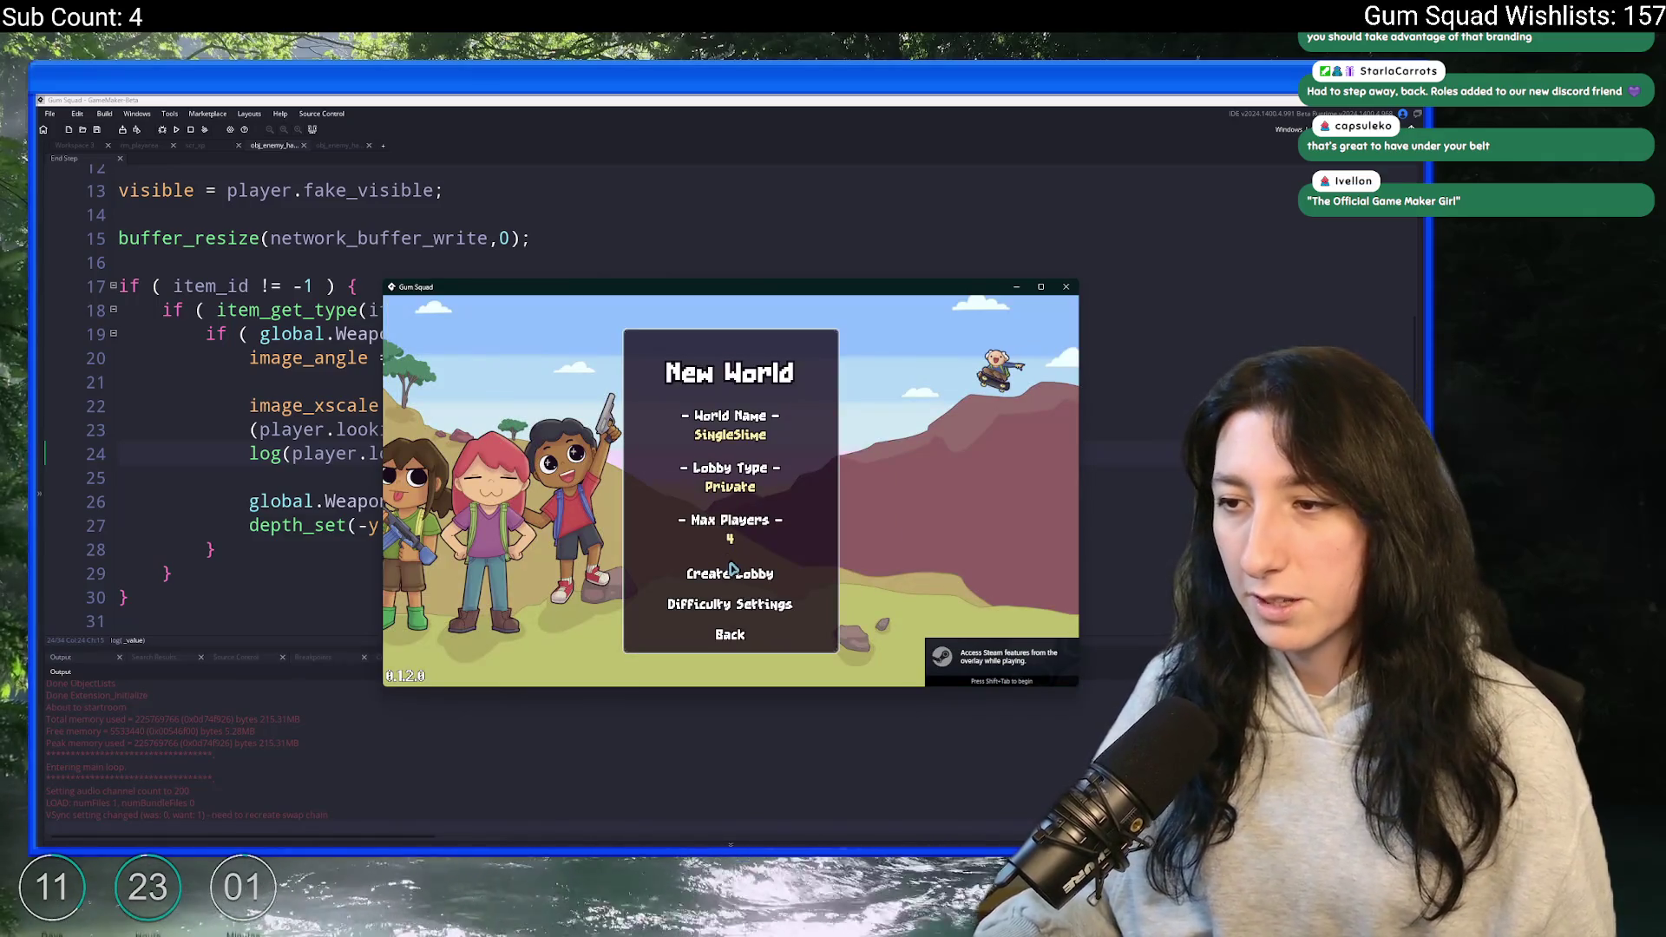
click(729, 573)
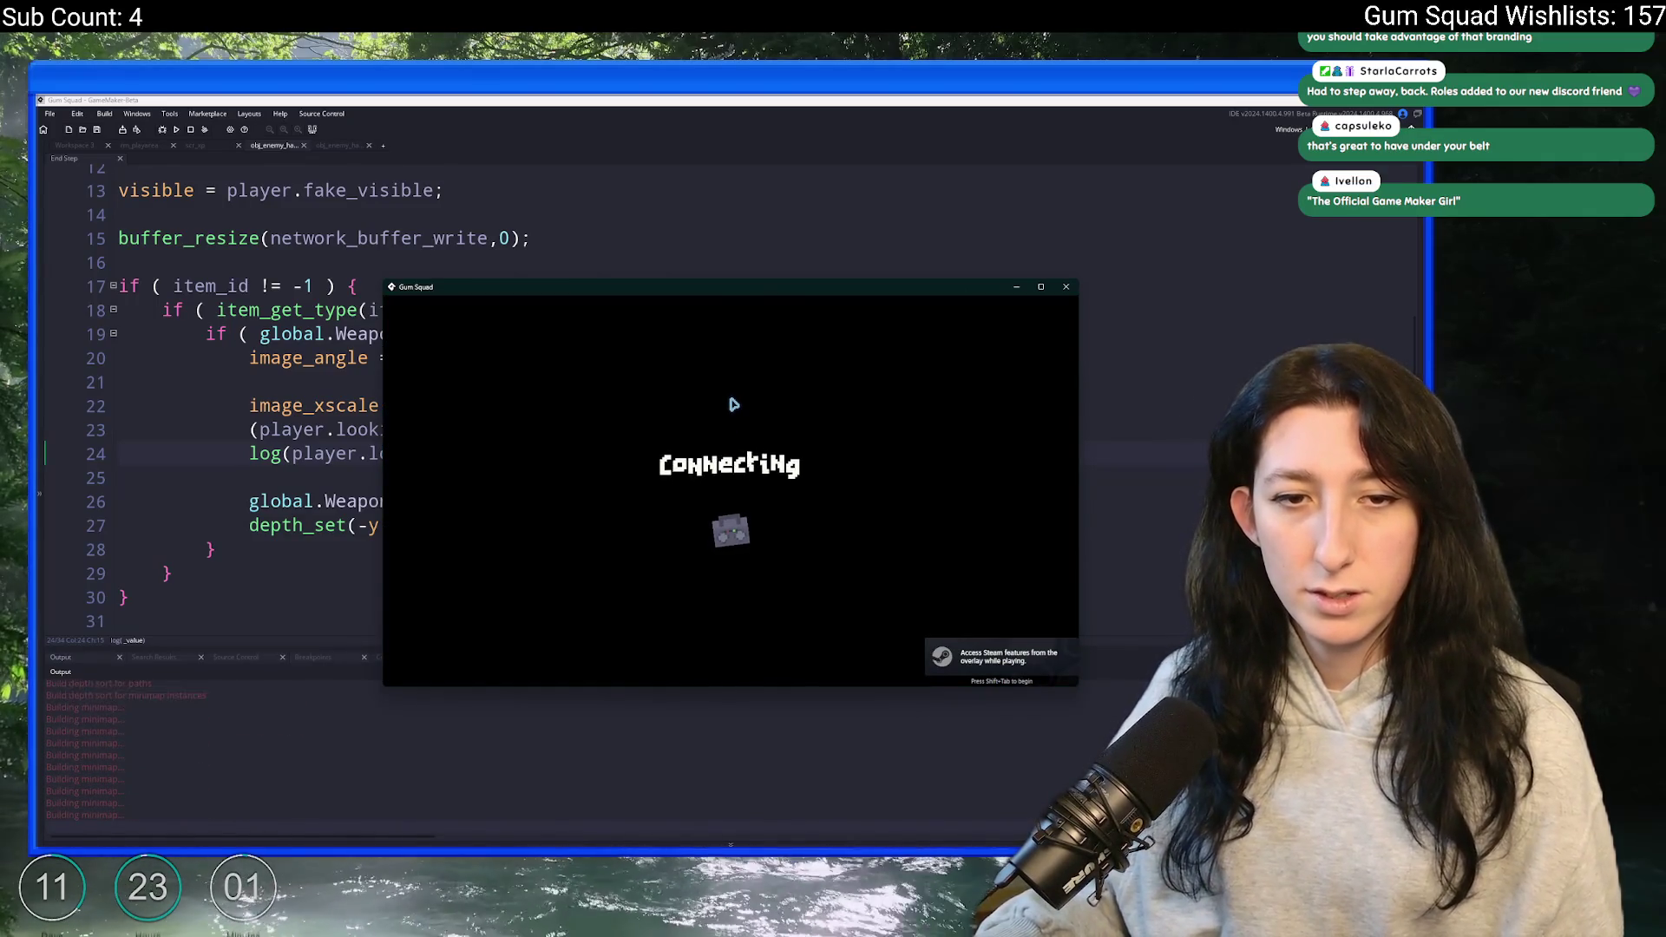
key(Tab)
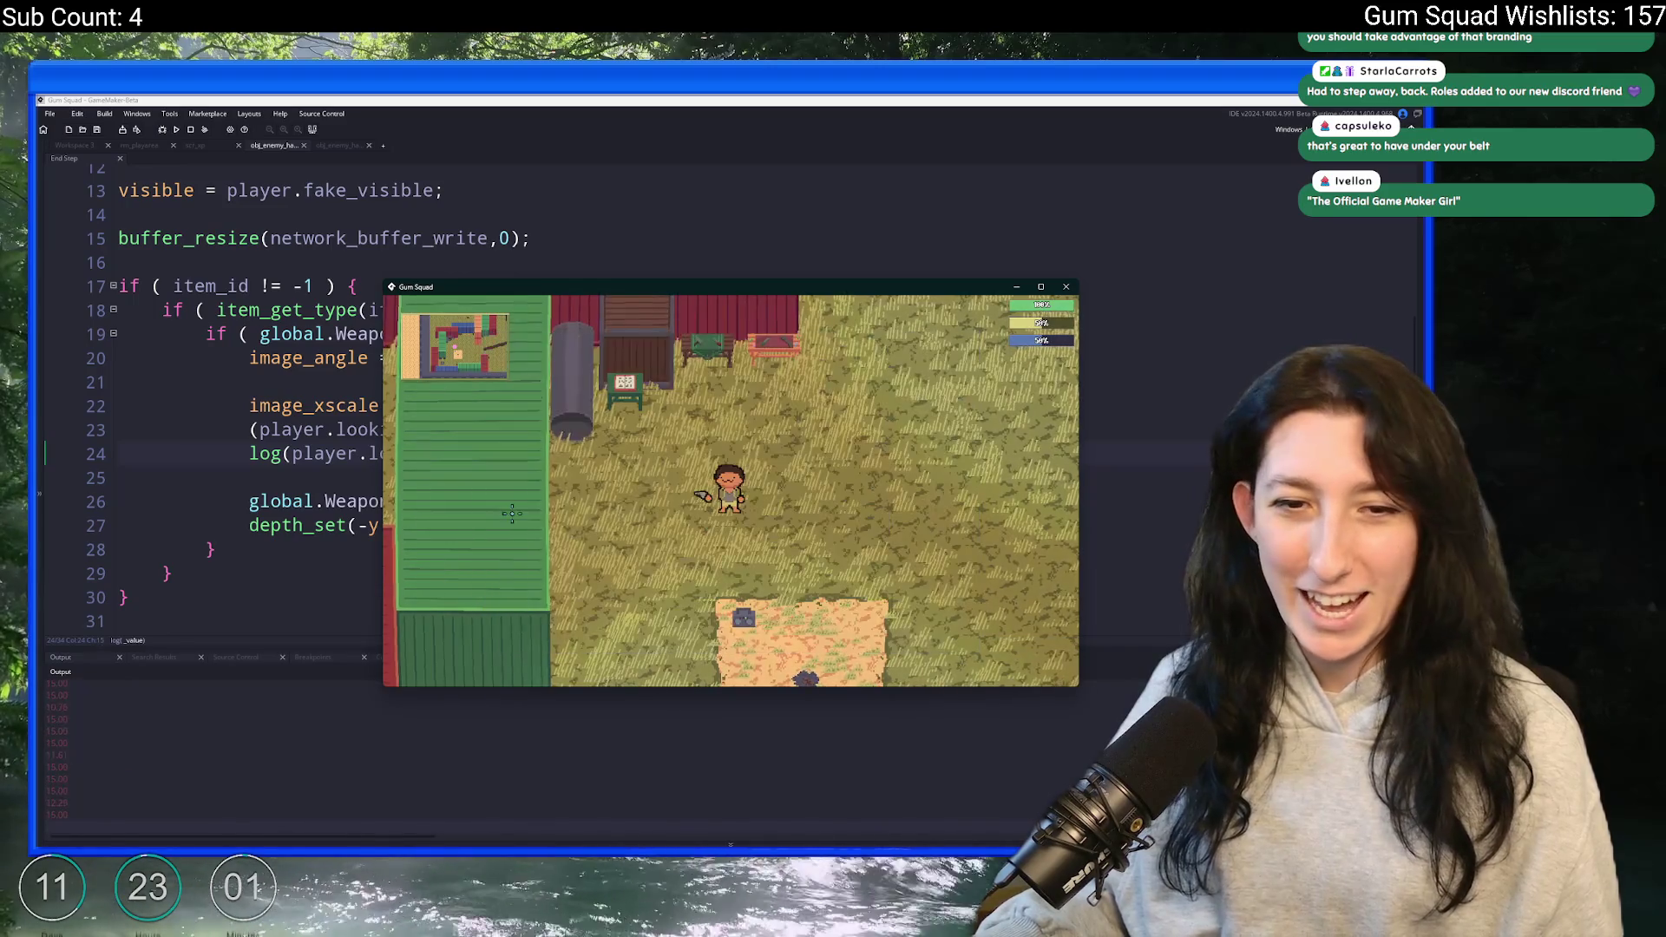
- Walk the character down, up and right, then quit the game
key(s)
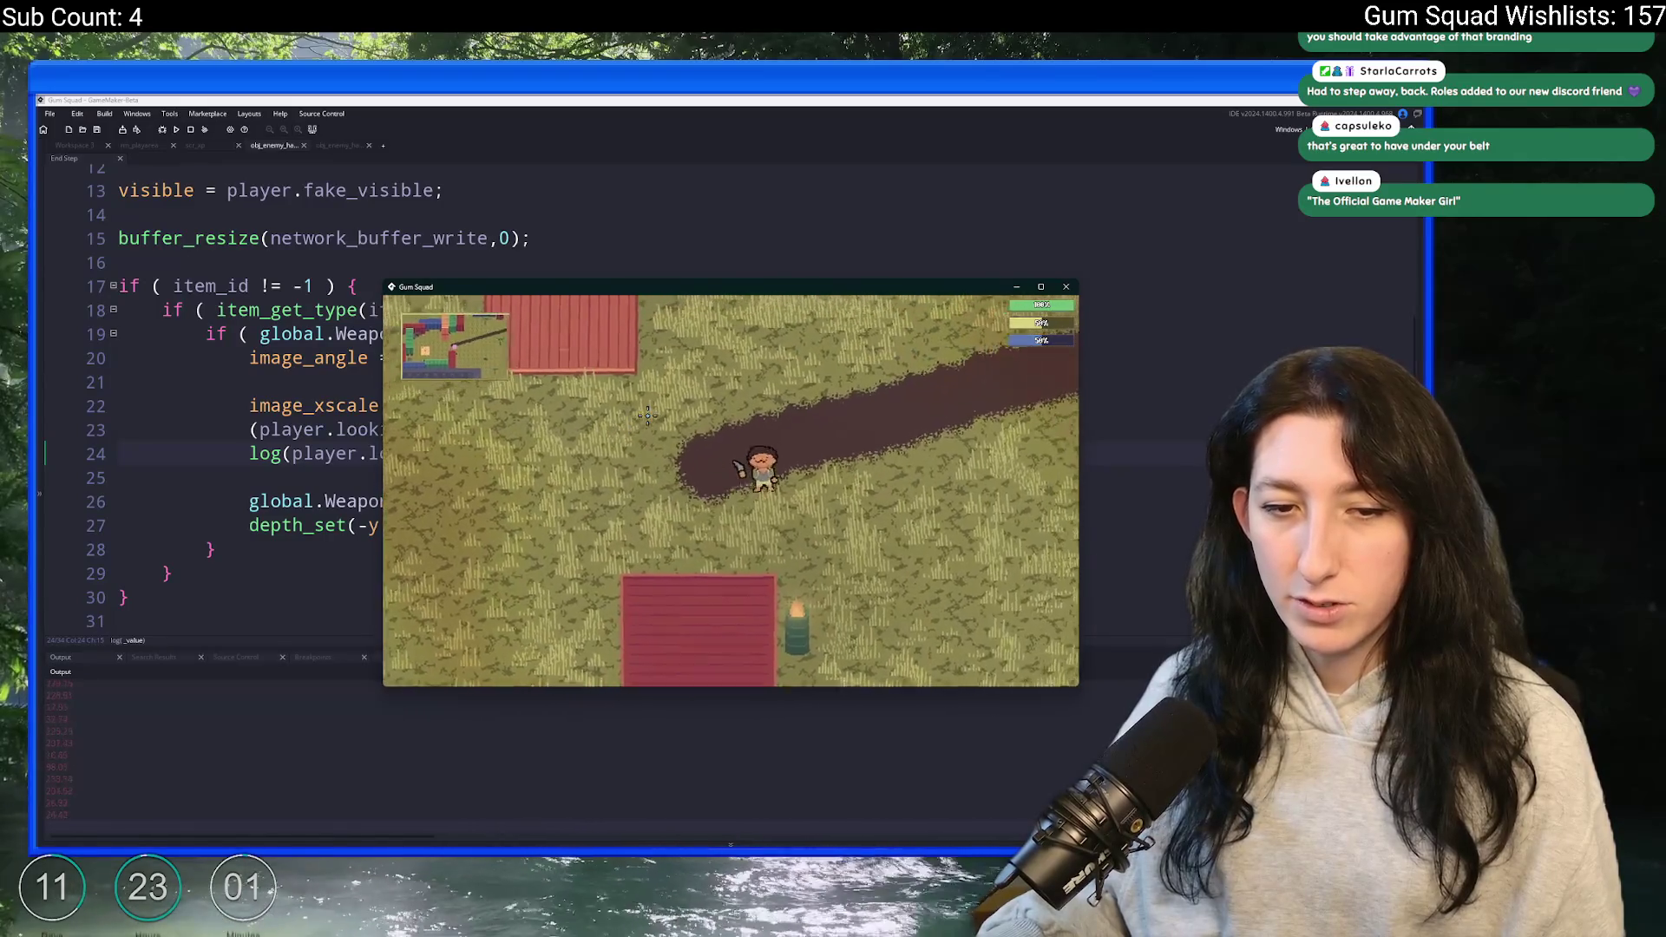
key(w)
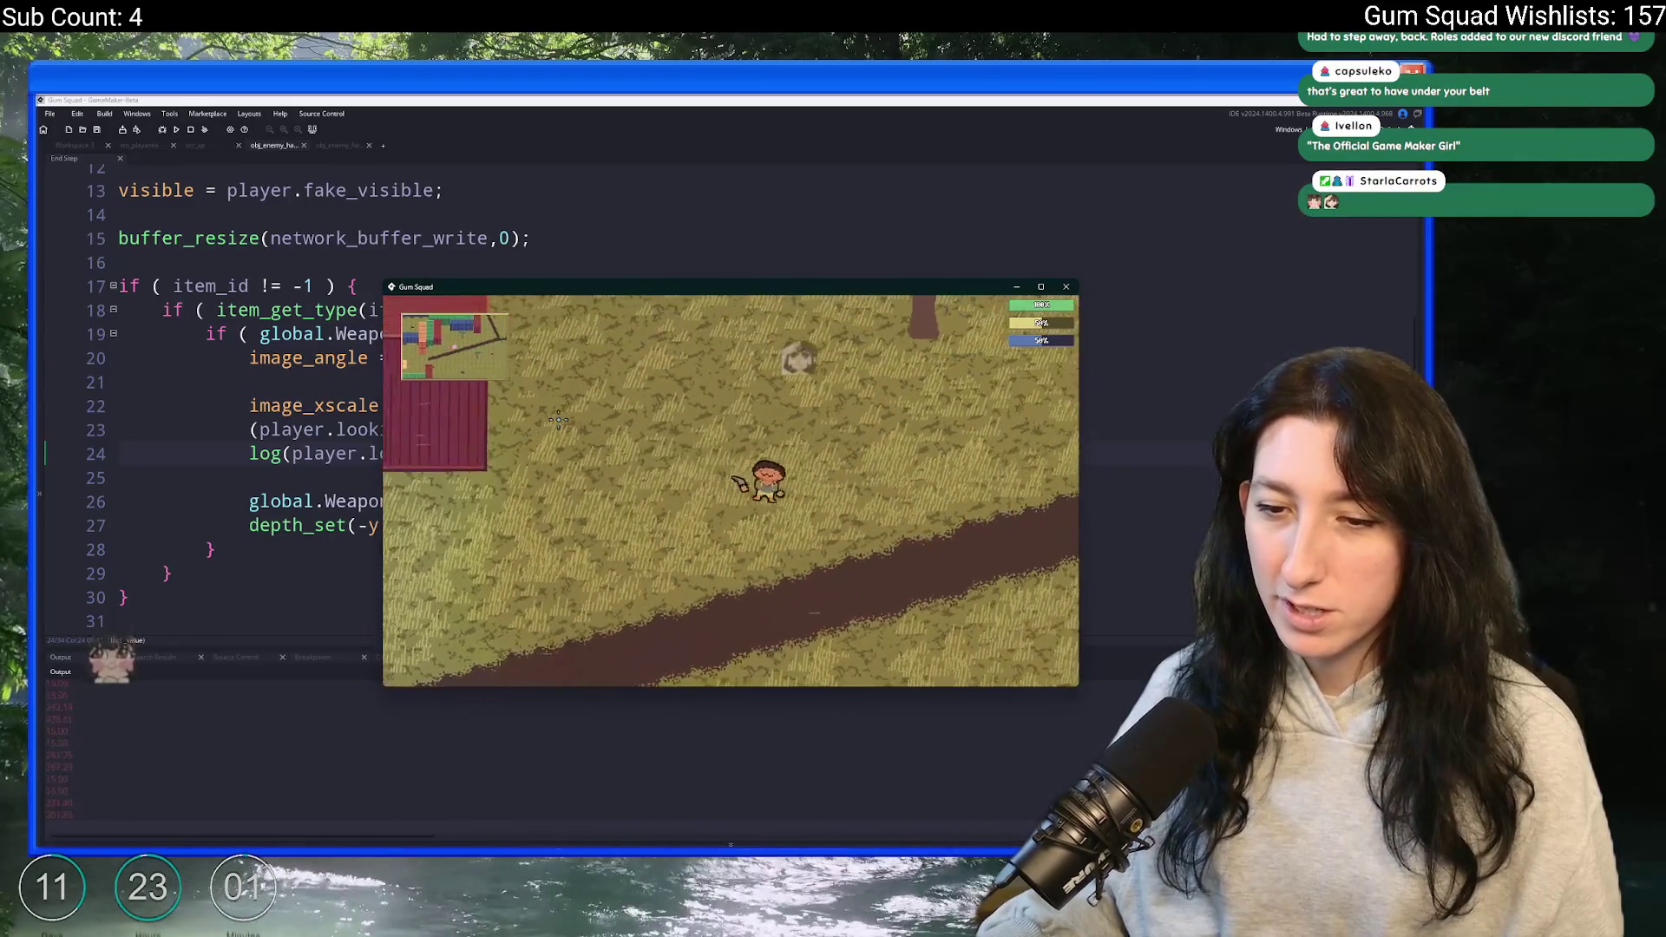
key(d)
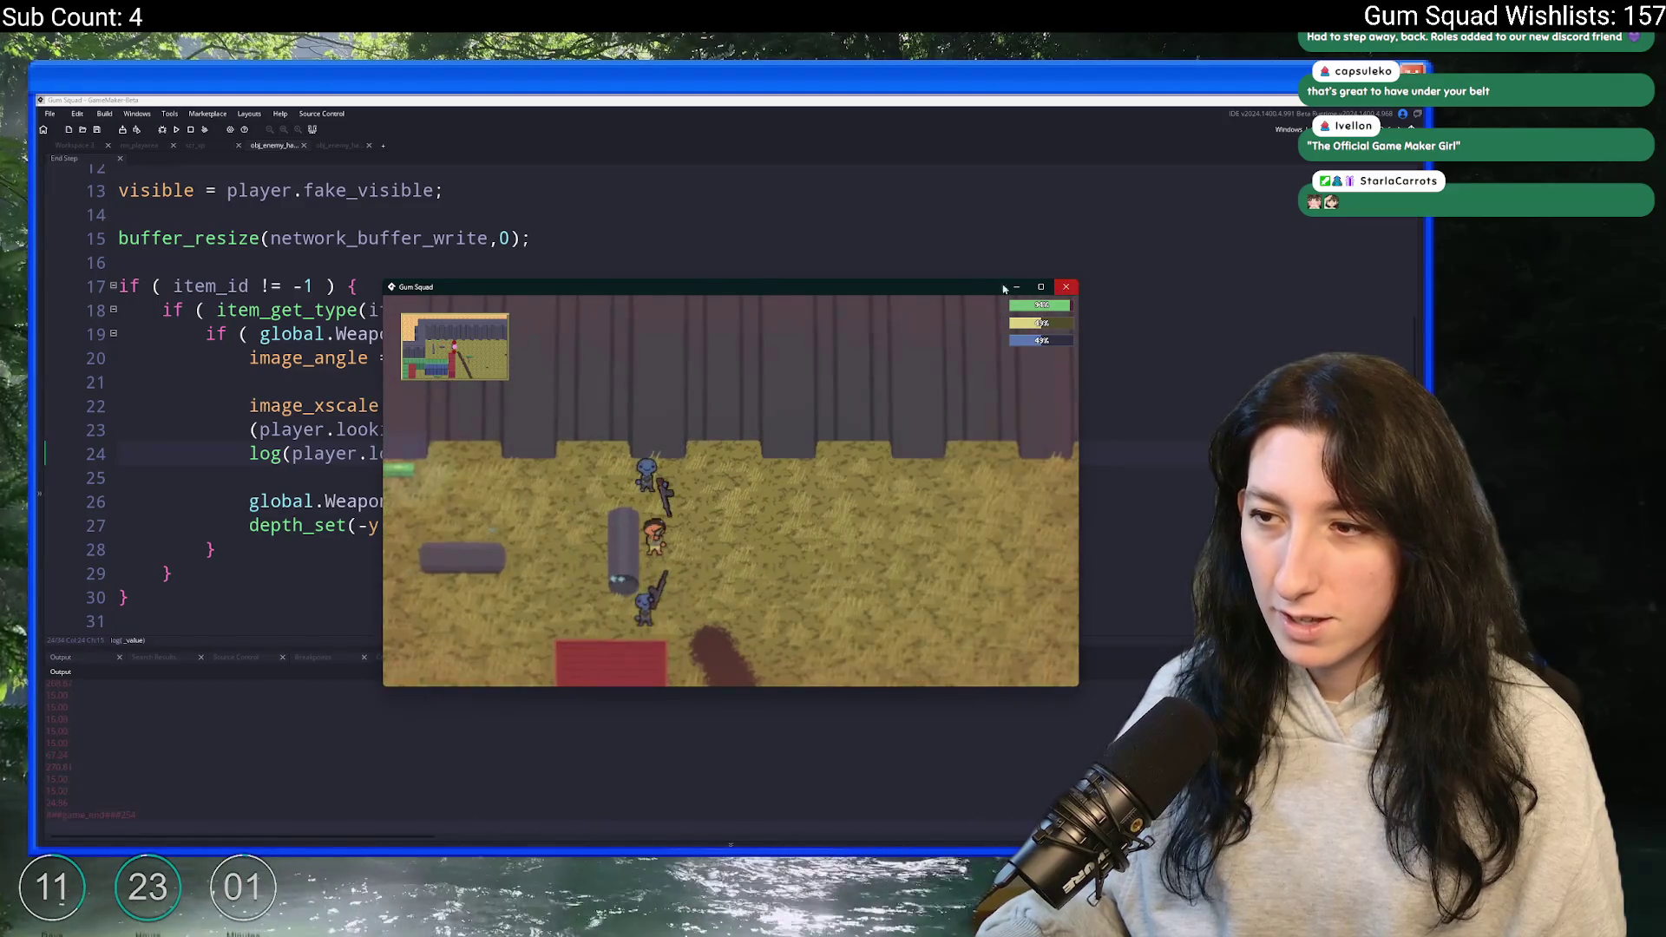
key(Escape)
click(440, 214)
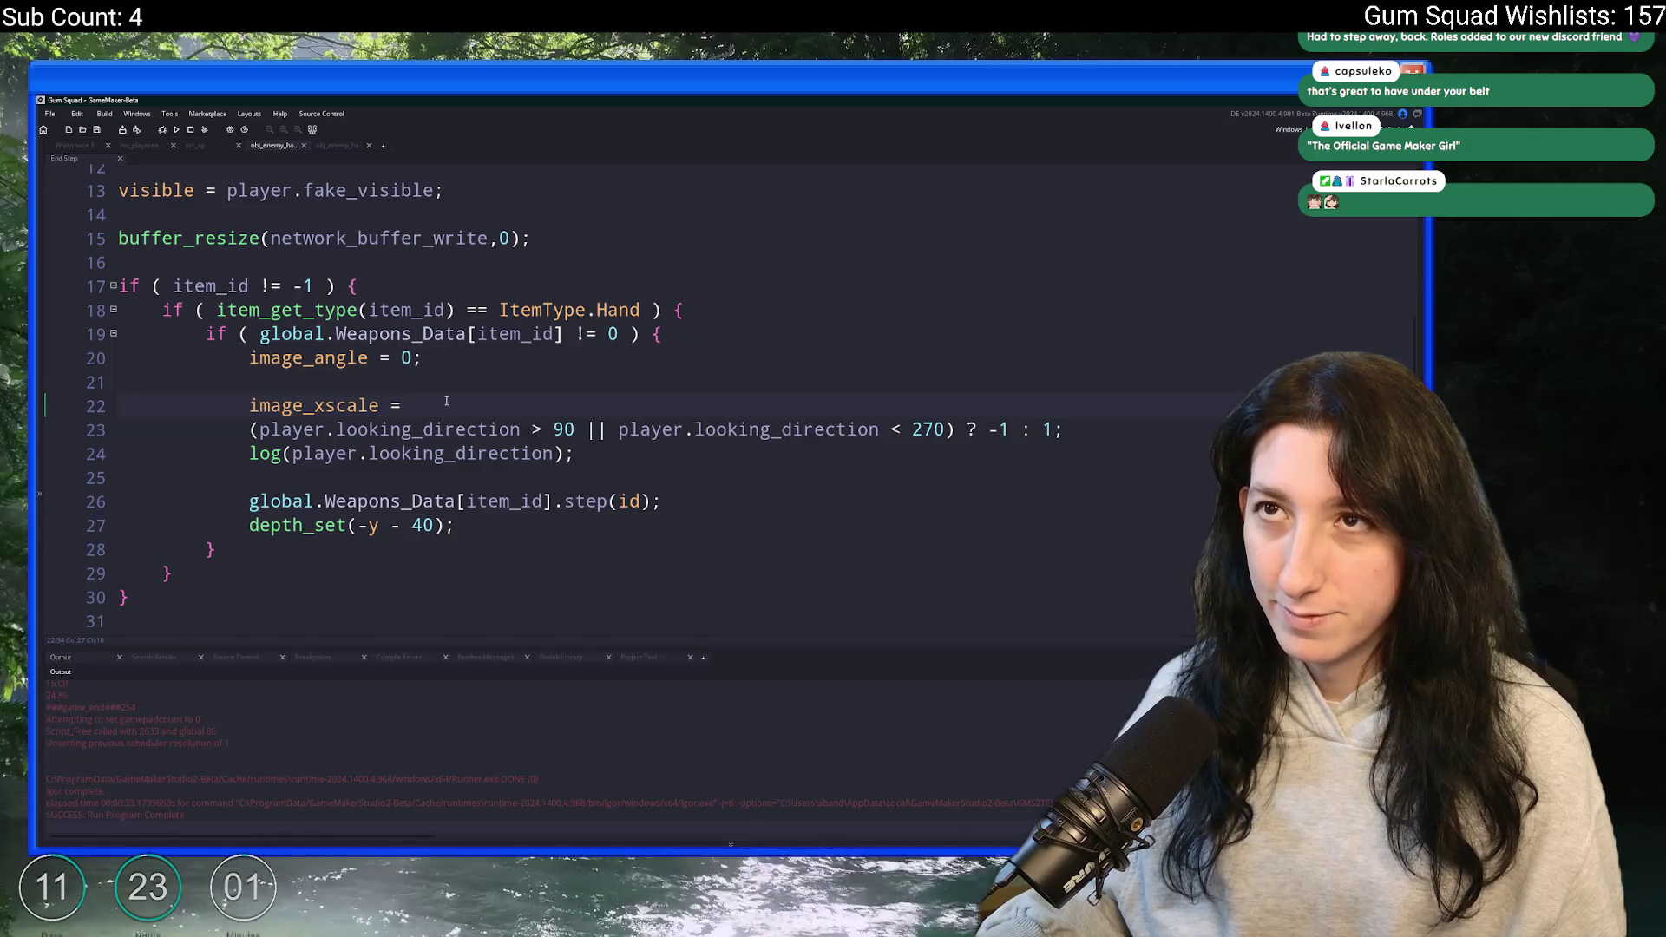
- Search the whole project for image_yscale and review the results
key(ctrl+f)
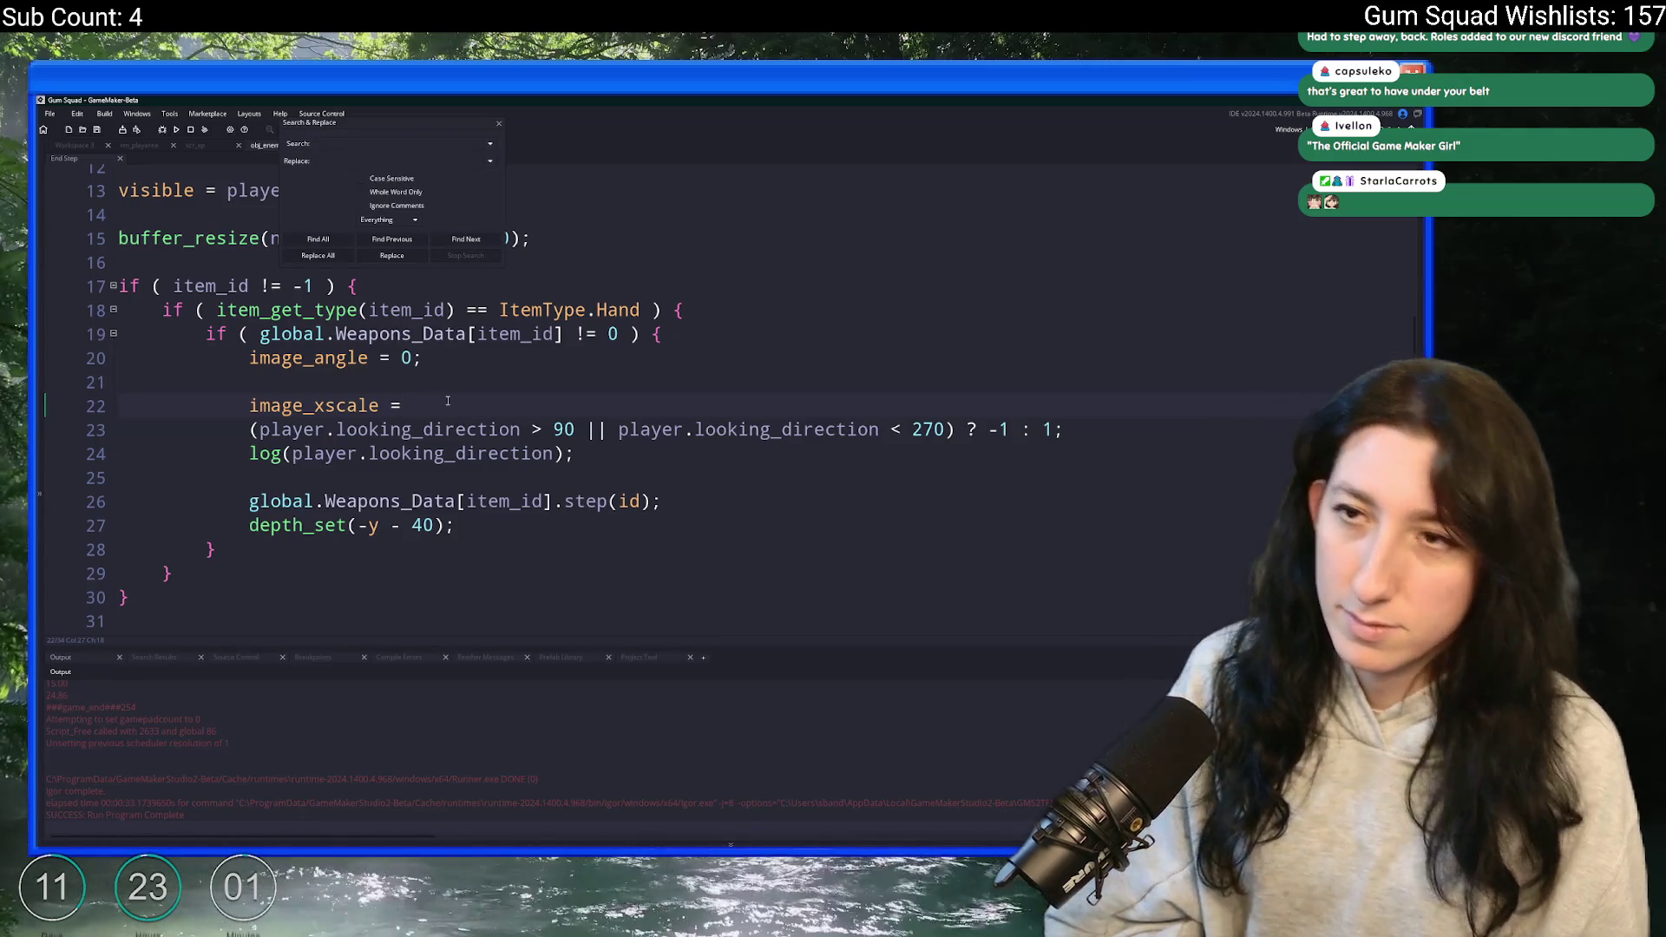
text(image_yscale)
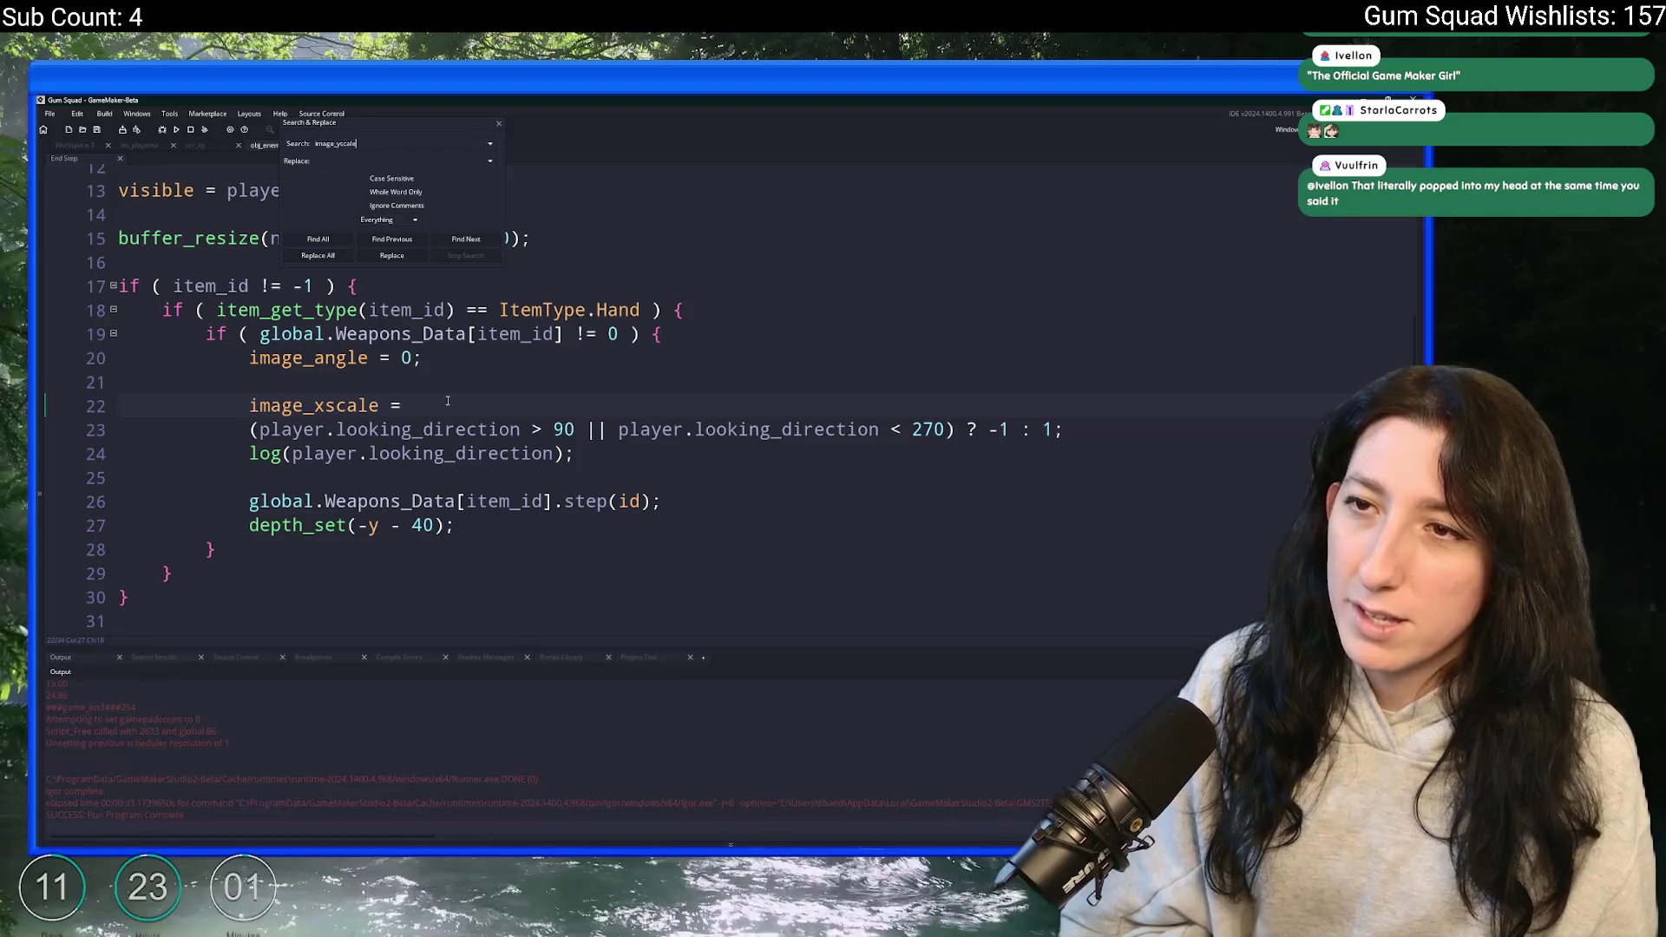
key(Return)
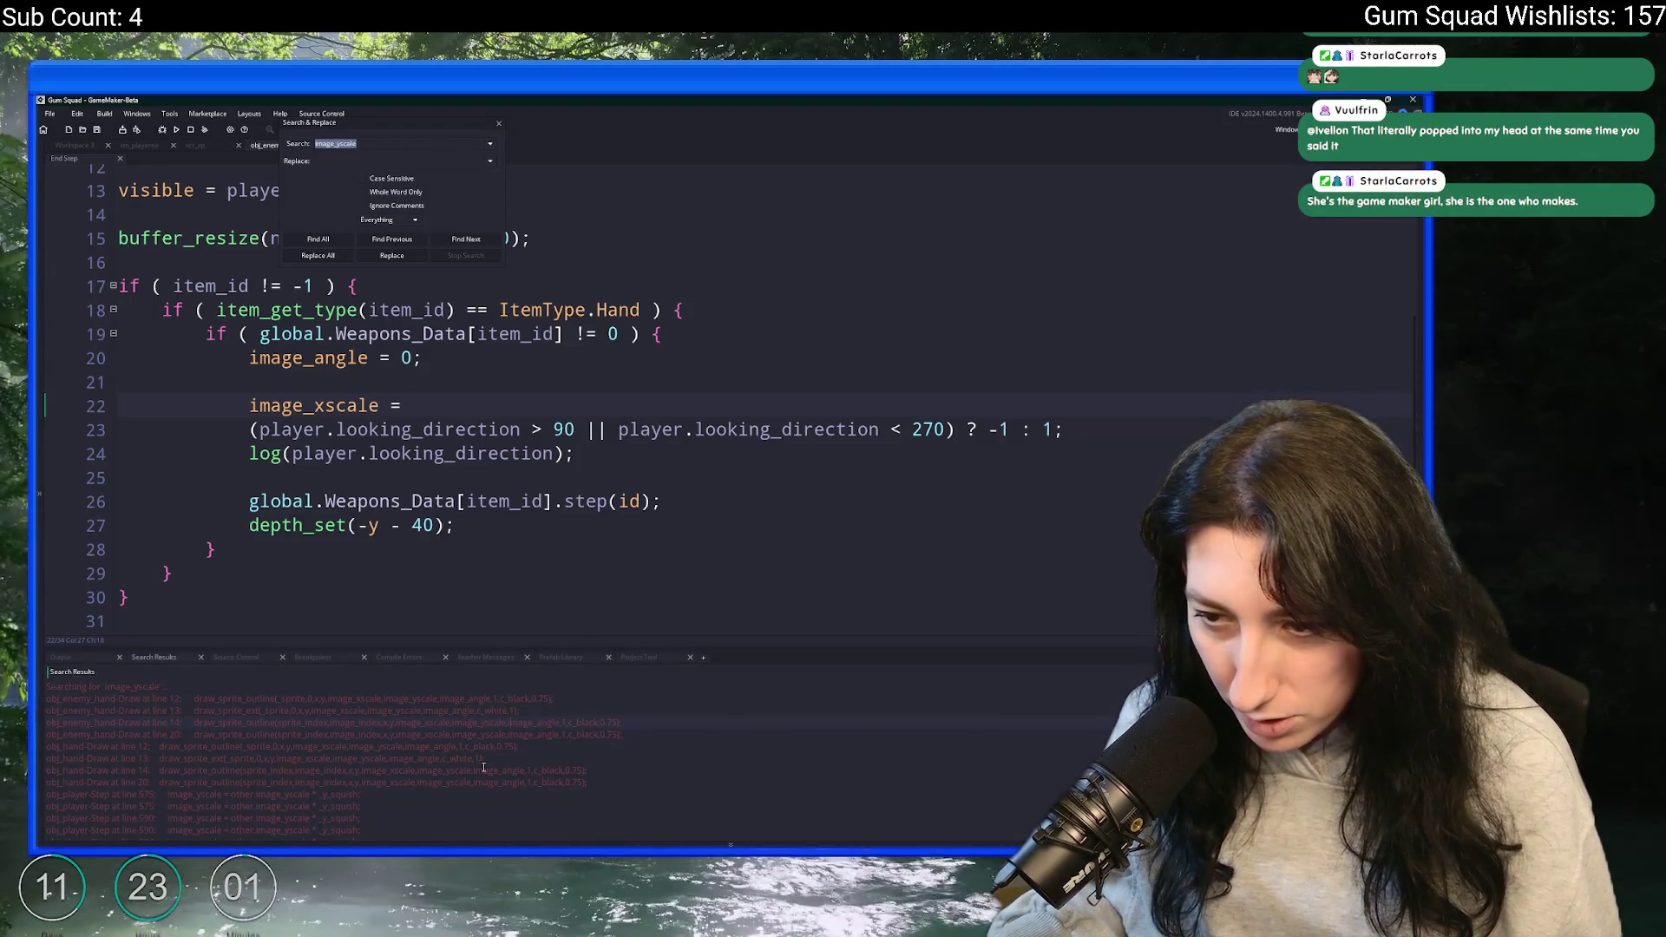
scroll(500, 764, down, 1)
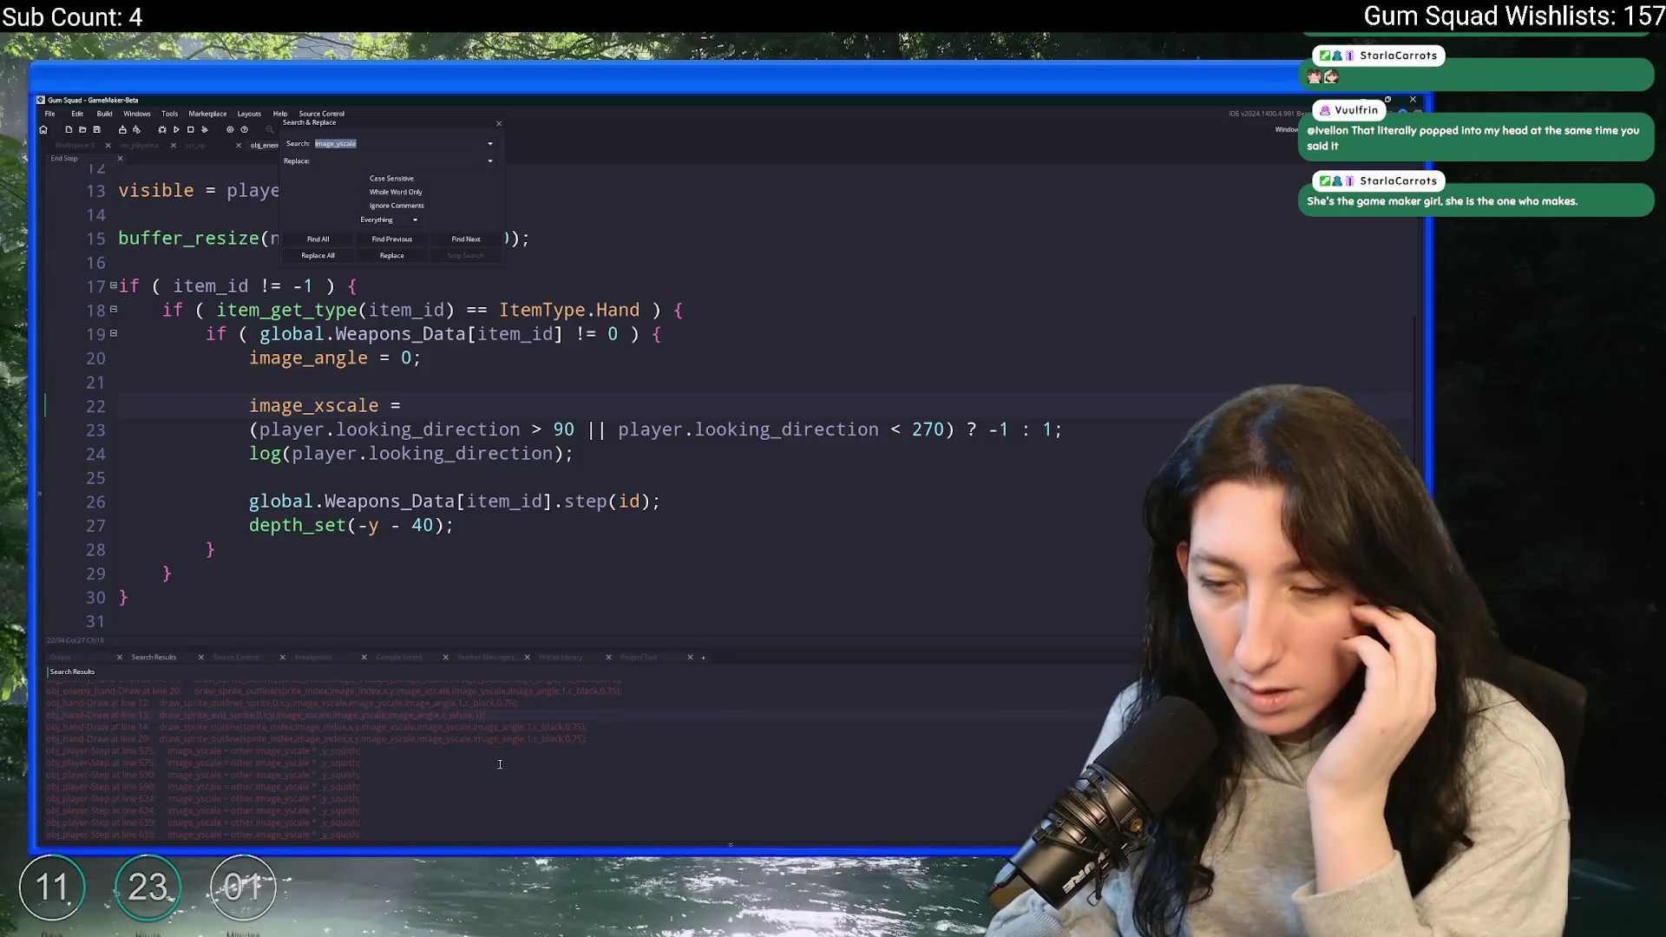
scroll(495, 760, down, 1)
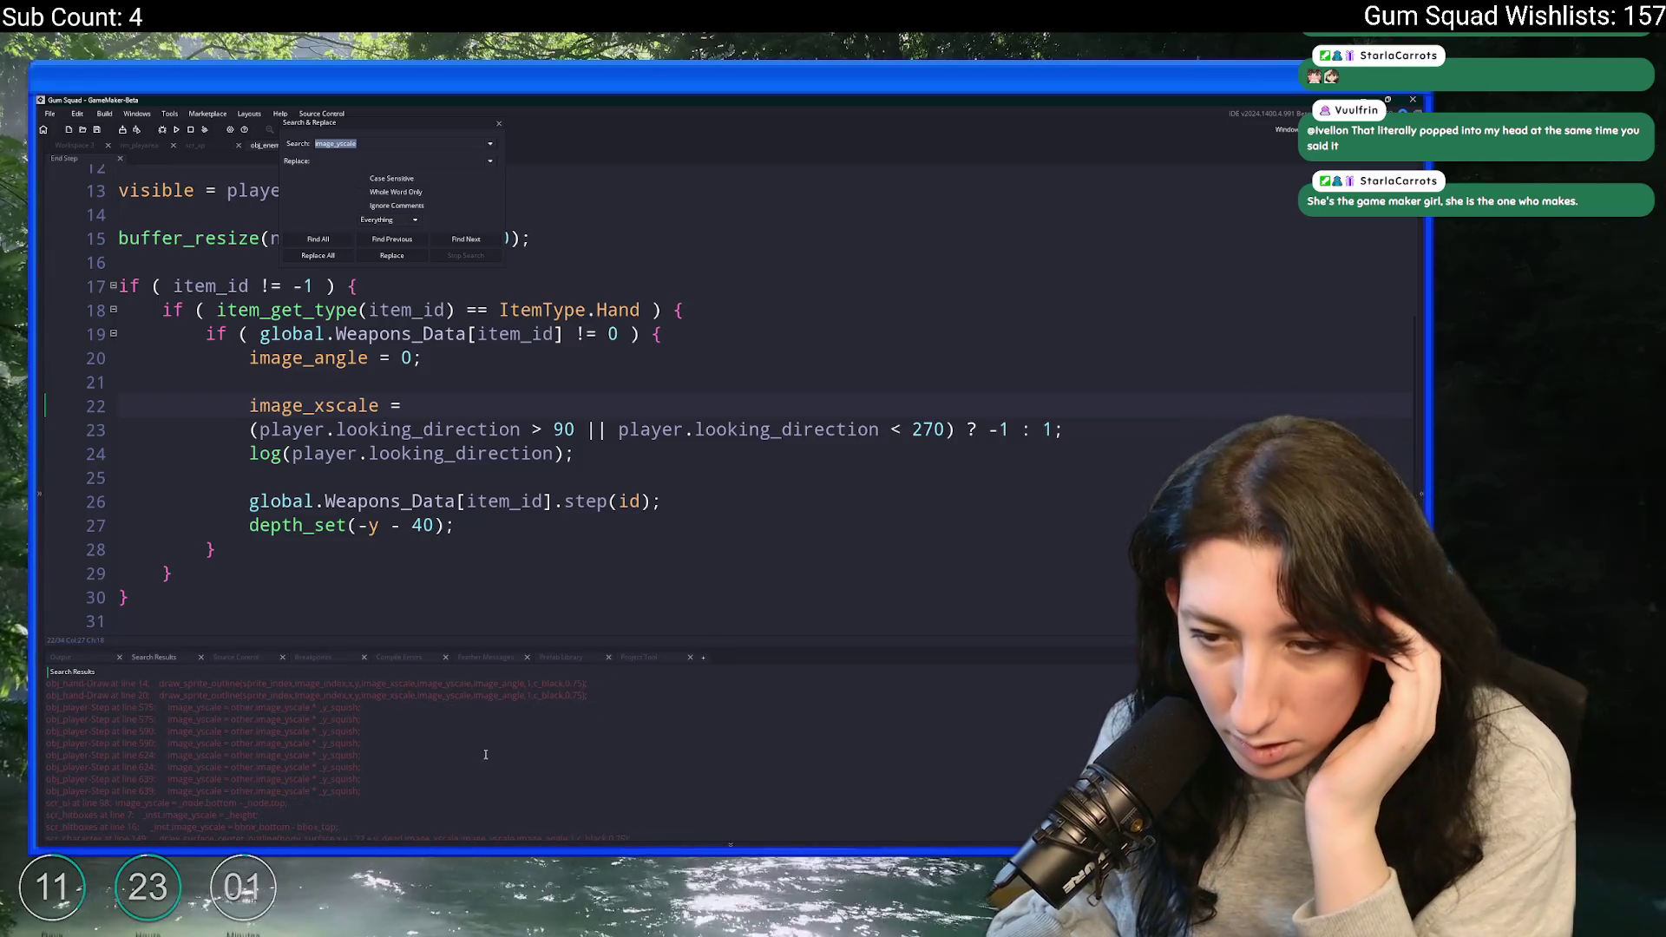
click(500, 126)
- Change image_xscale to image_yscale on line 22 and launch a test run
click(316, 405)
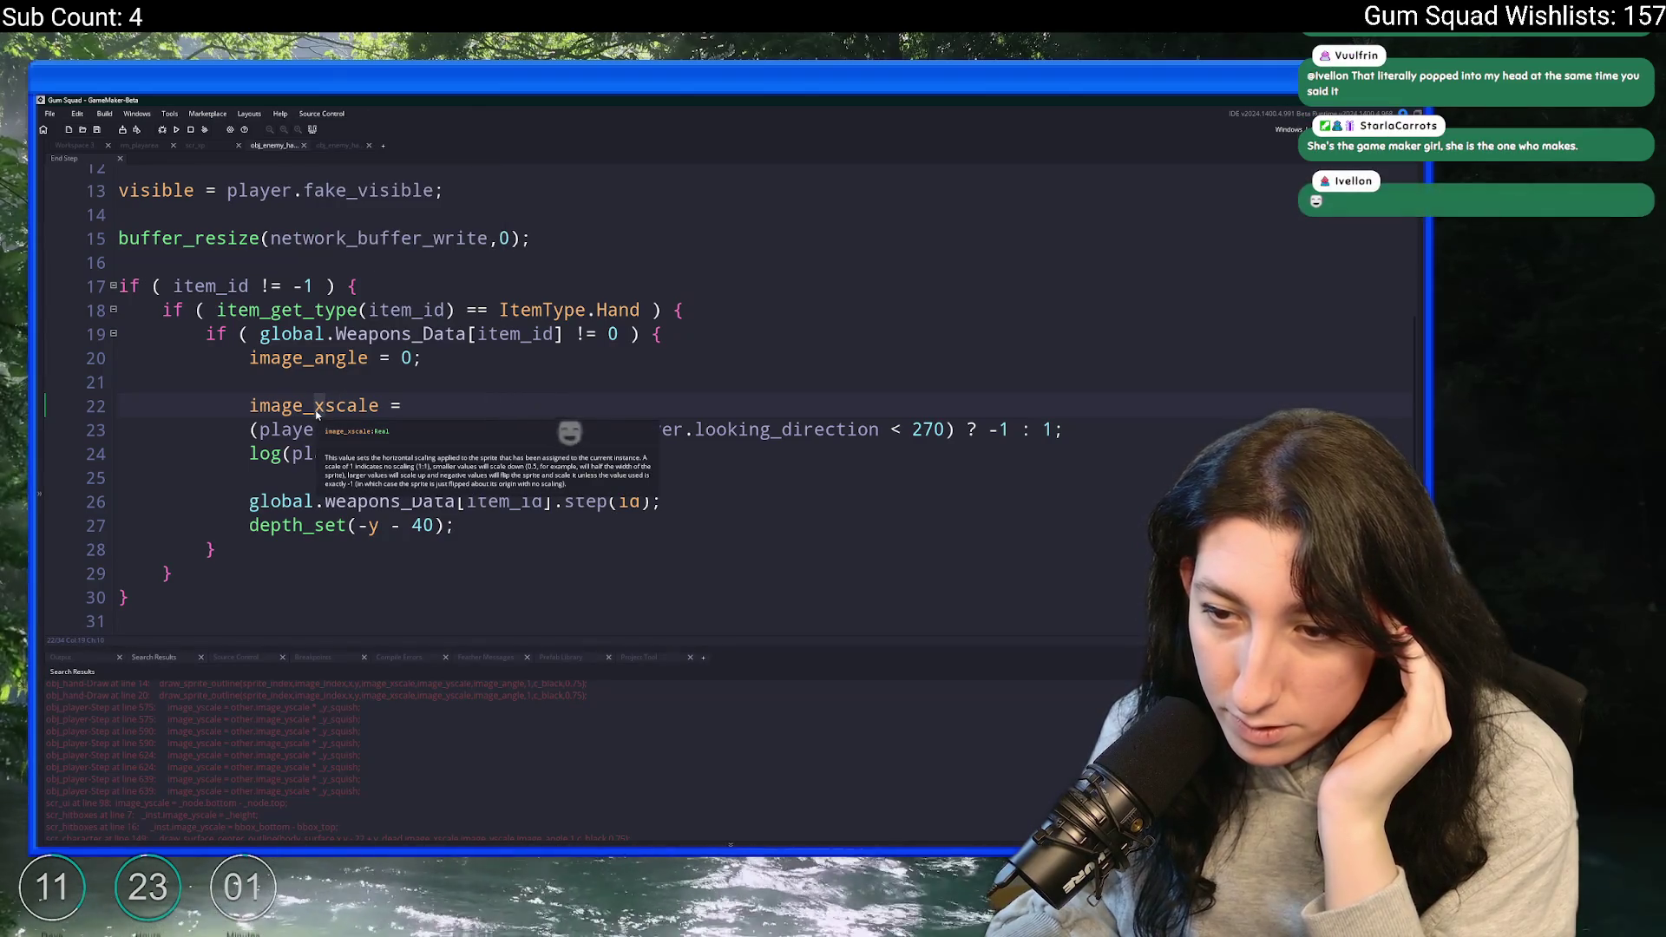
scroll(380, 687, down, 2)
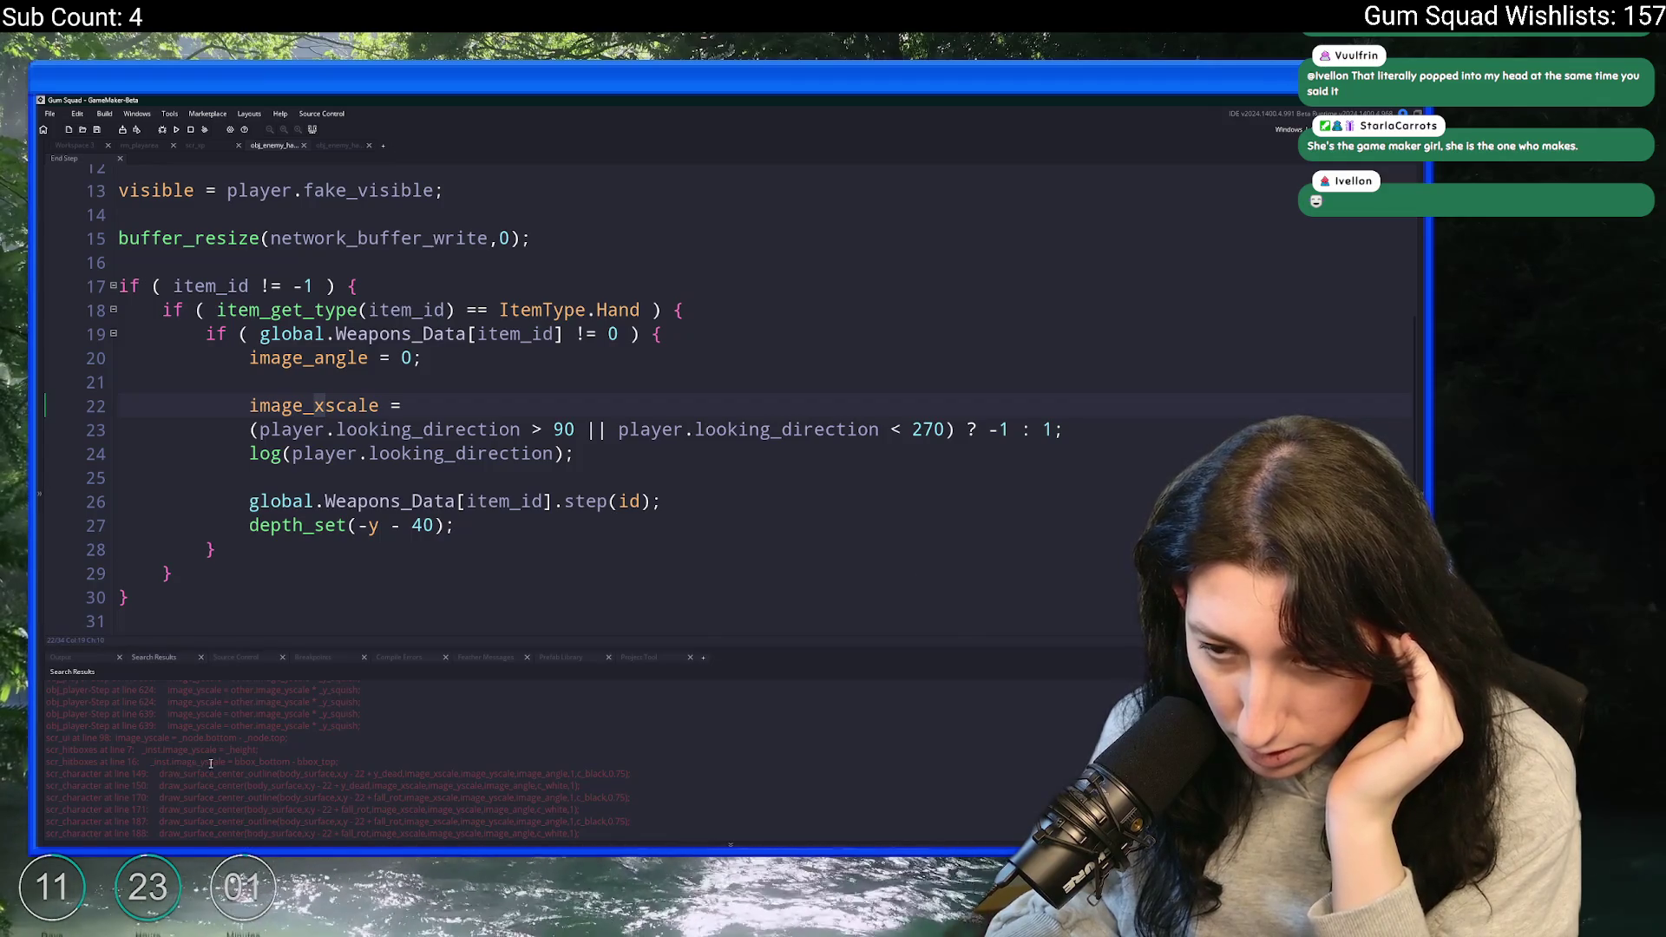
scroll(387, 752, down, 5)
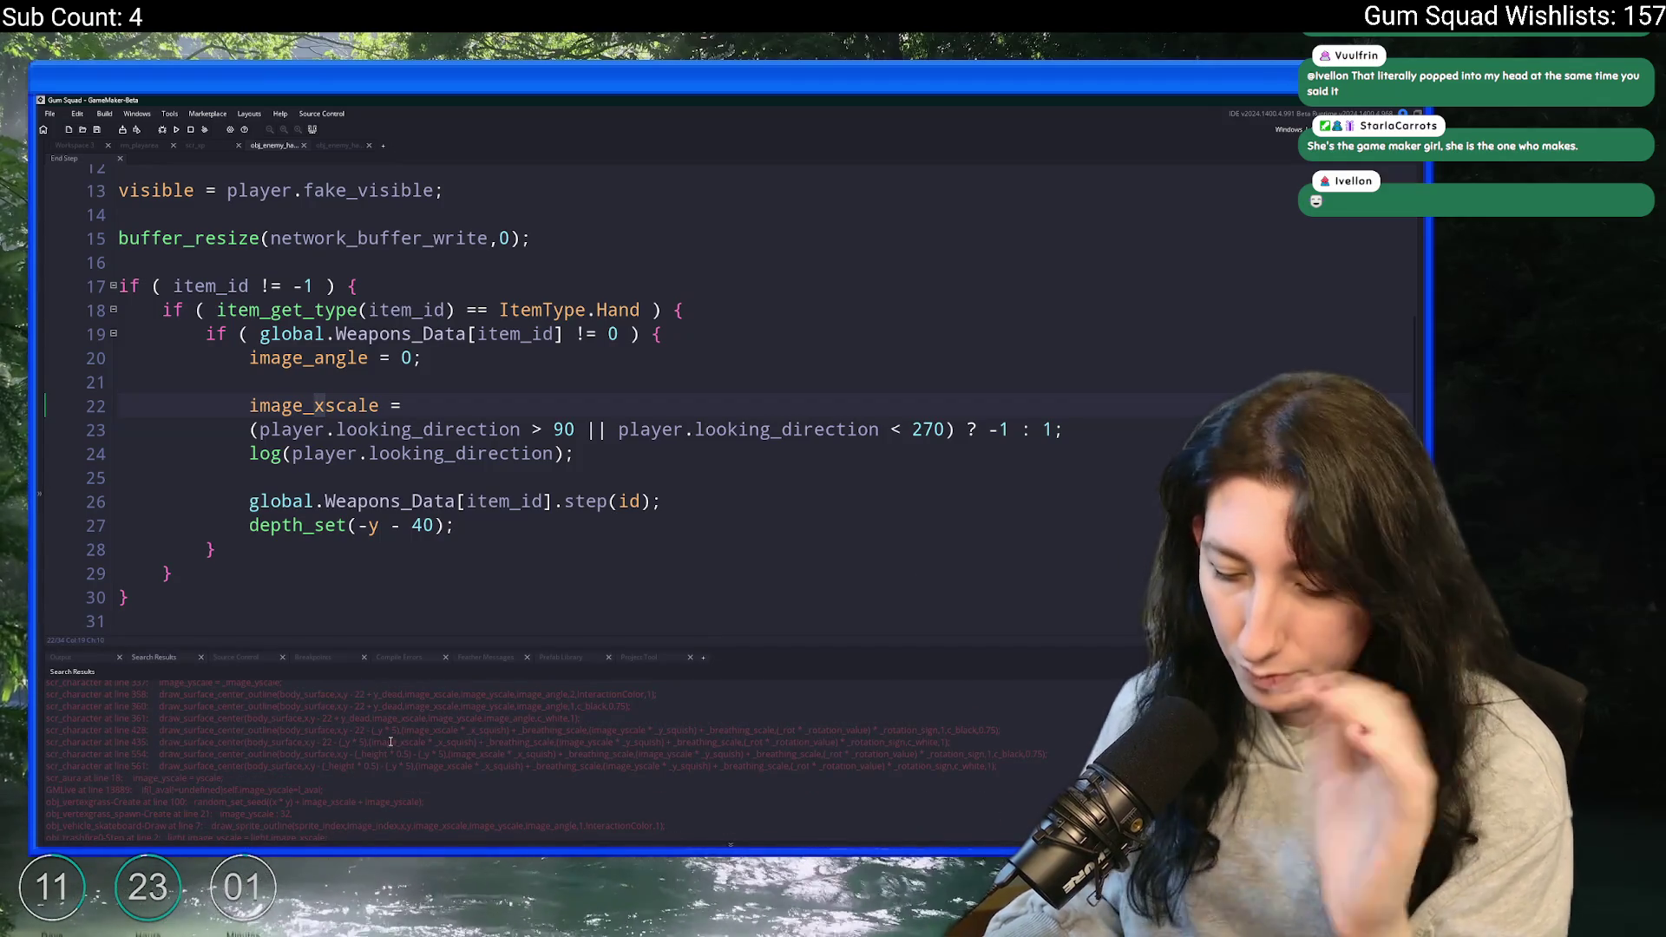
text(y)
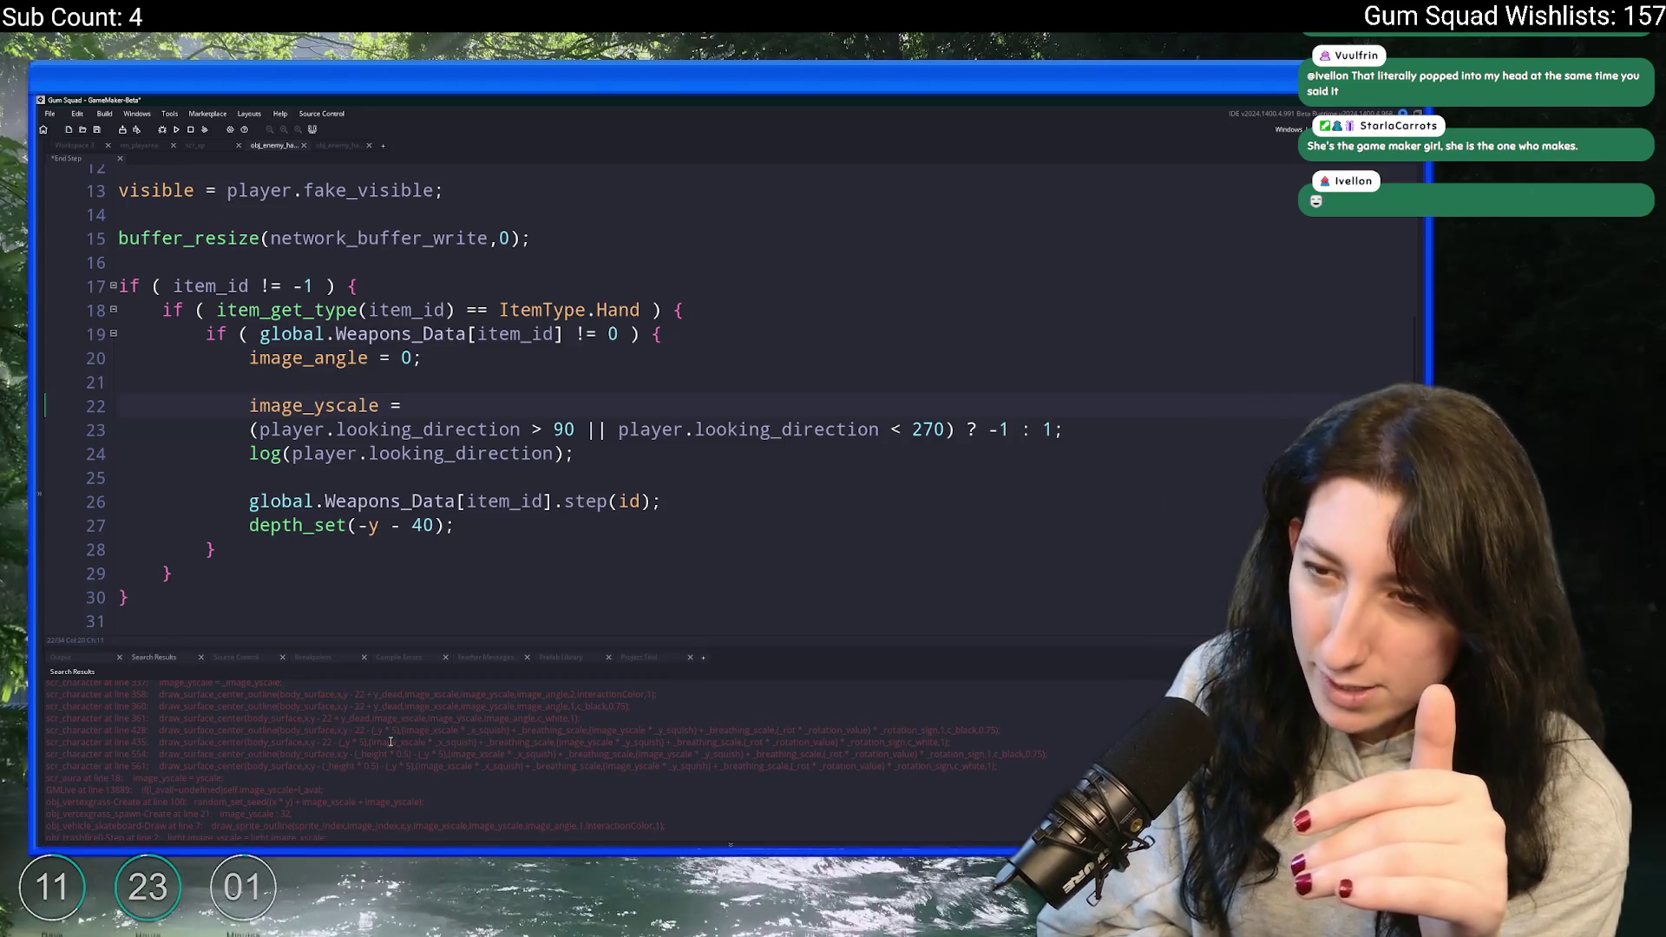
key(F5)
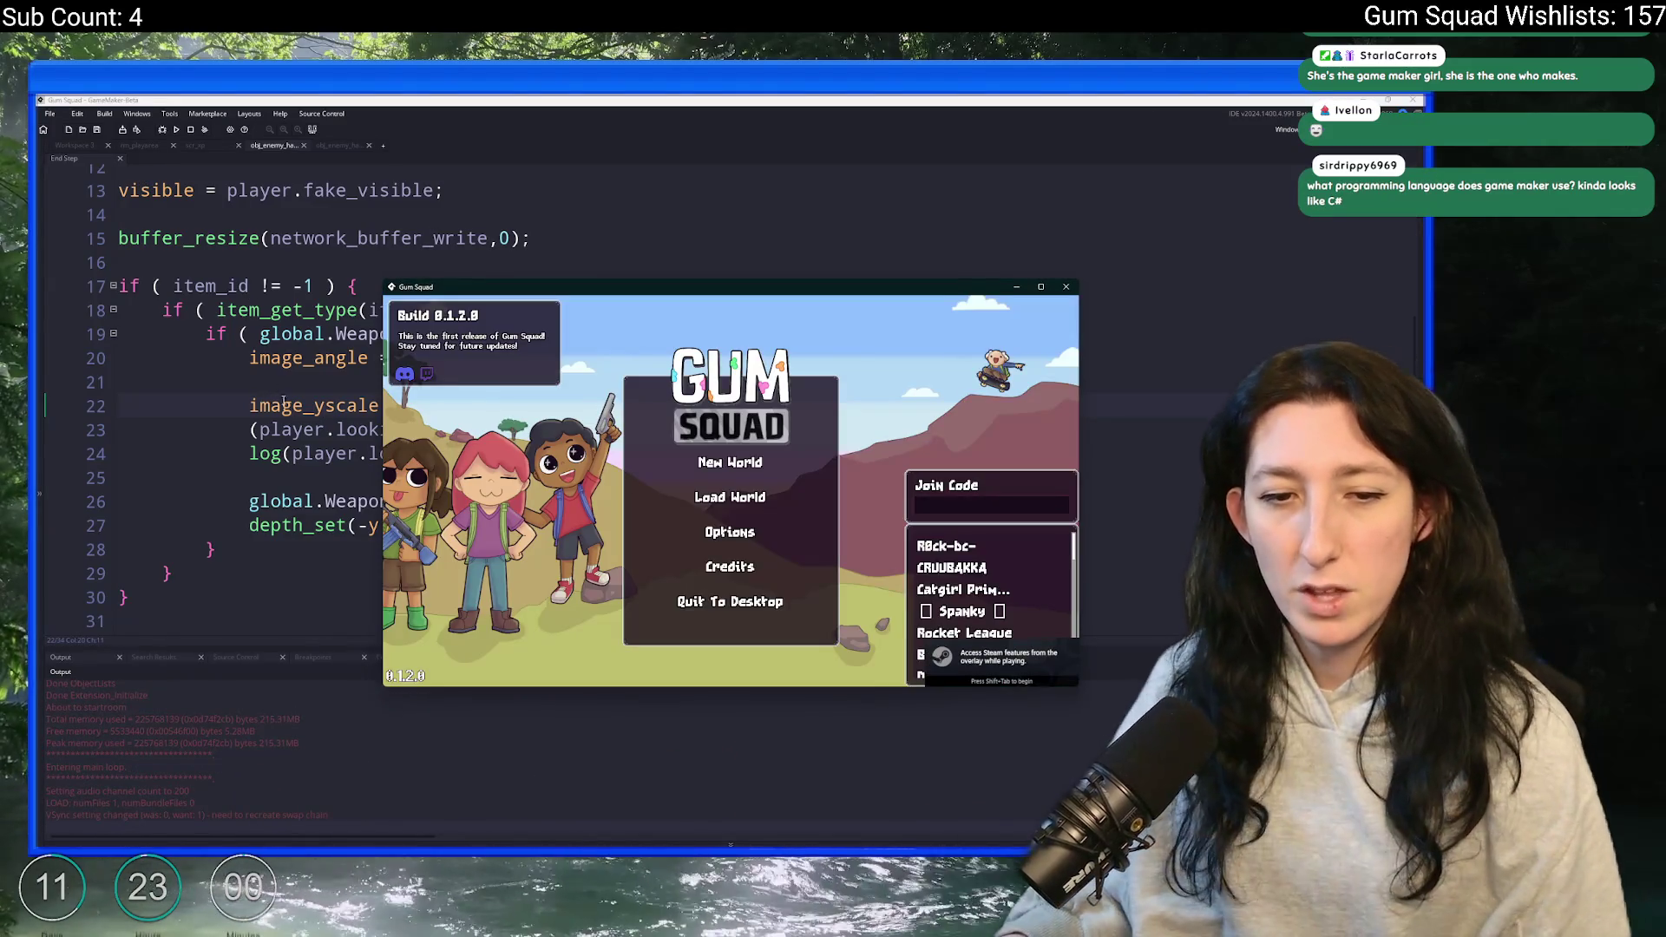
click(716, 468)
click(729, 573)
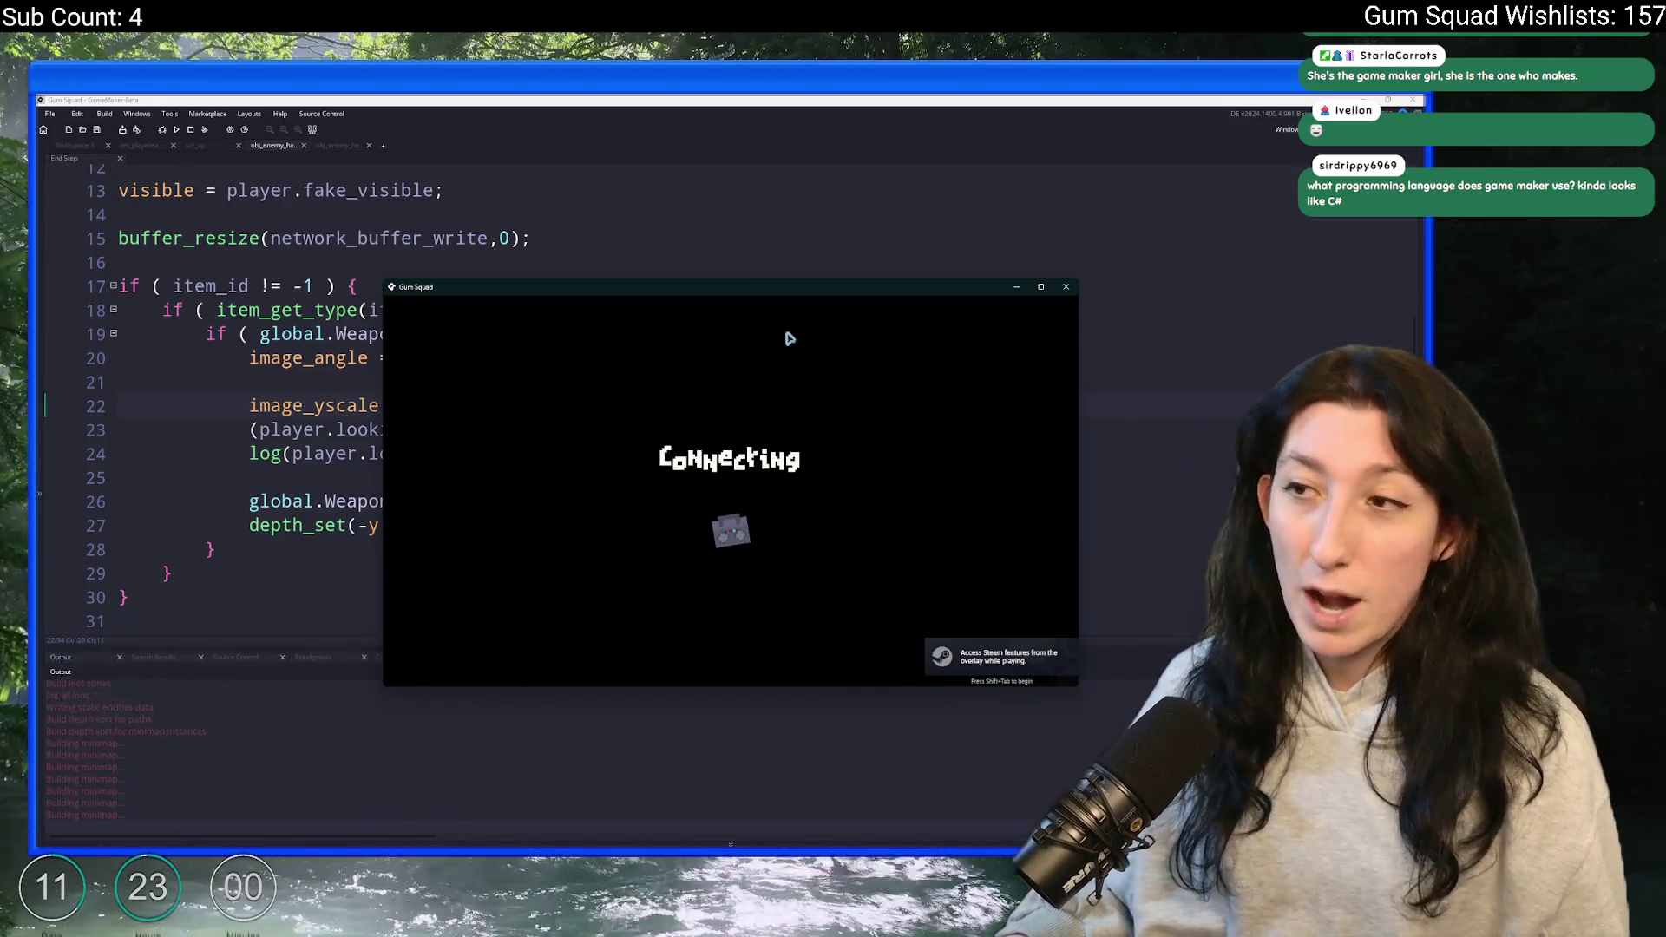
mouse_move(818, 293)
mouse_down()
mouse_move(804, 294)
mouse_move(777, 103)
mouse_up()
key(Tab)
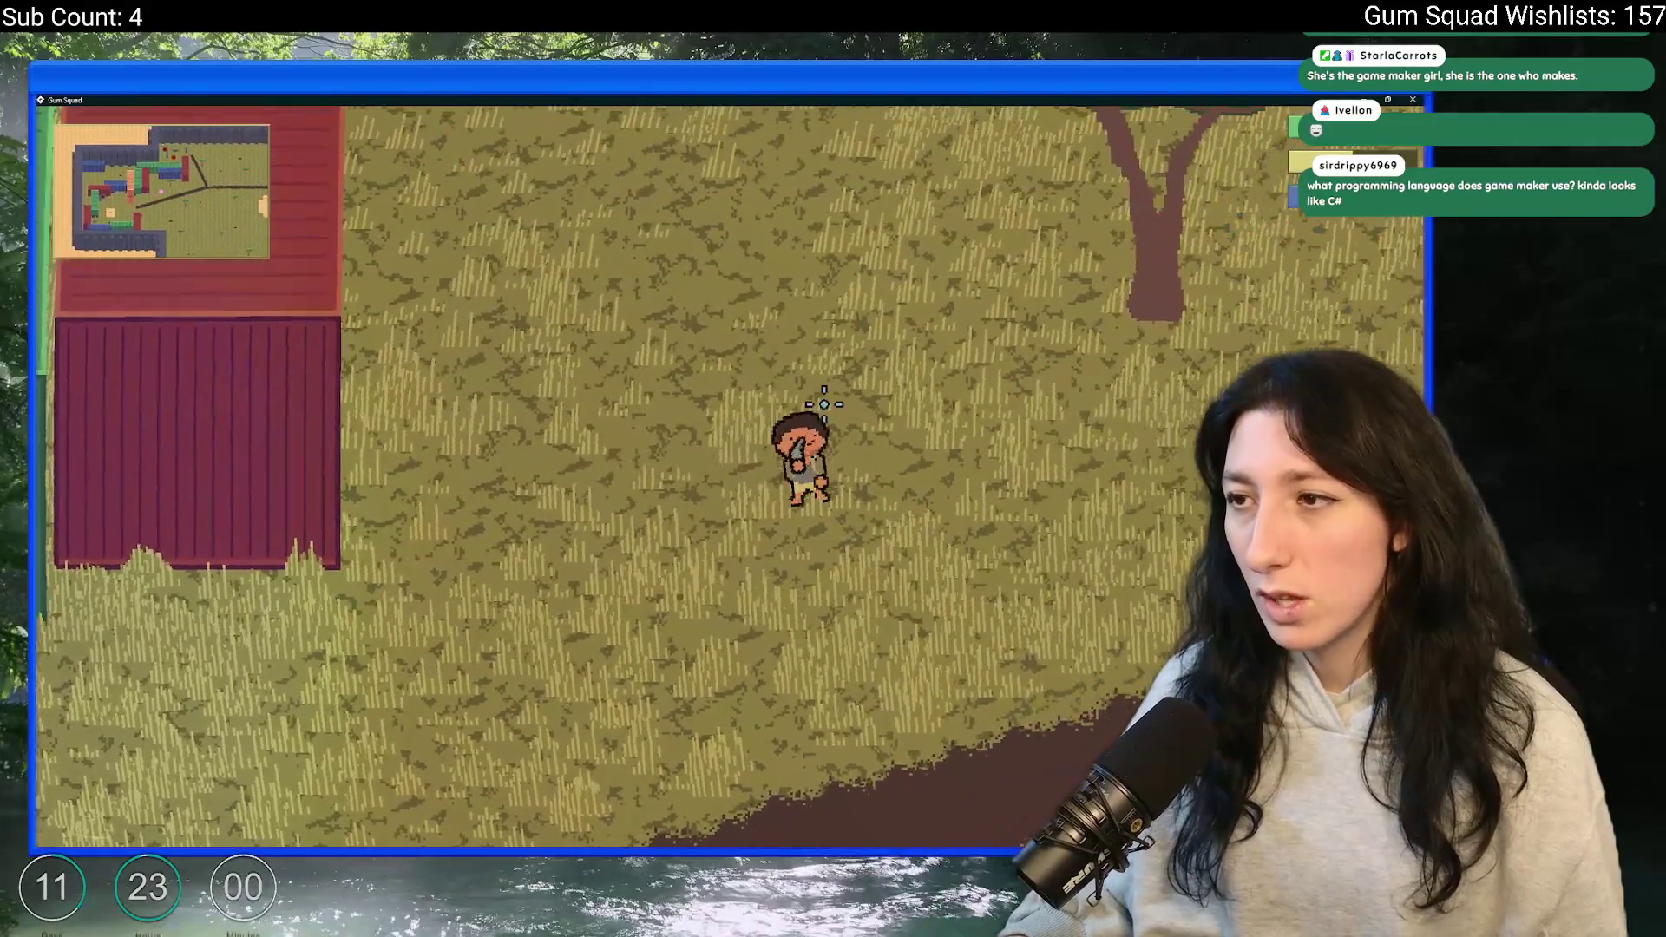
key(d)
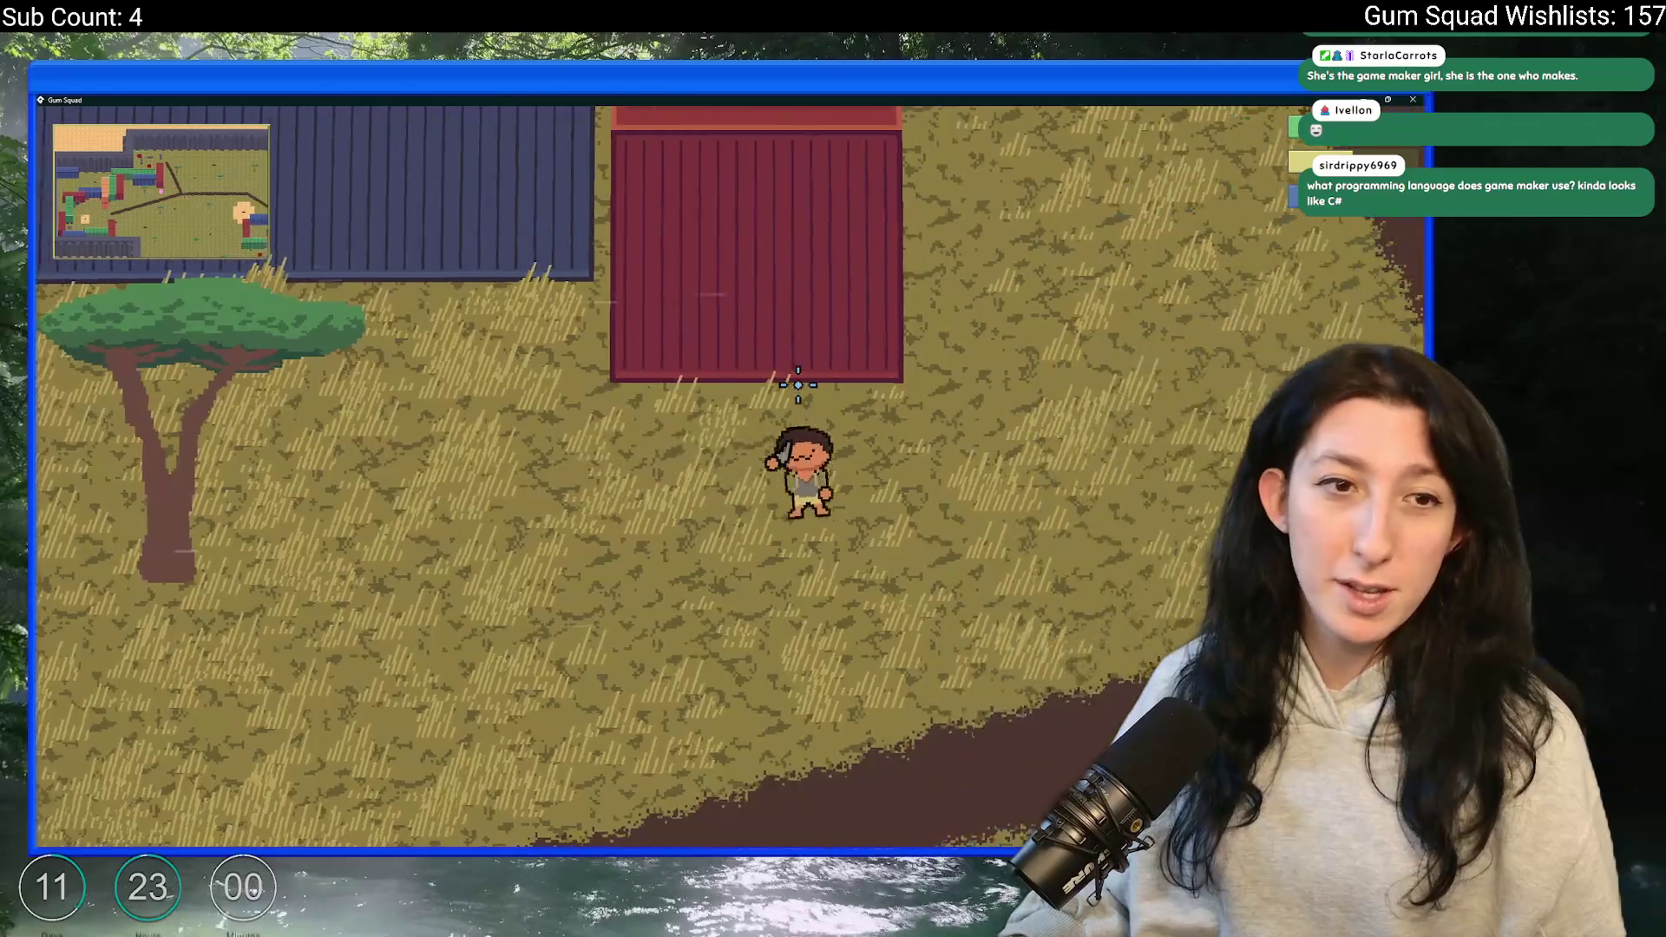
key(w)
key(w)
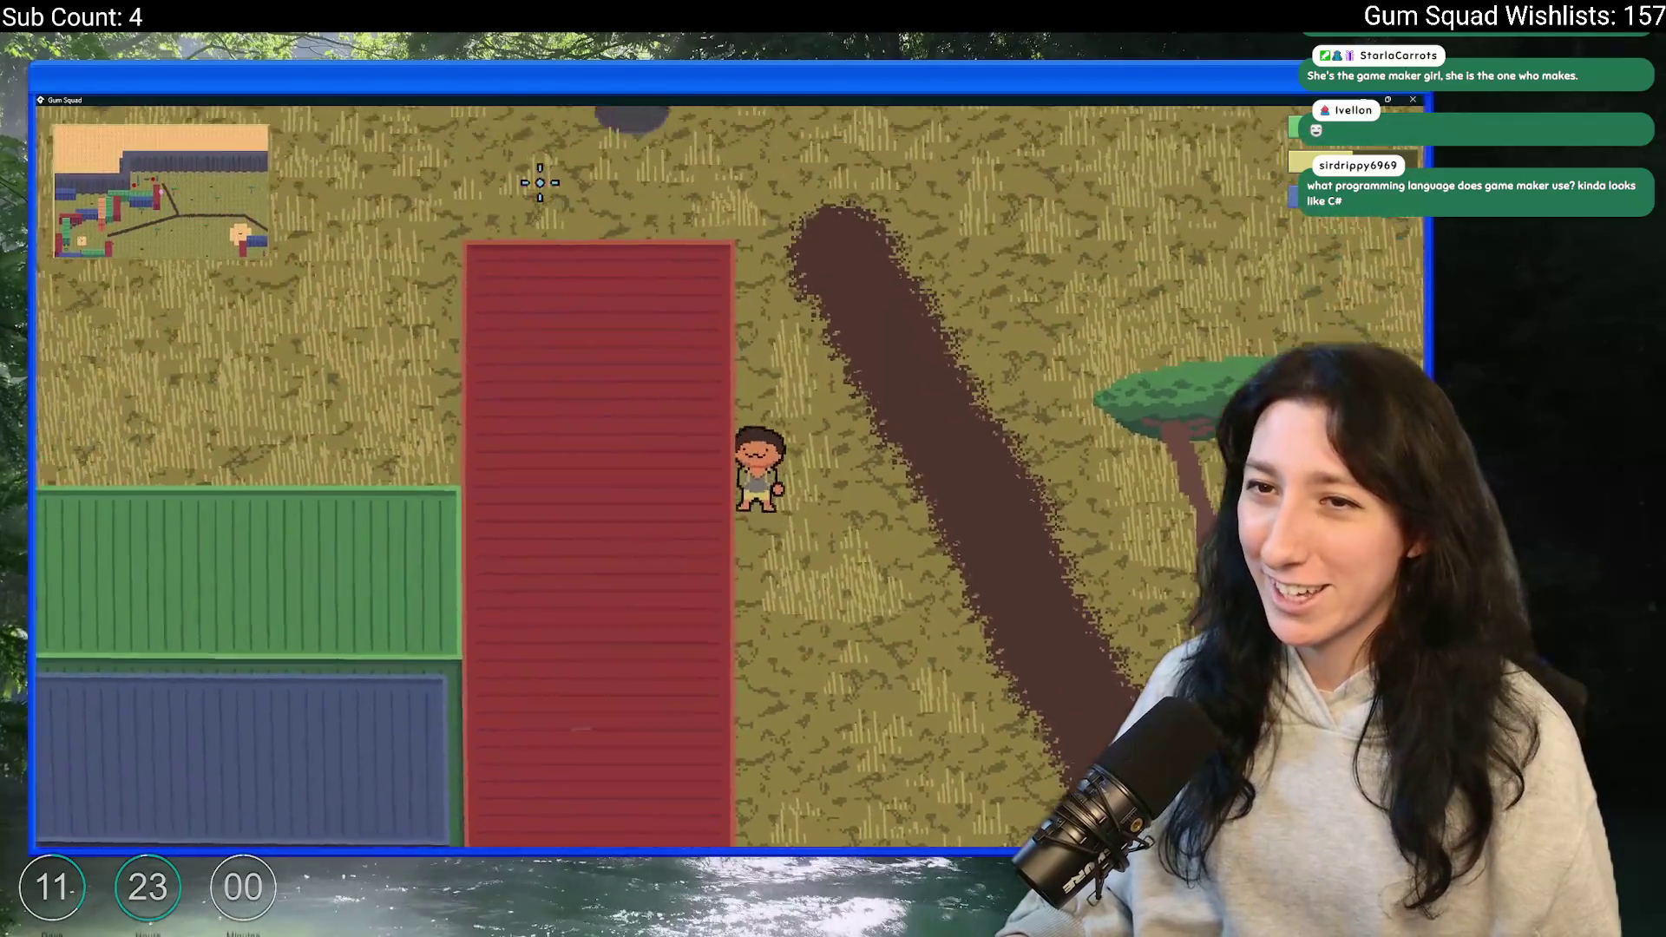
key(a)
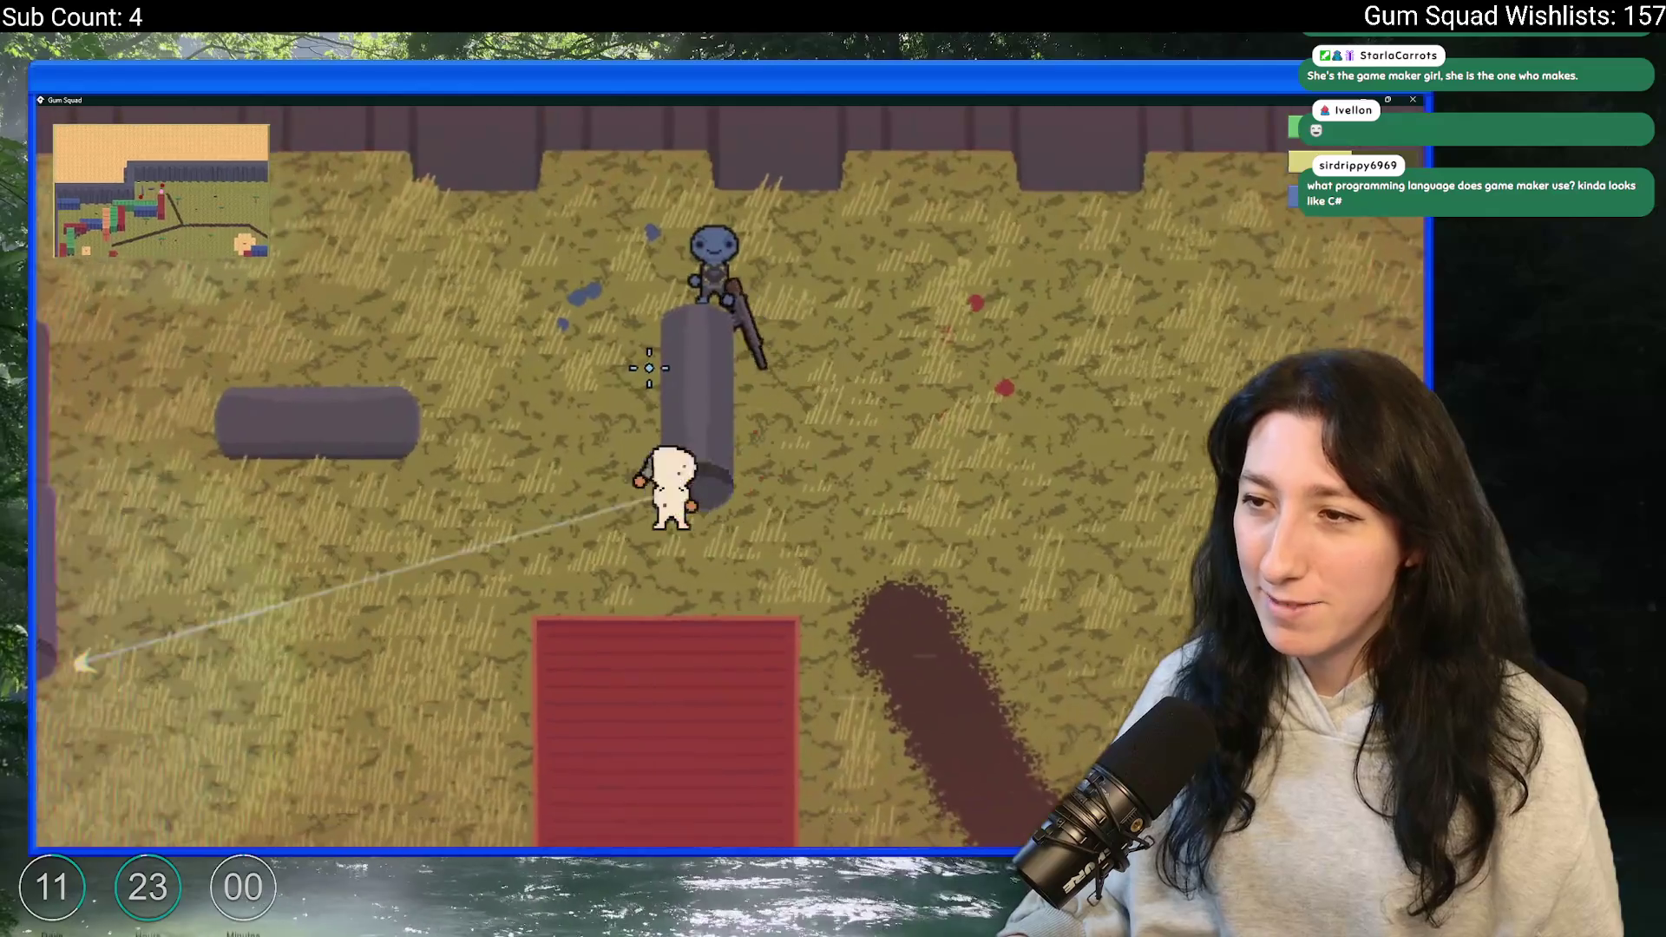
key(s)
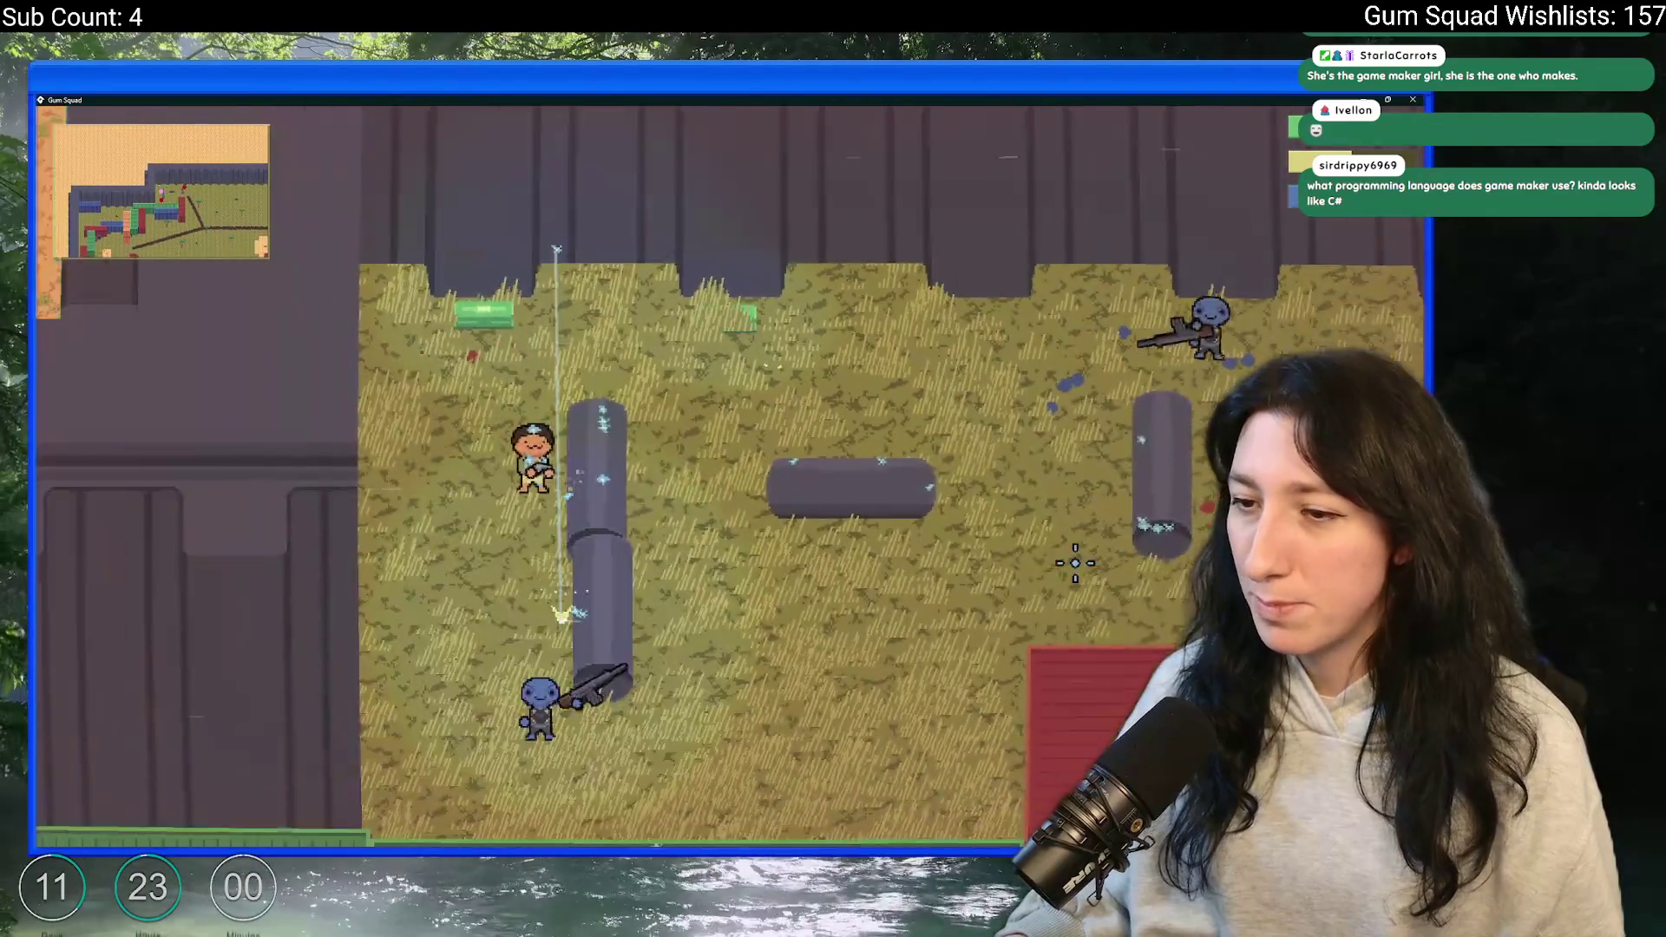
key(d)
key(d)
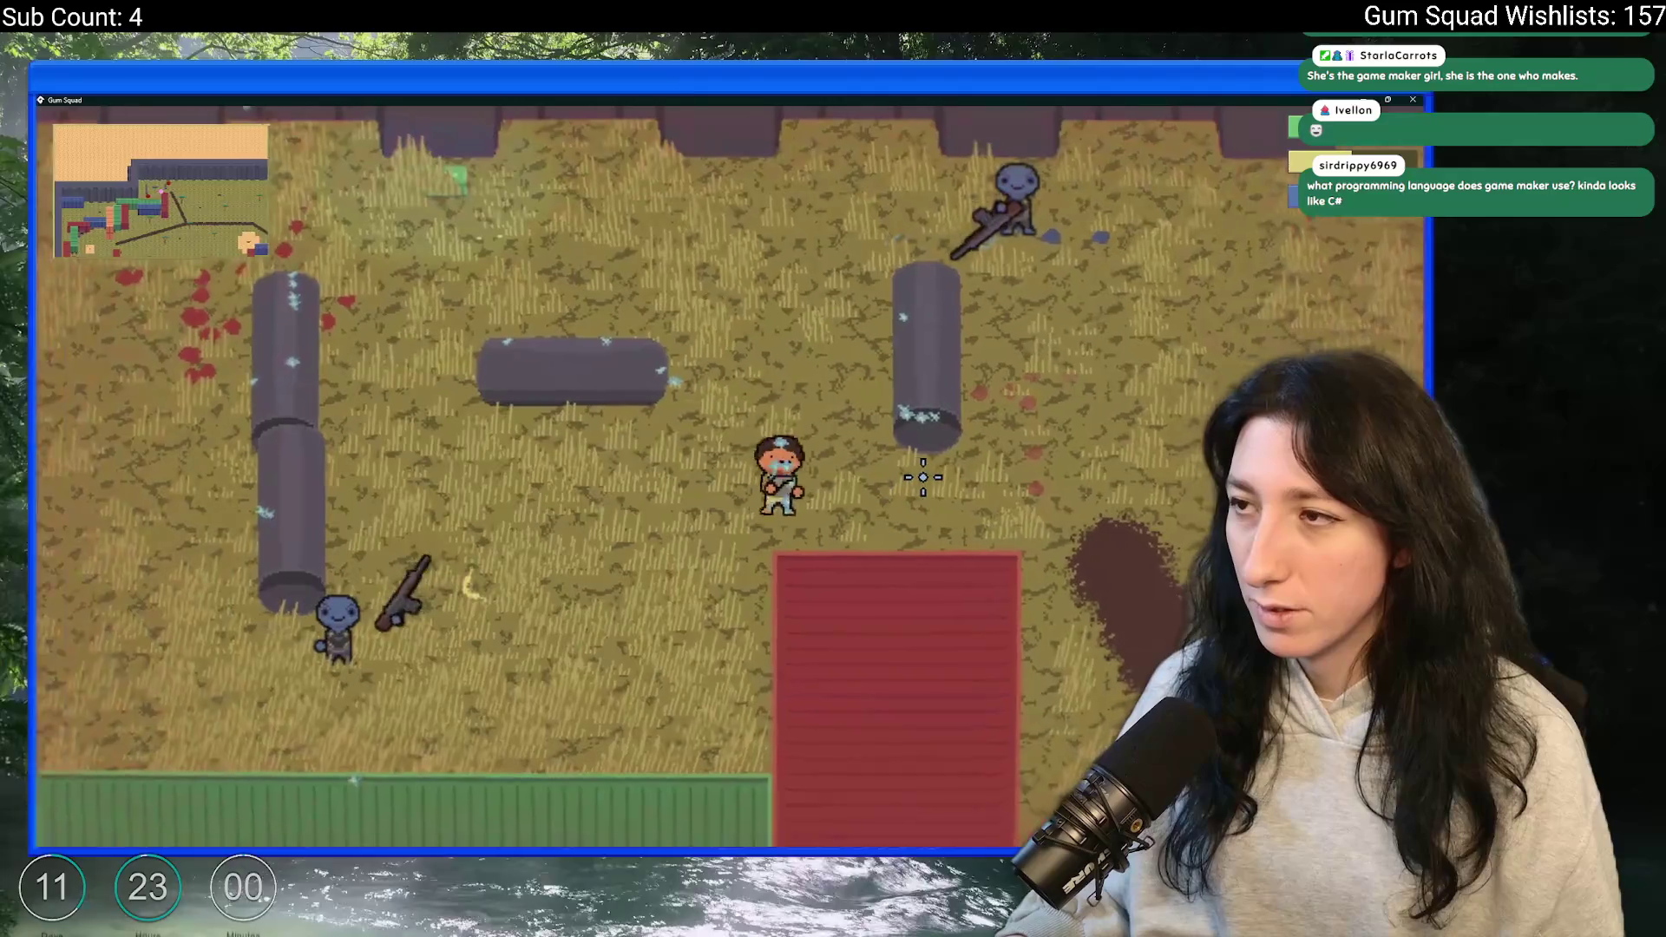
key(w)
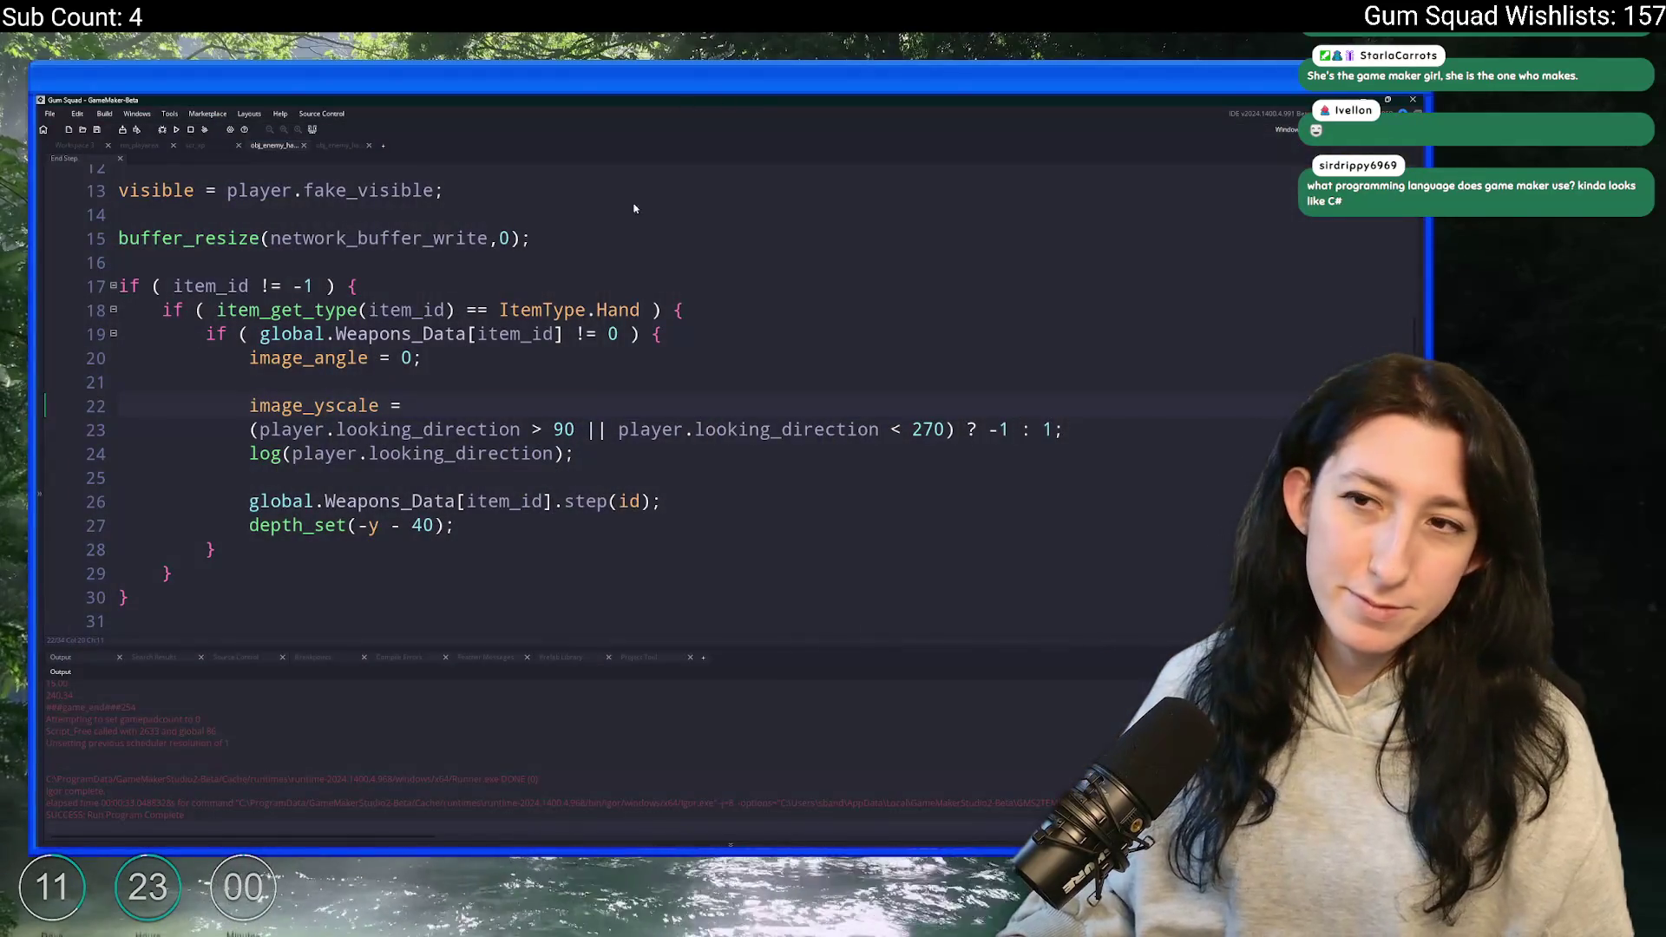
- Change image_yscale back to image_xscale on line 22
click(325, 405)
key(BackSpace)
text(x)
click(387, 401)
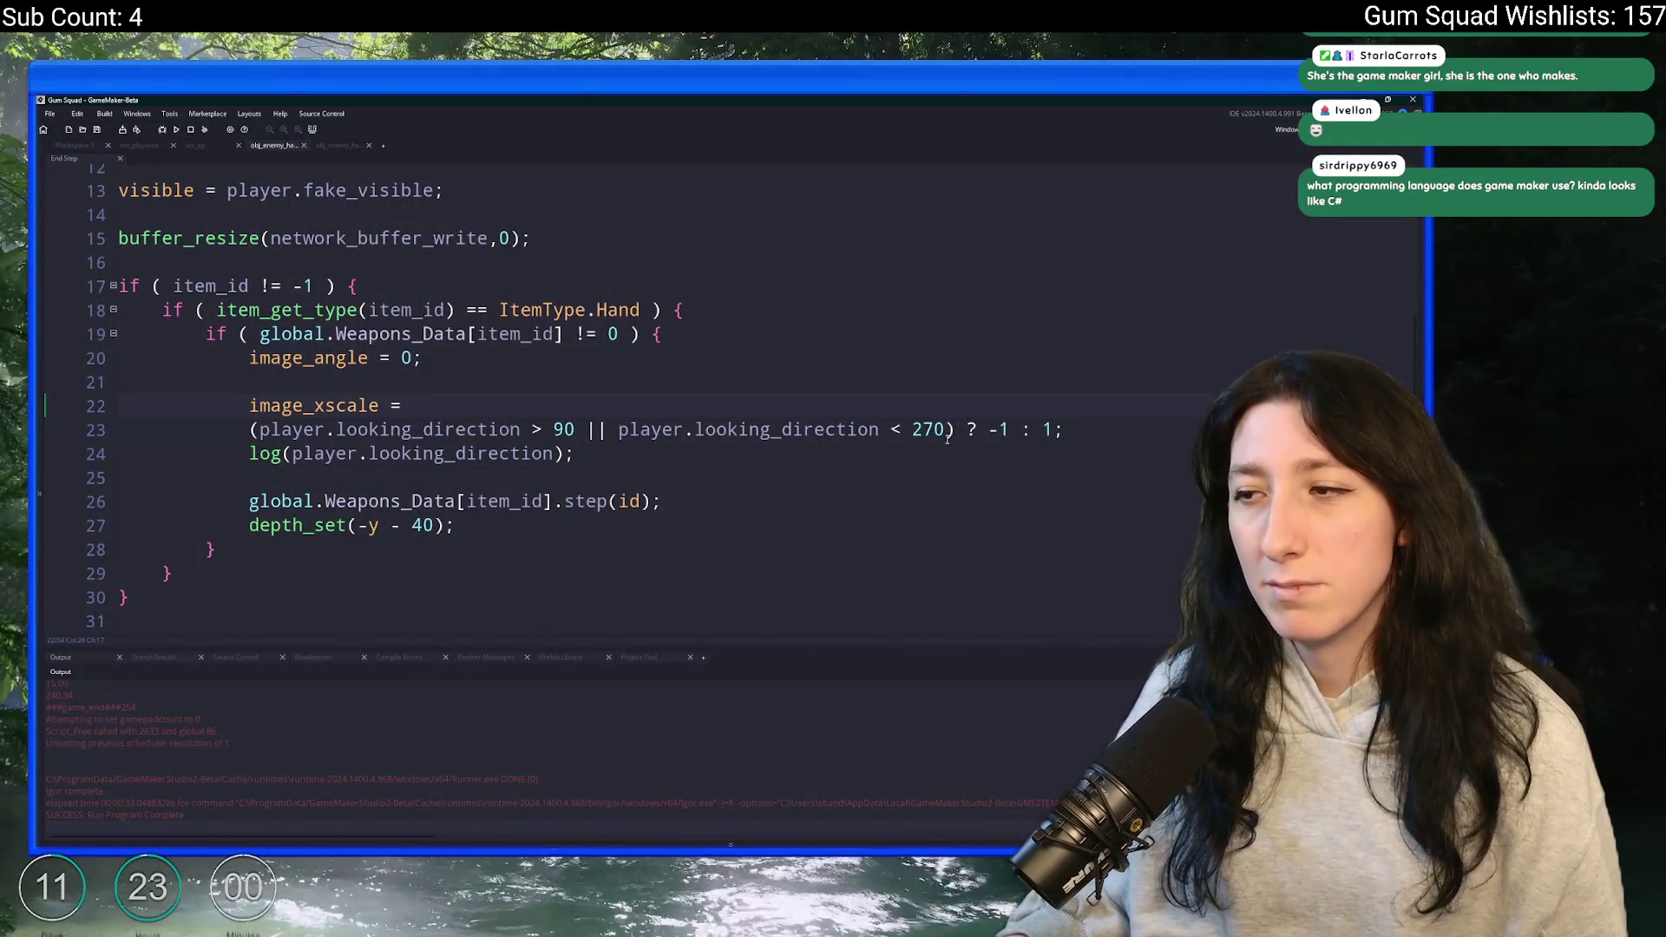
- Make line 23's ternary return 1 : -1
click(998, 429)
key(BackSpace)
click(1033, 429)
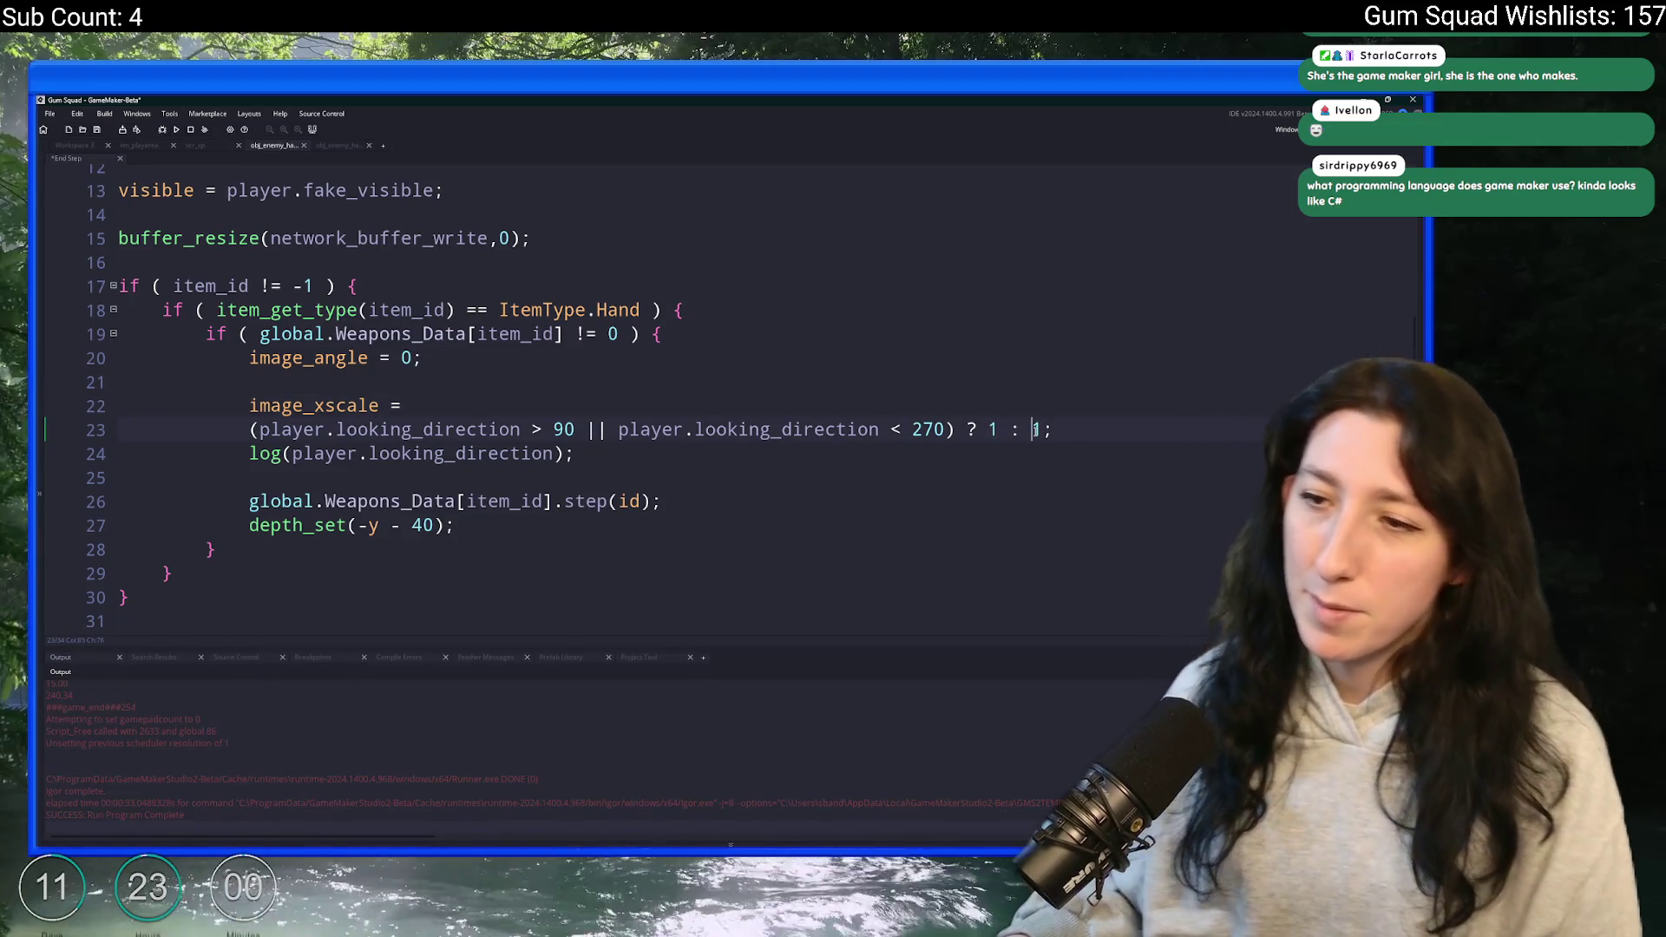
text(-)
- Delete the log(player.looking_direction) line and relaunch the game
click(1108, 430)
key(shift+Down)
key(Delete)
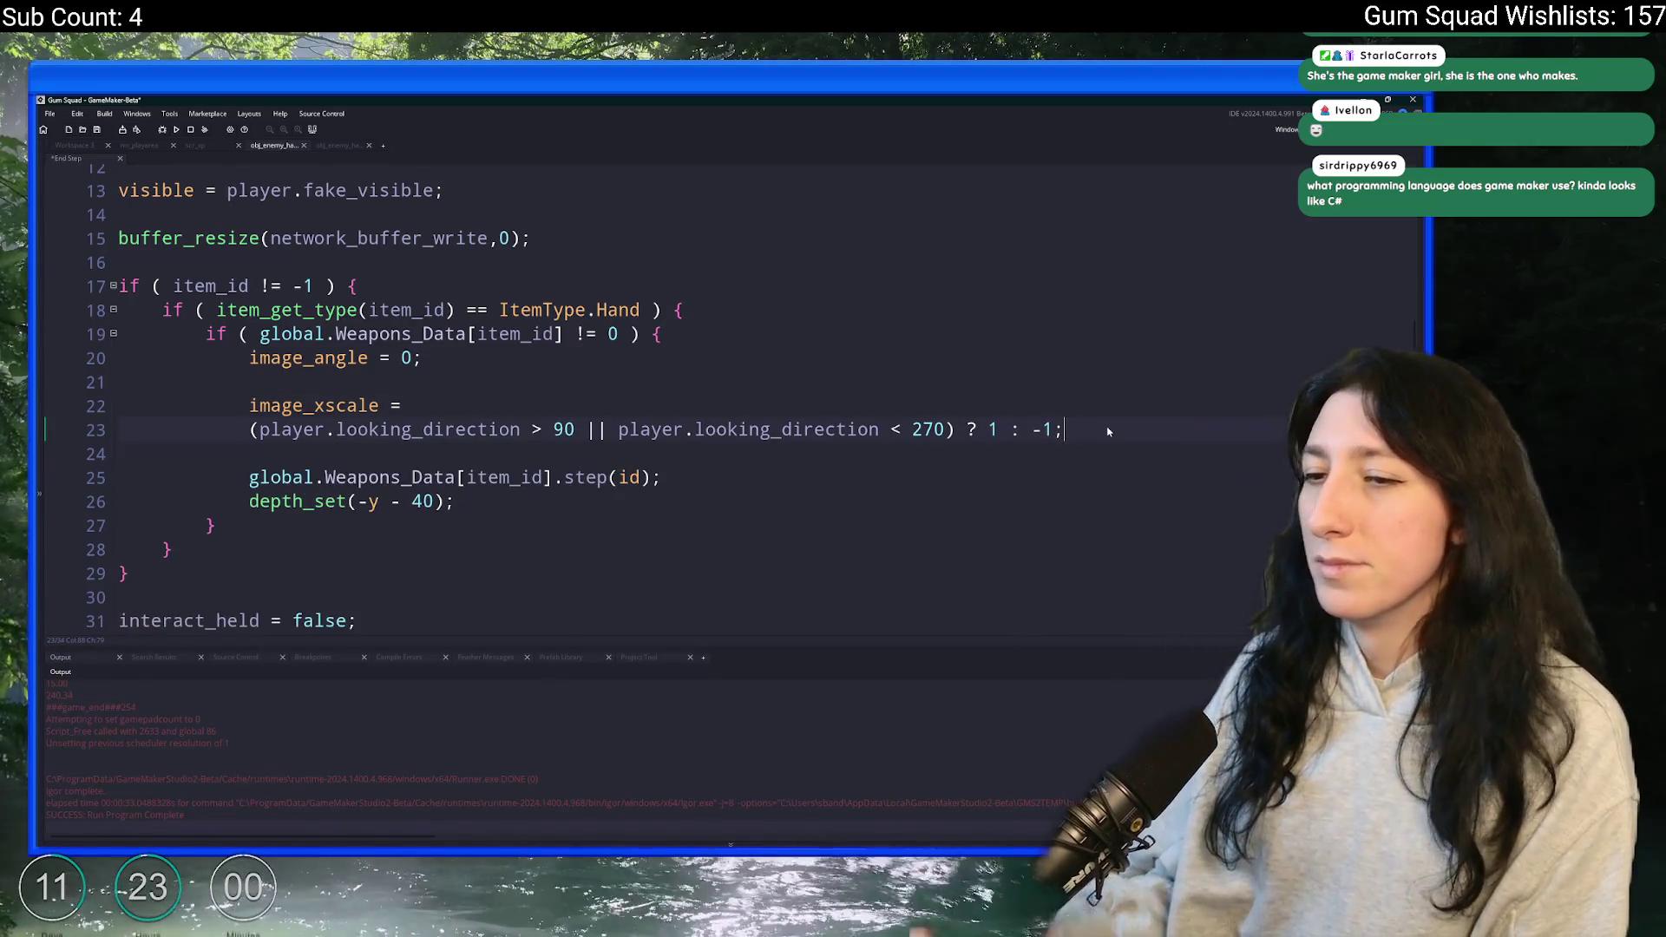
key(F5)
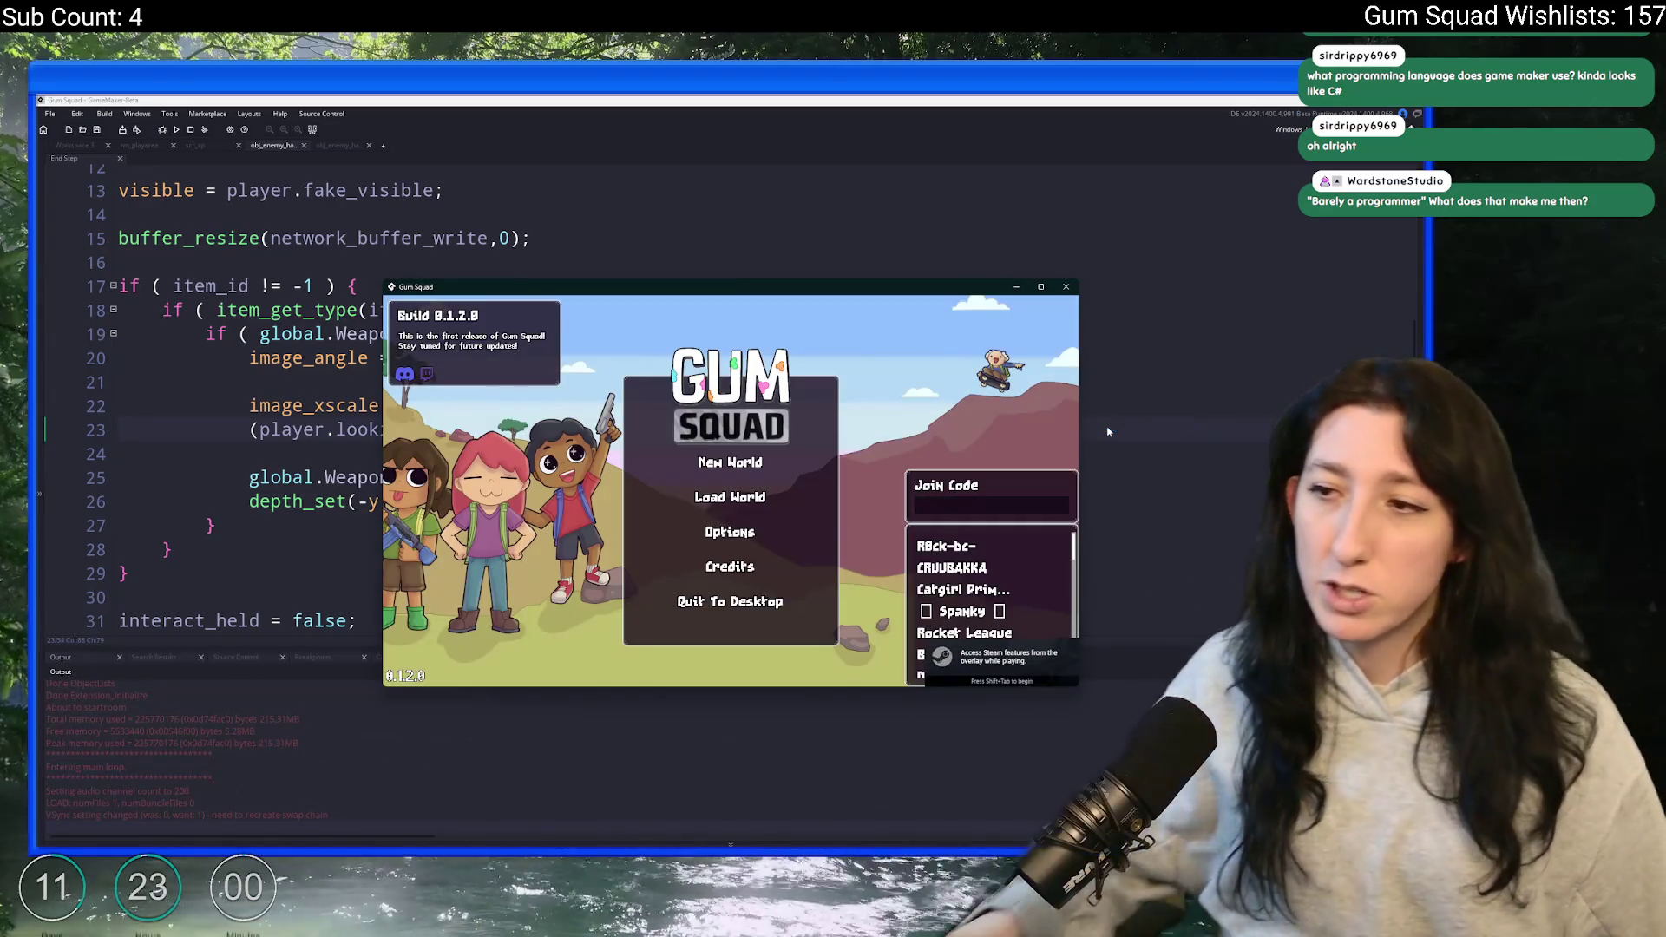
- Create a new world lobby, toggle the inventory, and walk east and north toward the enemies
click(738, 476)
click(729, 574)
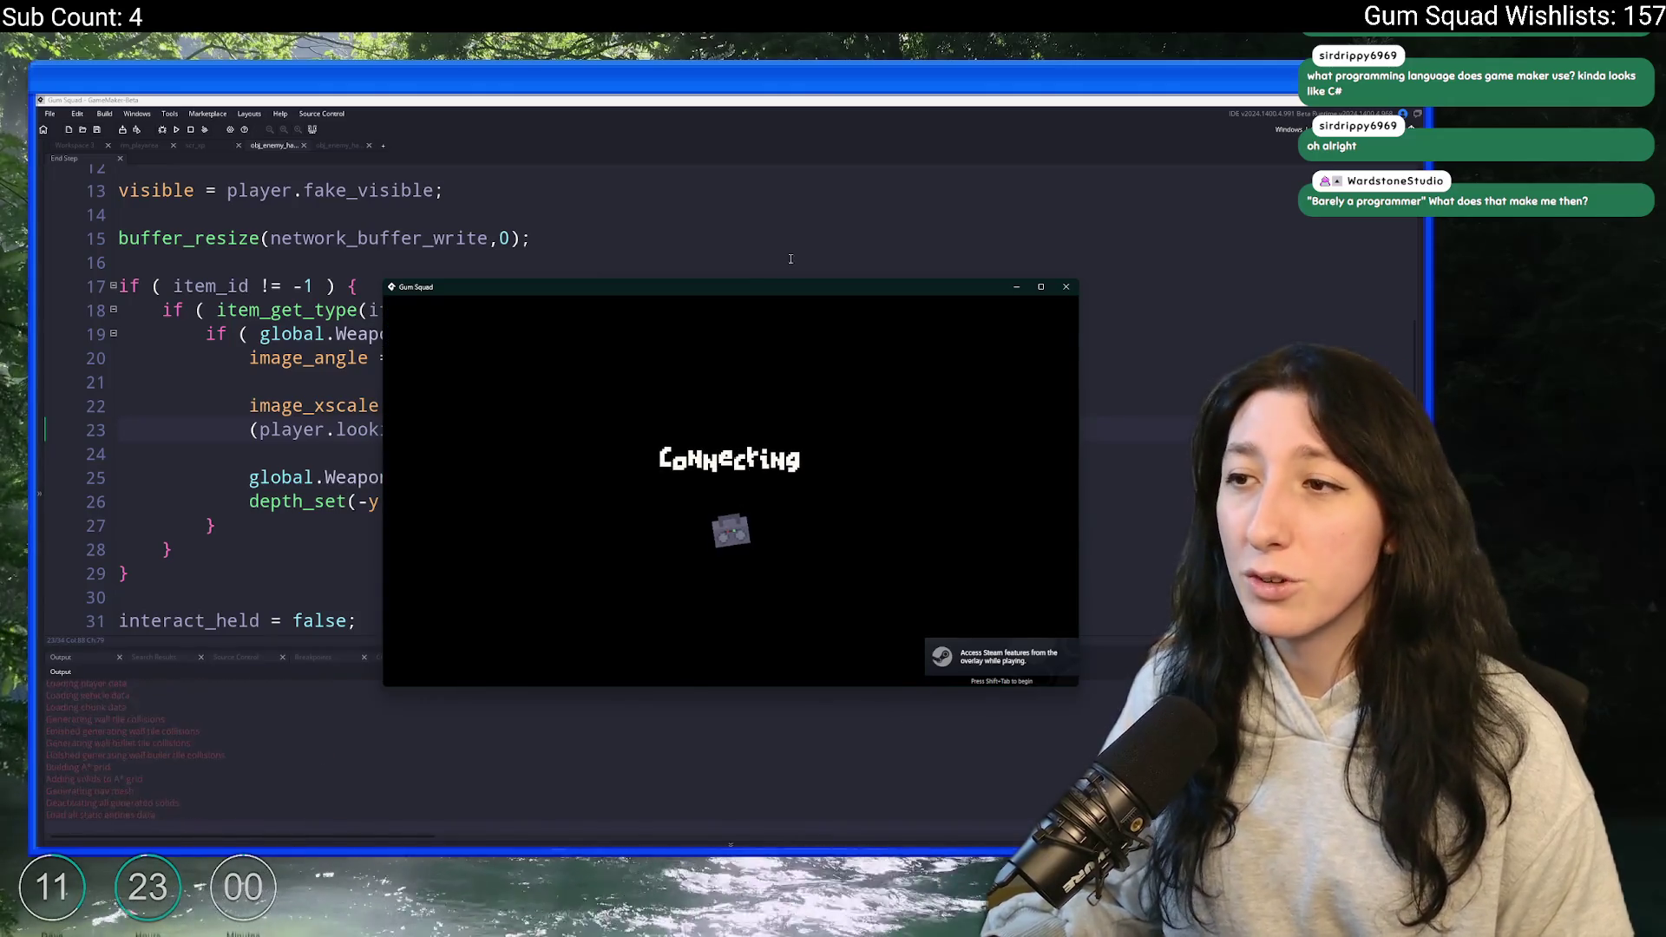
key(Tab)
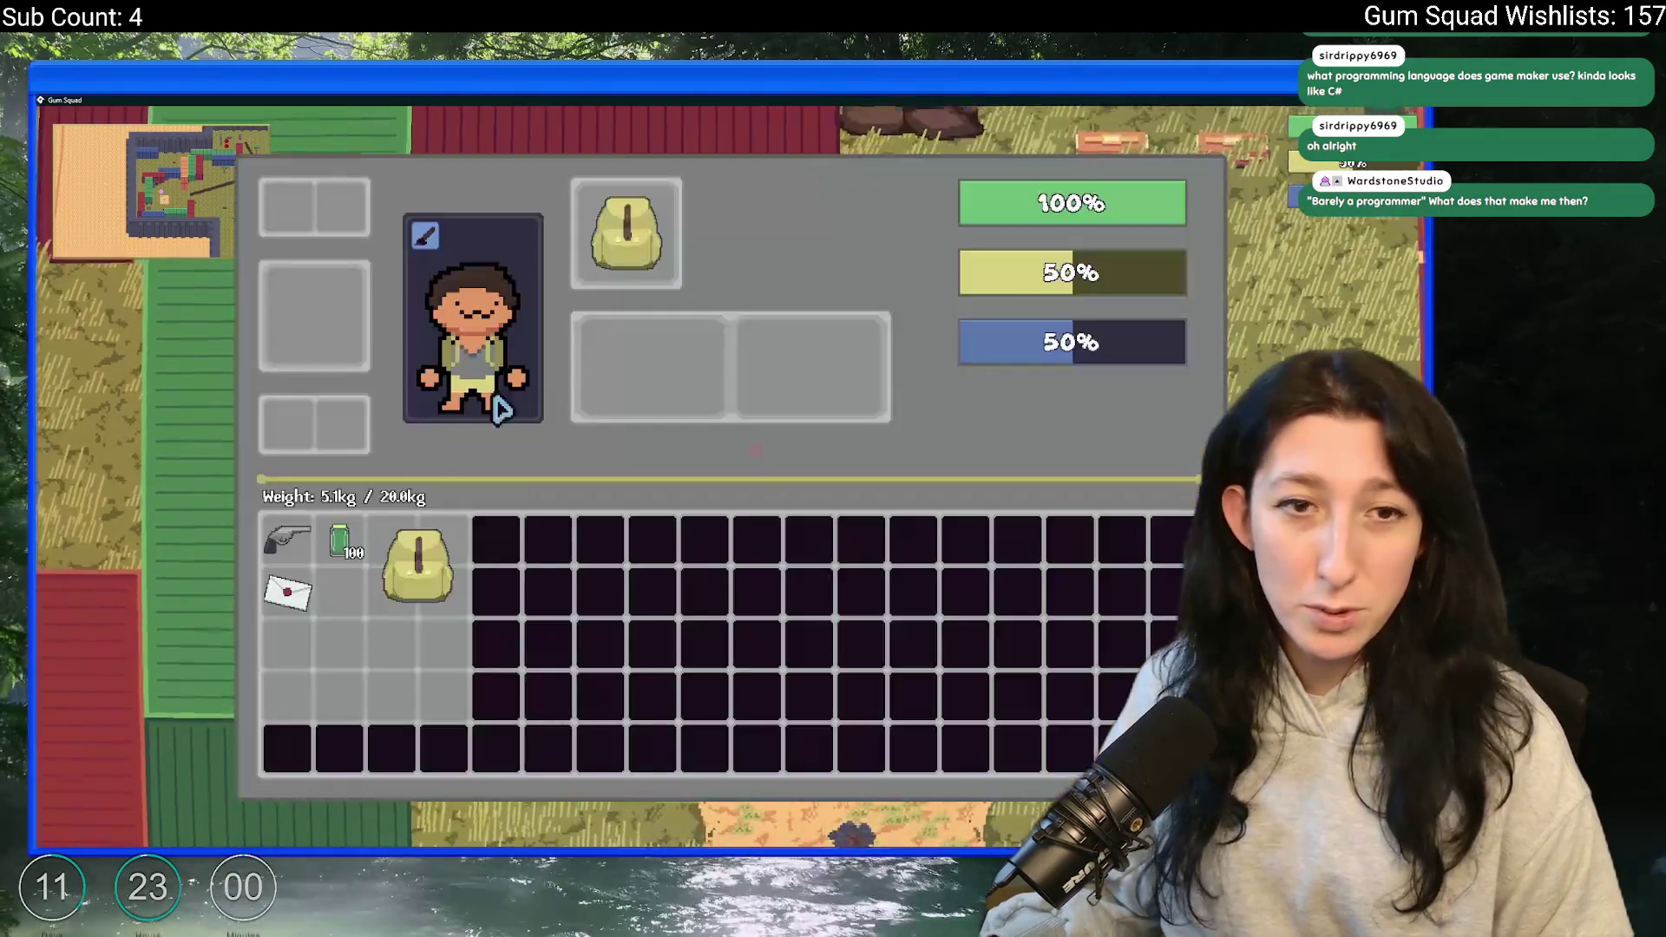
key(Tab)
key(d)
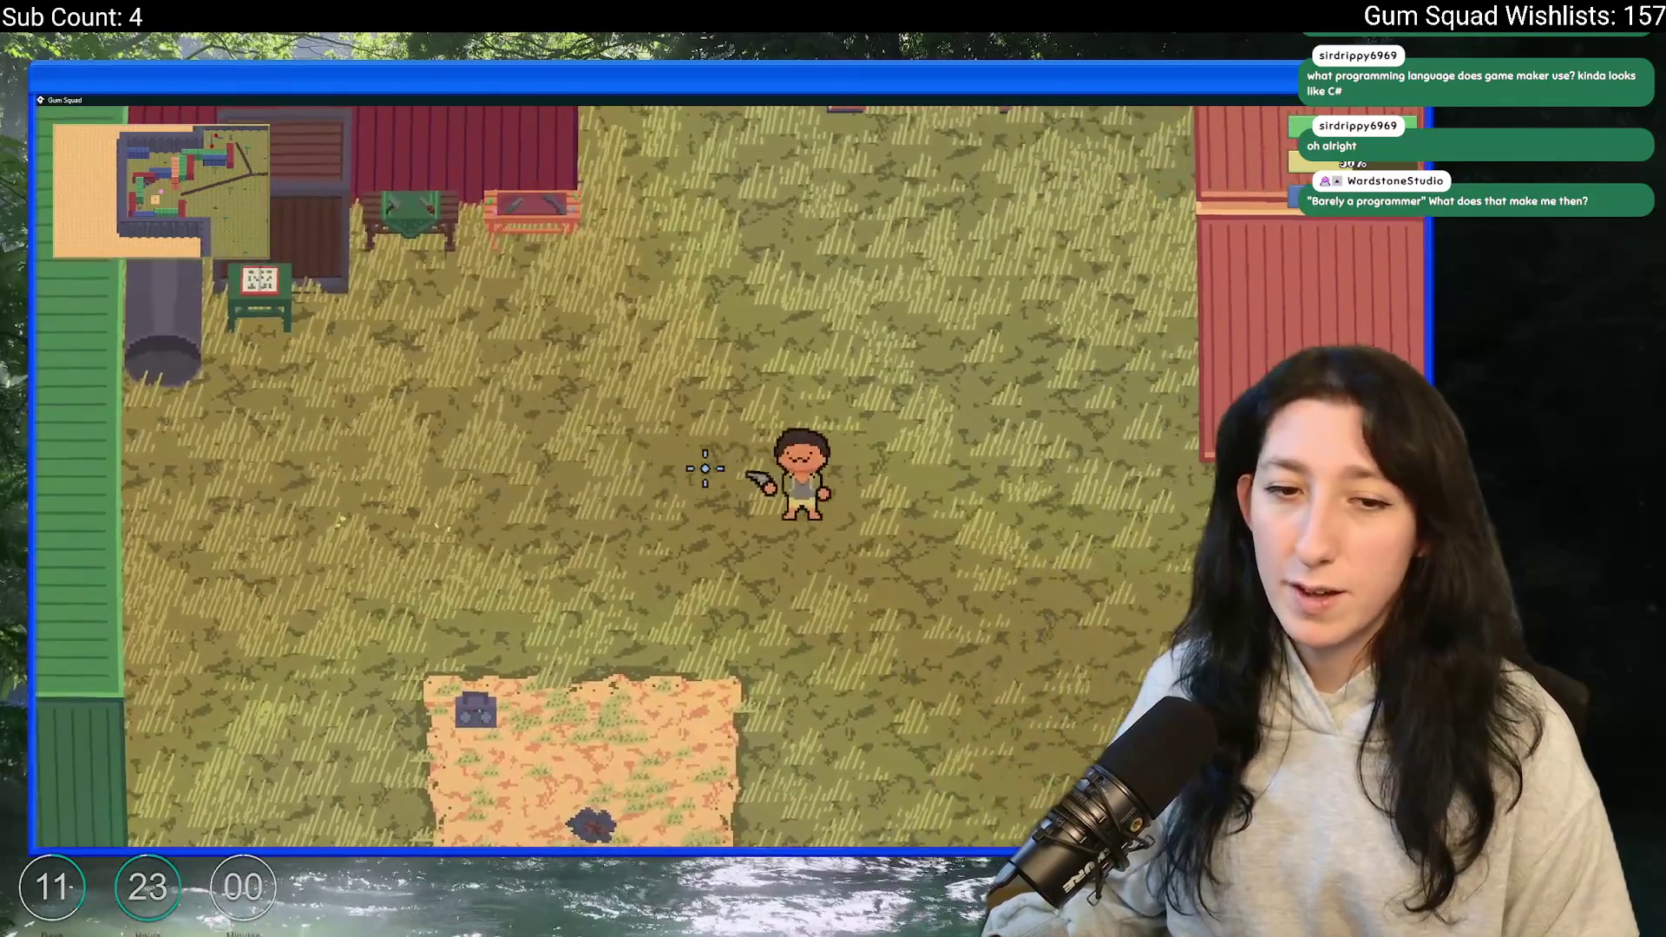
key(w)
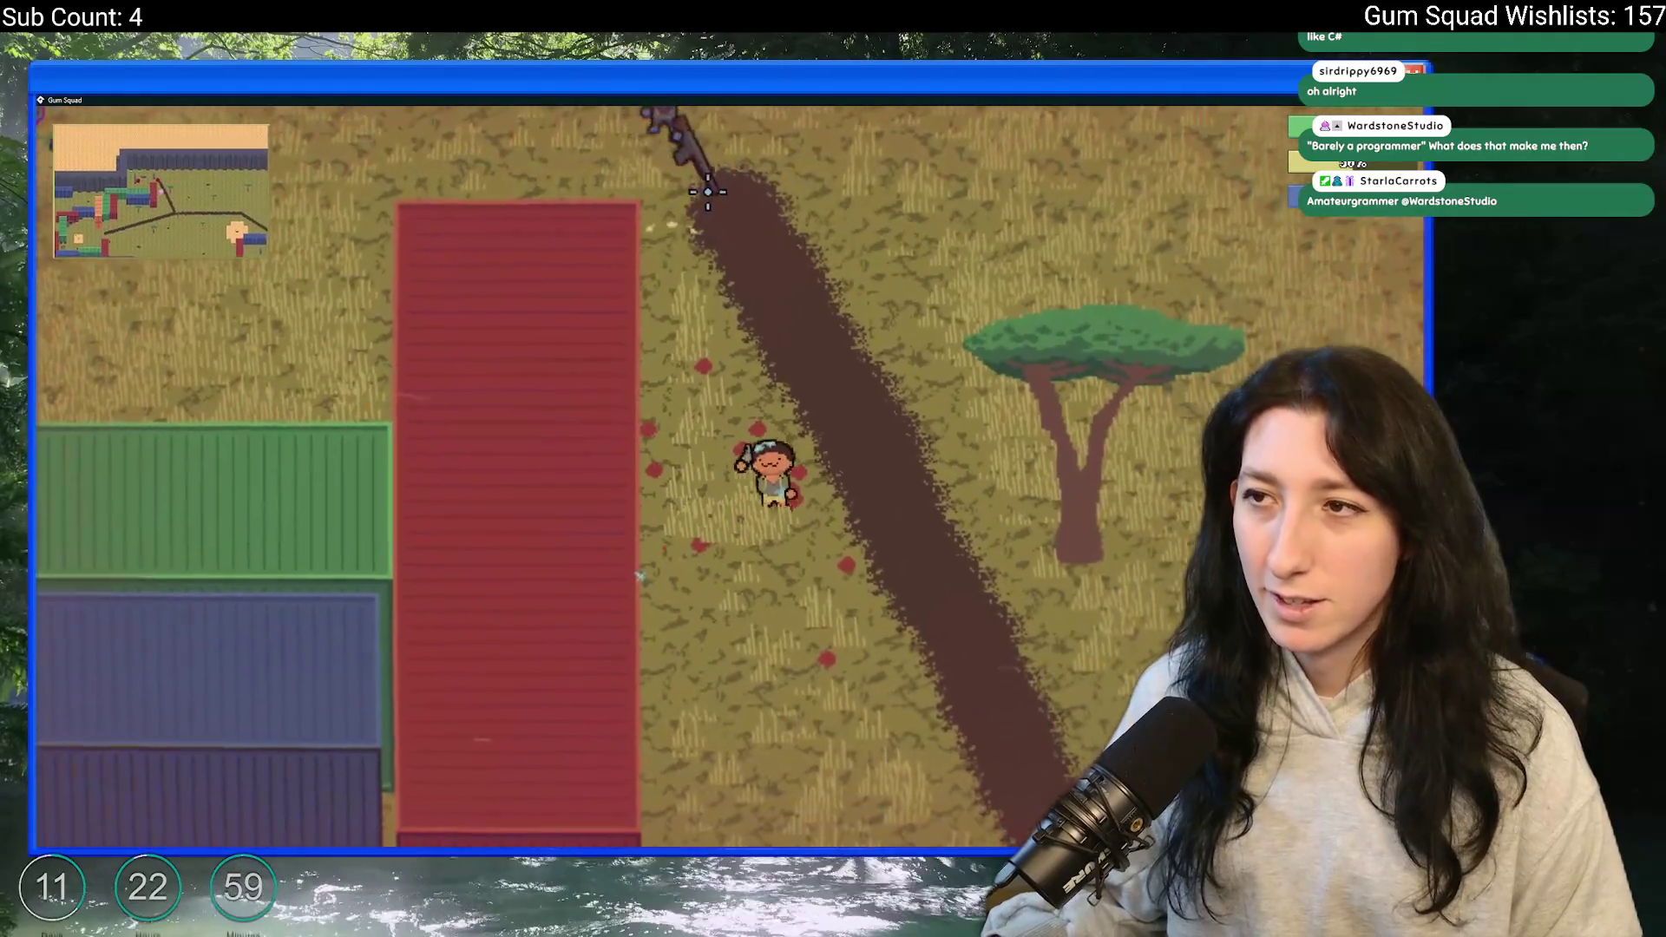
key(w)
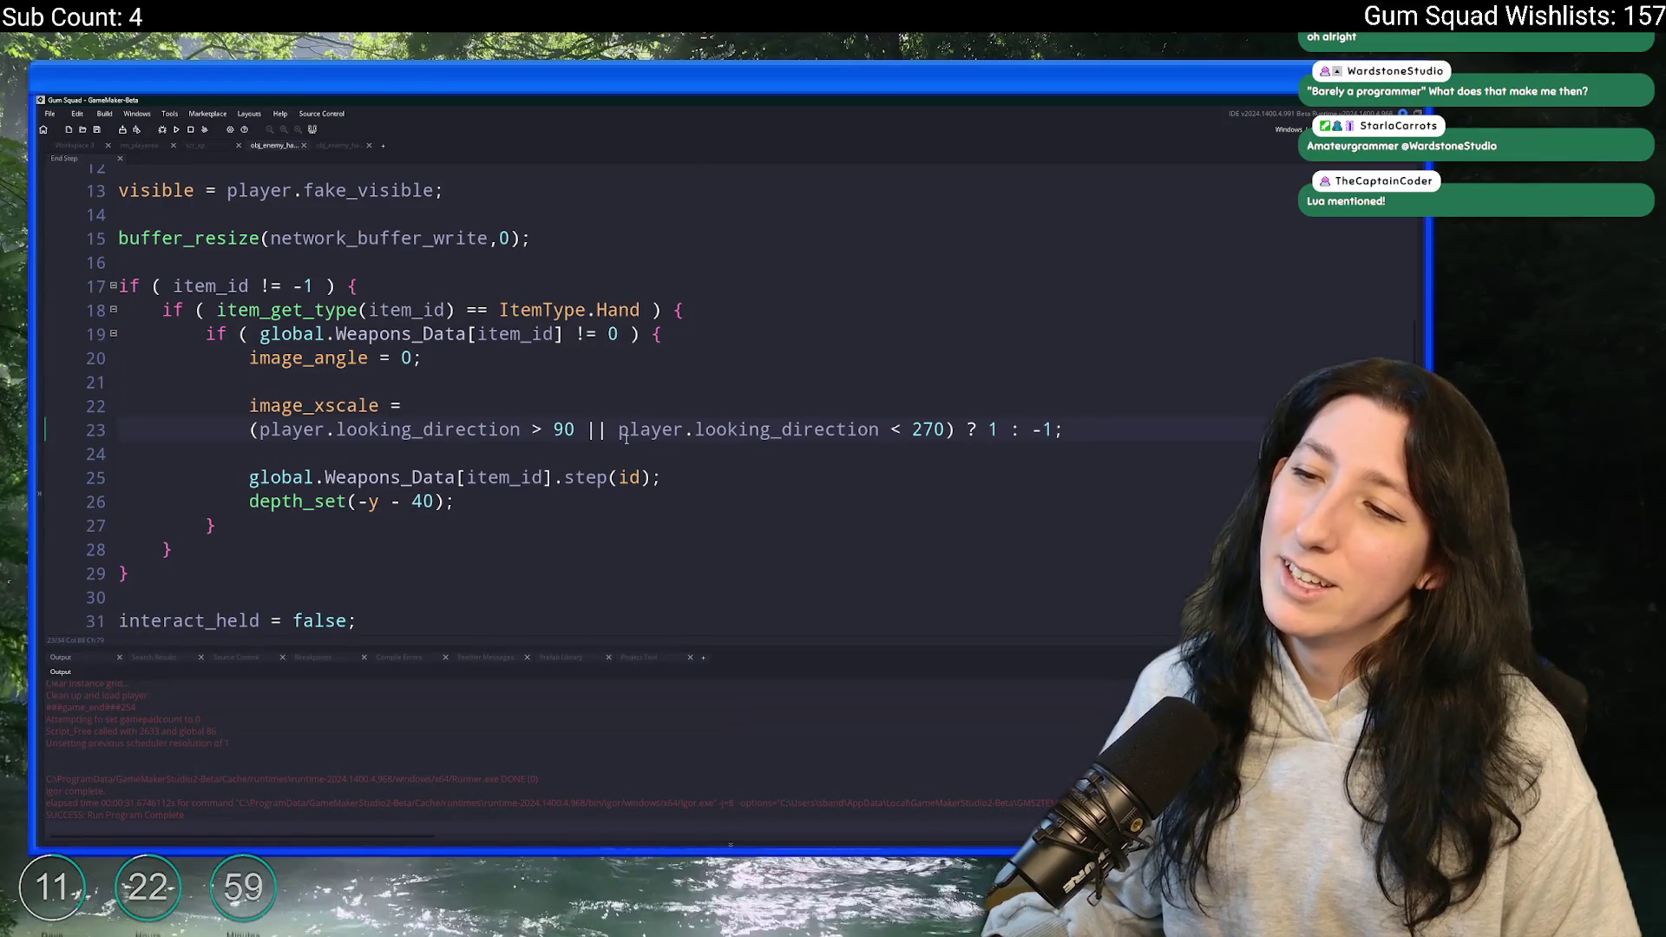
- Replace the || operator in line 23's condition with &&
click(595, 433)
key(Left)
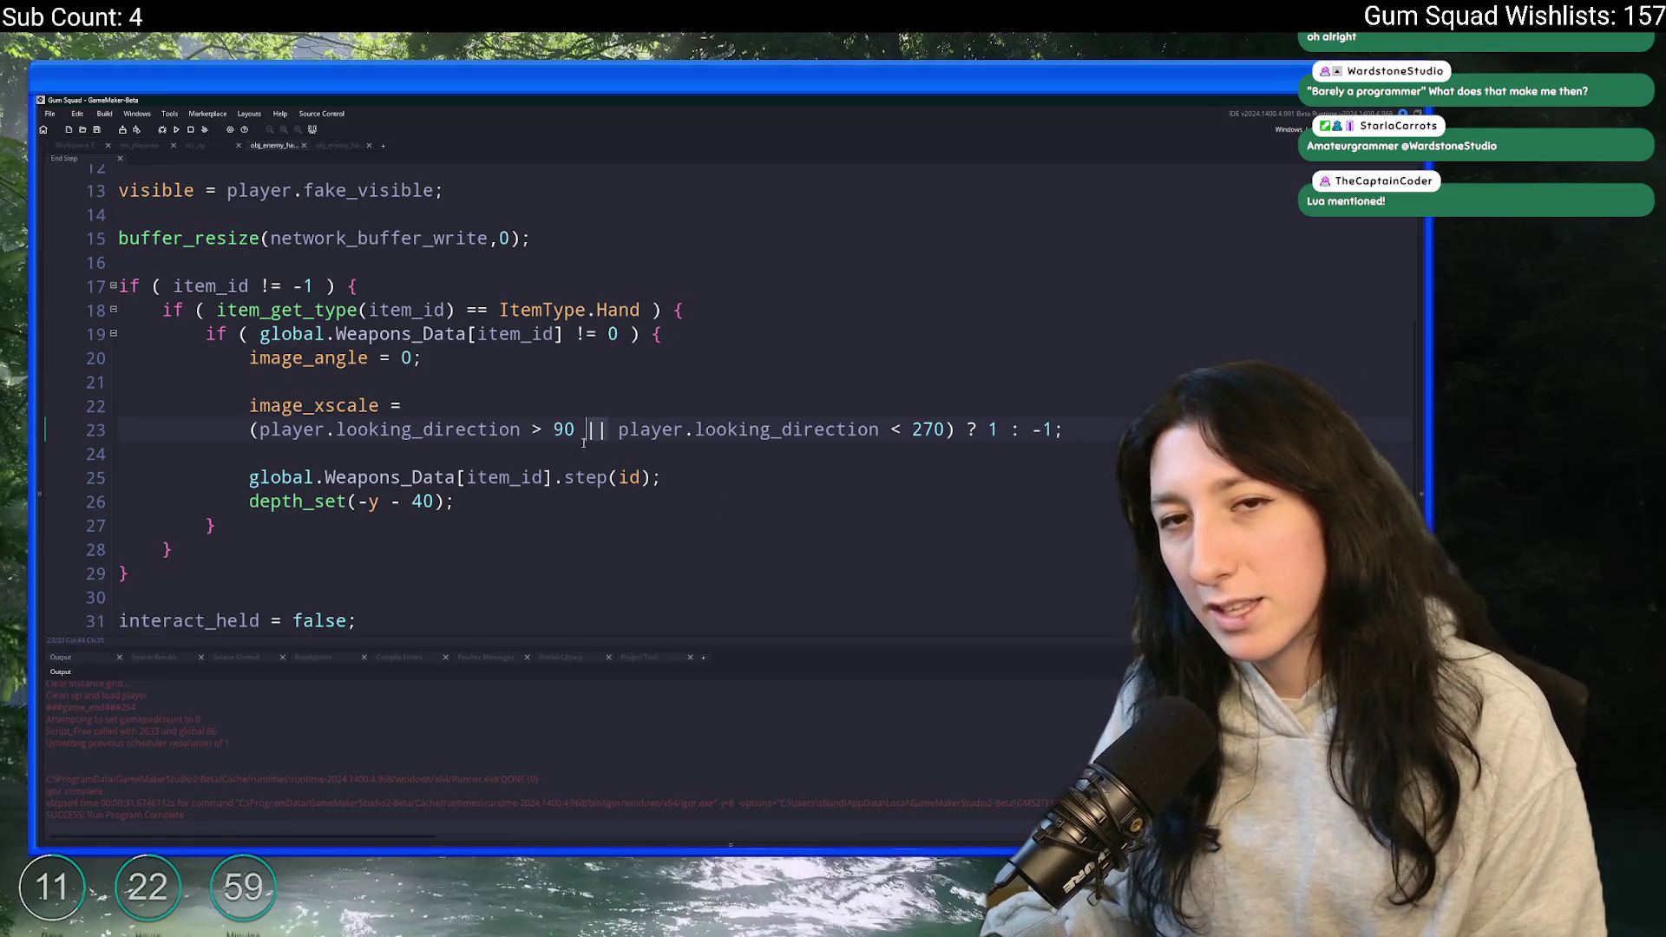
click(837, 430)
drag(836, 429, 683, 429)
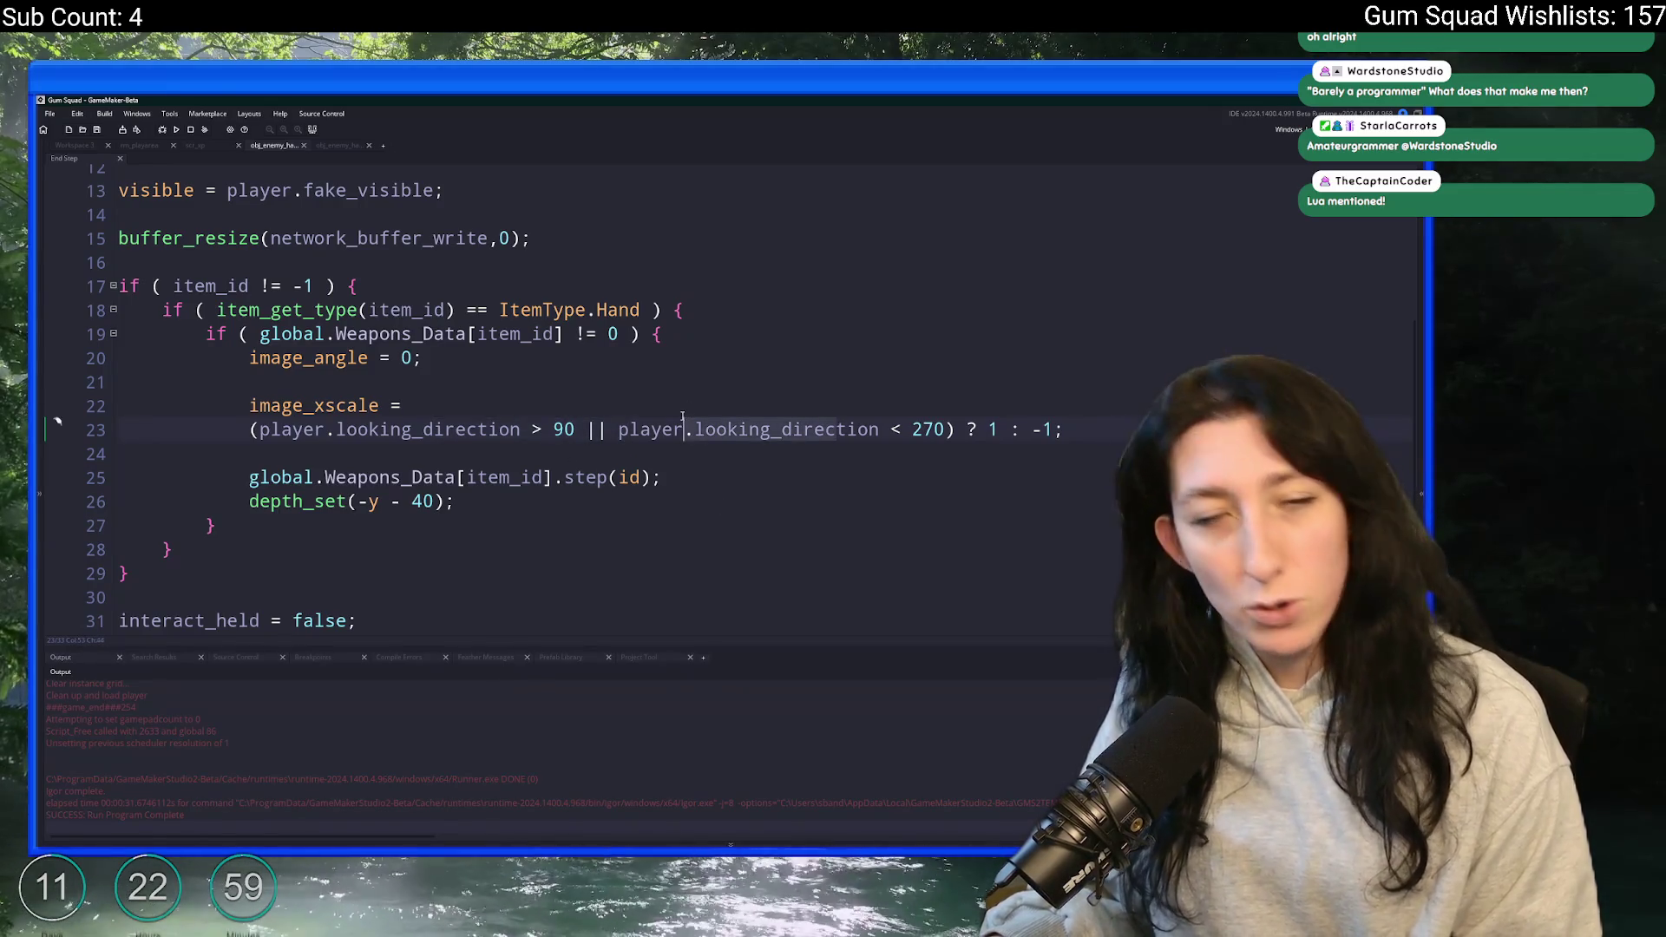
click(683, 429)
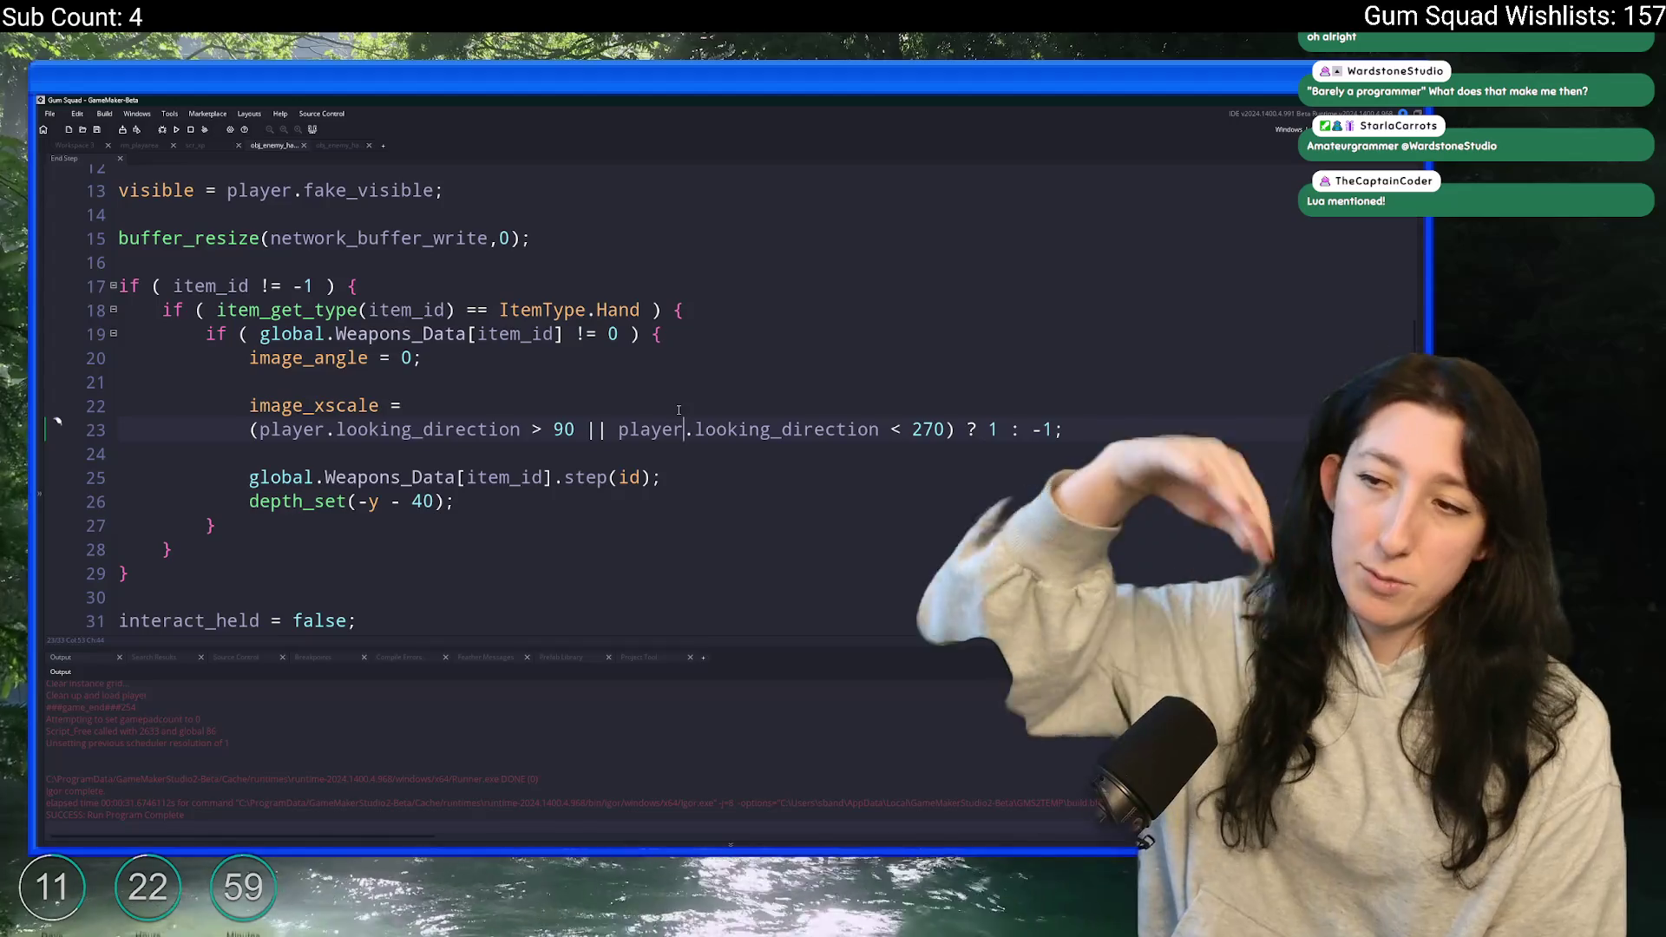
double_click(602, 430)
text(&&)
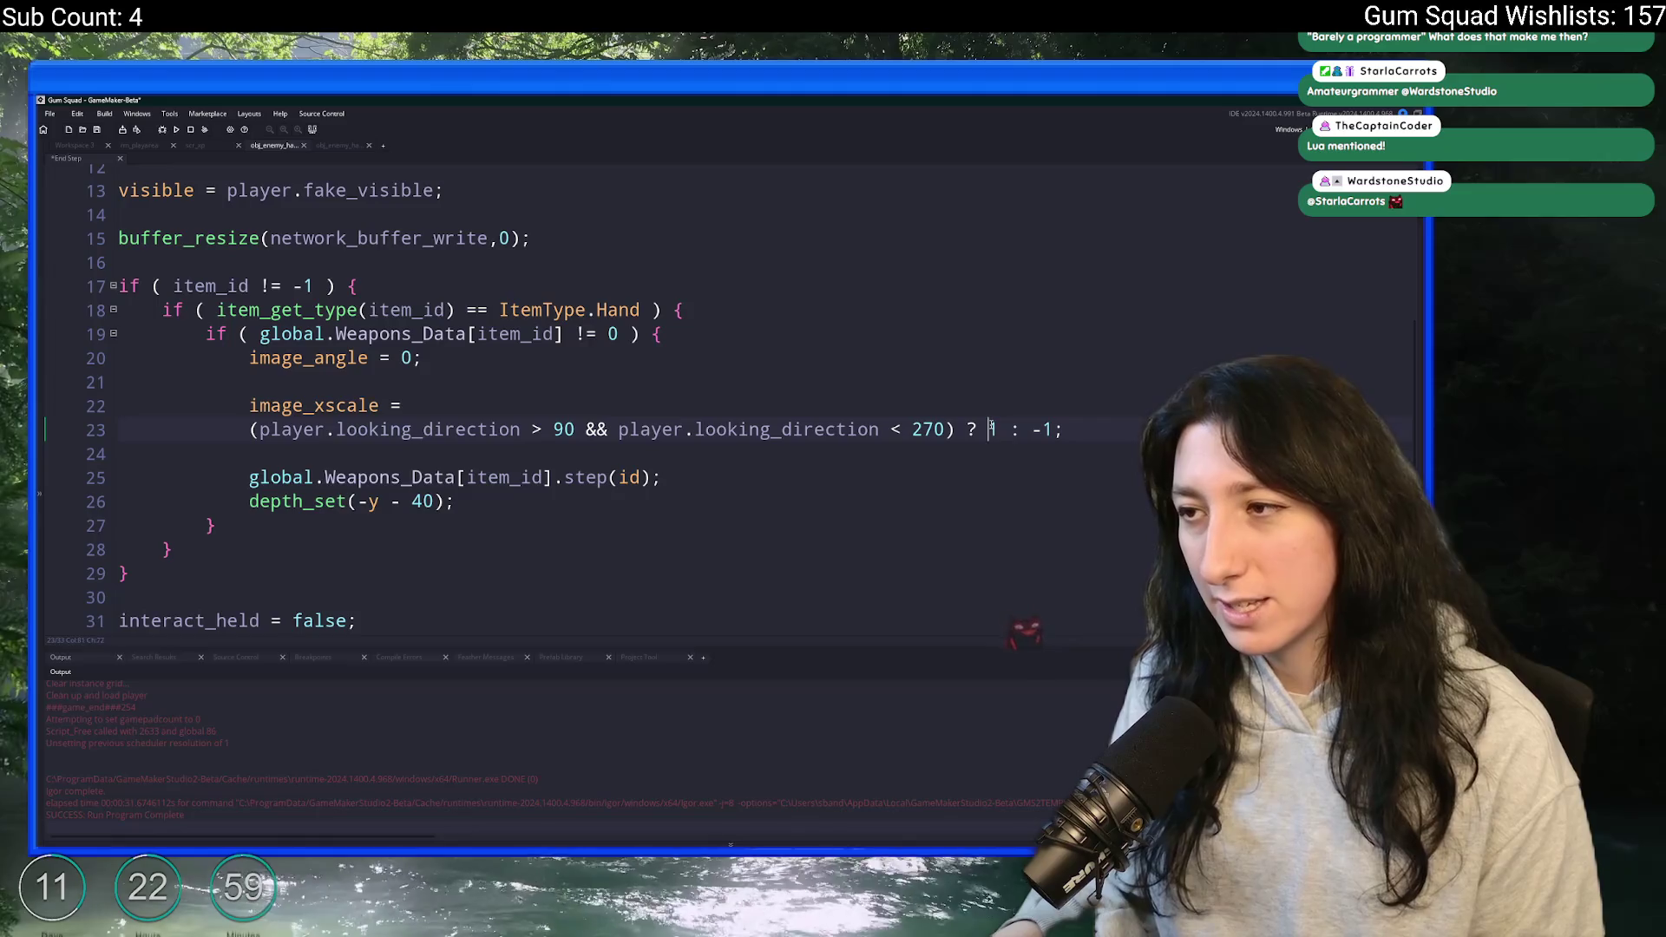
- Swap line 23's results to ? -1 : 1; and run the game
double_click(993, 430)
text(-1)
click(1117, 429)
key(BackSpace)
key(BackSpace)
key(BackSpace)
text(1;)
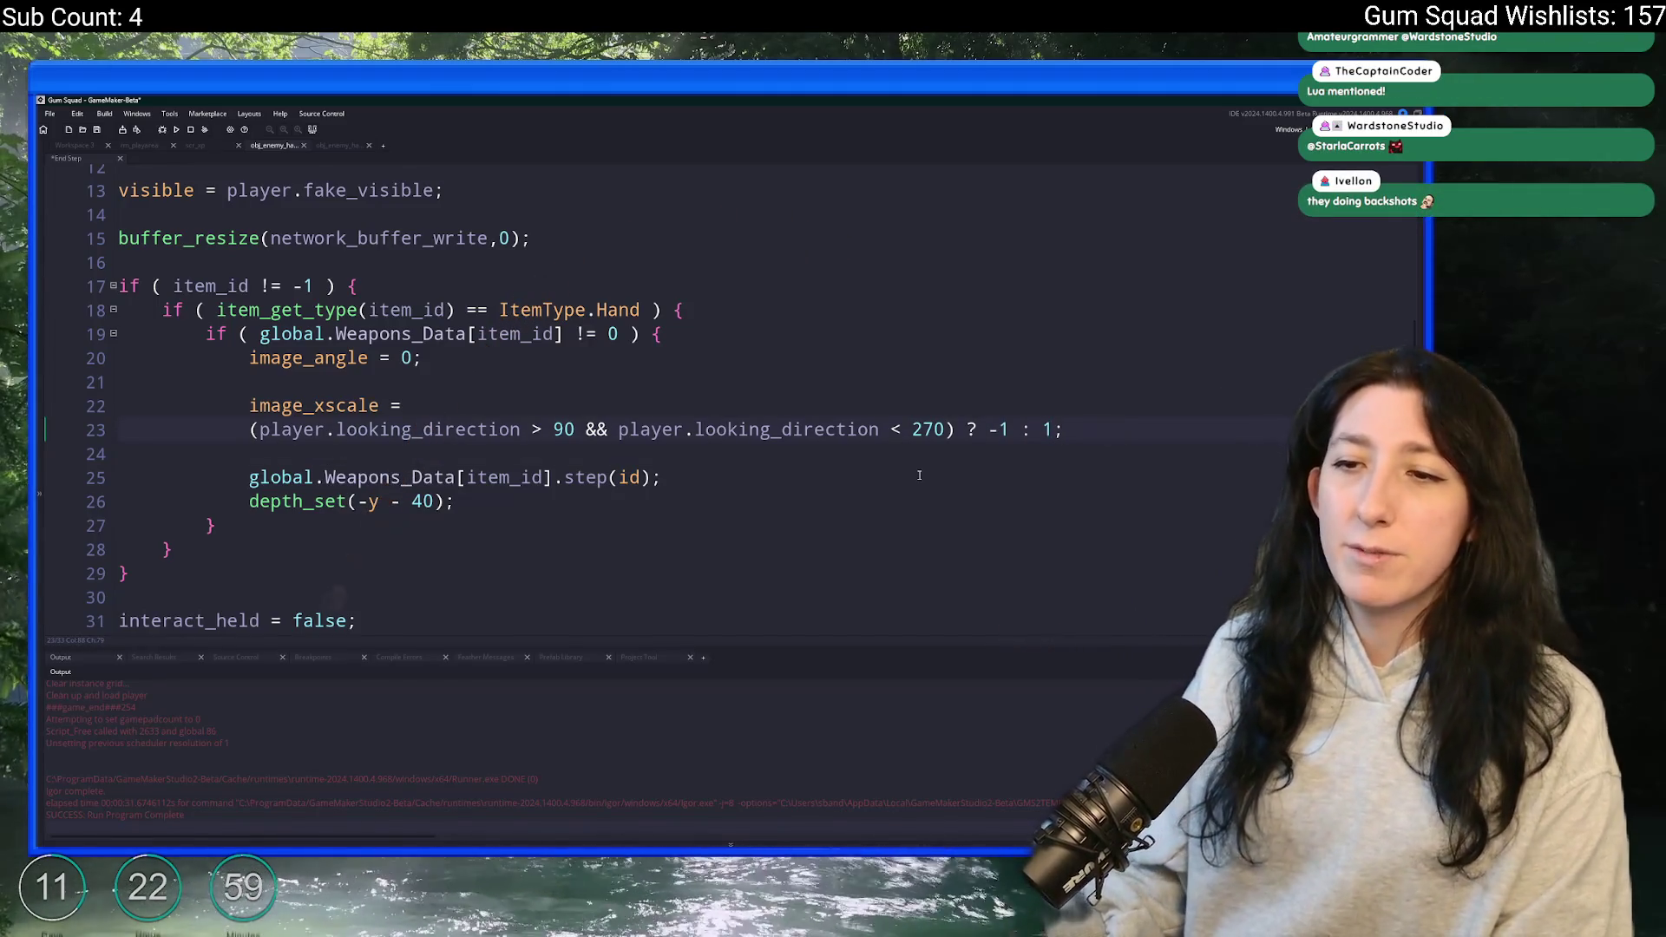
key(F5)
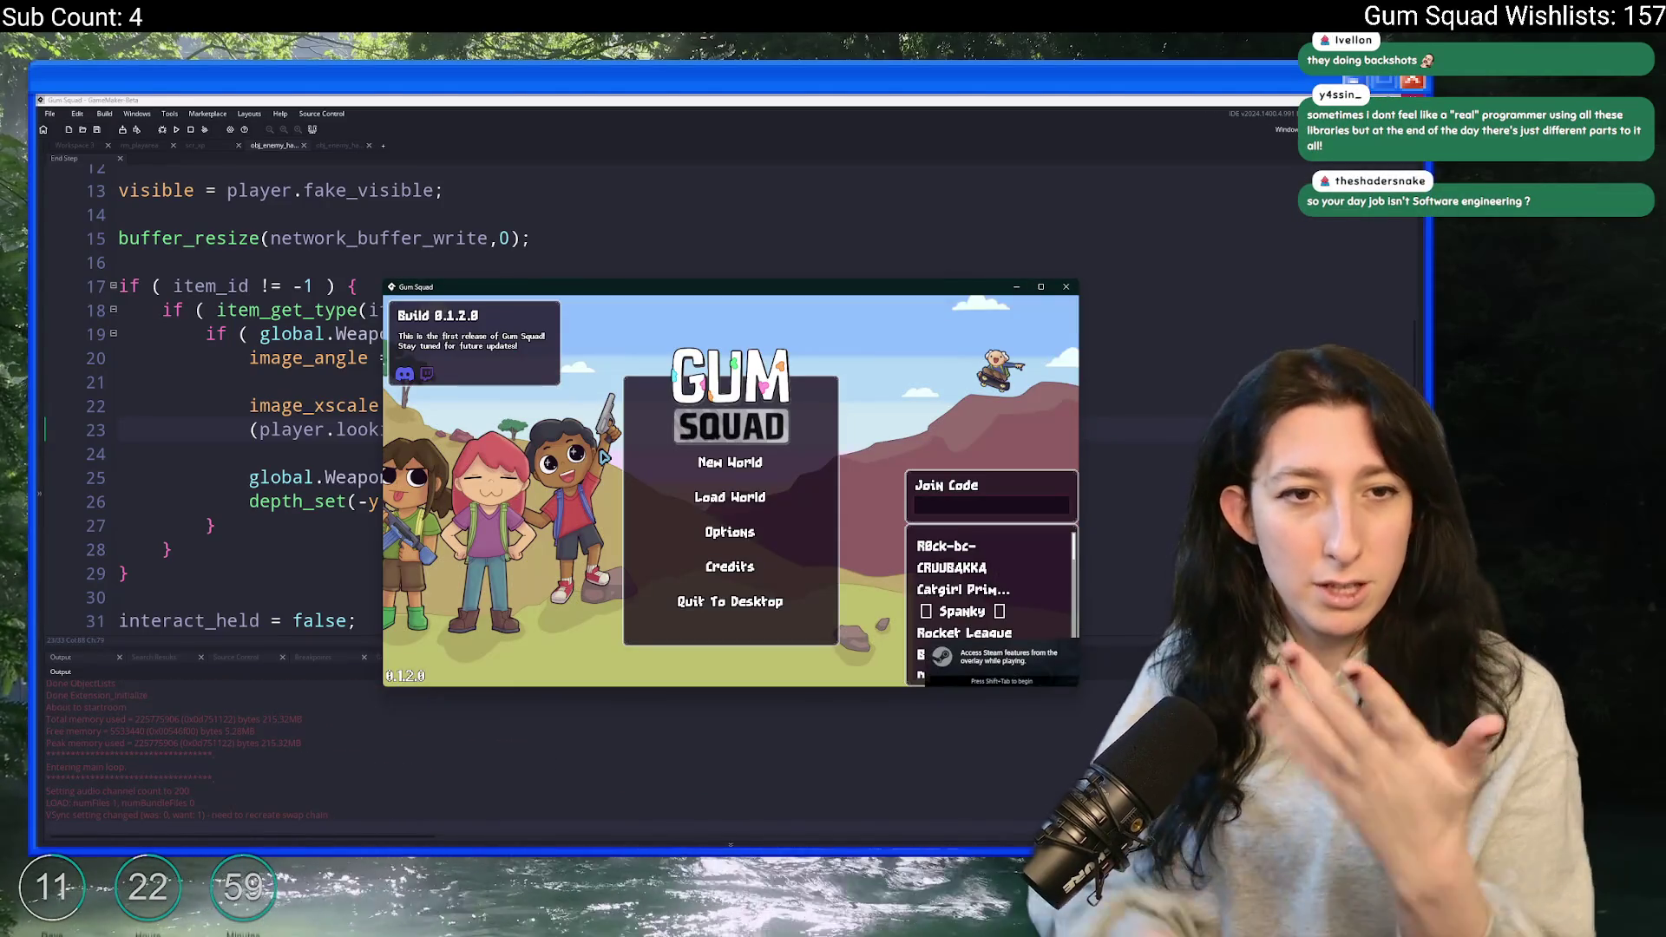
- Create a new world lobby, maximize the game window, and open the inventory
click(708, 463)
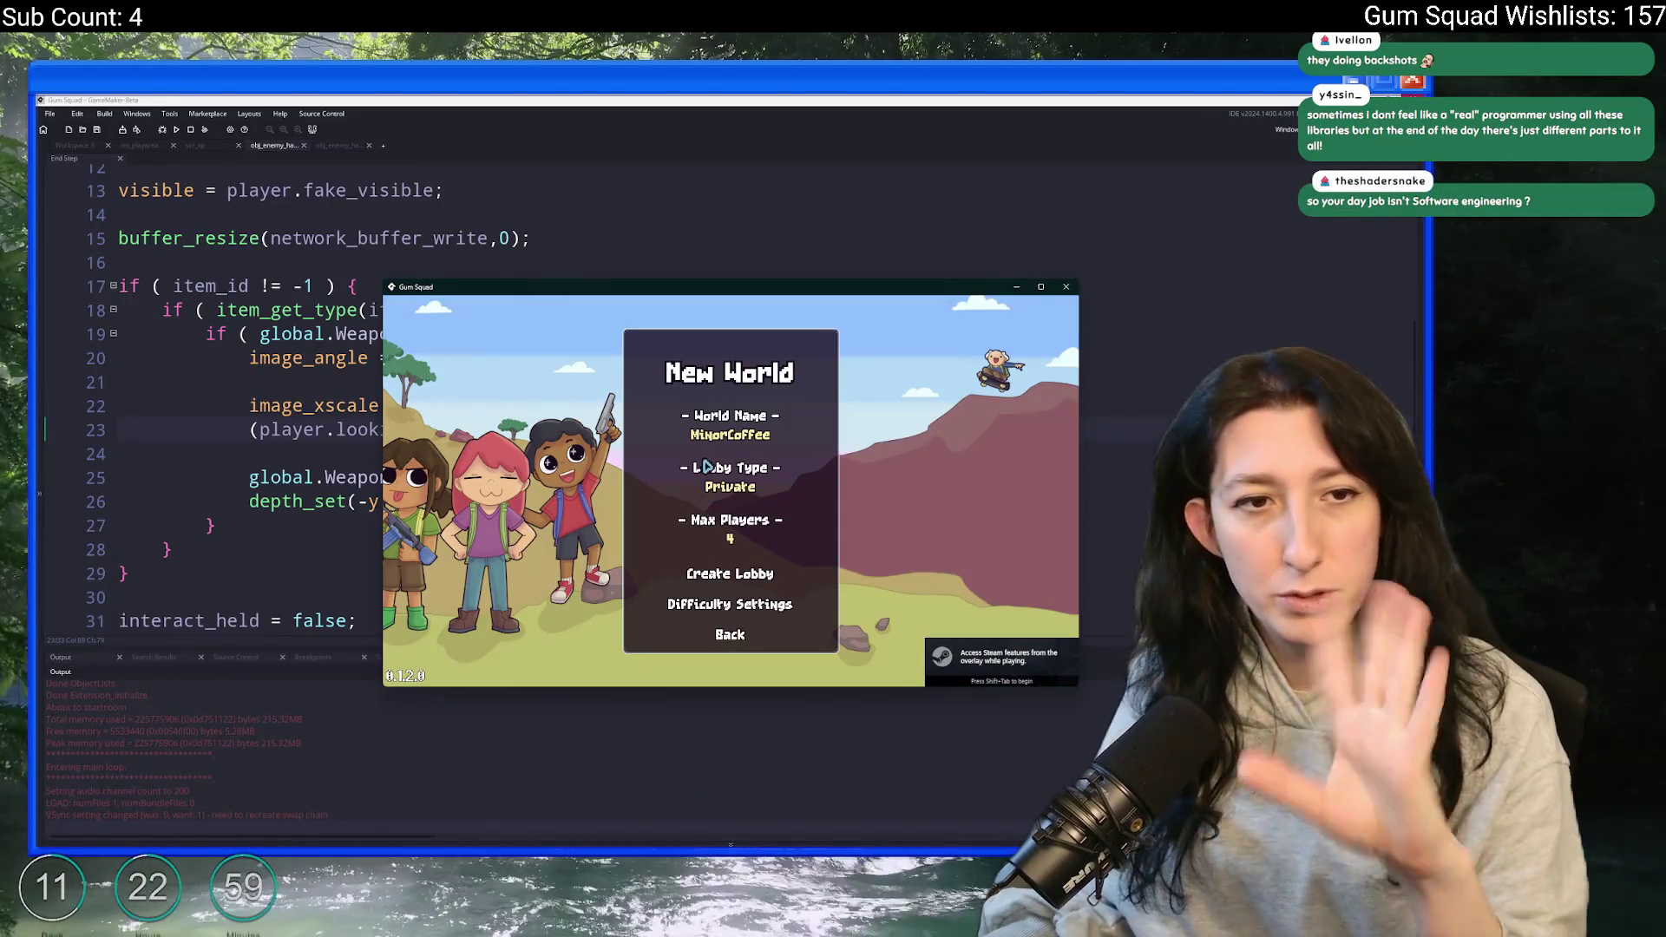
click(716, 564)
drag(786, 288, 763, 99)
key(Tab)
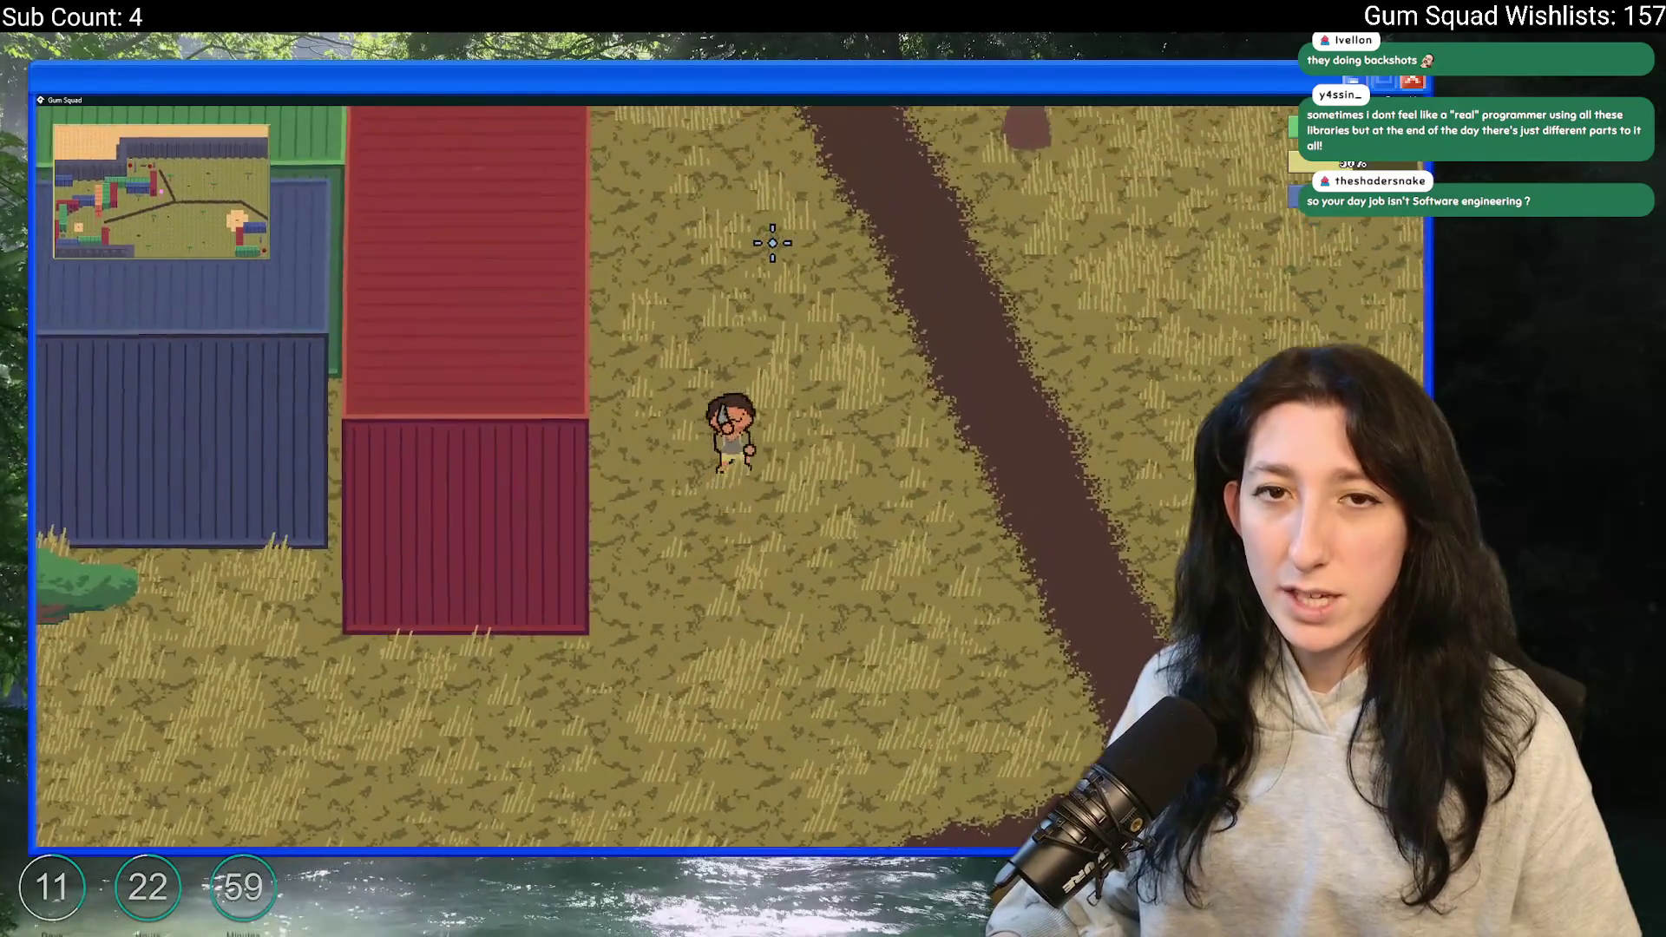
- Walk through the rooms fighting enemies until game over, then close the game
key(w)
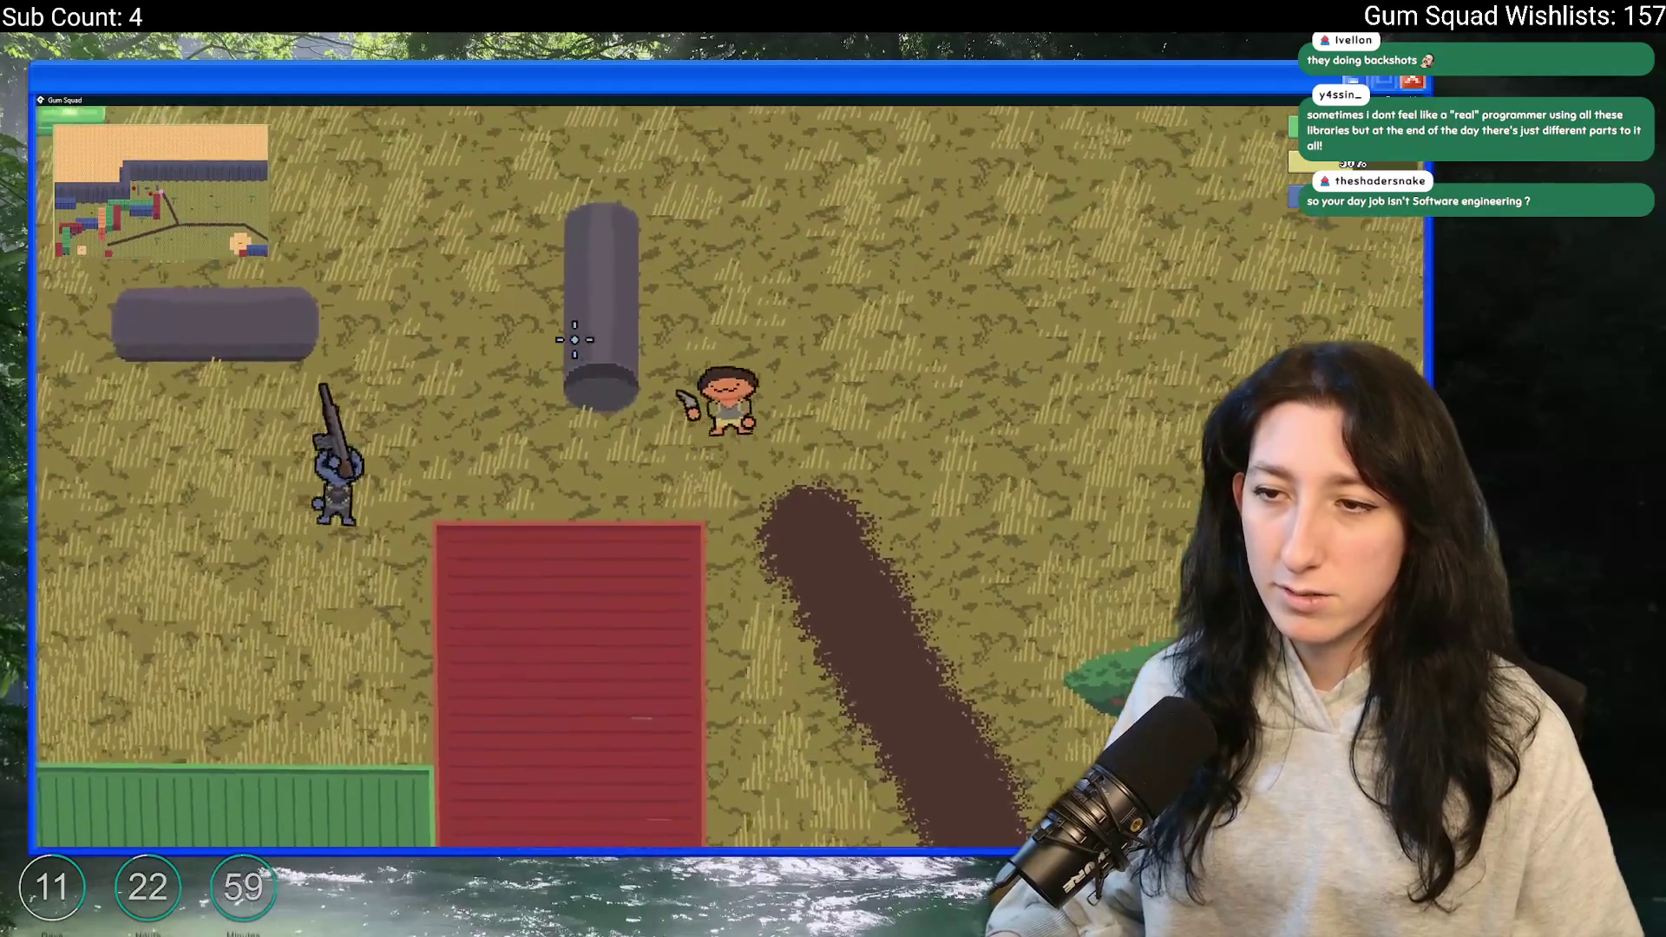
key(w)
key(d)
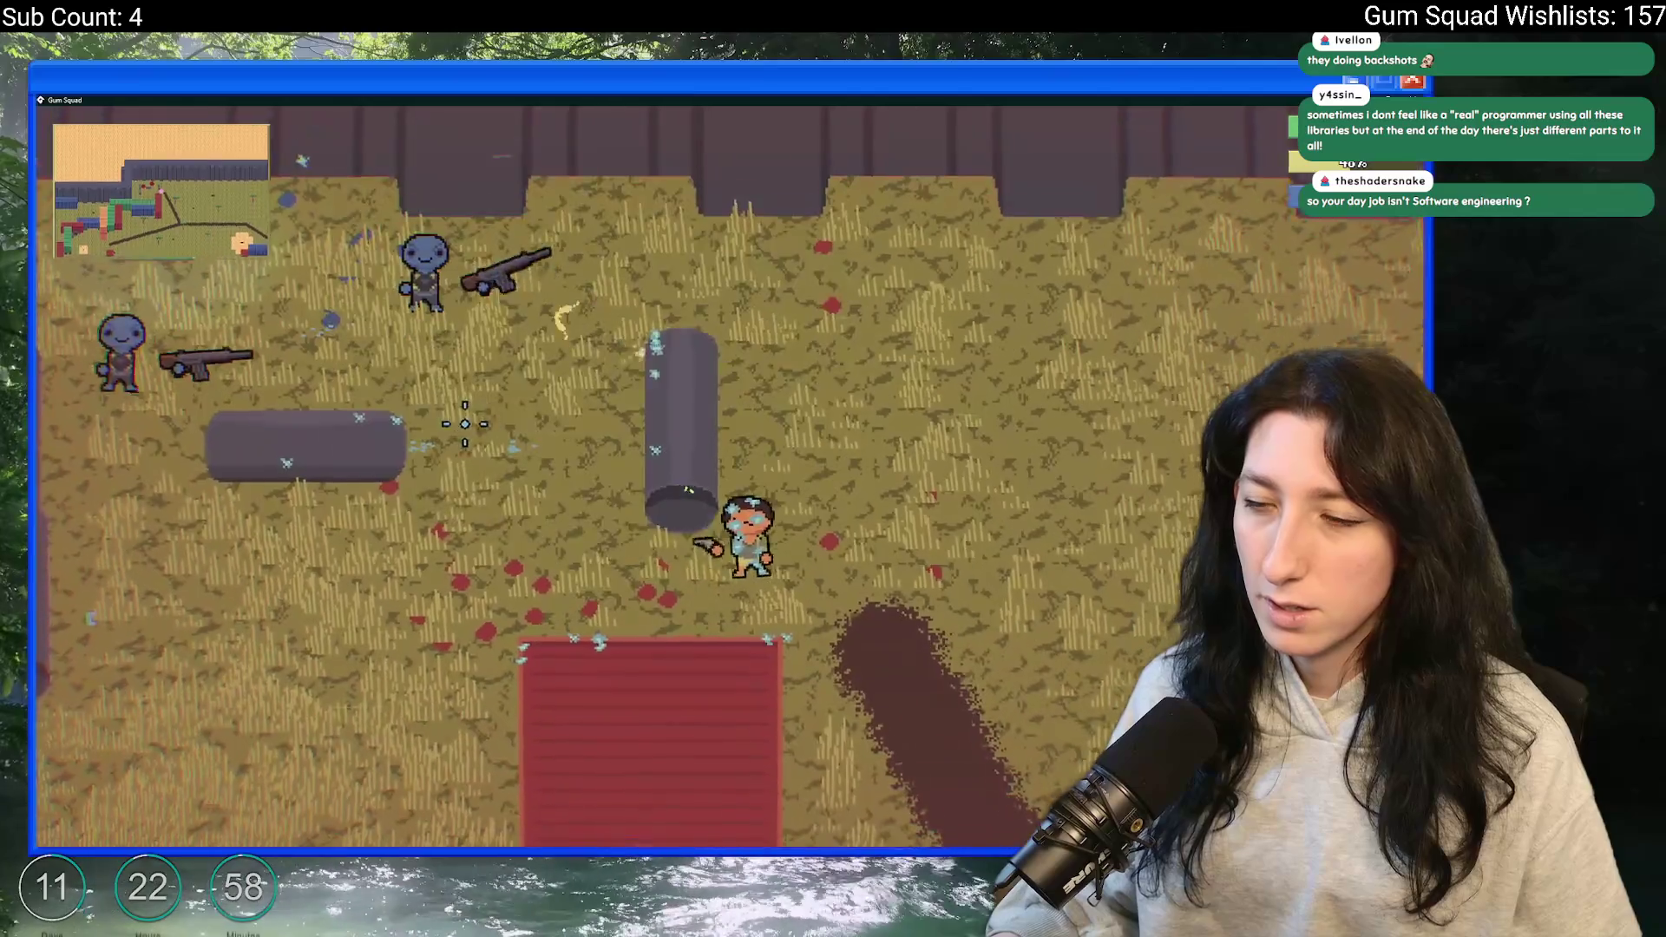
key(w)
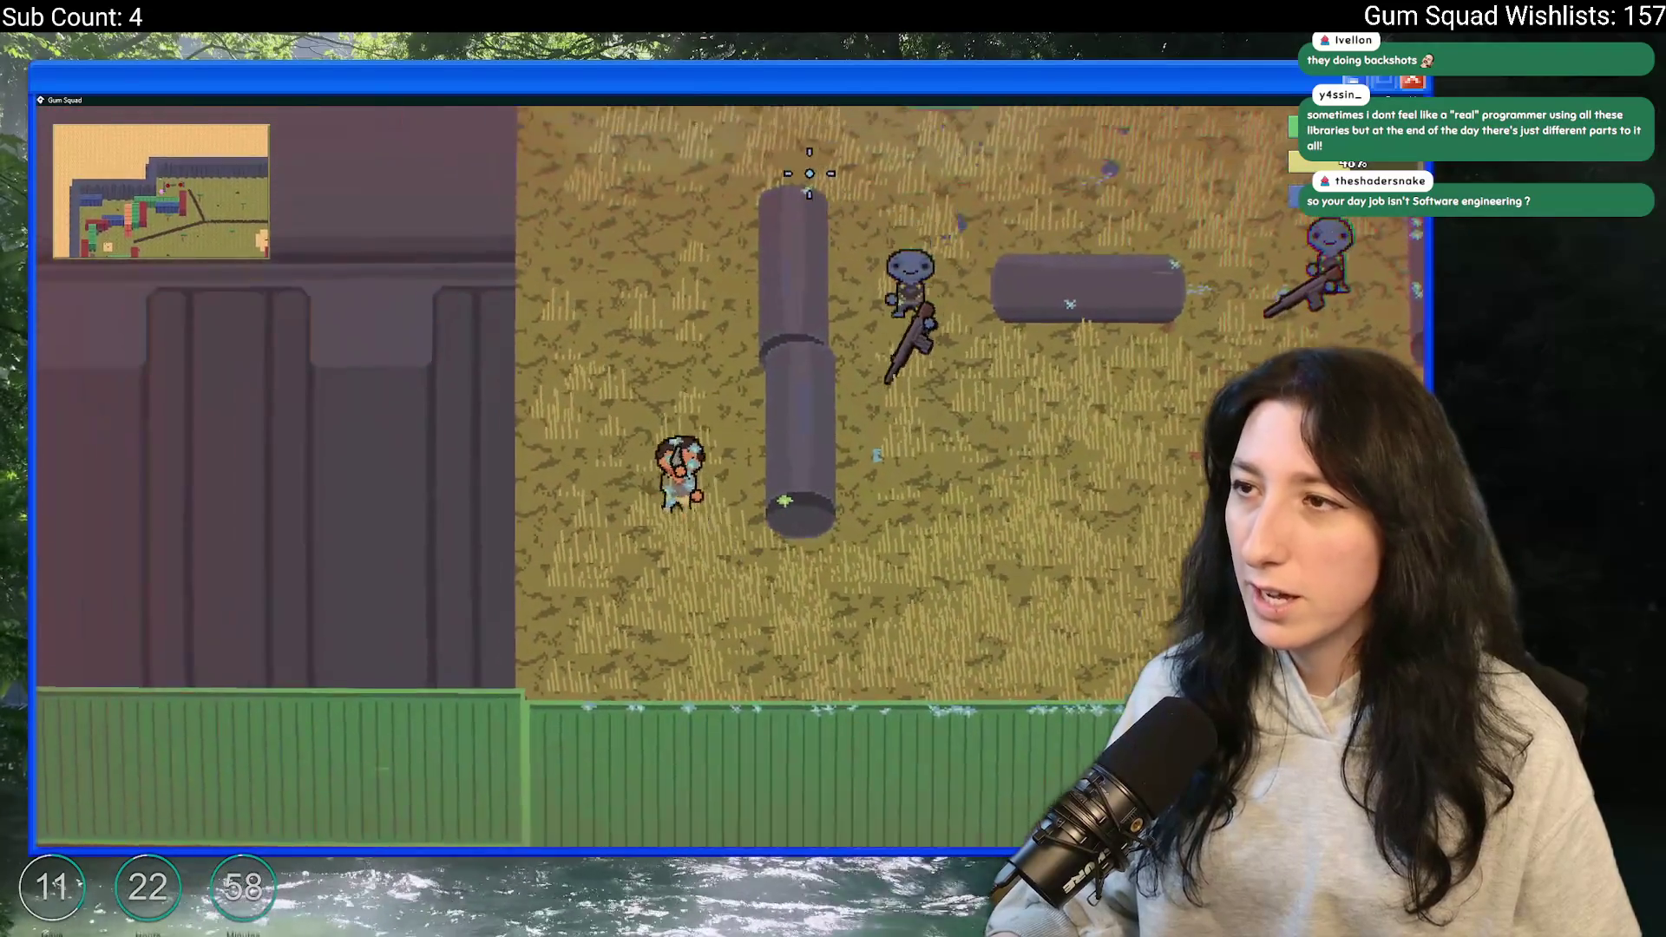
key(s)
key(d)
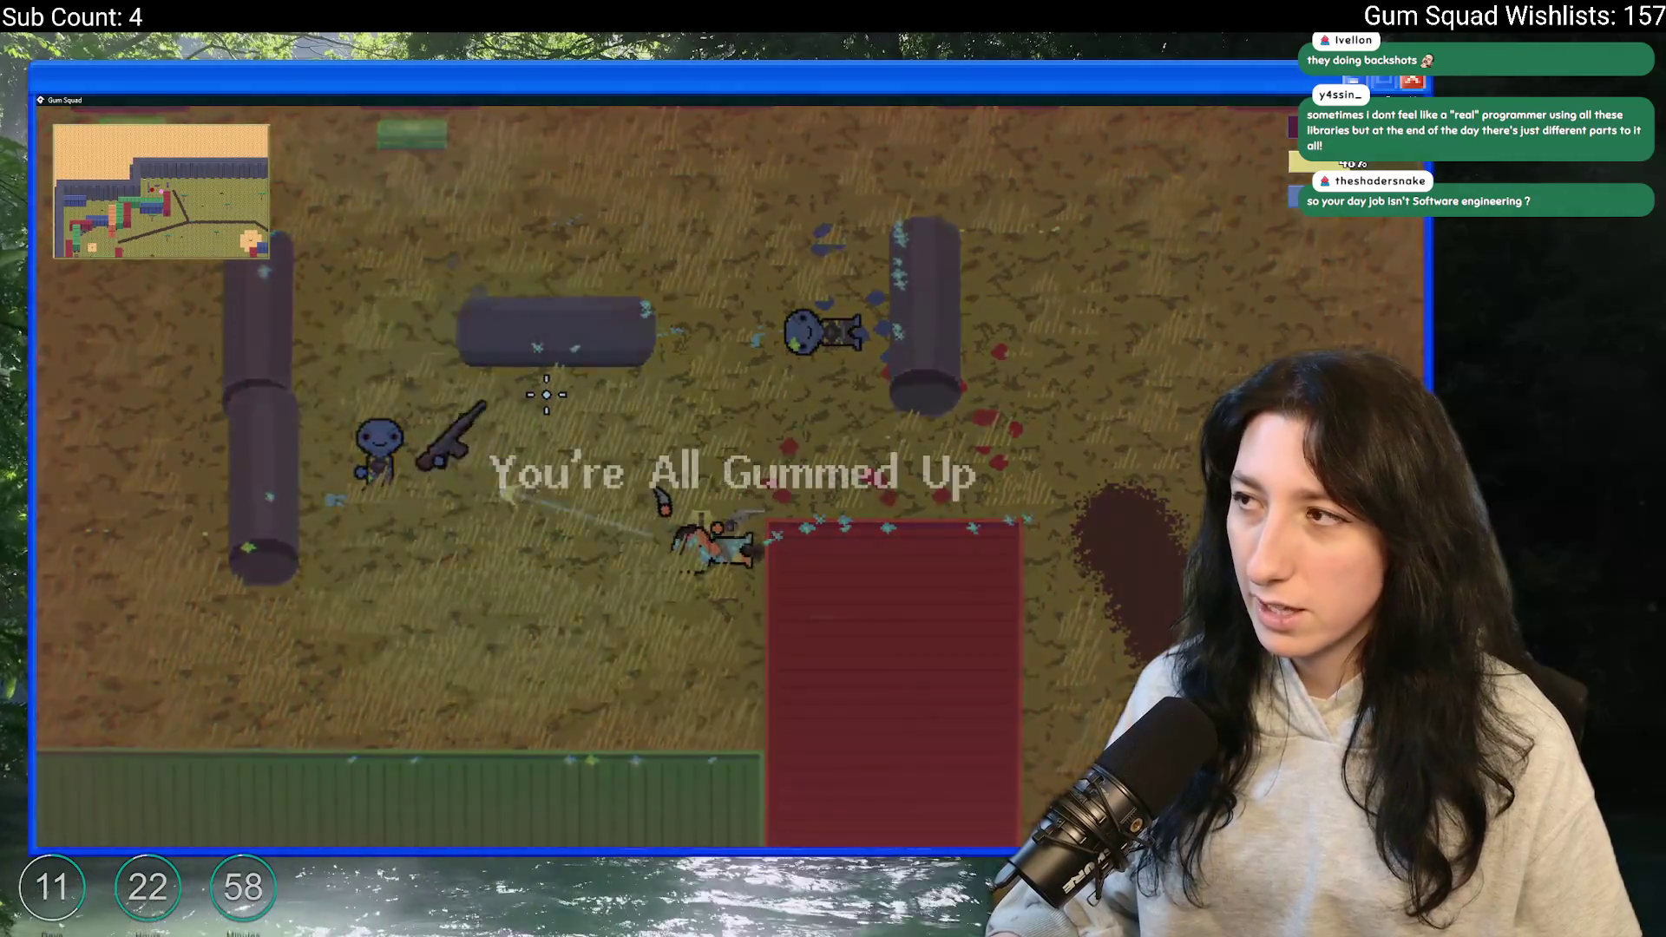
key(Escape)
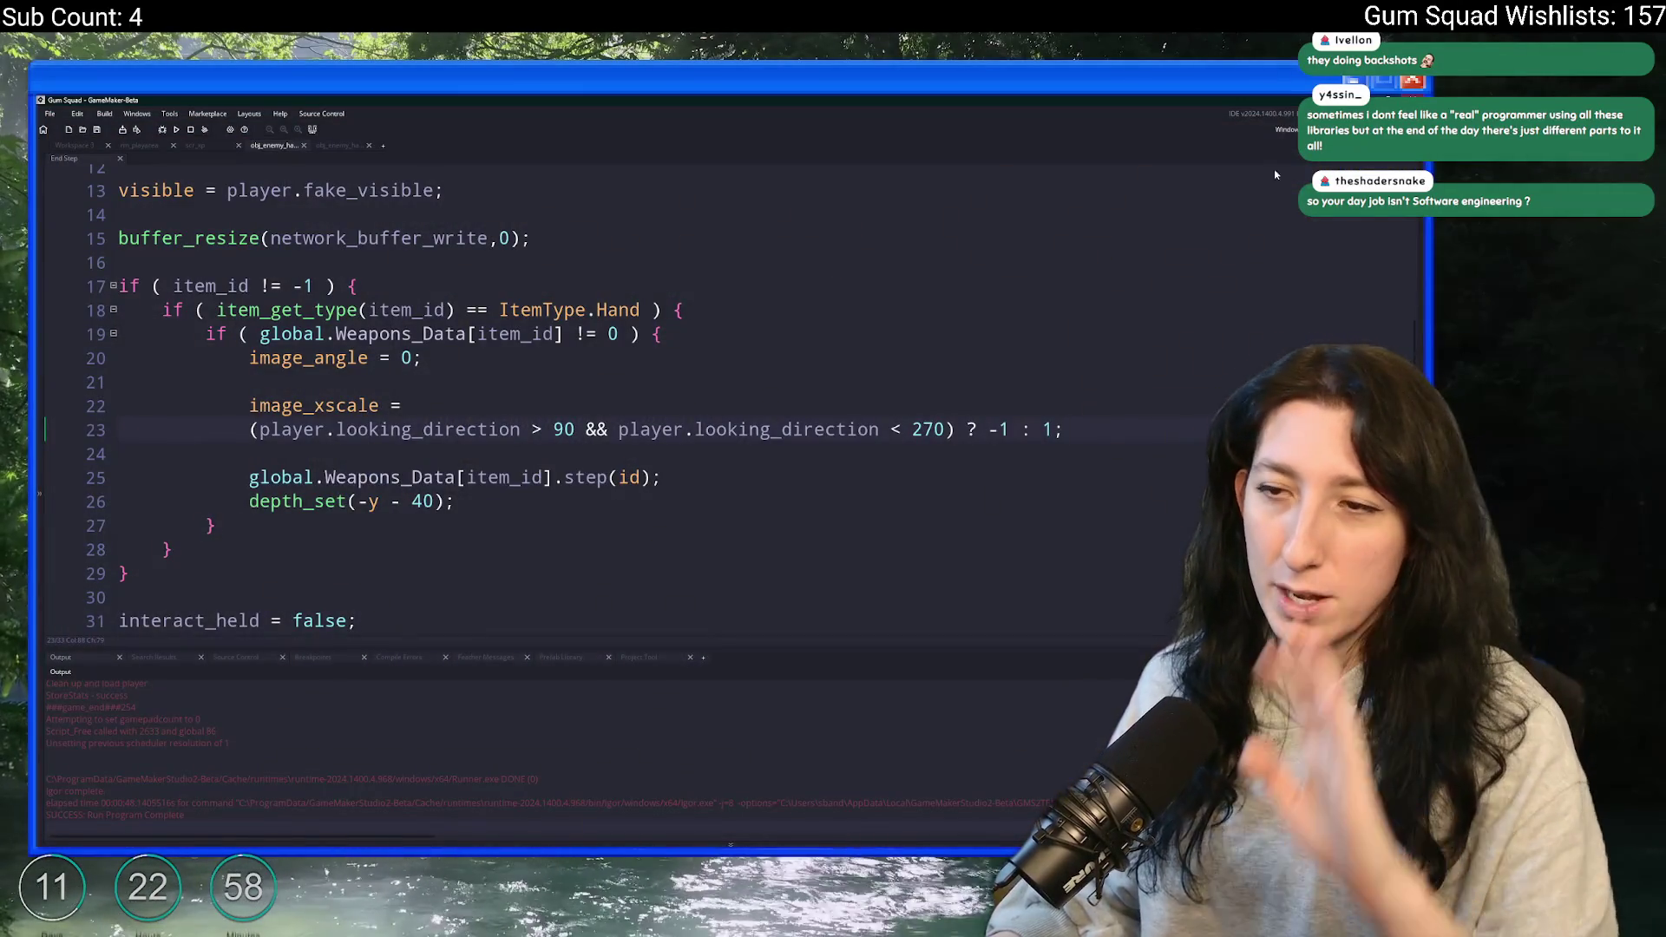
- Close the obj_enemy_hand code and check the scr_xp.gml changes in GitHub Desktop
scroll(692, 335, up, 3)
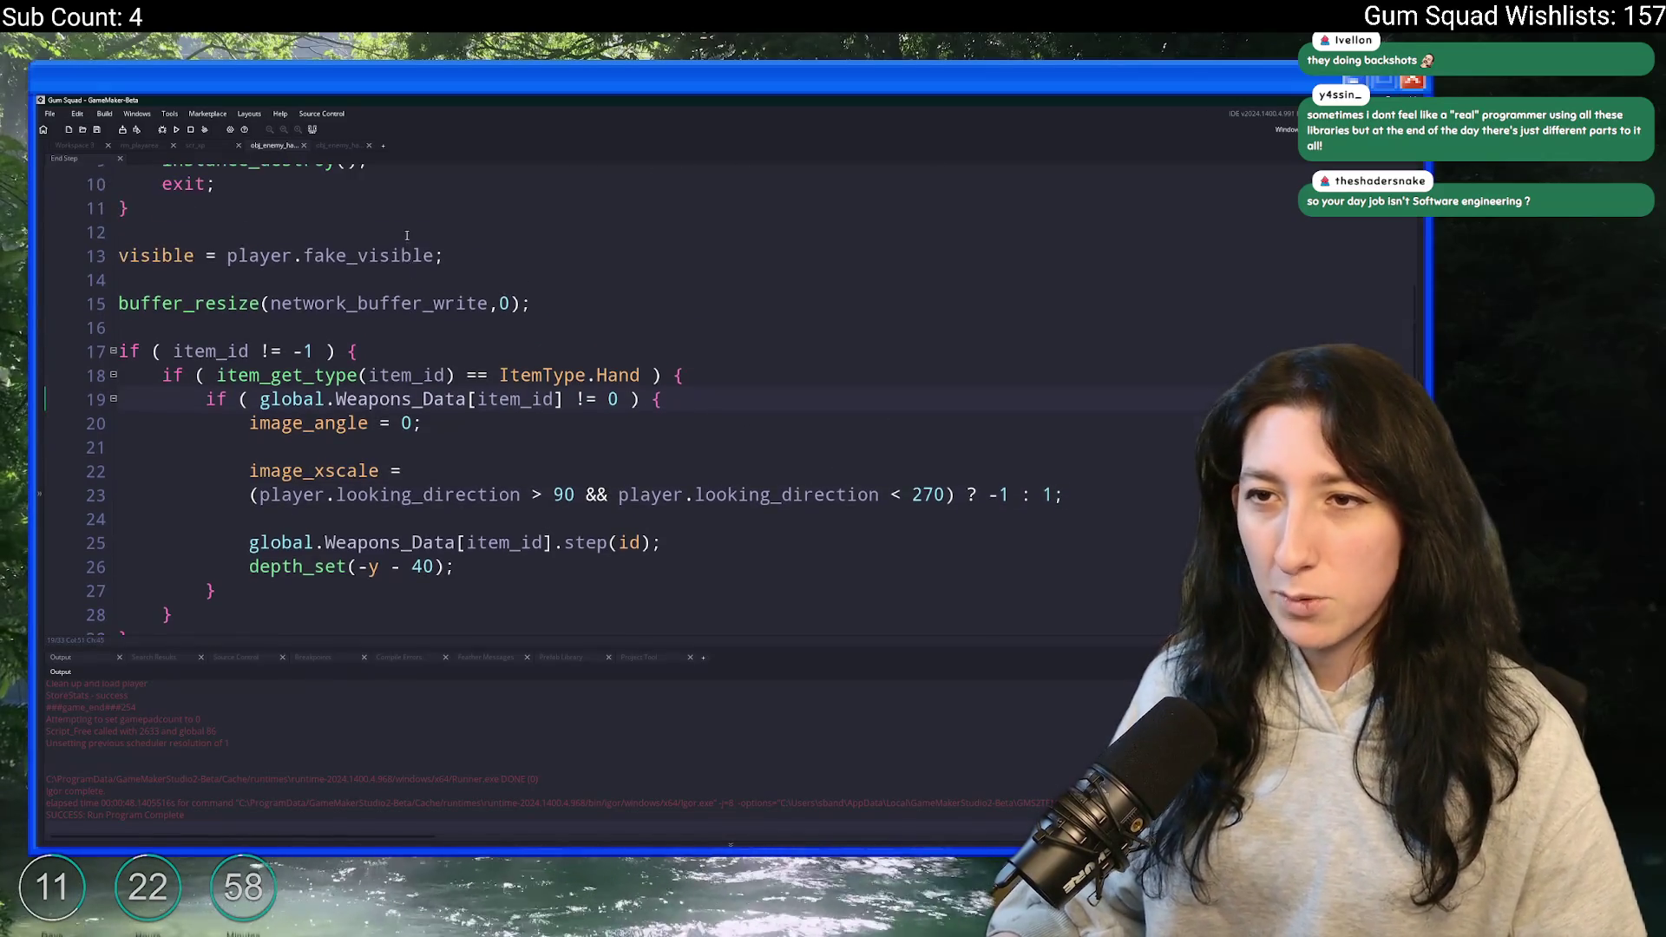
middle_click(282, 145)
scroll(231, 193, down, 5)
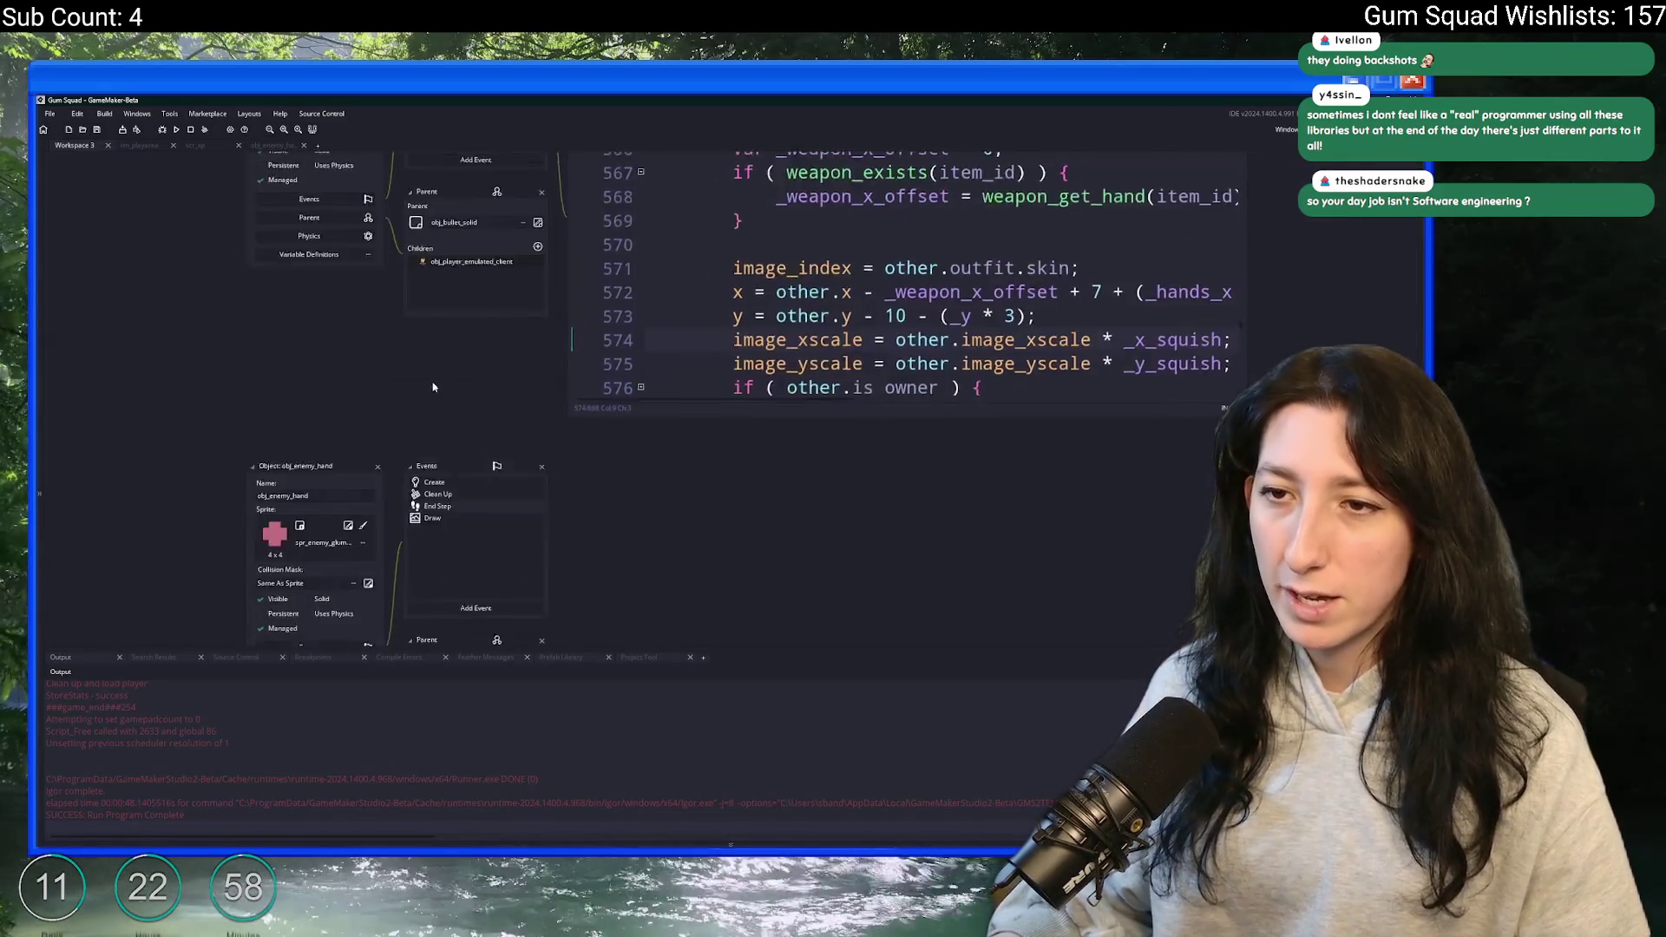
click(816, 818)
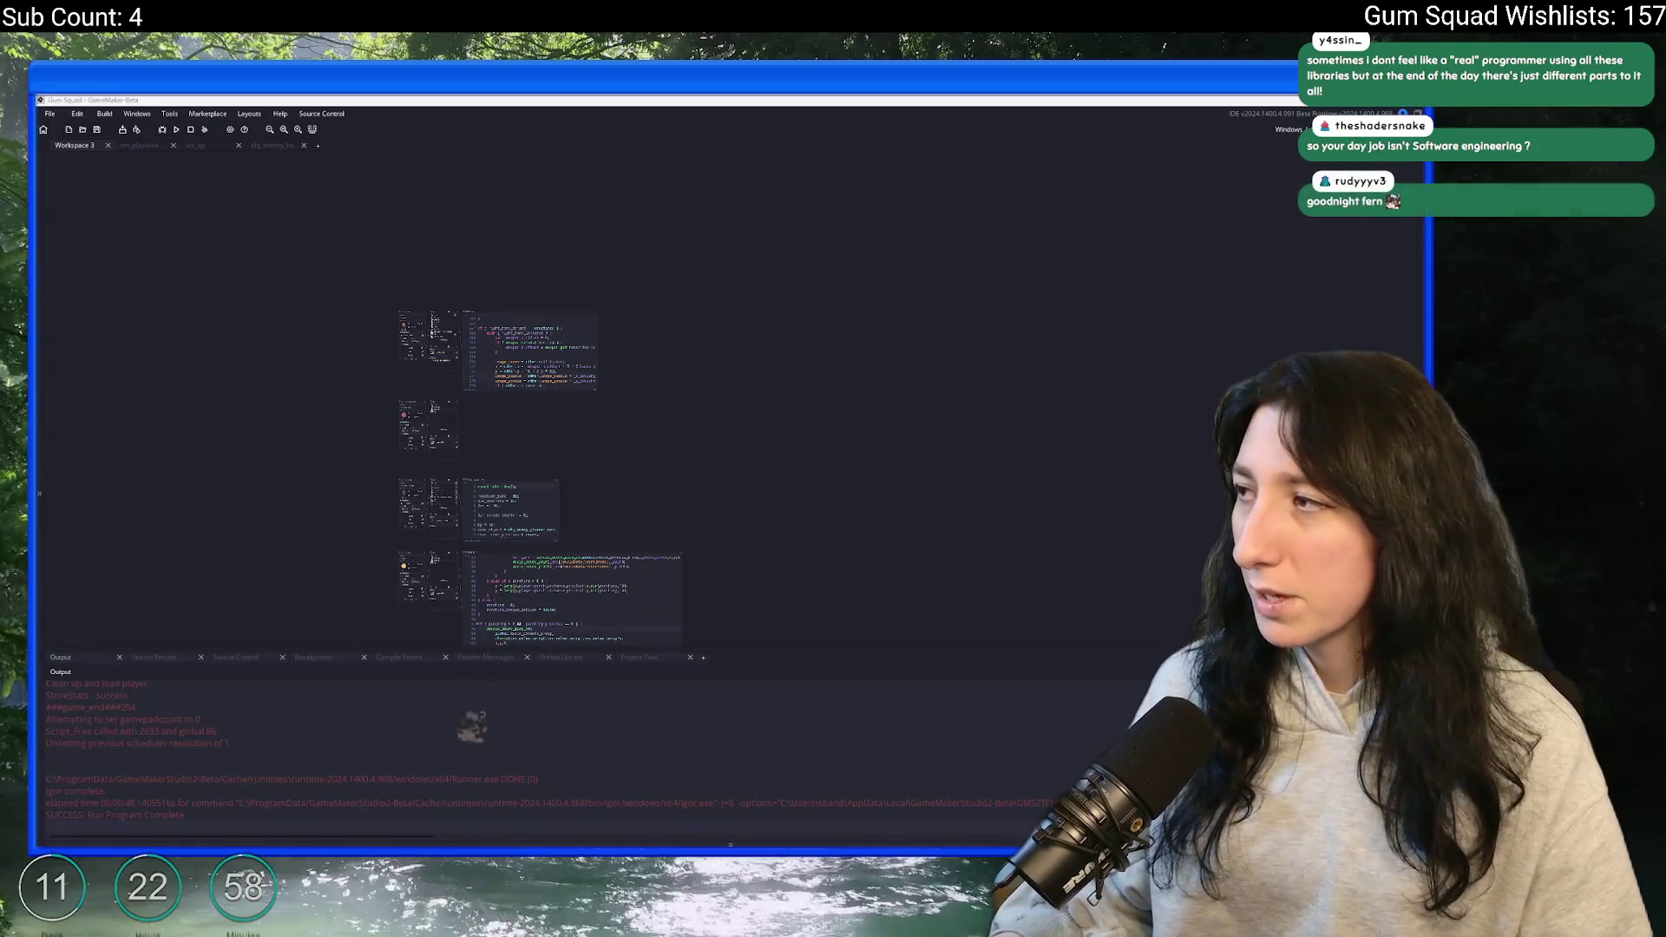
click(134, 358)
- Find the ToDo note with the asset search and widen it to show full lines
key(ctrl+t)
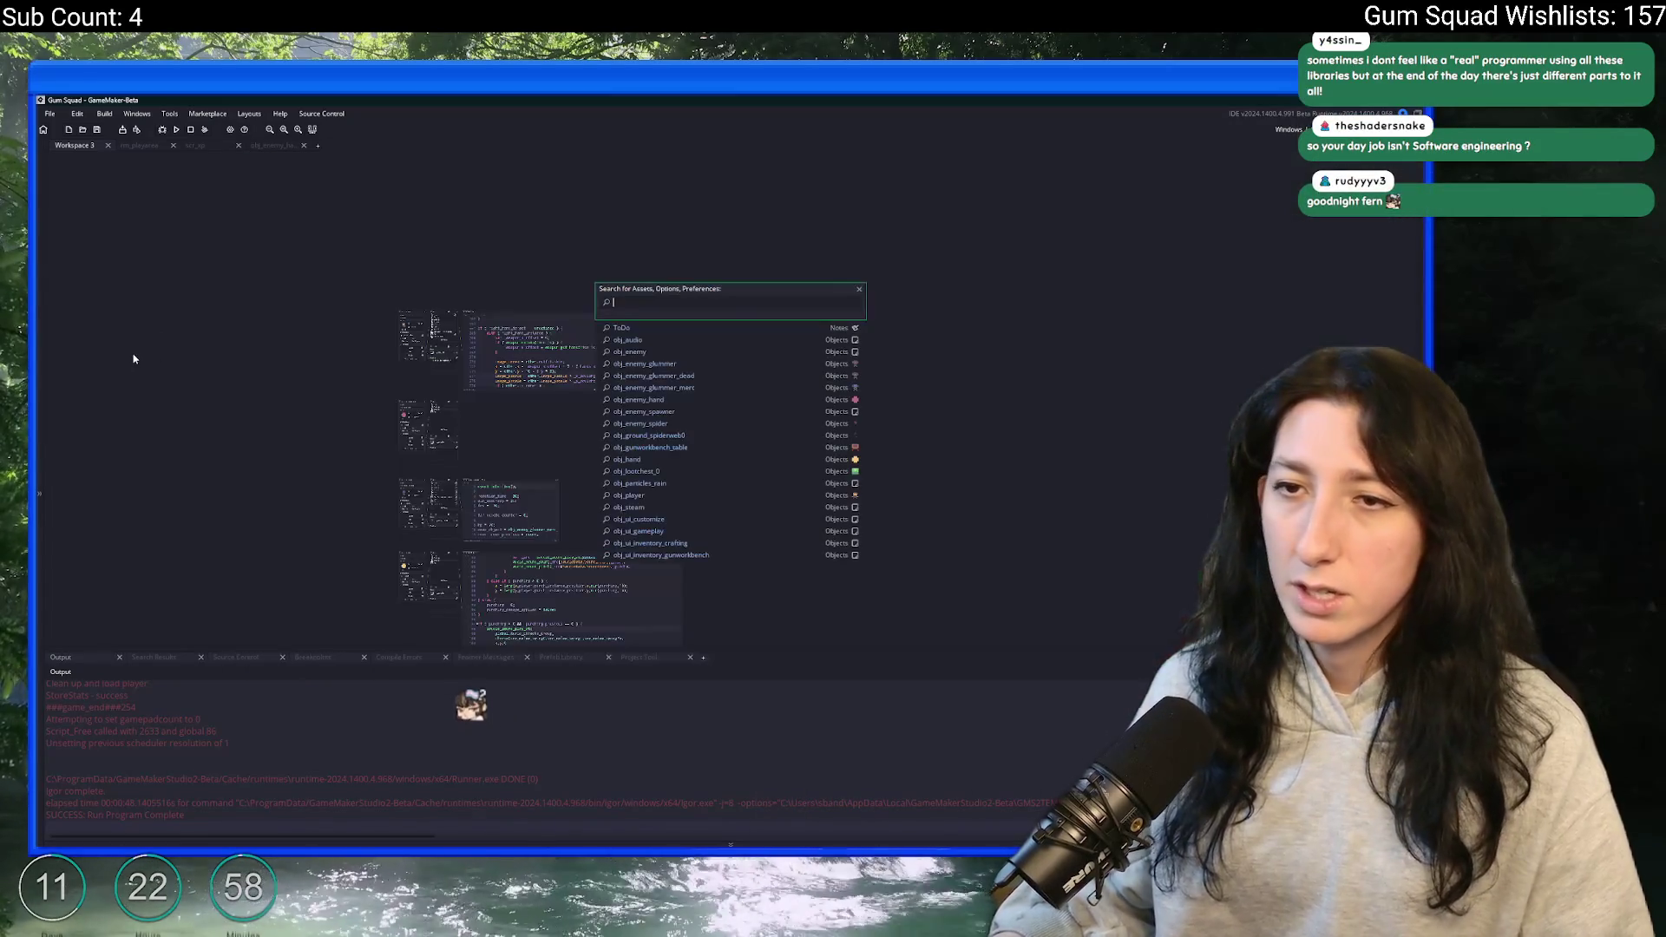
text(todo)
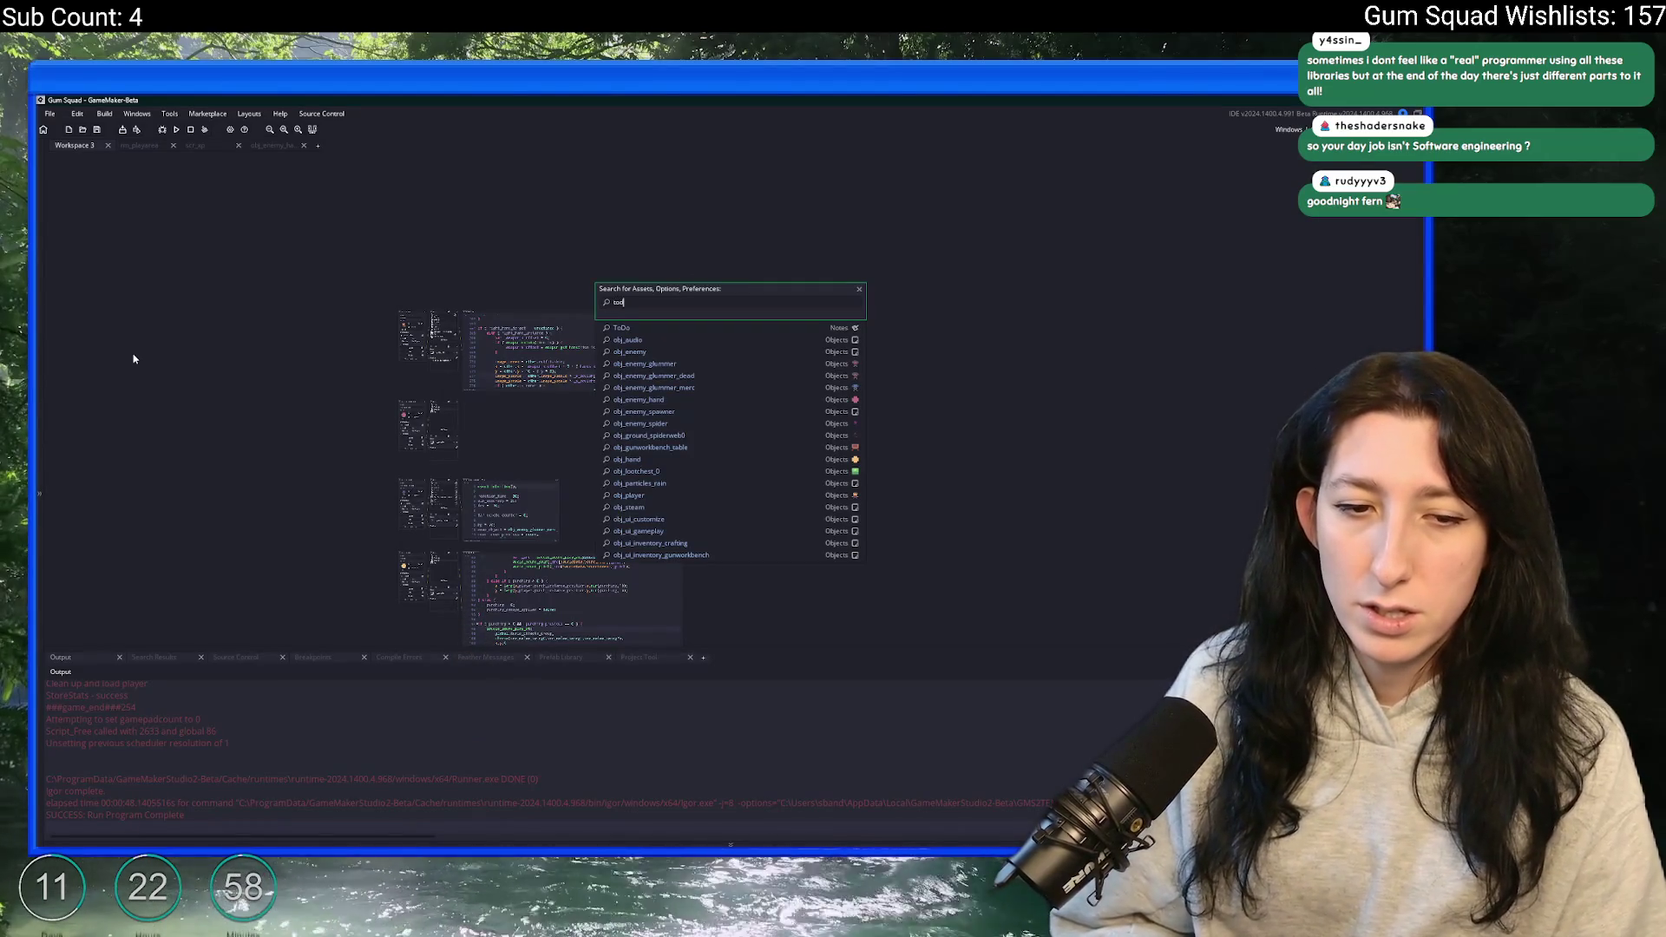
key(Return)
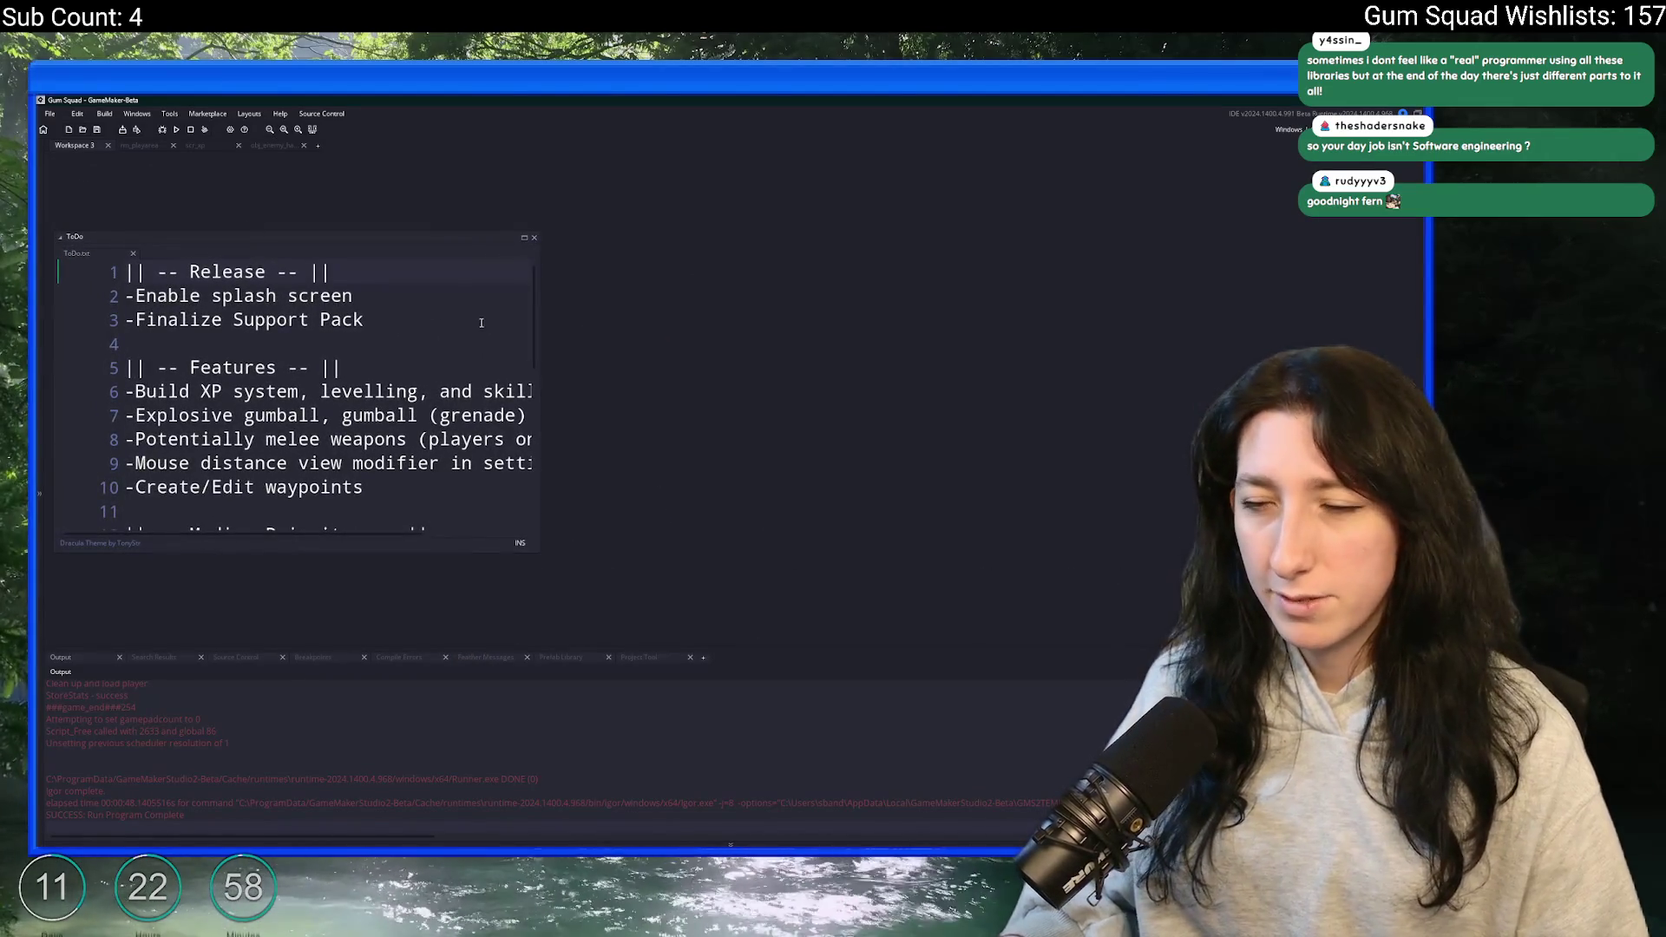
drag(539, 344, 842, 271)
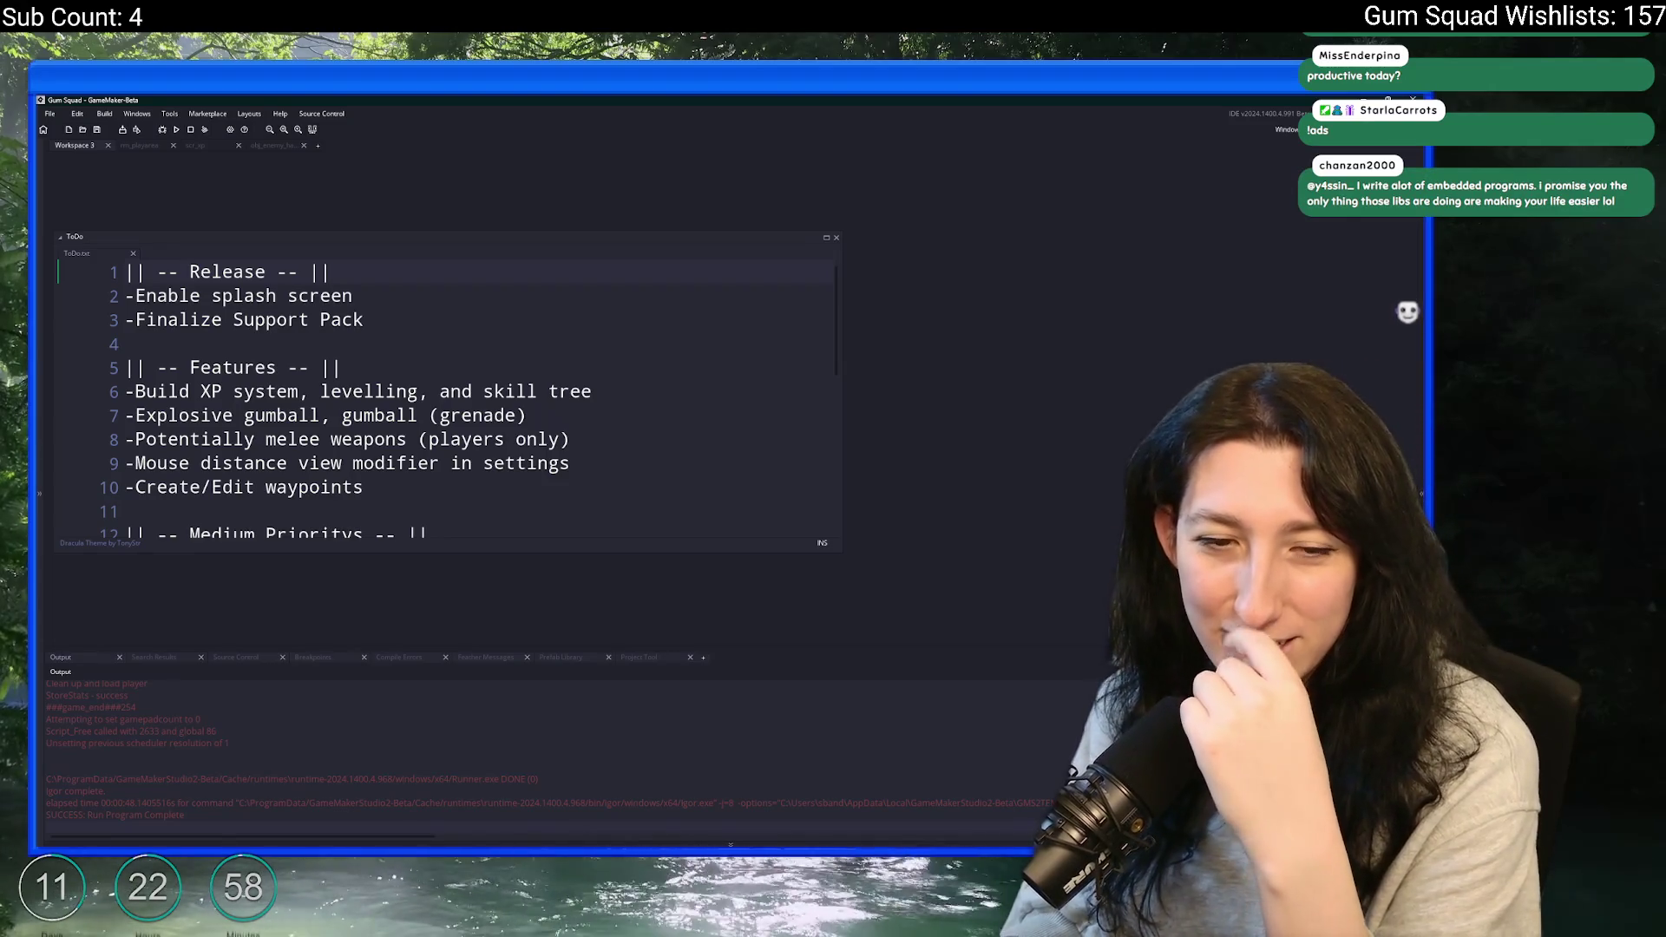
- Delete the 'Enemies hands are upside down when aiming' item and save the note
click(544, 439)
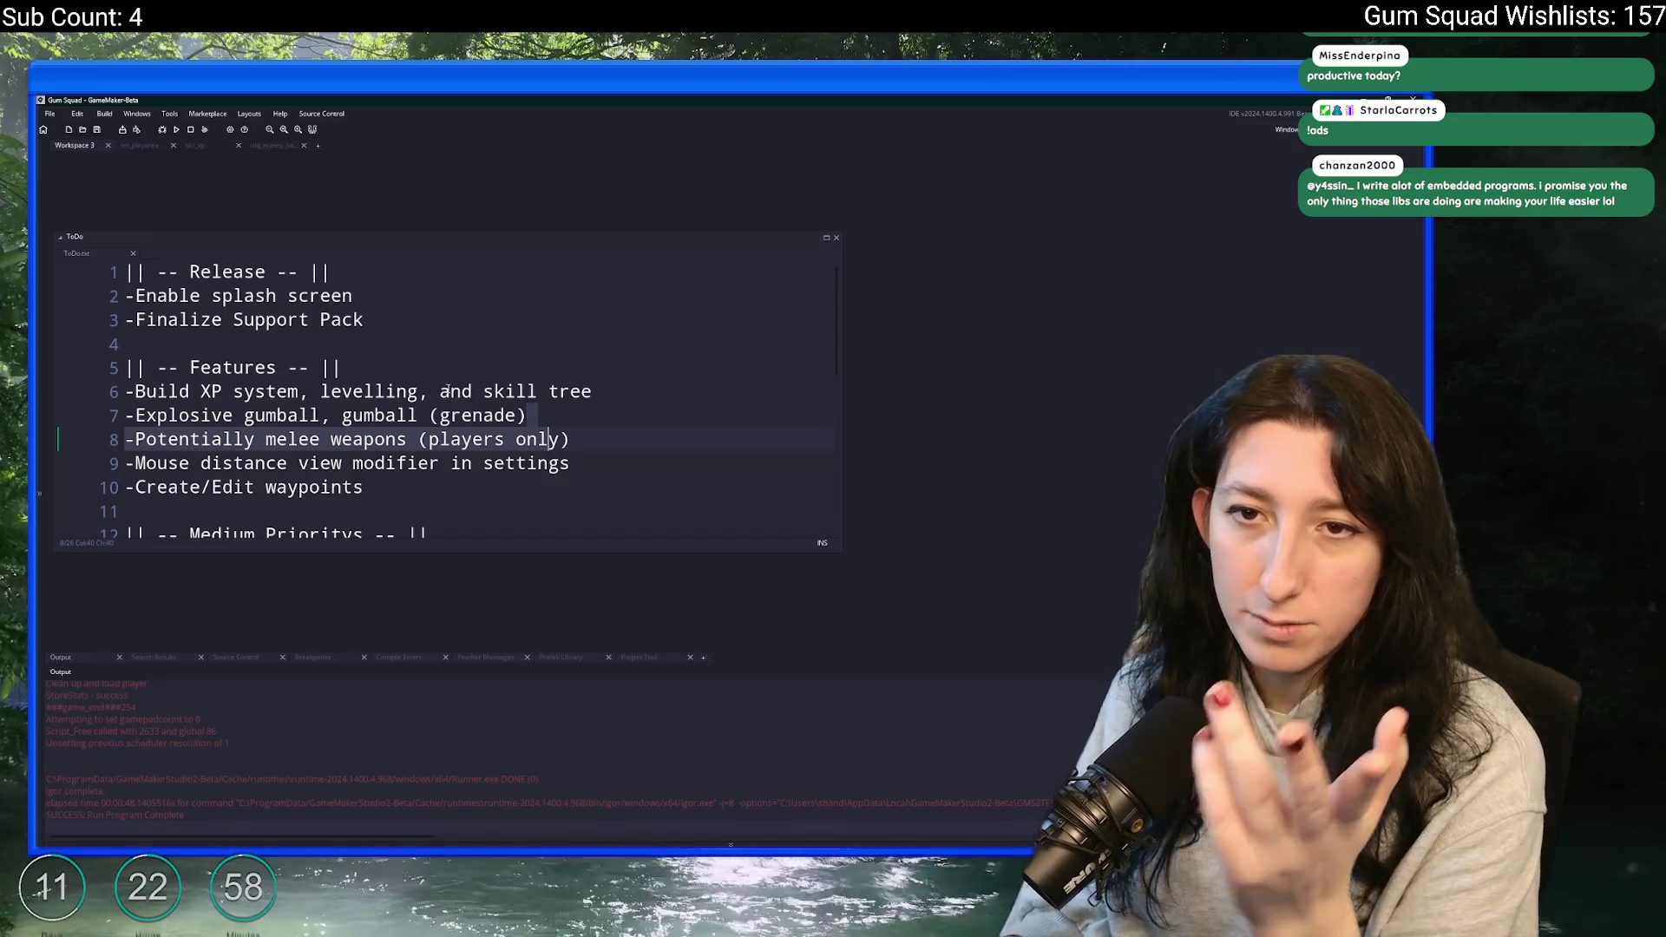
click(597, 422)
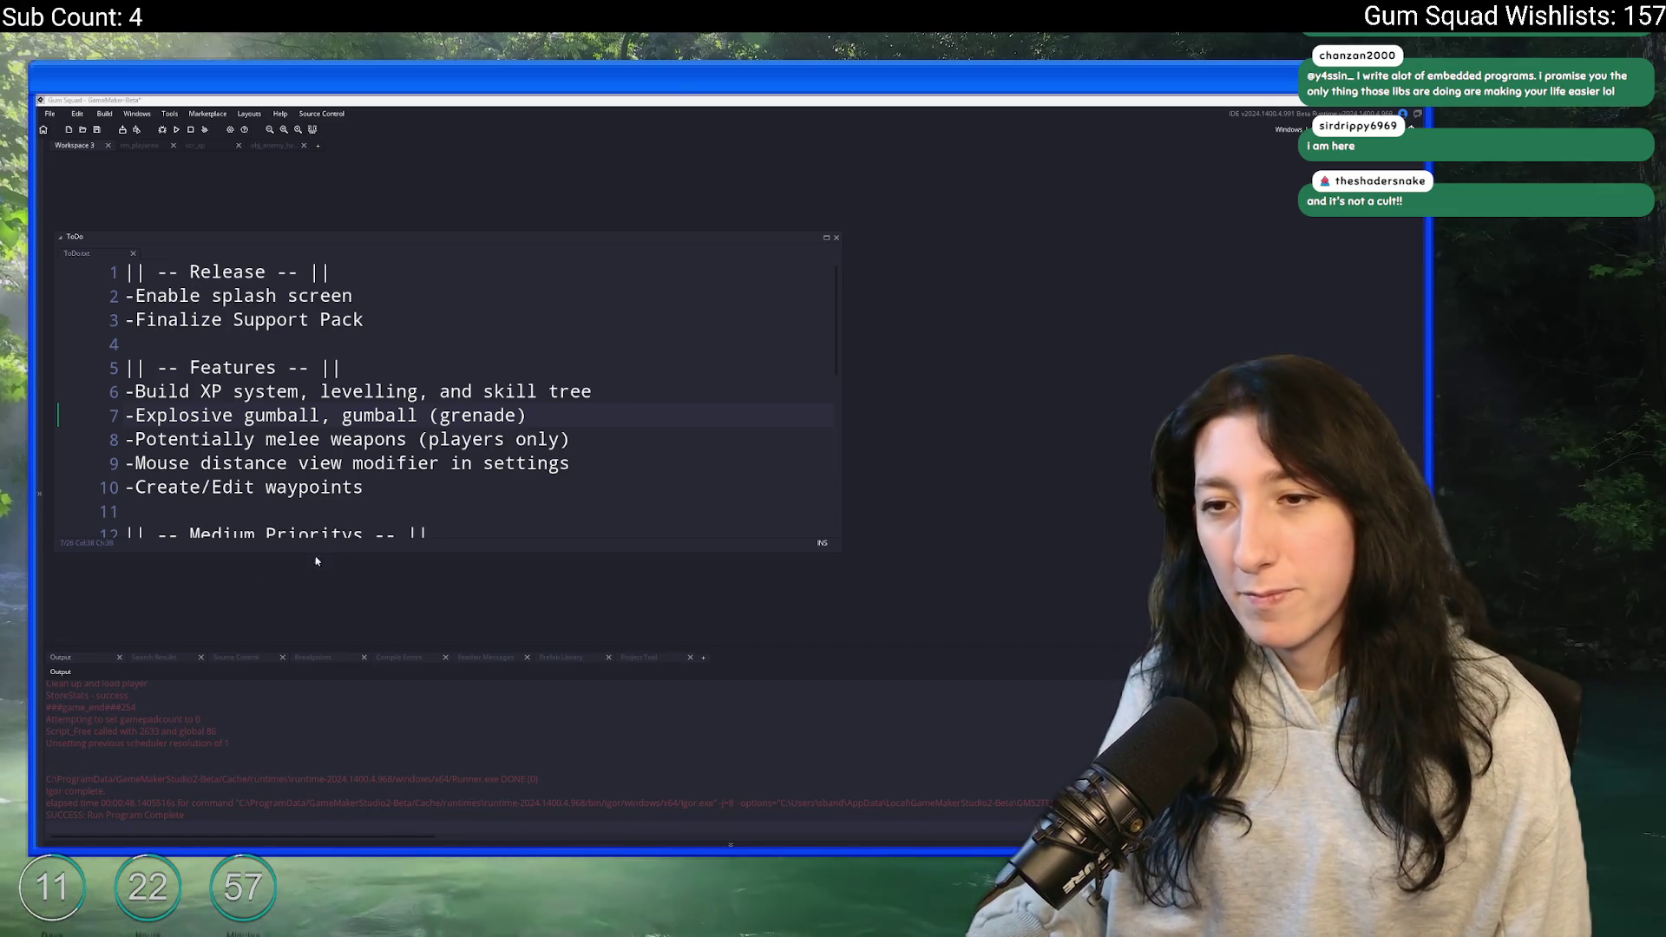
click(583, 456)
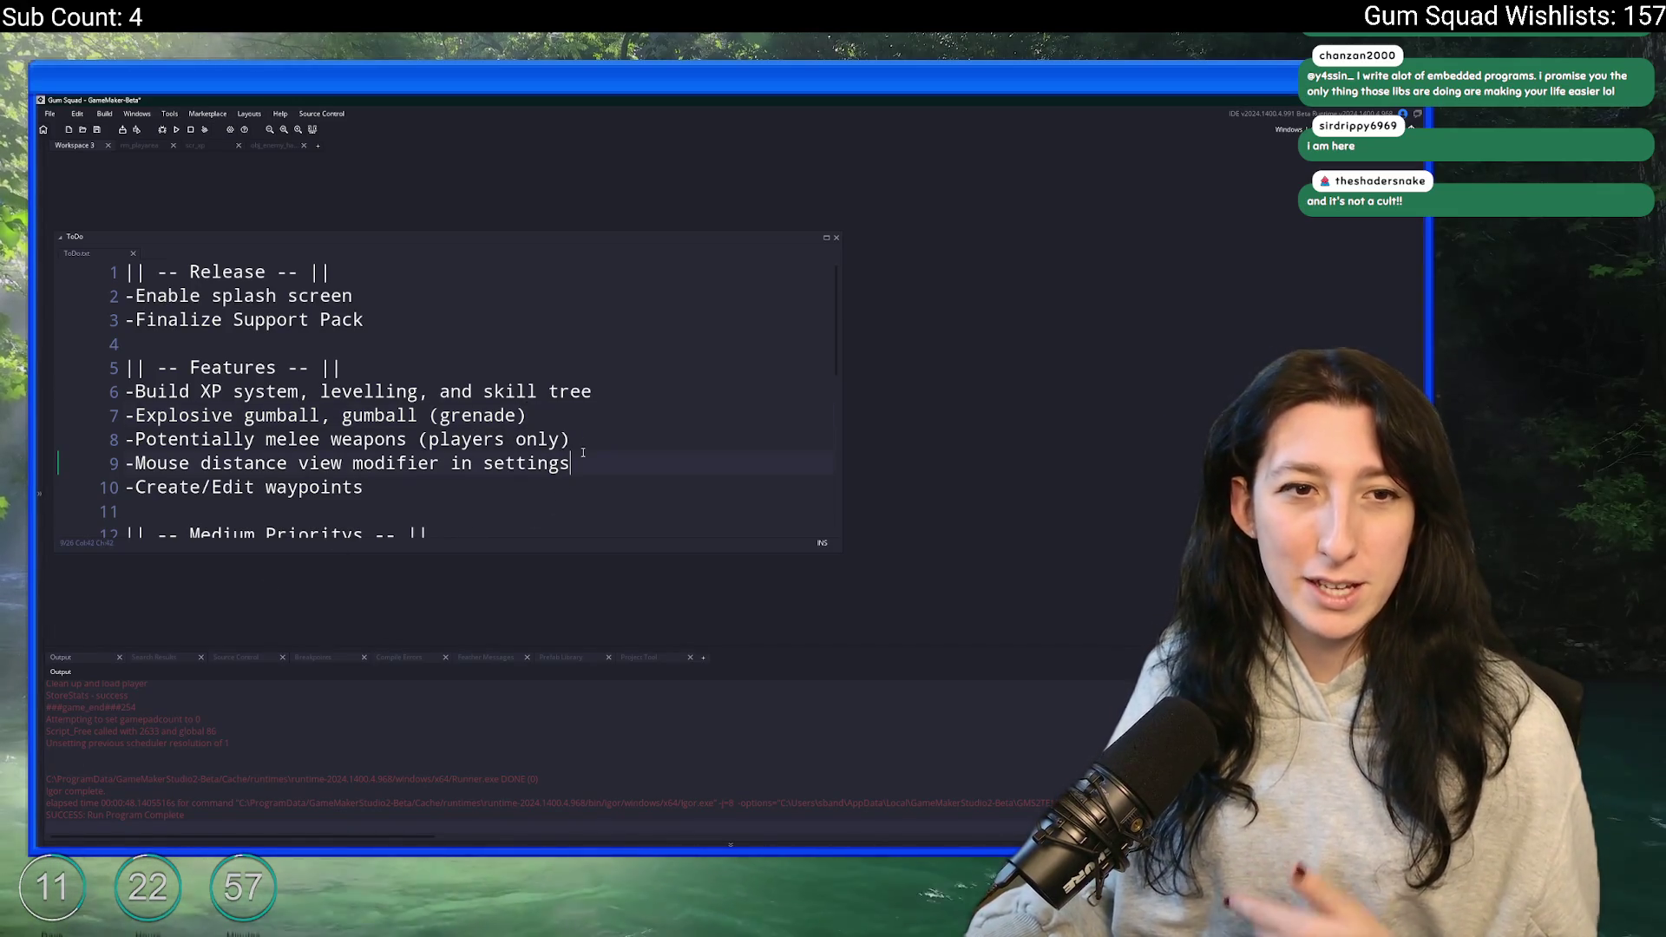
right_click(677, 420)
click(622, 432)
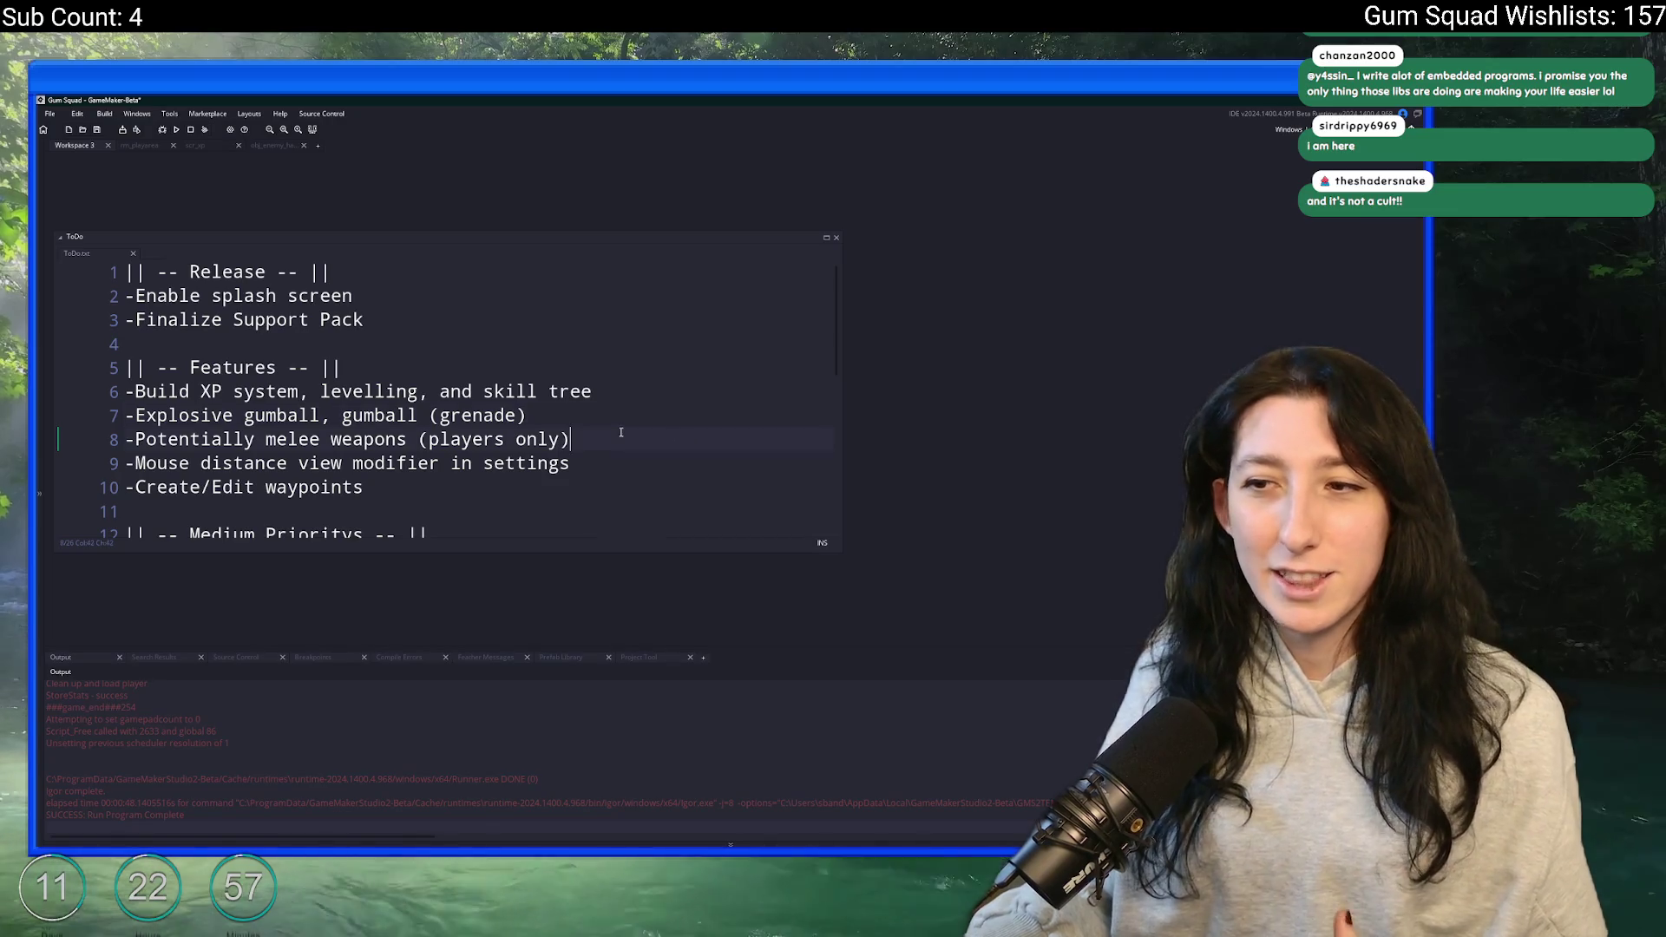
scroll(621, 432, down, 2)
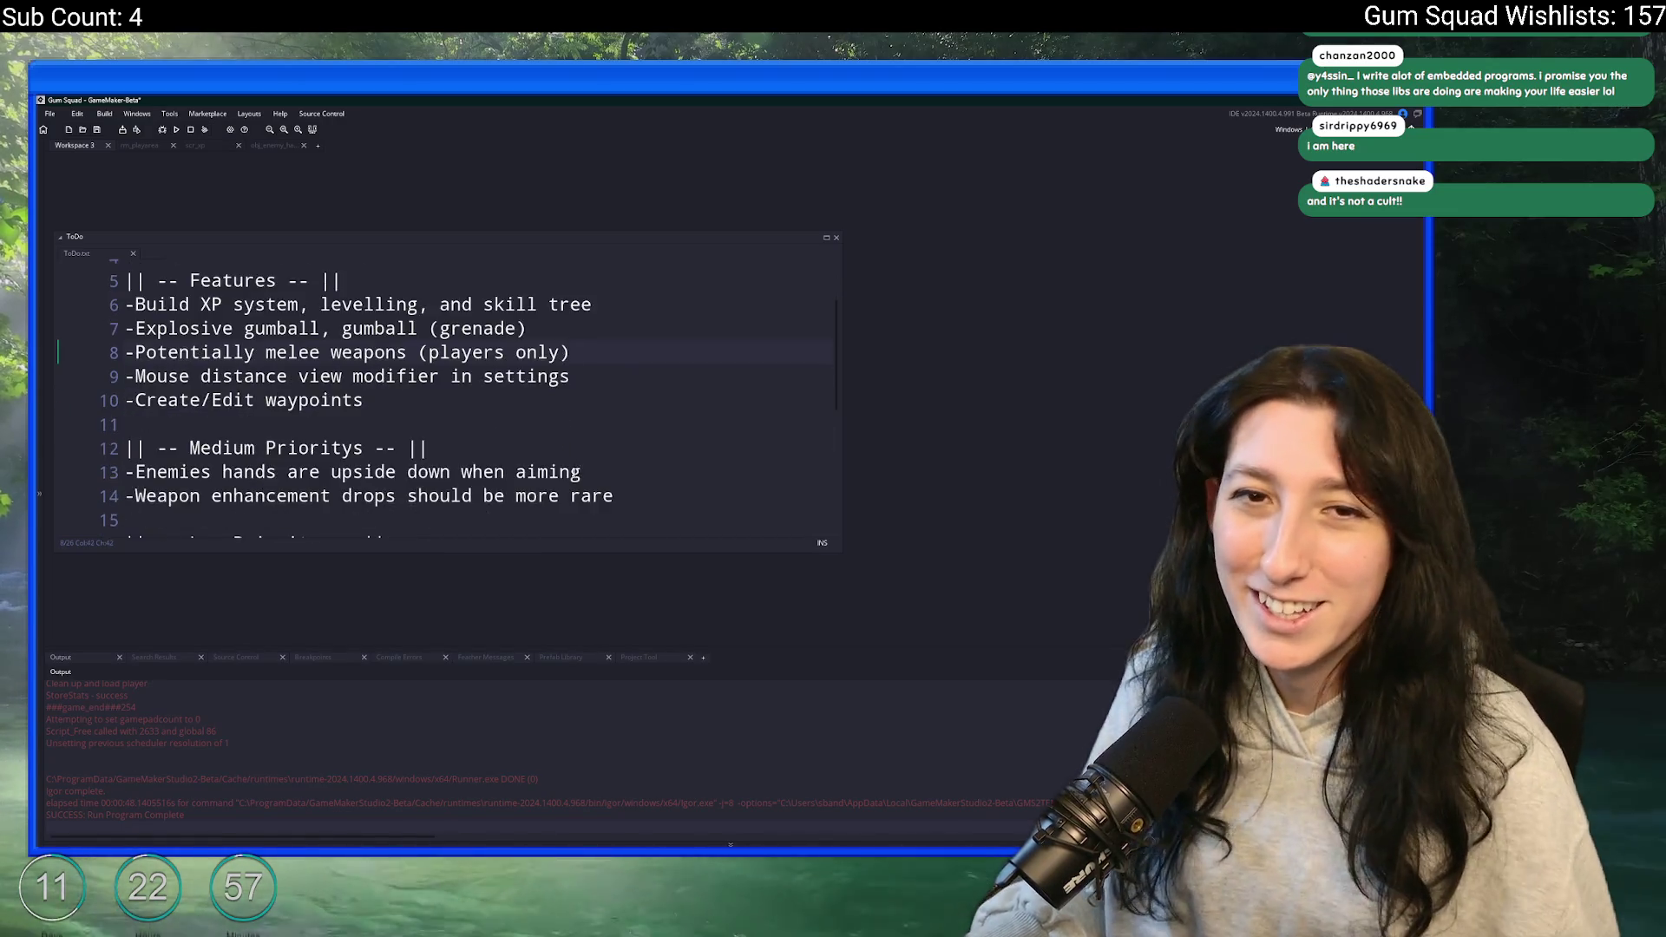
scroll(621, 432, down, 1)
click(694, 429)
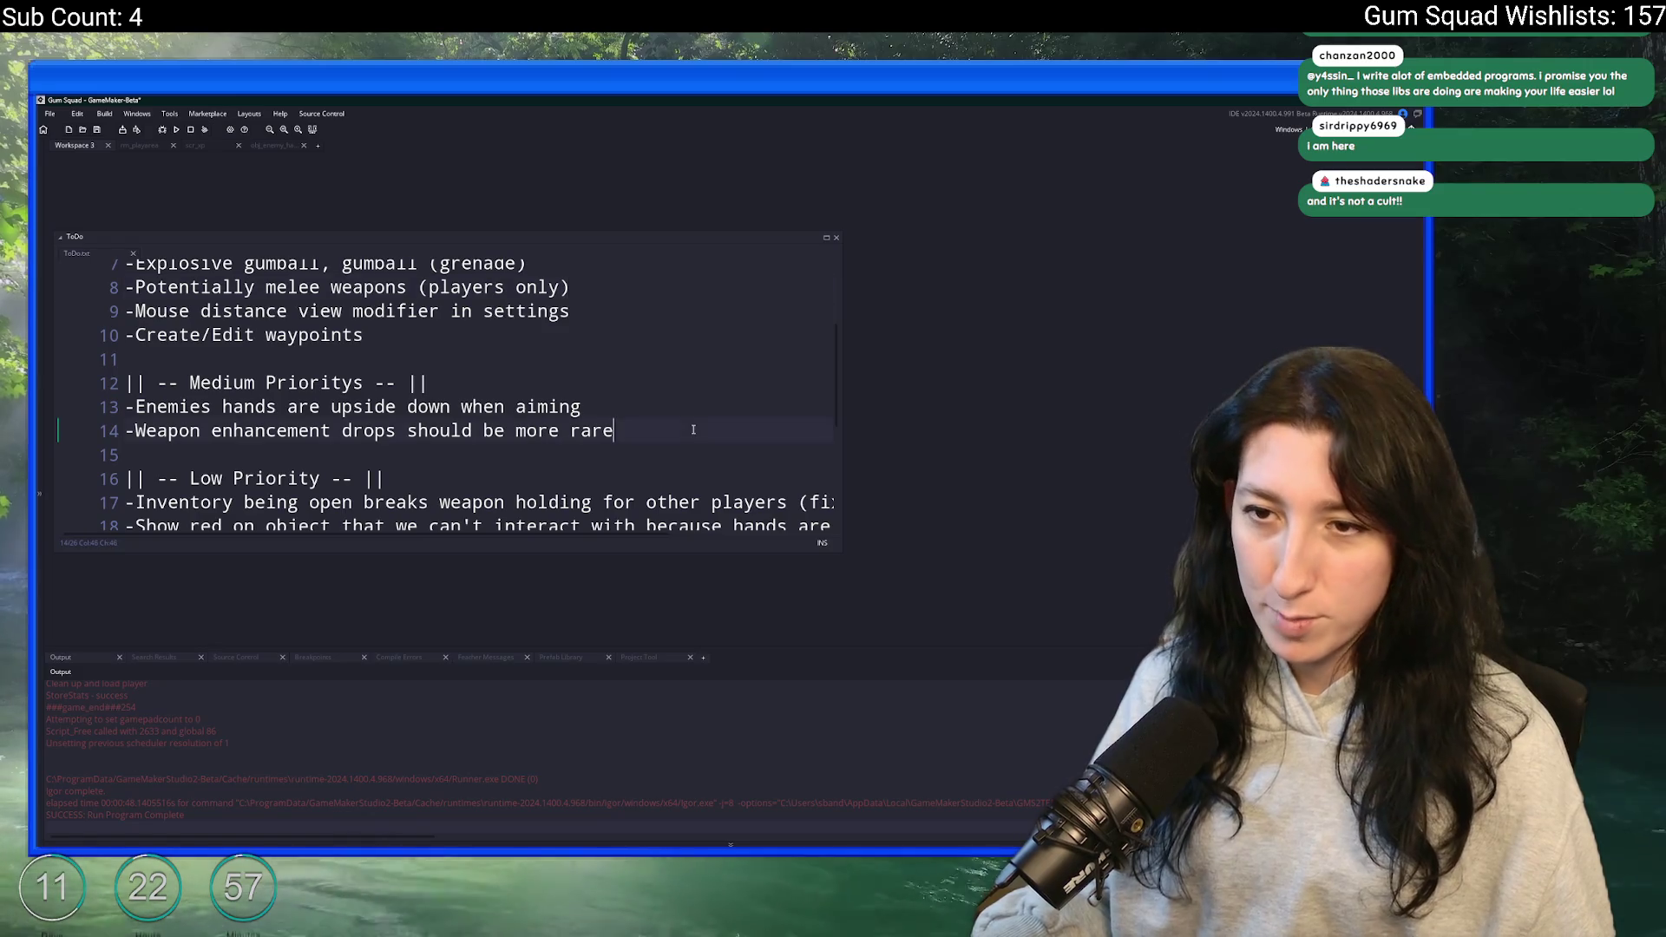
click(712, 406)
shift+click(719, 392)
key(BackSpace)
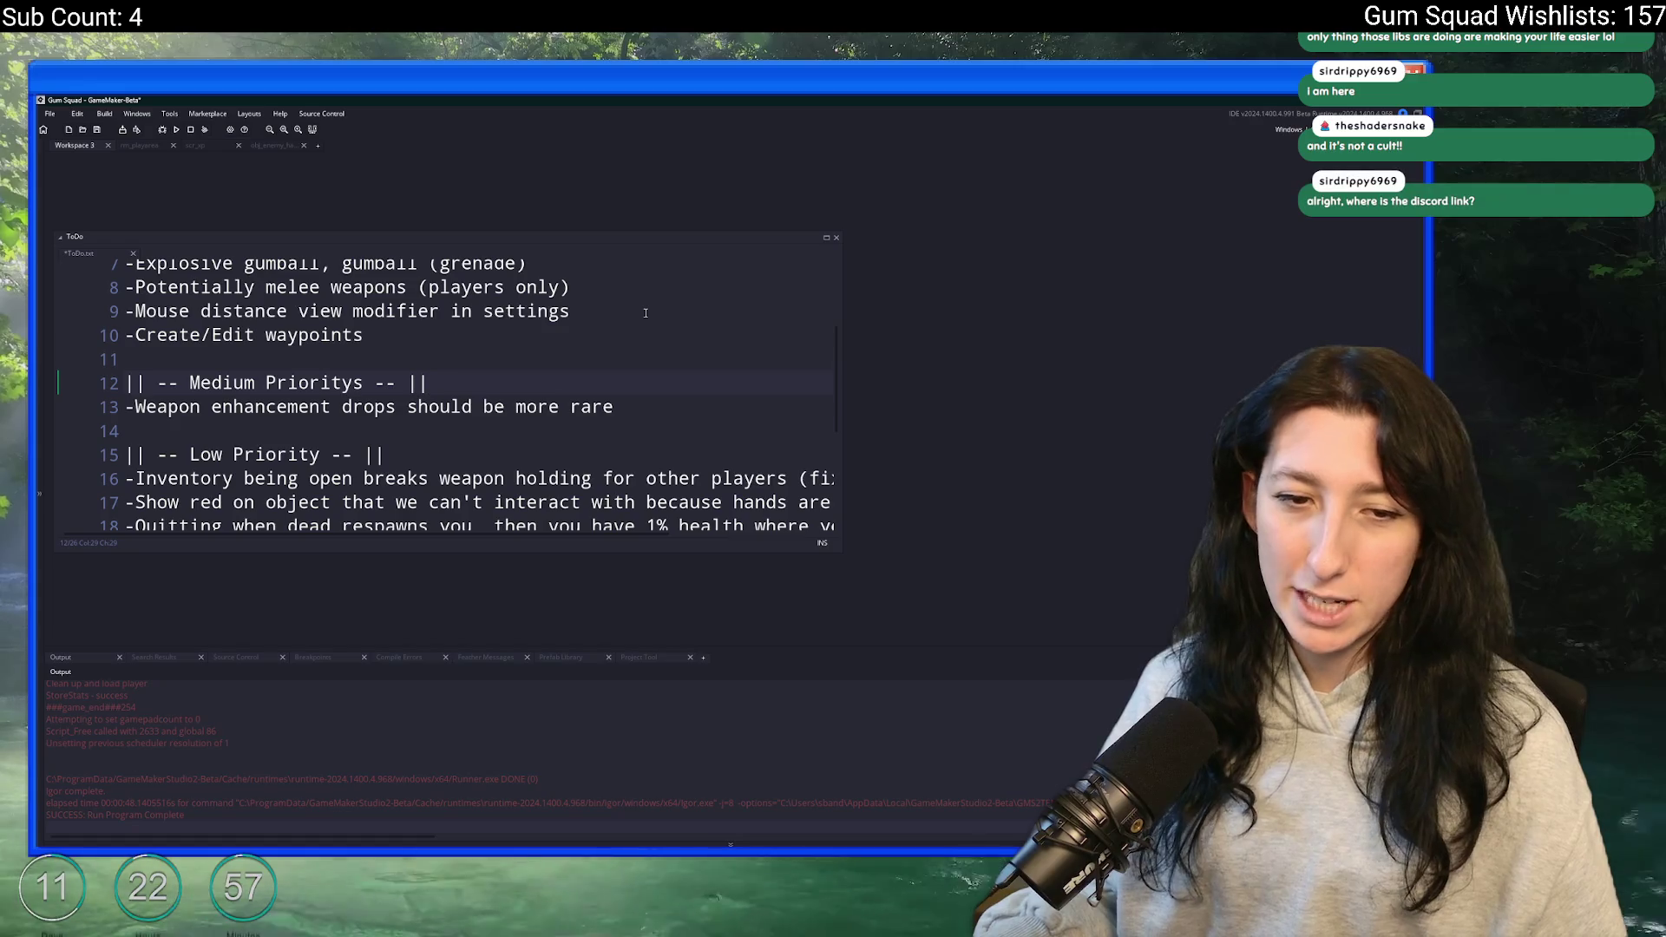
key(ctrl+s)
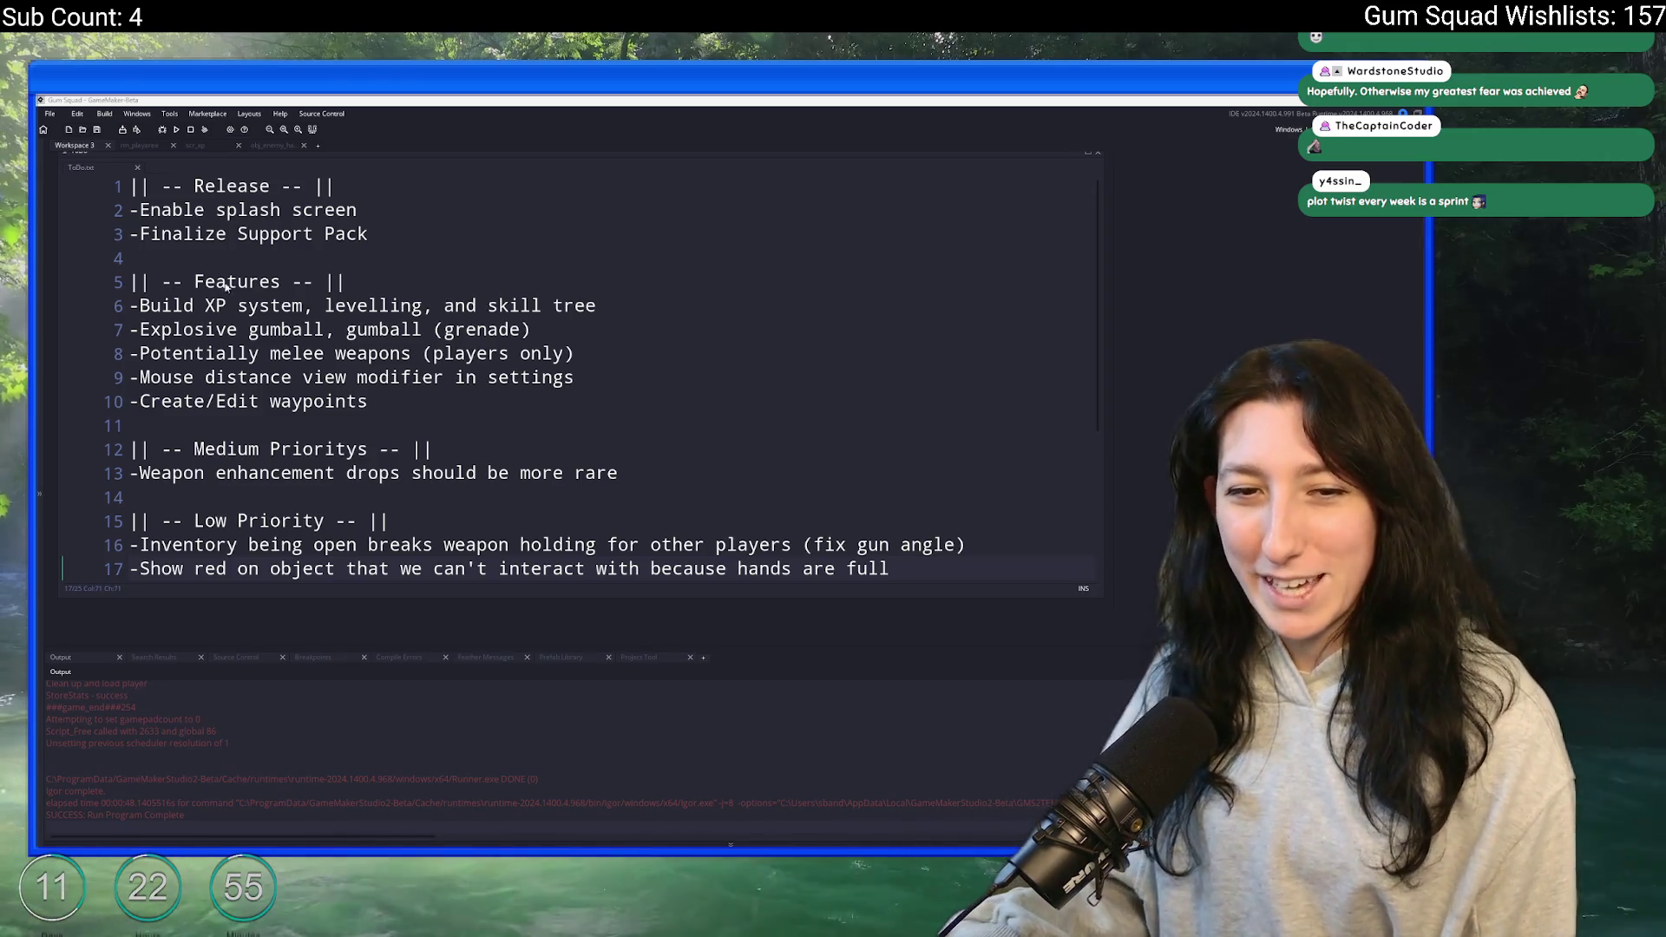
- Read through the ToDo note's items, from the XP system entry to the melee weapons line
click(611, 337)
click(668, 308)
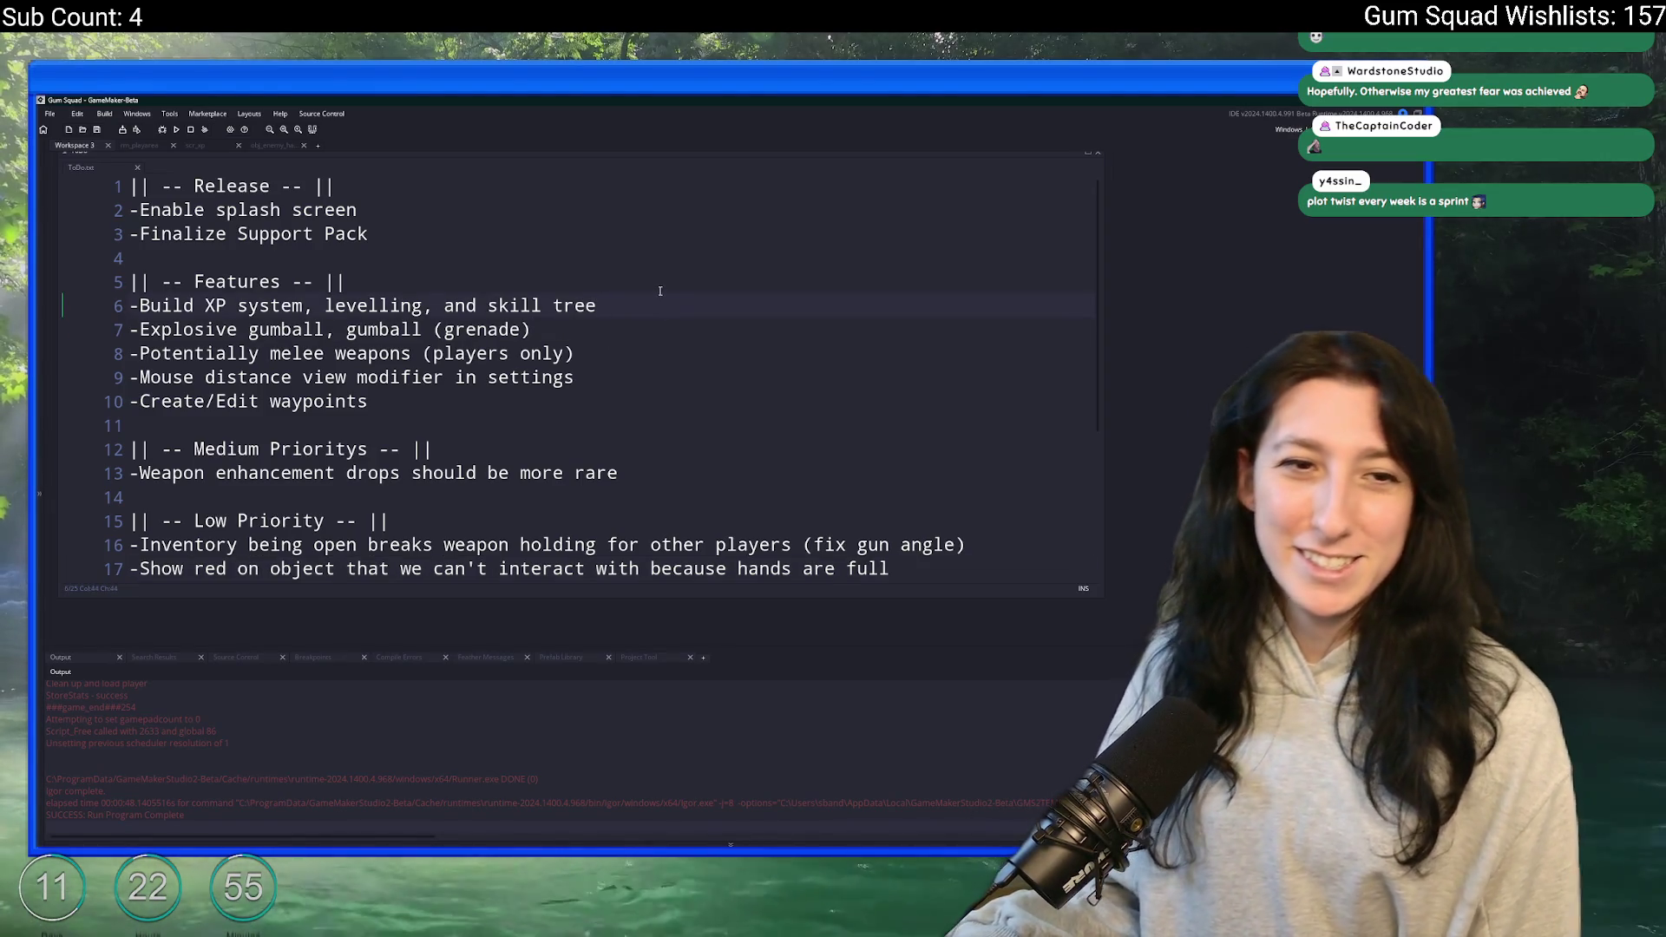
click(669, 321)
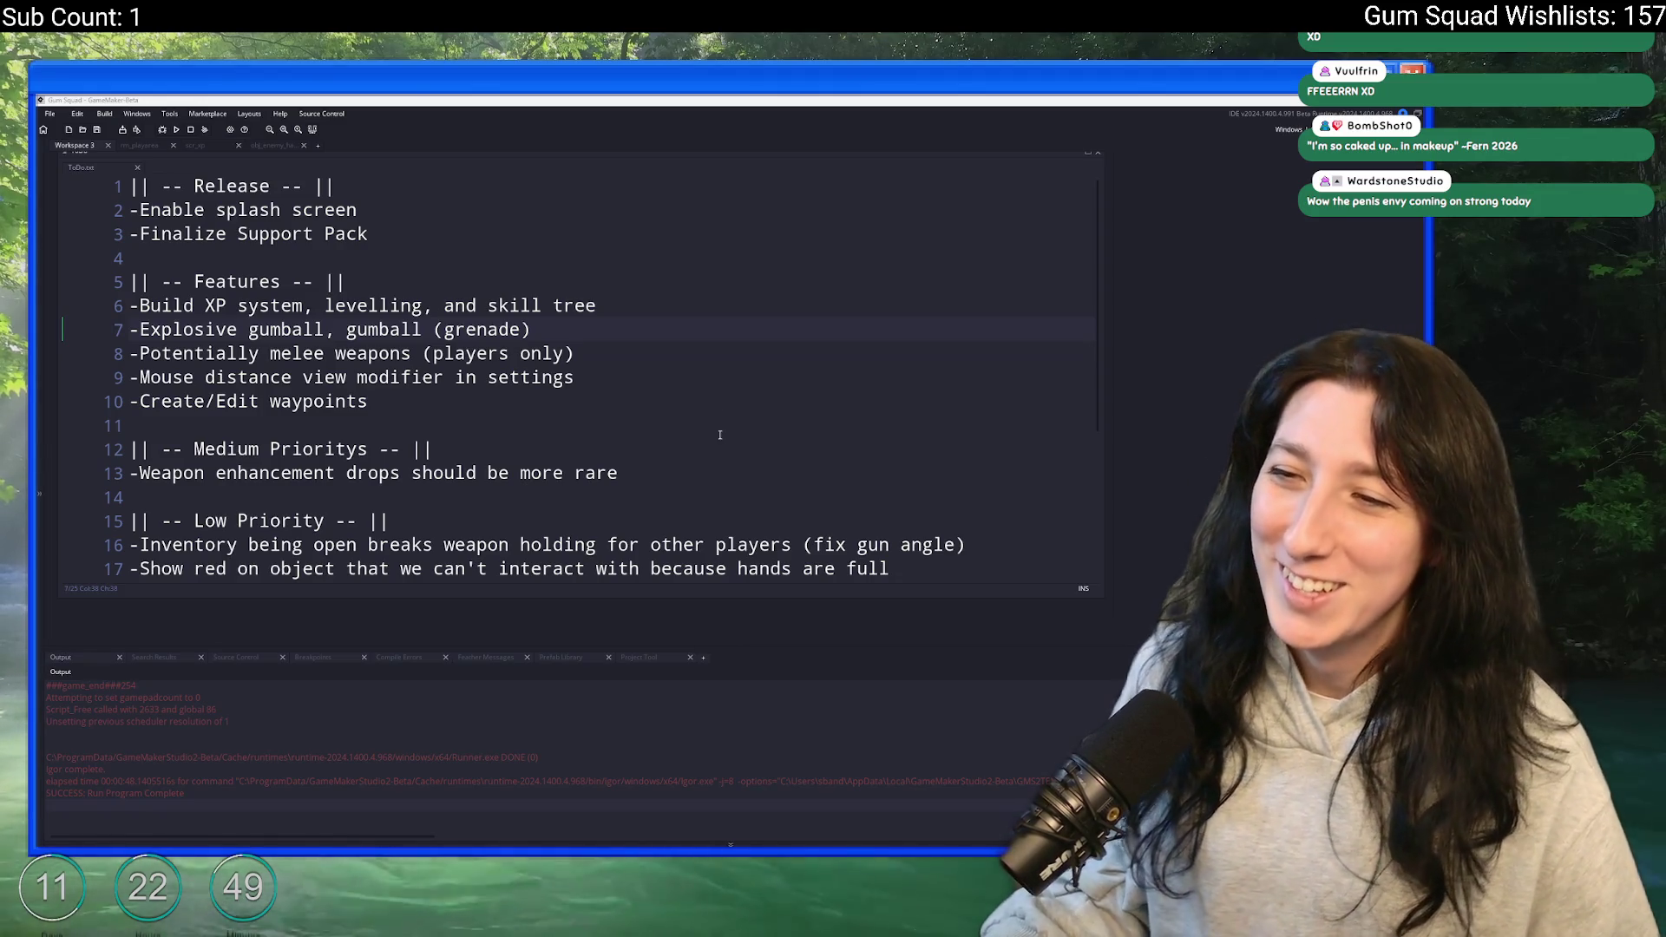
click(695, 346)
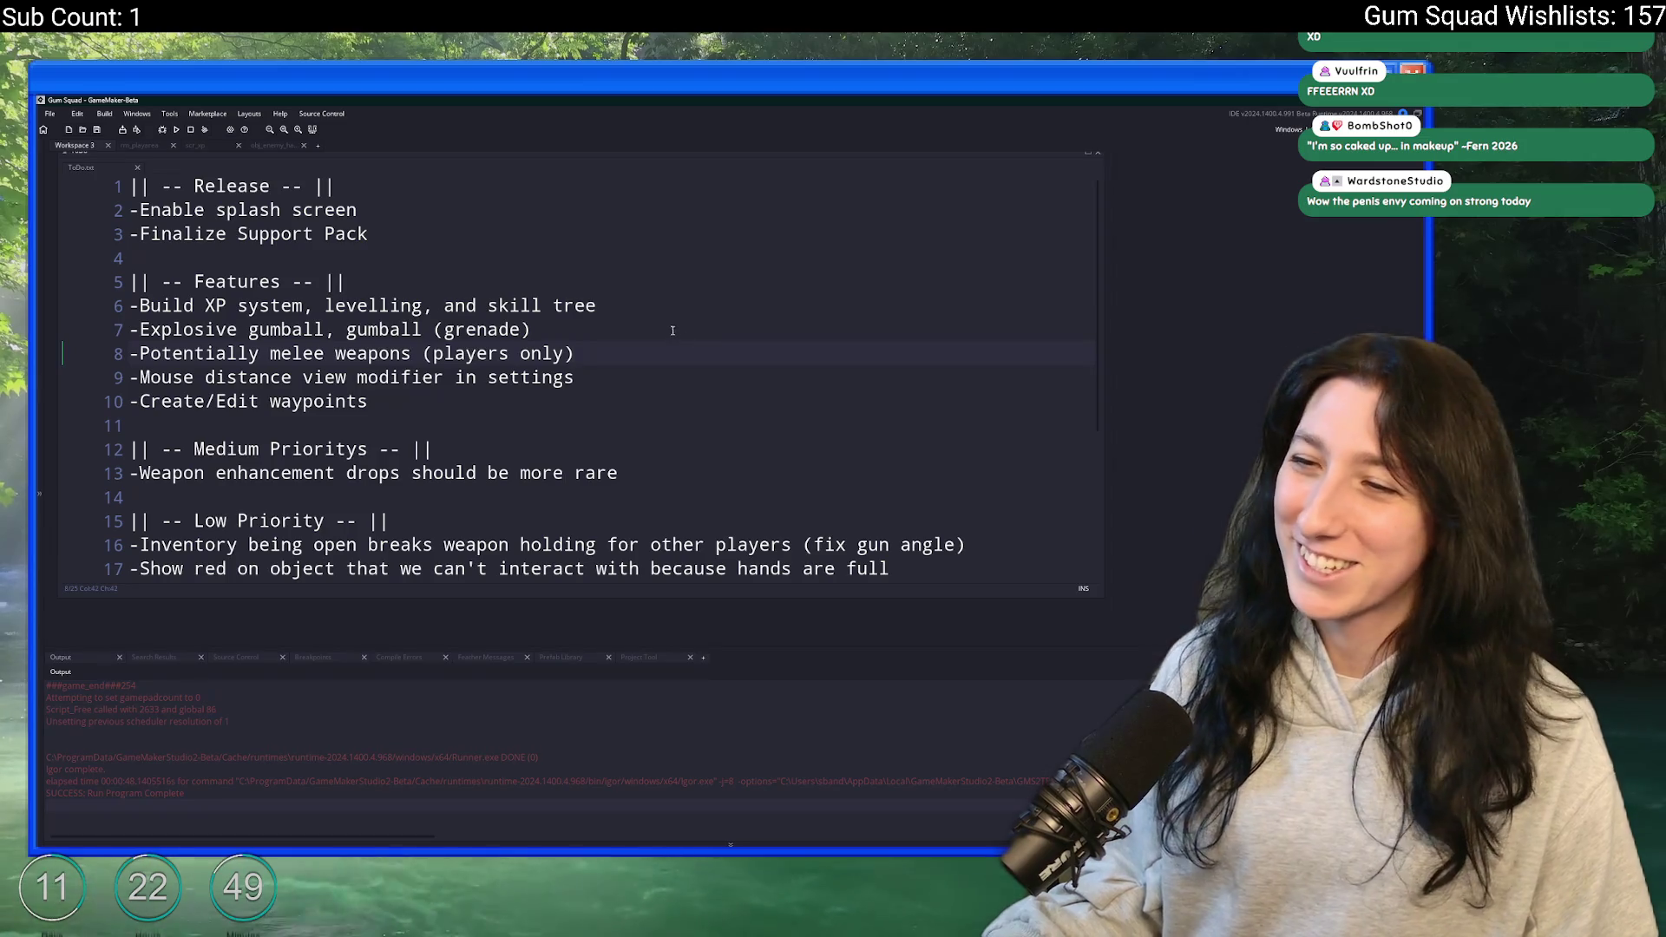
scroll(645, 454, down, 2)
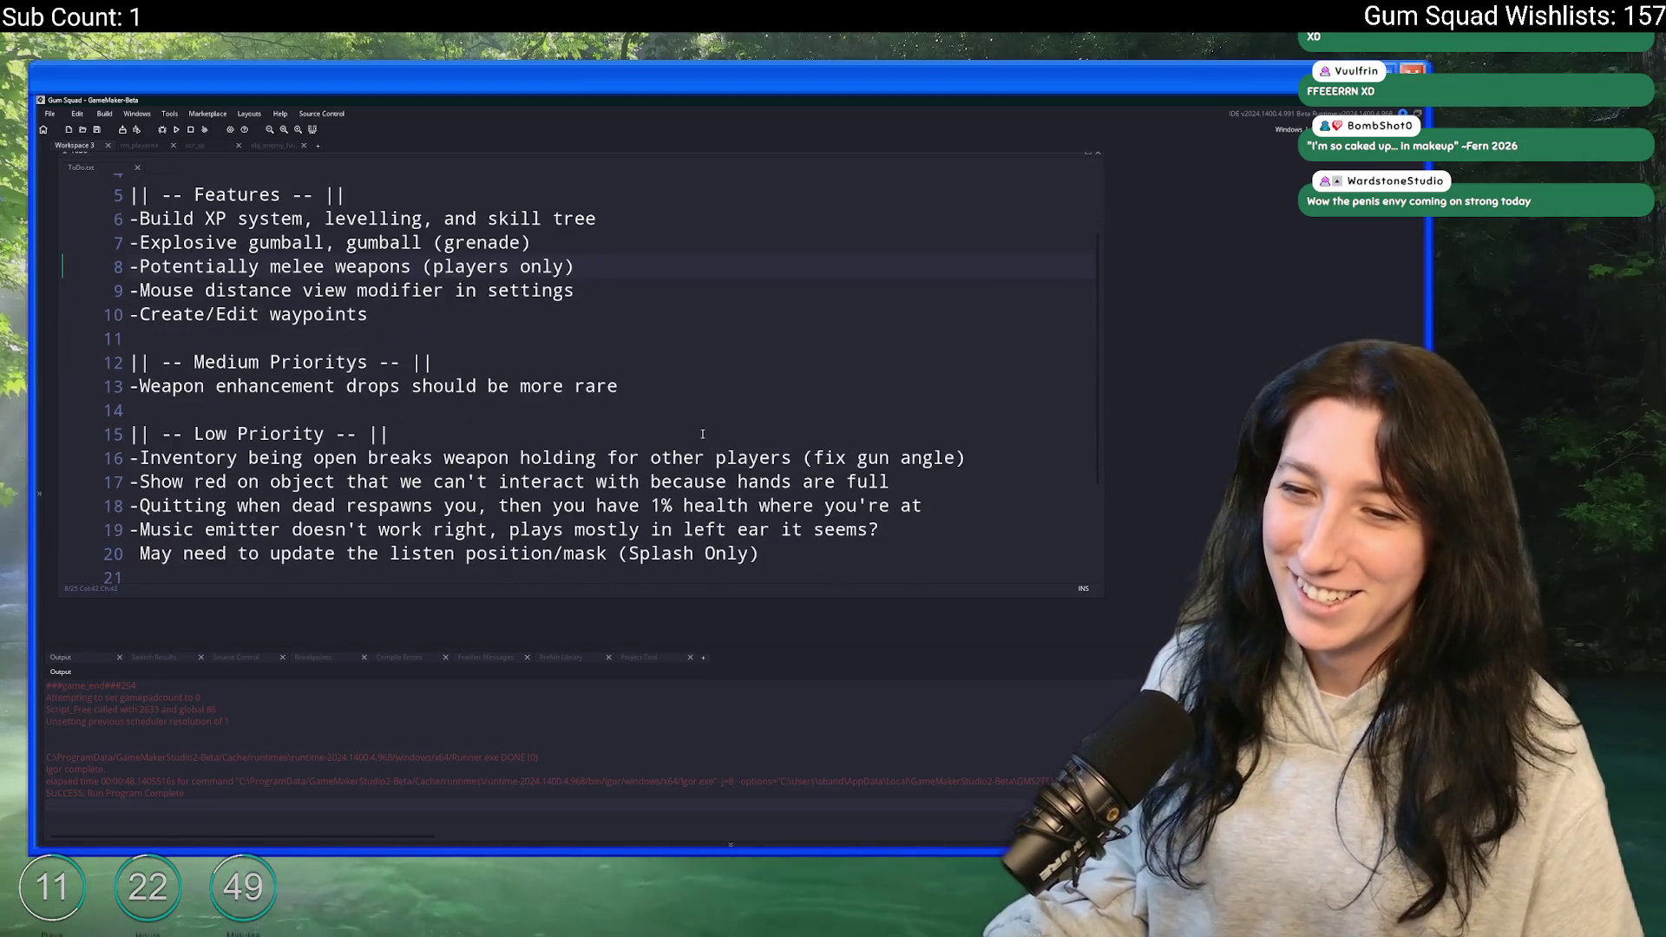
scroll(718, 387, up, 3)
drag(81, 166, 242, 168)
- Add 'xp_perk_points = 0;' below xp_level = 0; in the XpSystem constructor
click(195, 145)
click(640, 476)
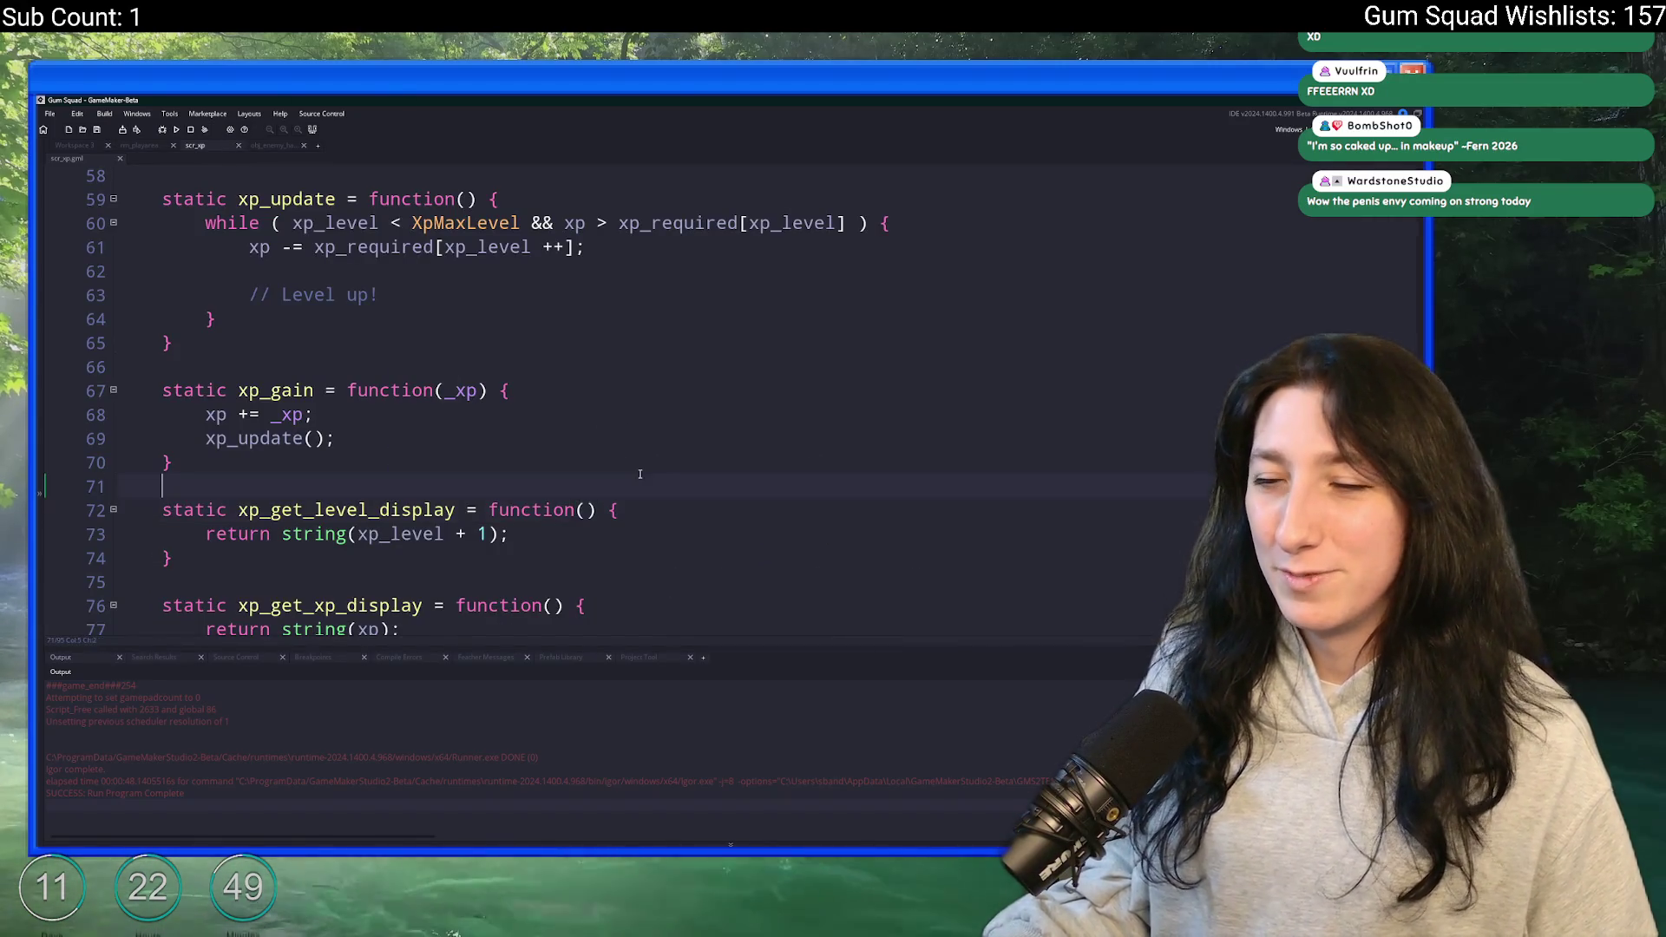
scroll(640, 434, down, 3)
scroll(640, 395, up, 1)
scroll(633, 434, down, 1)
scroll(624, 520, up, 3)
scroll(634, 477, up, 7)
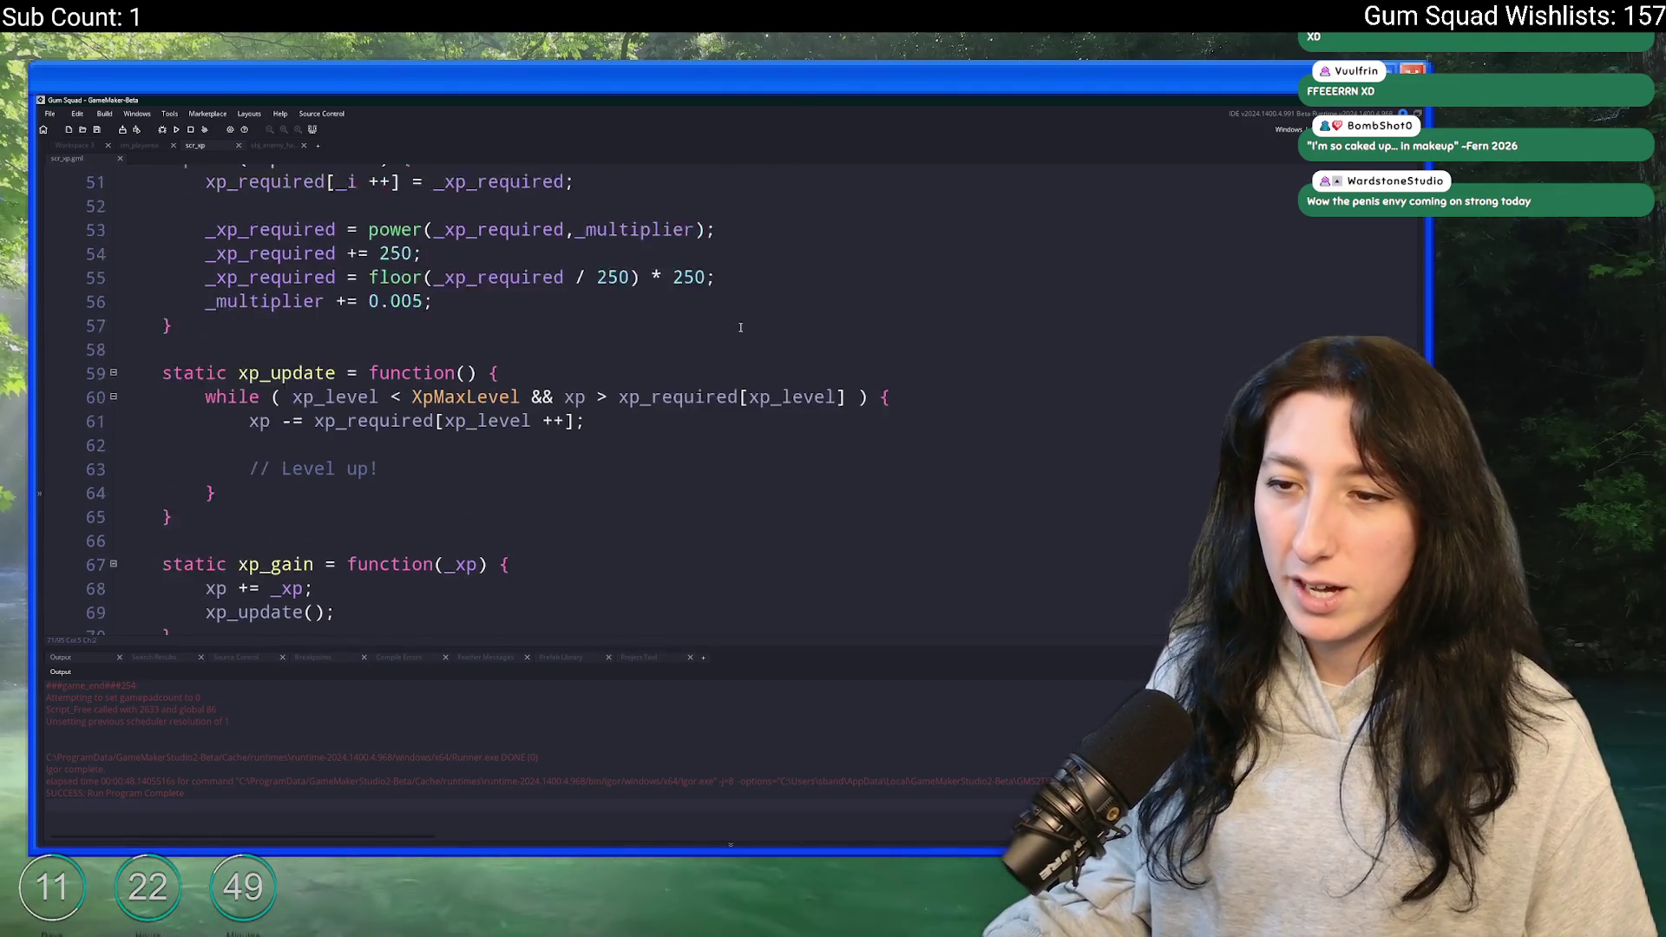
scroll(634, 364, up, 7)
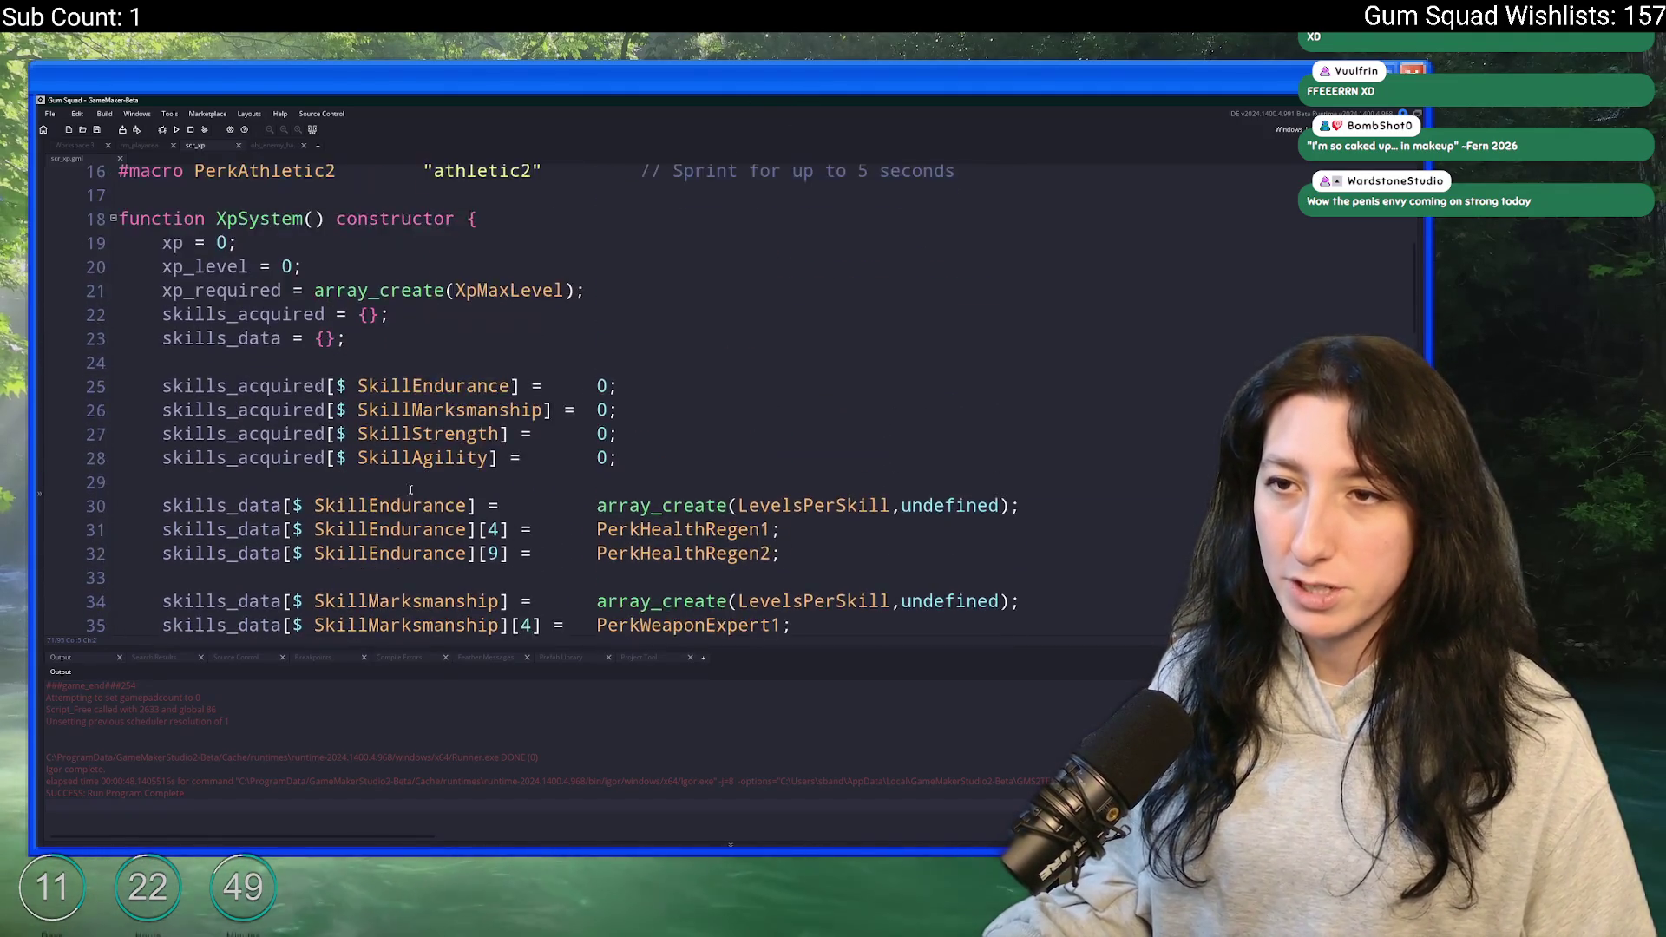
click(576, 356)
key(Return)
text(x)
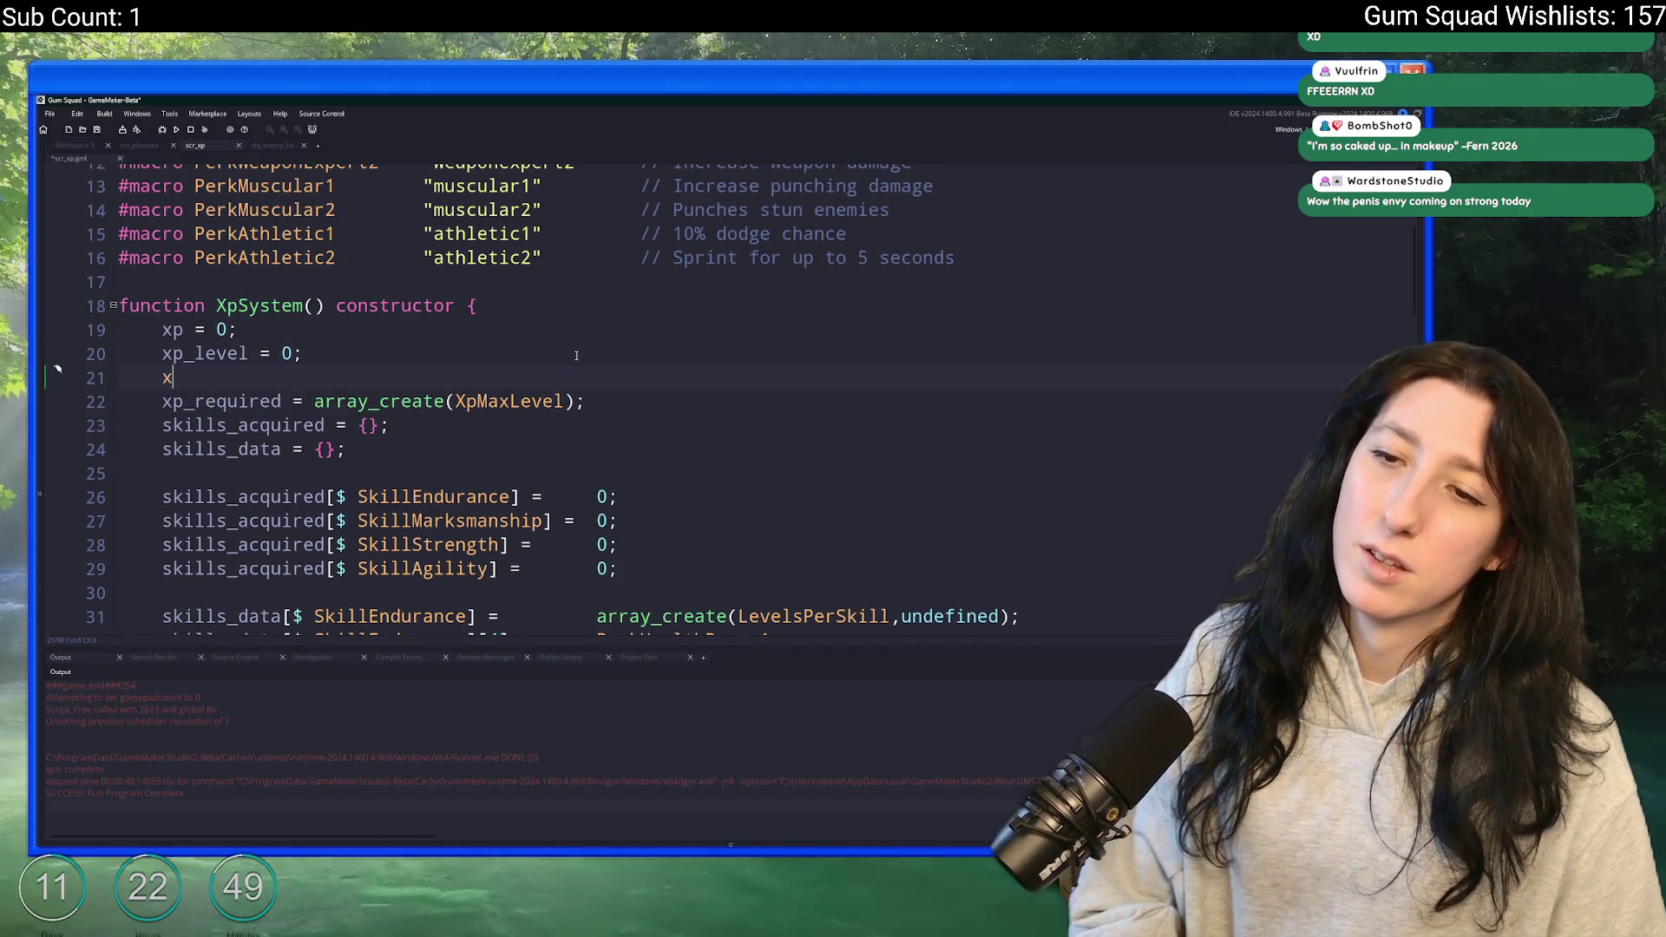
text(p_perk_points = 0;)
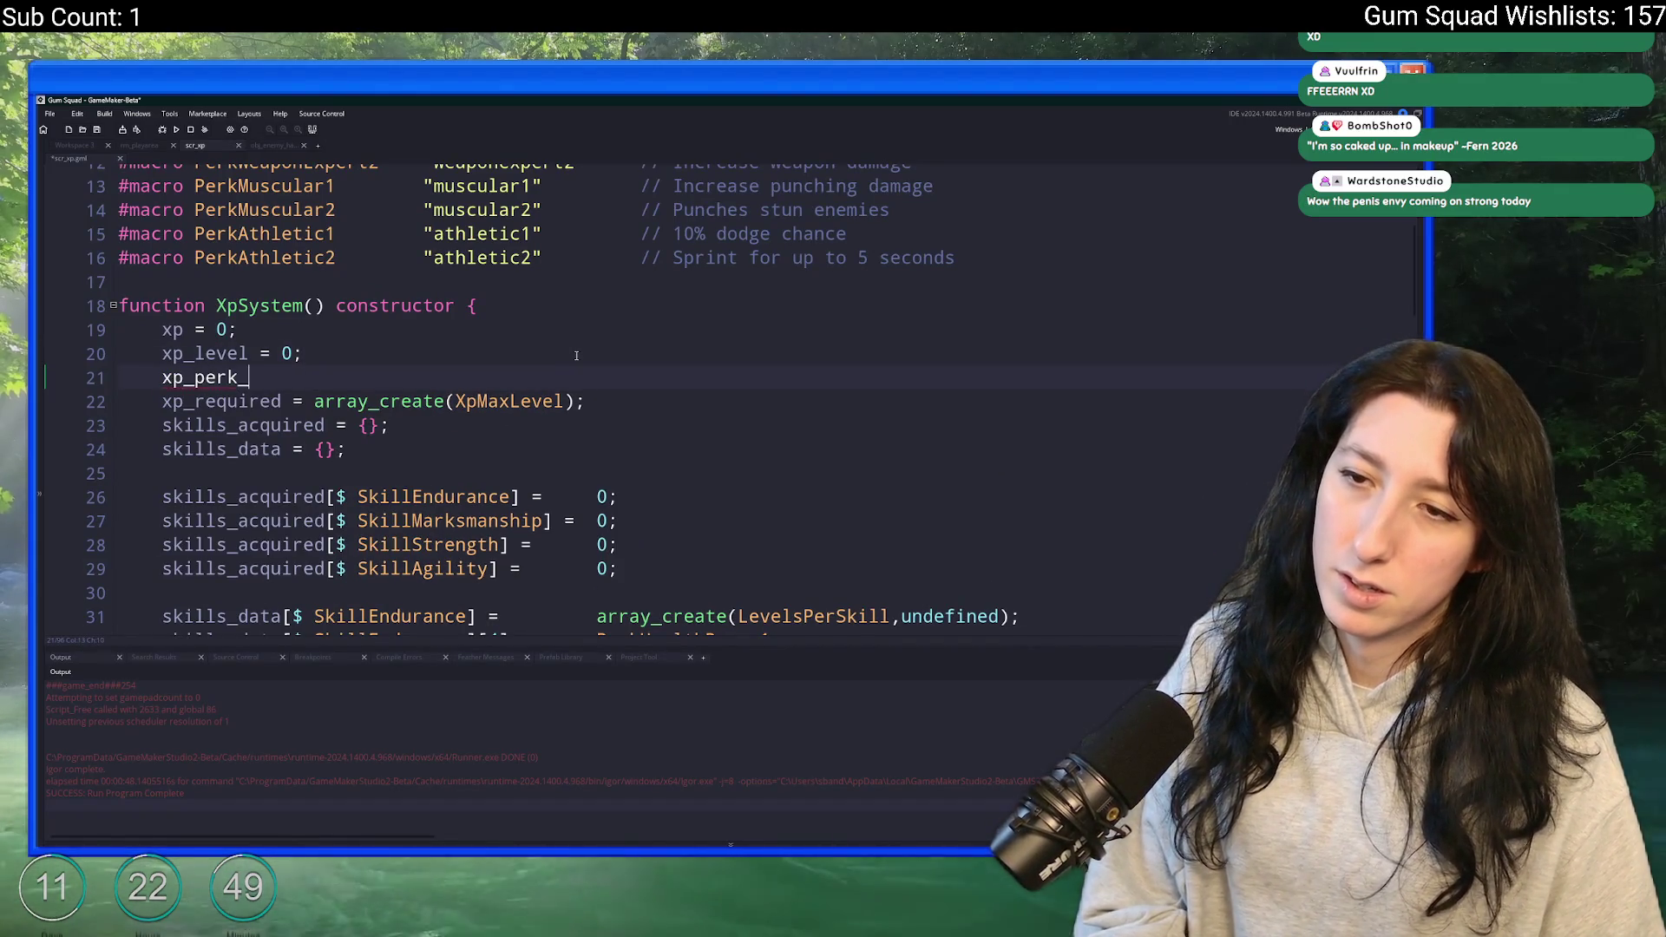
- Select xp_perk_points to highlight its occurrences in scr_xp
double_click(256, 377)
scroll(383, 469, down, 6)
scroll(383, 469, up, 7)
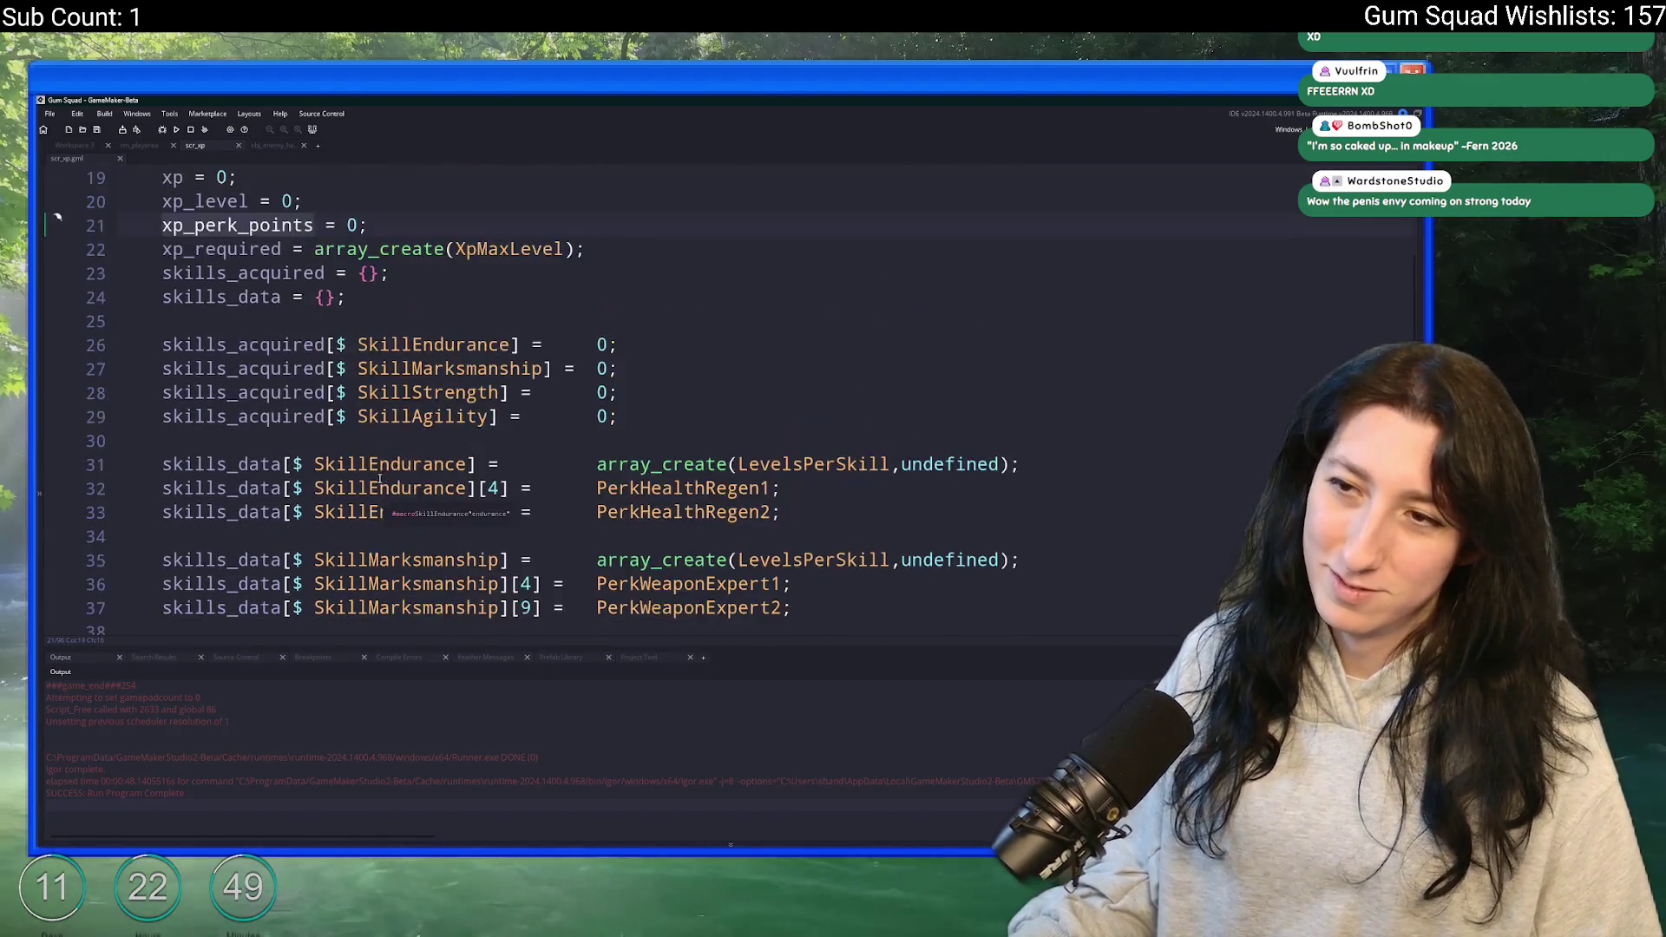
drag(434, 399, 434, 386)
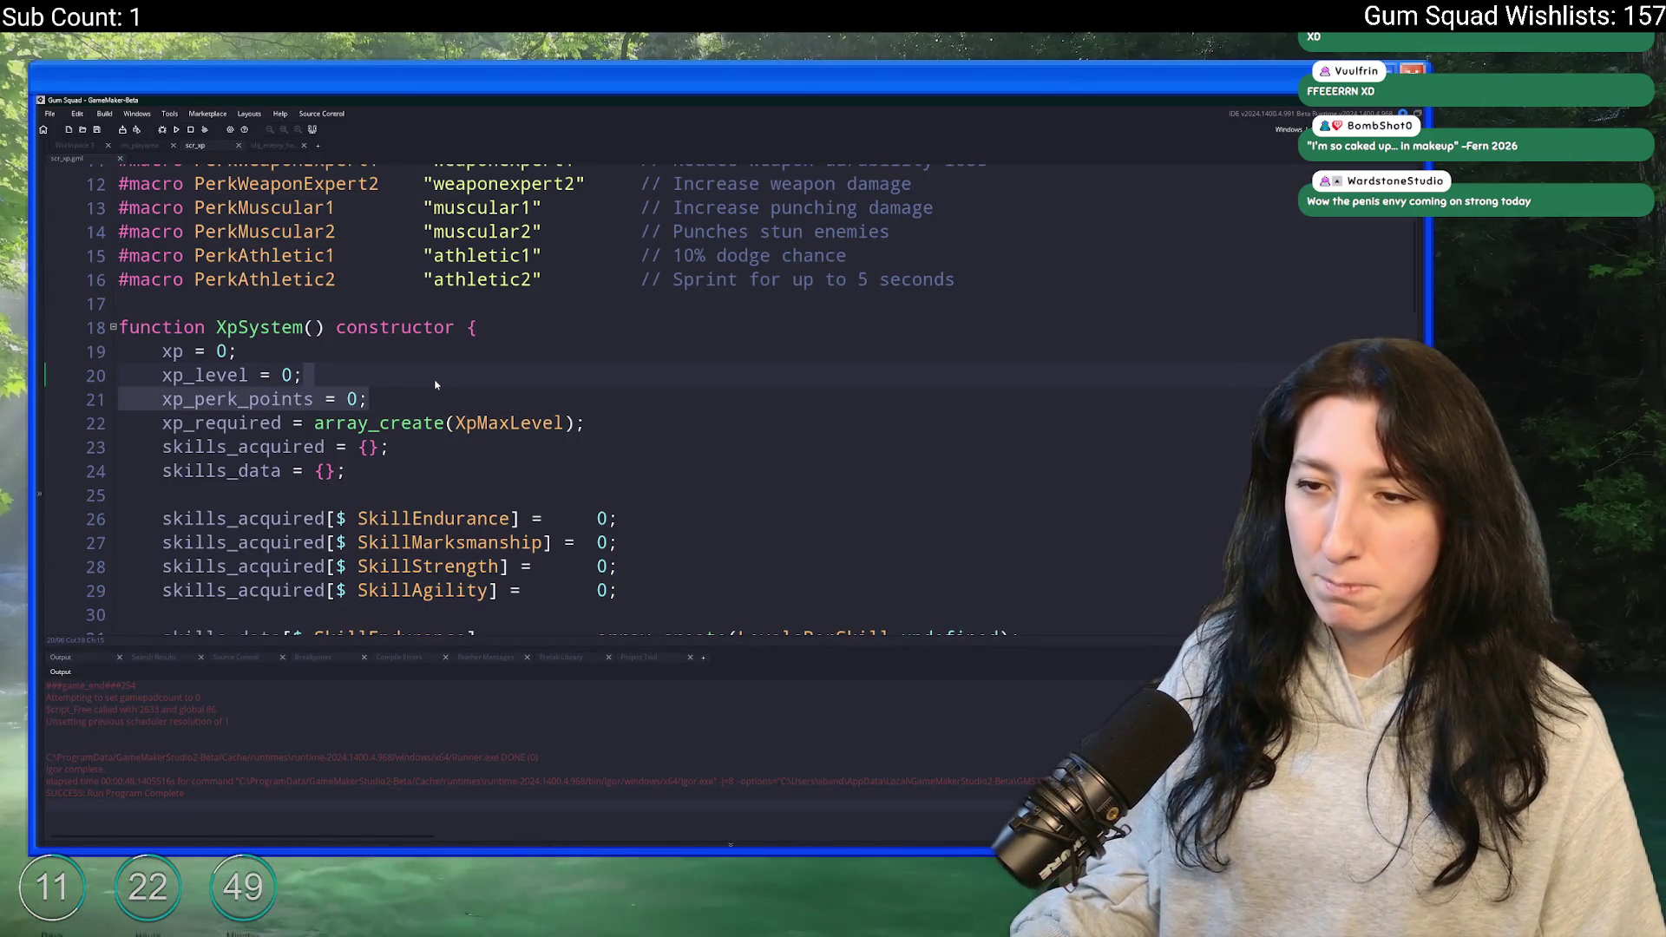
click(314, 399)
scroll(324, 513, down, 8)
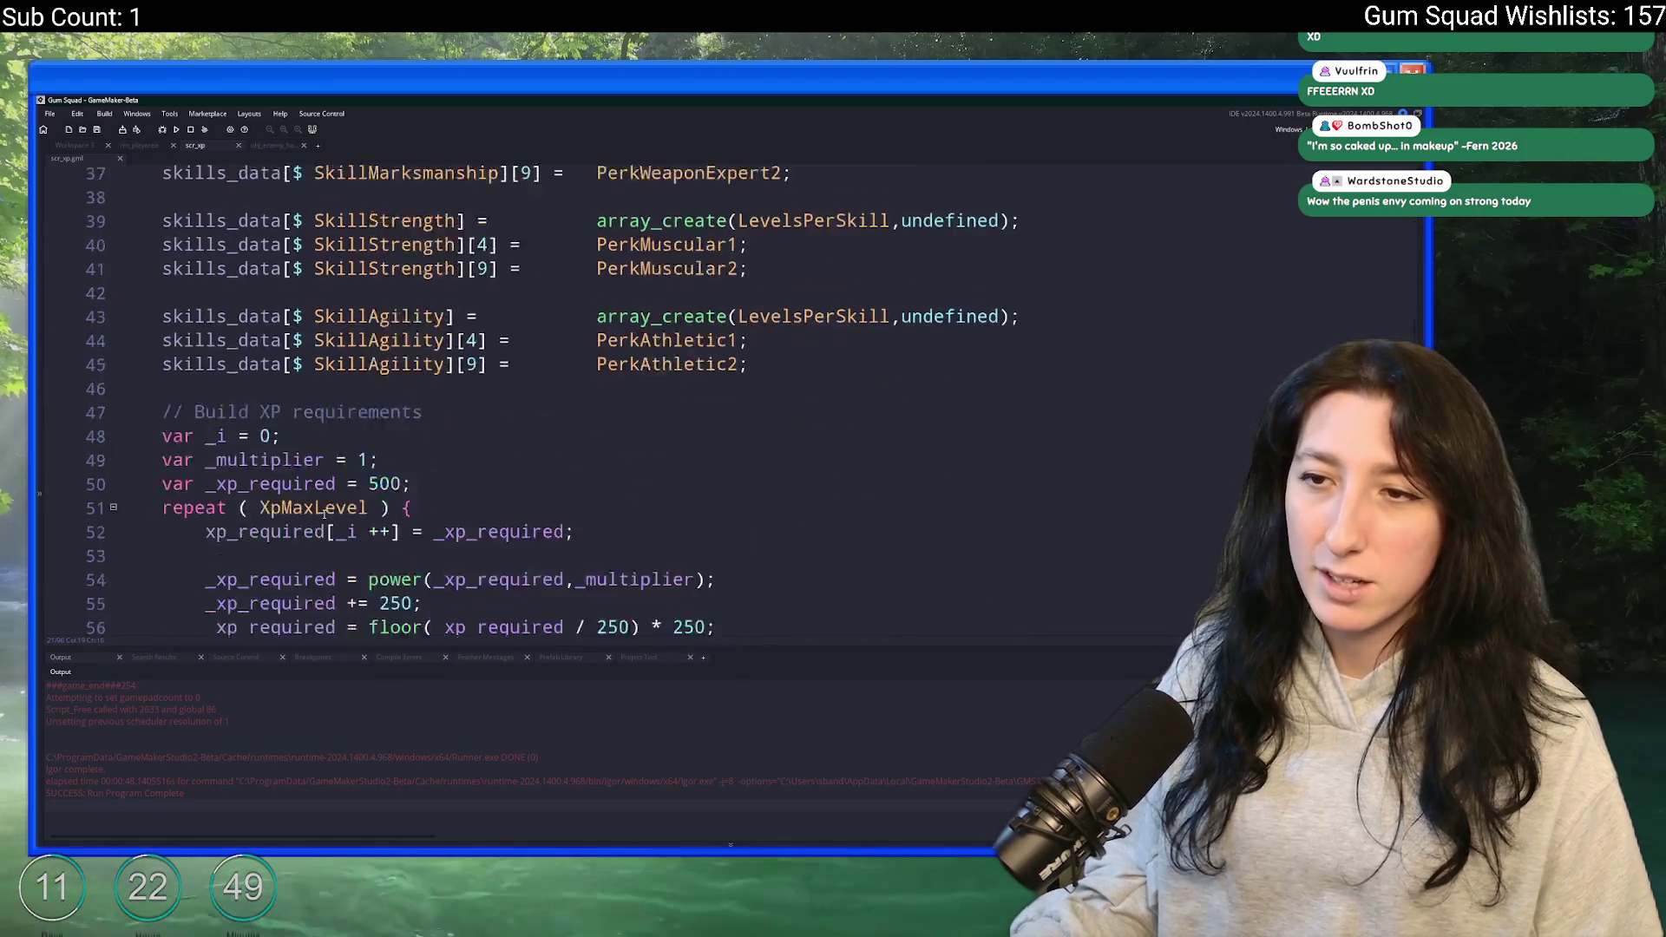
scroll(323, 513, down, 6)
scroll(361, 544, down, 2)
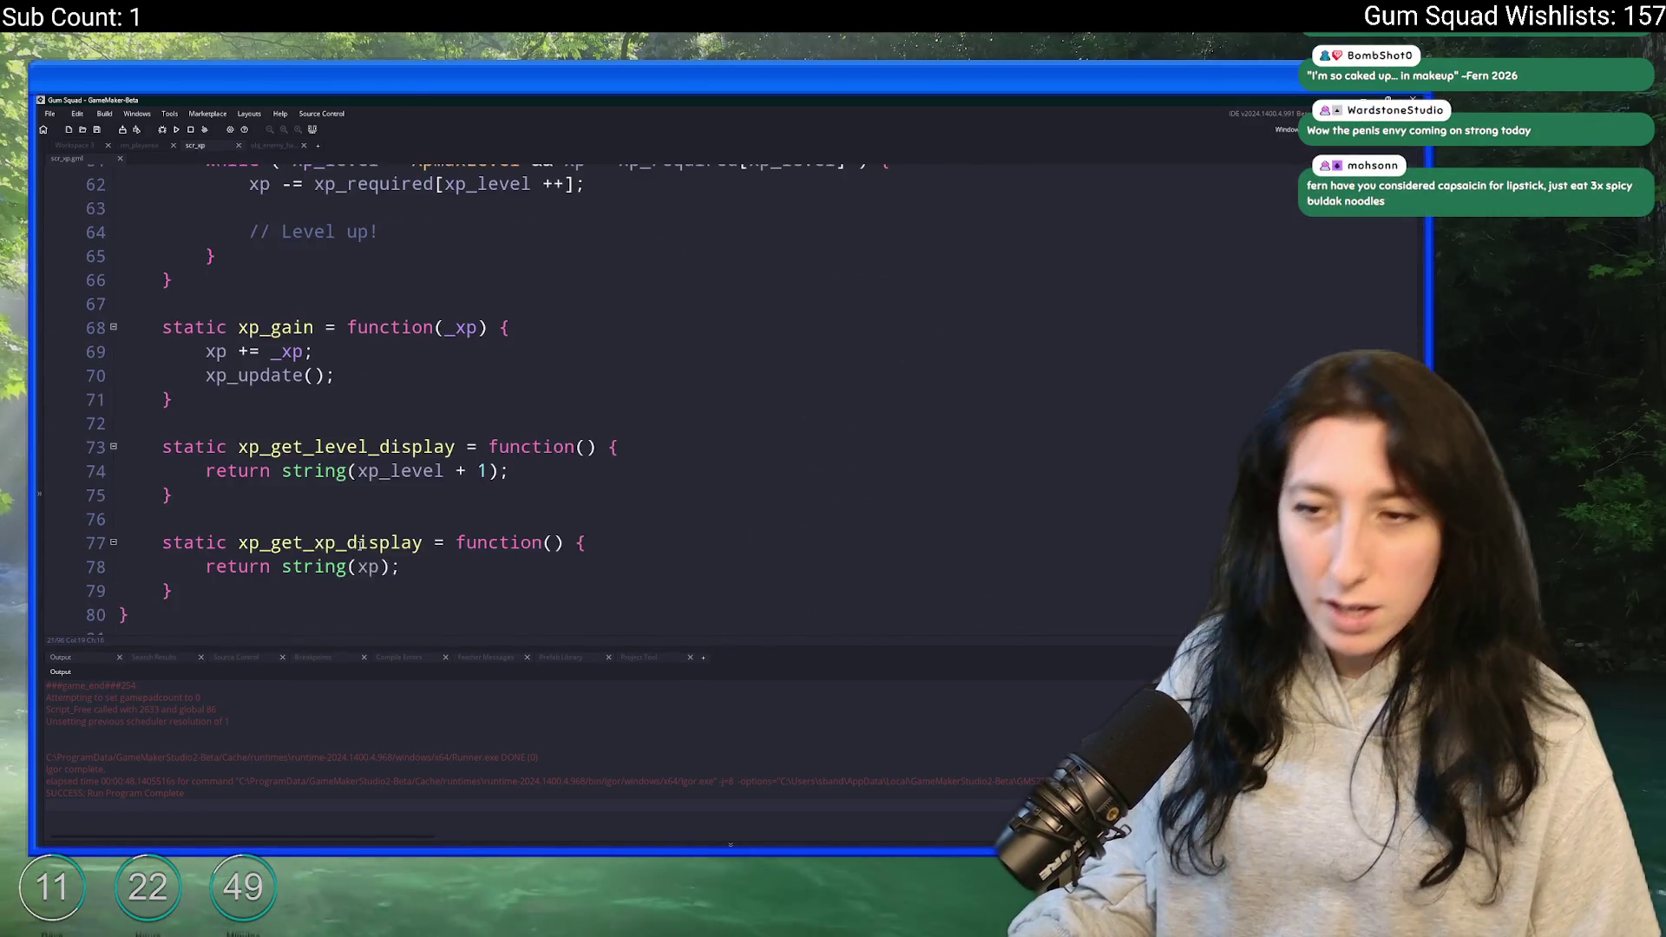
scroll(361, 544, up, 1)
- Add 'xp_perk_points ++;' under the '// Level up!' comment in xp_update
click(370, 463)
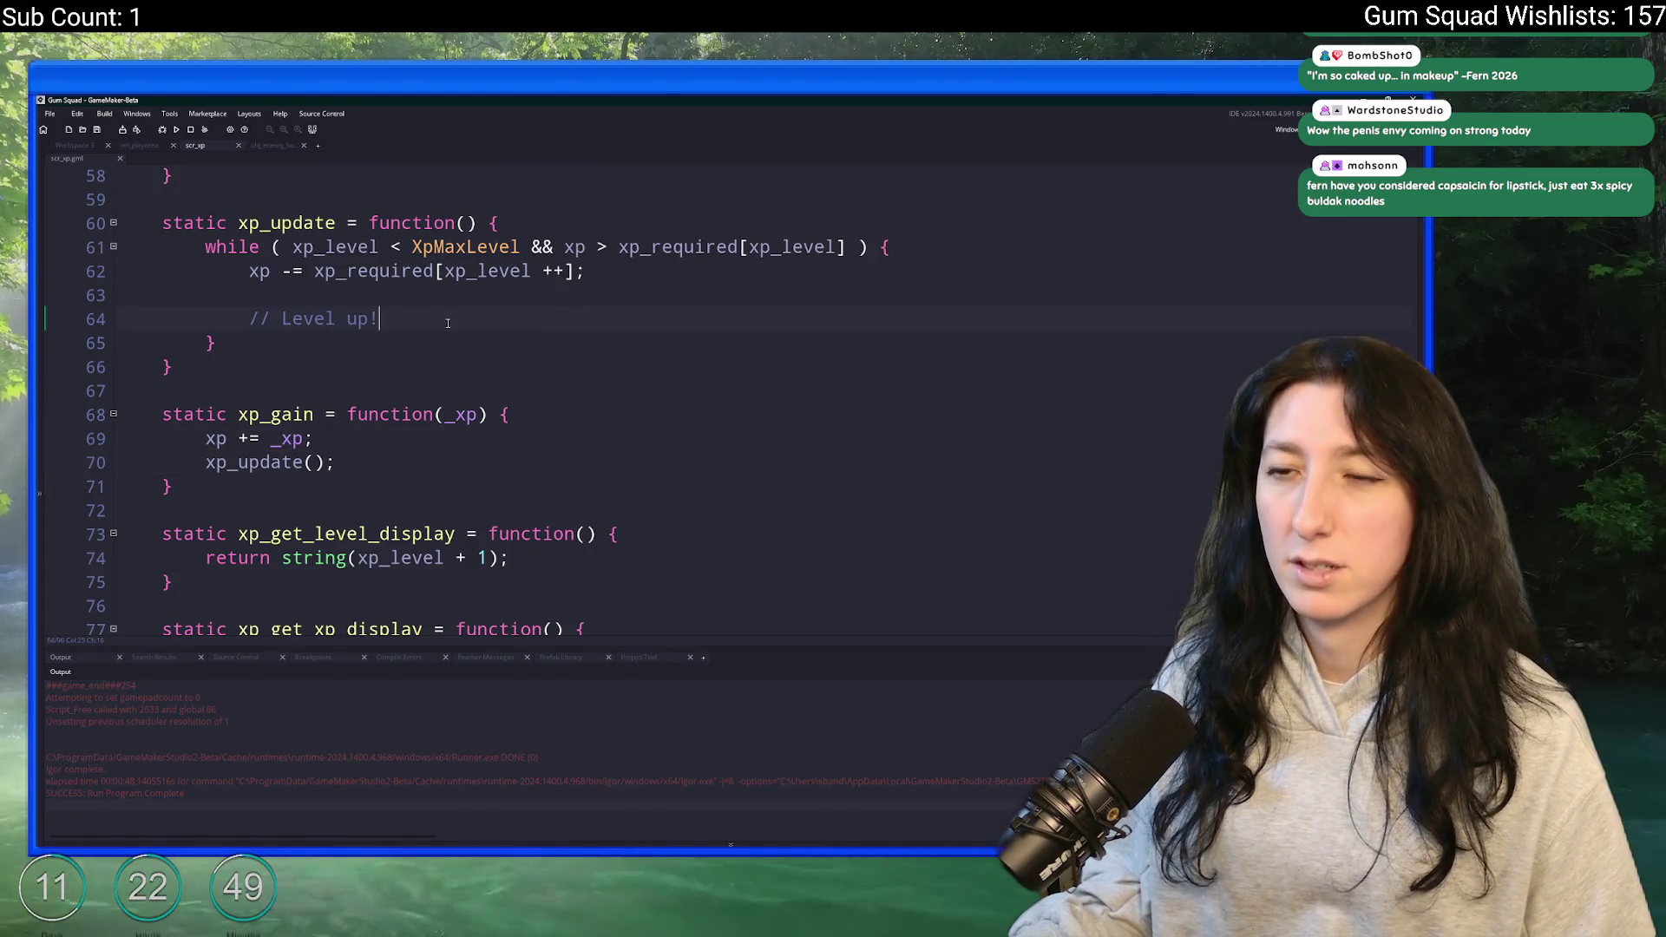
scroll(448, 323, up, 7)
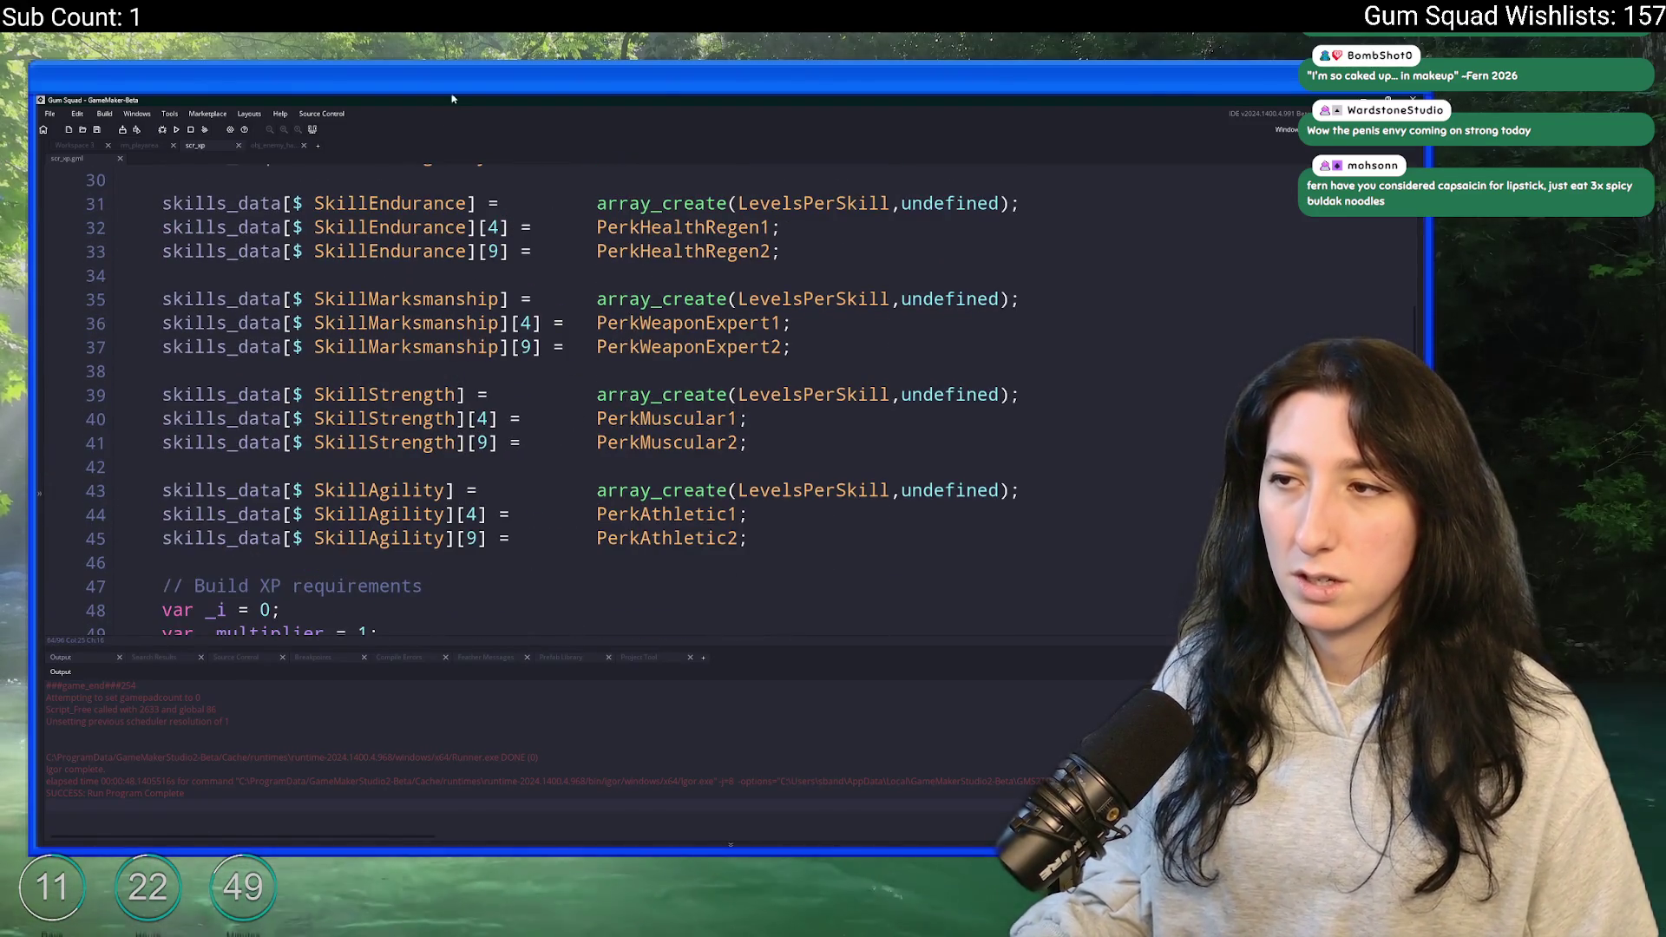
scroll(464, 348, up, 2)
scroll(464, 351, down, 2)
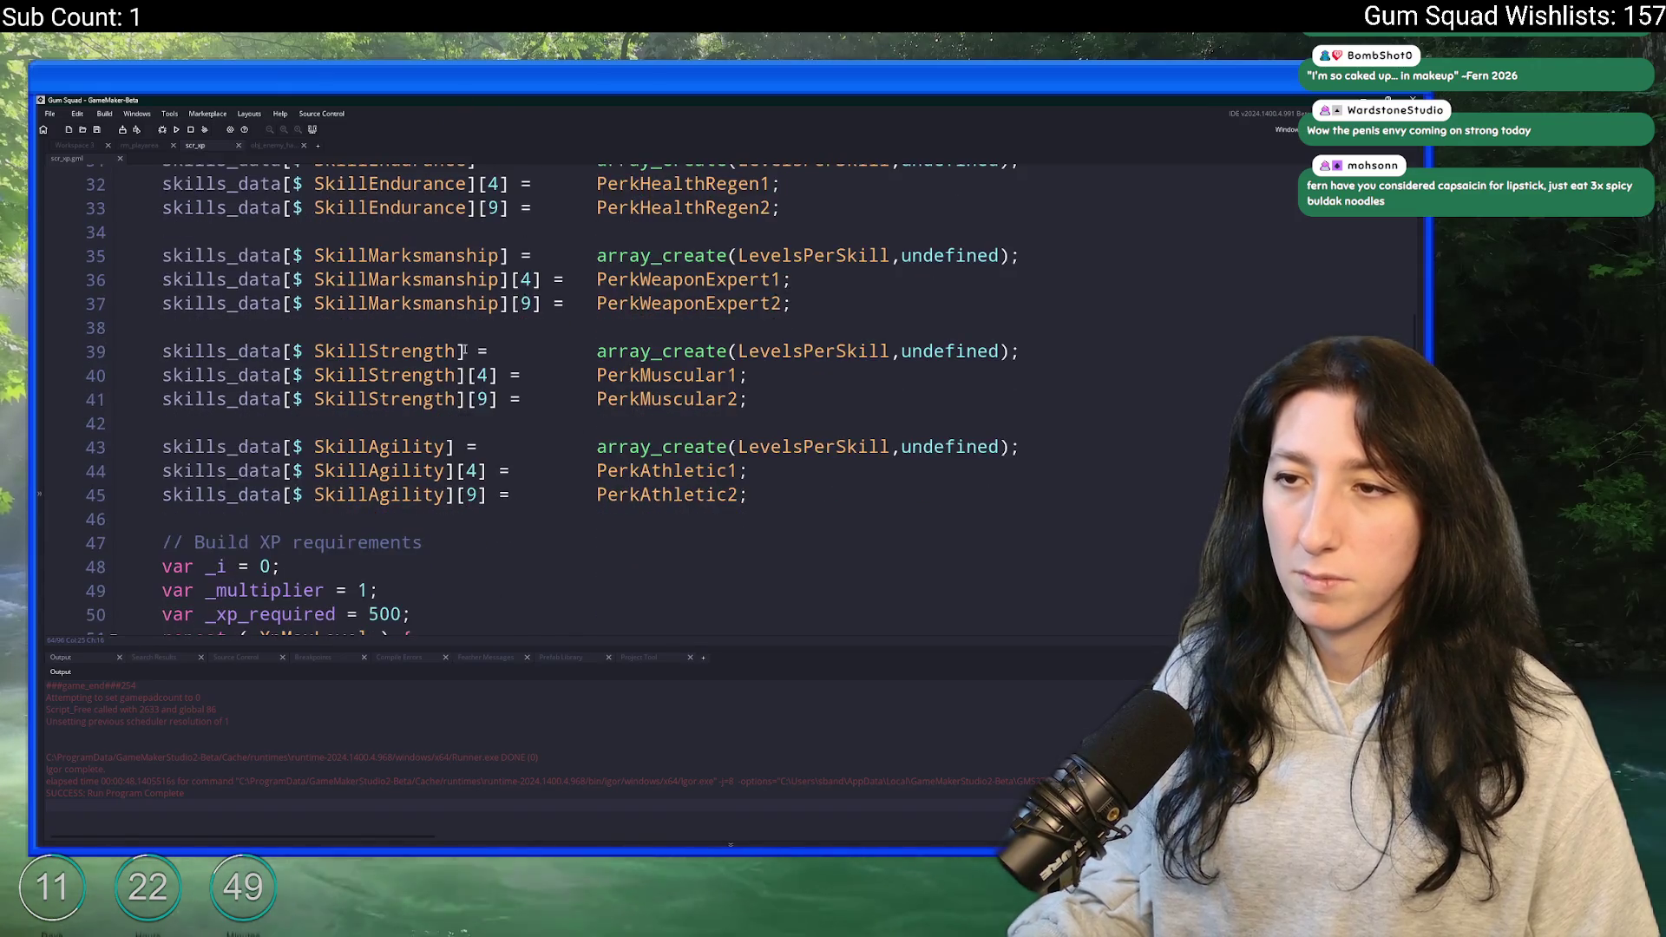
scroll(464, 350, down, 5)
key(Return)
text(xp_perk_points ++;)
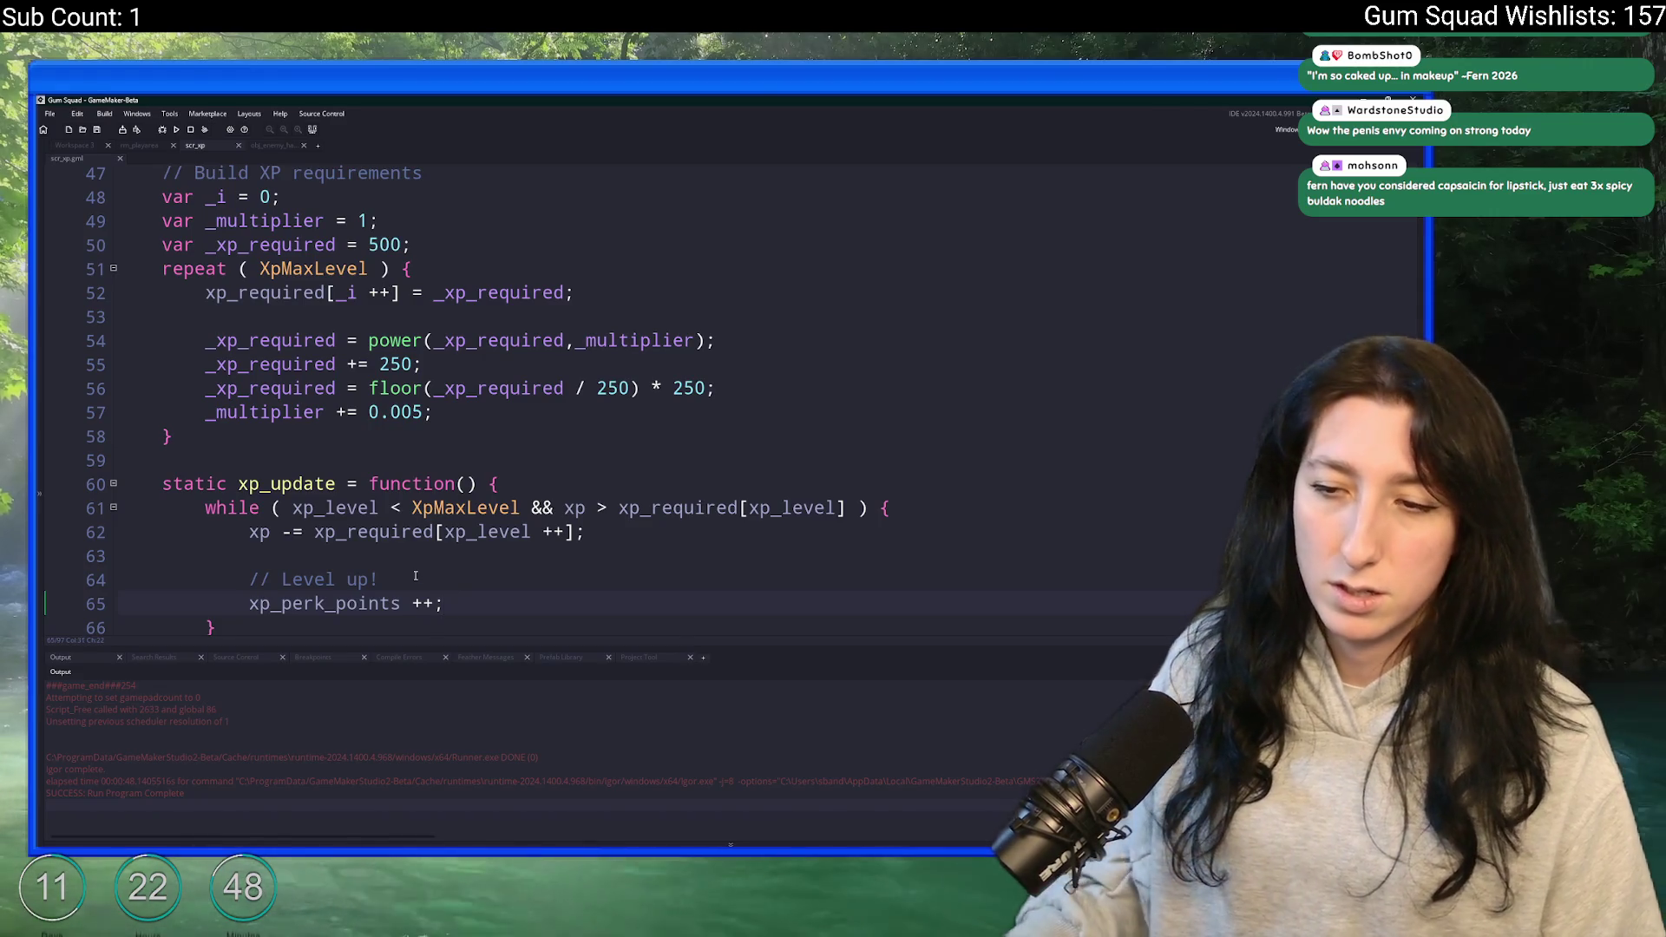
scroll(421, 590, down, 1)
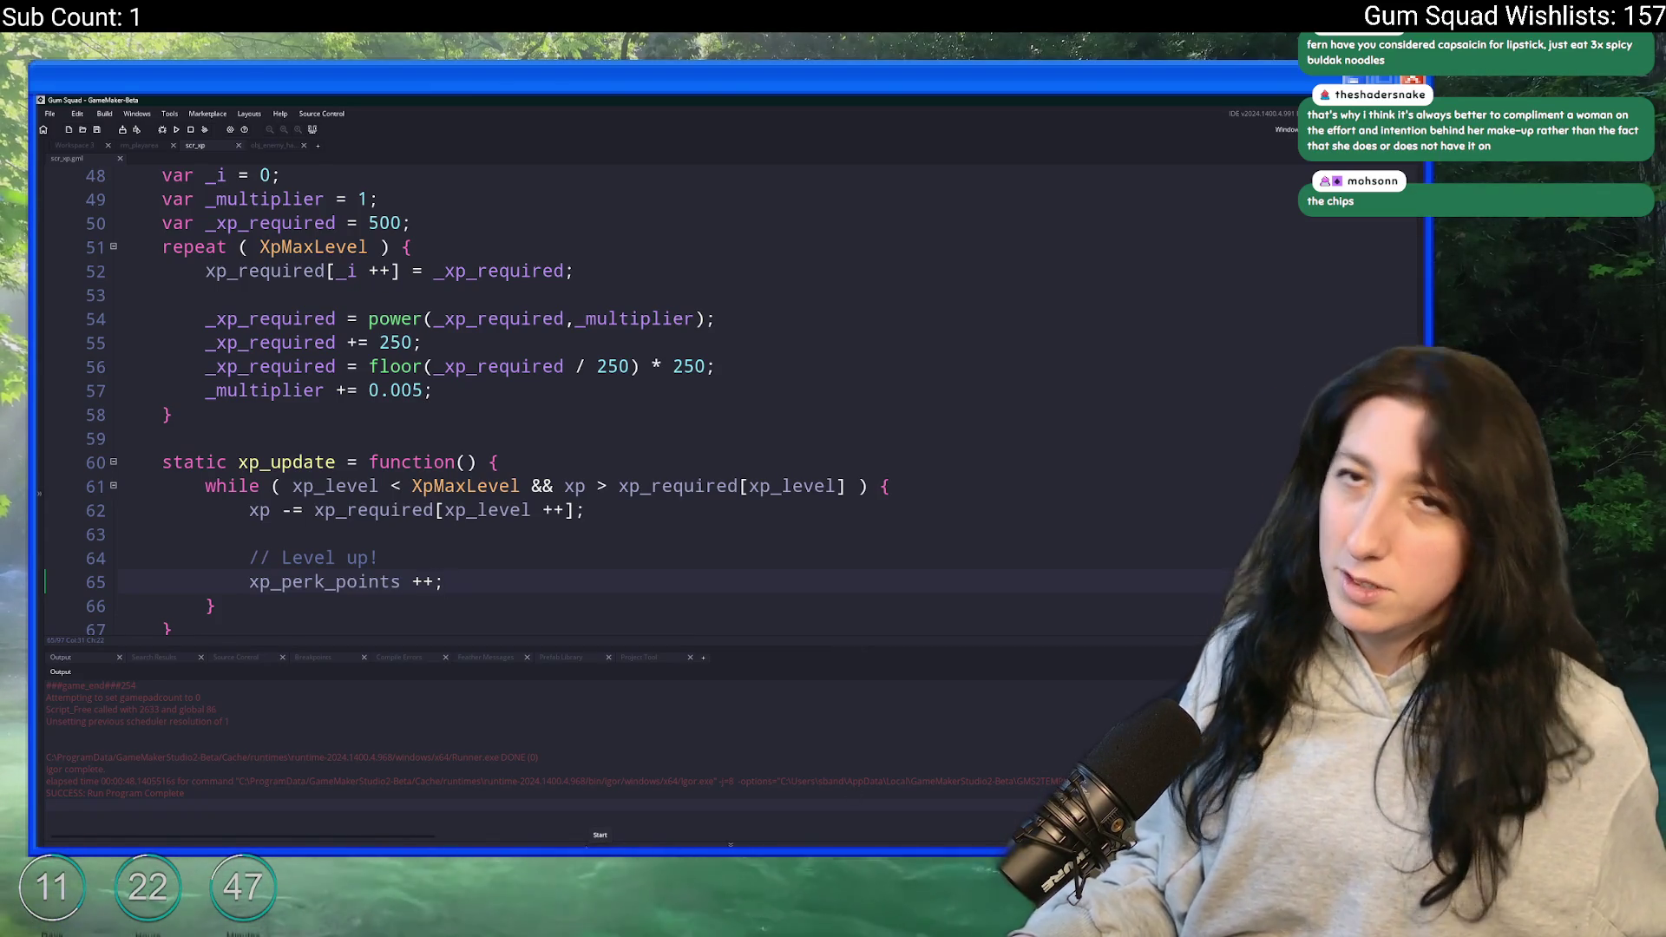
key(super)
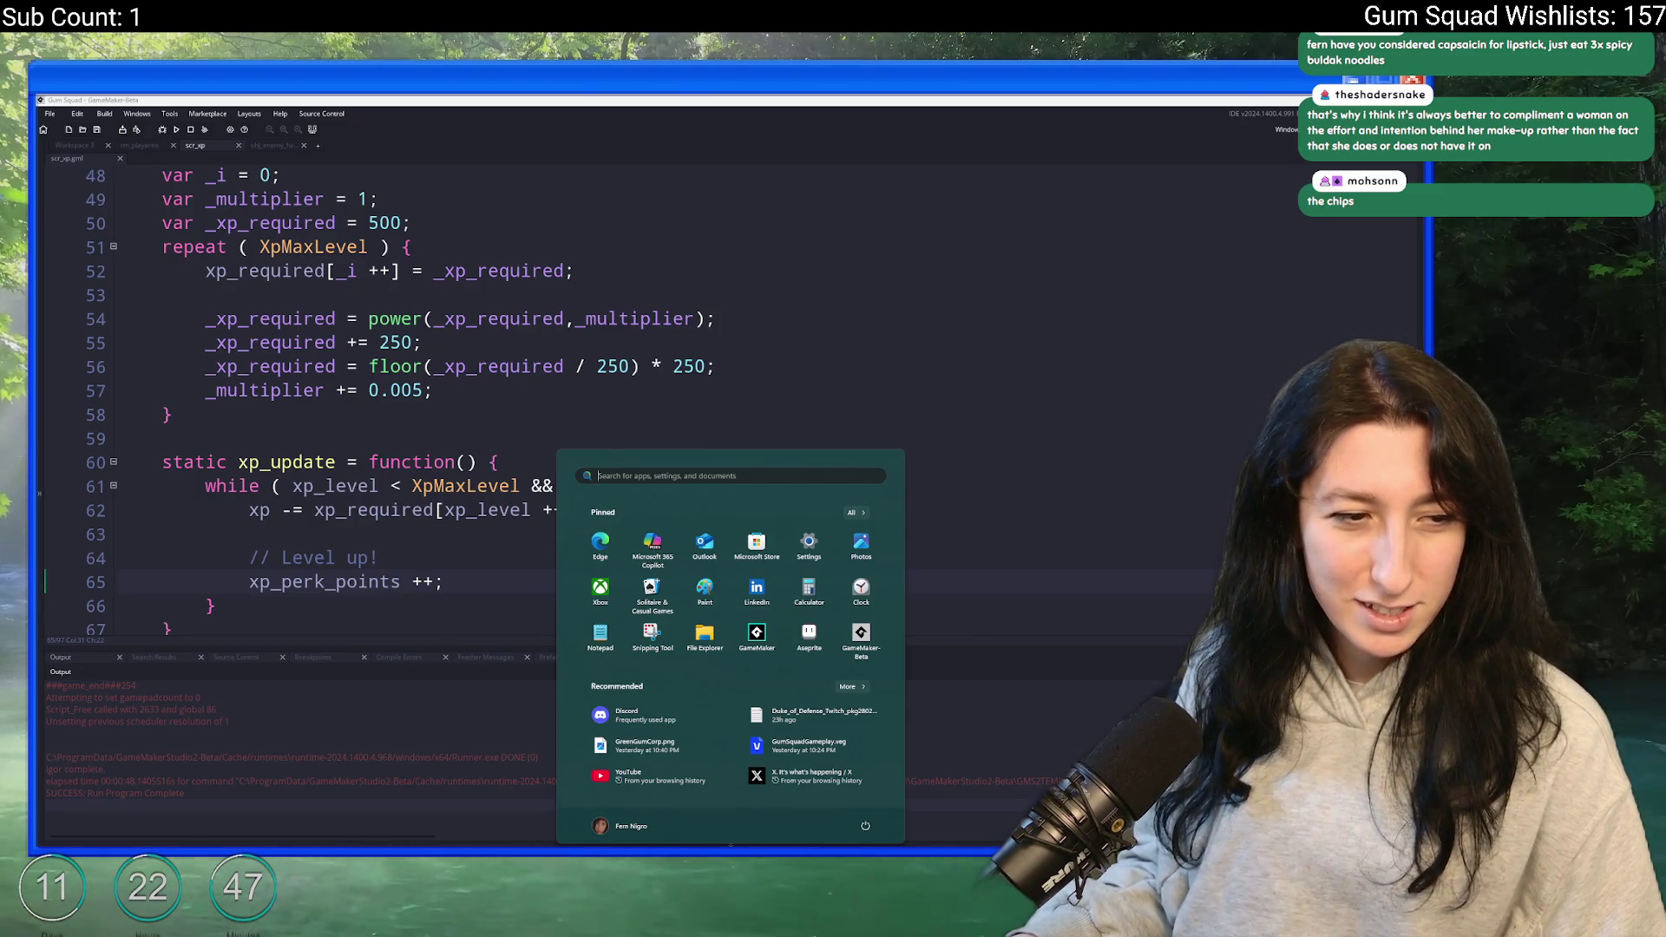
key(Escape)
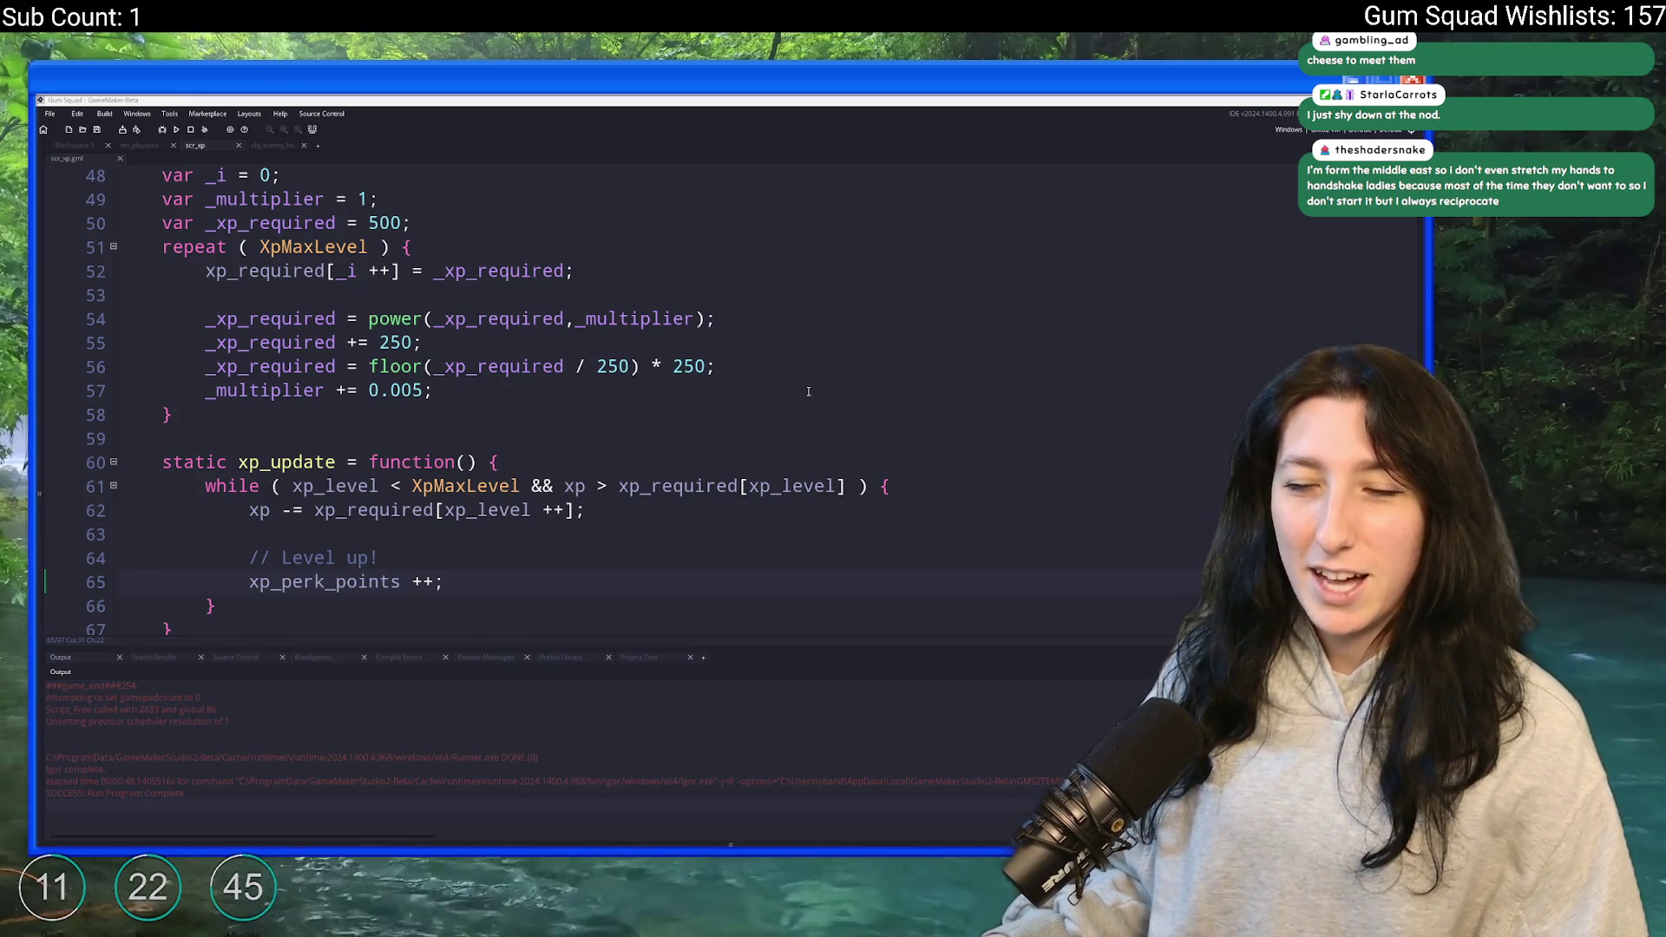
click(874, 343)
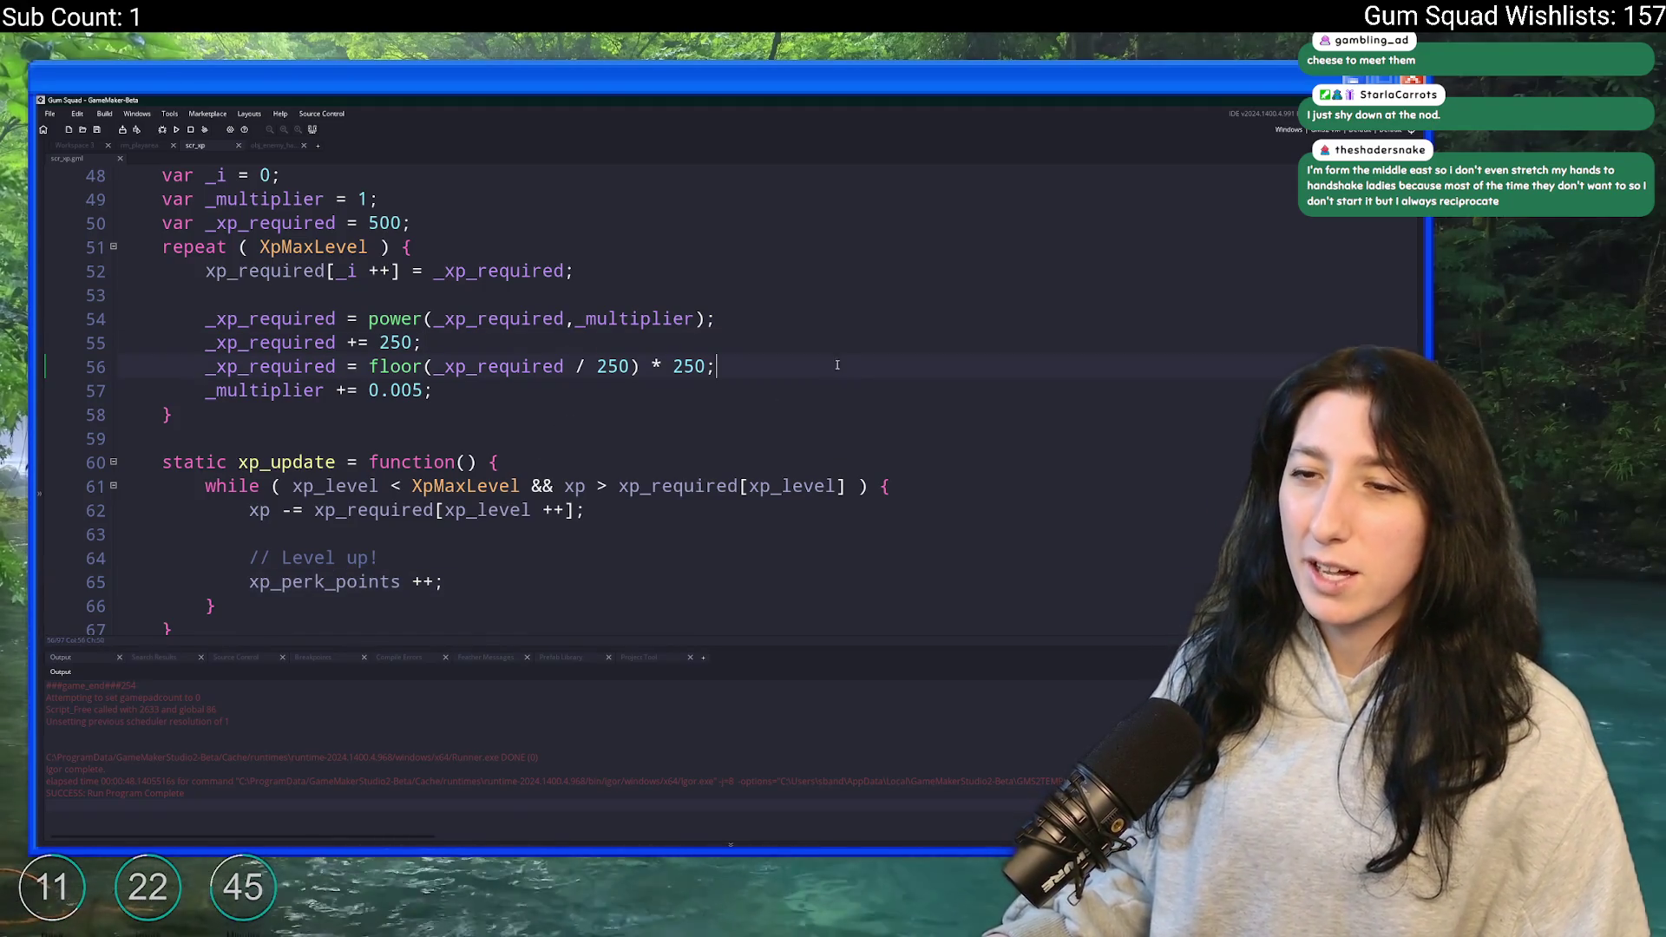
click(842, 356)
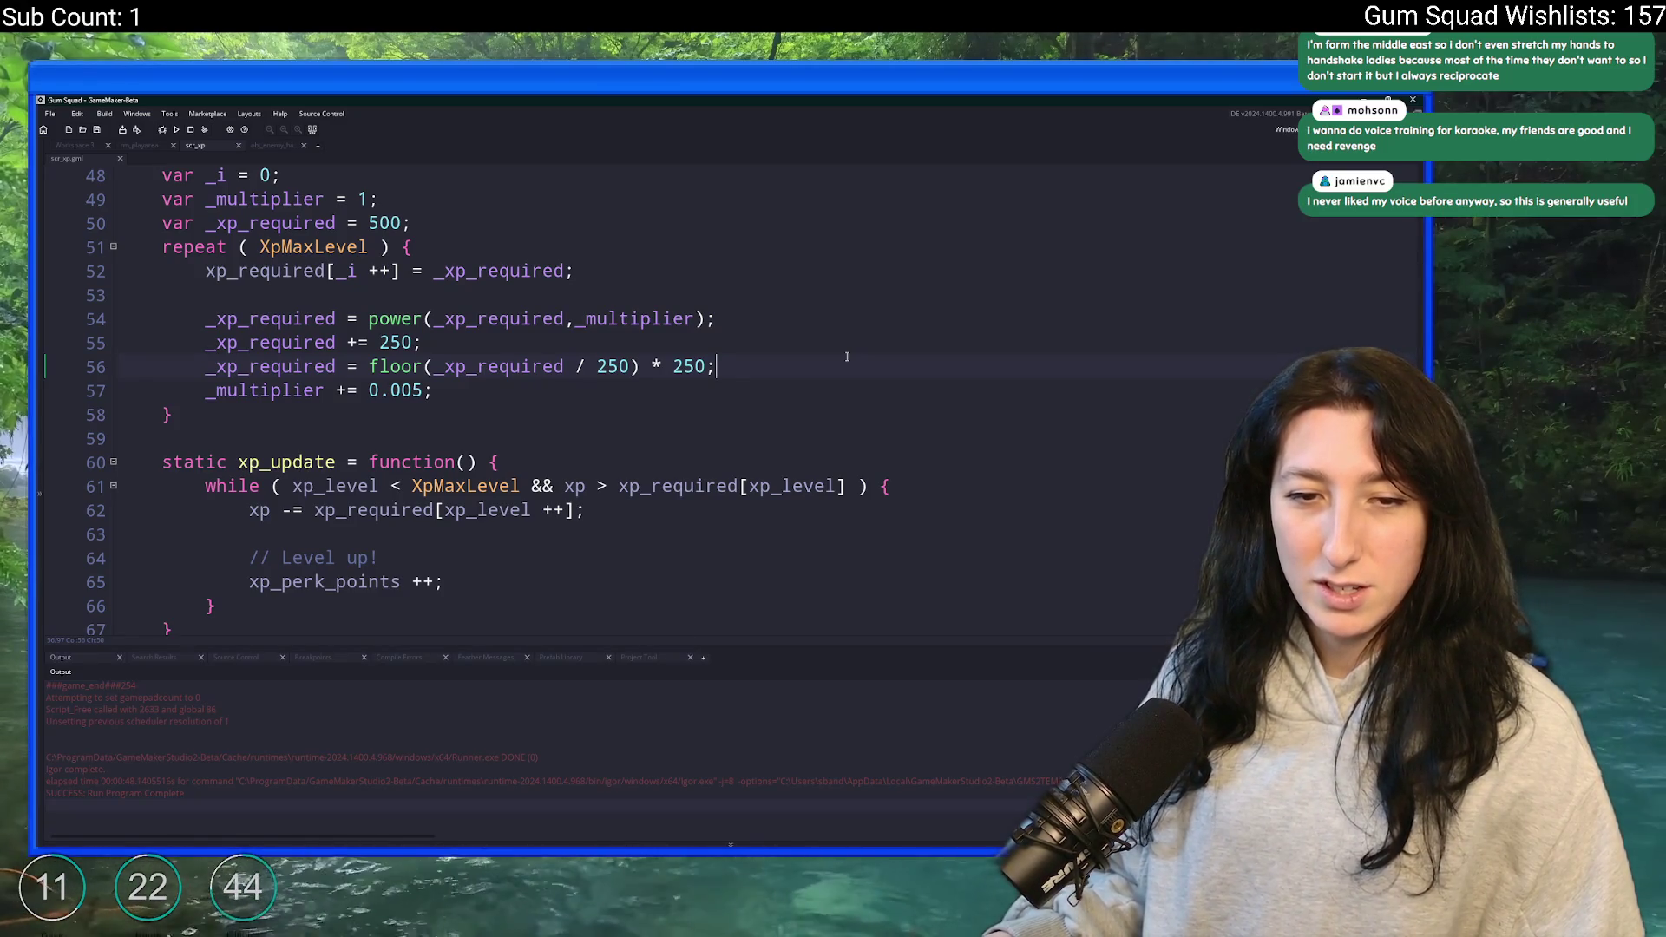
click(784, 379)
key(Down)
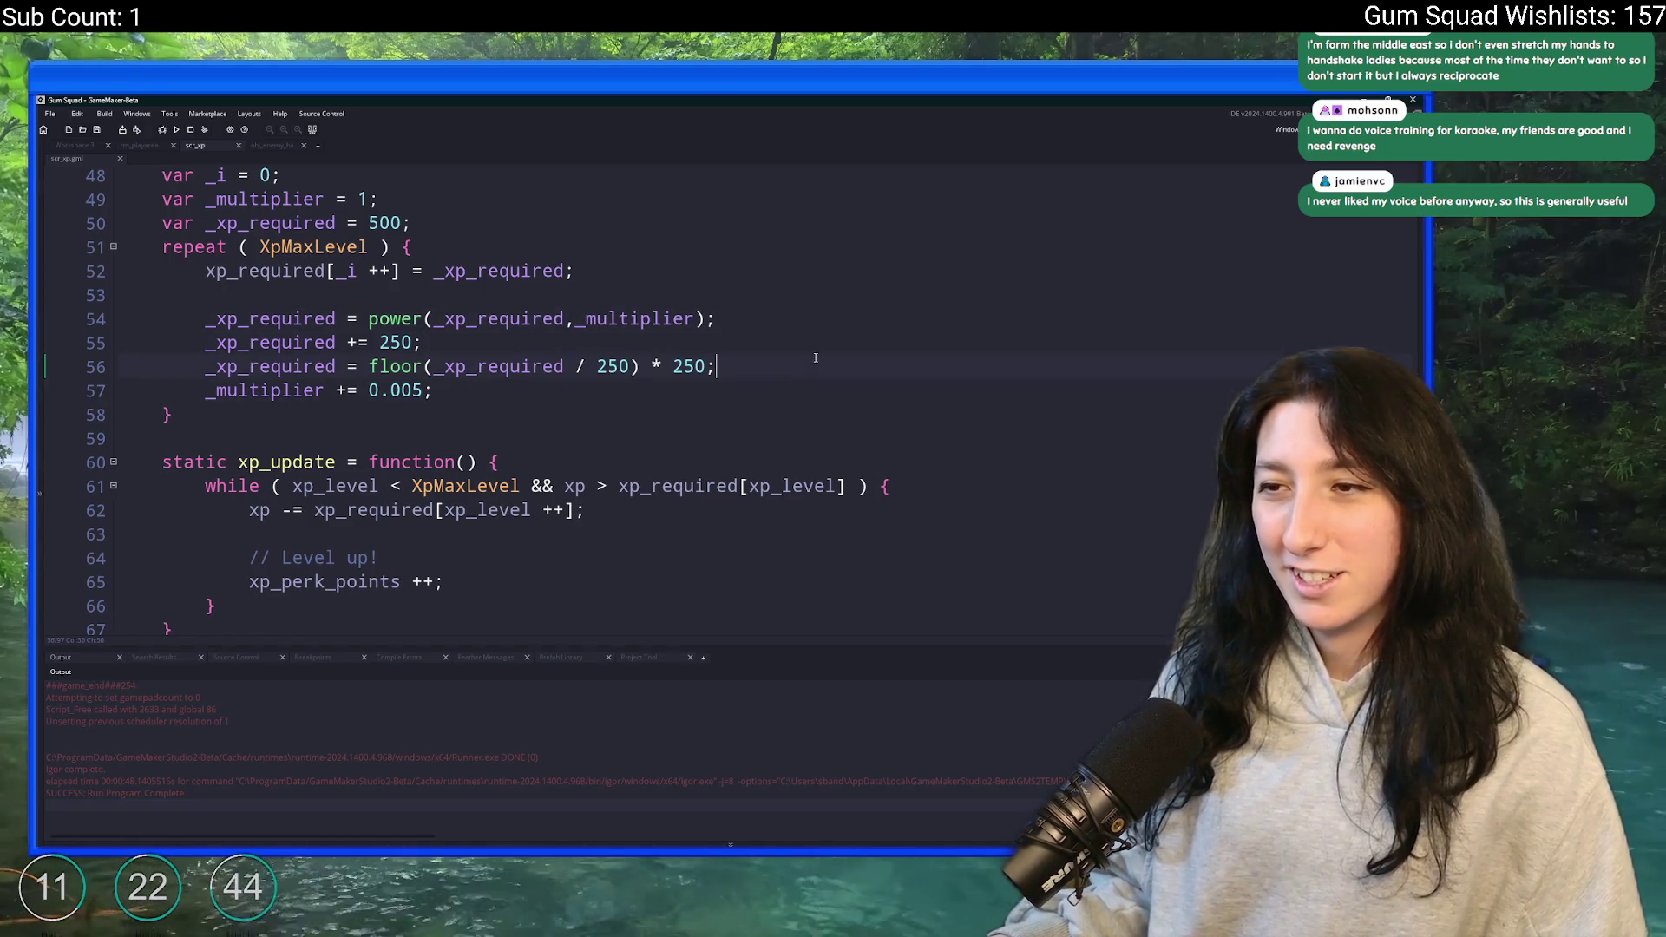
scroll(786, 364, up, 2)
click(770, 398)
scroll(955, 443, down, 2)
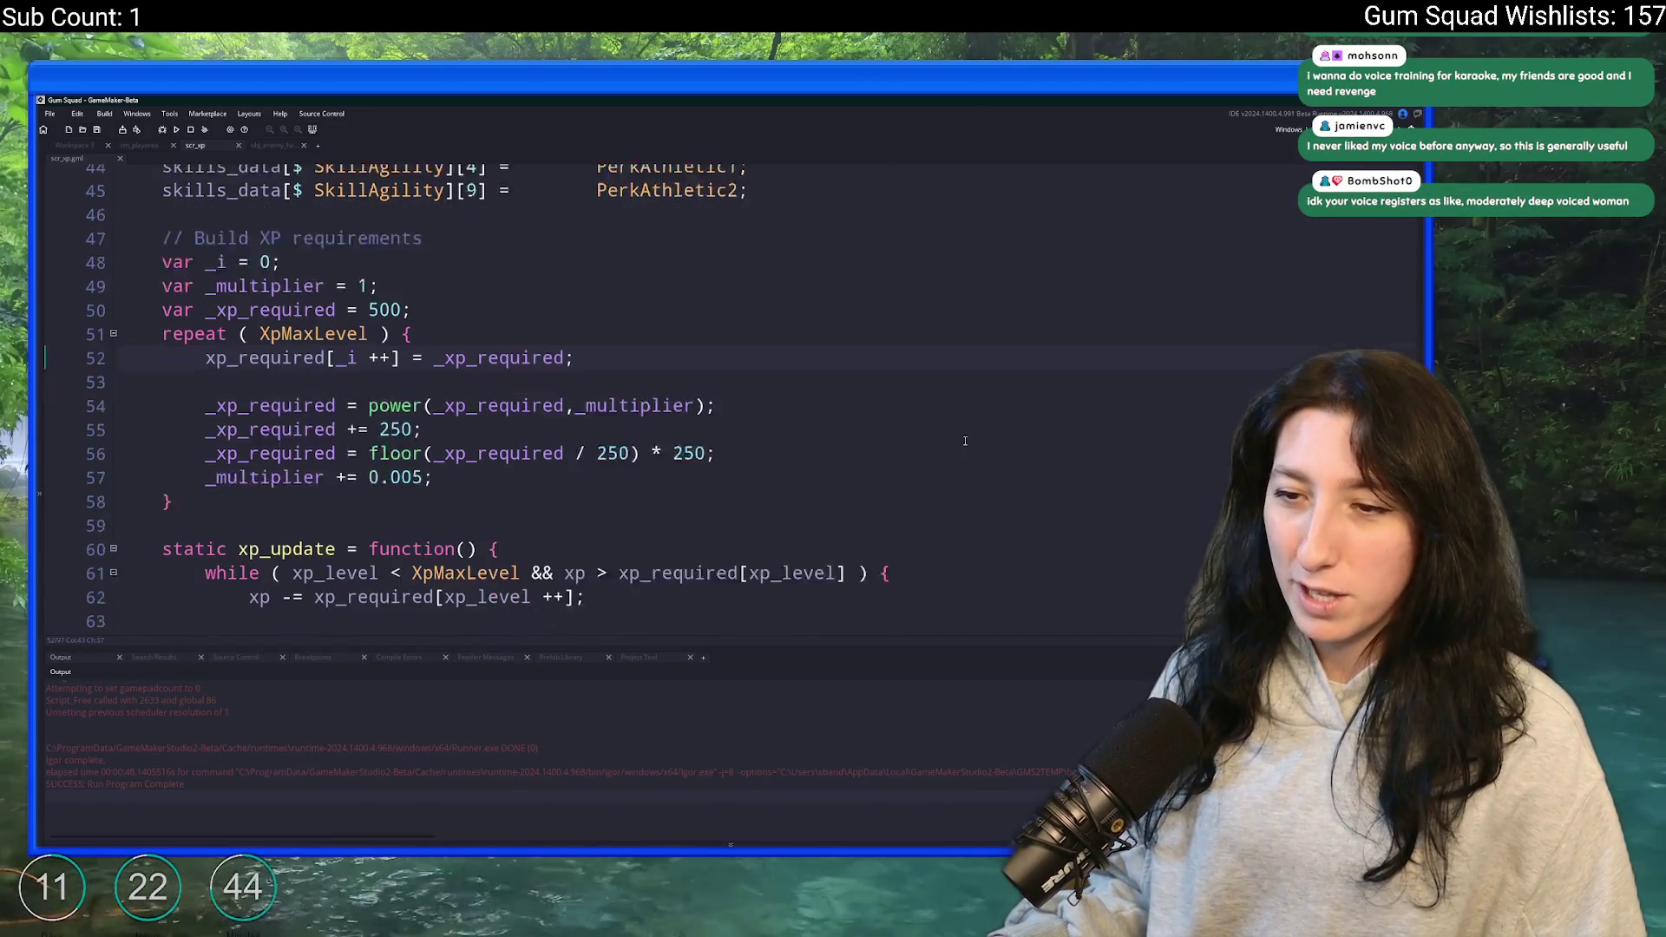
click(927, 388)
click(929, 340)
click(854, 381)
scroll(854, 380, down, 2)
click(944, 422)
key(Down)
key(Down)
scroll(899, 445, down, 2)
key(Up)
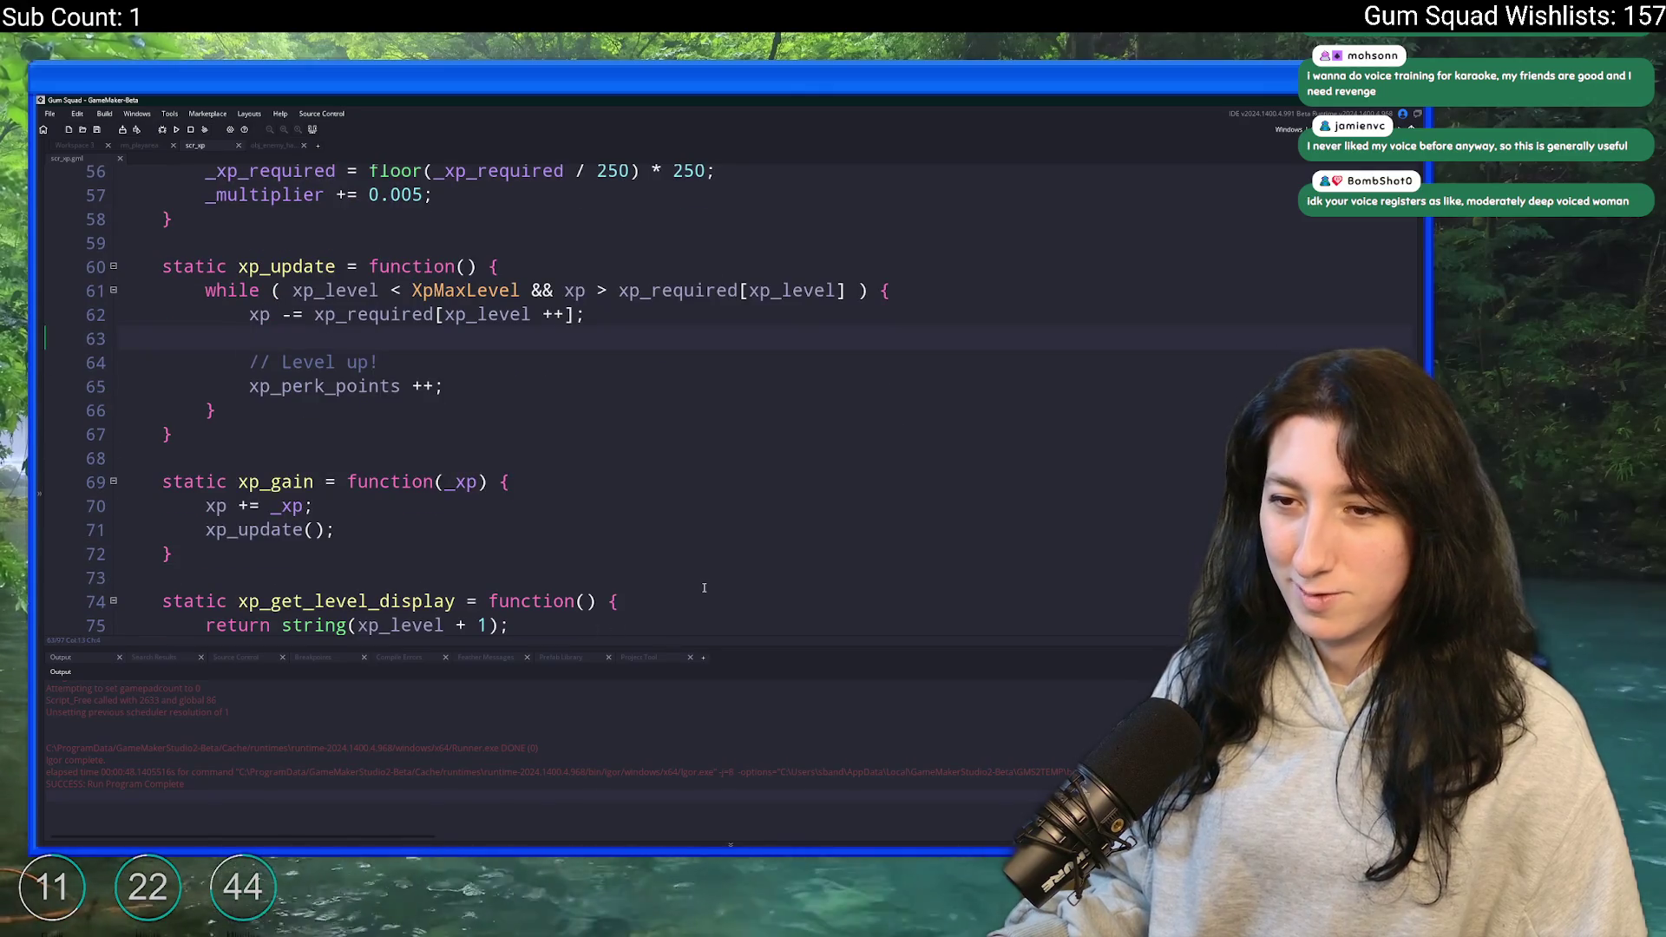
scroll(704, 588, down, 4)
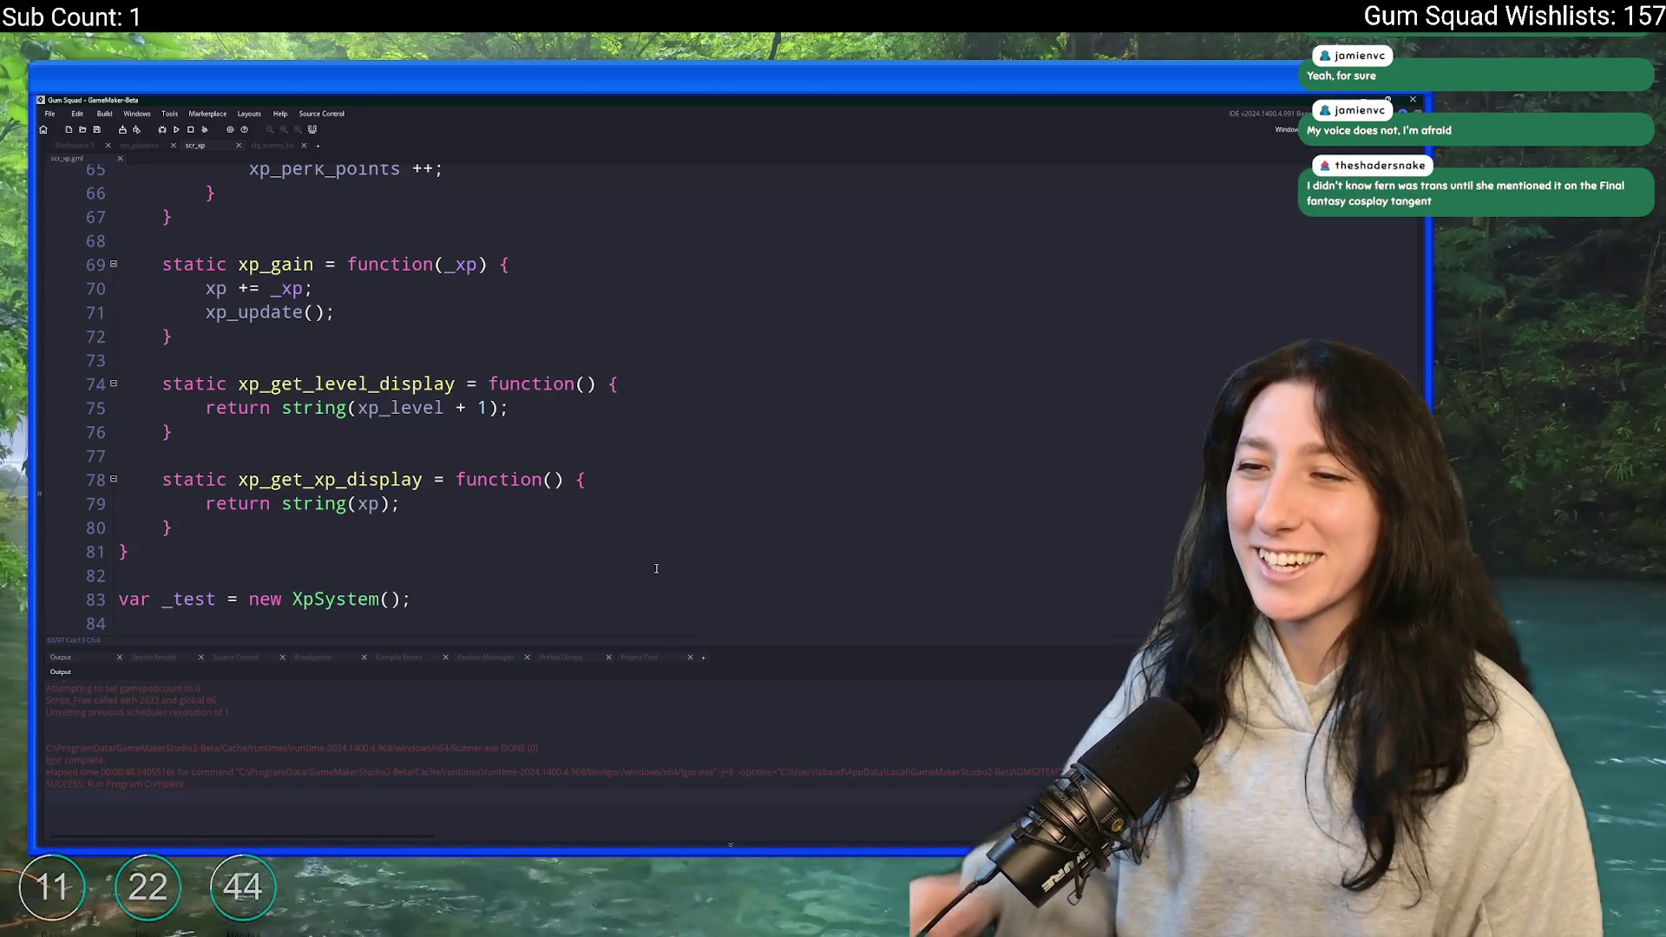
scroll(613, 307, up, 5)
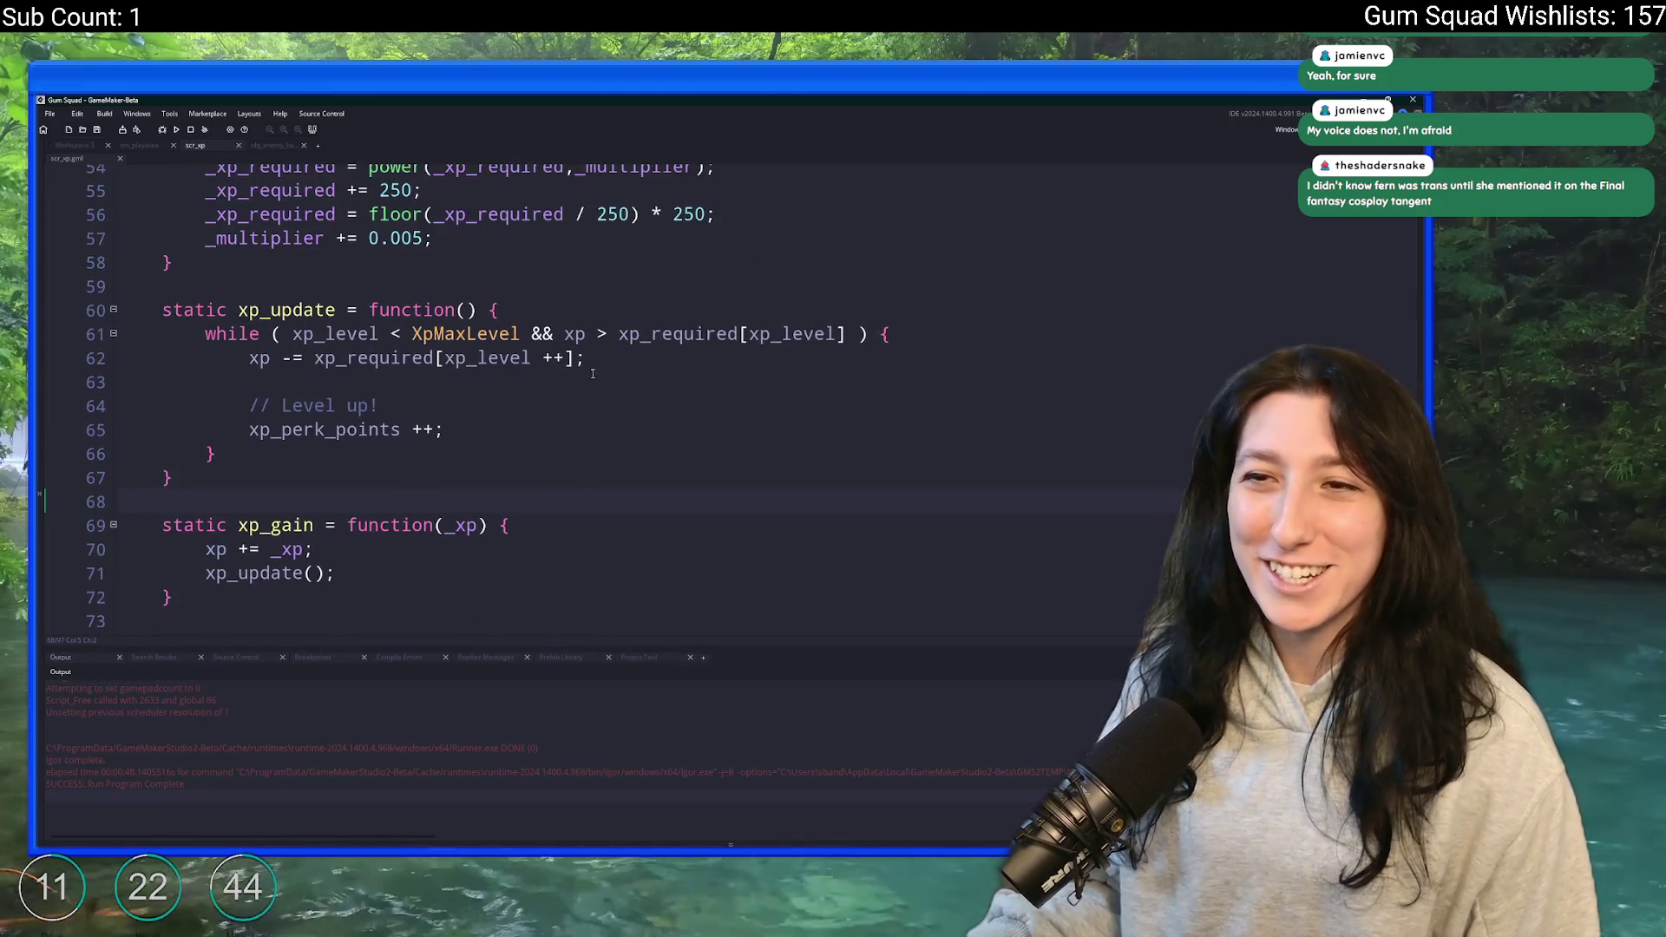
scroll(681, 416, up, 4)
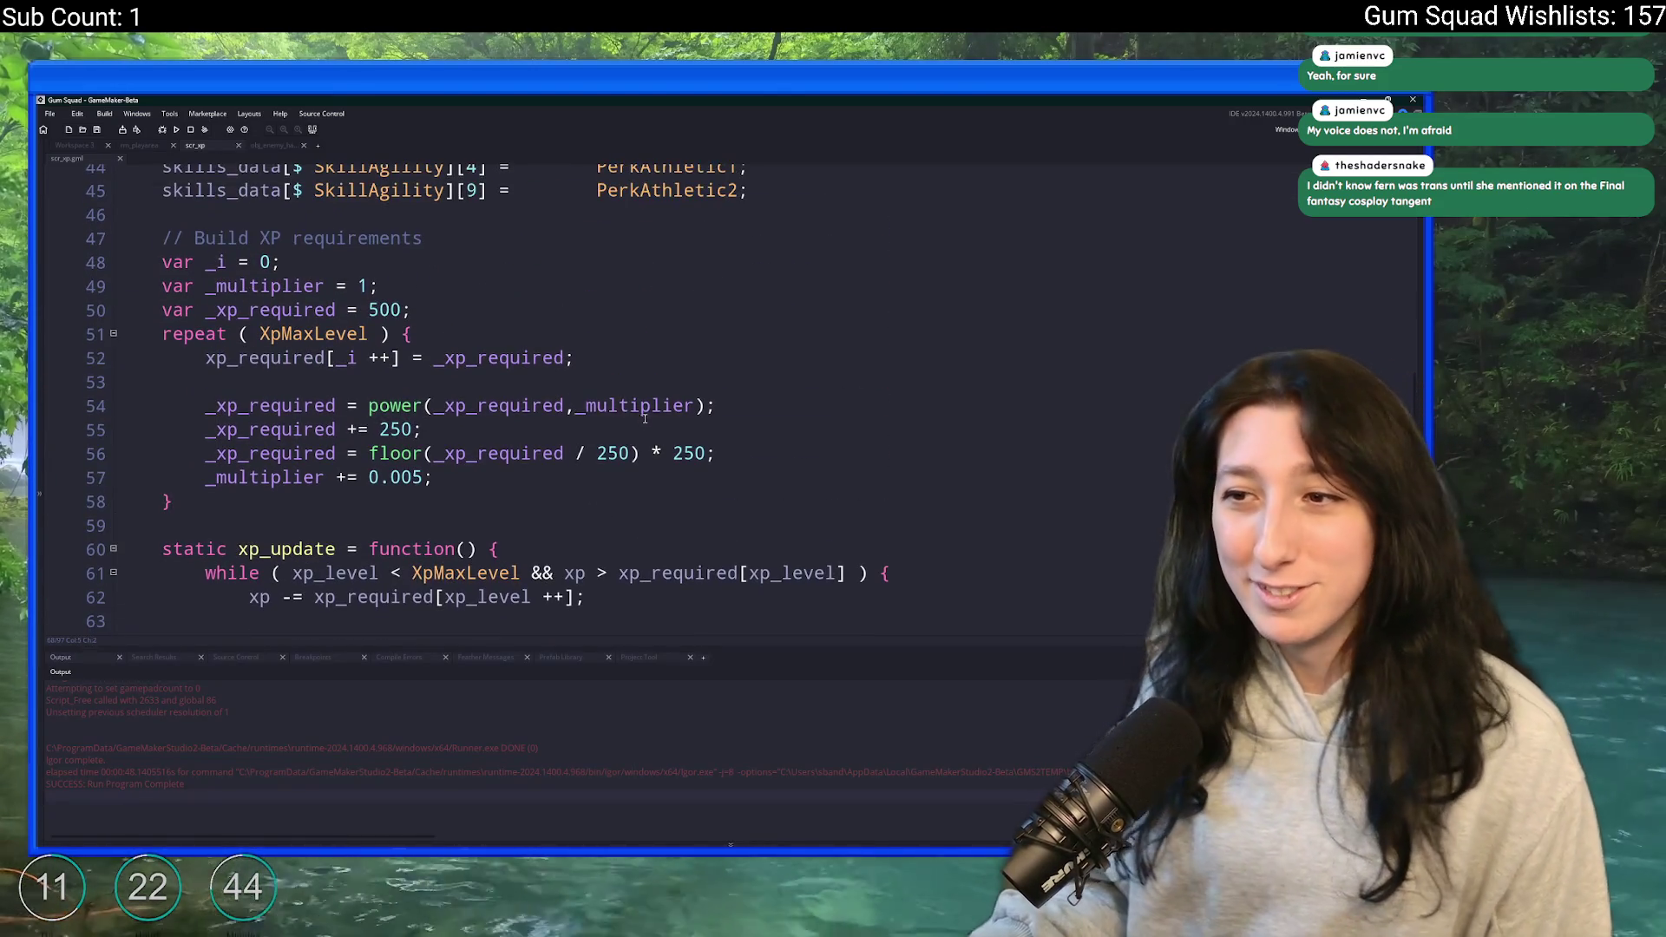
scroll(781, 444, up, 2)
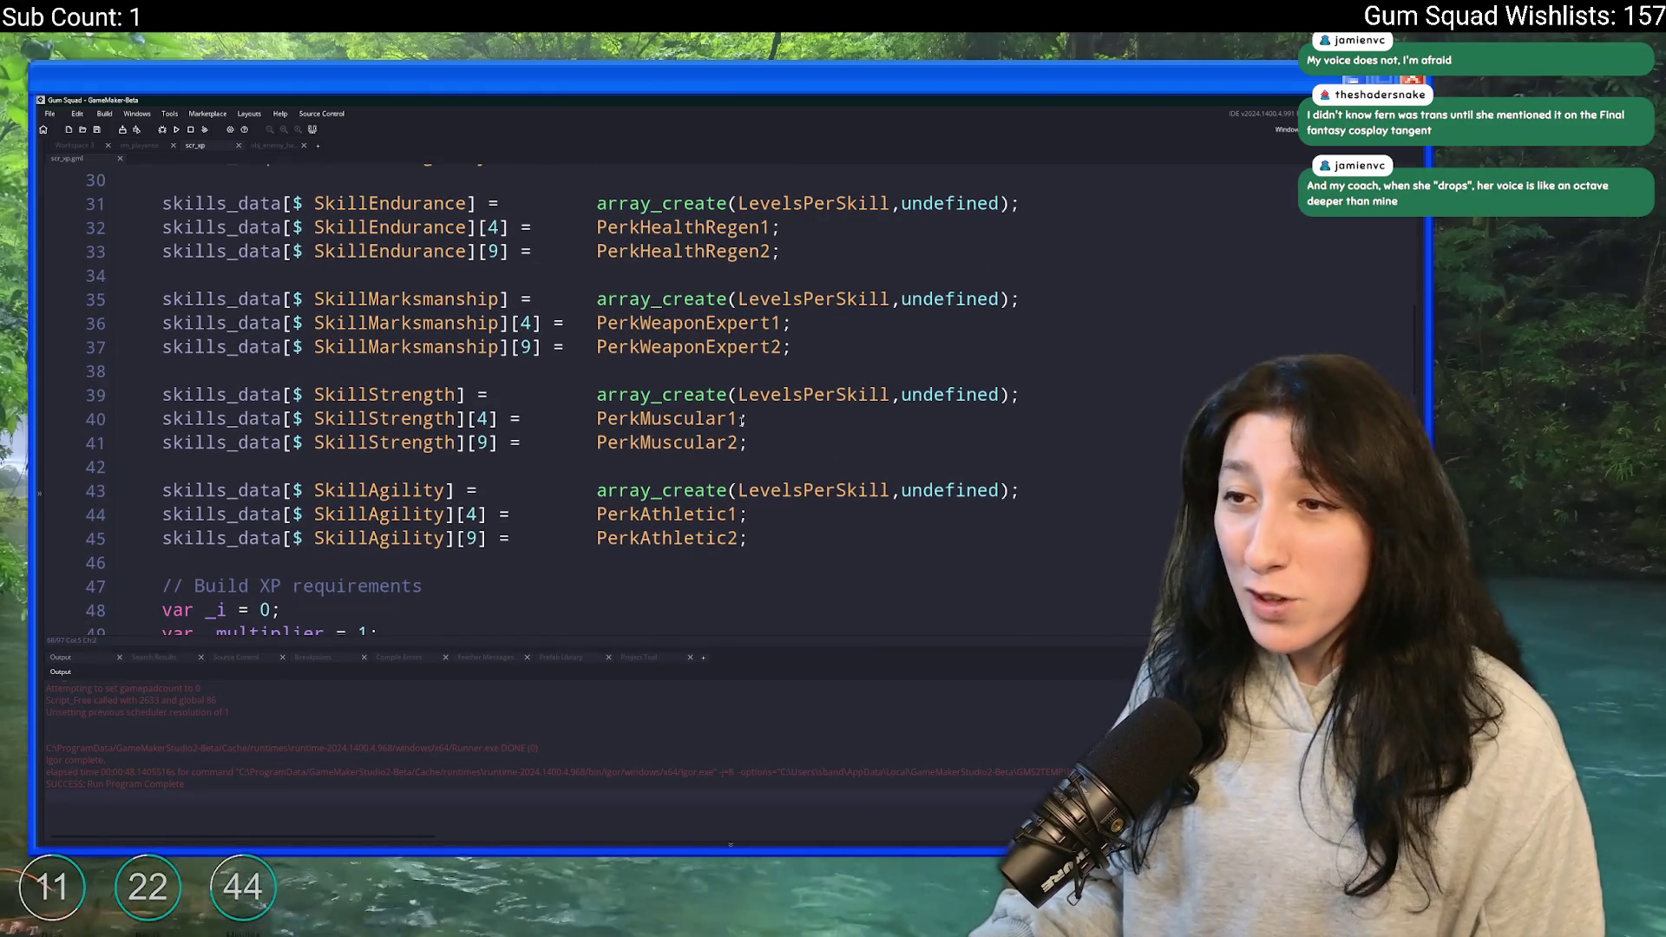
scroll(773, 451, up, 2)
click(812, 278)
scroll(808, 278, up, 2)
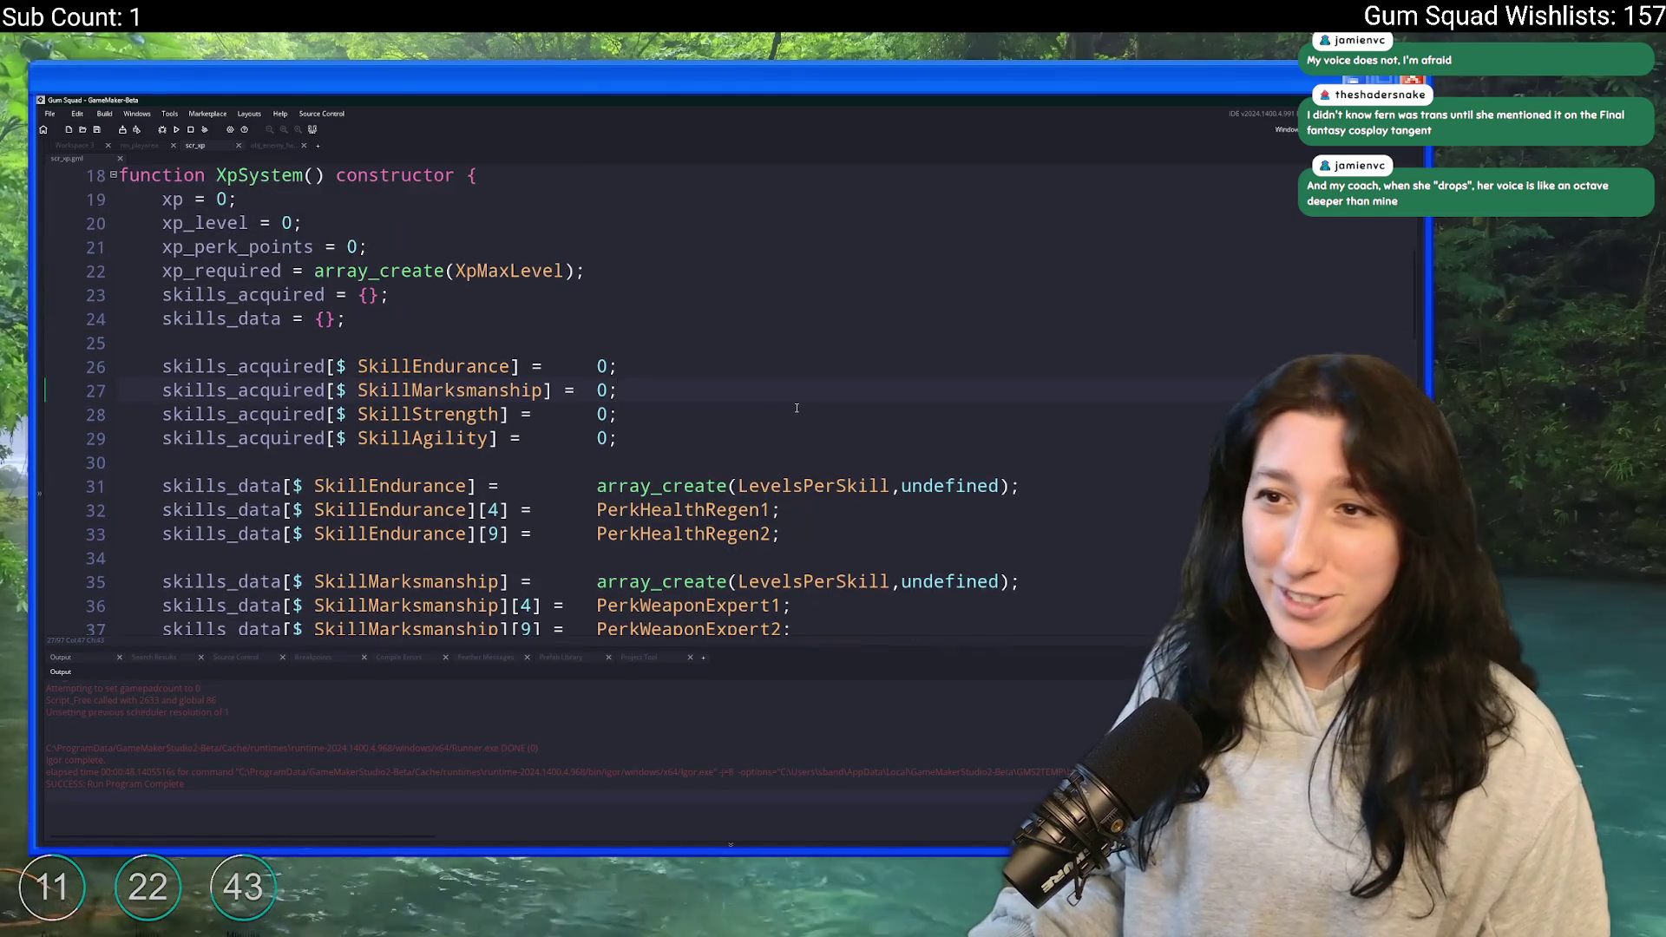
click(758, 295)
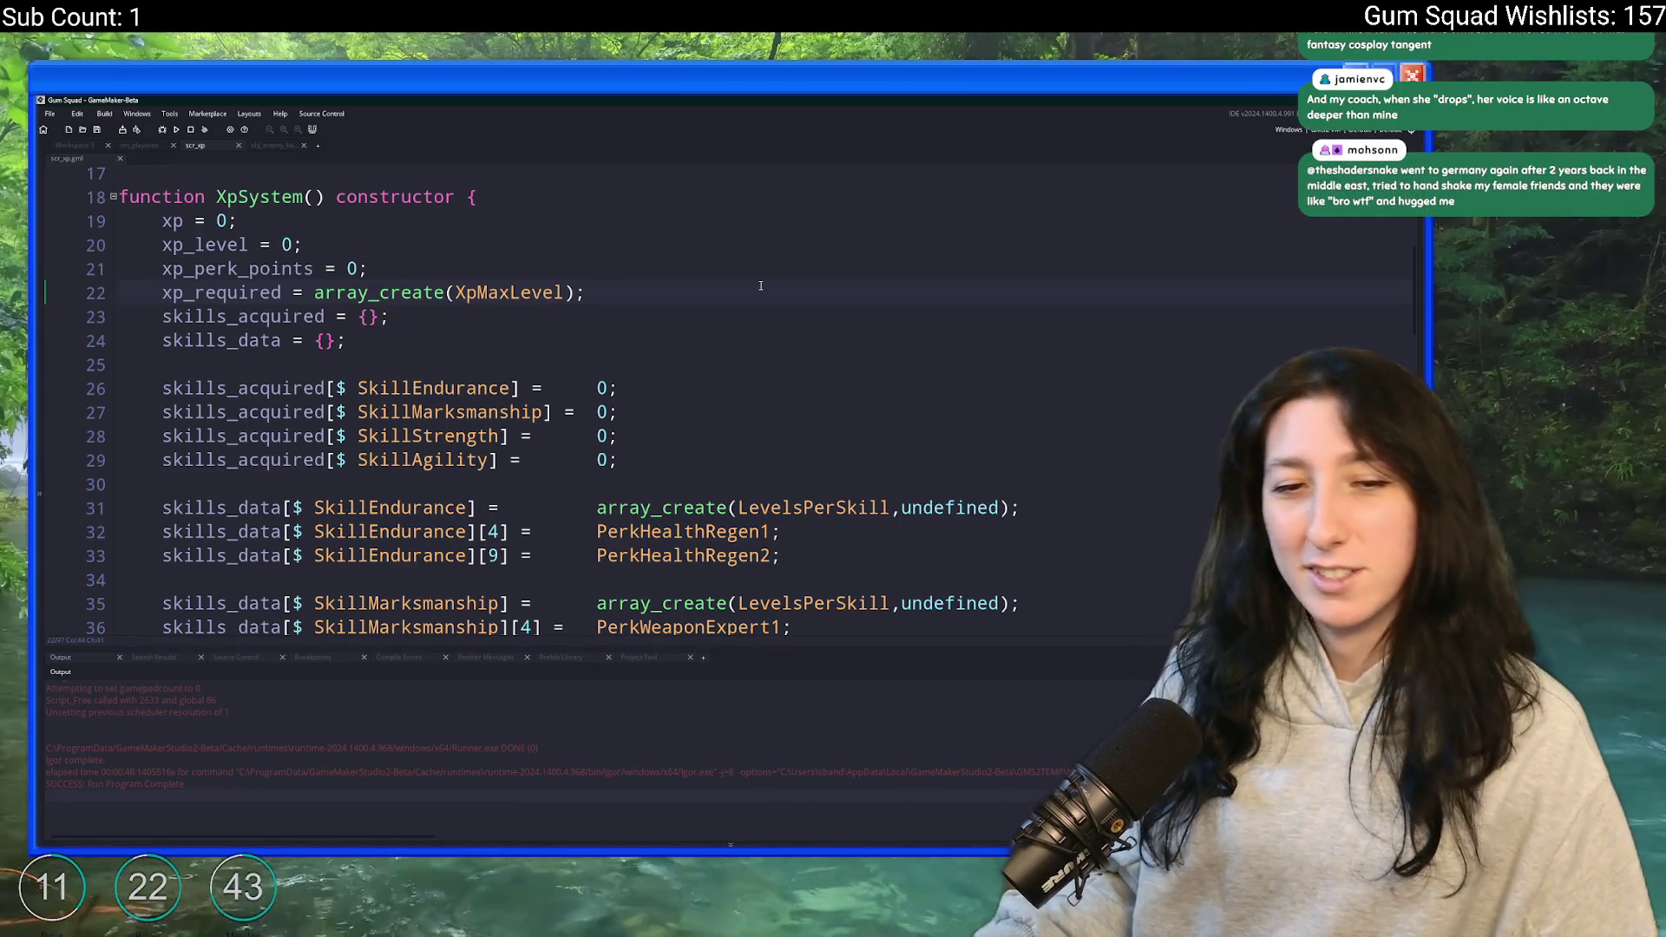
scroll(763, 287, up, 2)
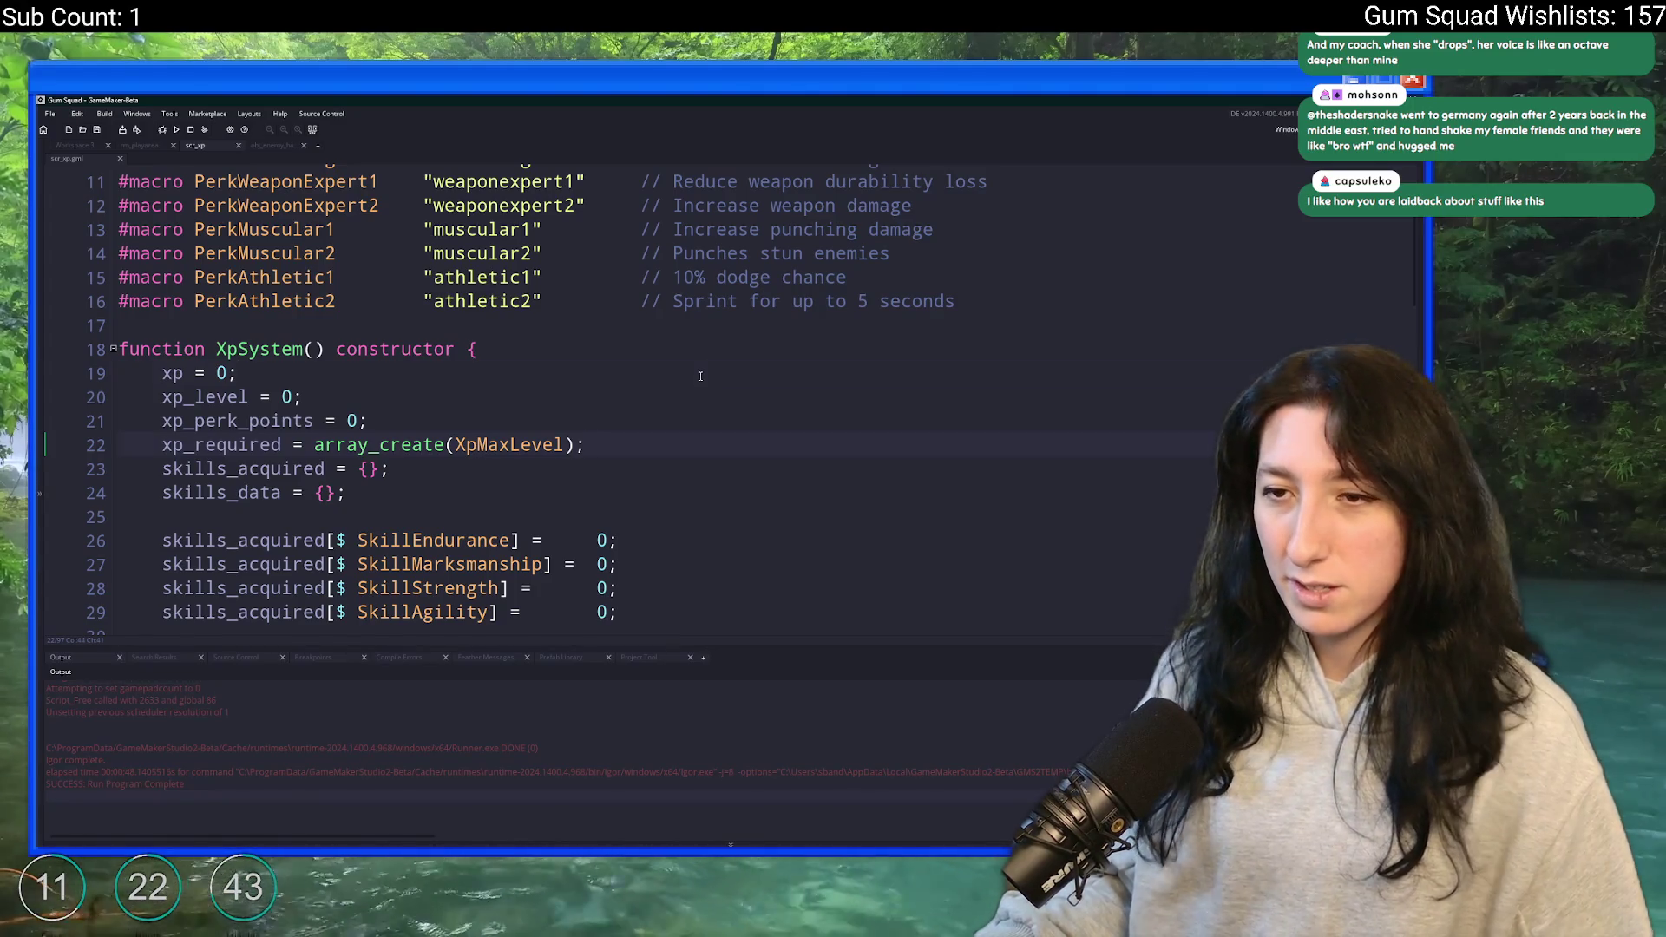
scroll(694, 365, down, 2)
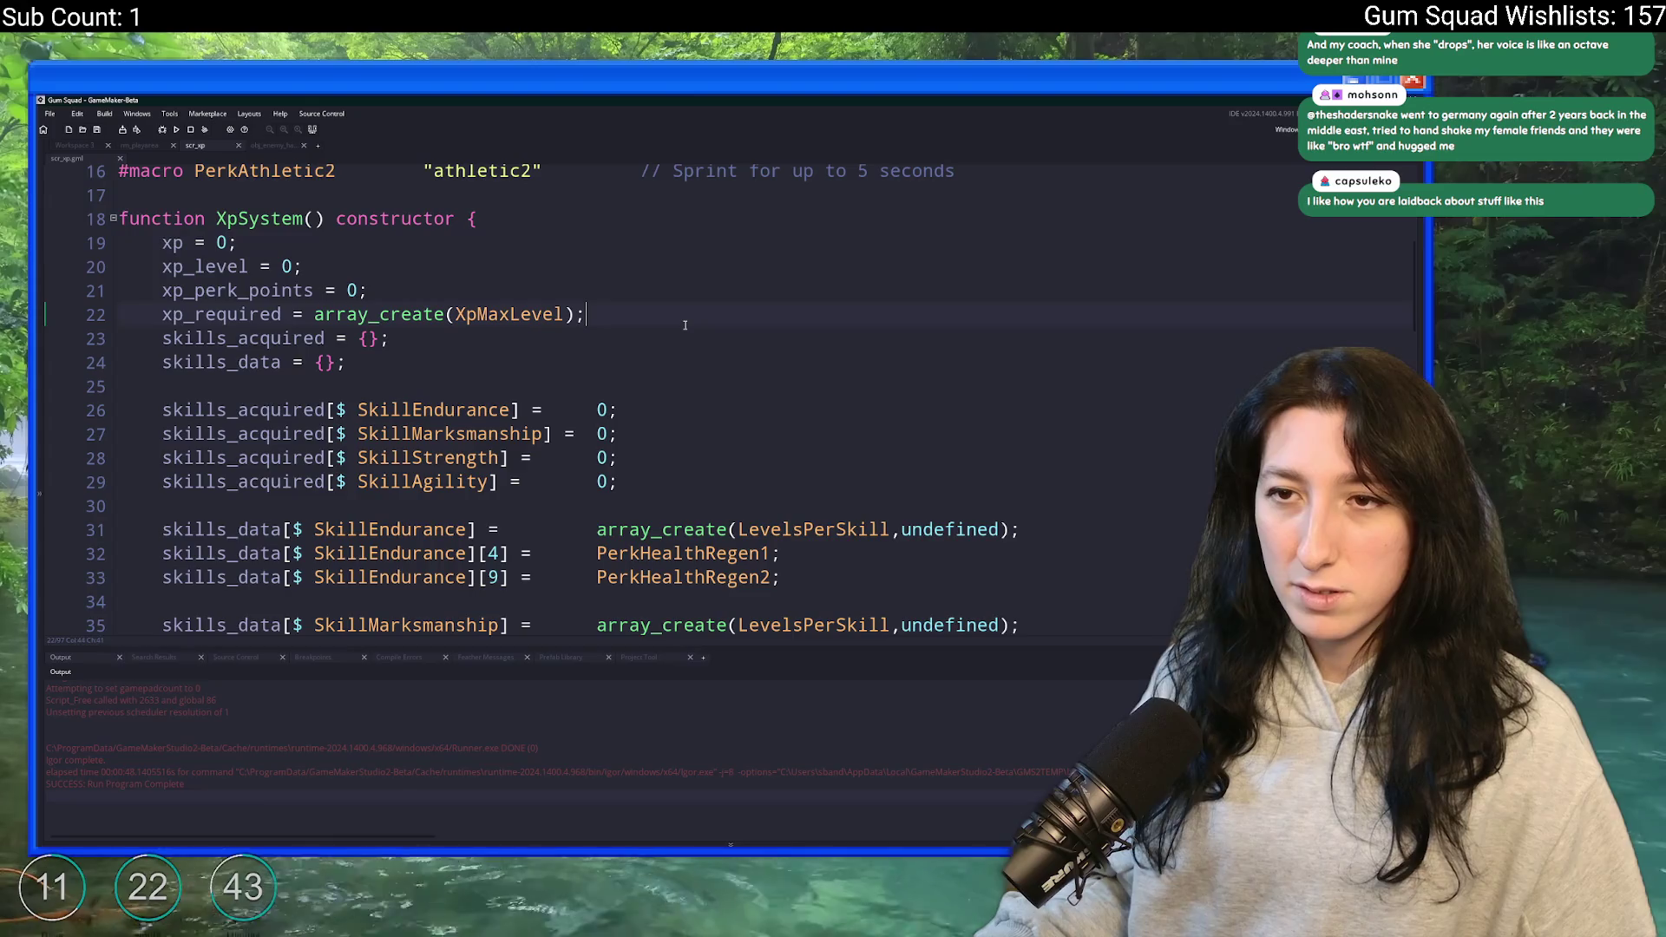
scroll(682, 321, down, 3)
scroll(675, 324, down, 8)
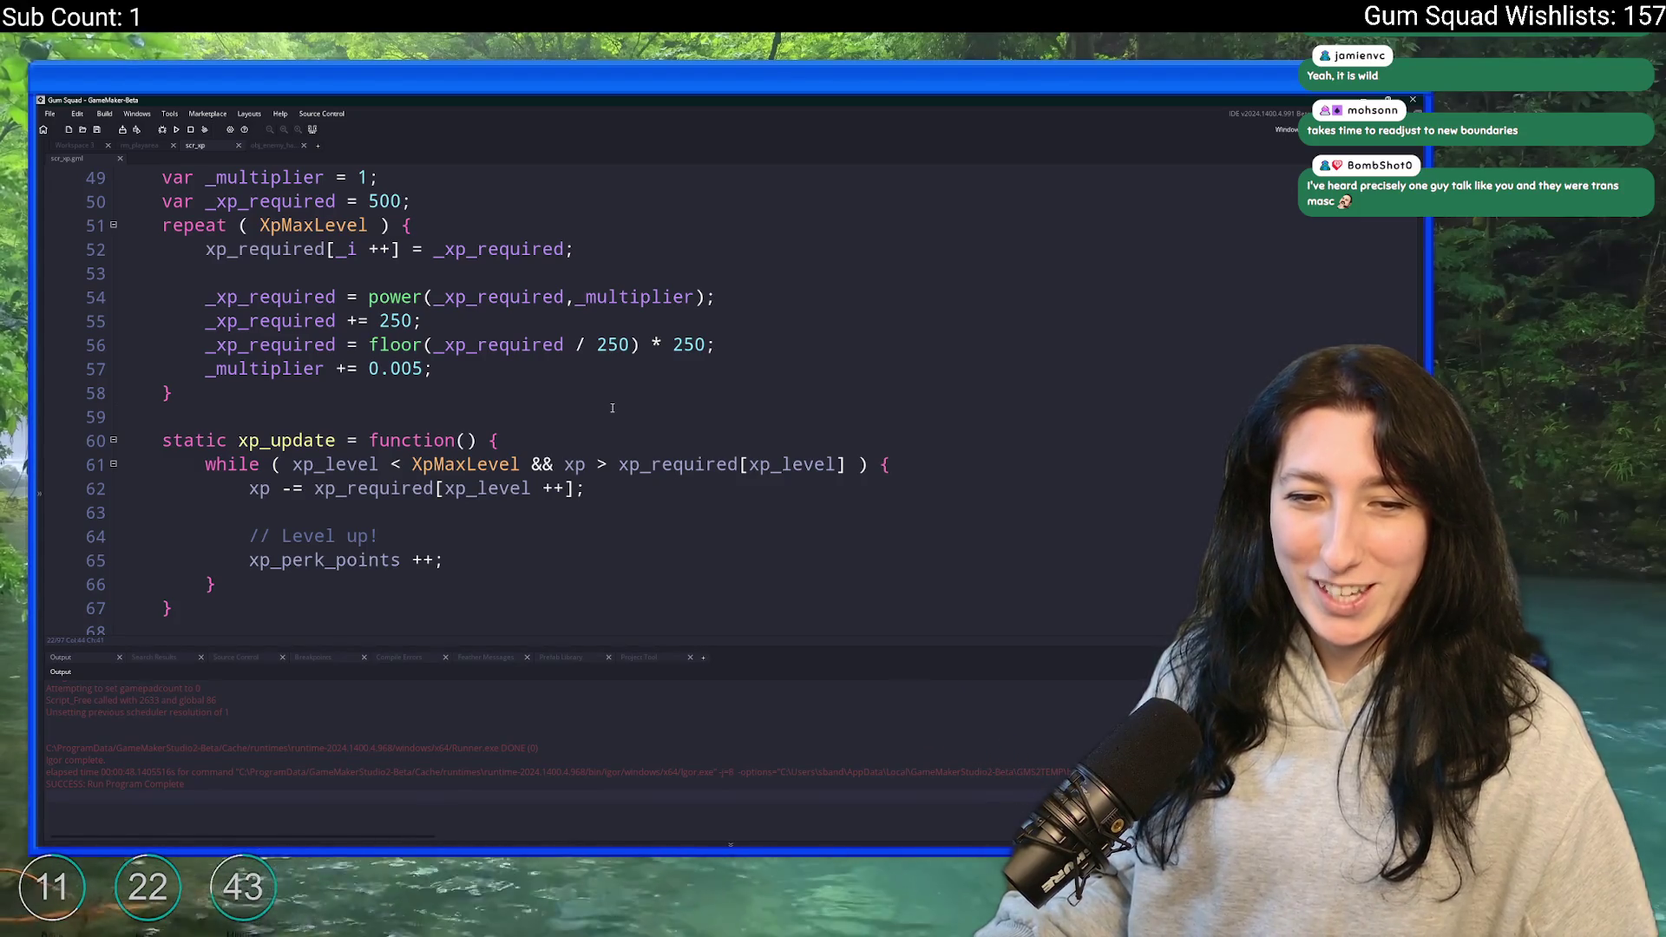
click(772, 349)
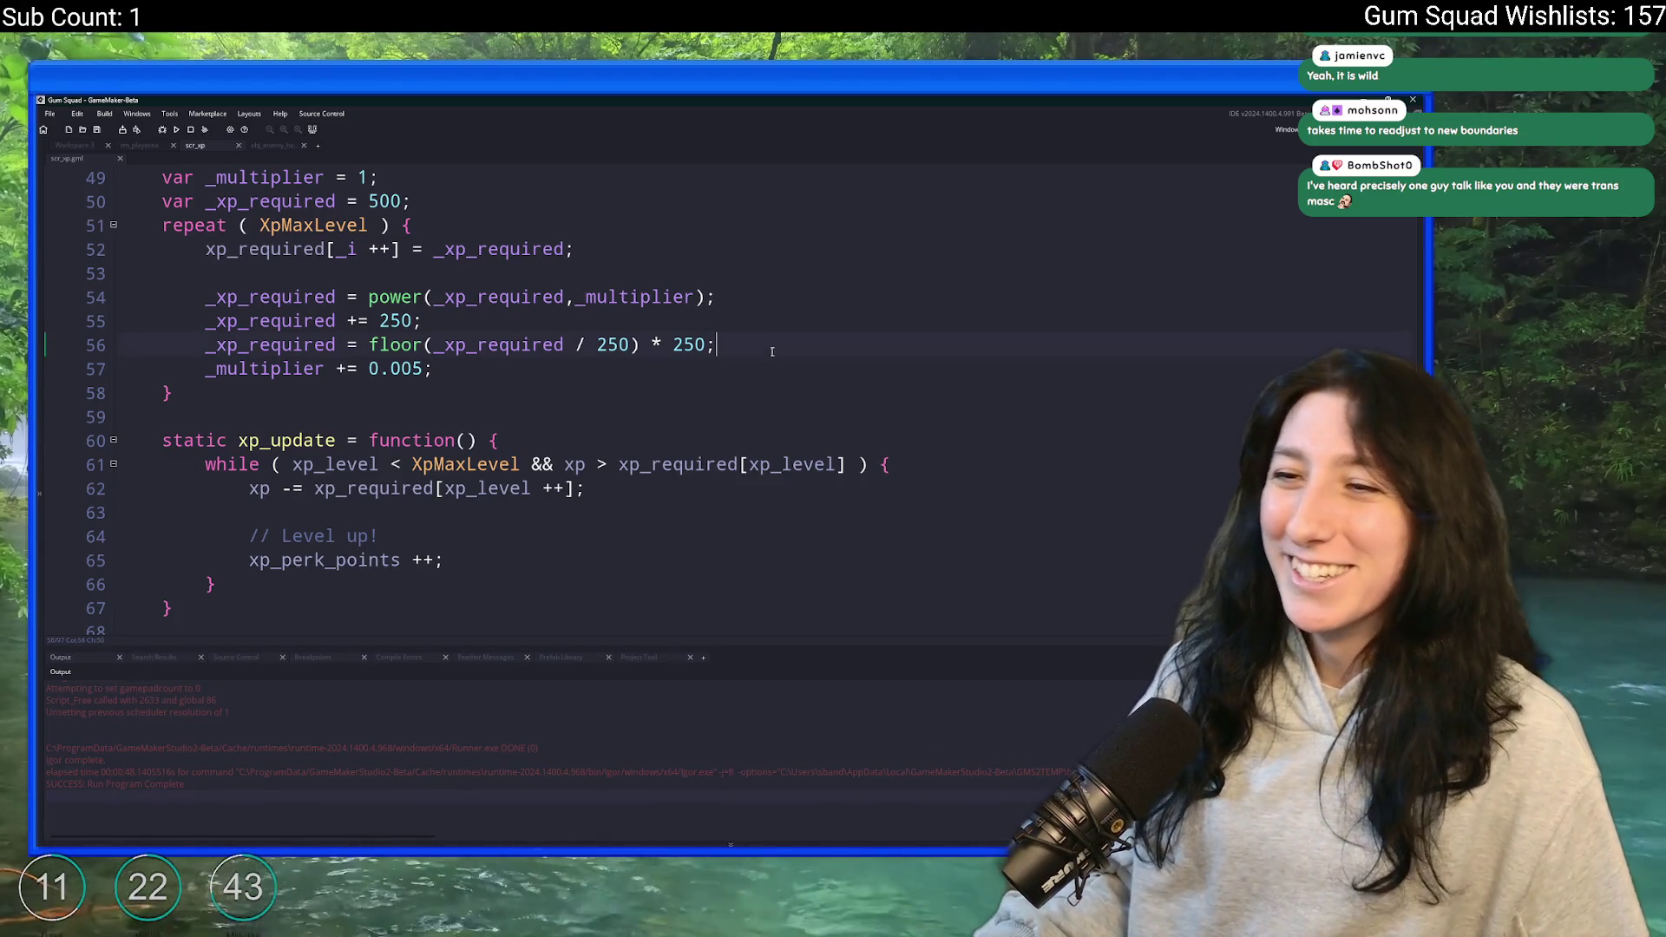
key(Left)
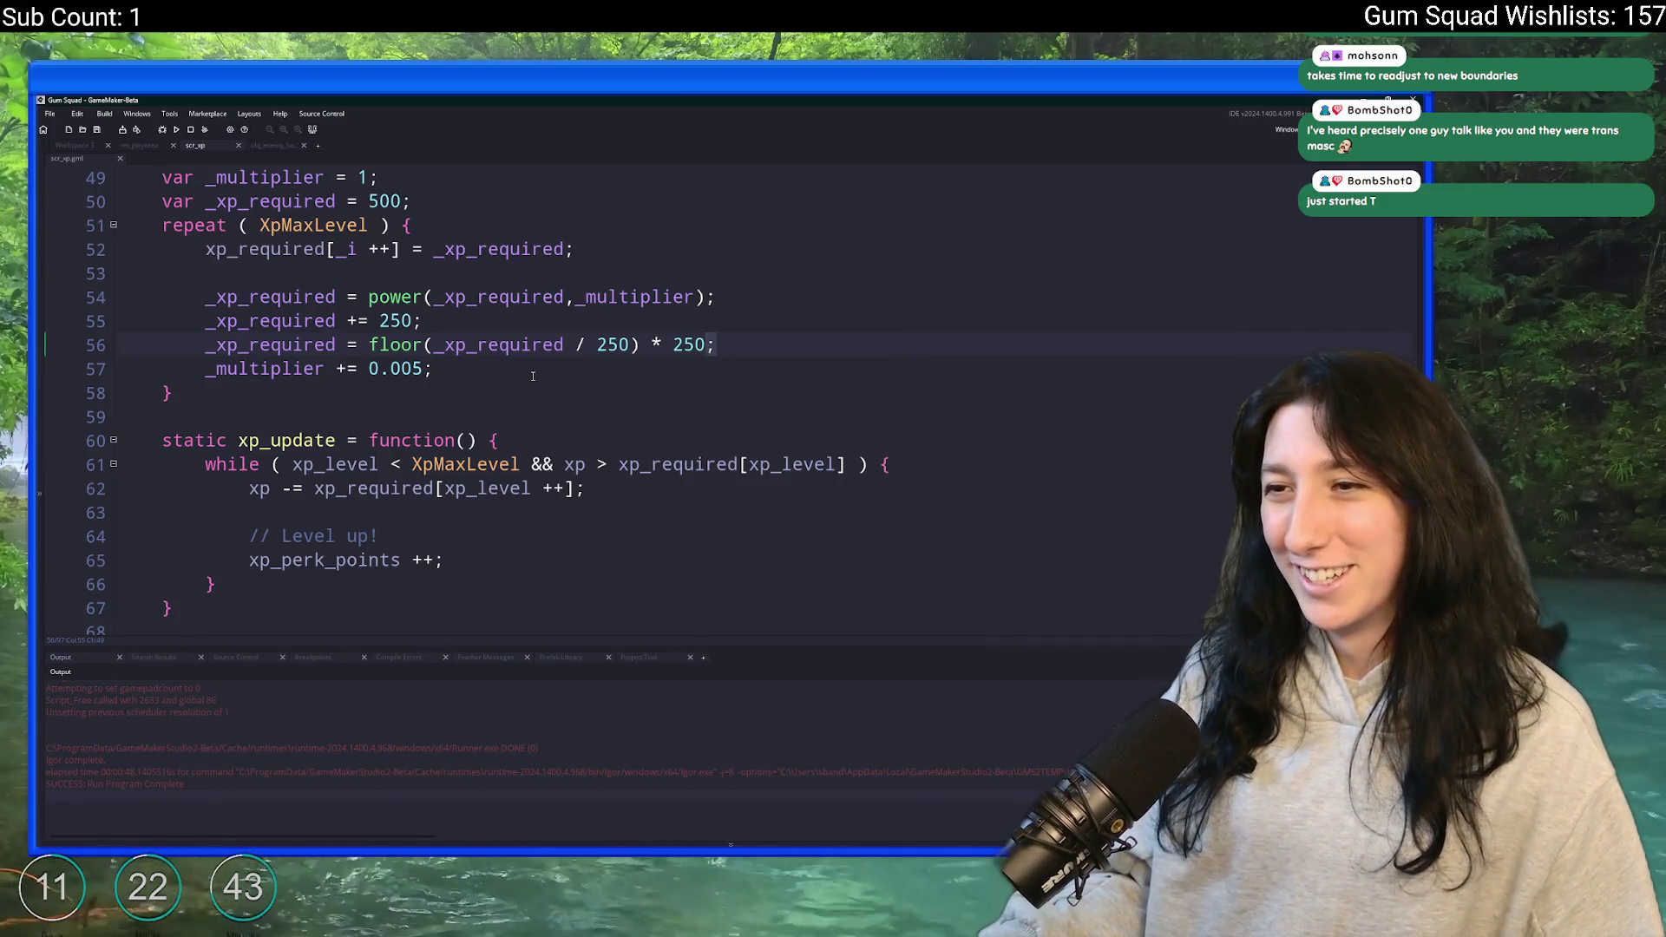
click(742, 339)
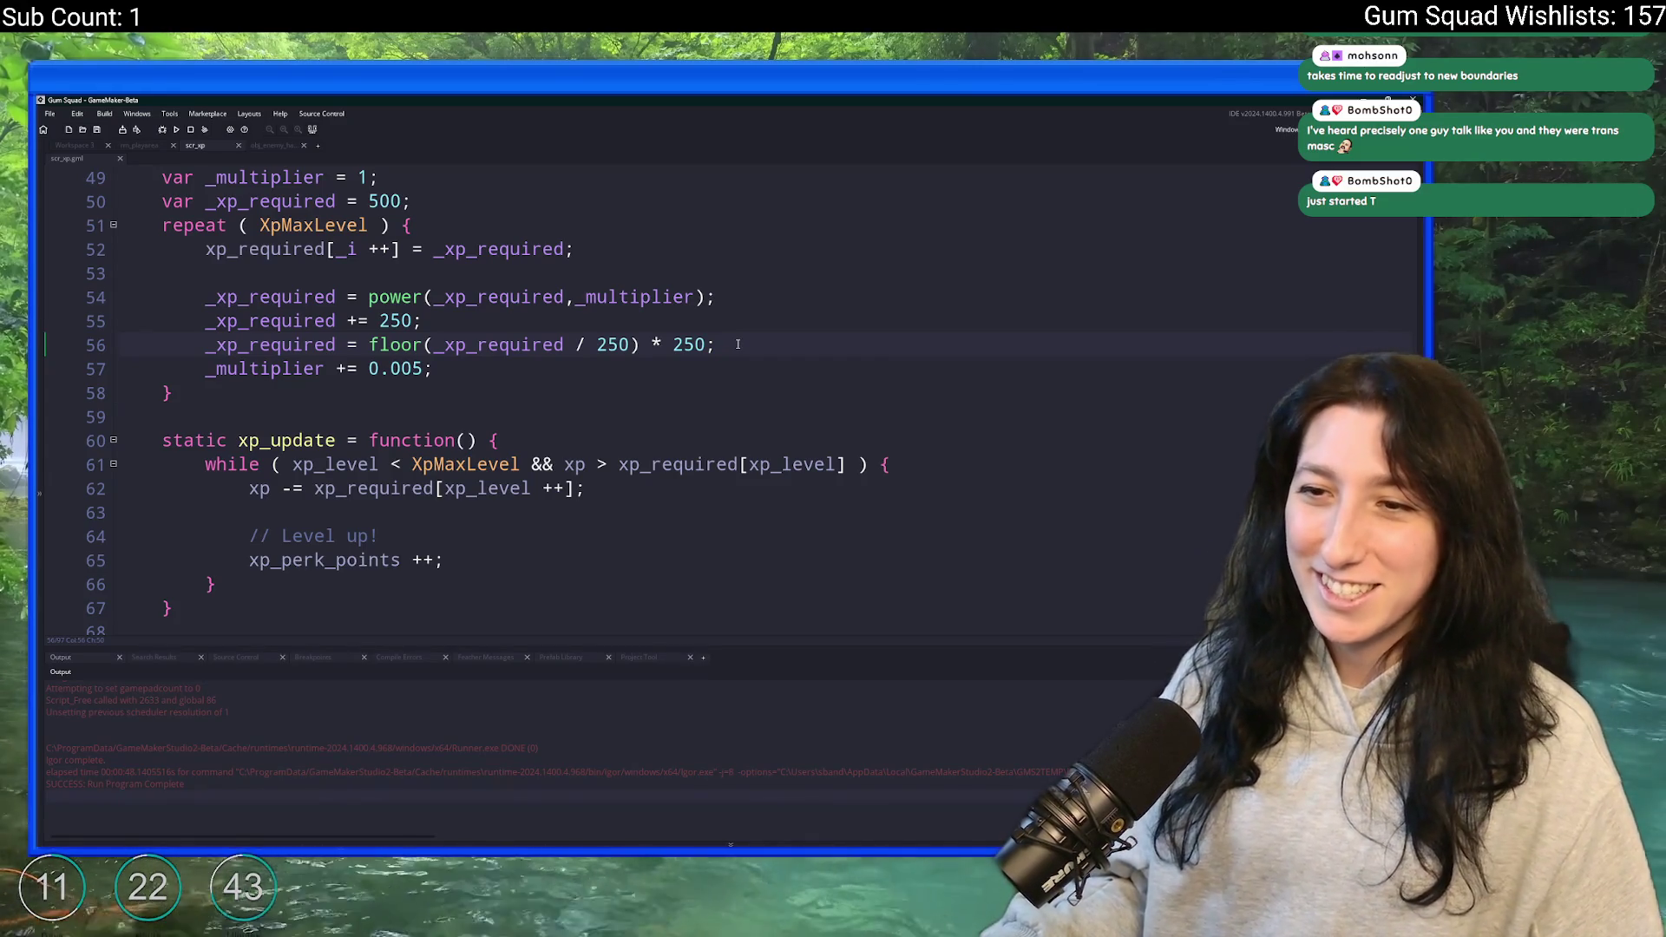
scroll(737, 344, down, 5)
scroll(689, 377, down, 2)
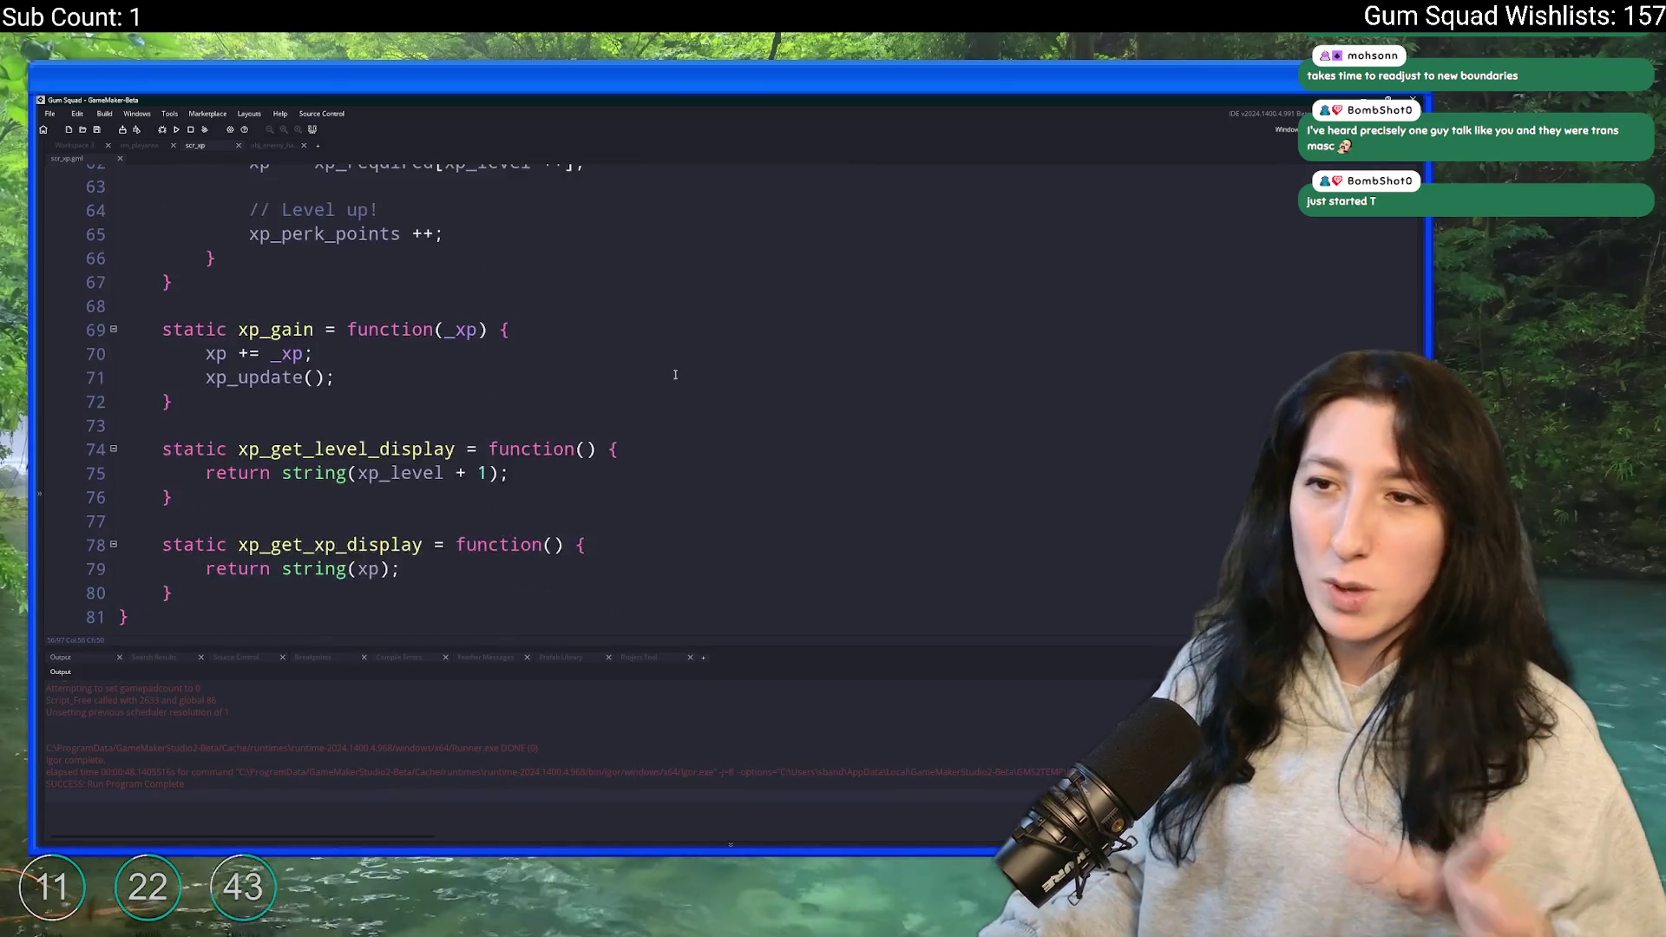
- Delete the 'var _test = new XpSystem();' test line below the constructor and open the asset search
scroll(470, 390, up, 1)
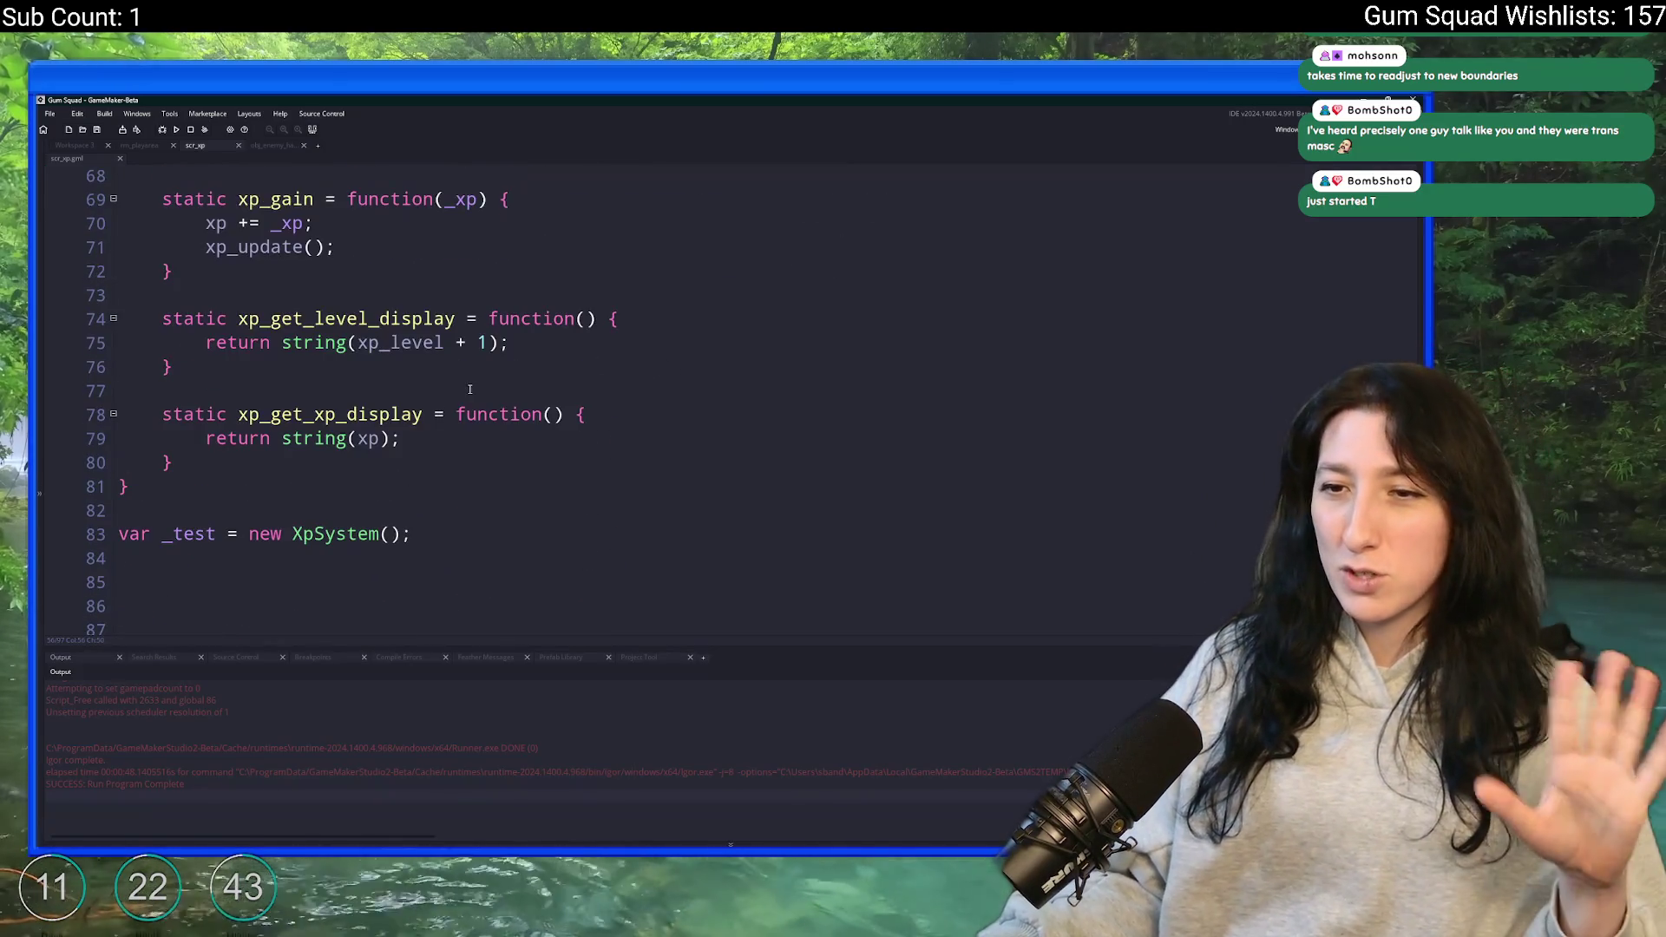
scroll(440, 431, up, 3)
scroll(440, 431, down, 5)
click(462, 472)
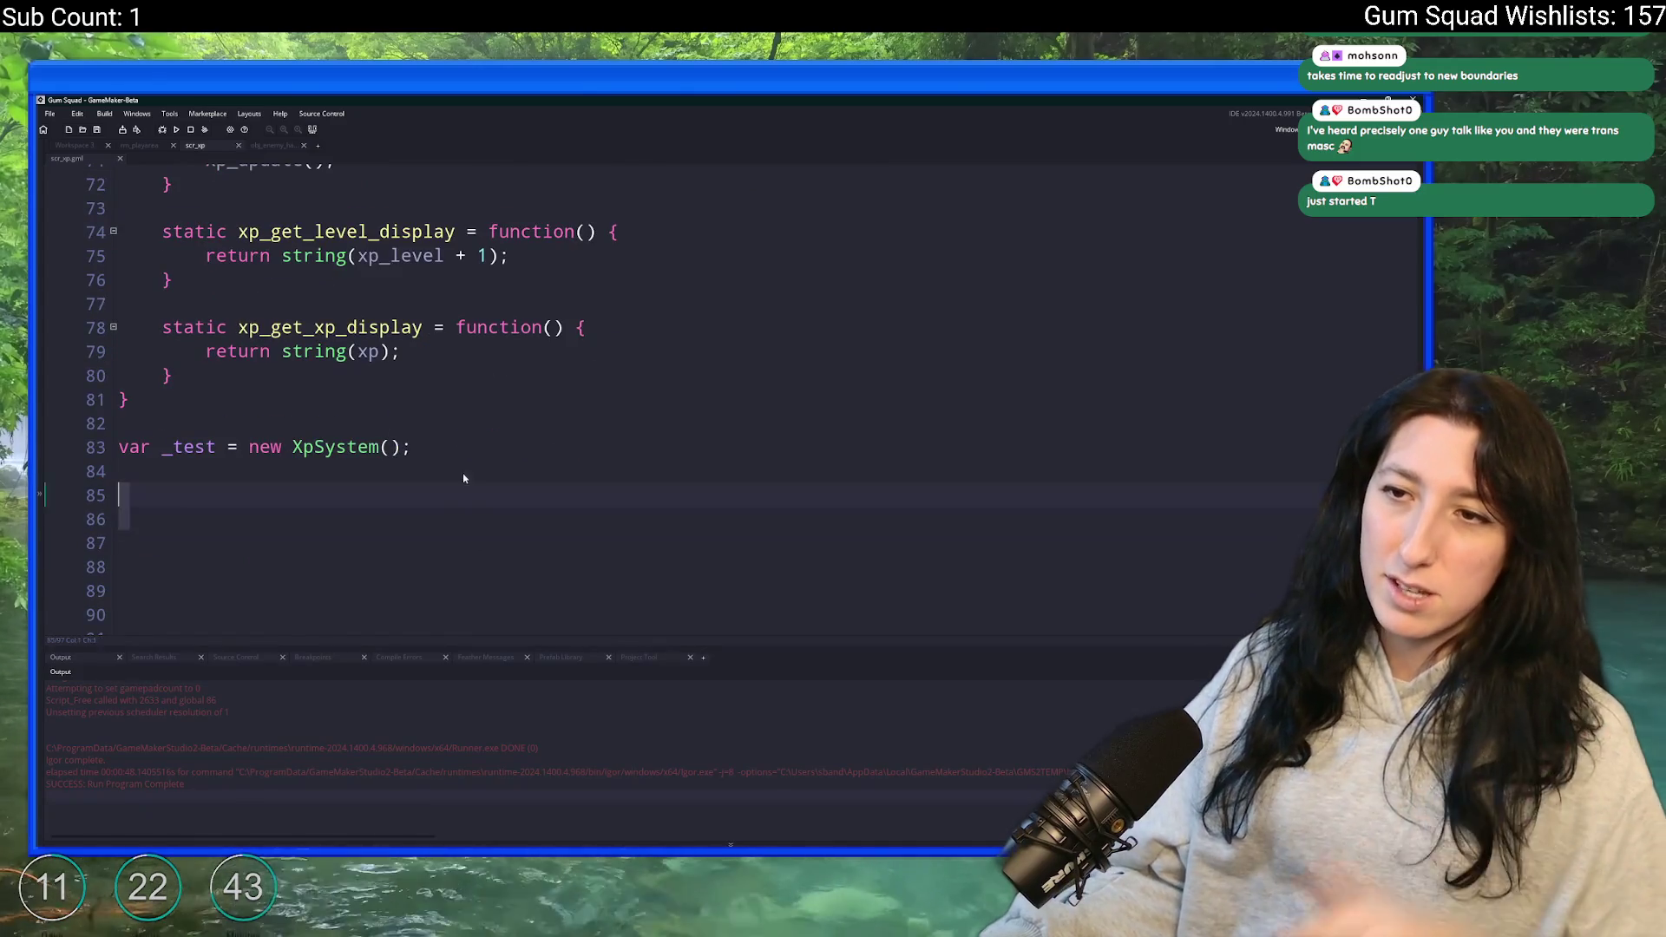
shift+click(459, 398)
key(BackSpace)
scroll(458, 373, up, 5)
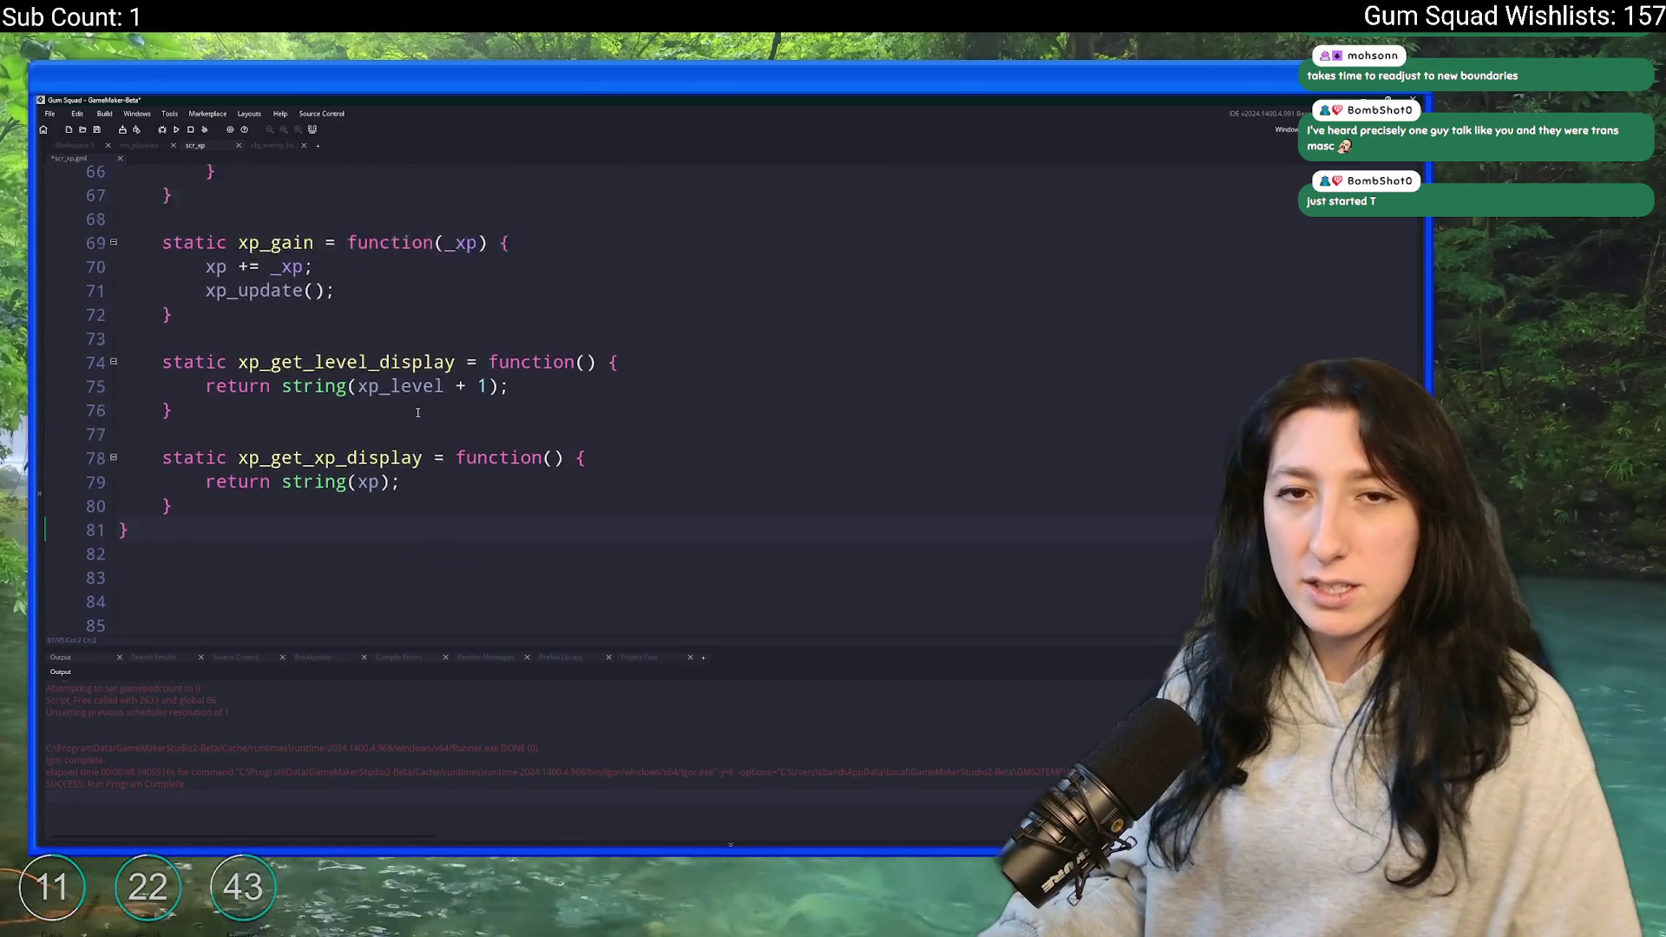
scroll(455, 351, up, 4)
key(ctrl+t)
- Open obj_player's Create event from an 'obj_pla' asset search and add a new line below the camera-tracking block
text(obj_pla)
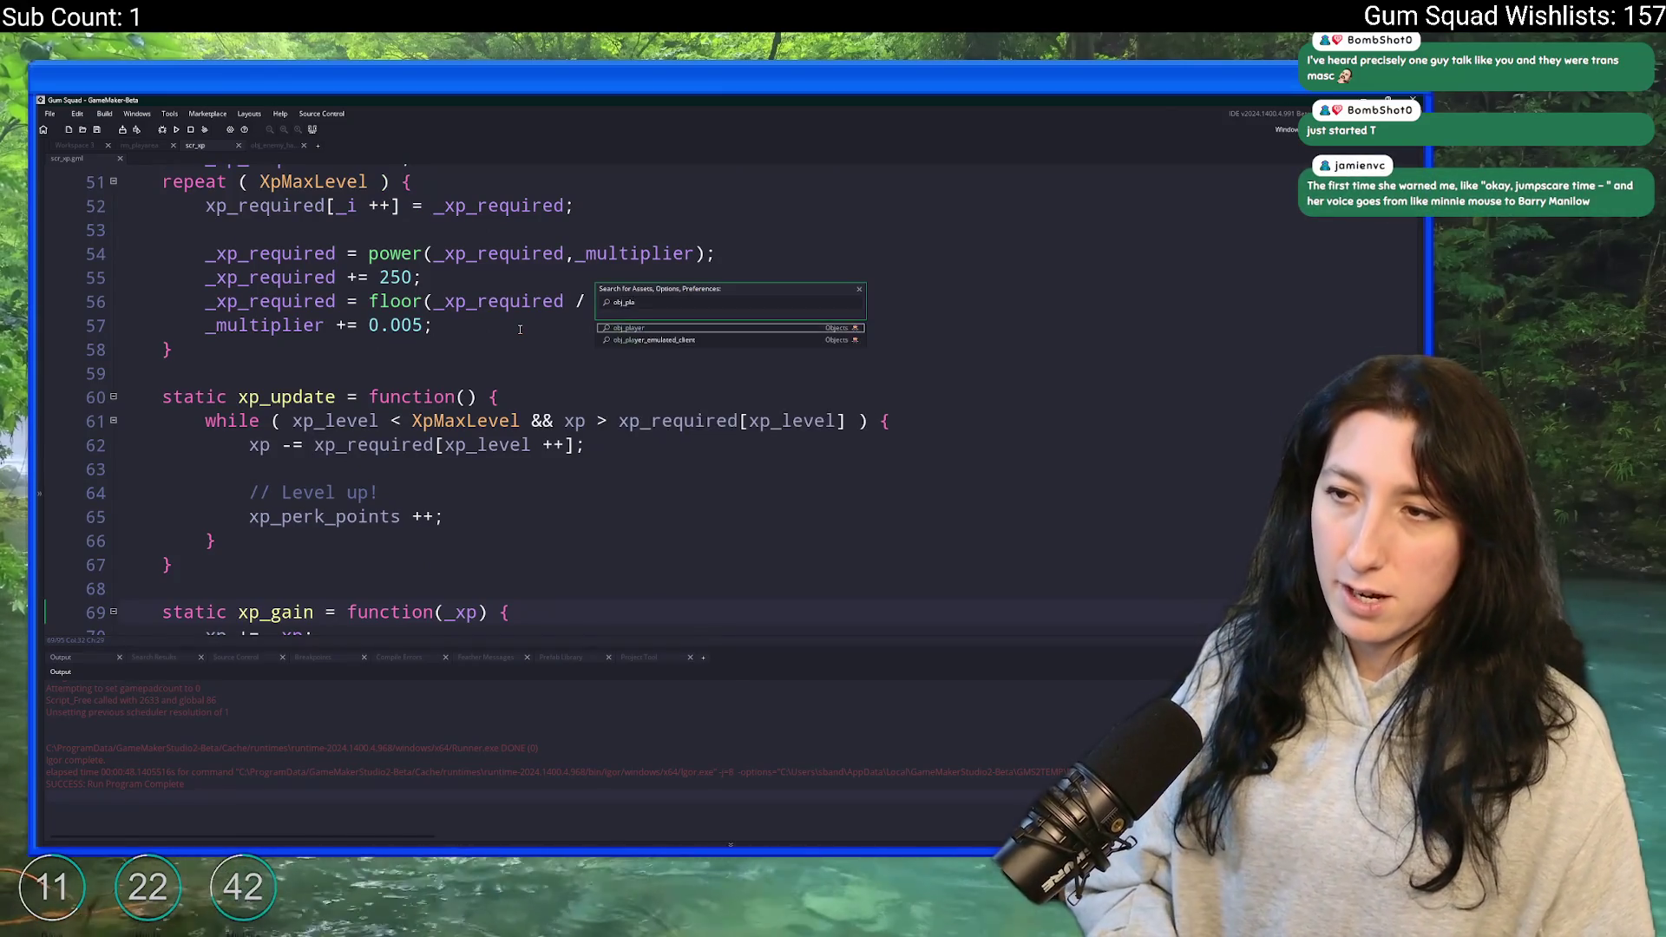
key(Return)
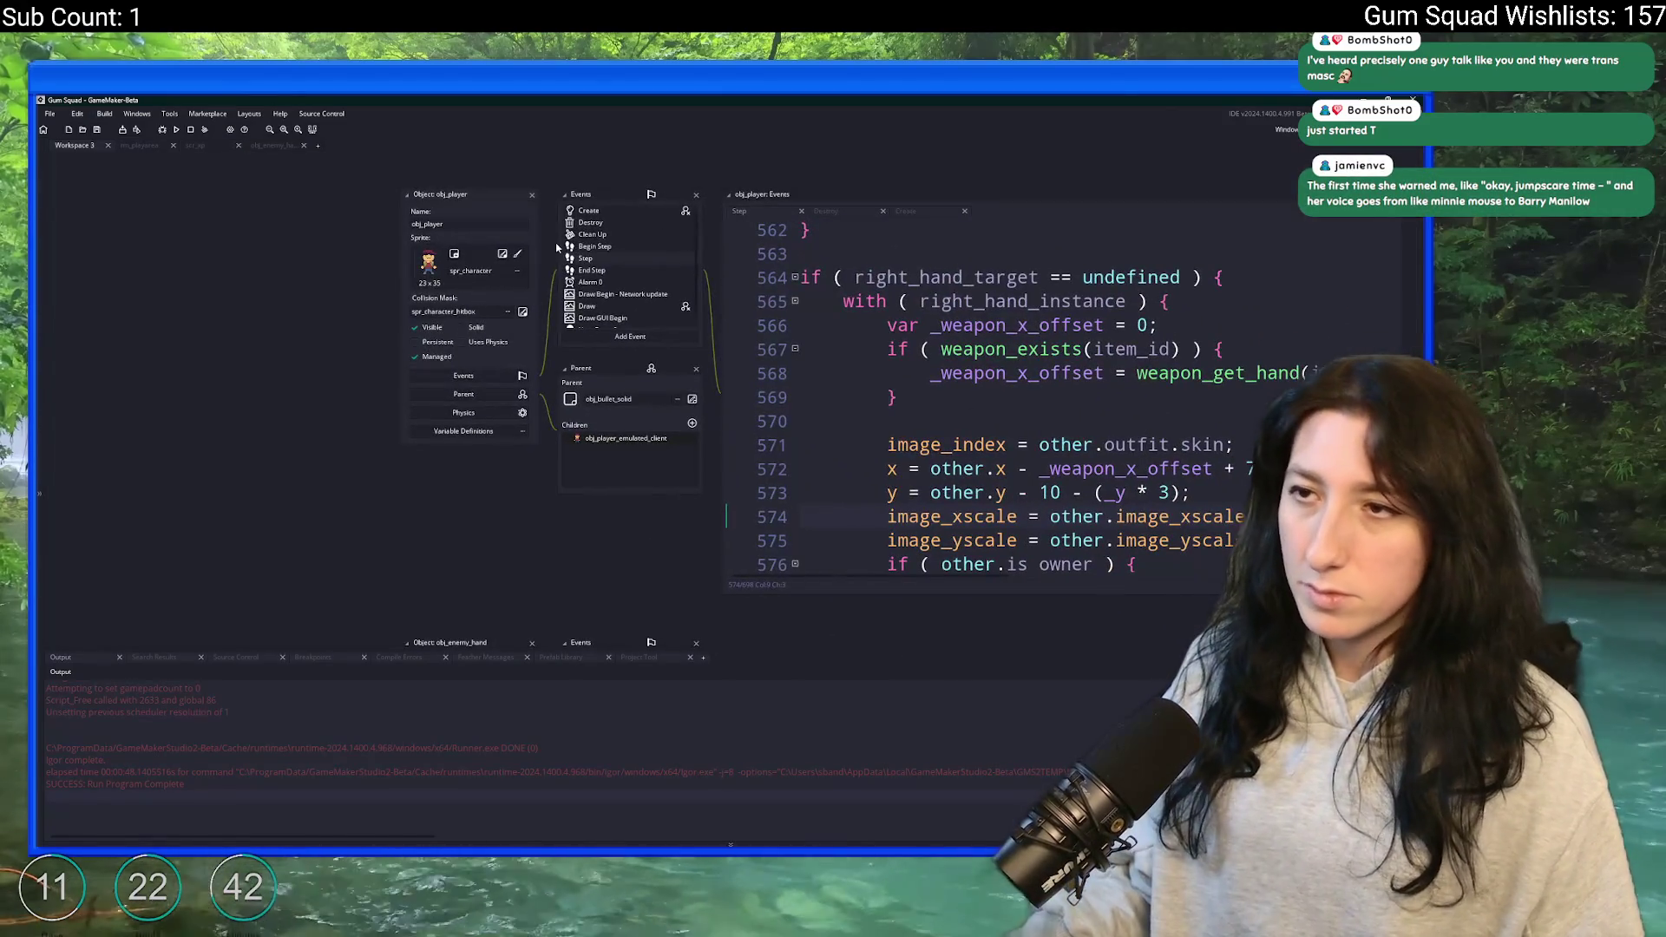
click(599, 212)
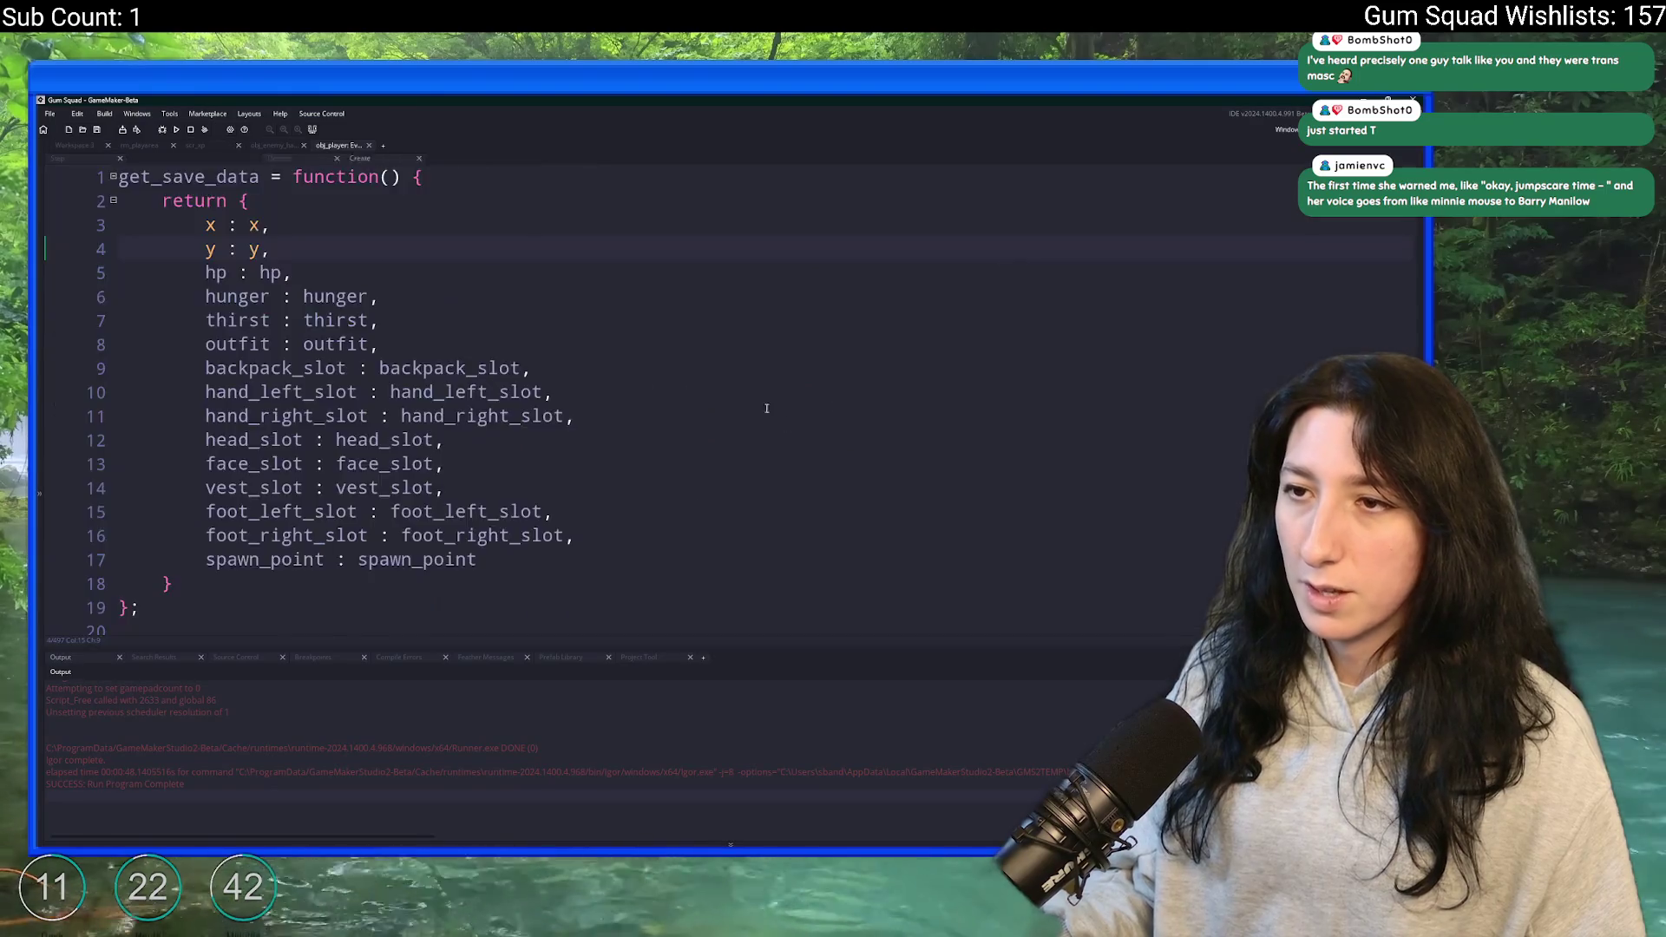
scroll(469, 376, down, 5)
scroll(469, 375, down, 6)
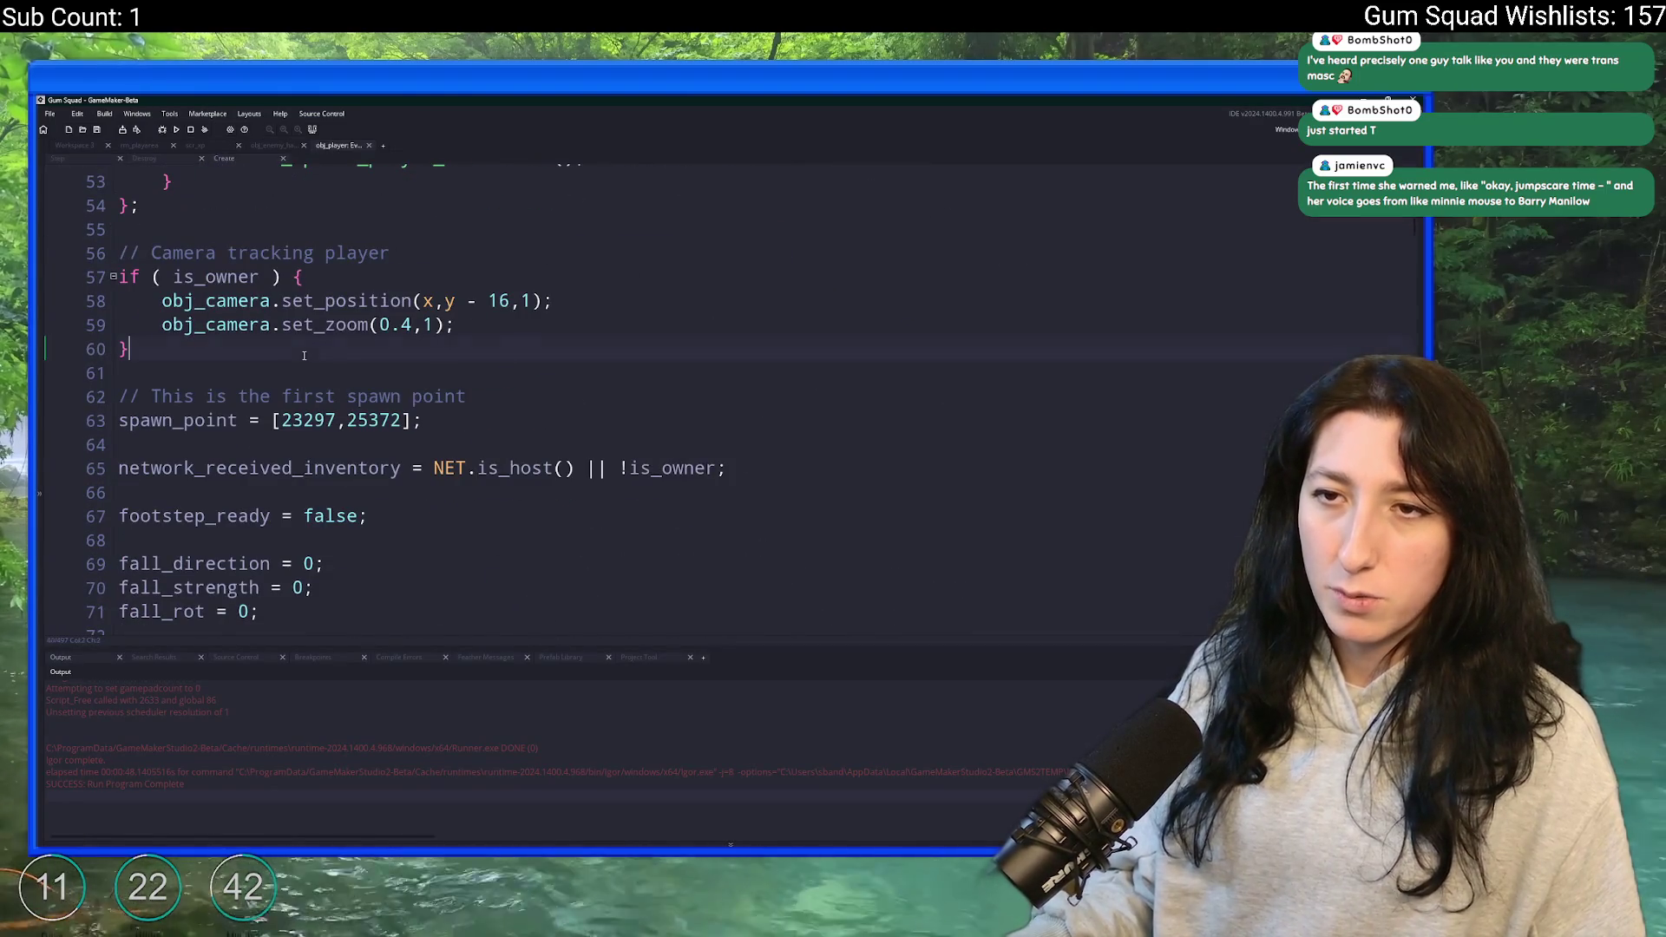
scroll(355, 340, down, 5)
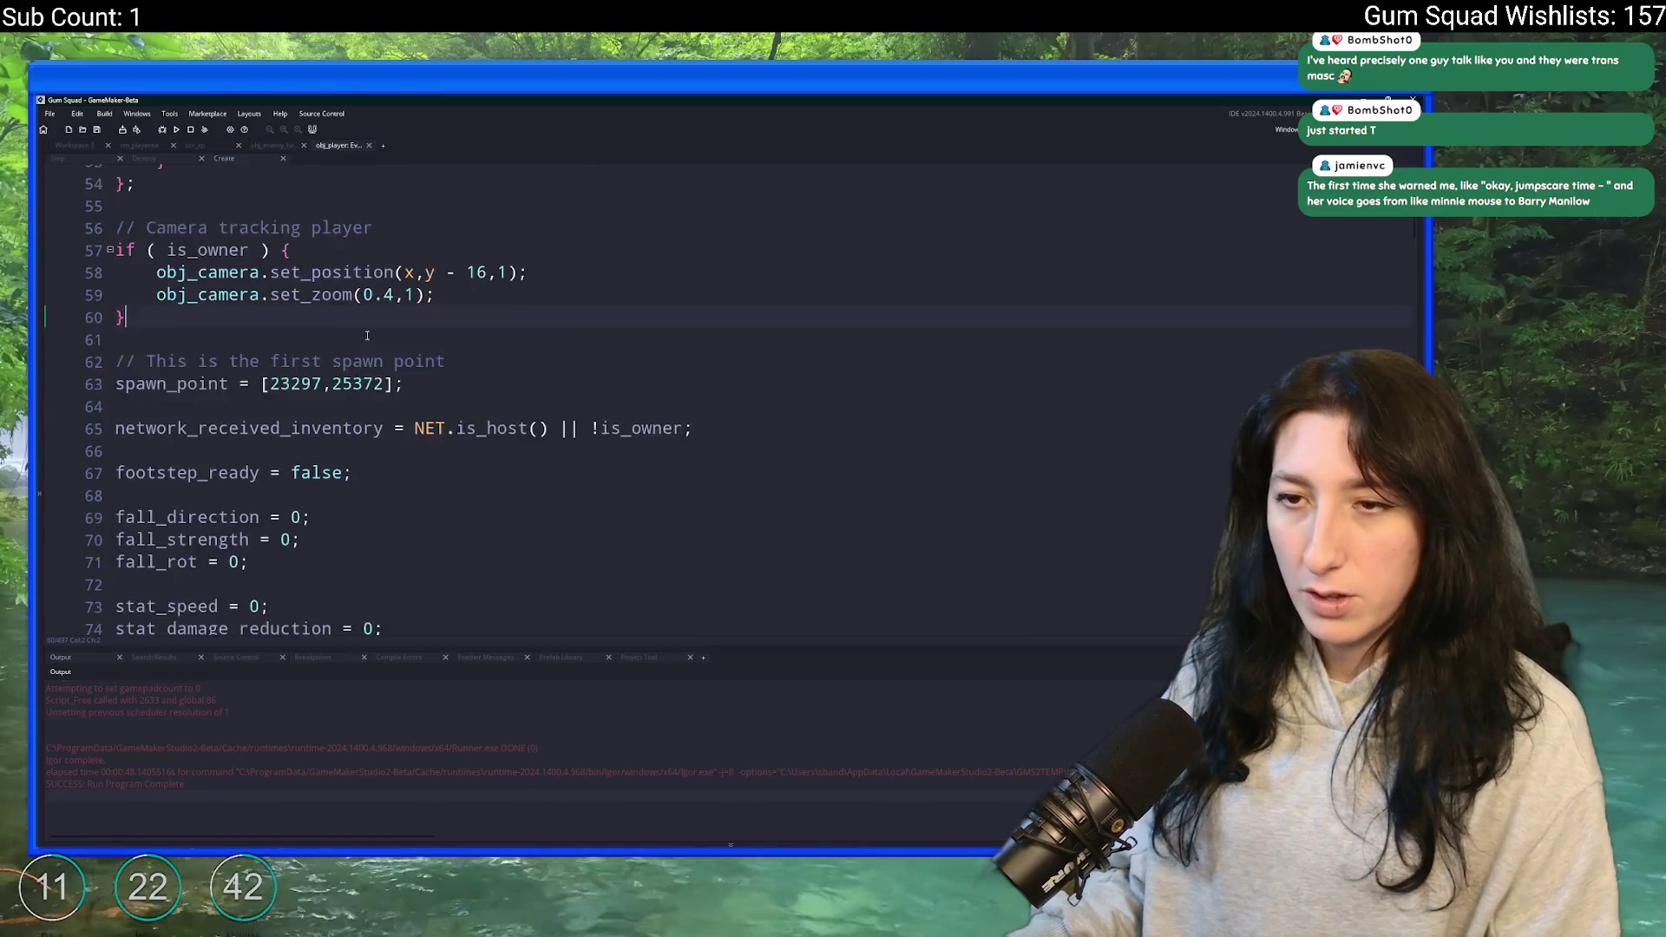
scroll(367, 335, up, 7)
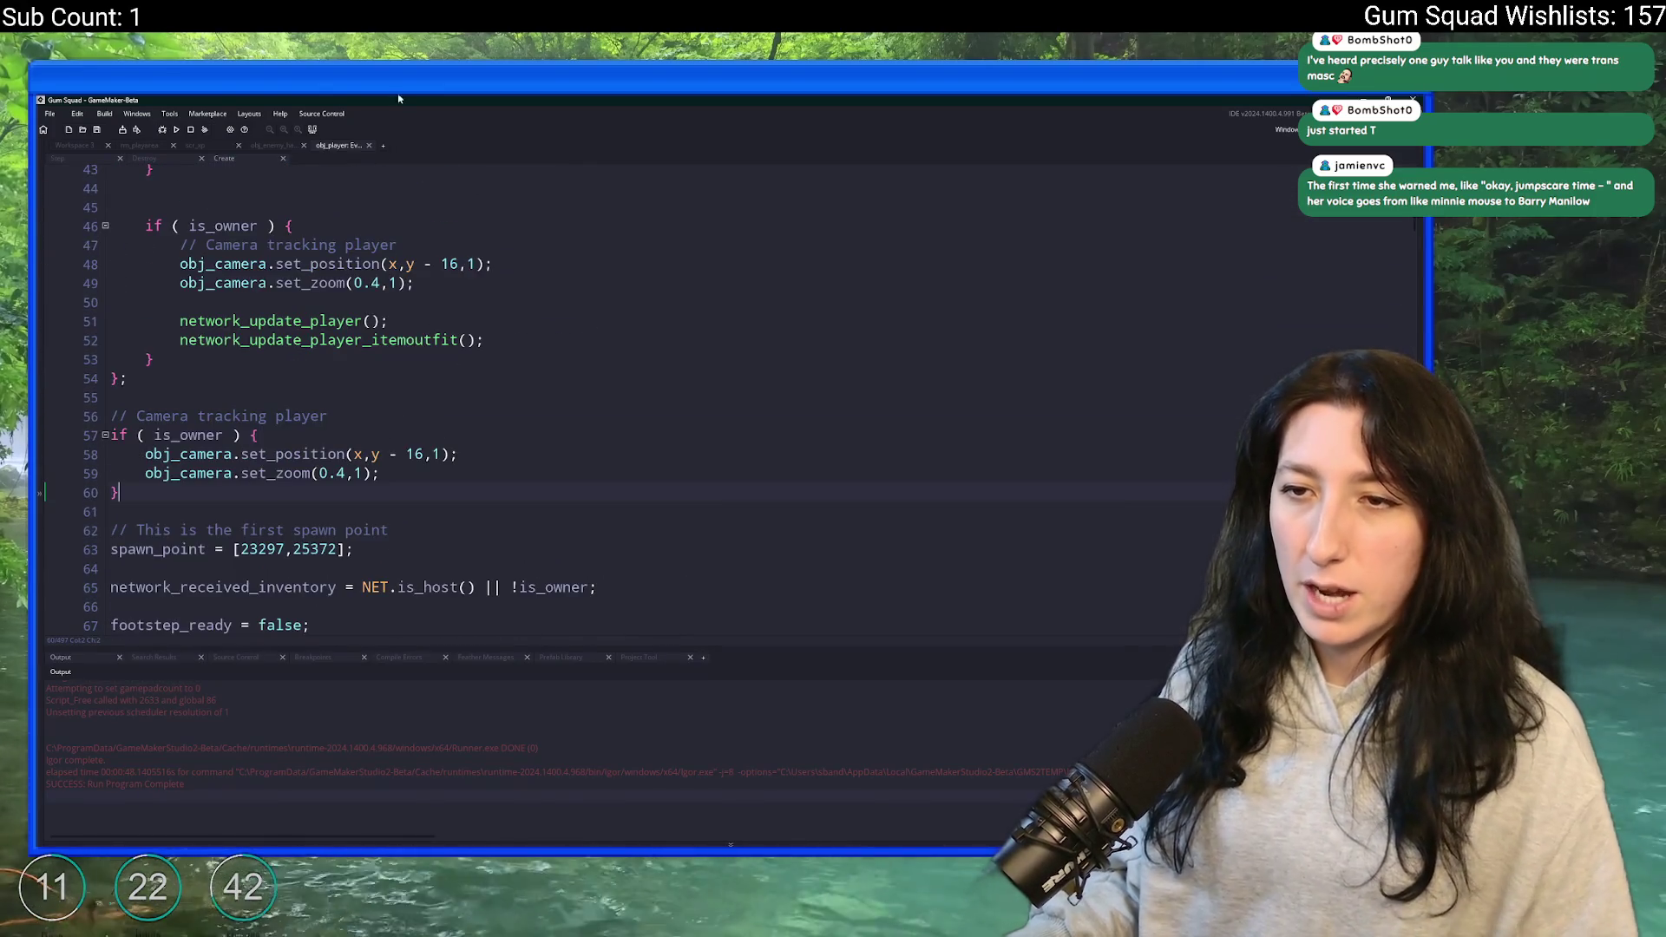
key(Return)
key(Return)
- Write 'xp_system = new XpSystem();' on line 62, save, and jump to the XpSystem definition
text(x)
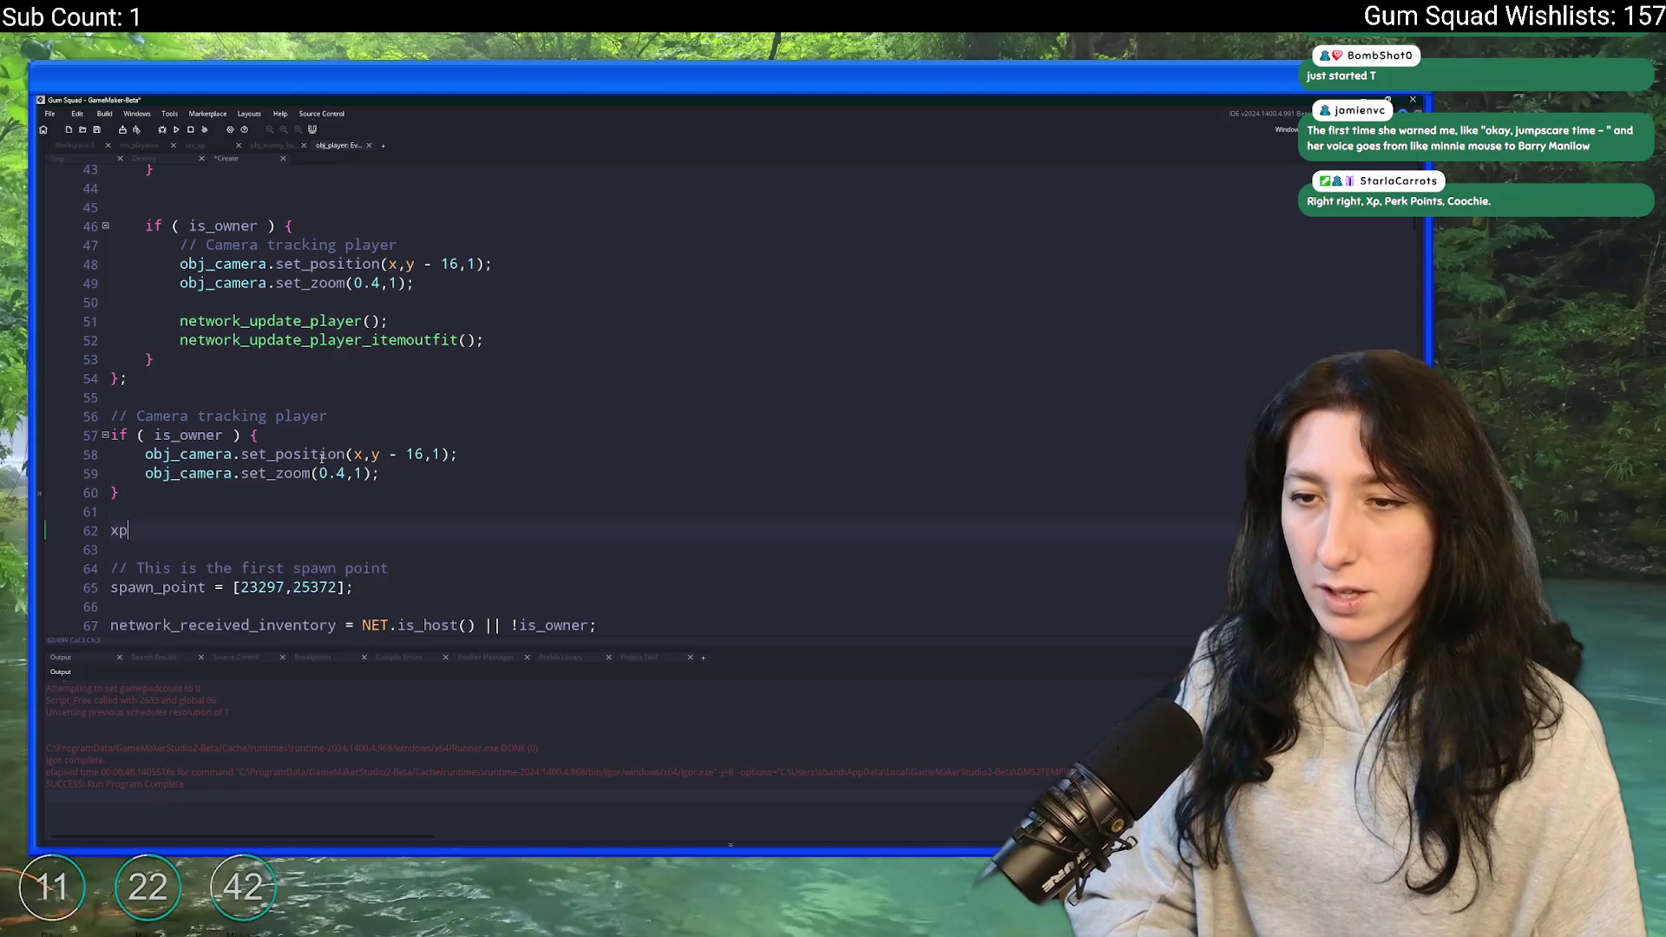
key(BackSpace)
text(Xp)
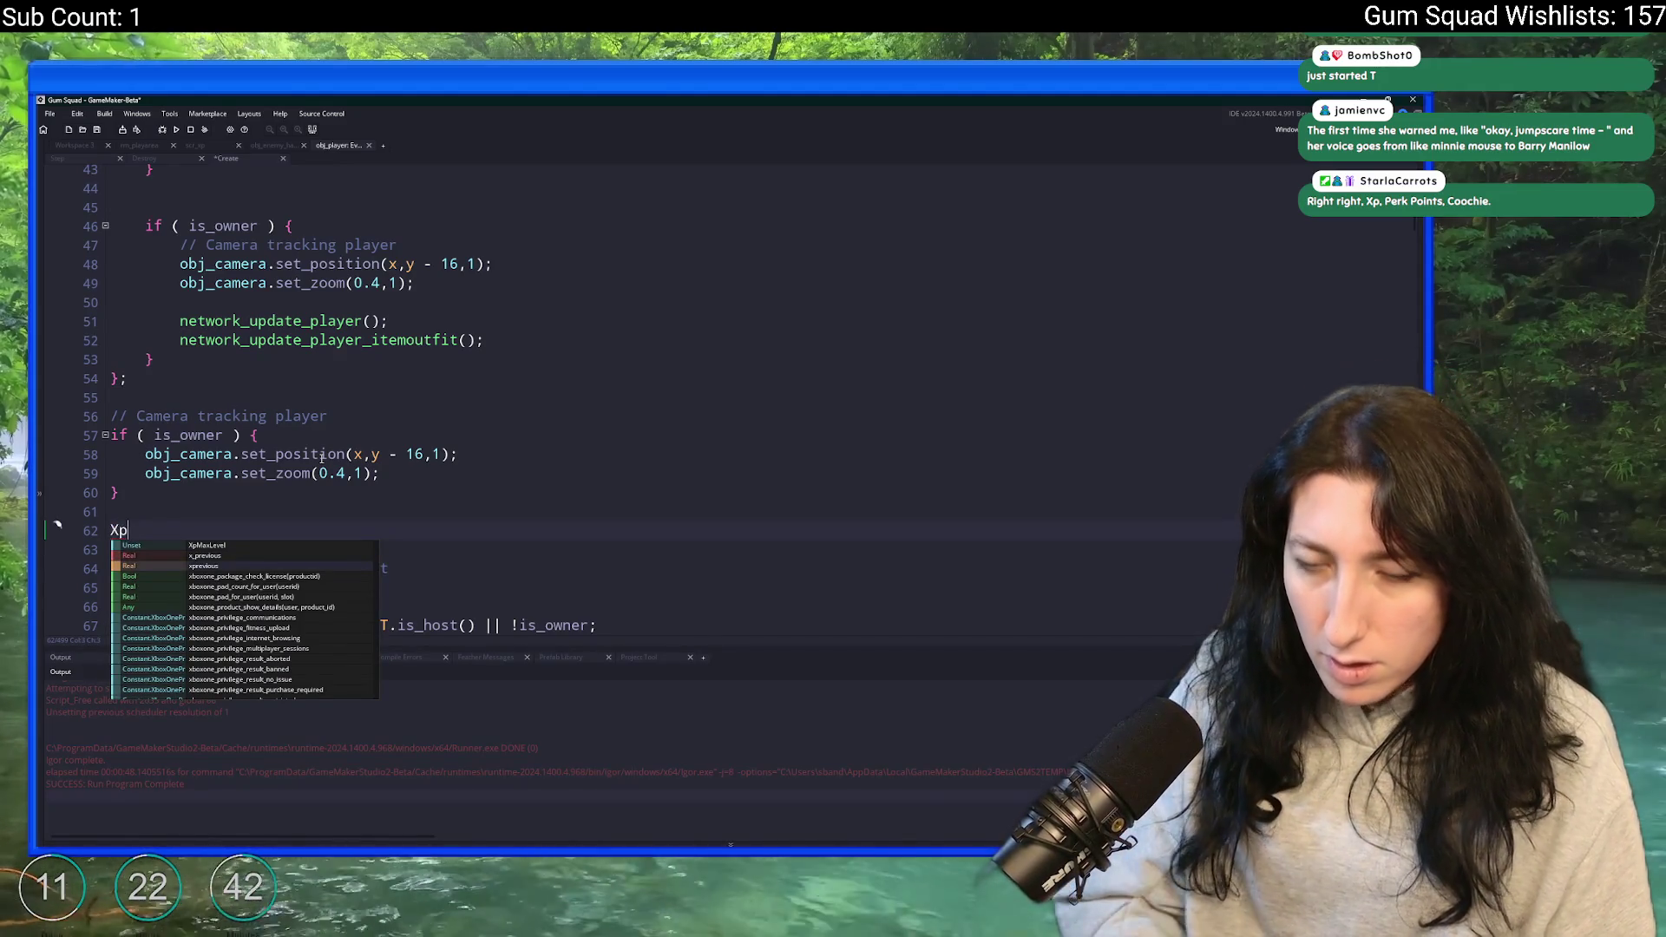
text(L)
key(BackSpace)
text(System)
click(117, 531)
click(111, 531)
text(xp_system)
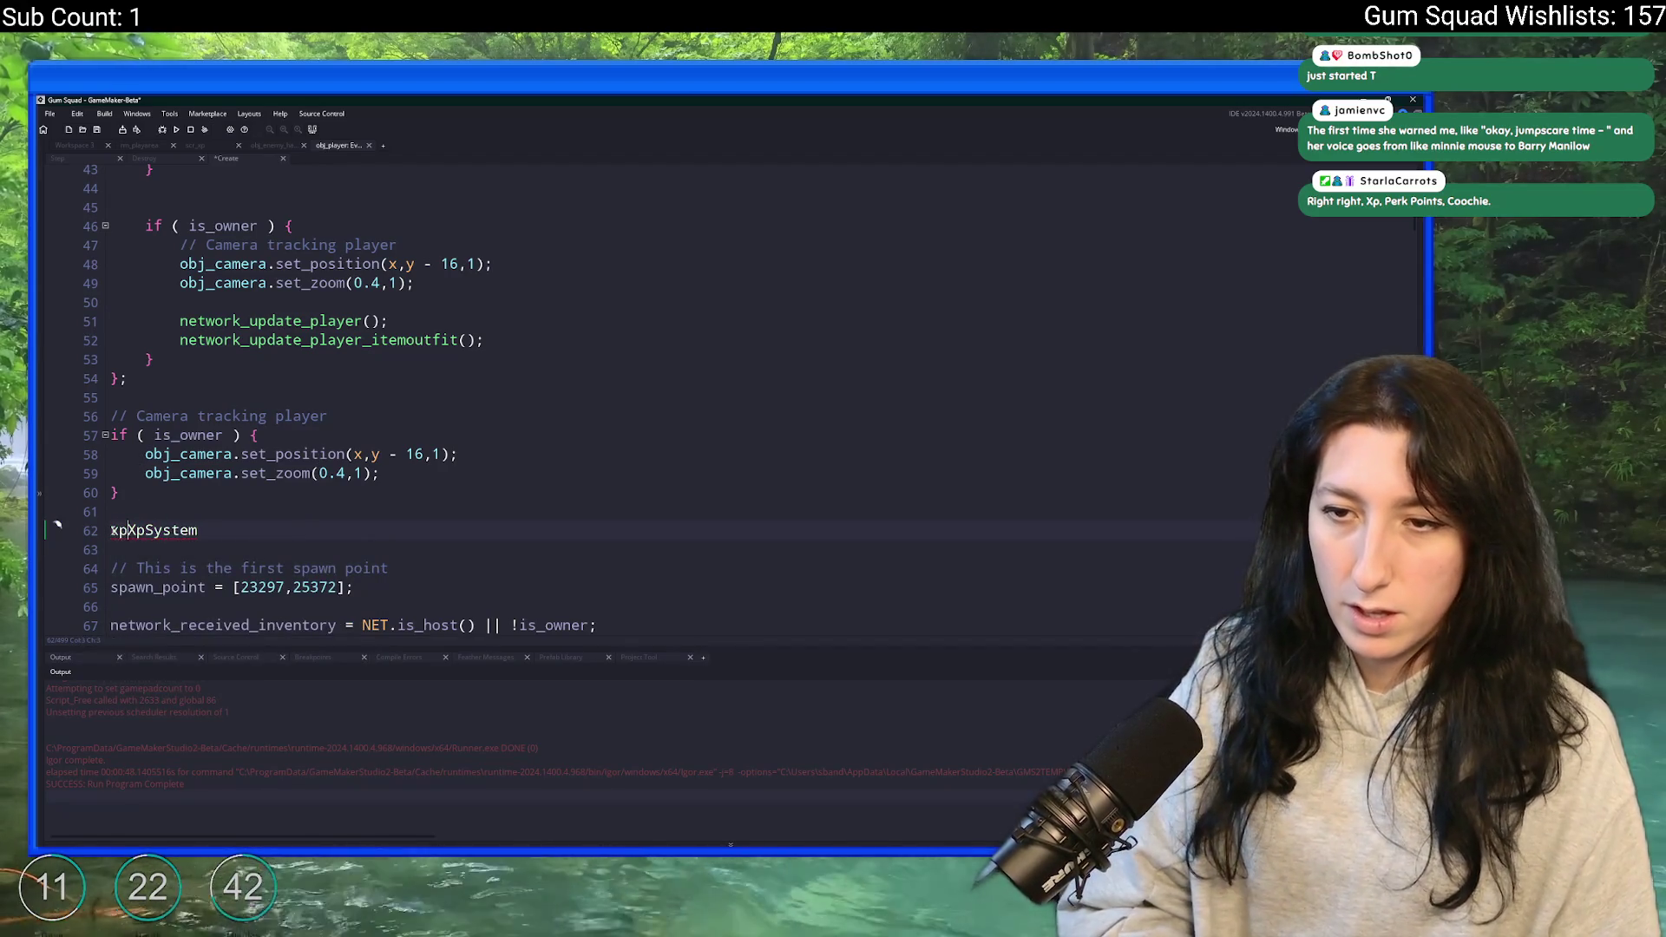
text( = n)
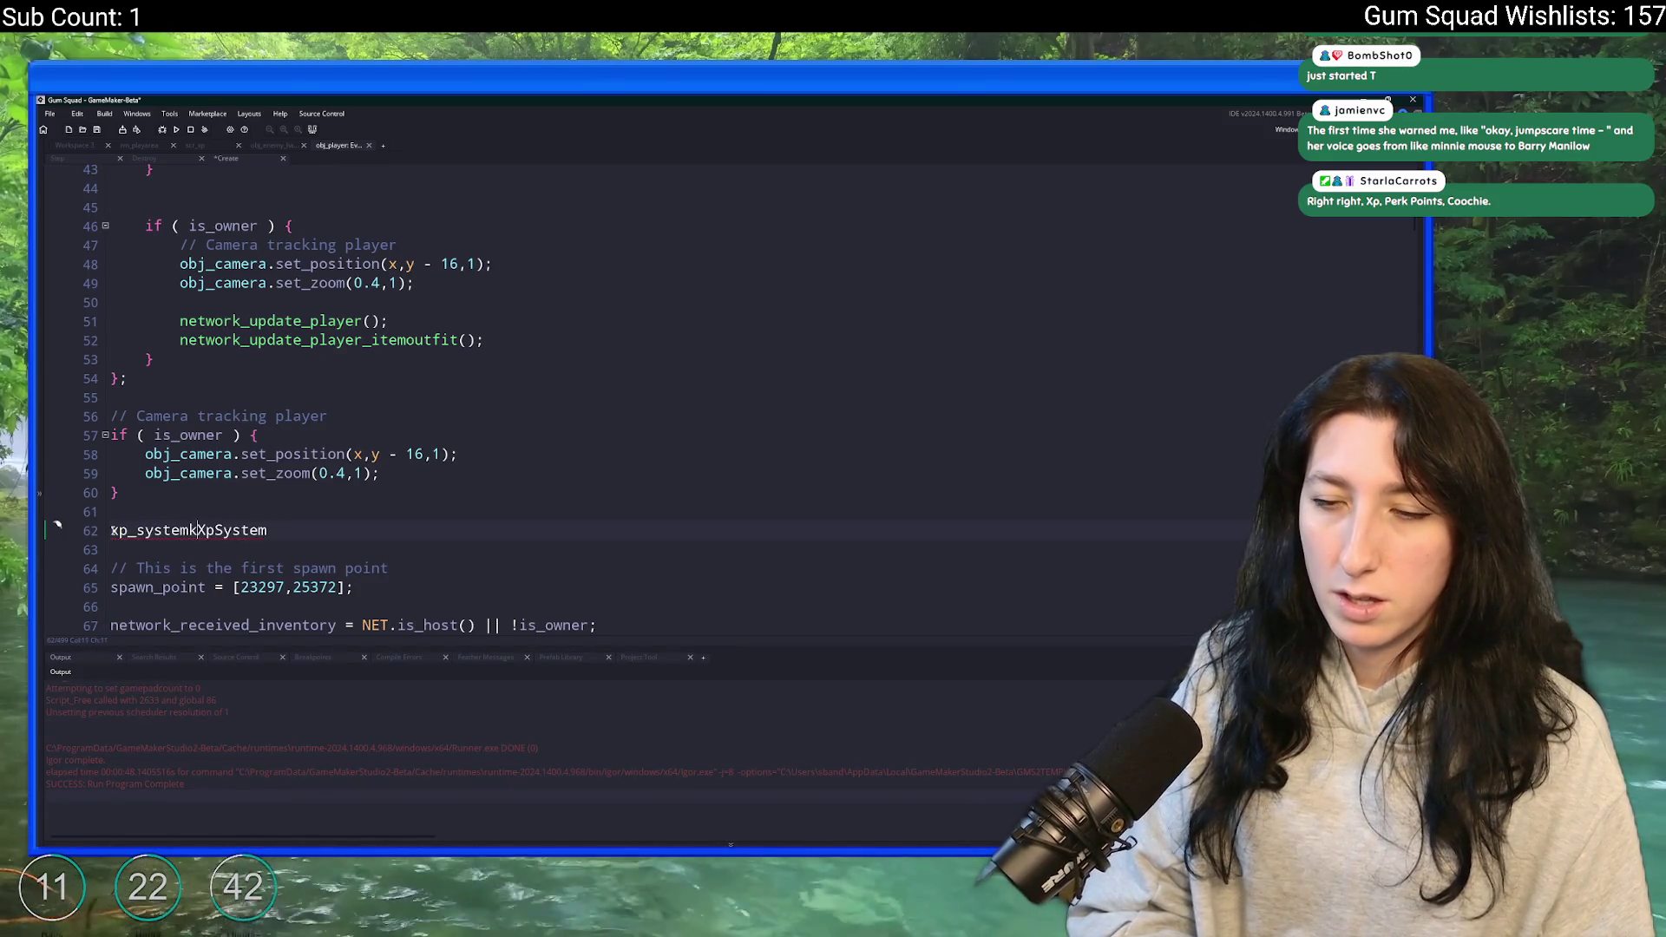
text(ew)
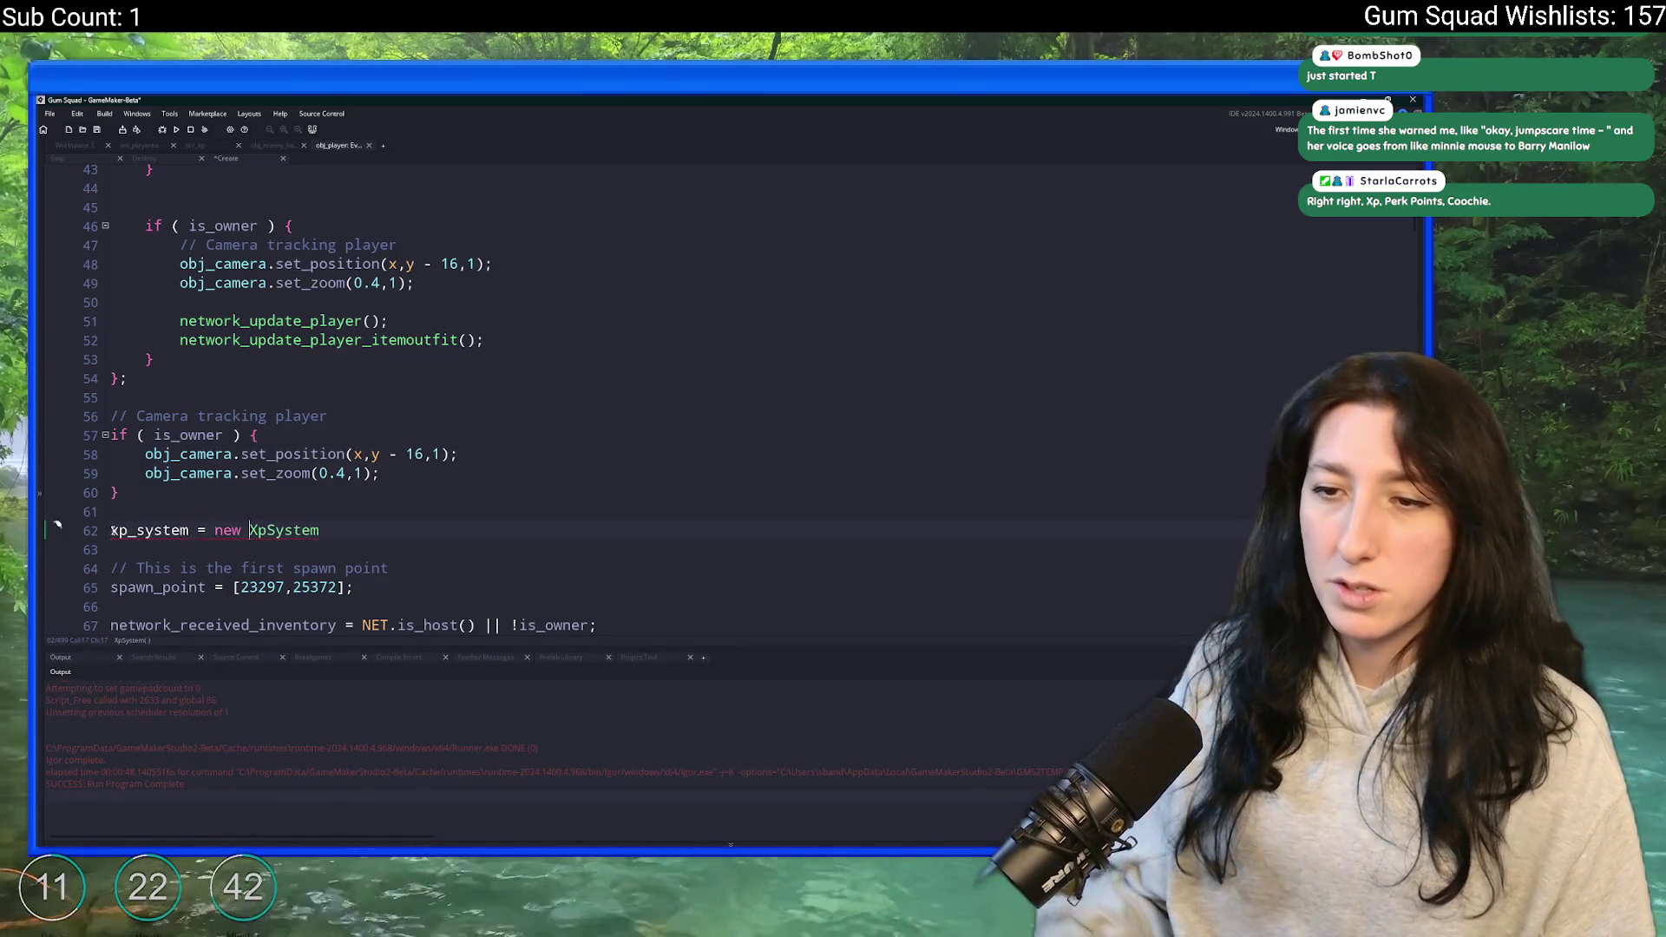
click(332, 530)
text(();)
key(ctrl+s)
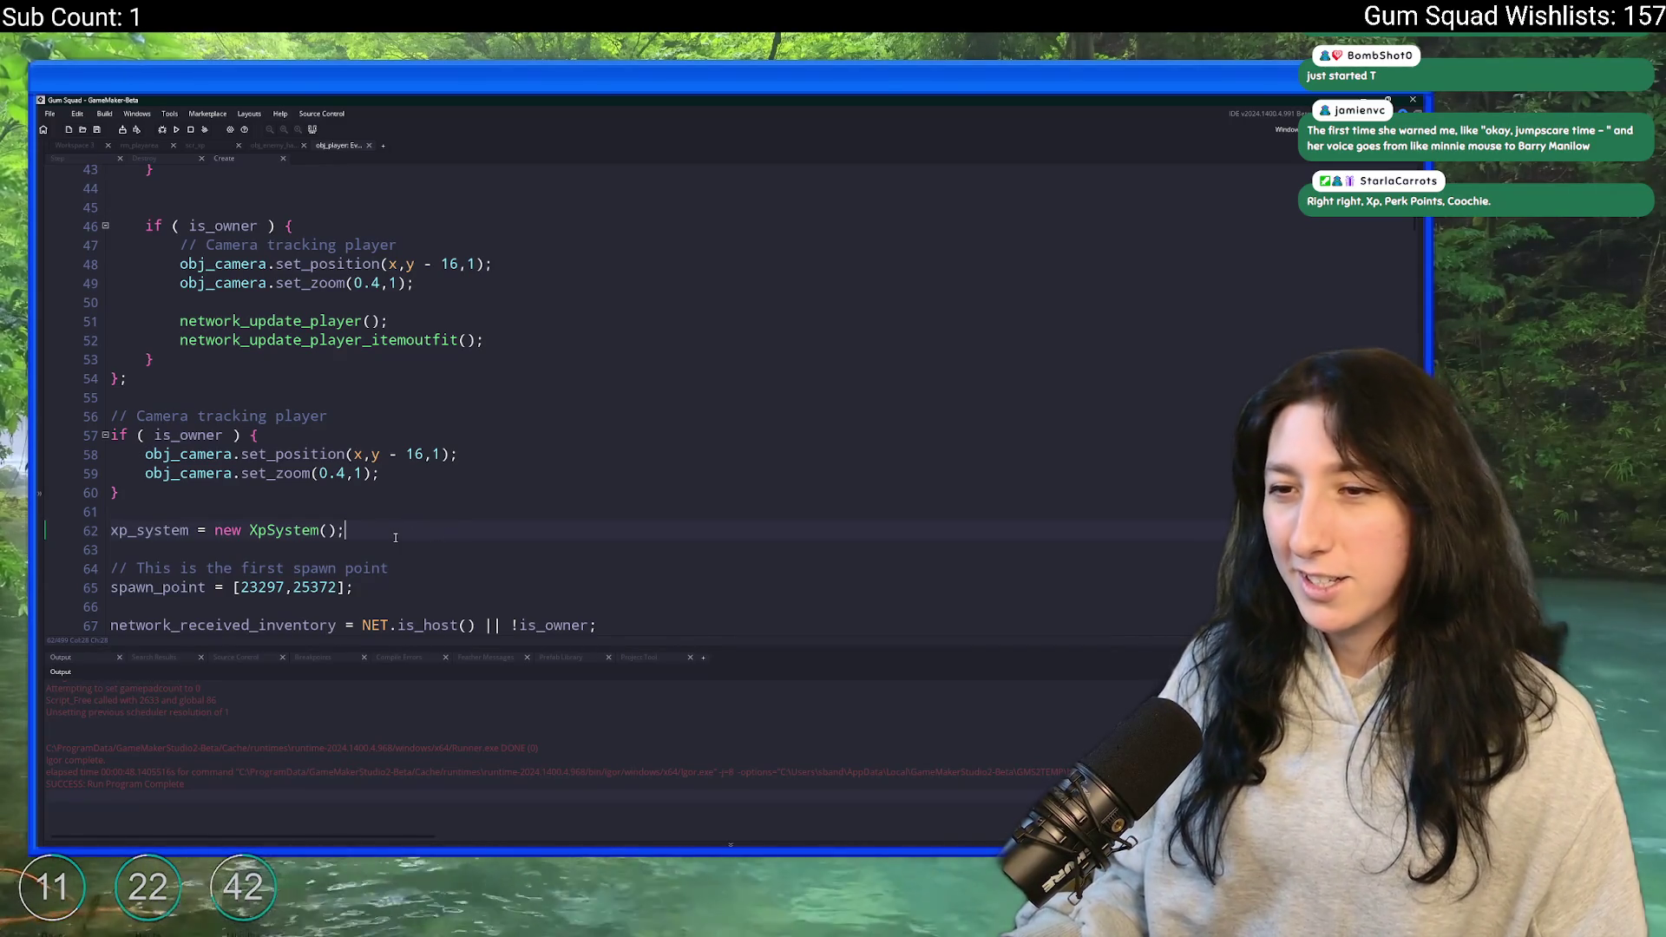
middle_click(295, 529)
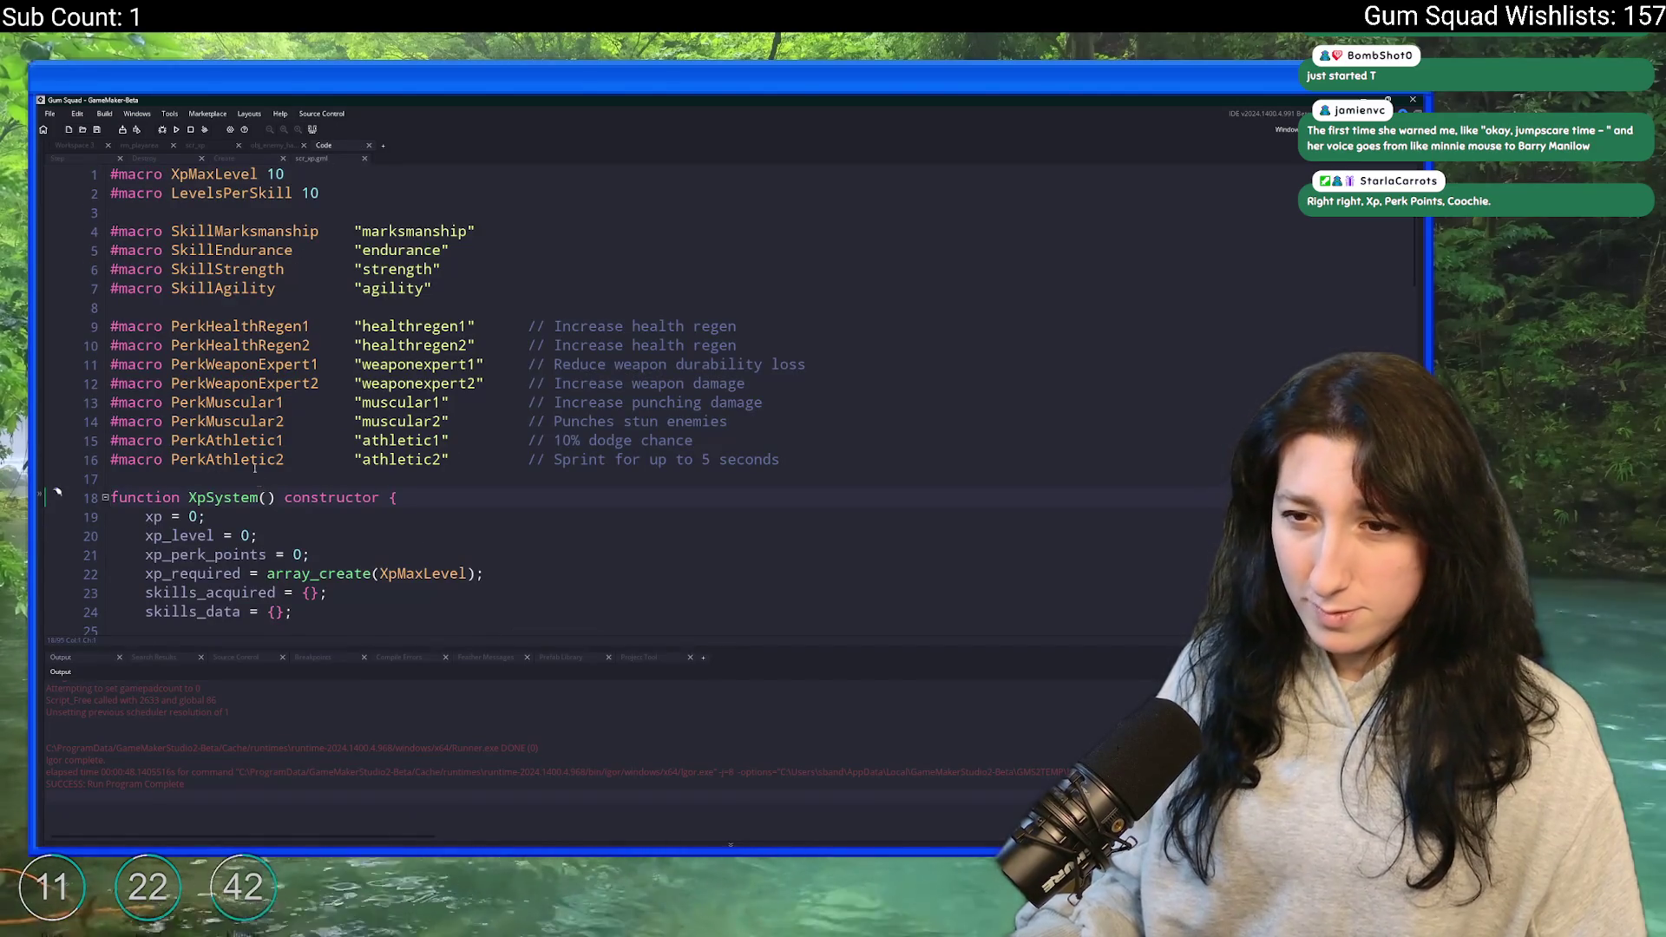
scroll(254, 467, down, 2)
click(420, 411)
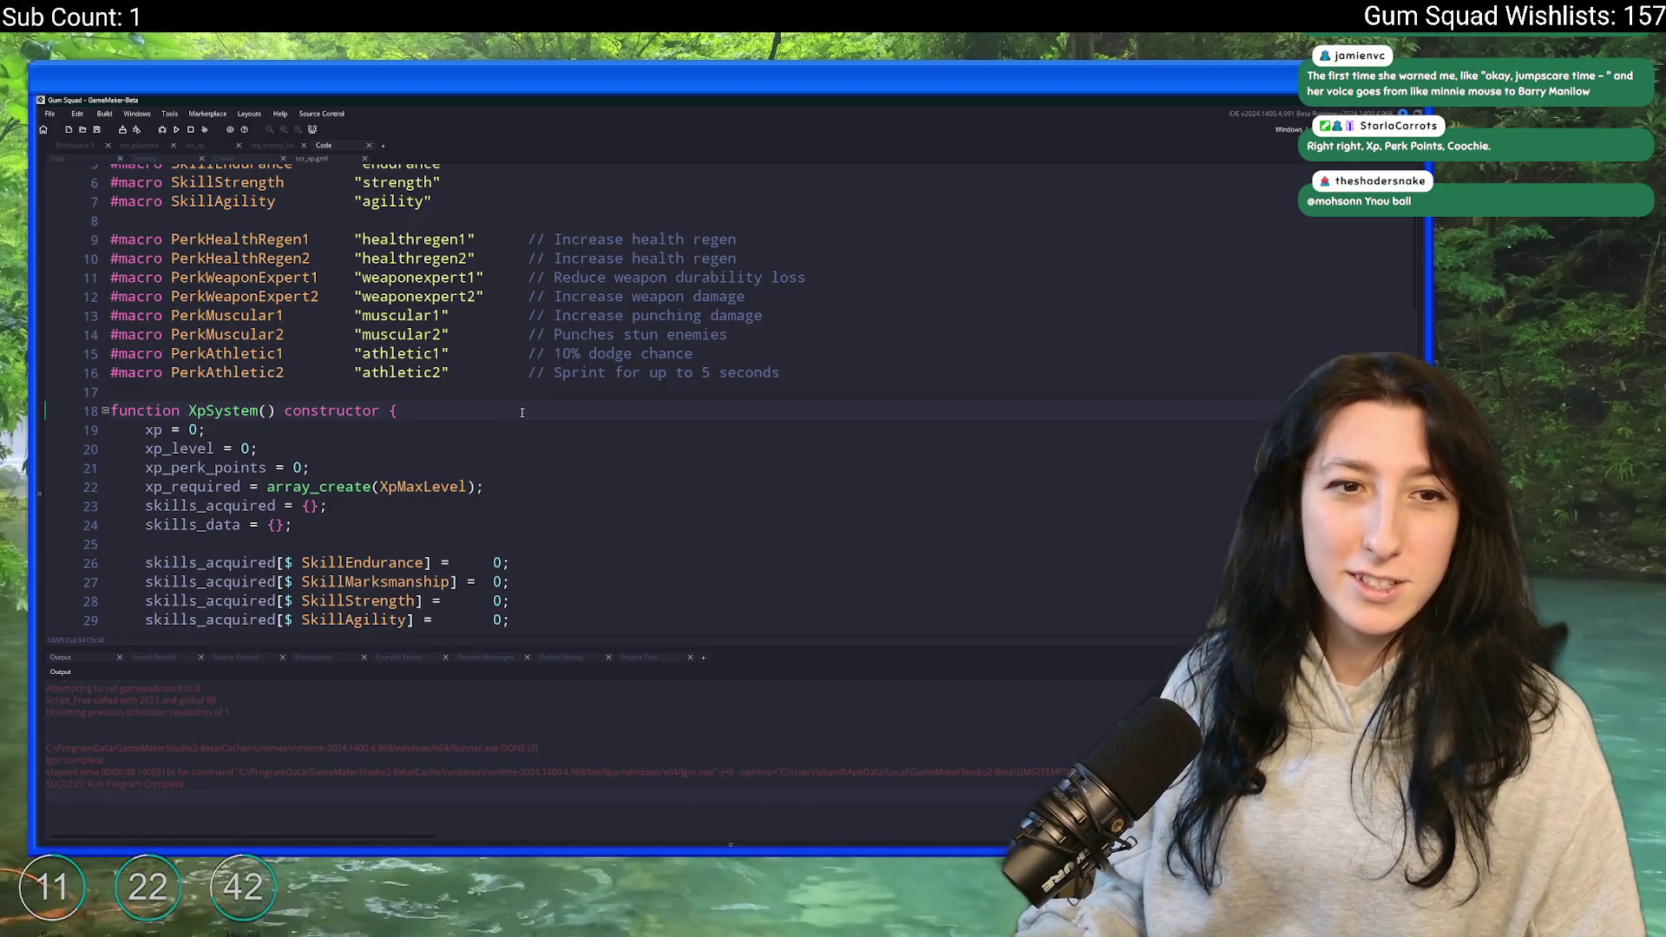
scroll(521, 413, down, 1)
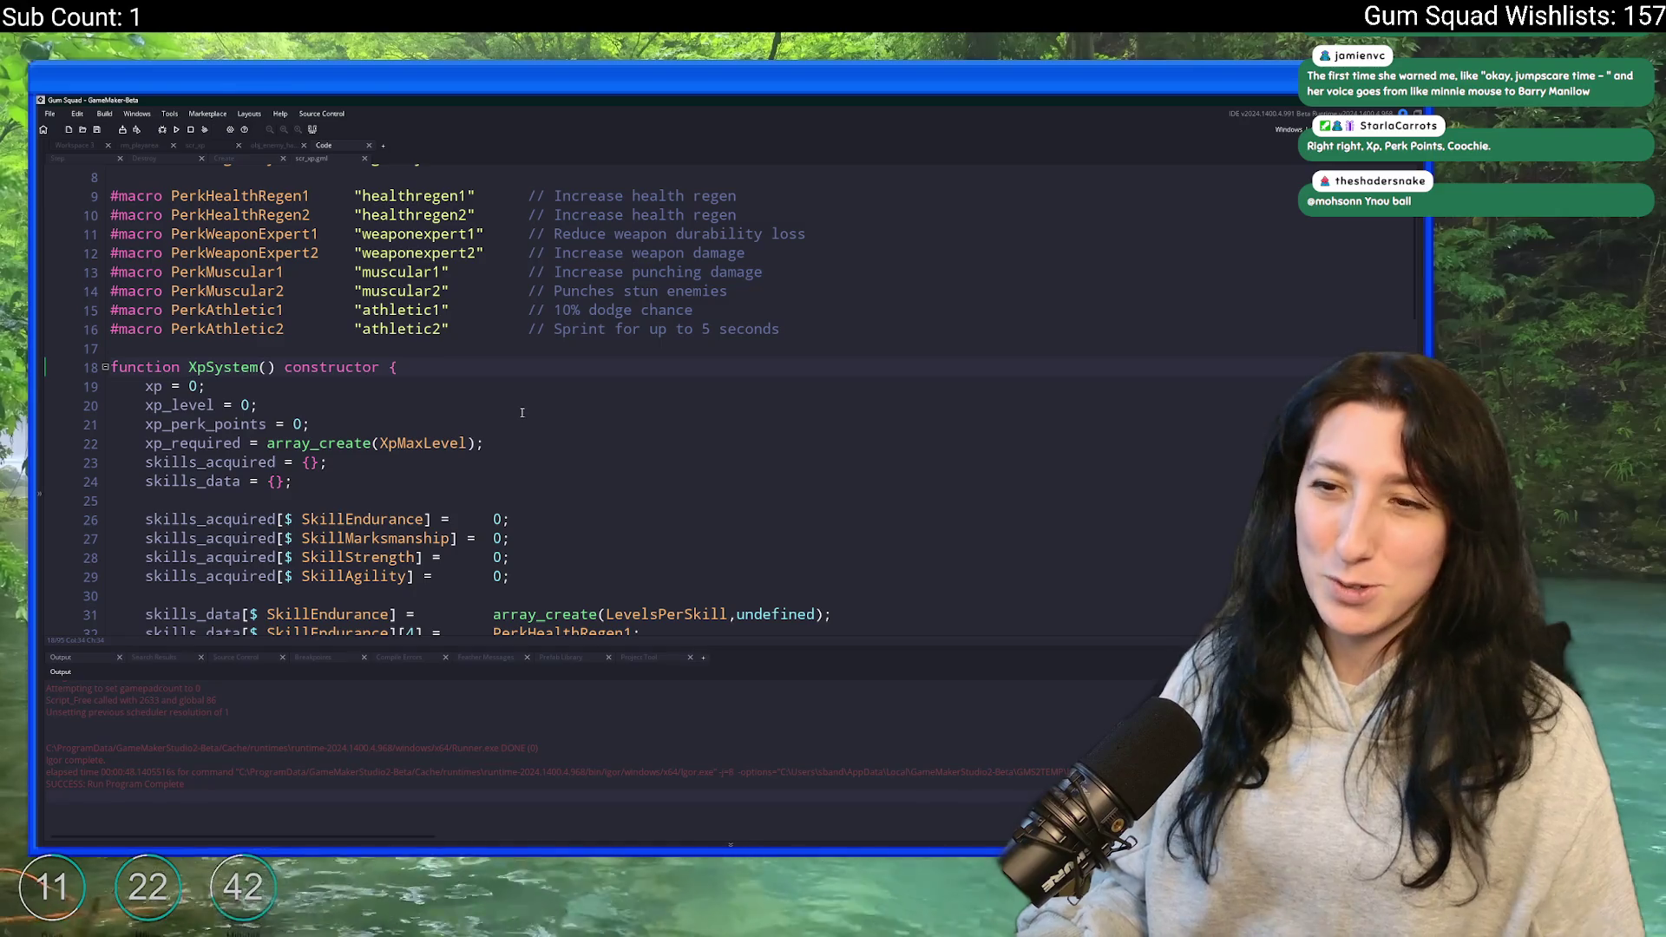
scroll(521, 413, down, 1)
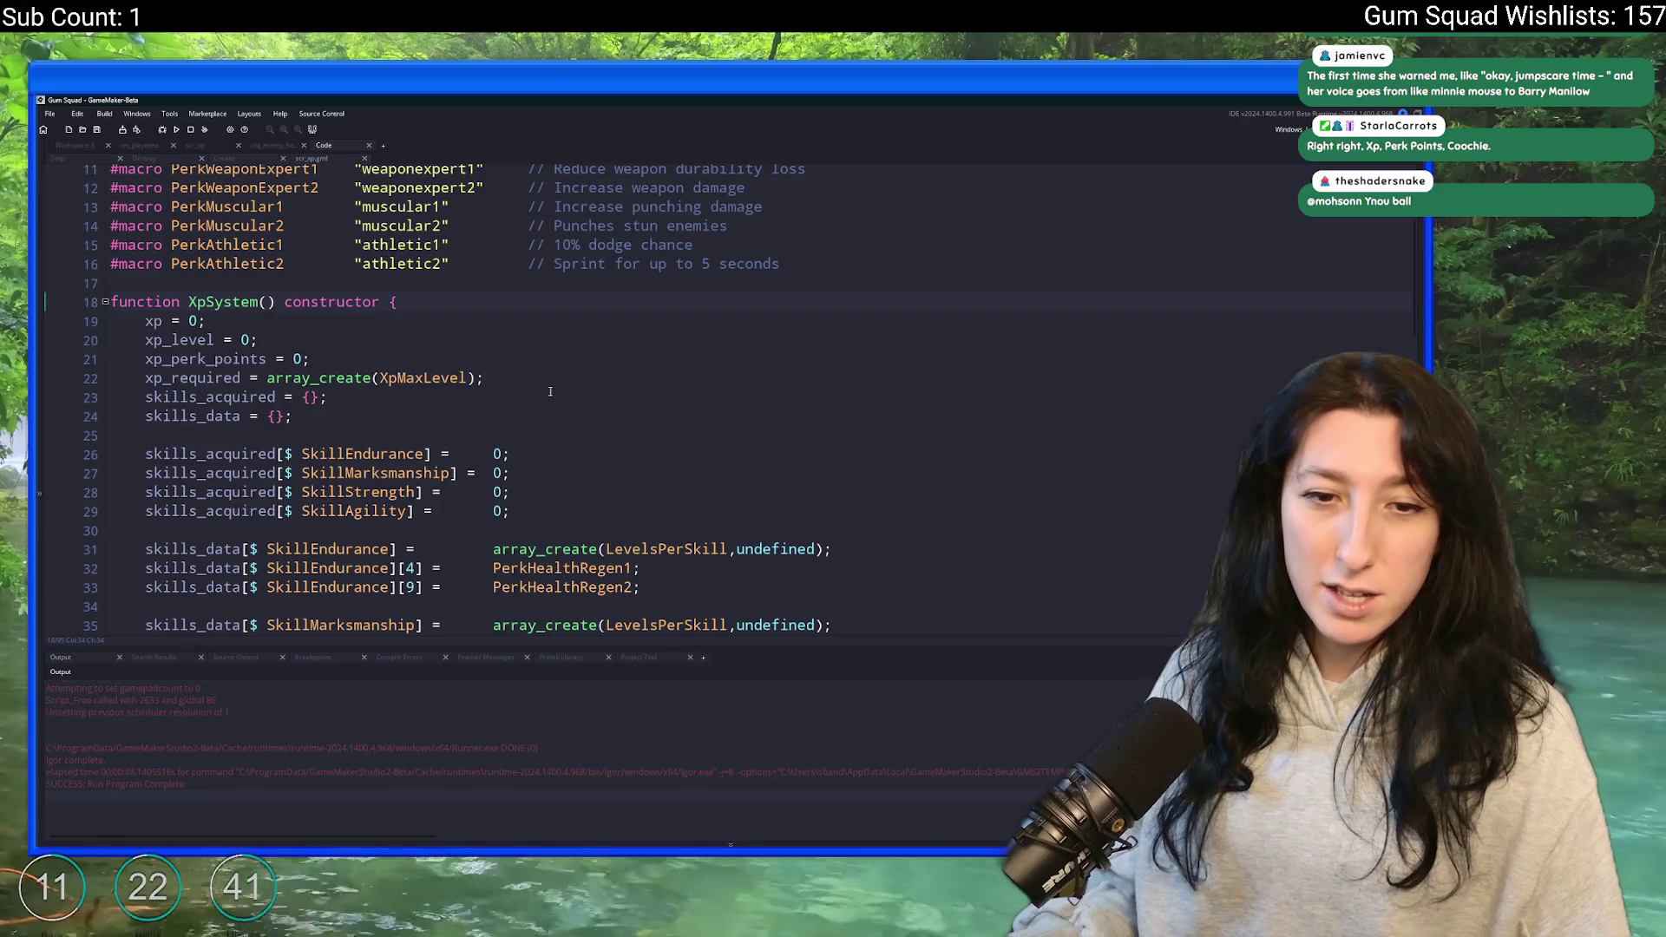
scroll(555, 382, down, 2)
click(566, 349)
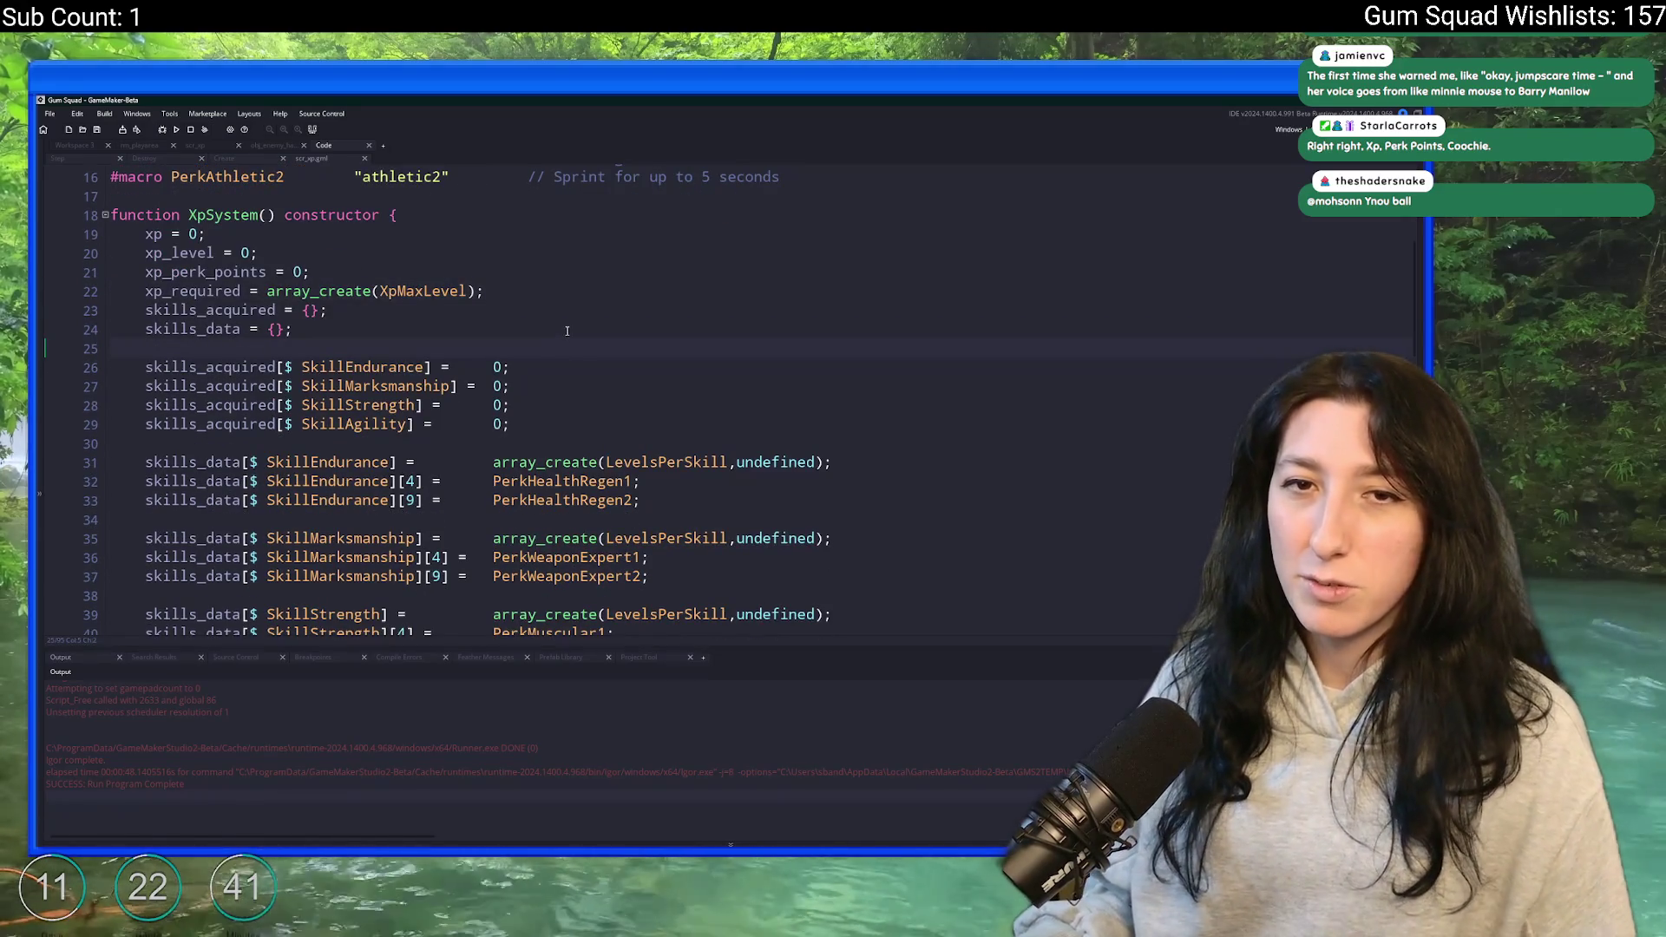
click(549, 315)
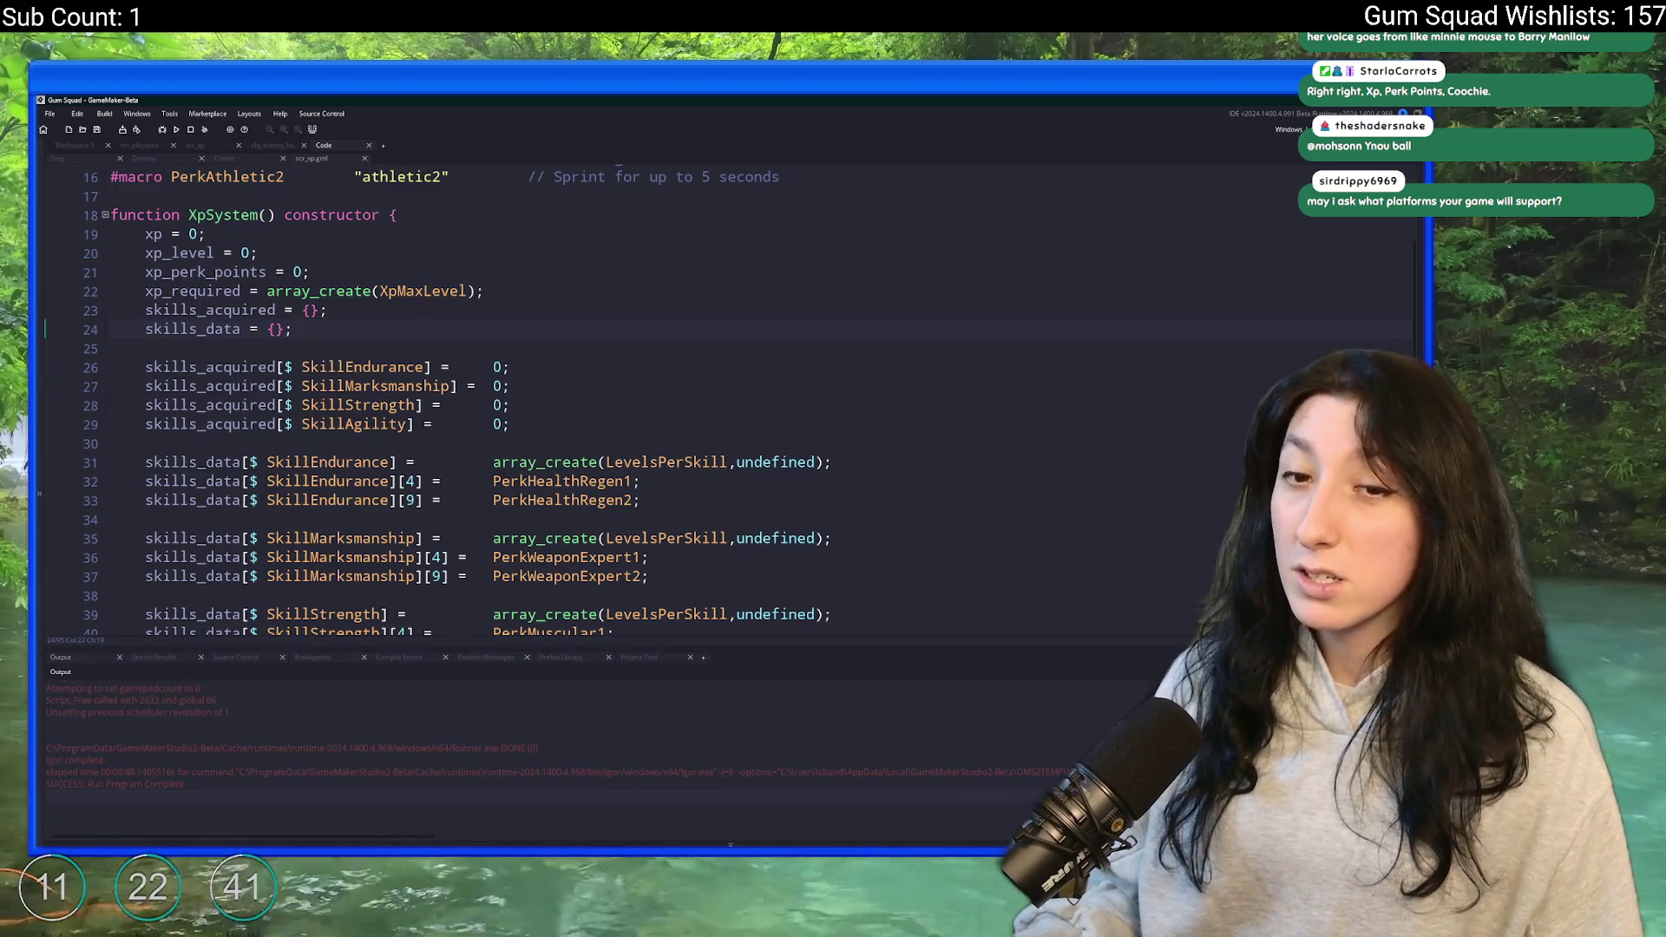
scroll(495, 330, down, 1)
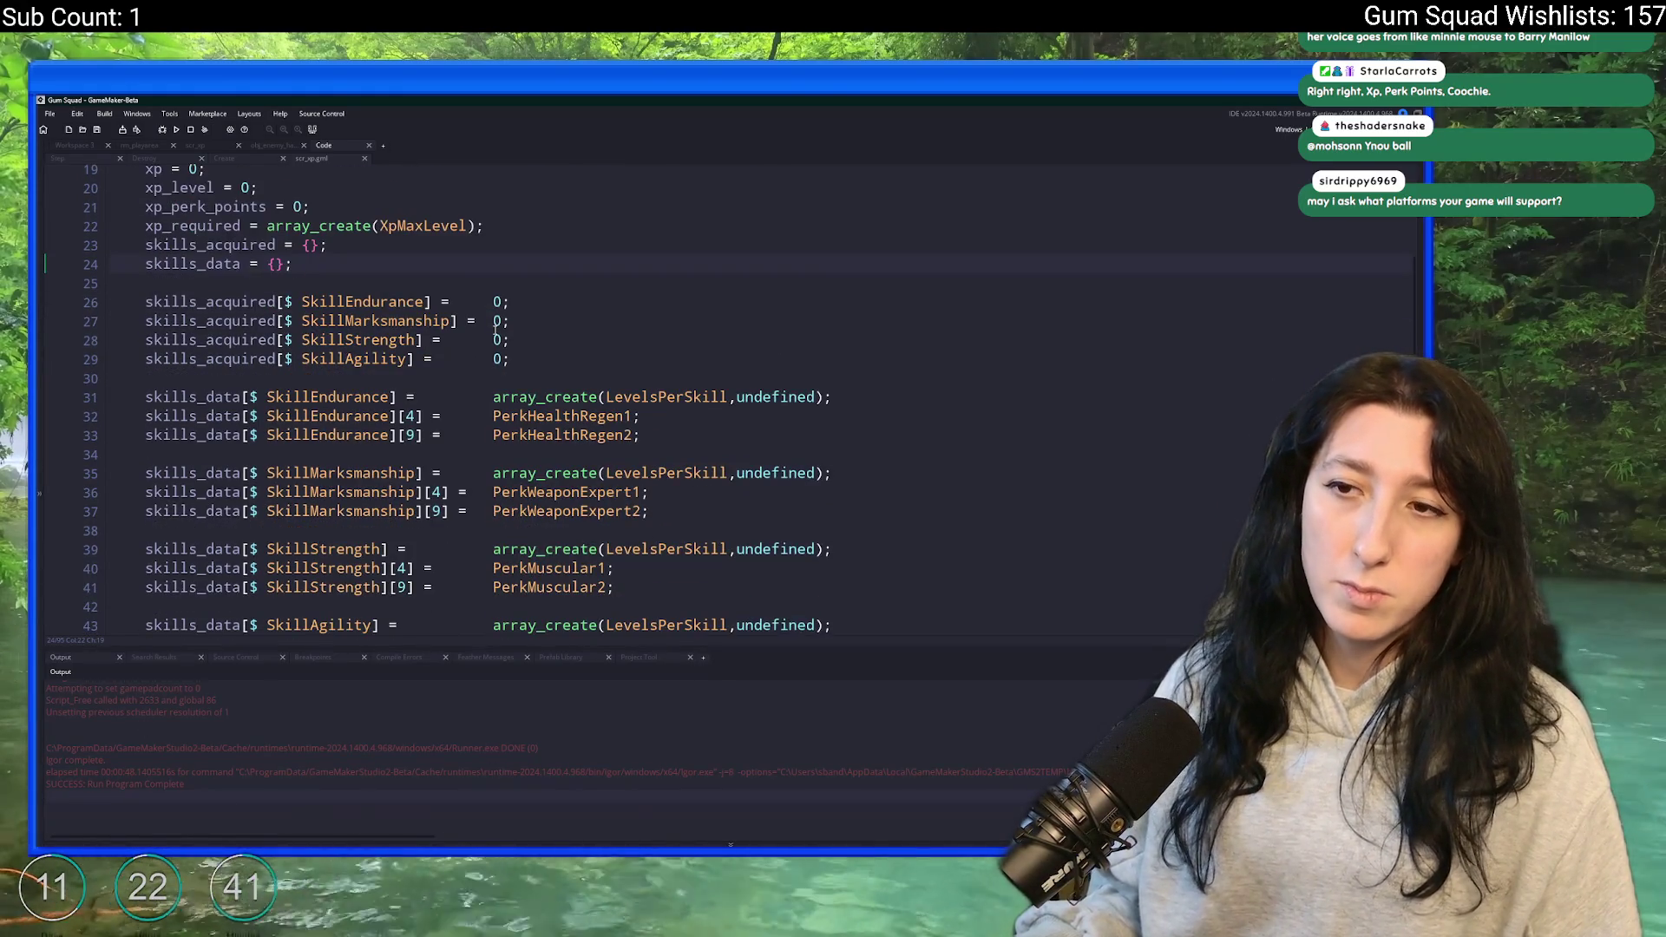
scroll(589, 311, up, 1)
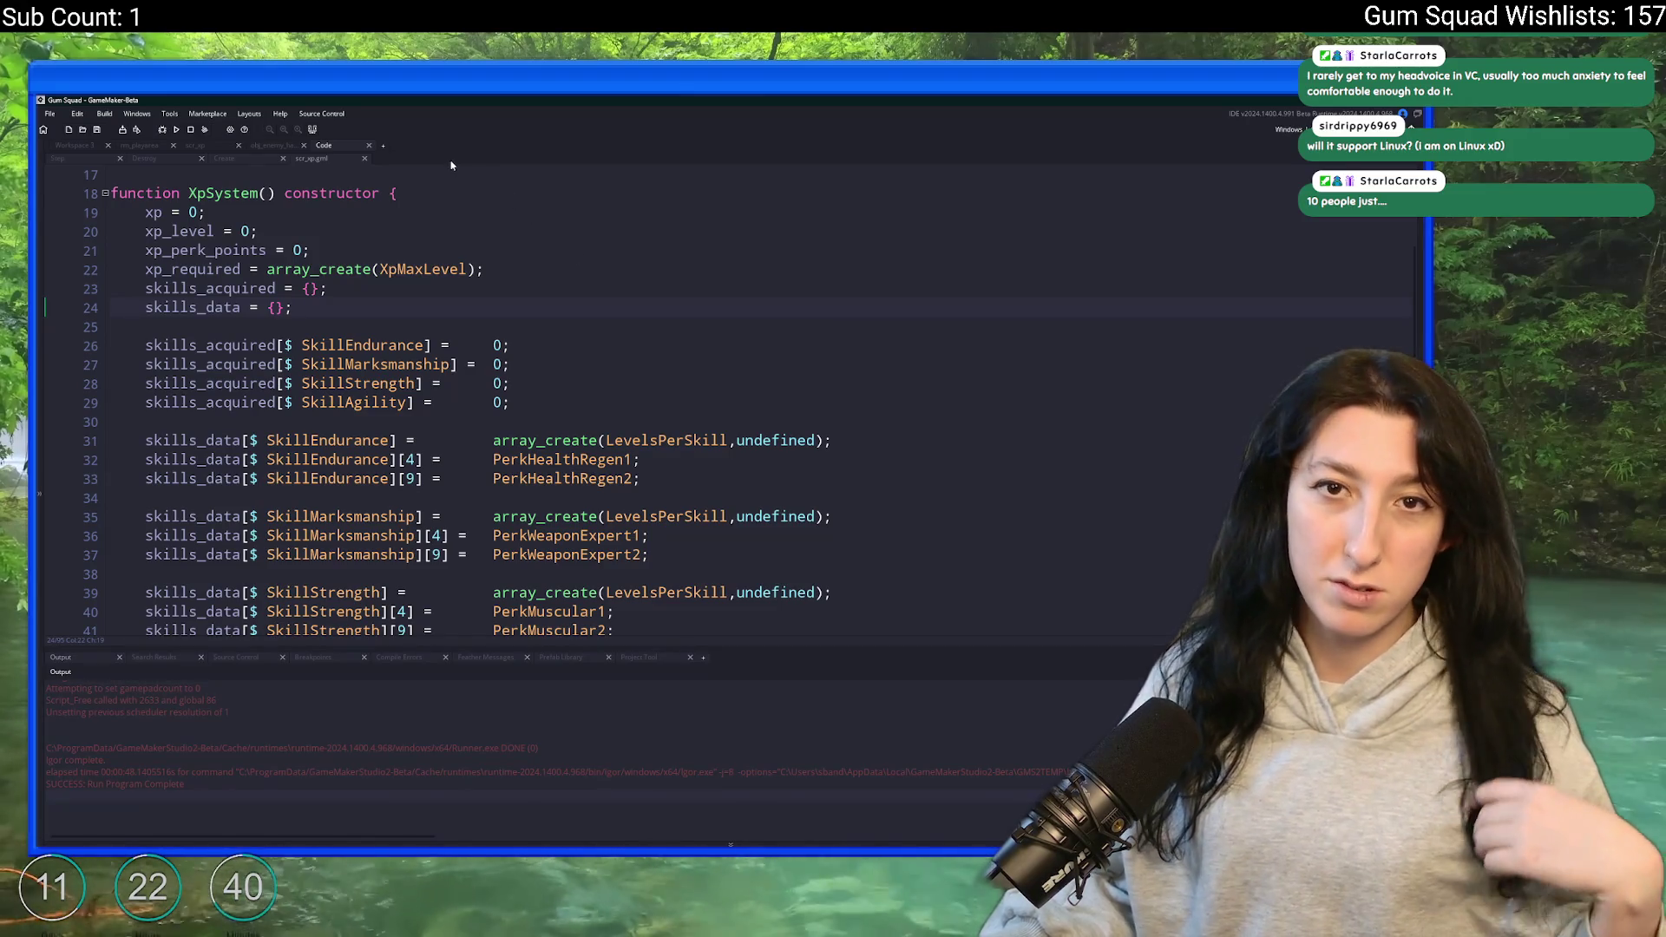
scroll(594, 312, down, 1)
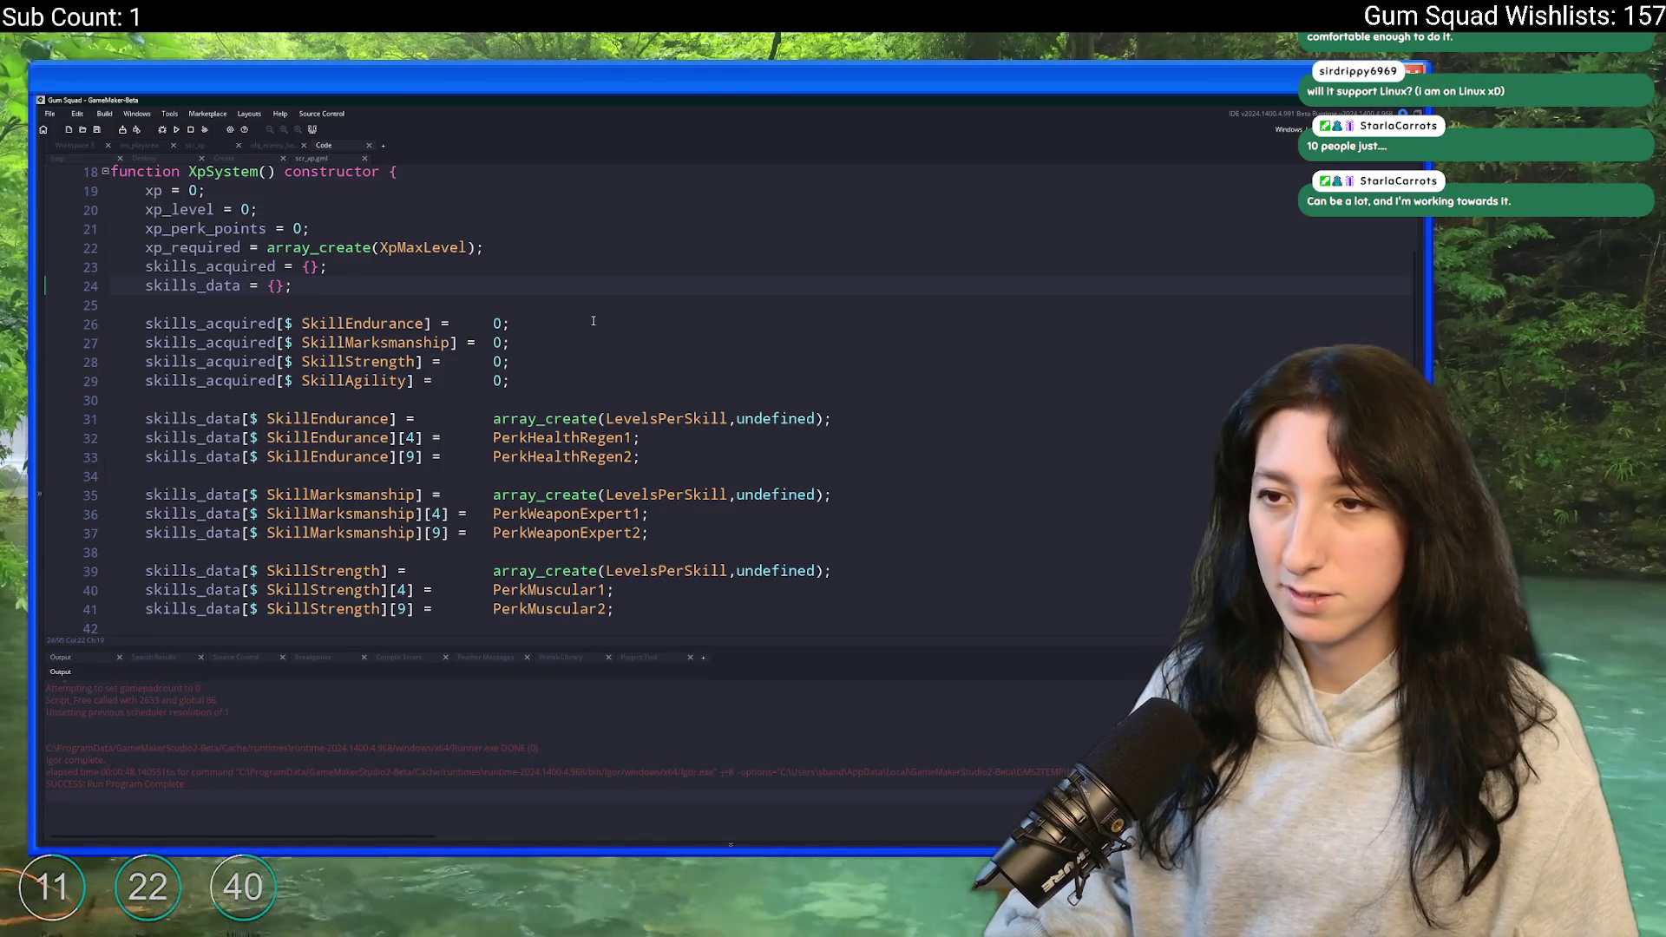
scroll(597, 293, down, 4)
click(615, 446)
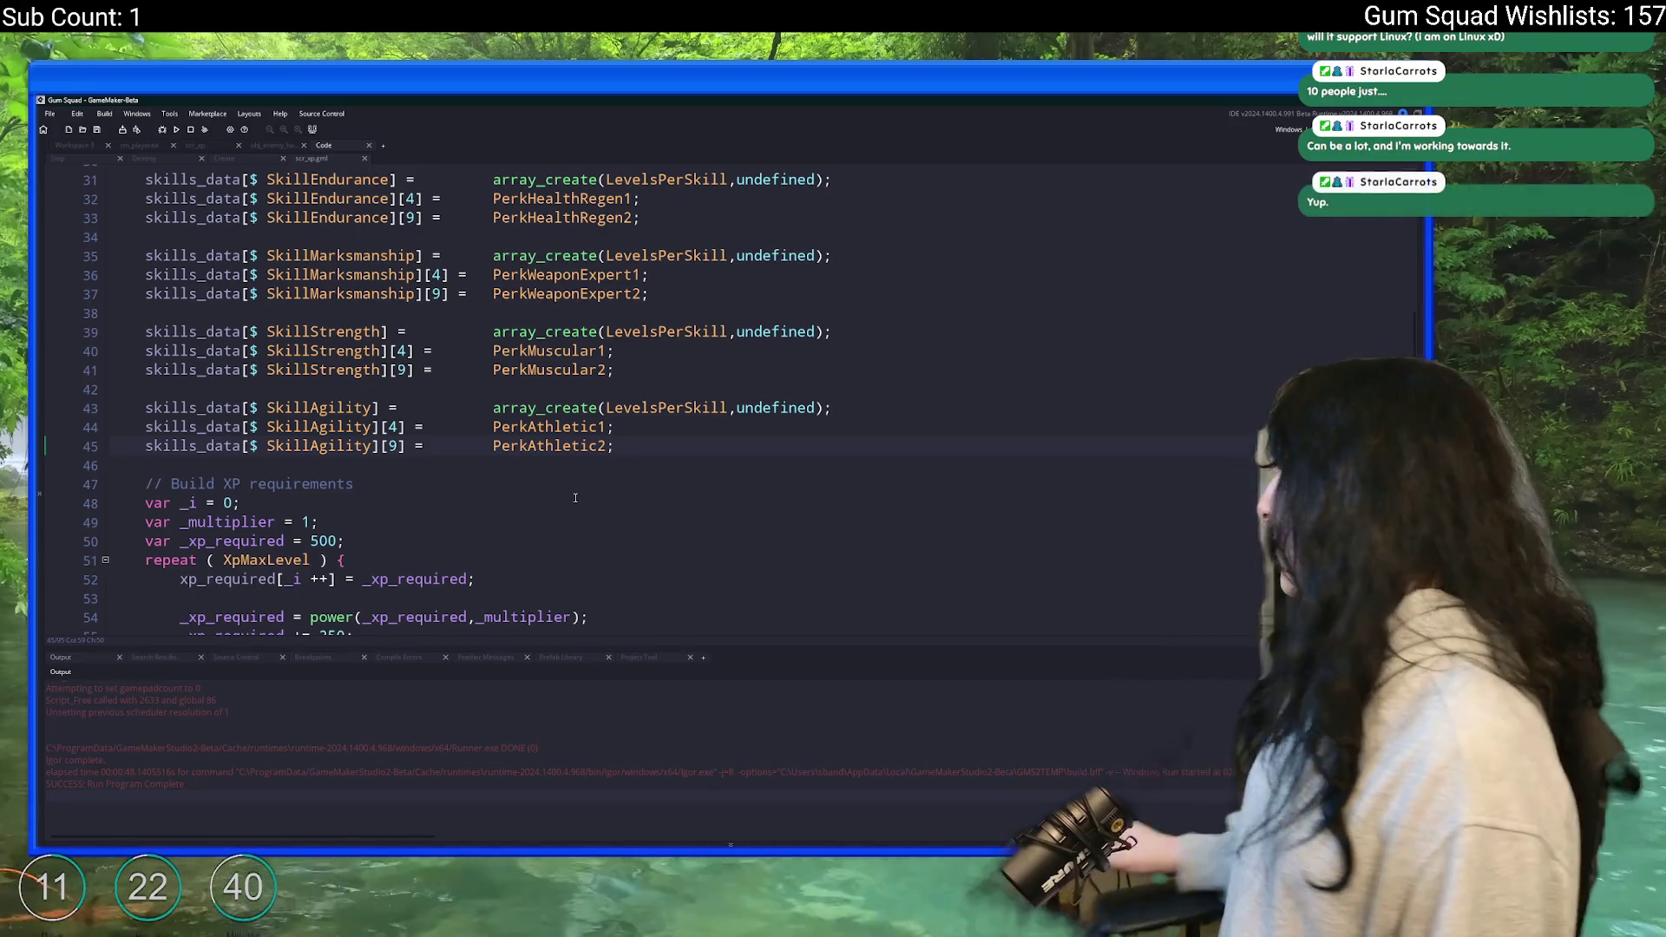
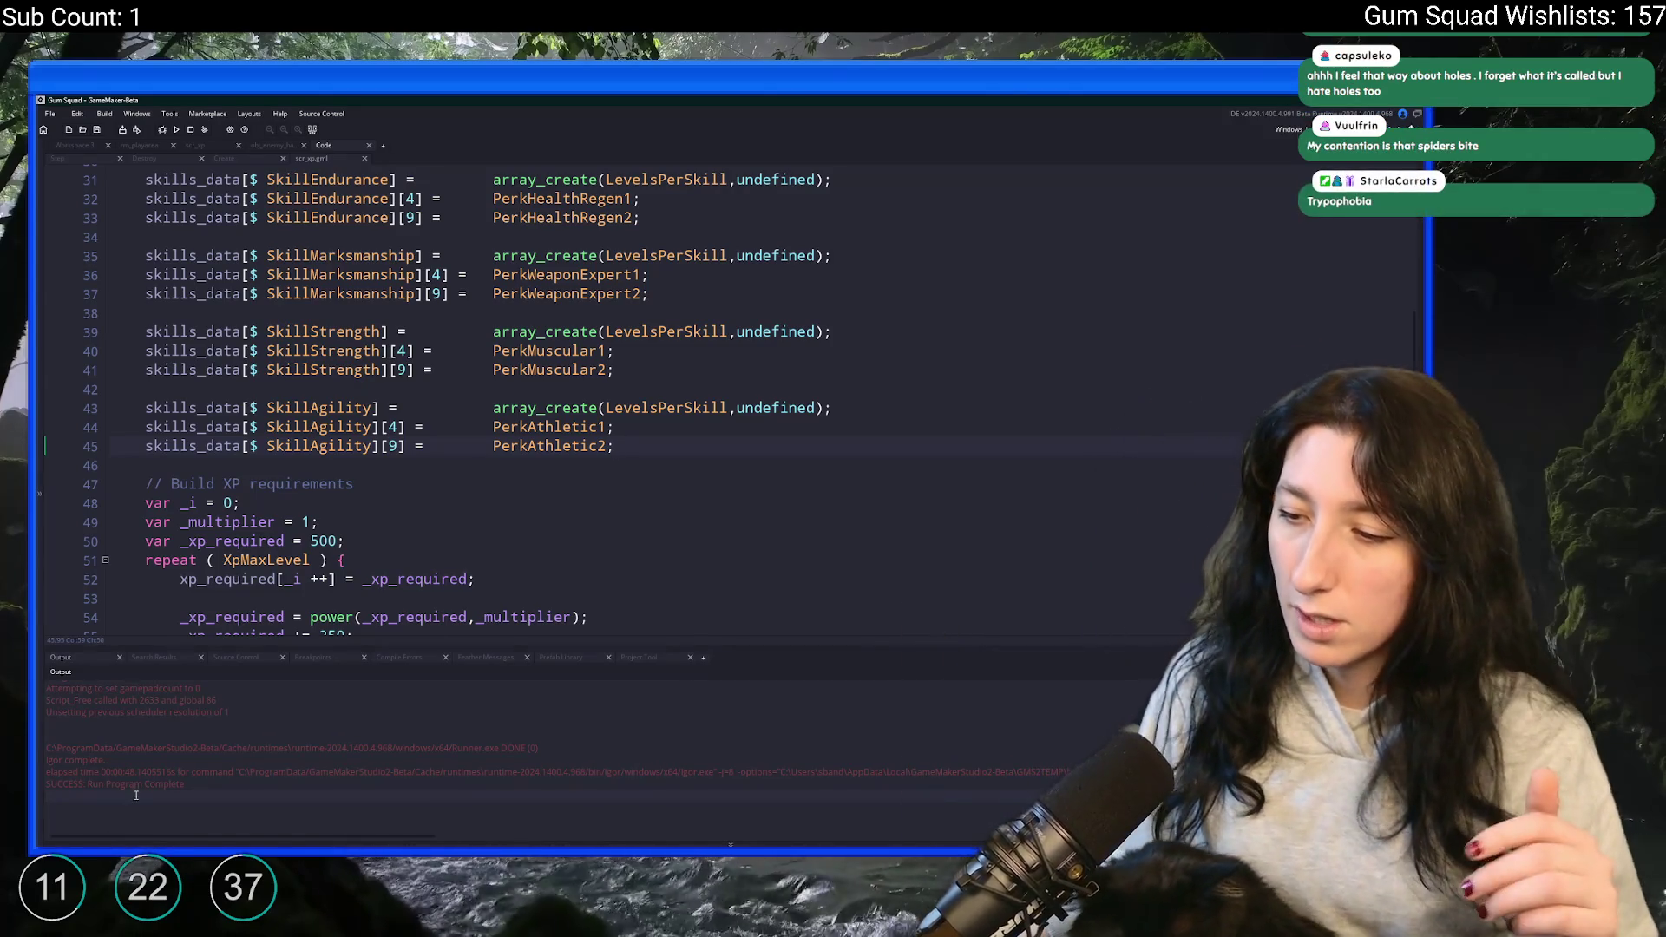
- Open the XpSystem constructor in scr_xp from the player's Create event code
mouse_move(752, 809)
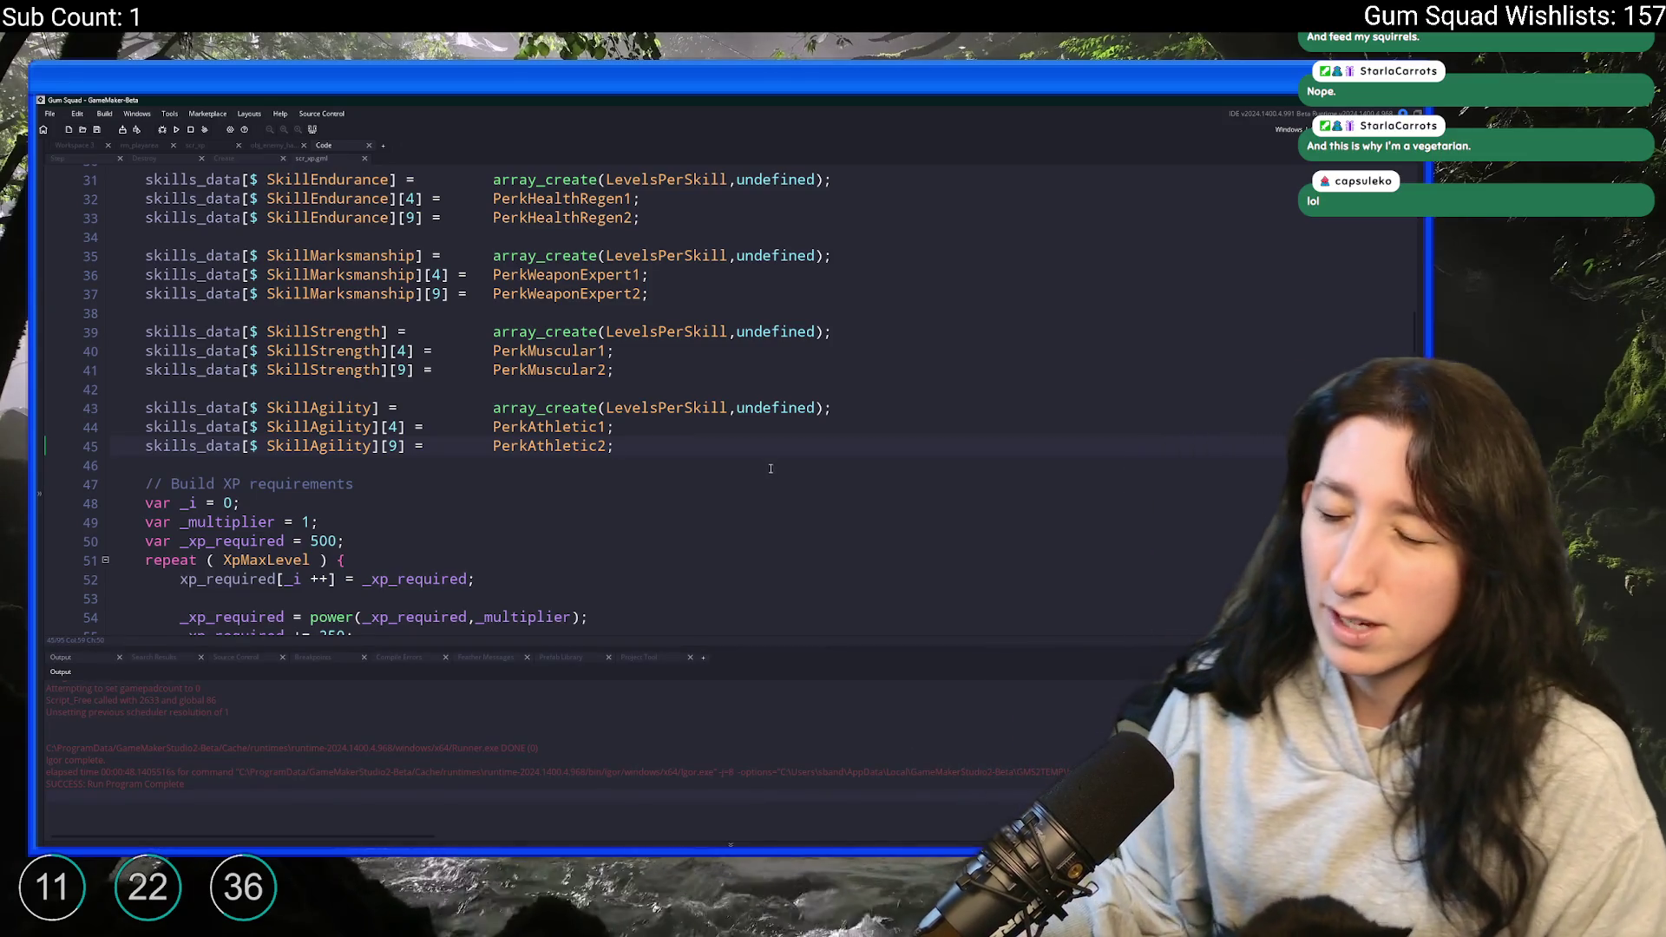
scroll(662, 443, down, 4)
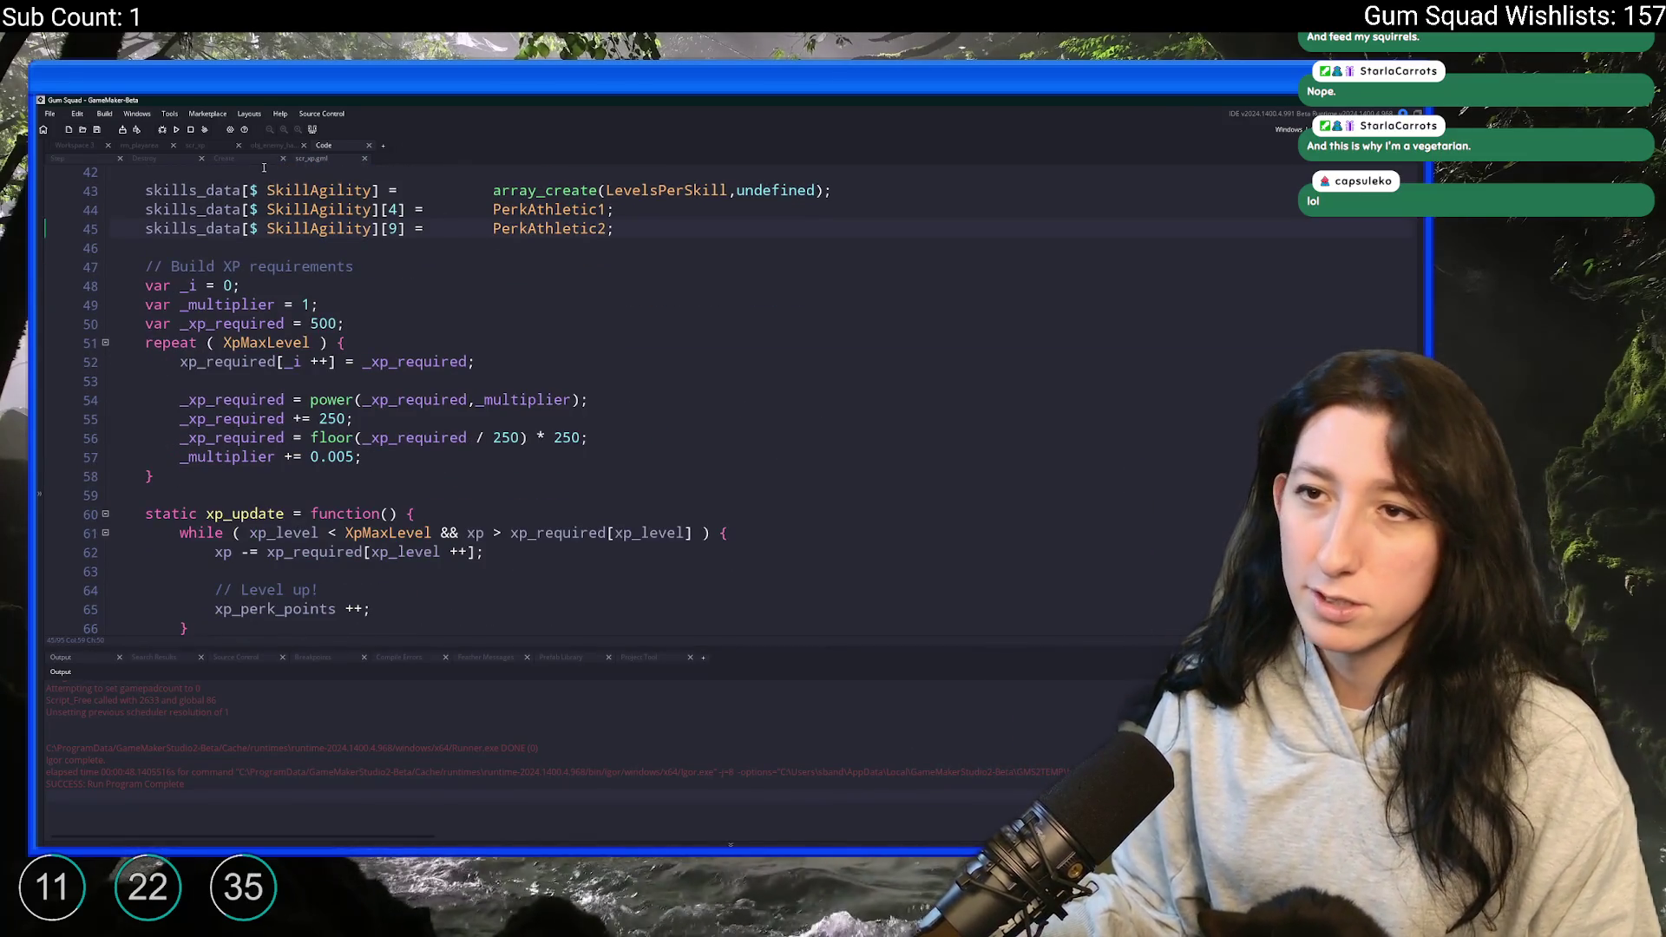
click(253, 161)
scroll(260, 329, up, 1)
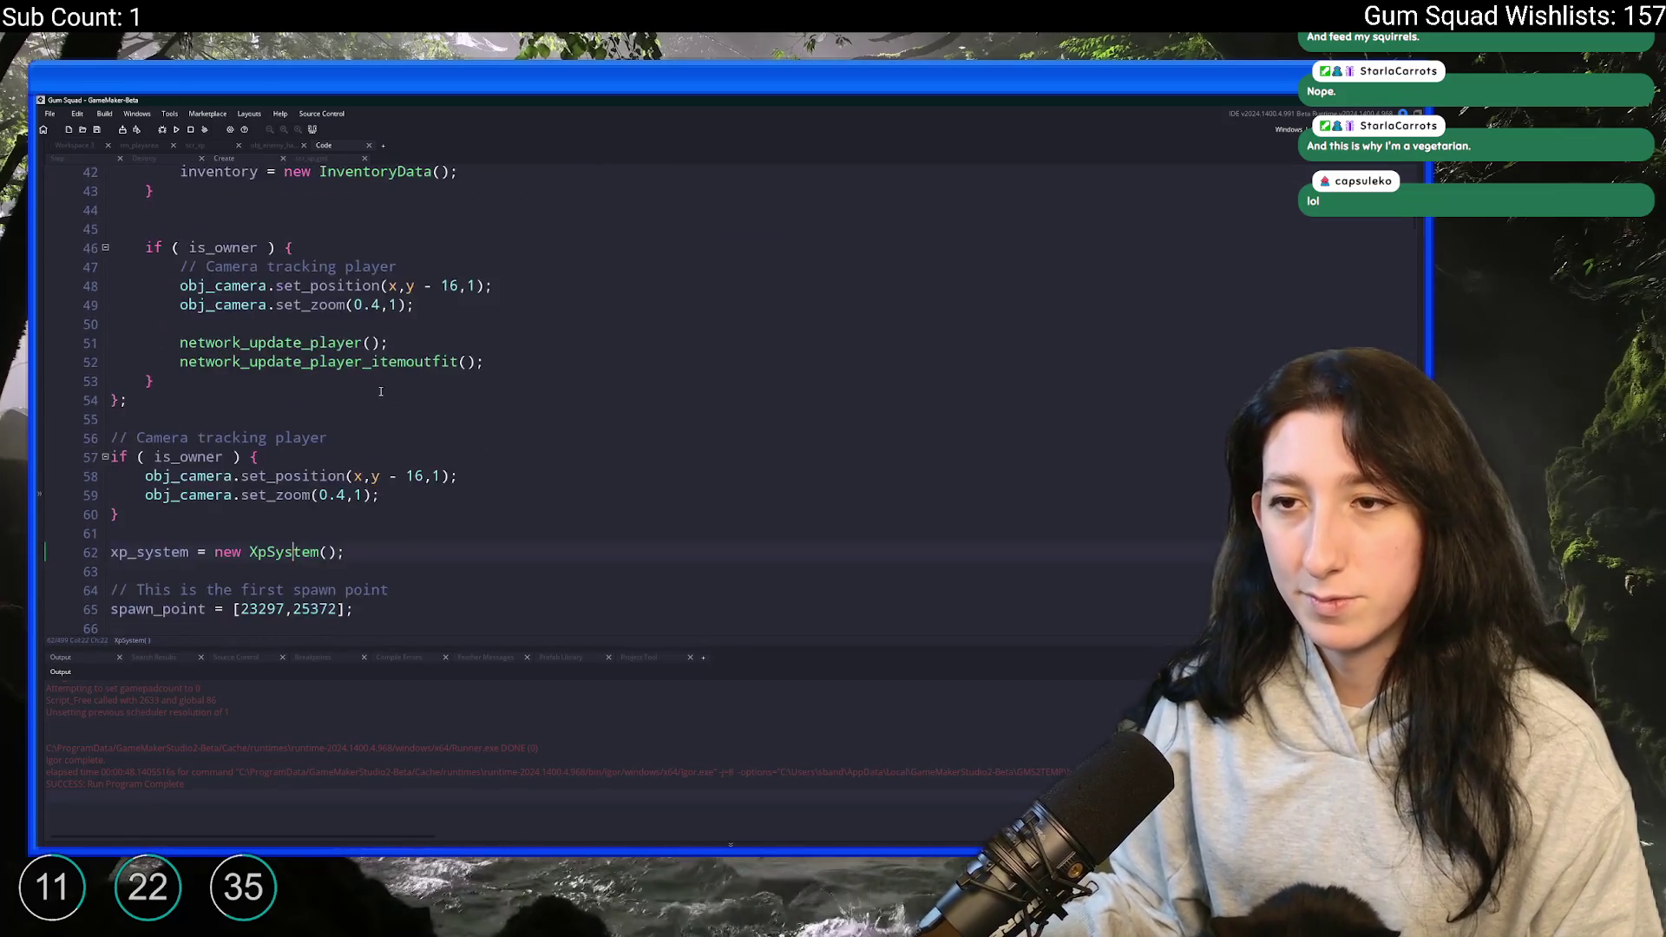
scroll(193, 261, down, 3)
double_click(163, 355)
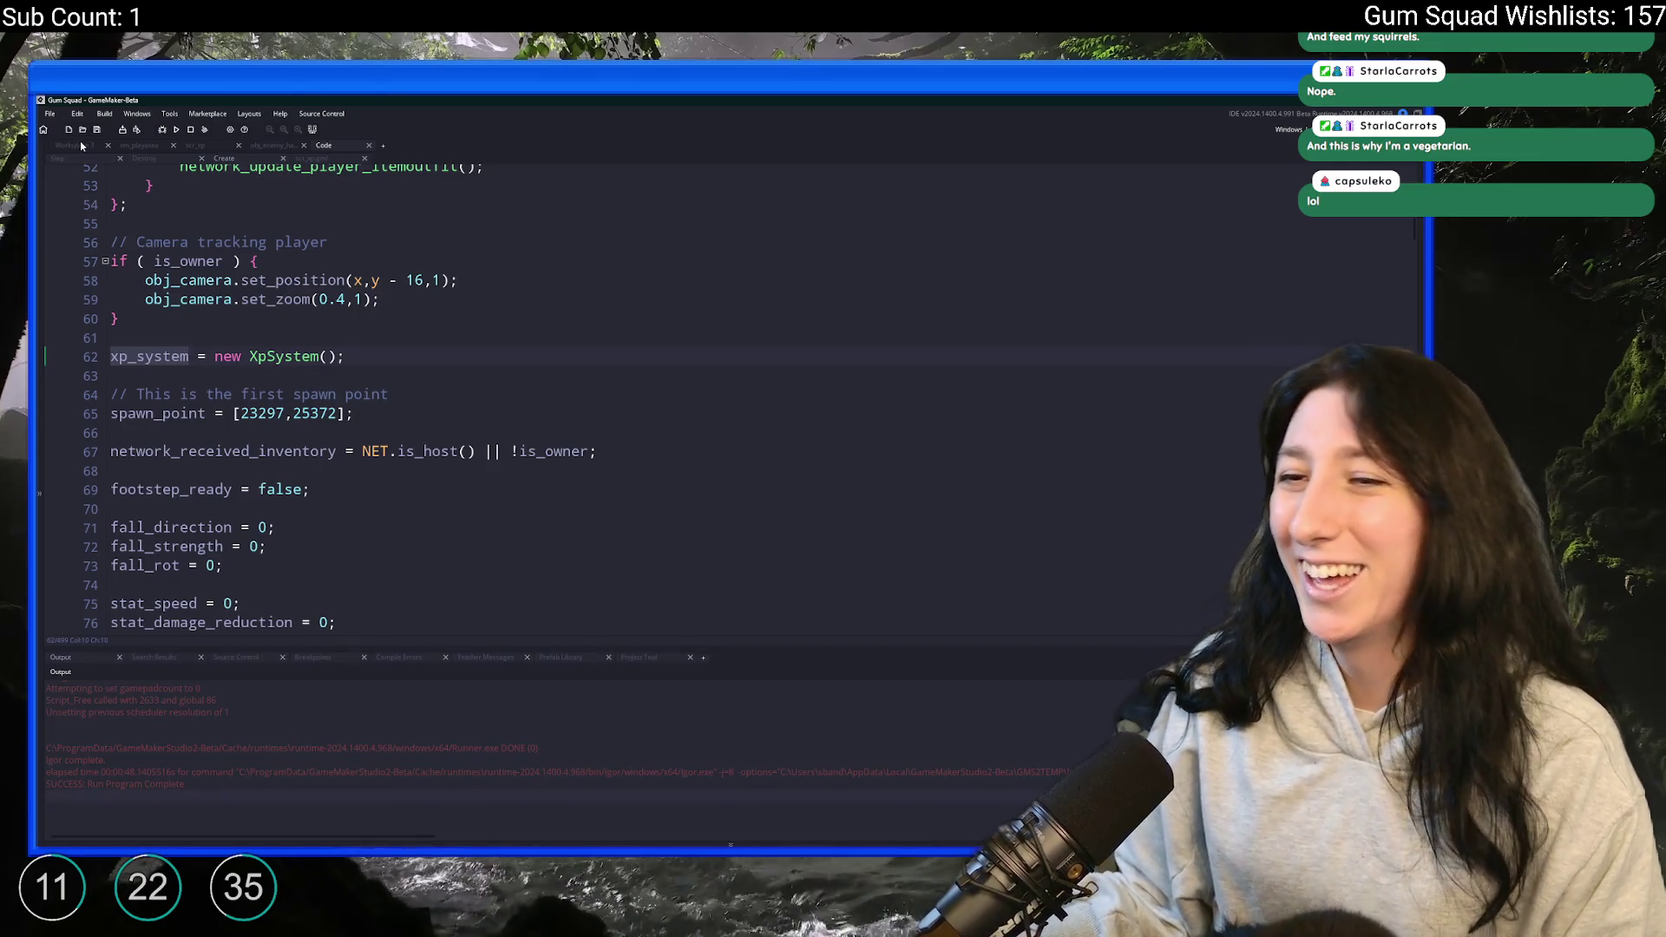
middle_click(264, 354)
scroll(675, 453, down, 12)
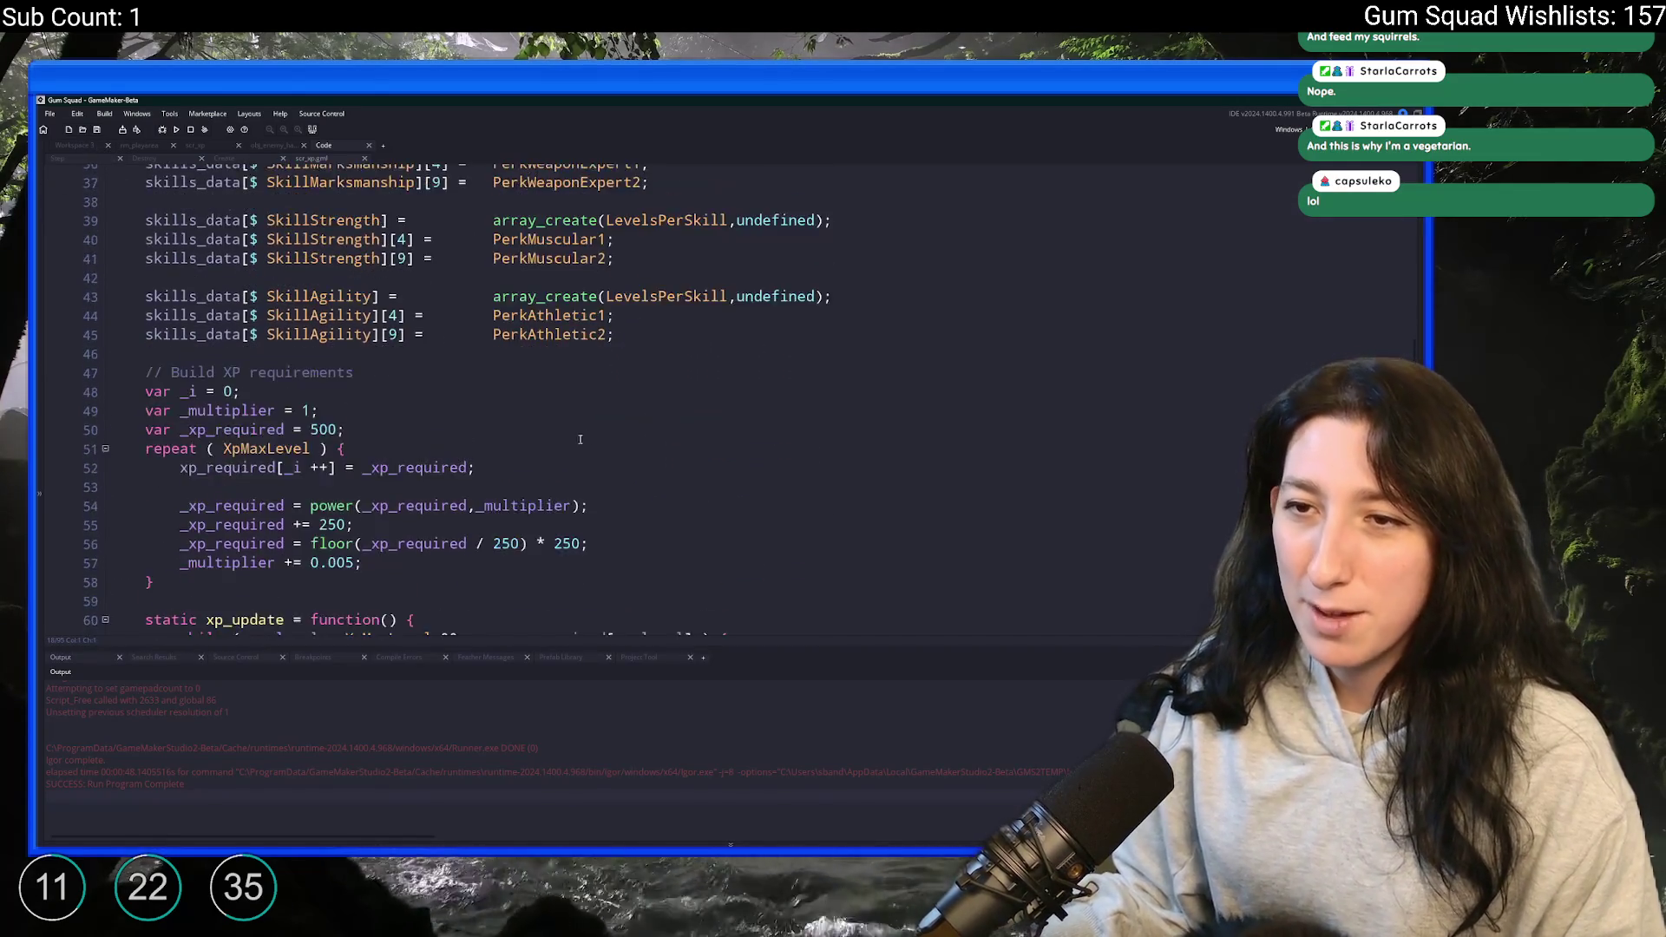
- Start a new 'static' line after the constructor's last method
click(382, 297)
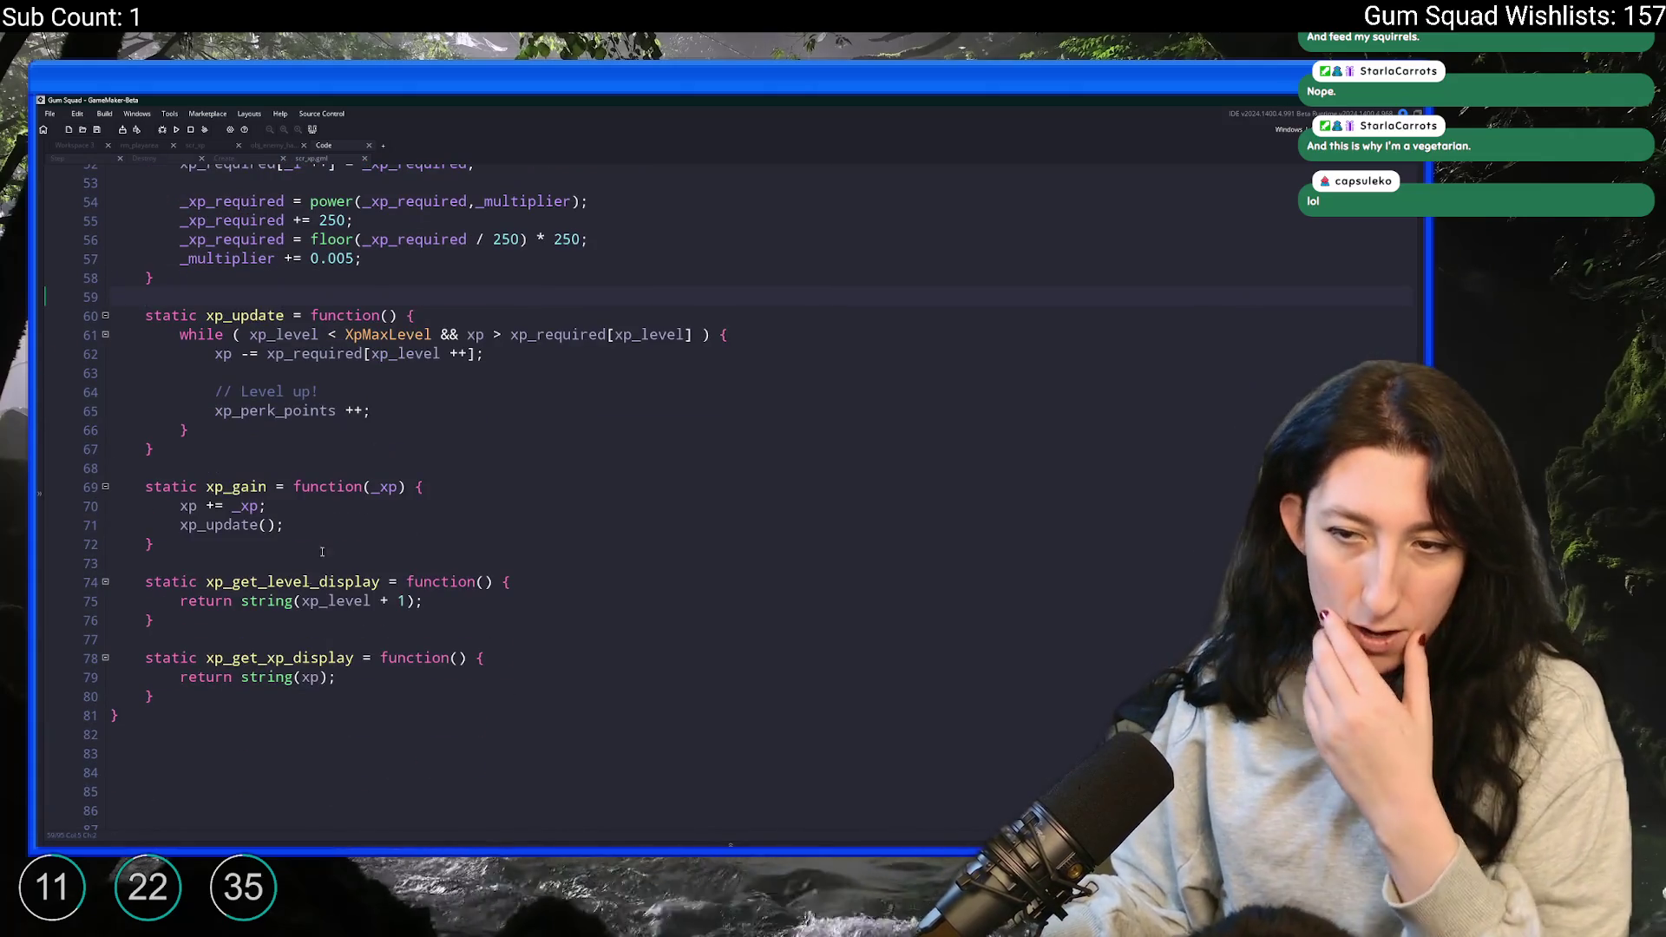
key(Return)
key(Return)
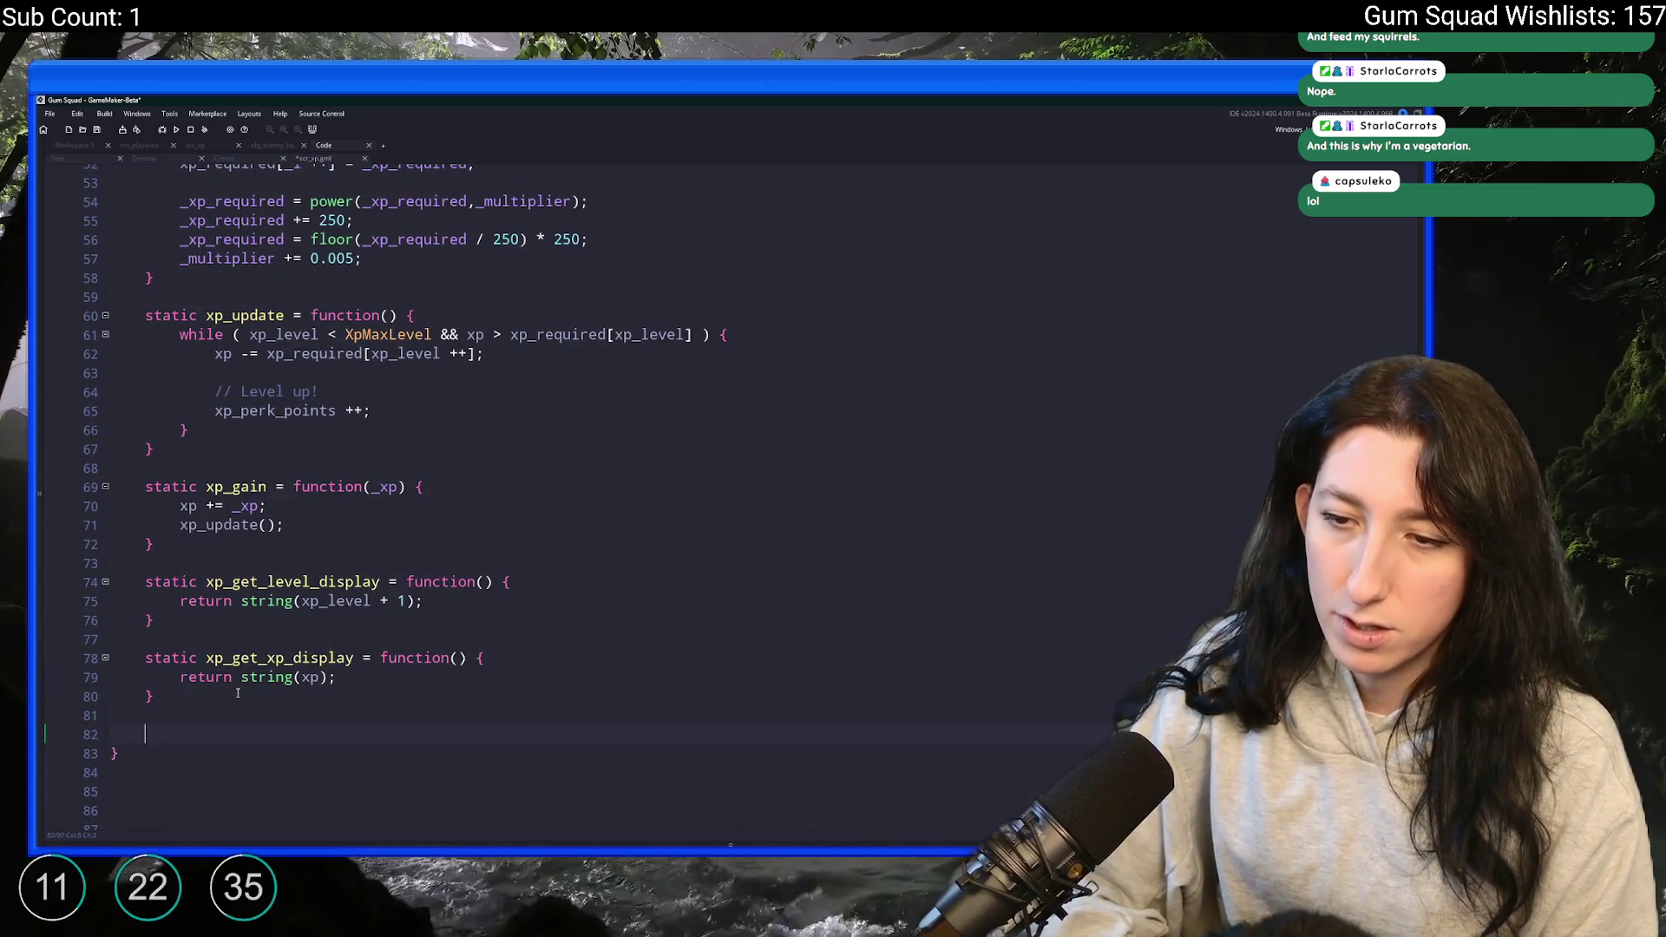
text(static)
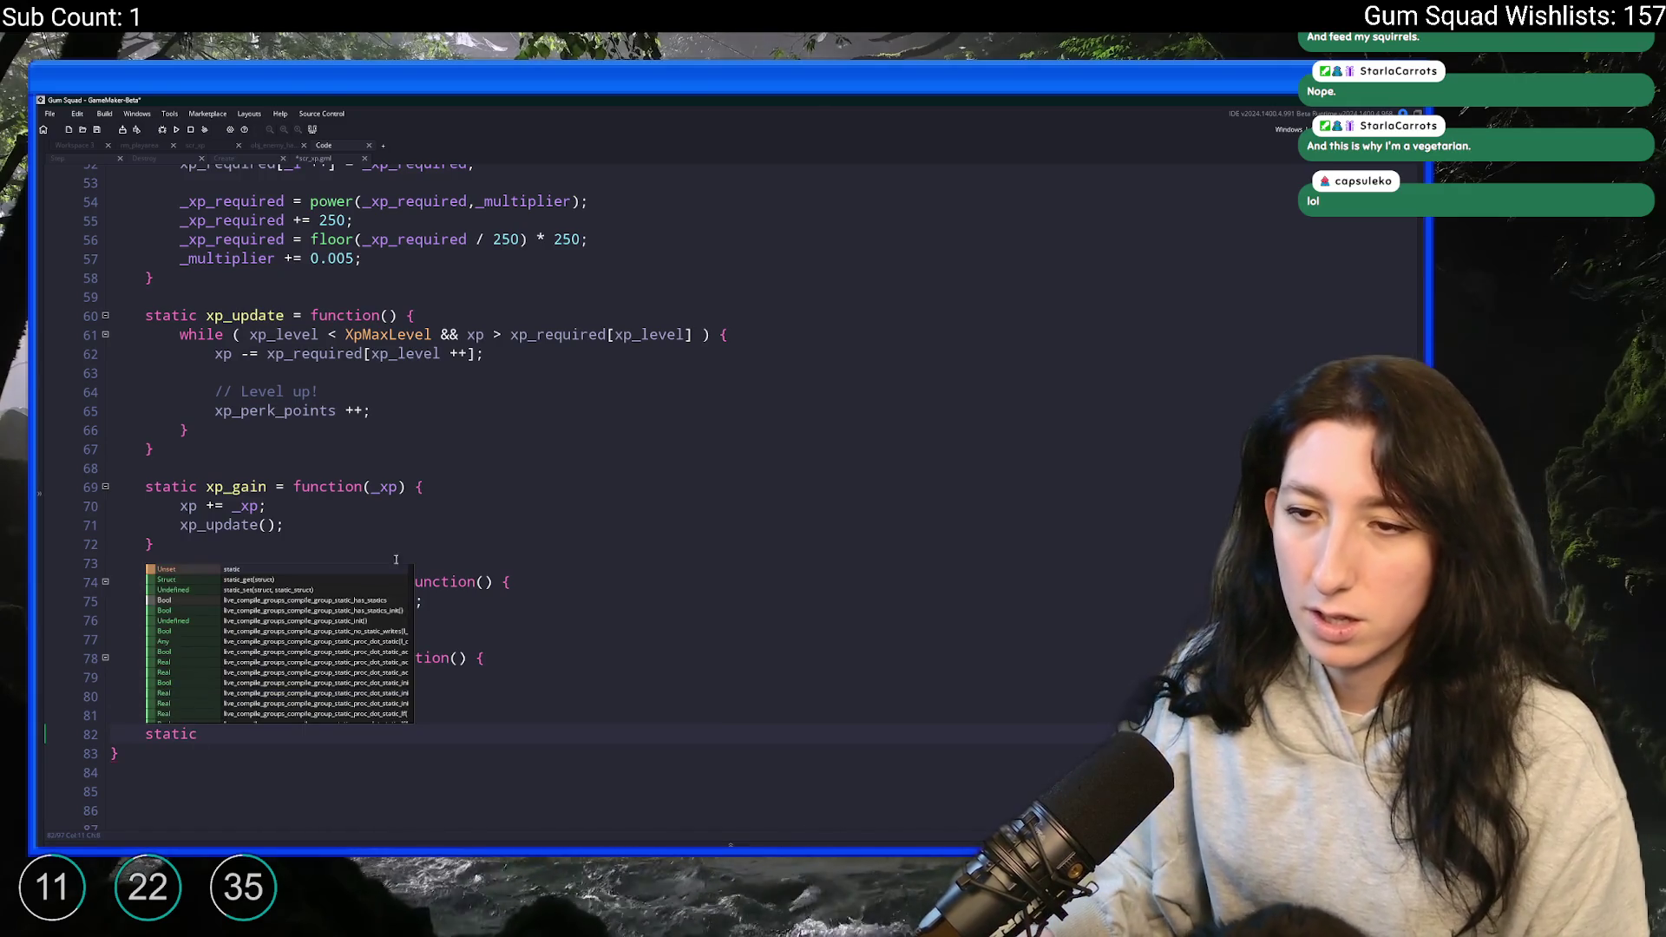
- Drop the xp_ prefix from the gain, get_level_display, get_xp_display and update method names
click(242, 476)
click(232, 487)
key(BackSpace)
key(BackSpace)
key(BackSpace)
click(231, 581)
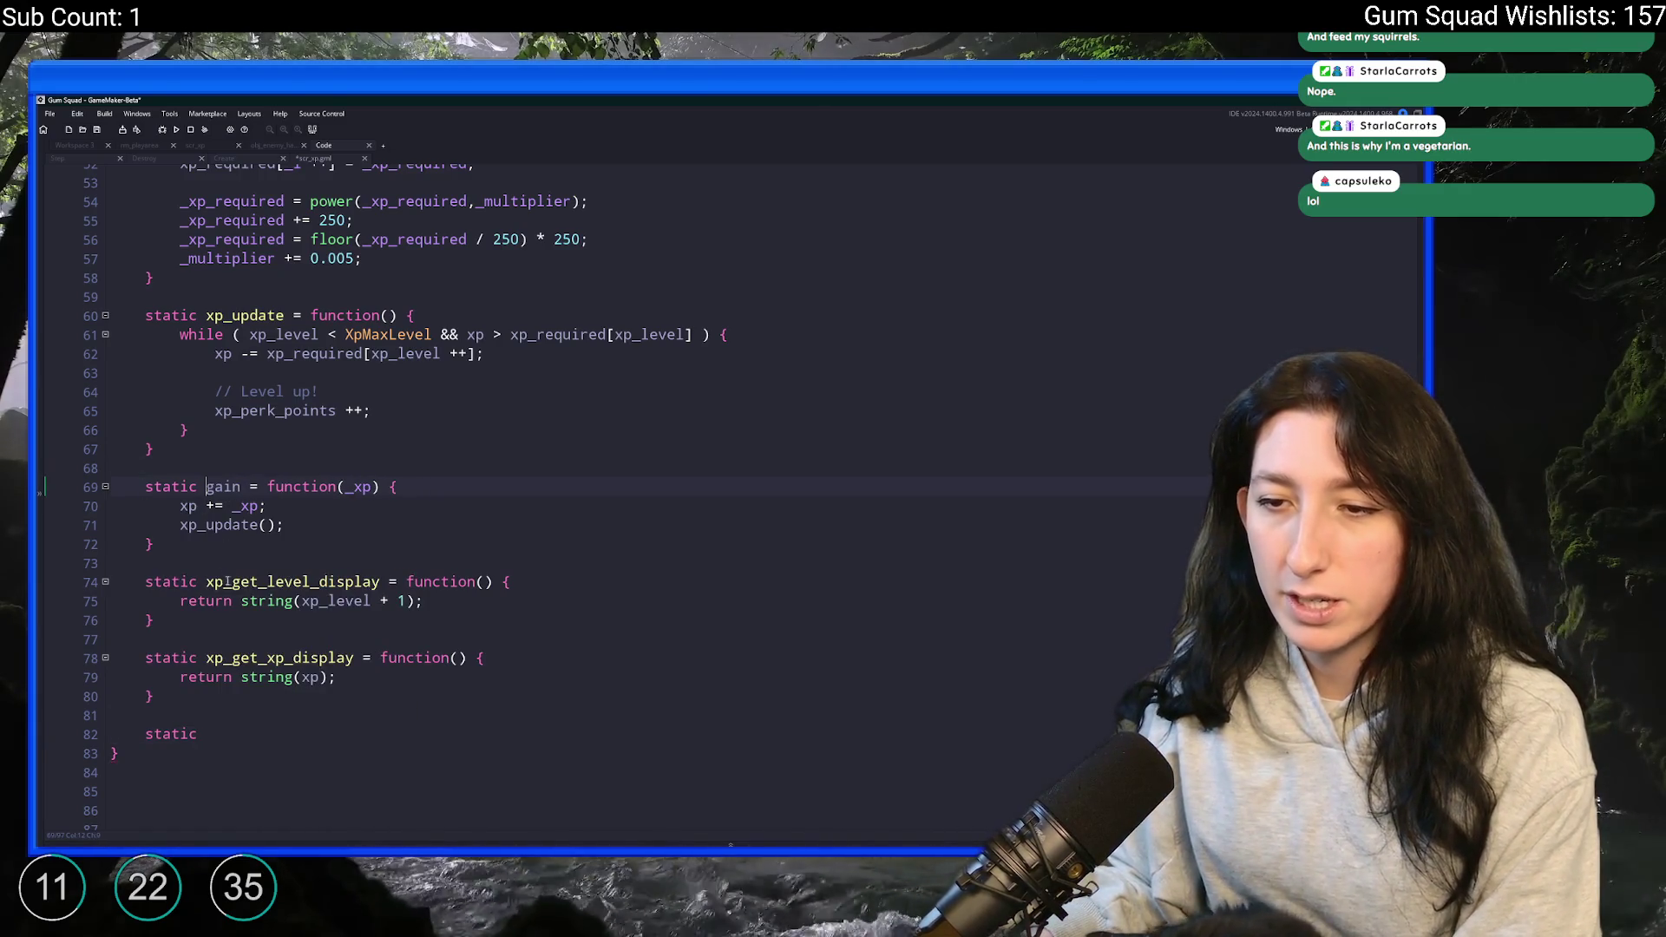
key(BackSpace)
key(BackSpace)
key(BackSpace)
click(231, 658)
key(BackSpace)
key(BackSpace)
key(BackSpace)
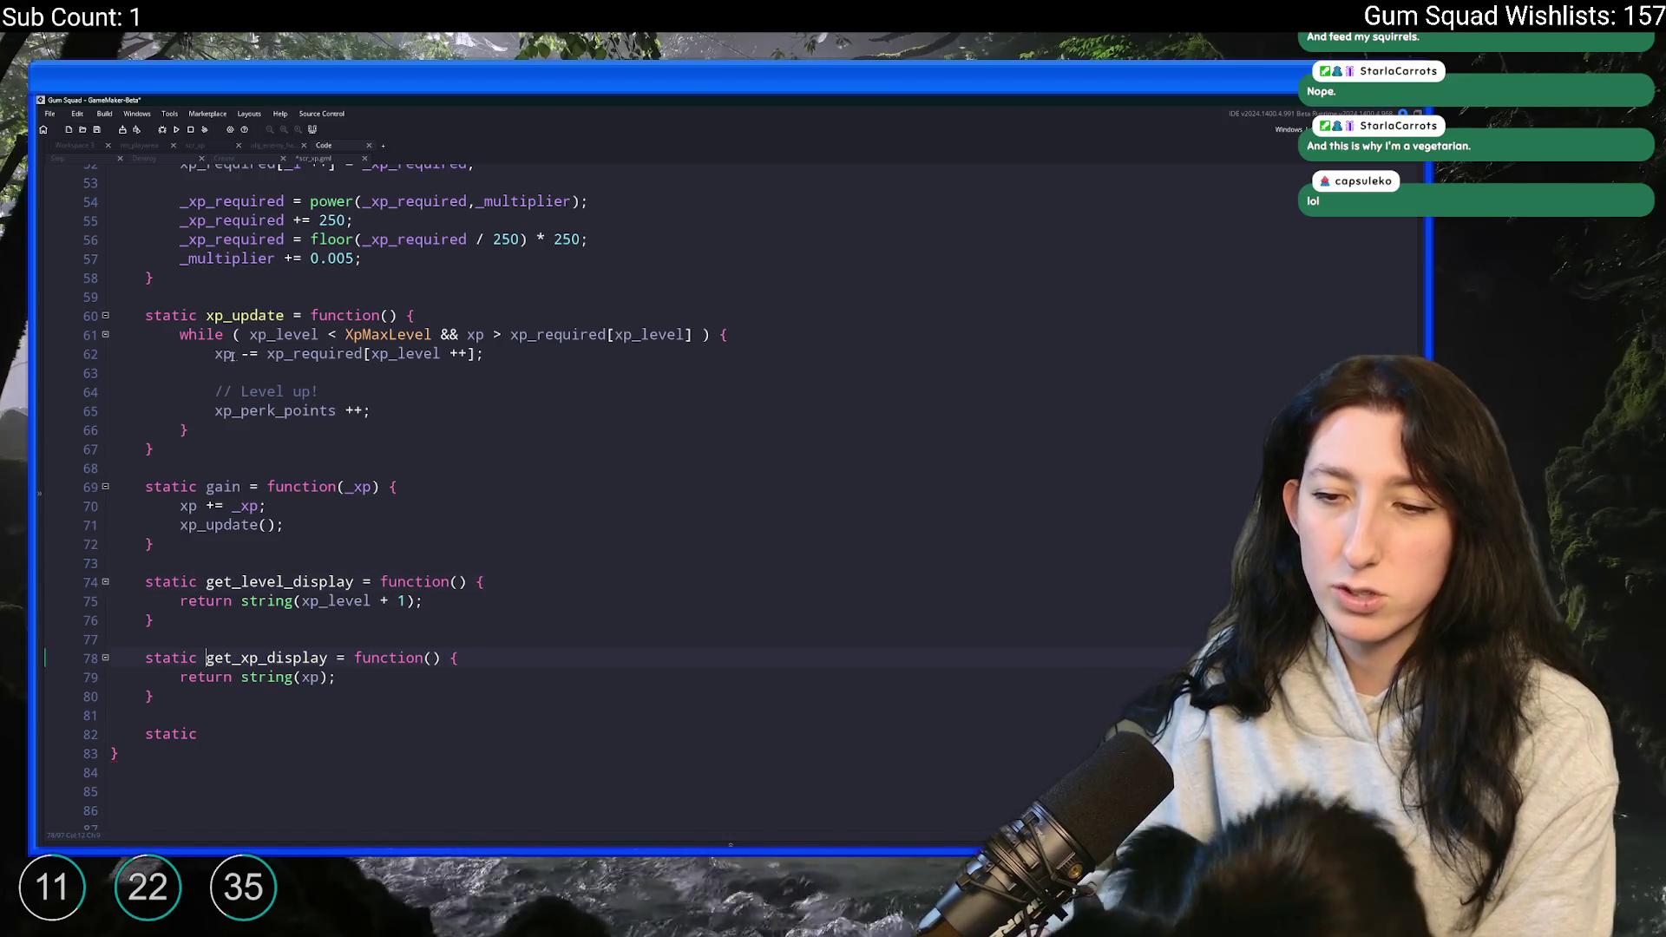
click(232, 315)
key(BackSpace)
key(BackSpace)
key(BackSpace)
- Rename the xp_update() call inside gain to update()
scroll(227, 309, up, 3)
click(226, 309)
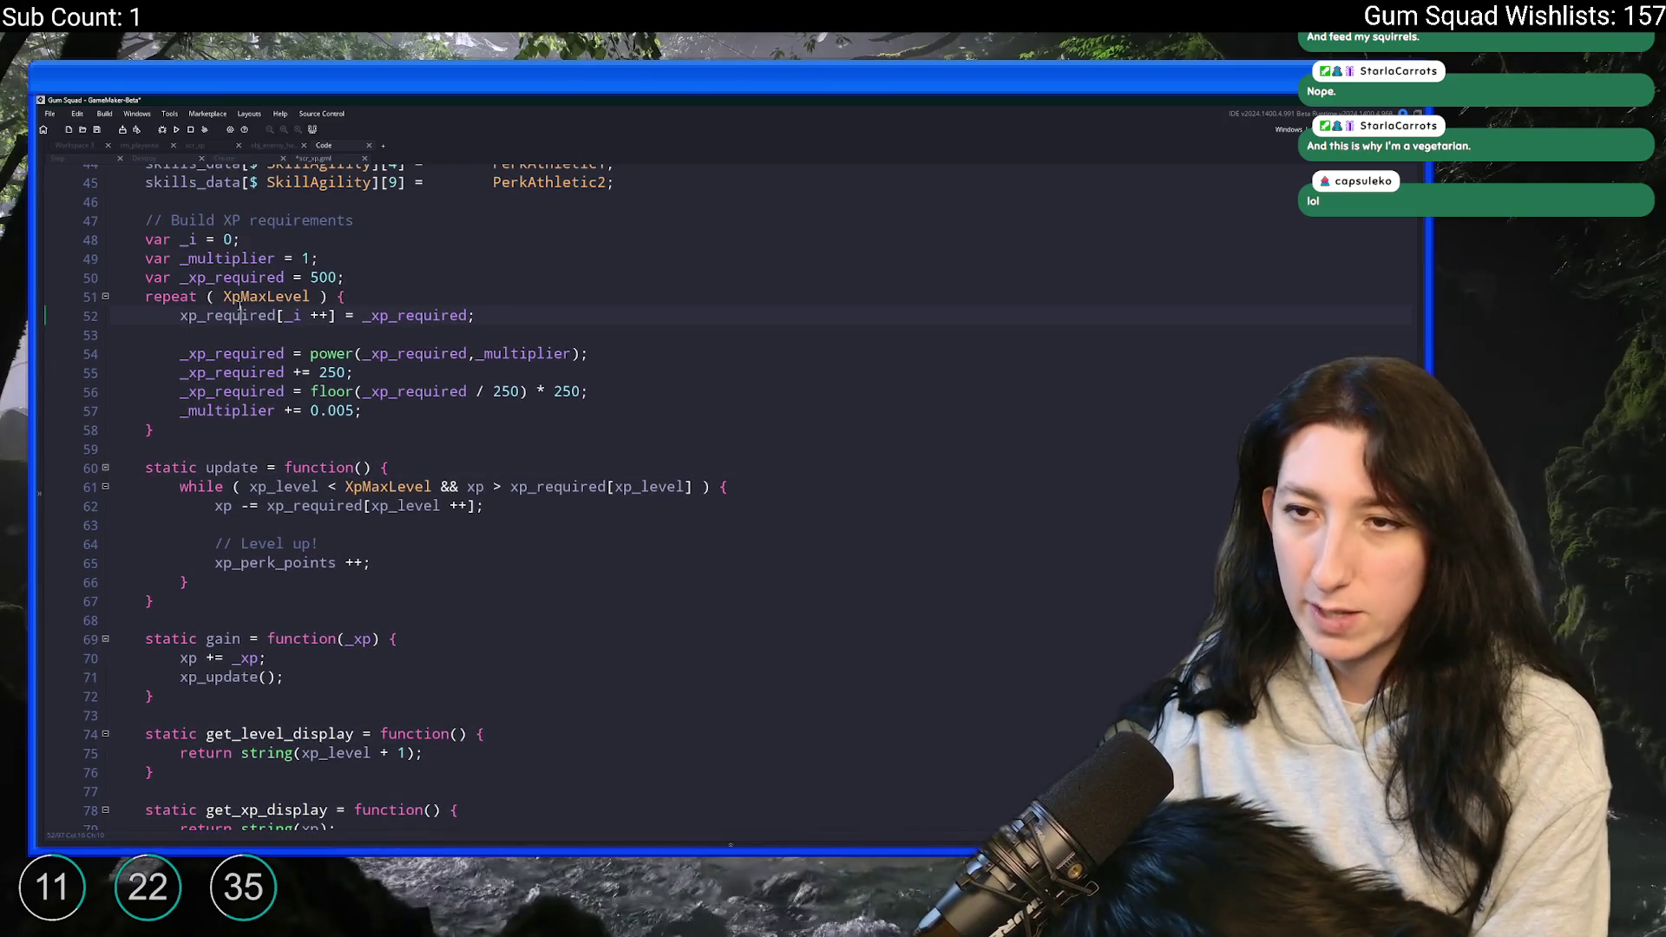
scroll(226, 309, up, 2)
scroll(227, 309, up, 10)
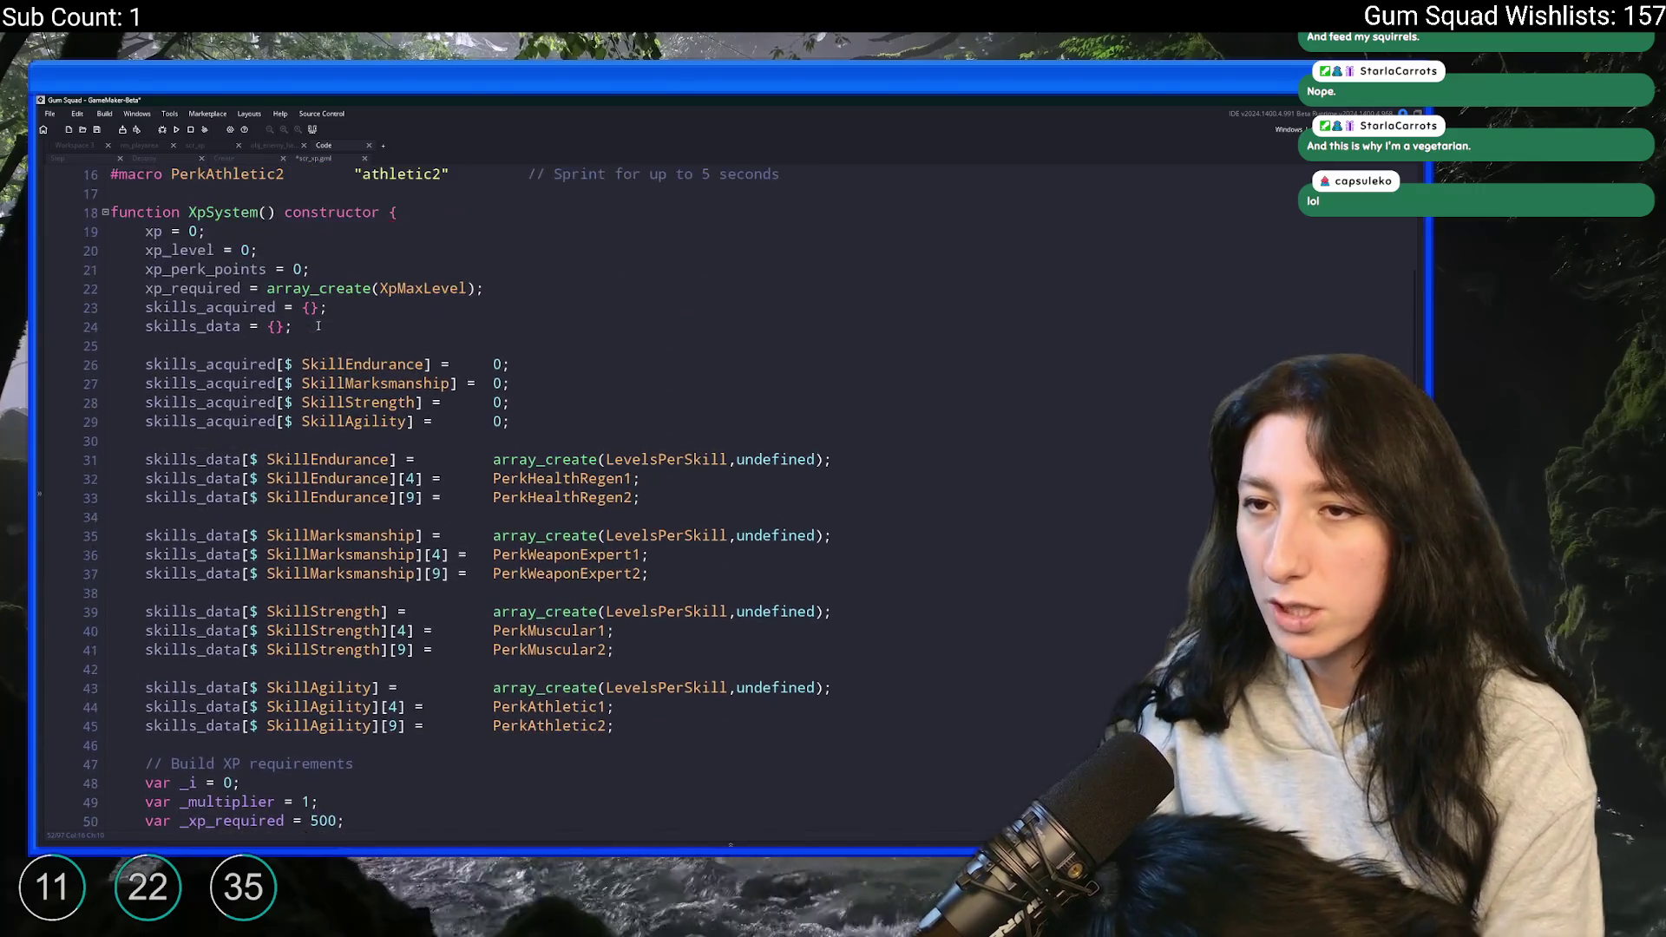
scroll(320, 306, down, 7)
scroll(321, 306, down, 6)
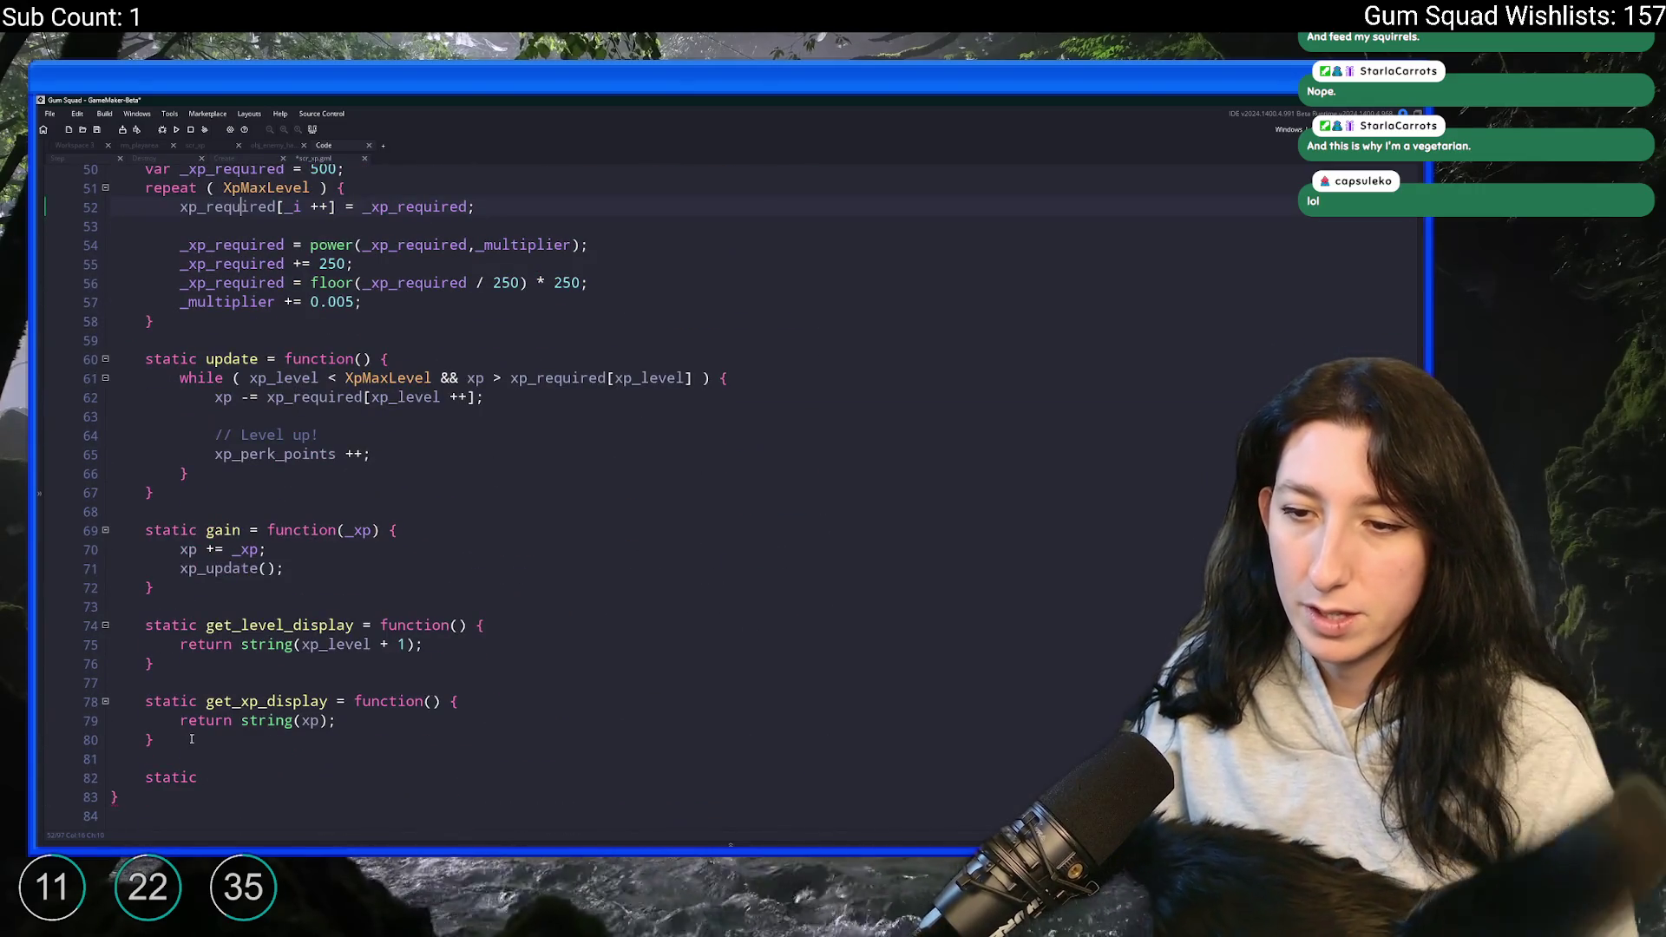
click(206, 570)
key(BackSpace)
key(BackSpace)
key(BackSpace)
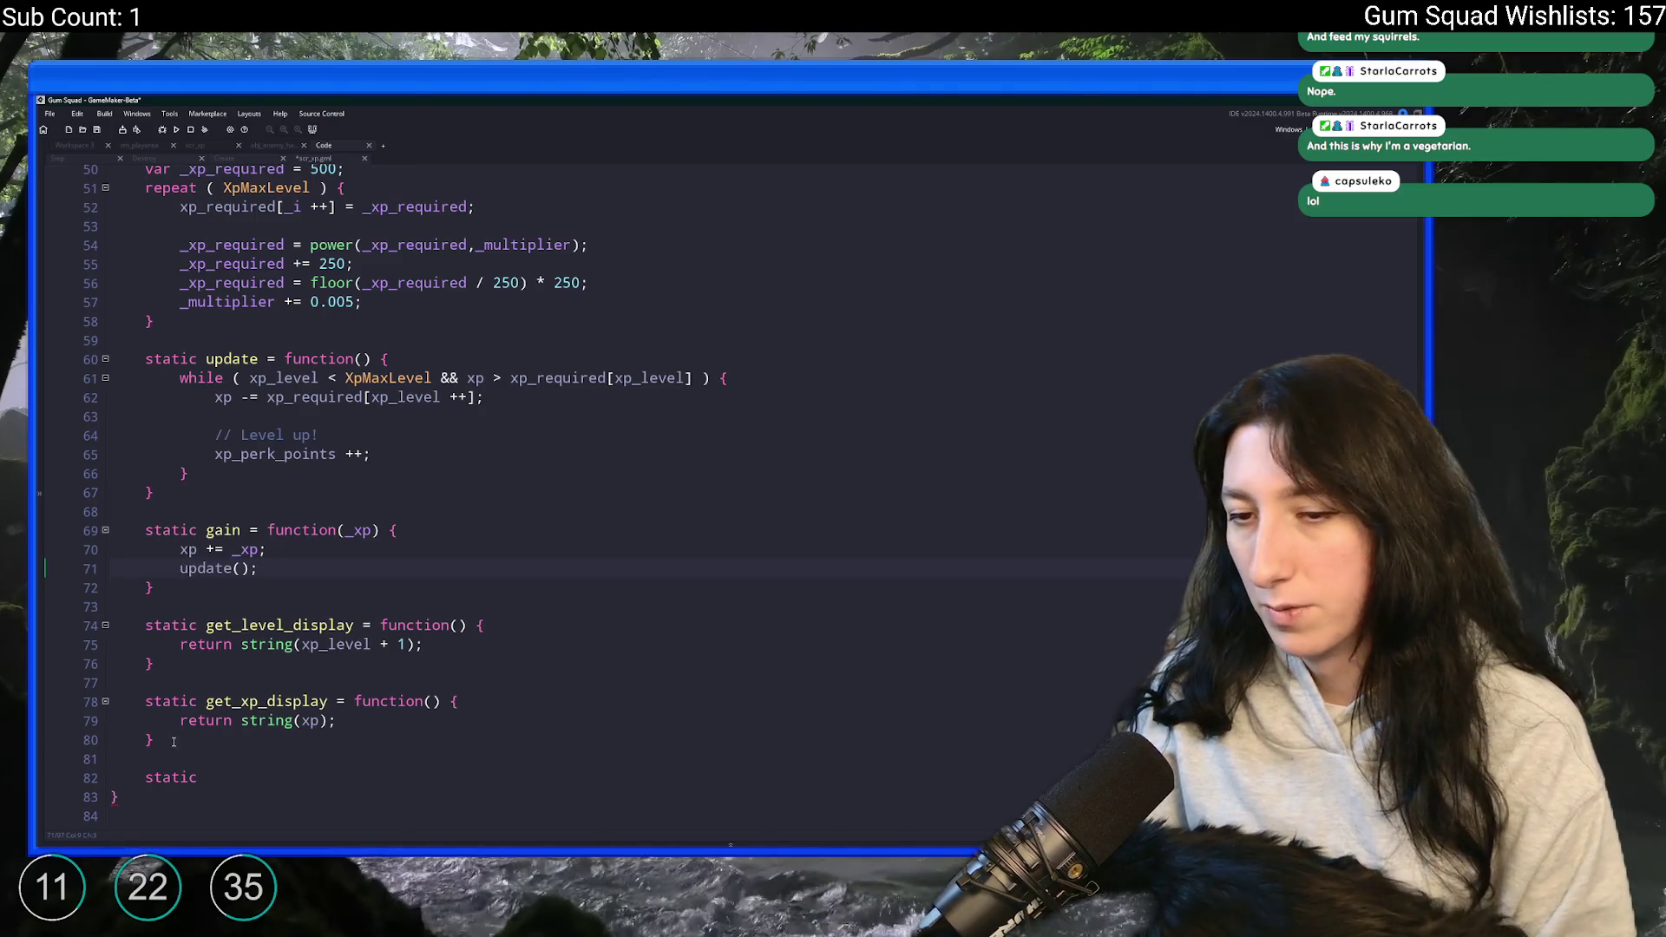
- Begin a clean 'static get_' line after the last method, removing the leftover duplicate line
click(167, 737)
key(Return)
key(Return)
text(statick)
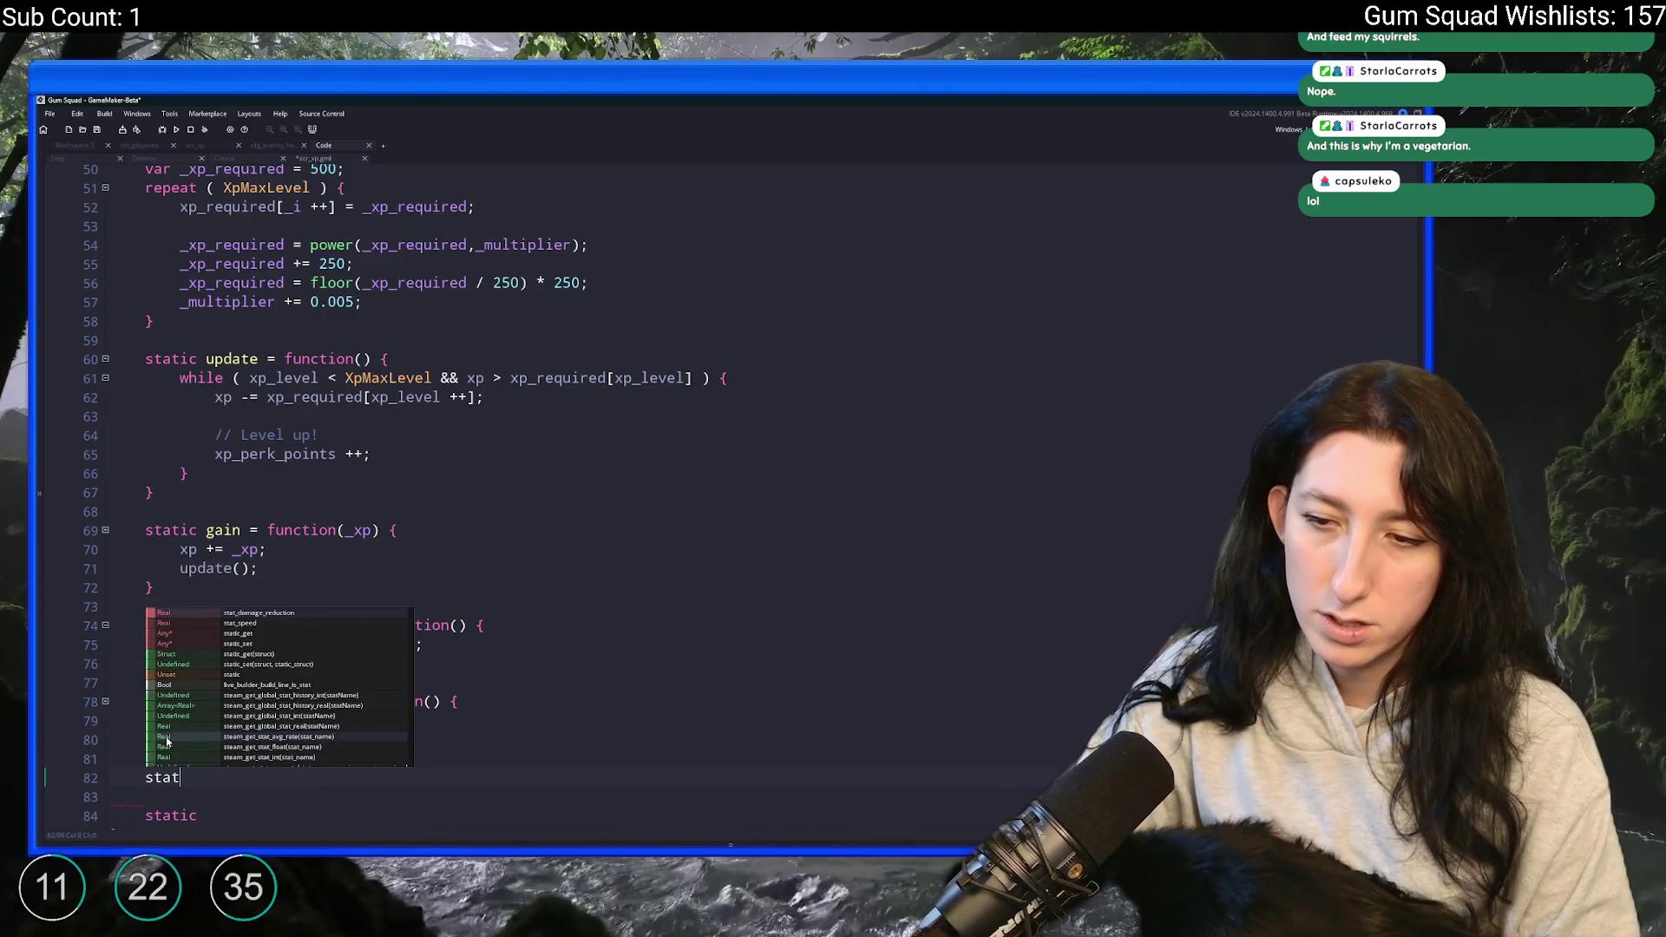
key(BackSpace)
key(shift+Down)
key(shift+Down)
key(Delete)
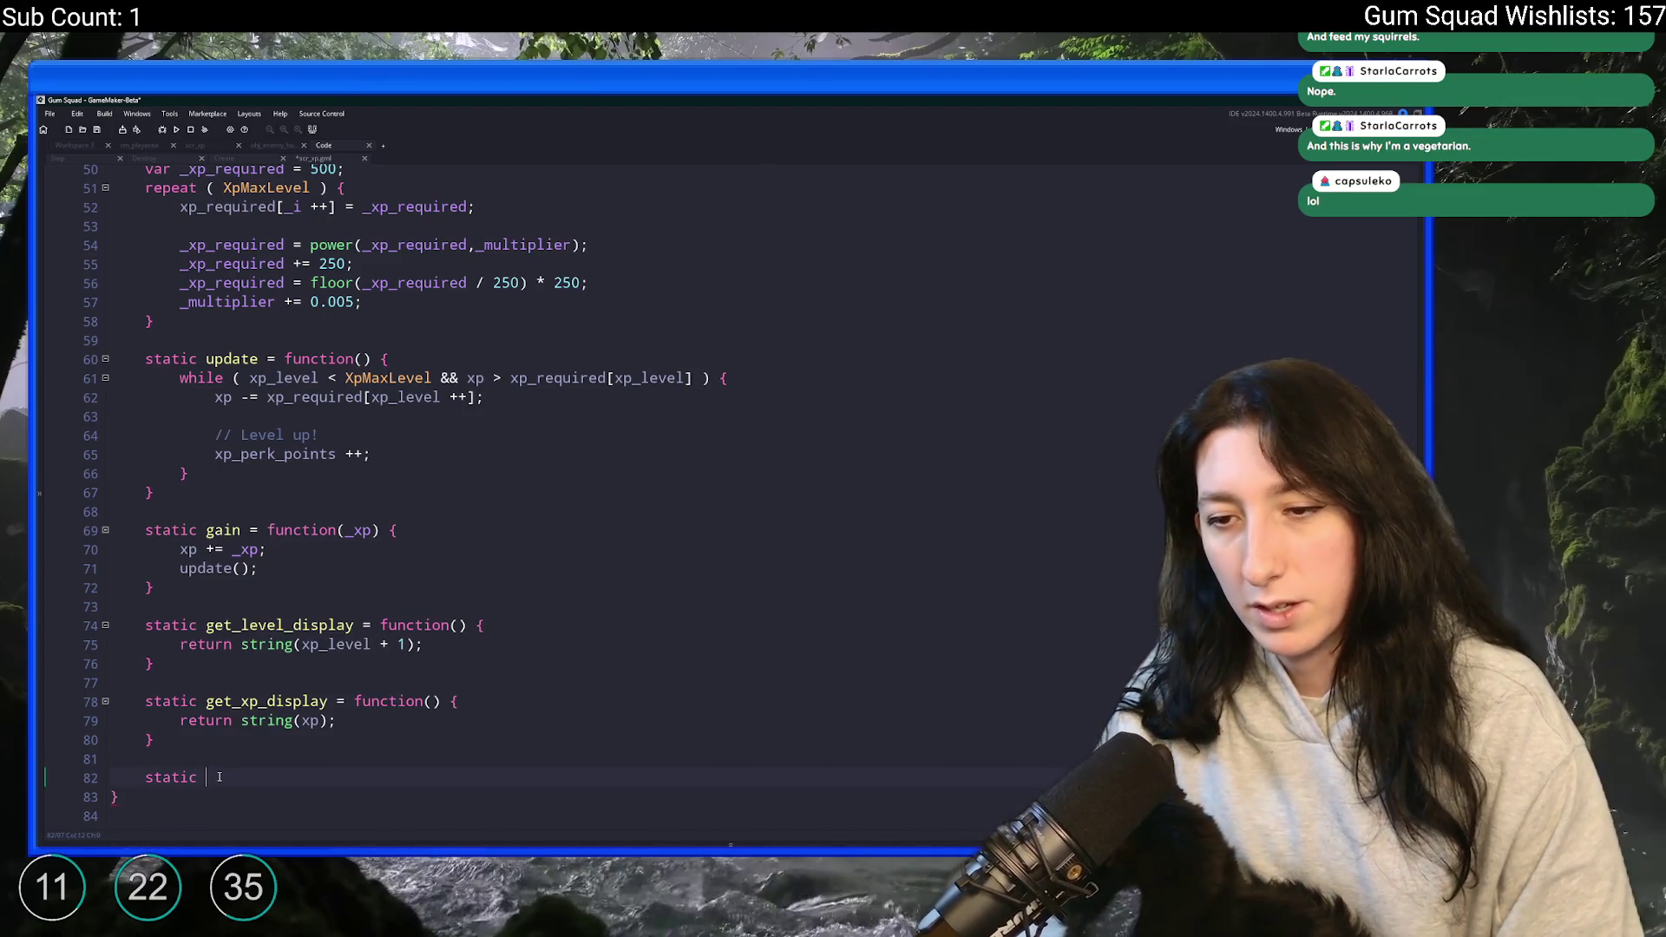
text(get_)
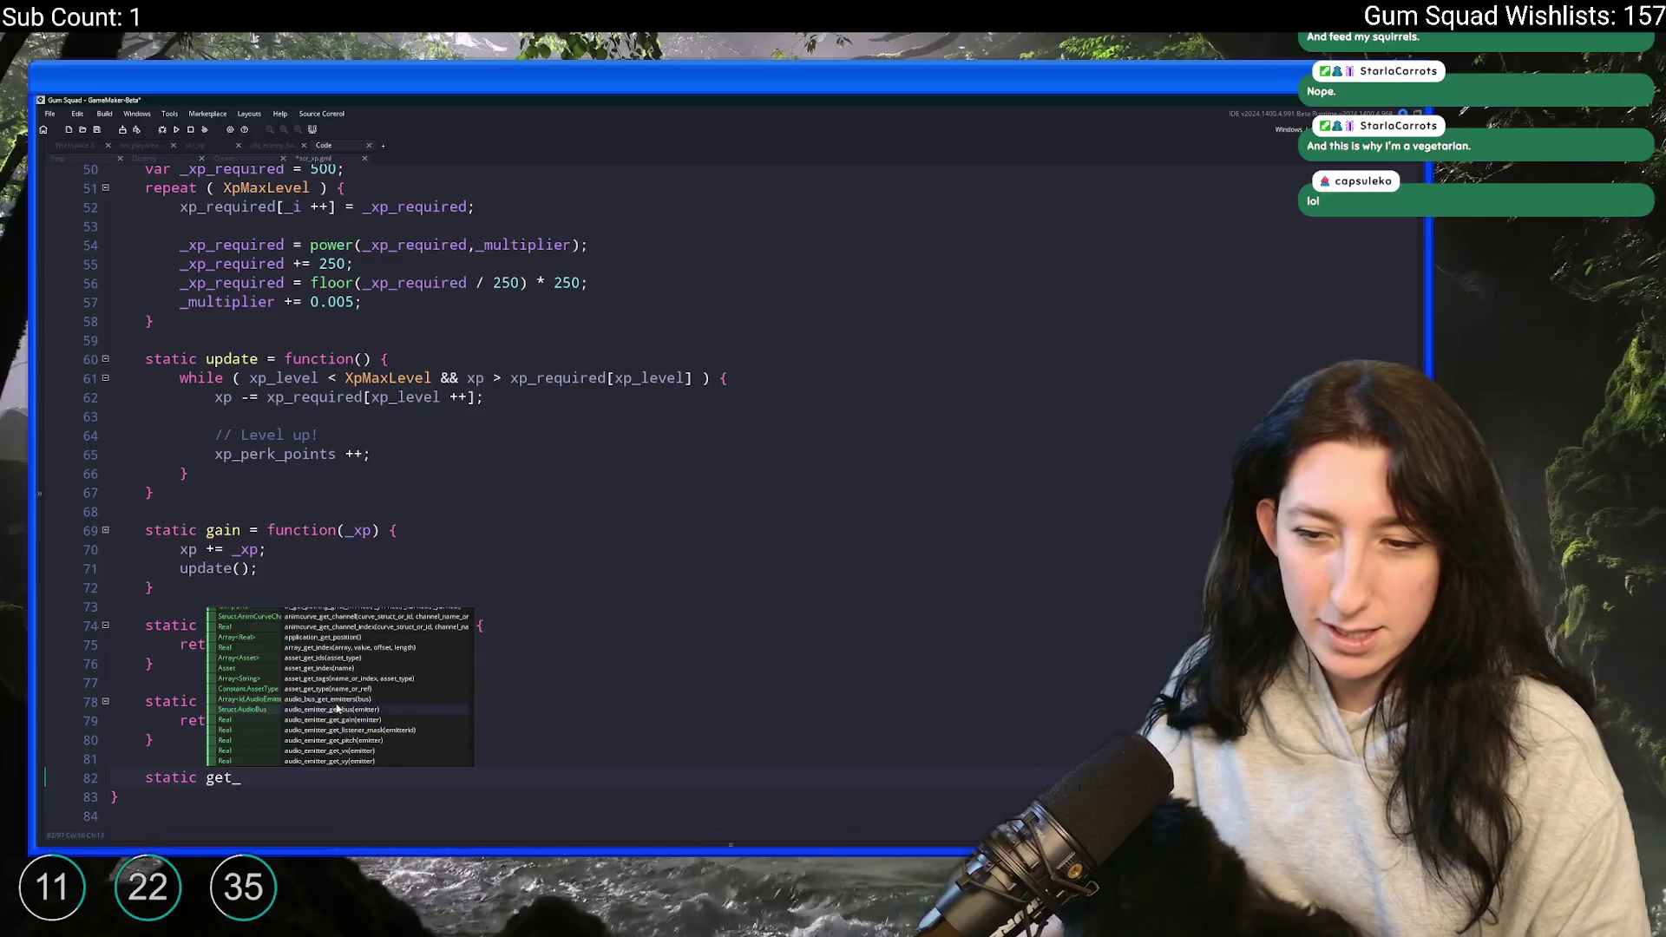
- Write 'static get_json = function() {' after get_xp_display and open its empty body
scroll(552, 720, down, 3)
scroll(552, 720, down, 1)
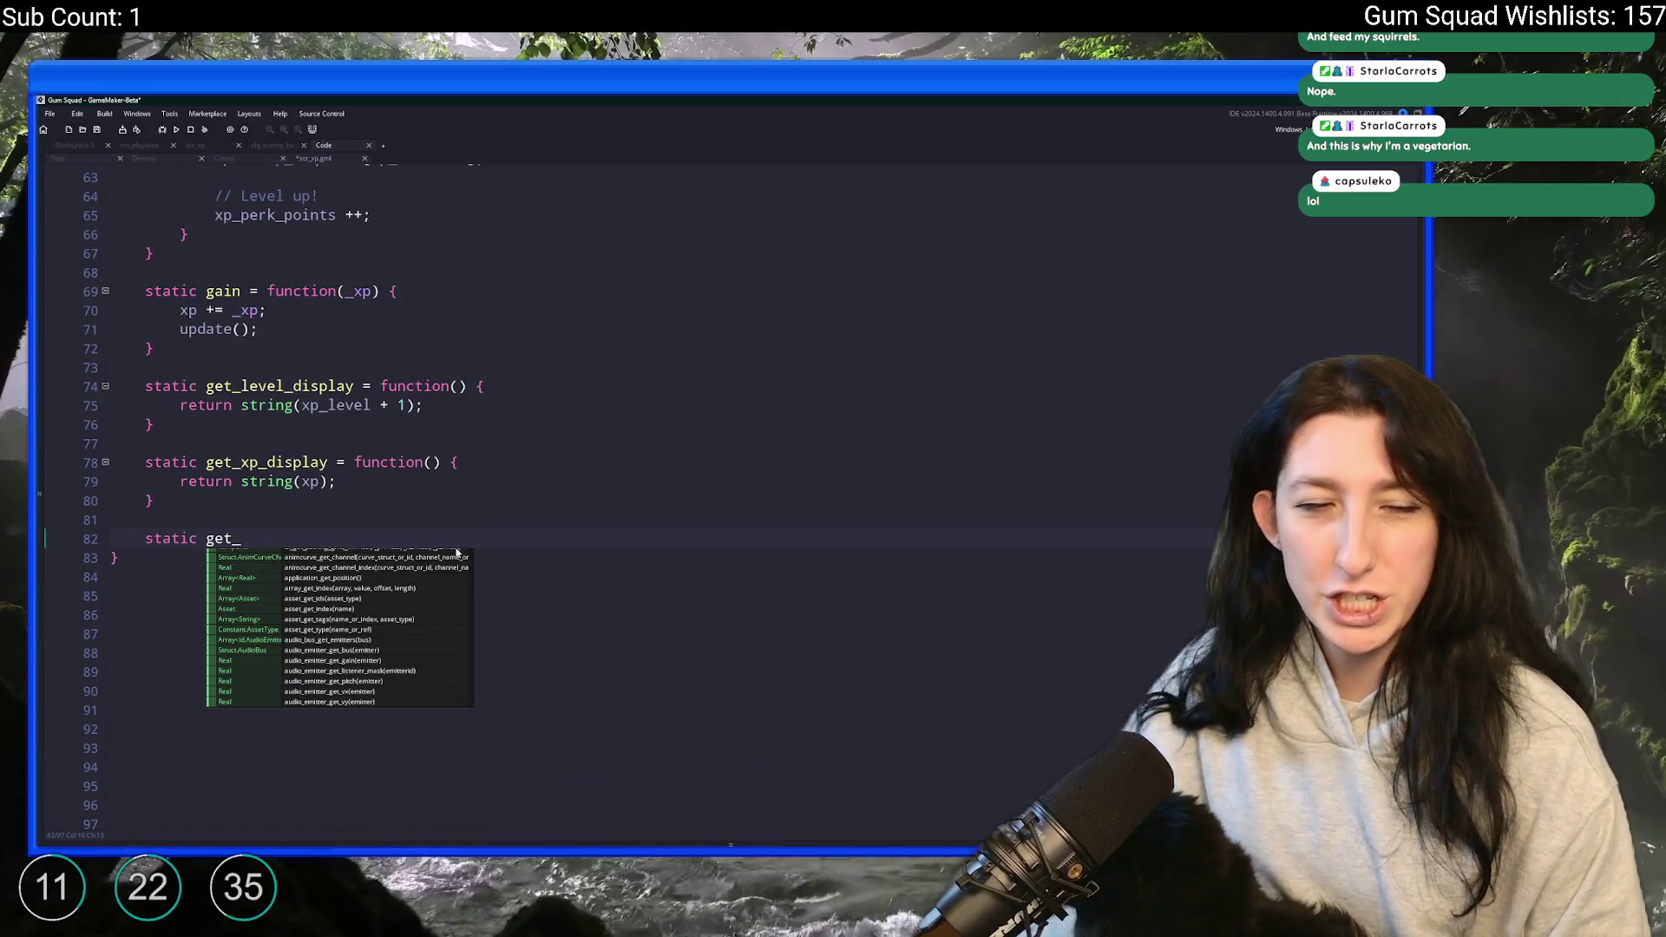
text(serializek)
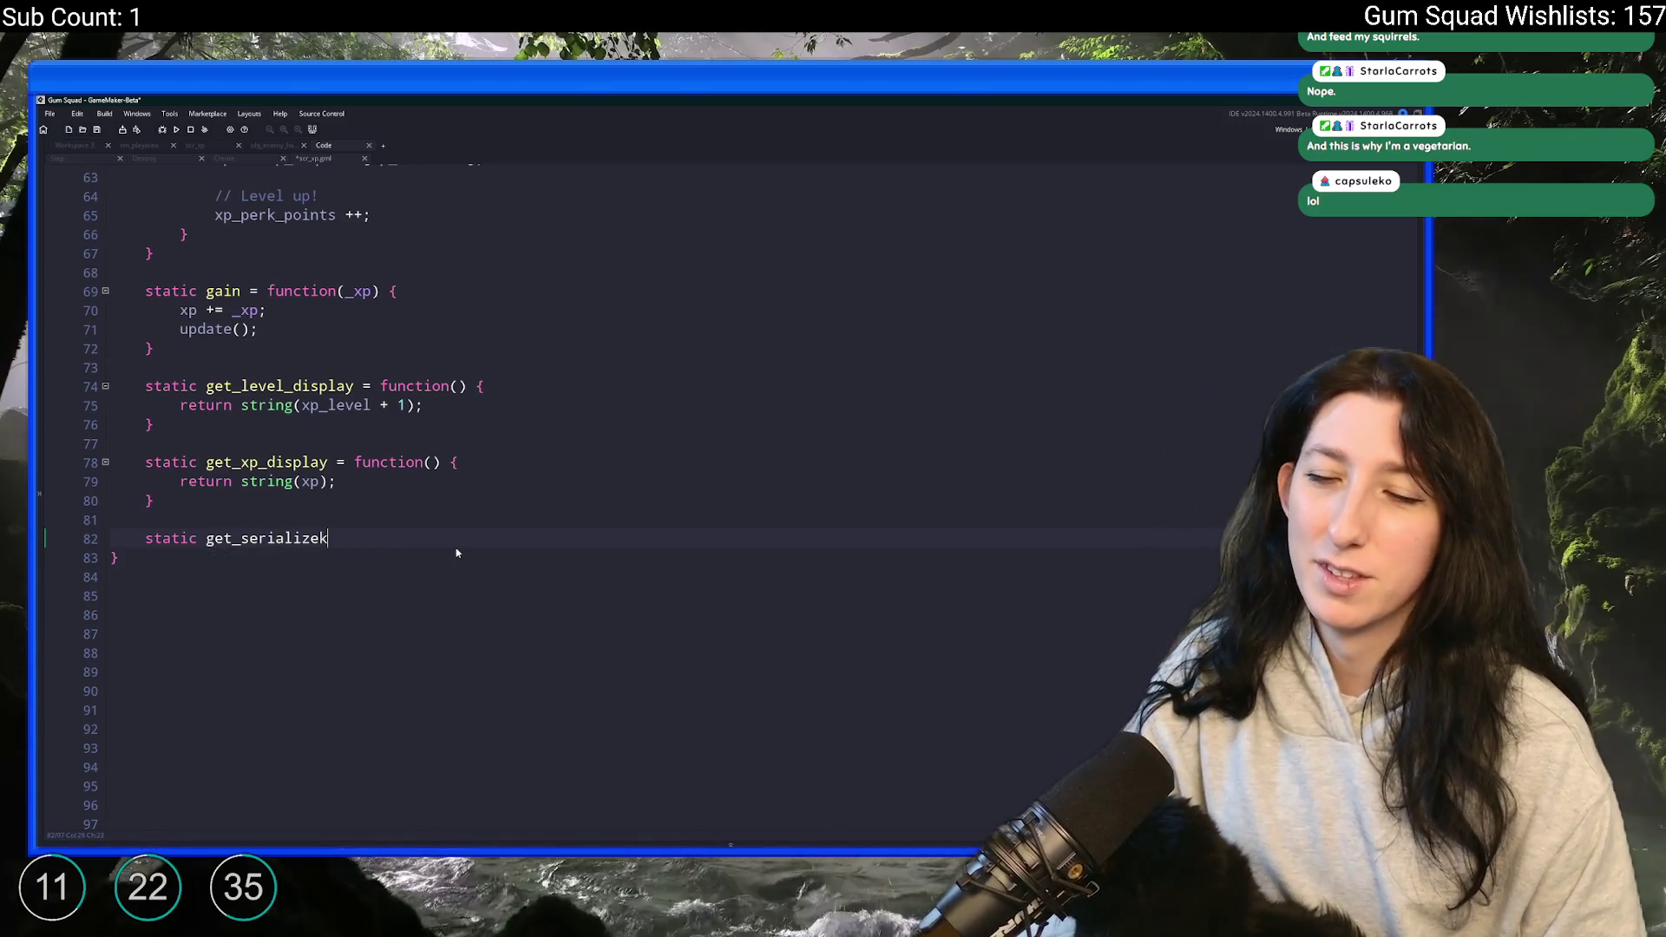
key(BackSpace)
key(BackSpace)
key(BackSpace)
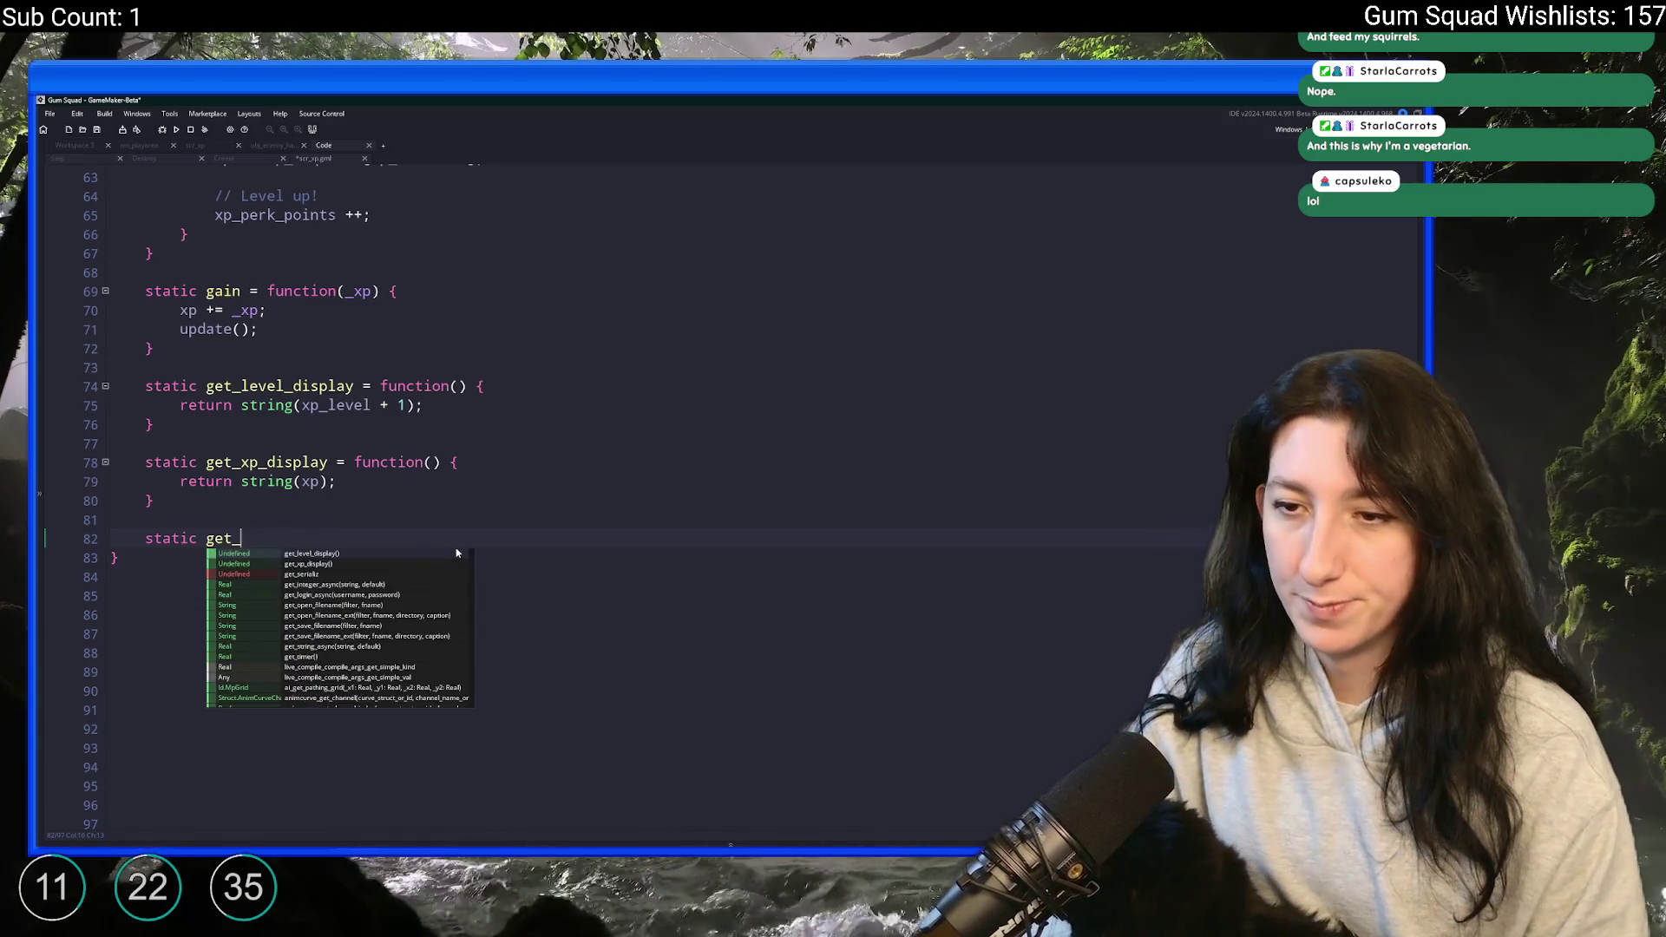
text(jsonkd)
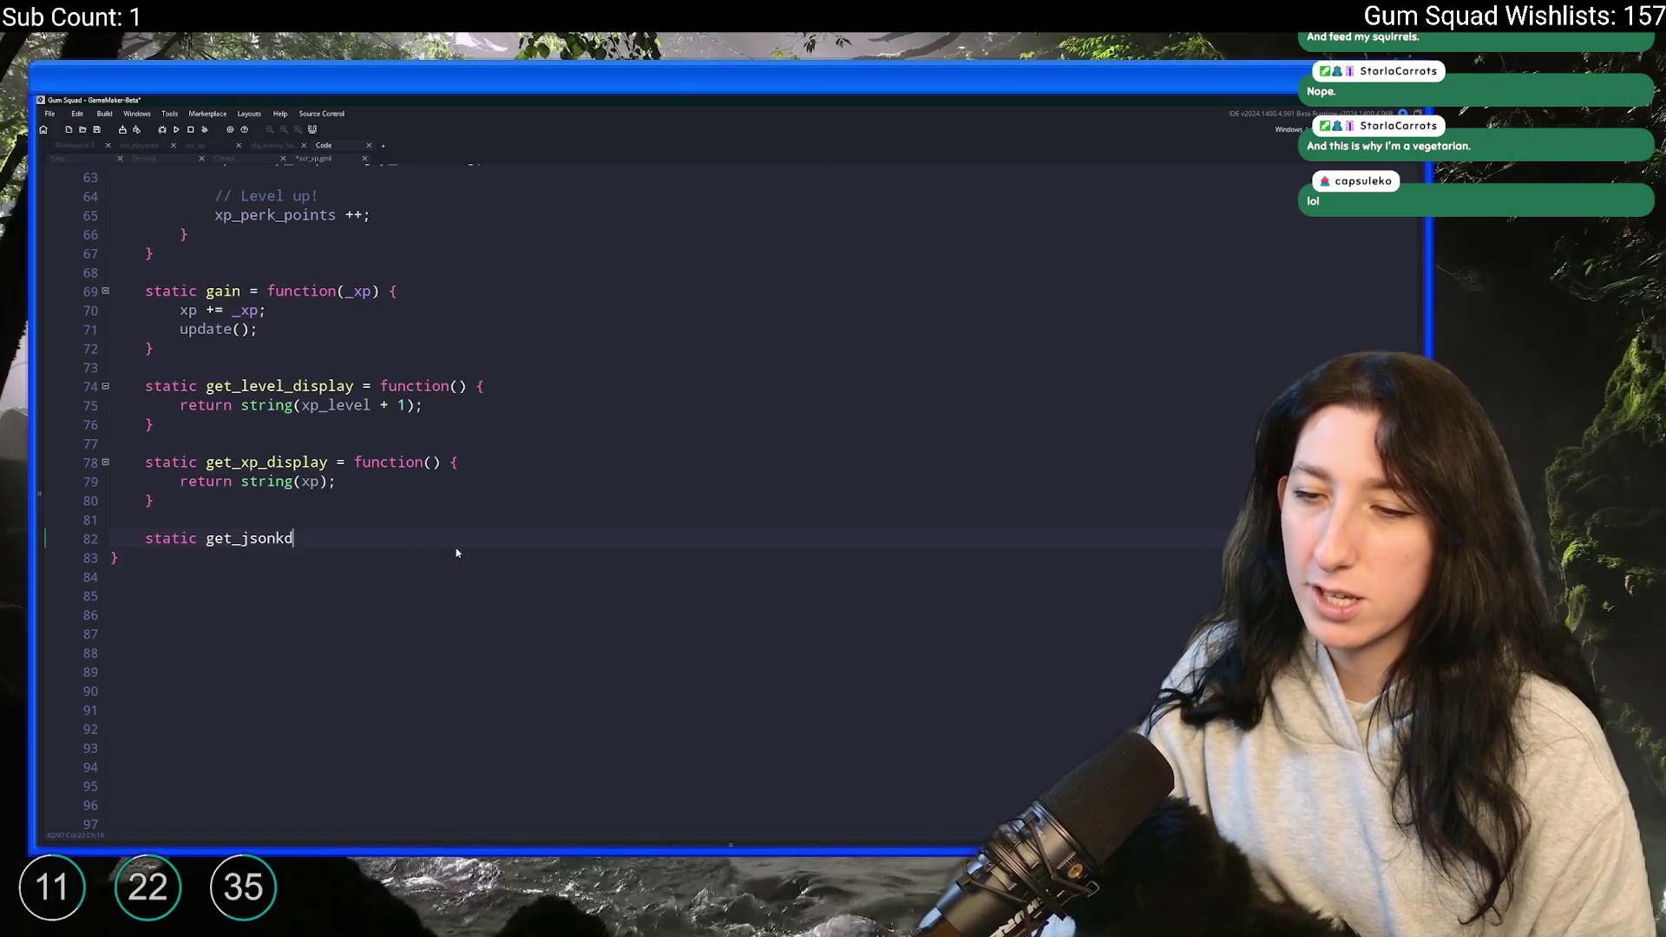
key(BackSpace)
key(BackSpace)
text(= fu)
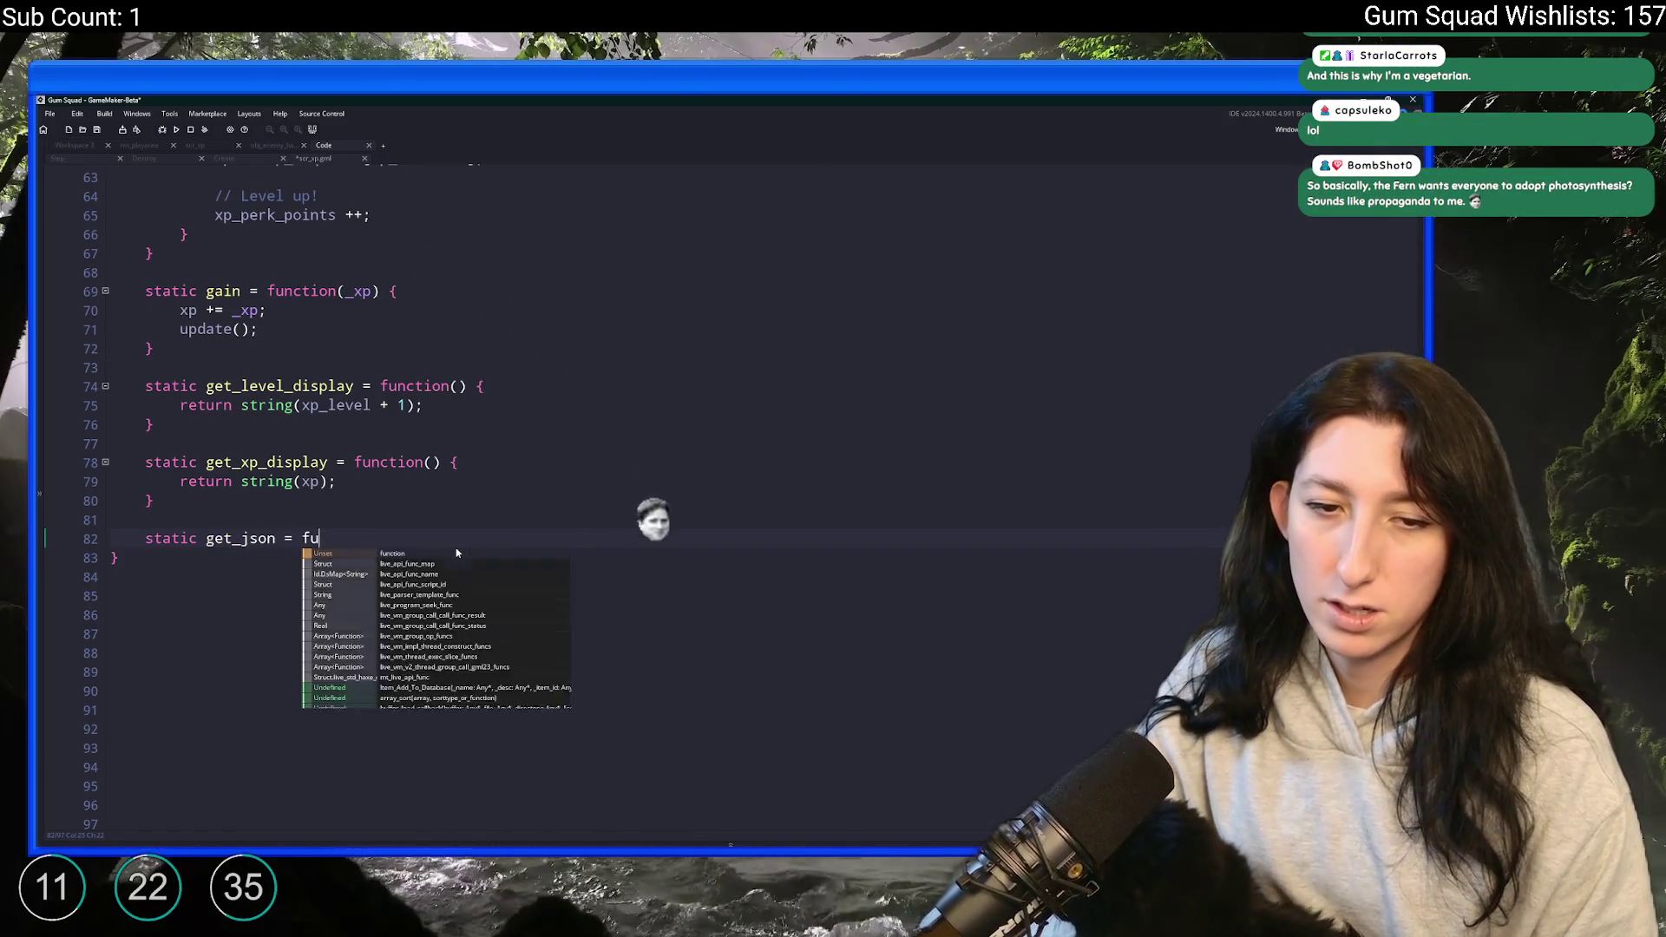
text(nction())
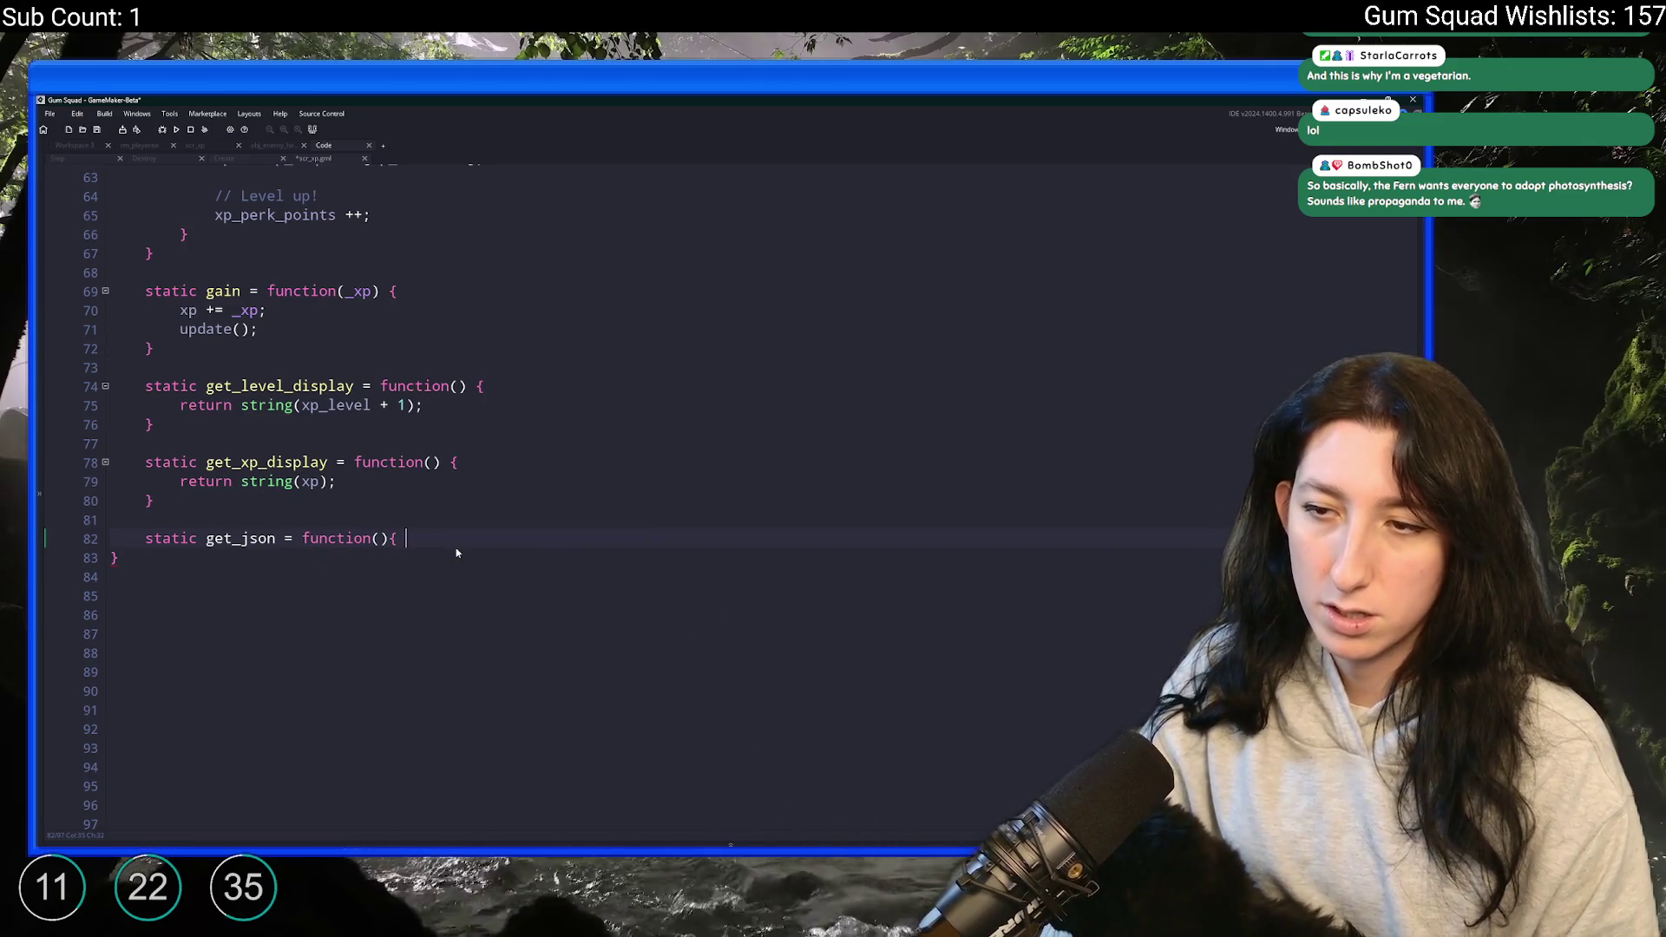
text( {)
key(Return)
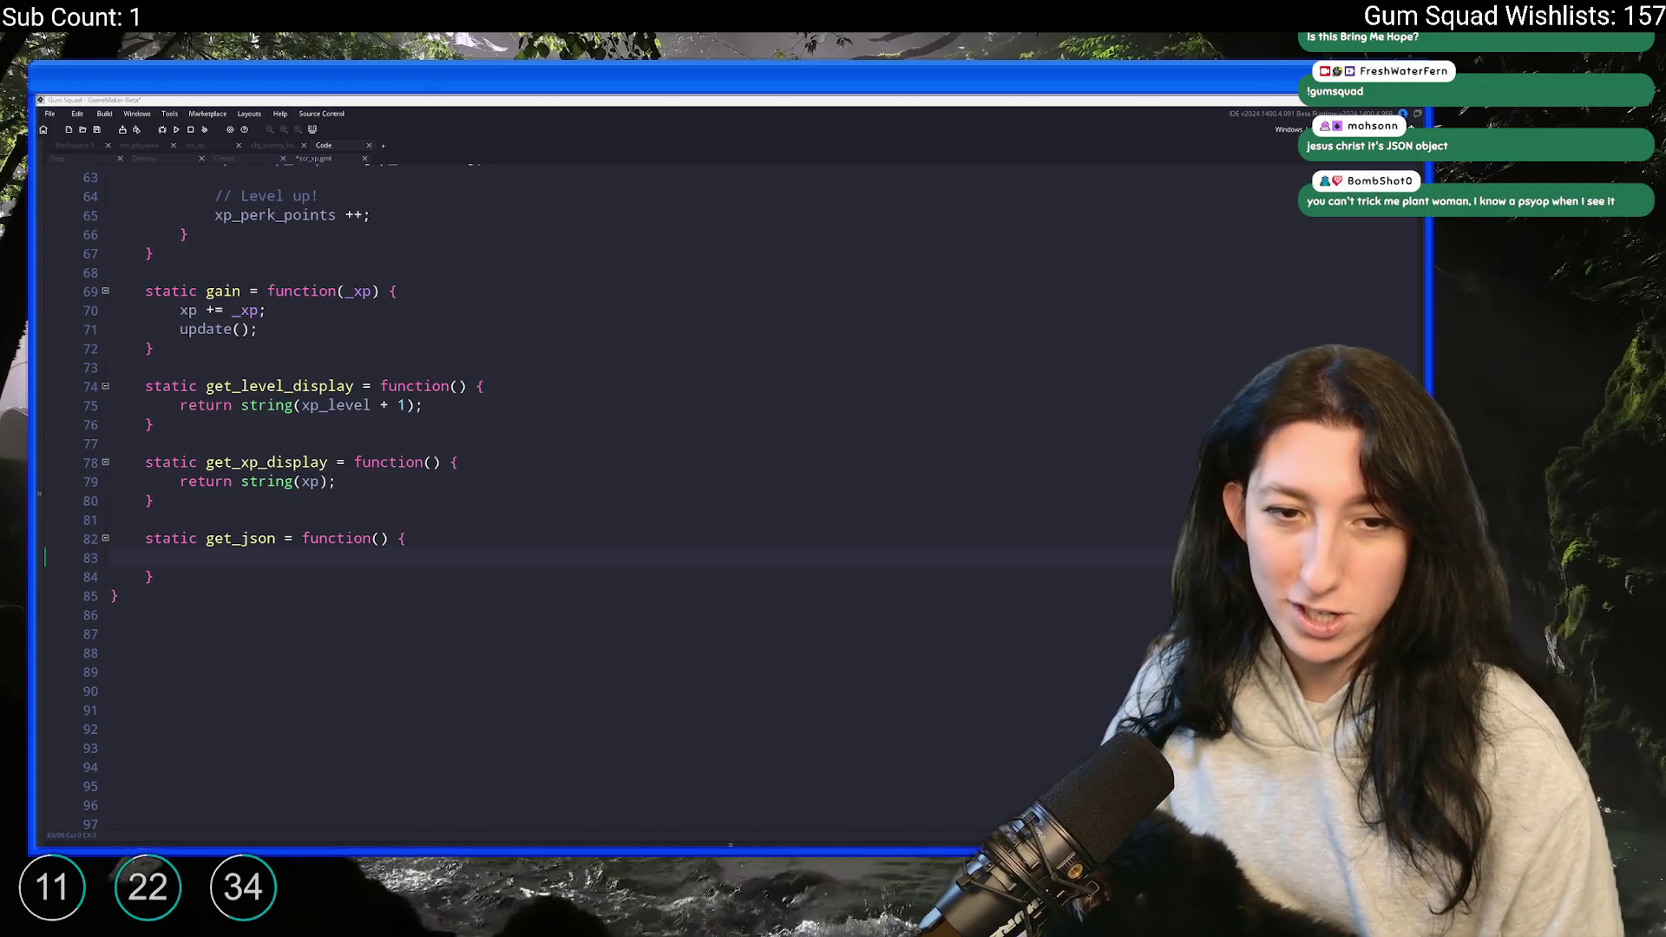
- Rename the get_json function to get_struct as a first attempt
click(240, 539)
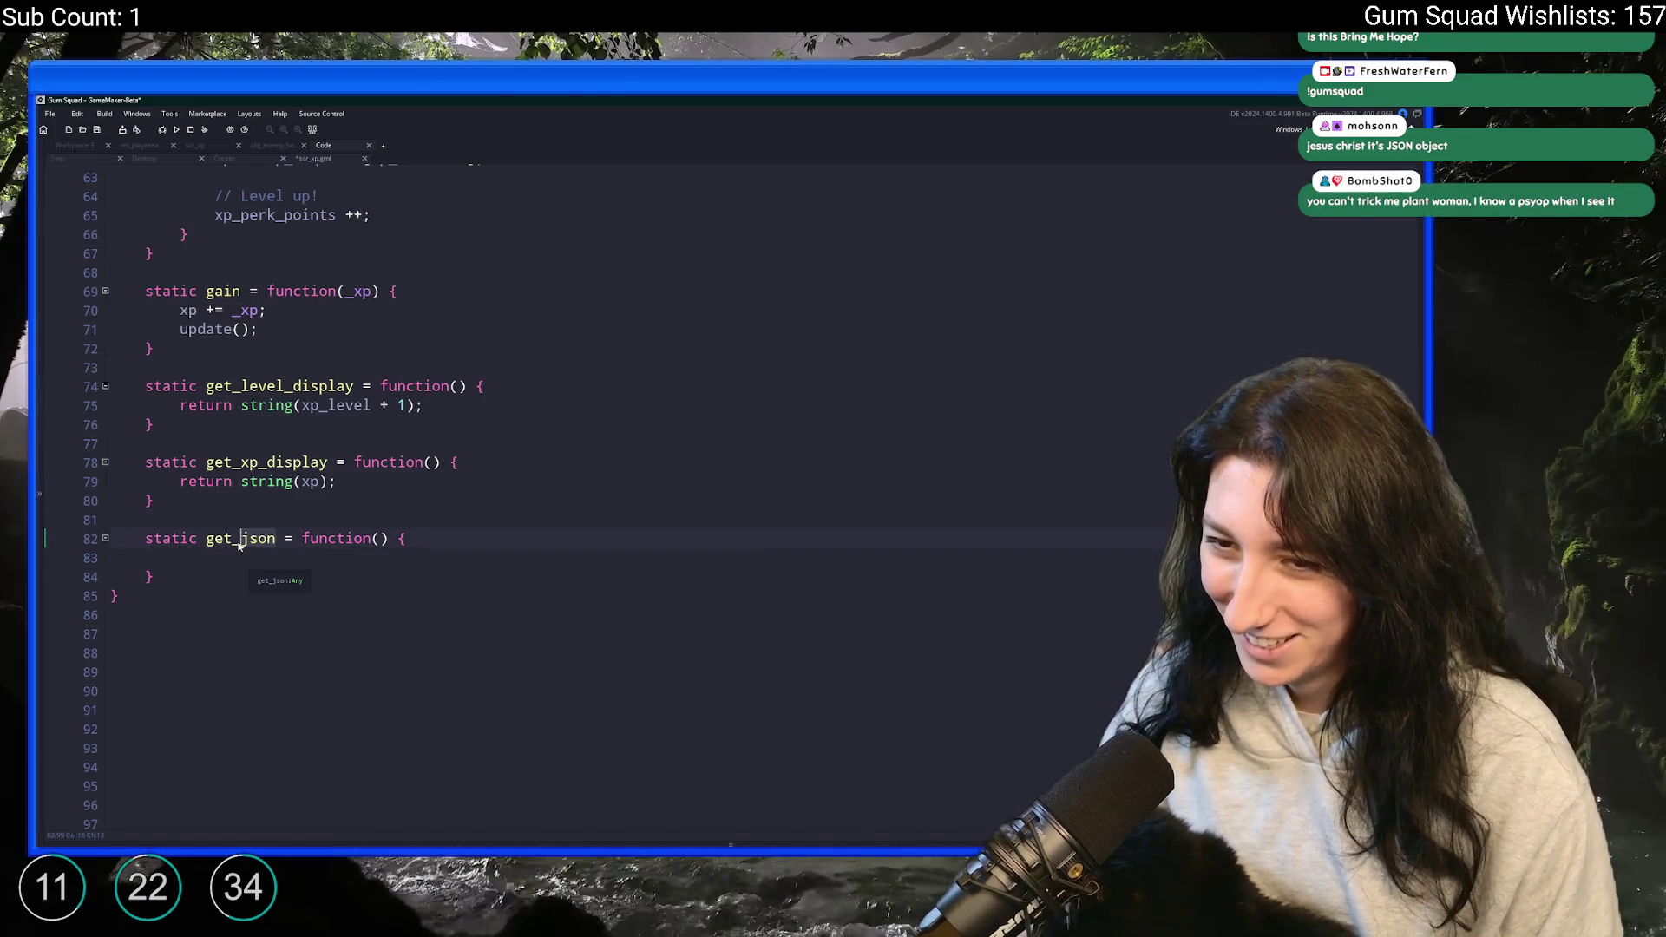
key(Delete)
key(Delete)
key(Delete)
text(struct)
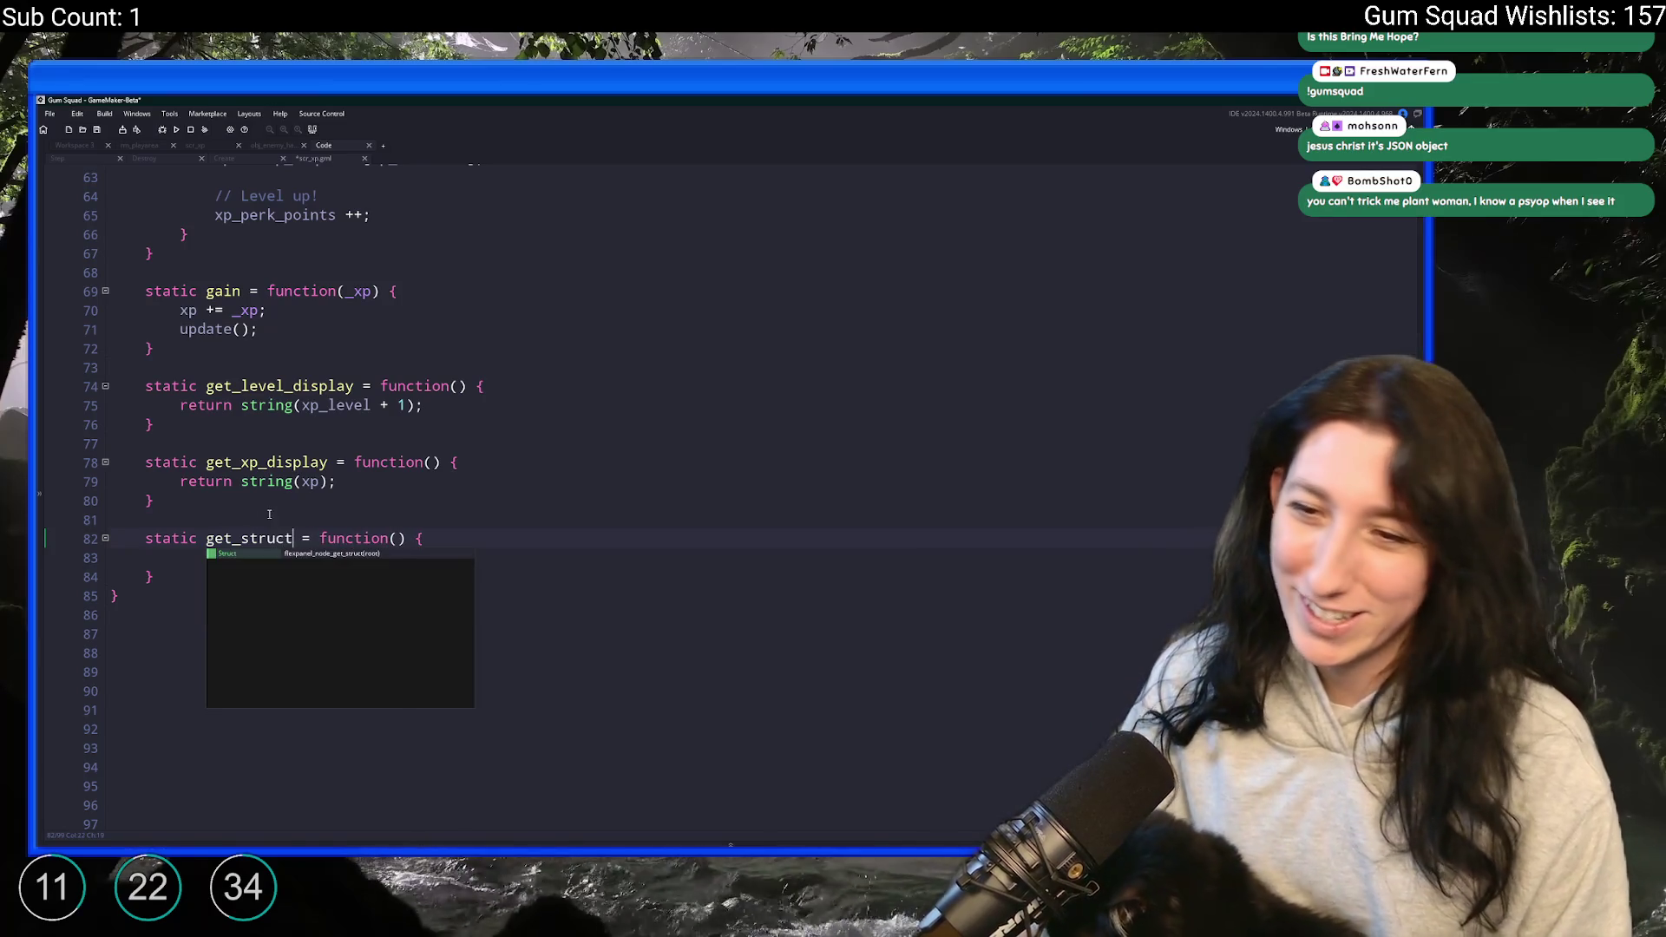
key(Up)
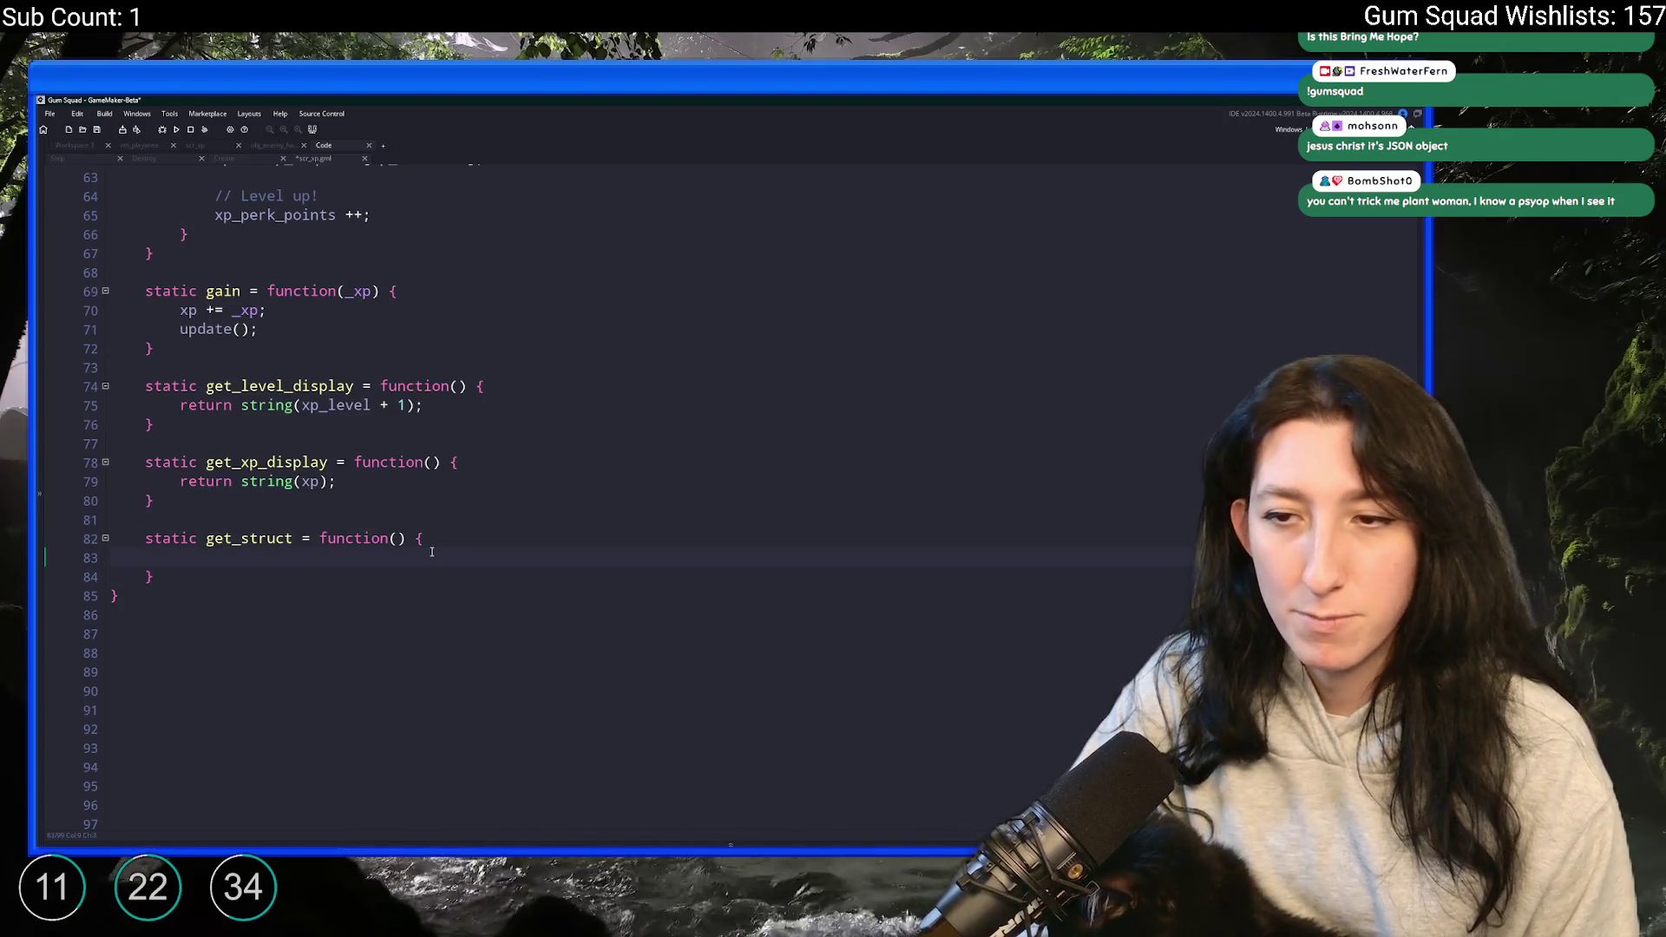
click(243, 539)
text(save_)
key(BackSpace)
key(BackSpace)
key(BackSpace)
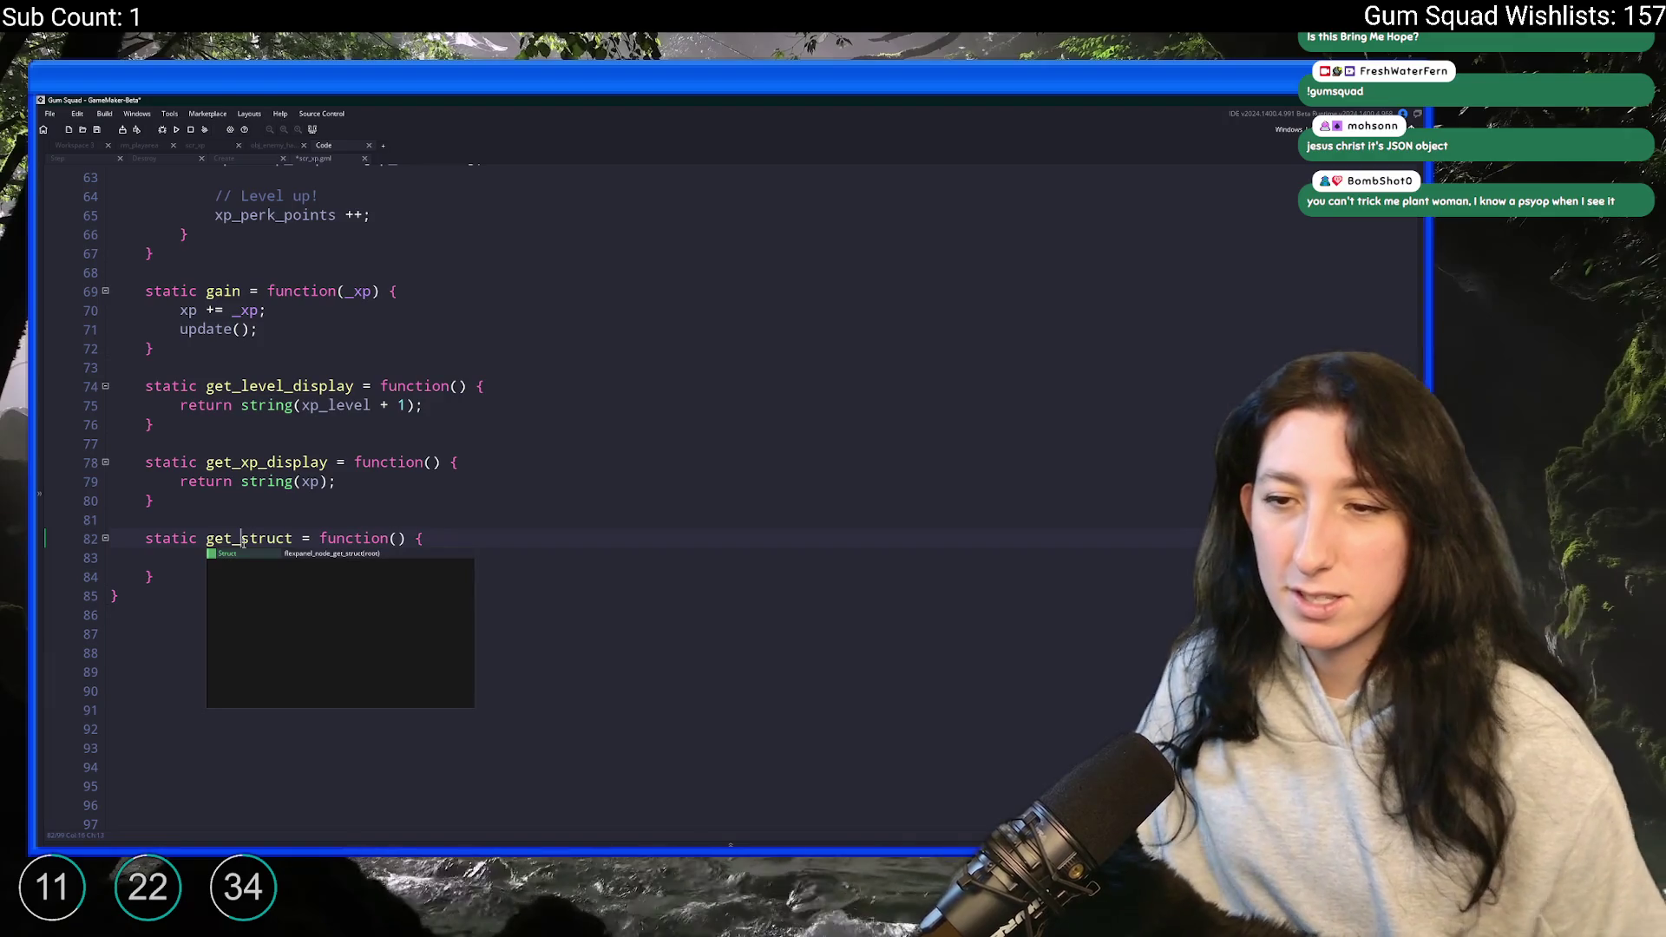
- Change the function name from get_struct to get_save_data and move into its body
drag(242, 539, 293, 538)
text(data)
click(199, 562)
double_click(258, 538)
text(save)
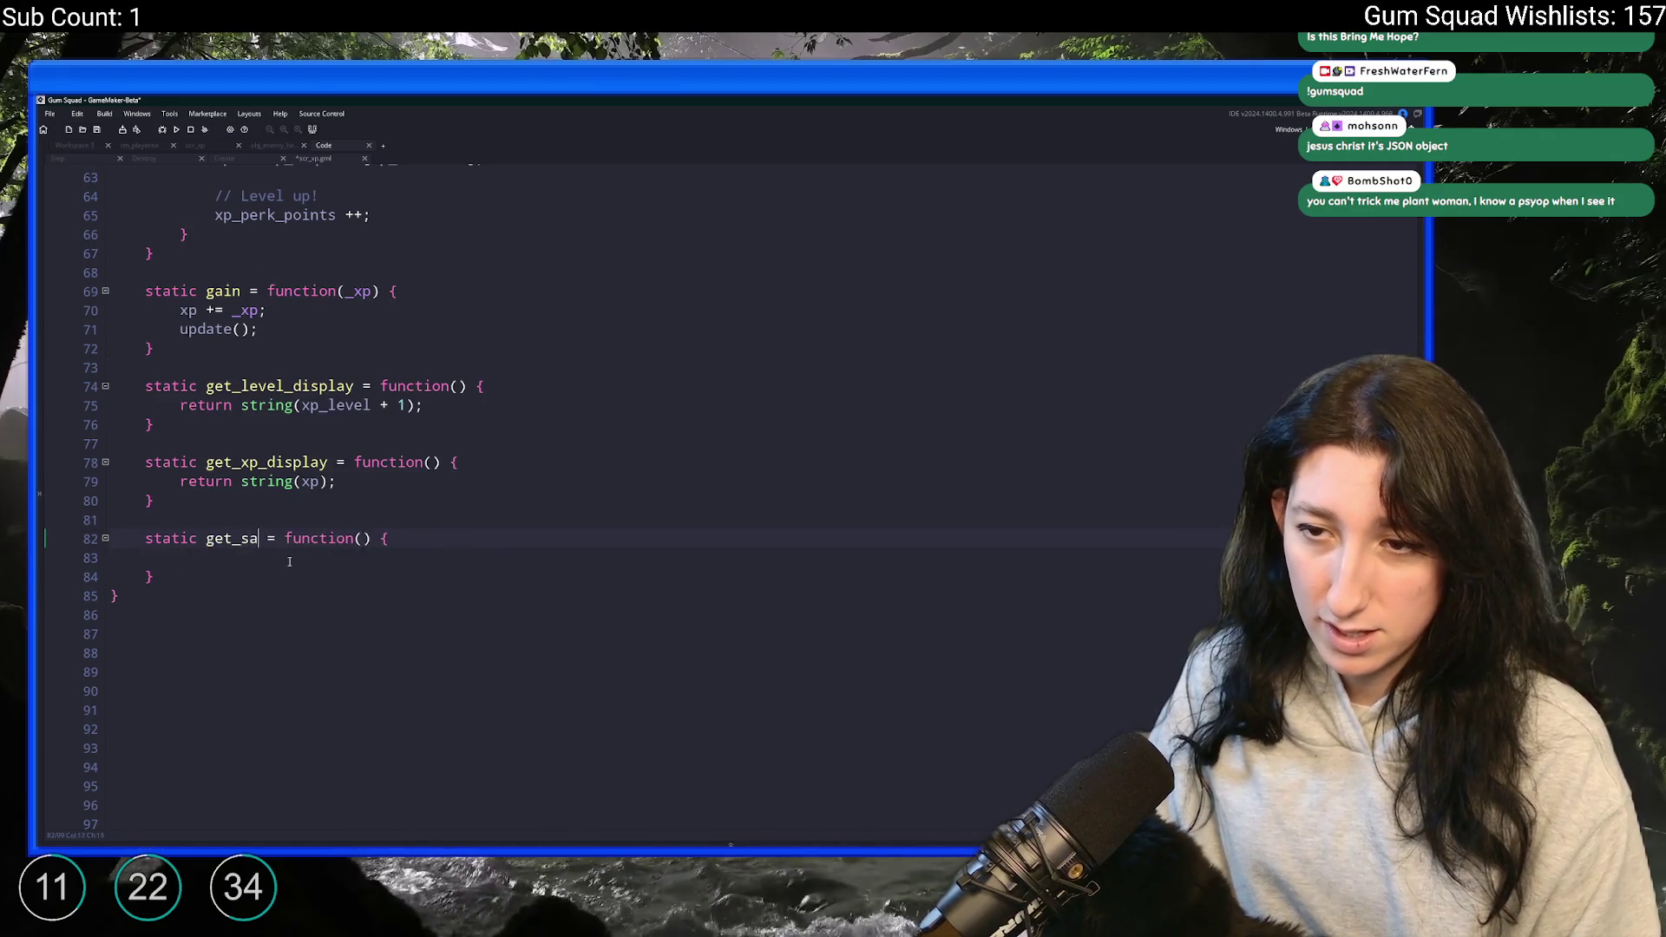
key(Escape)
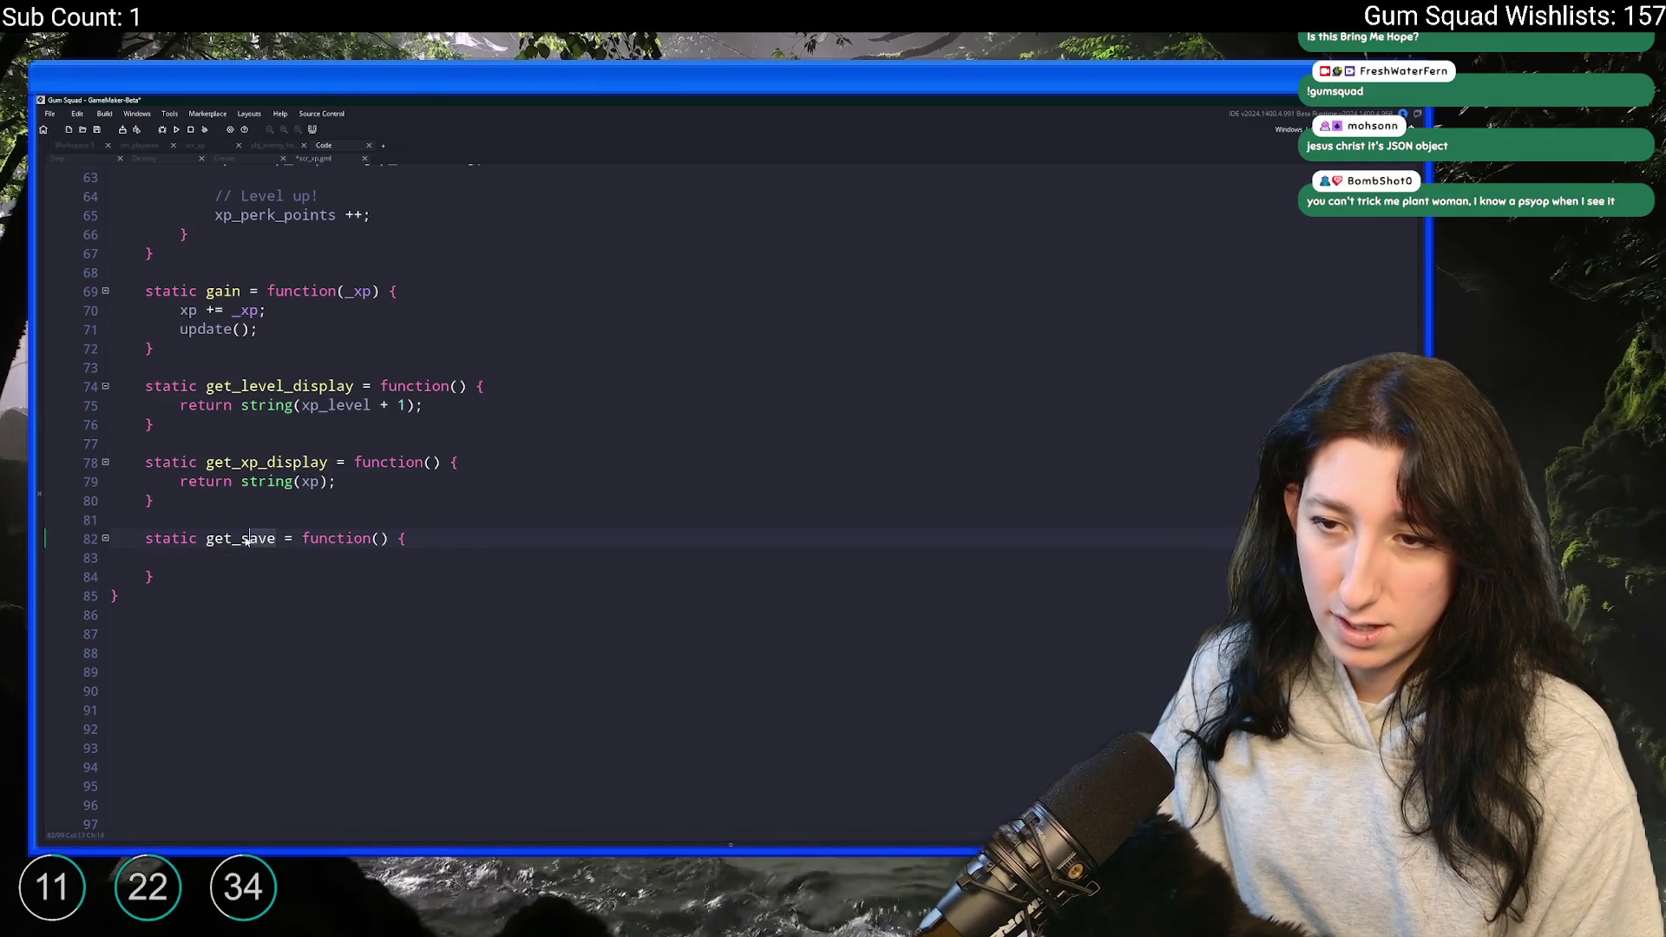
text(_data)
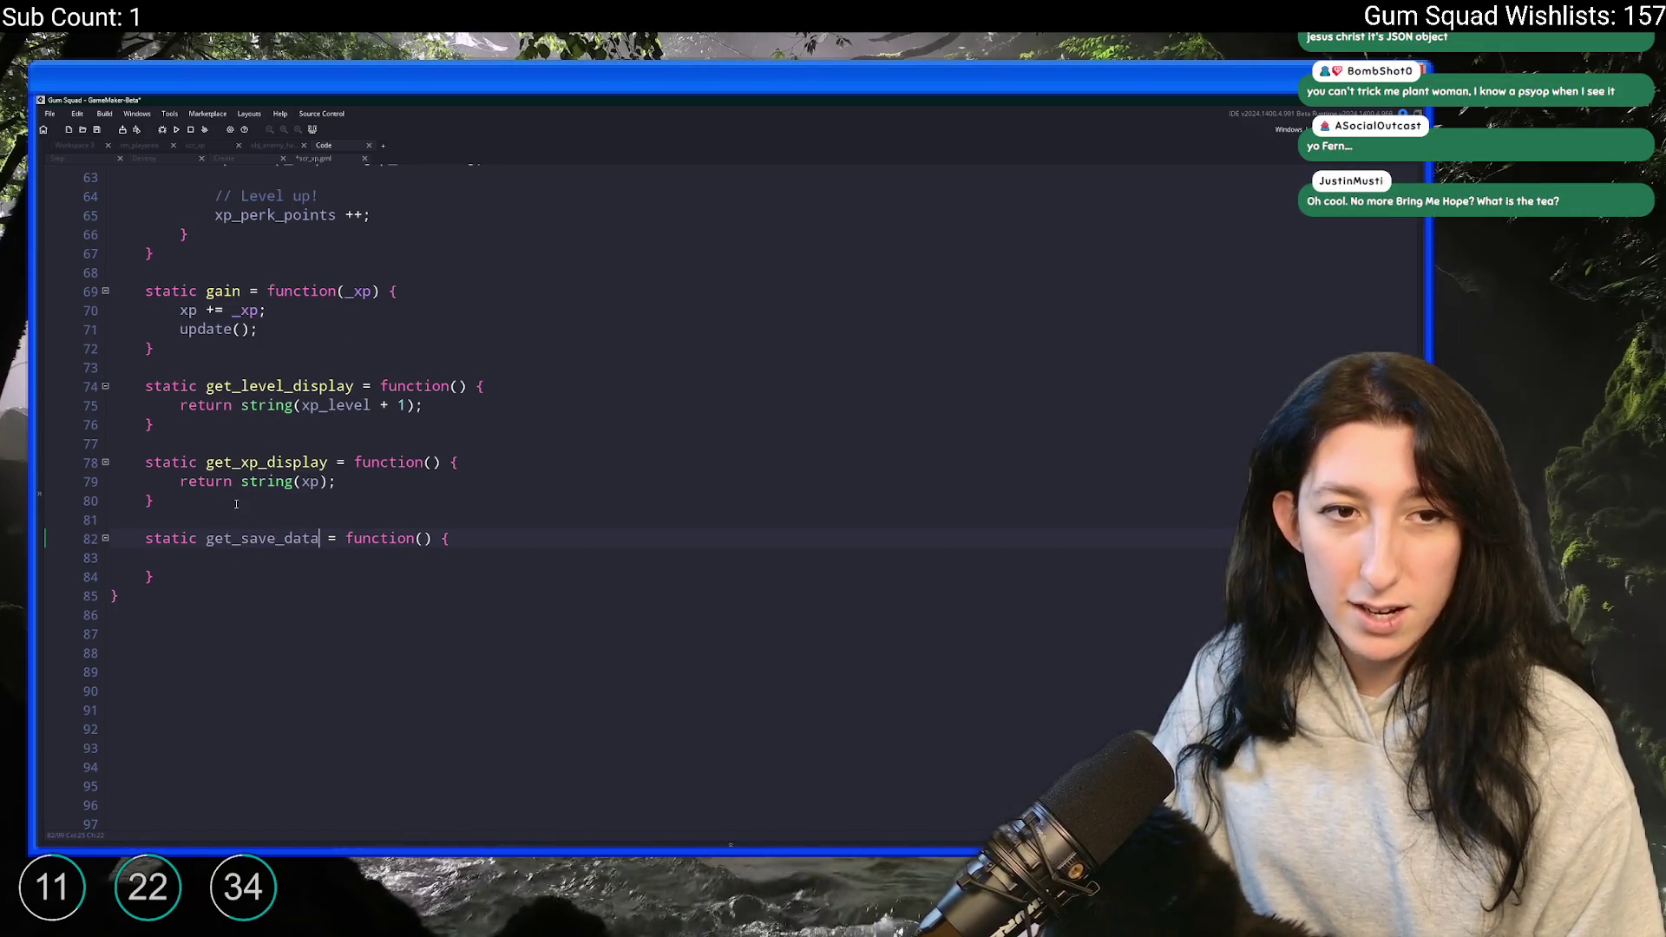
click(258, 560)
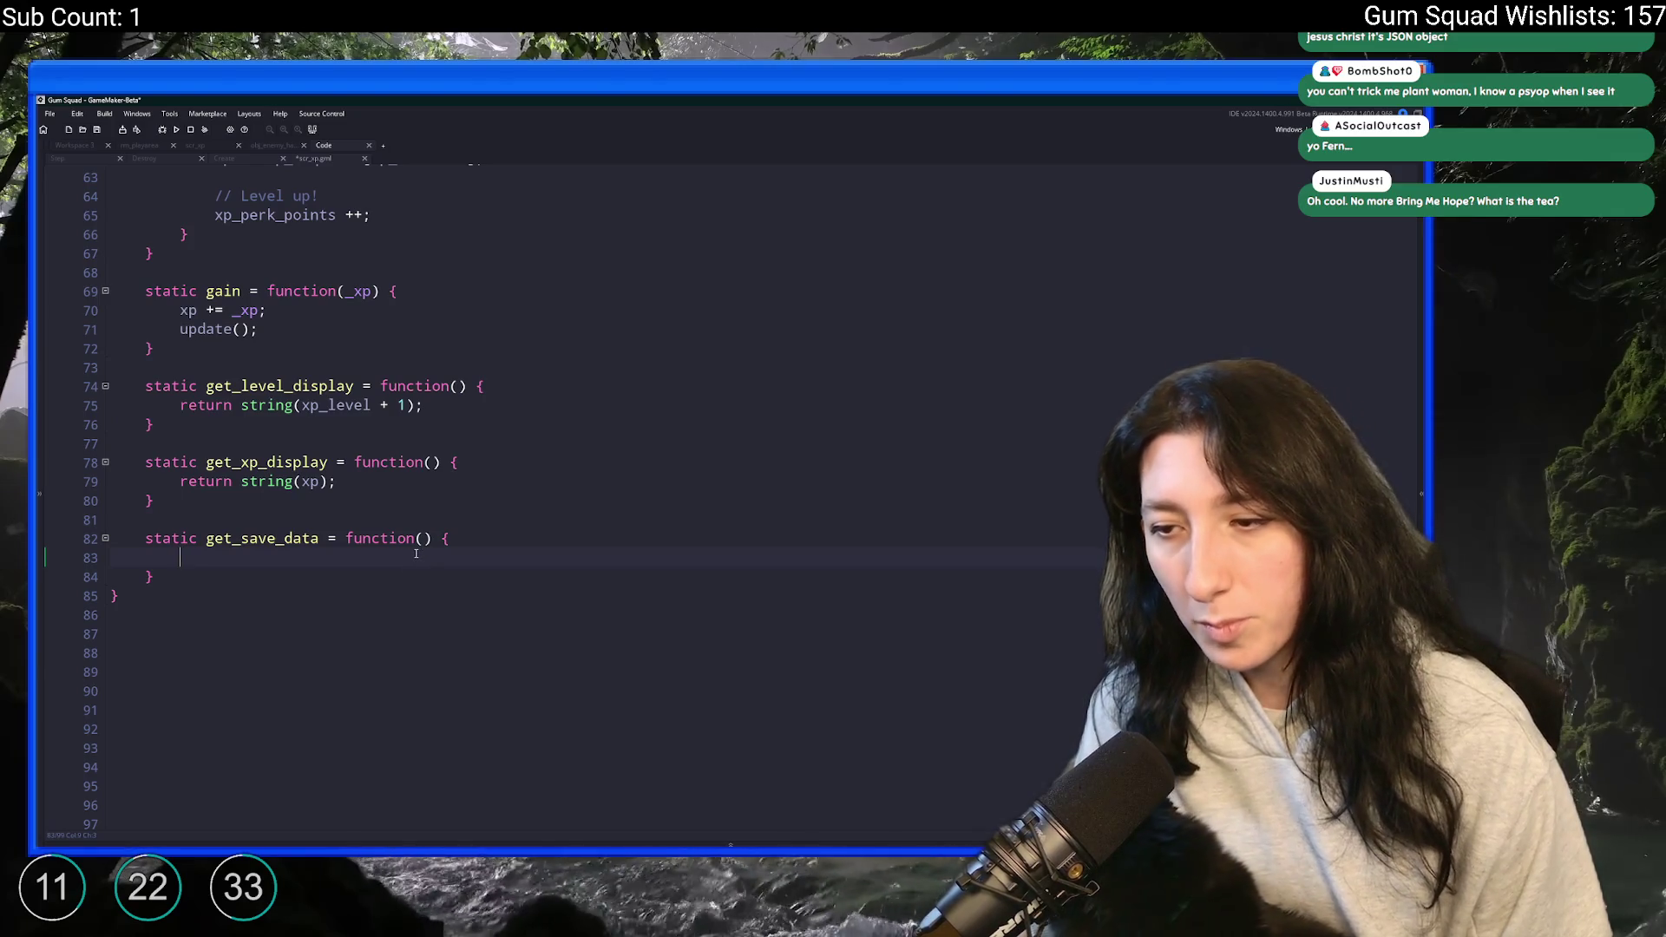
scroll(417, 549, down, 1)
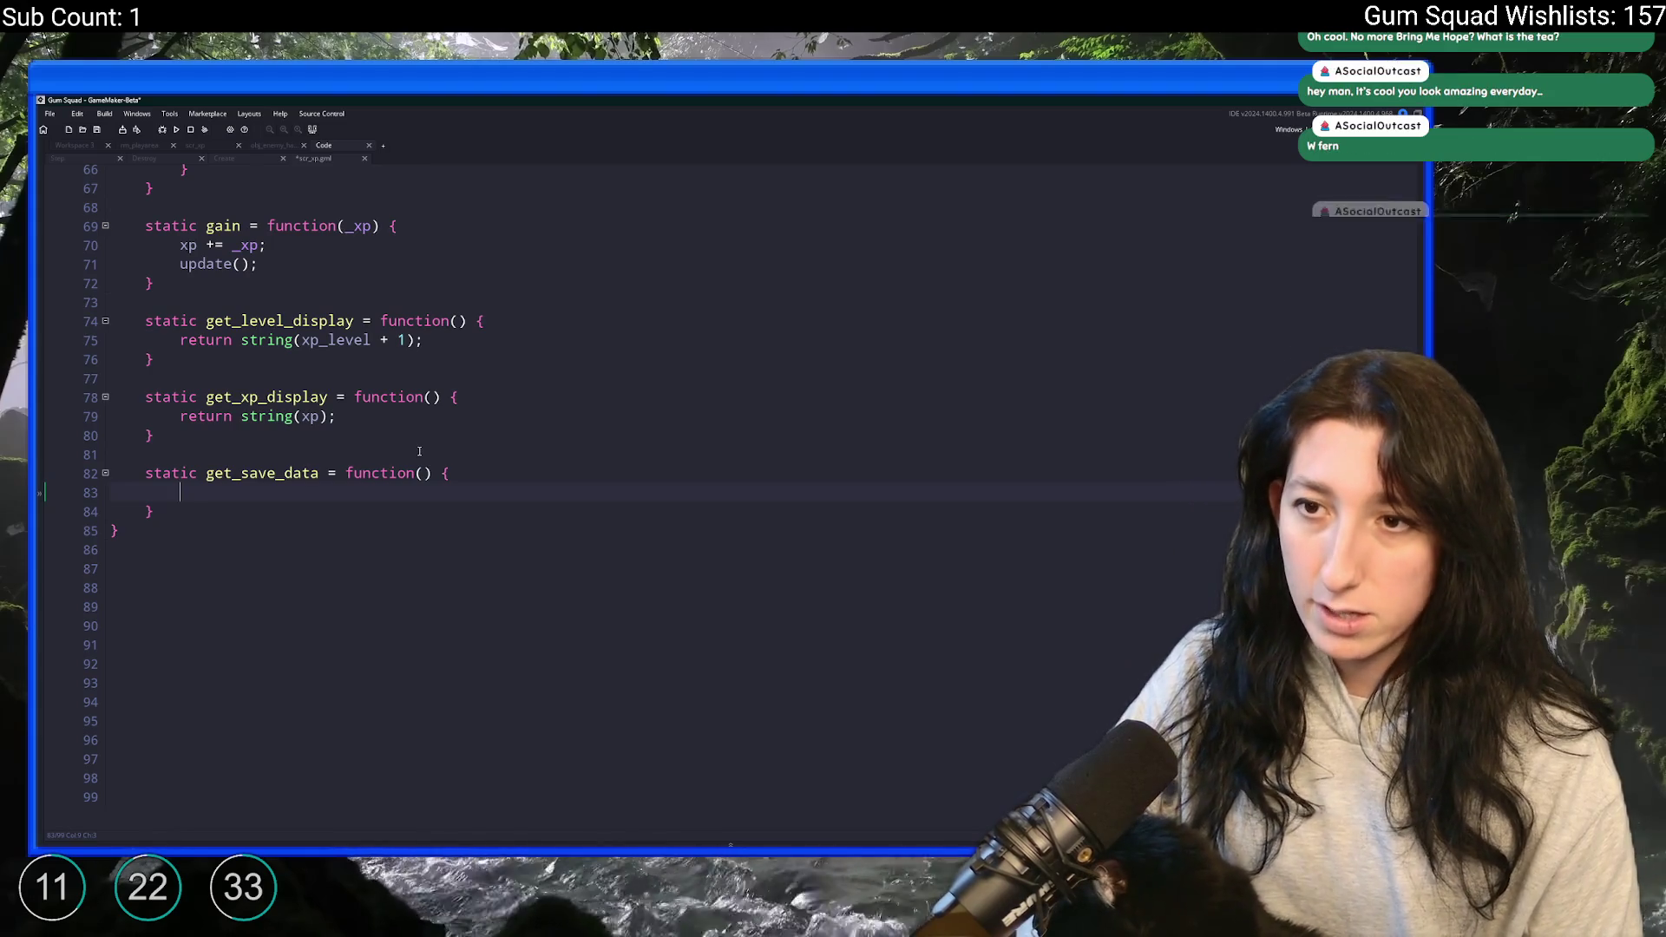
text(return {)
- Add a tab-aligned xp entry line inside the returned struct
key(Return)
key(Return)
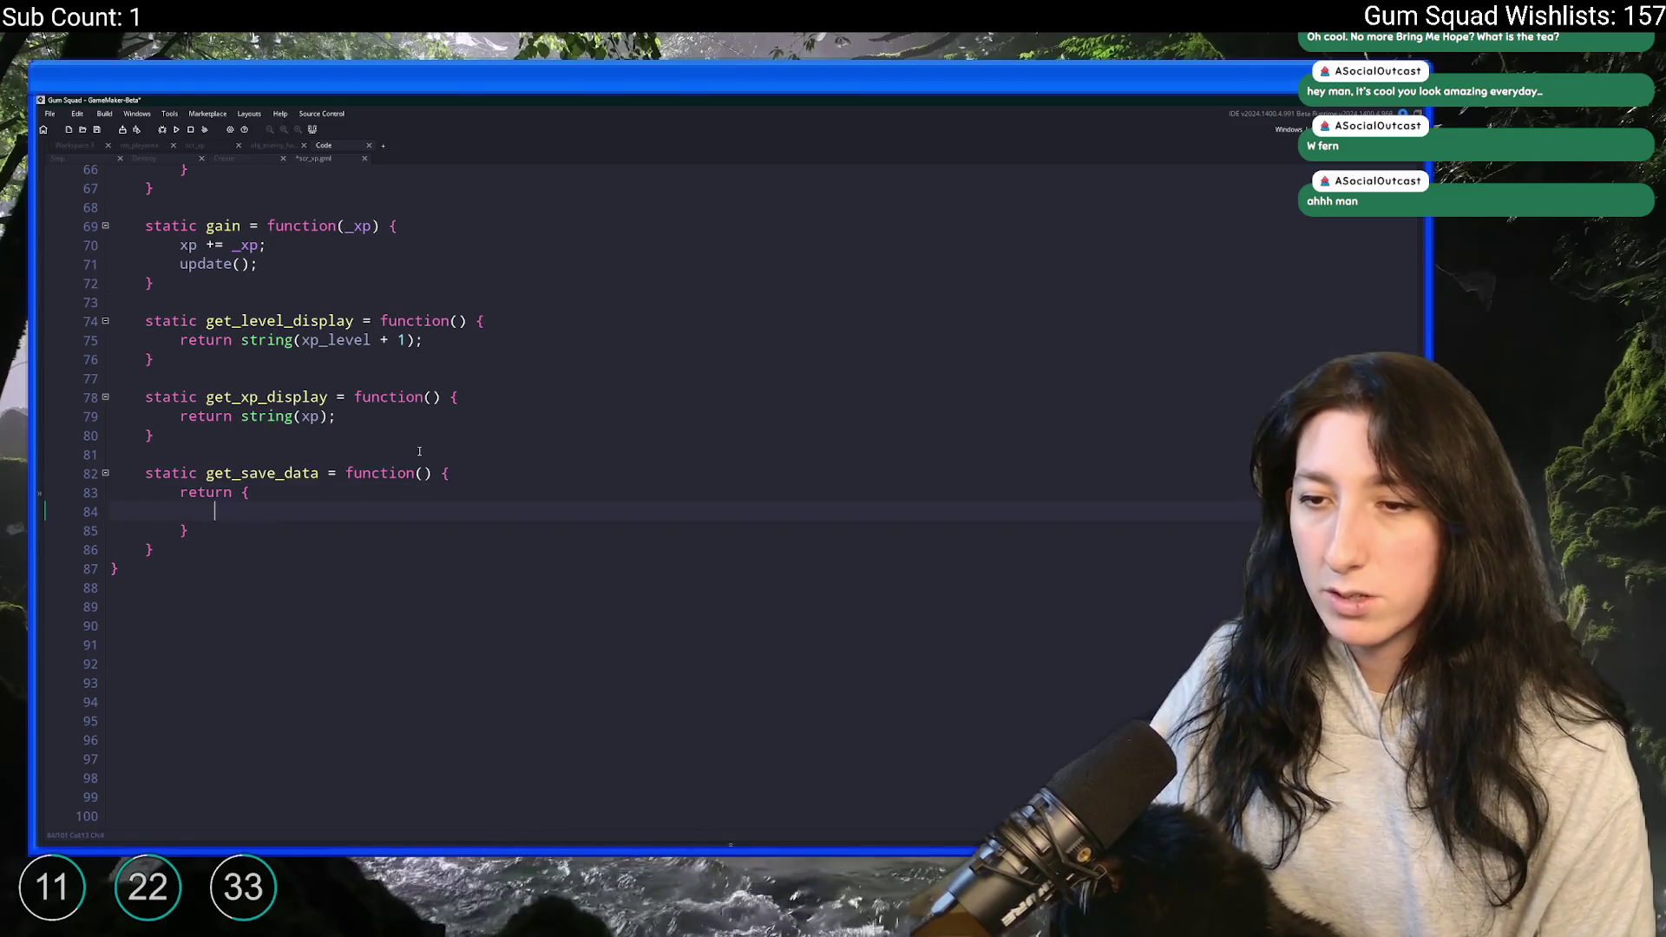
text(xprevious)
key(BackSpace)
key(BackSpace)
key(BackSpace)
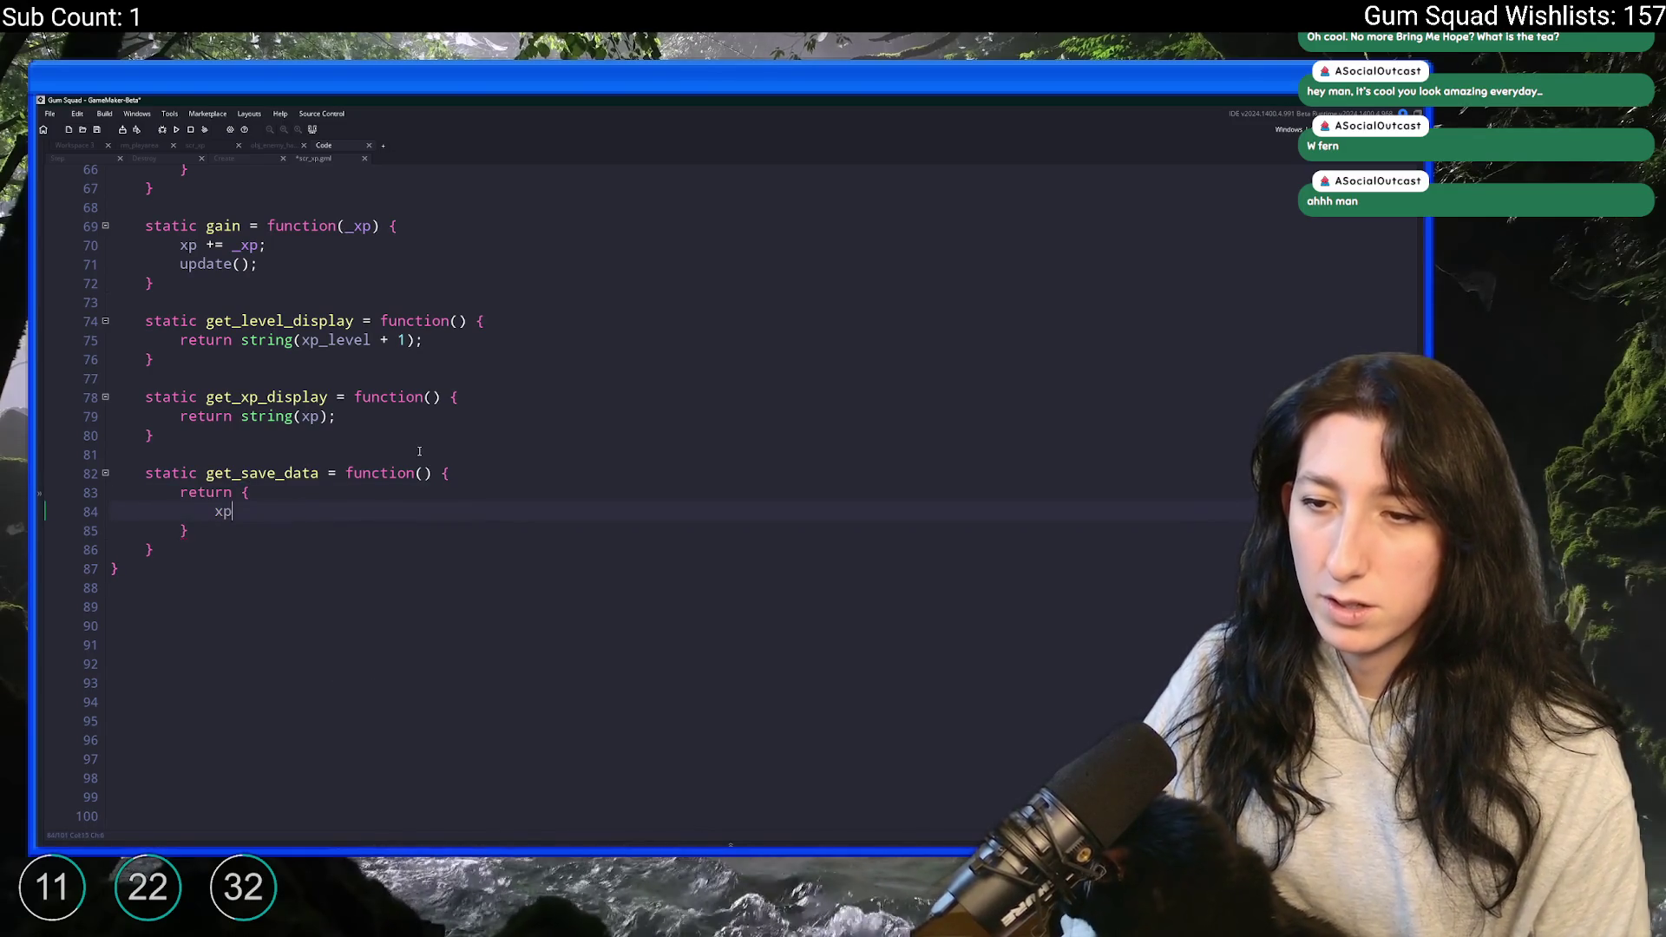
text(xp)
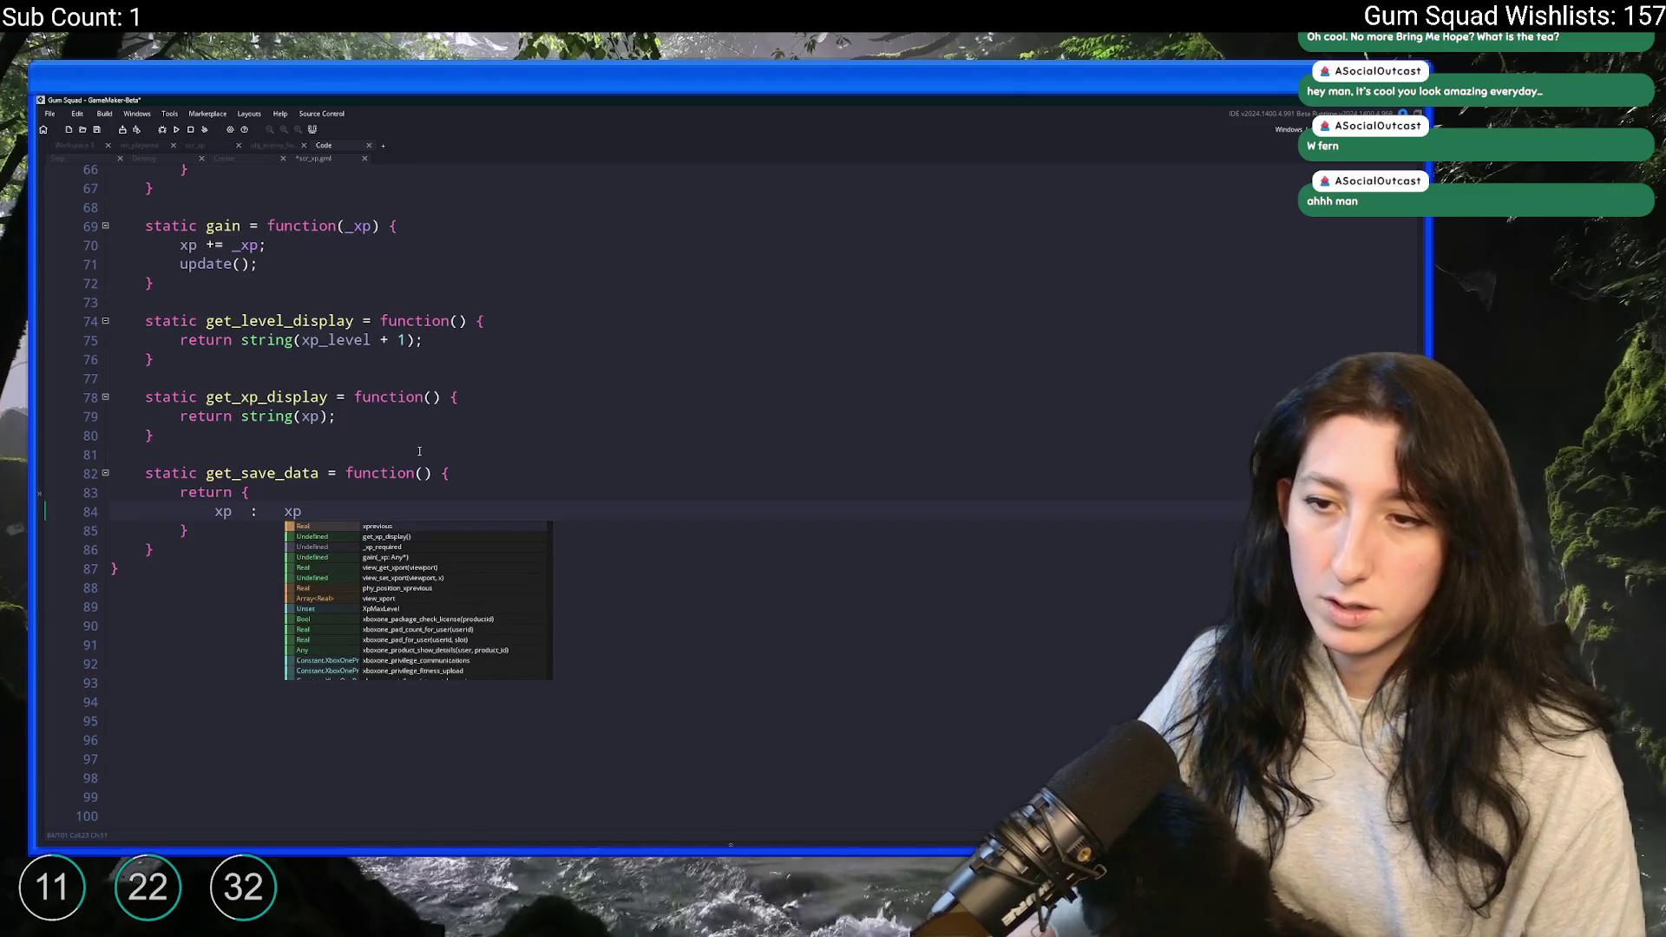
click(250, 512)
key(Tab)
- Add 'xp_level : xp_level,' below, align both colons, and end the xp entry with a comma
key(Tab)
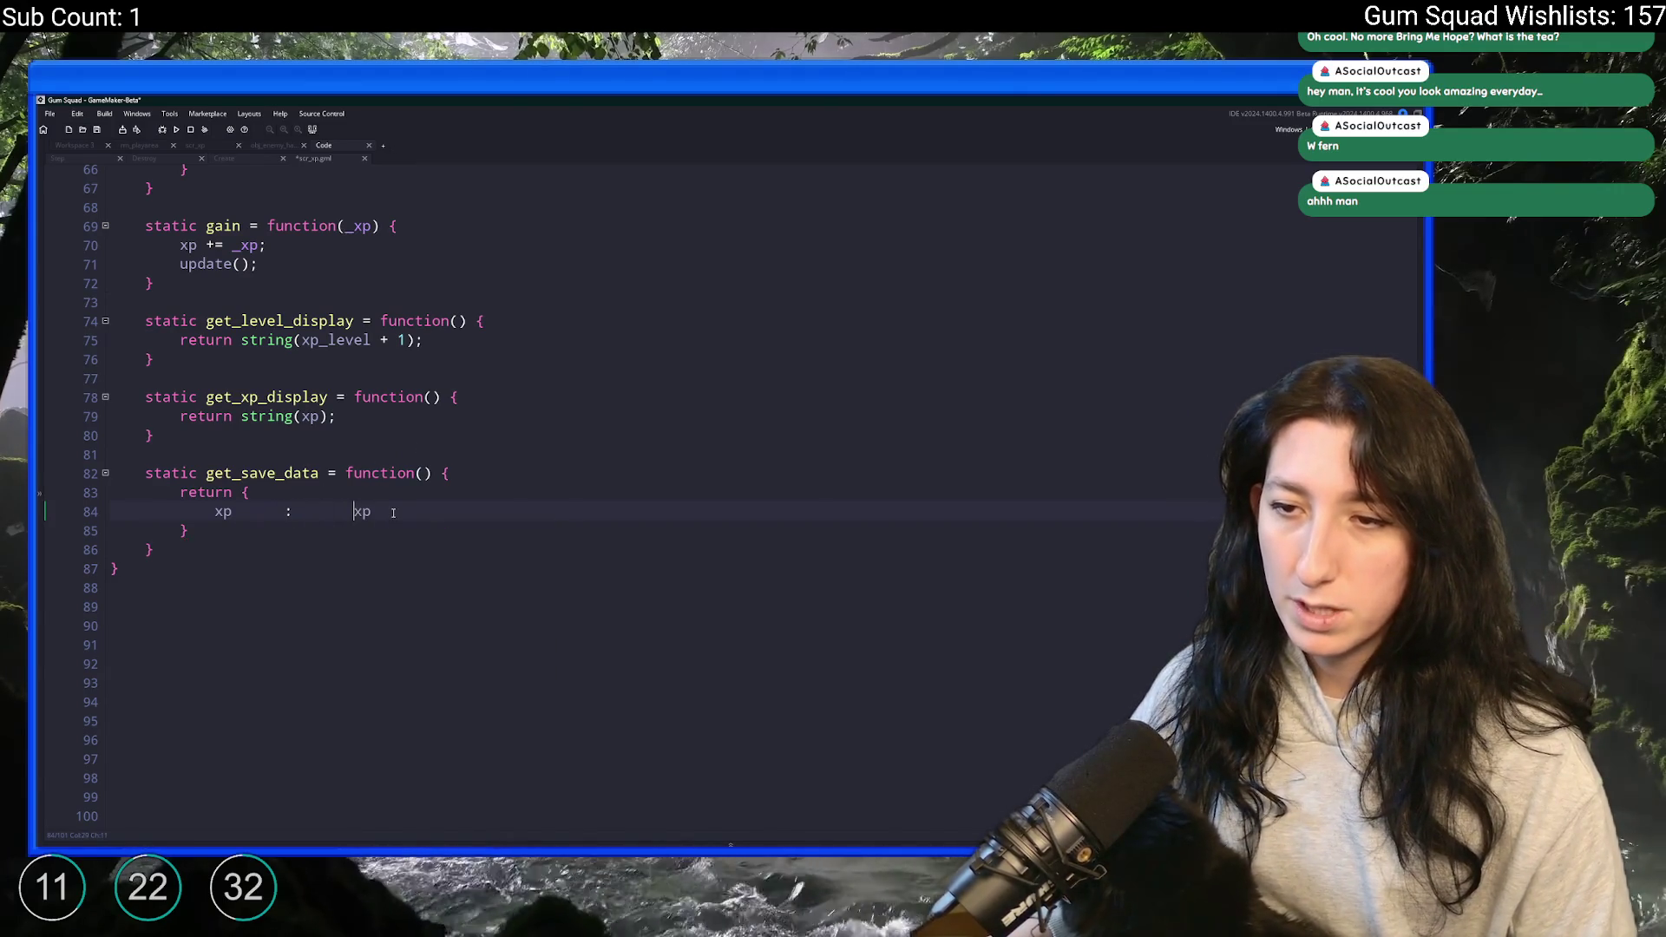
click(393, 513)
key(Return)
text(xpleve)
key(BackSpace)
key(BackSpace)
key(BackSpace)
text(_level)
key(Tab)
text(:)
key(Up)
key(Left)
key(Tab)
key(Down)
key(End)
key(Tab)
key(Tab)
text(xp_level,)
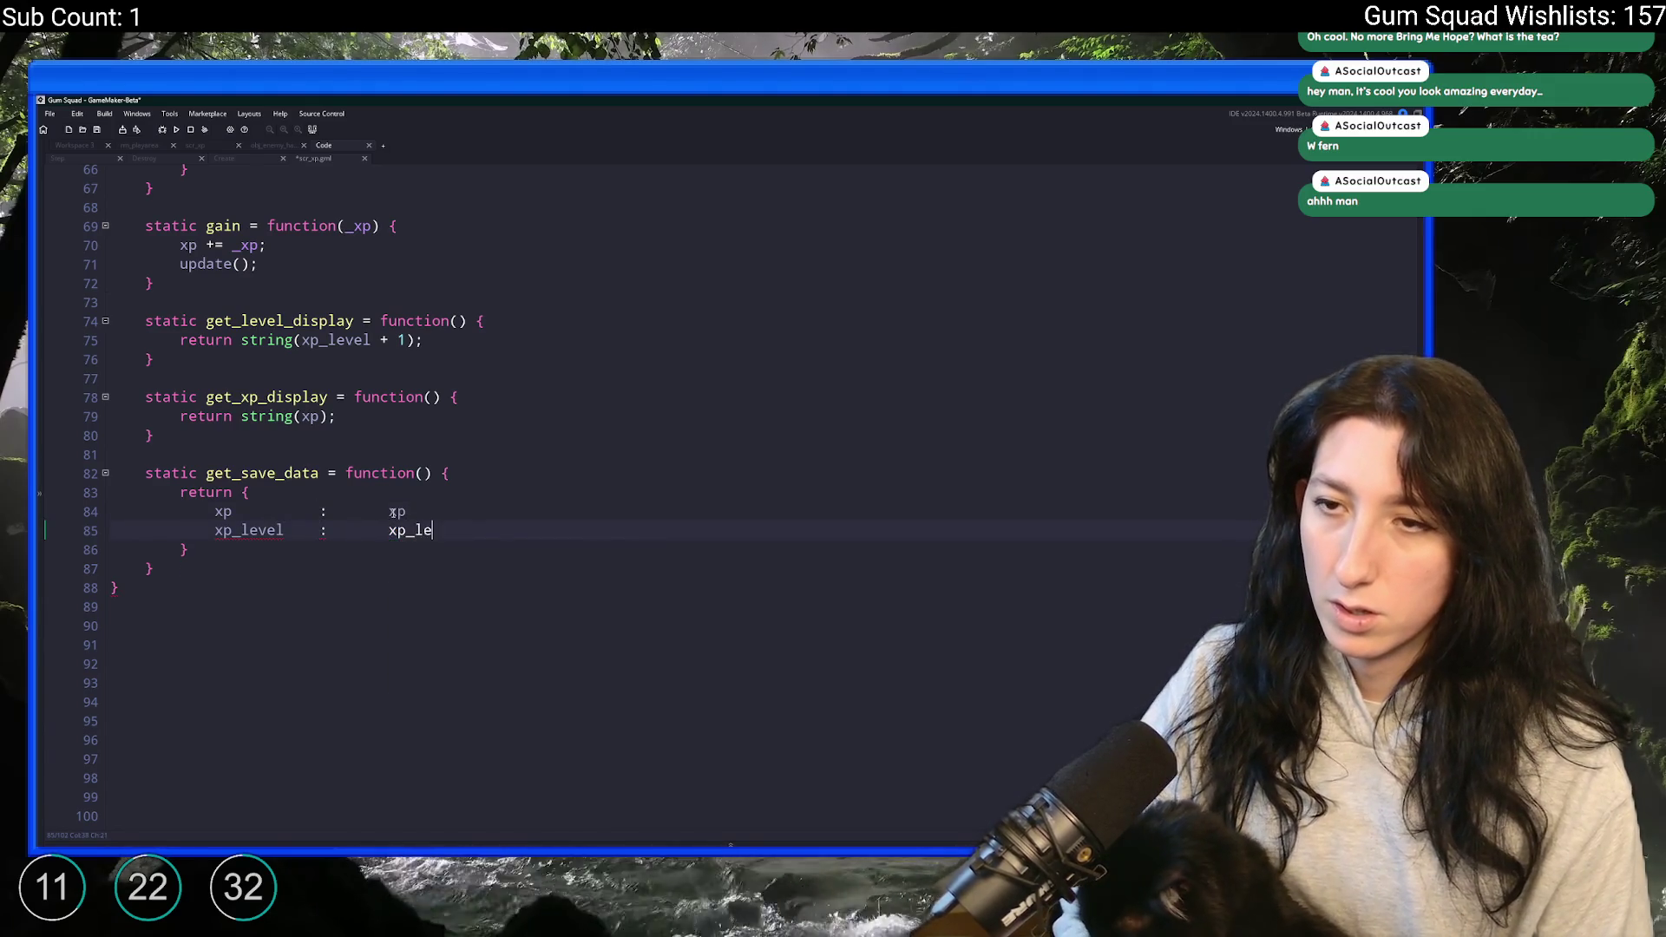
key(Up)
text(,)
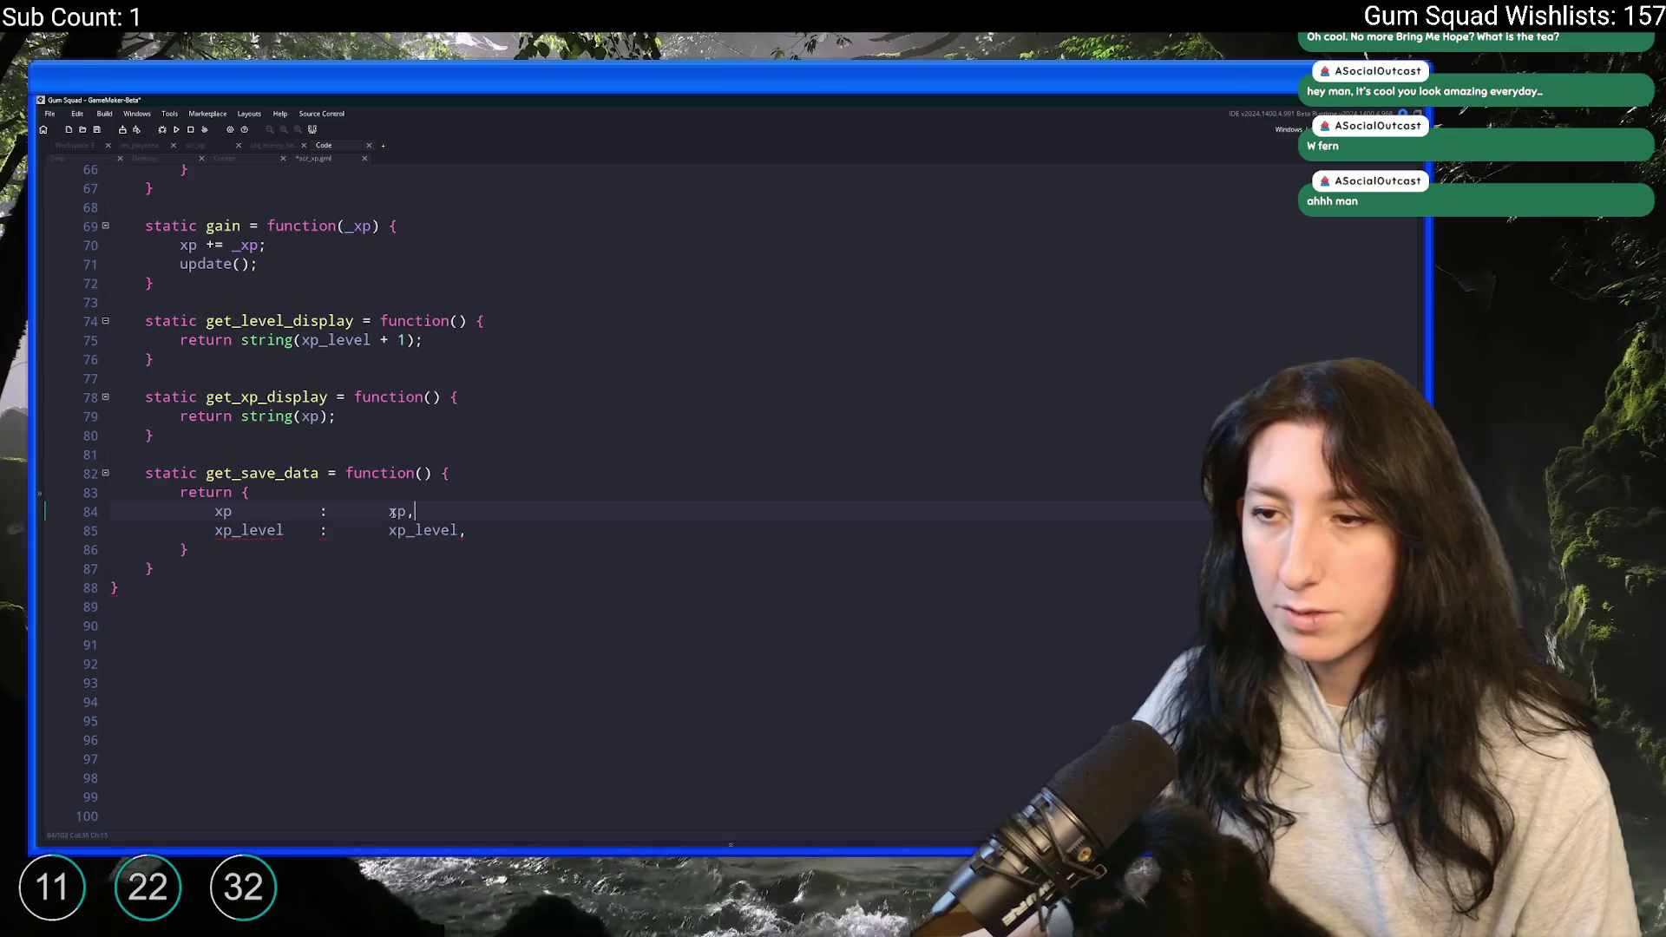
click(502, 531)
key(Return)
- Scroll up to review the XpSystem constructor's field declarations
scroll(502, 532, up, 6)
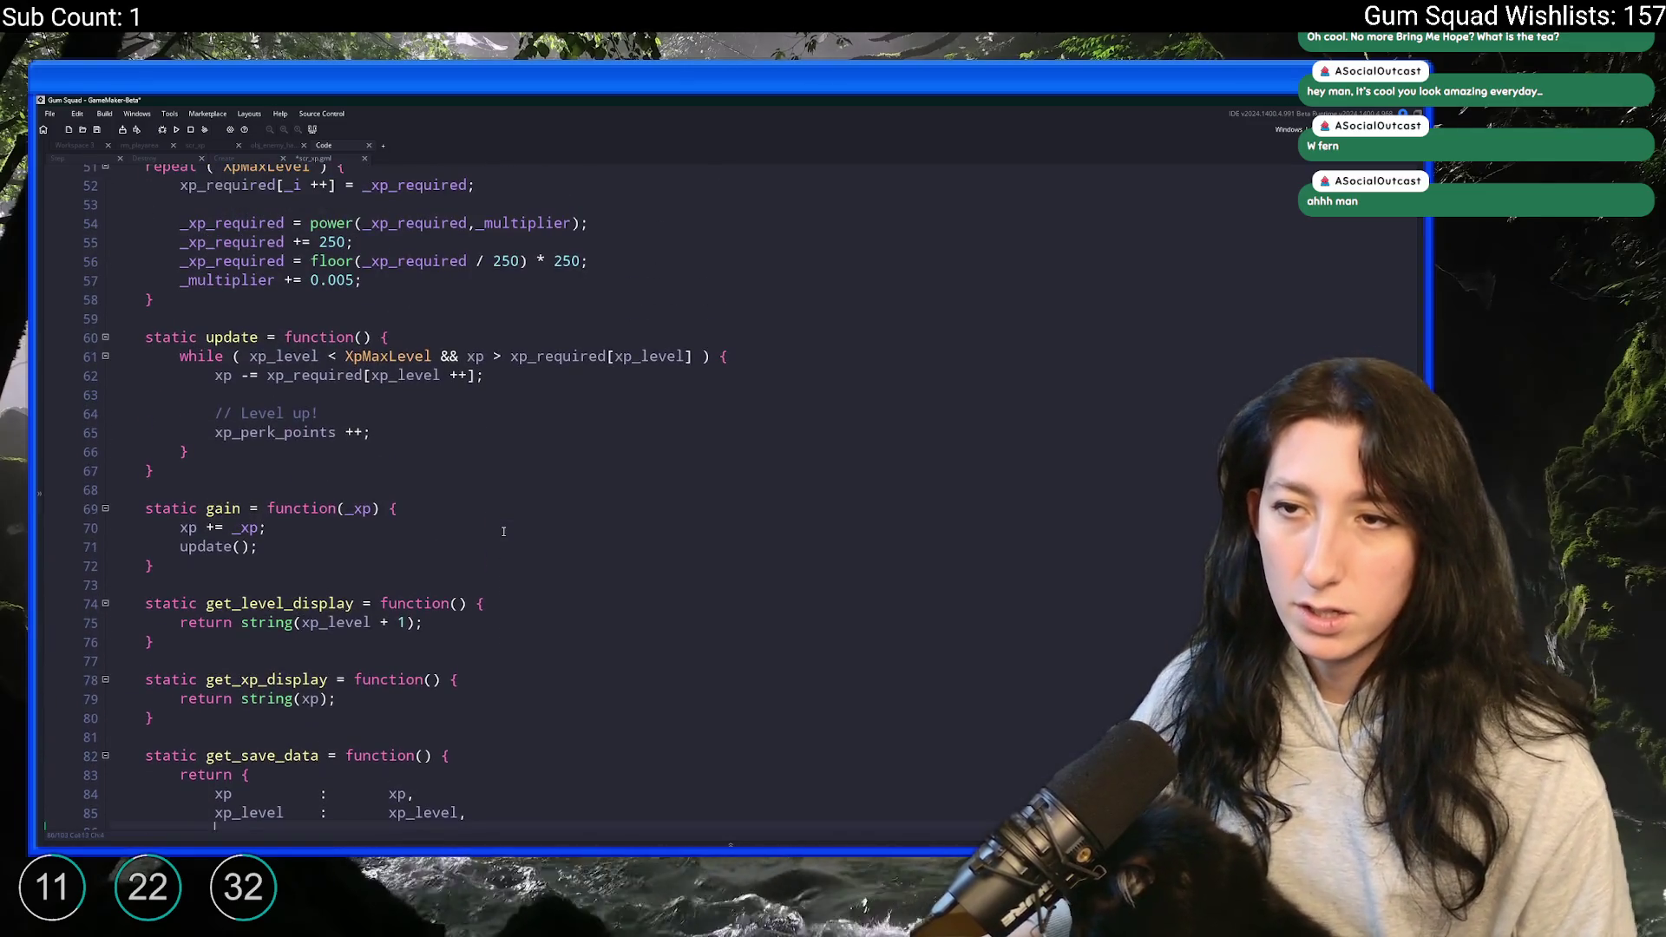
scroll(503, 531, up, 6)
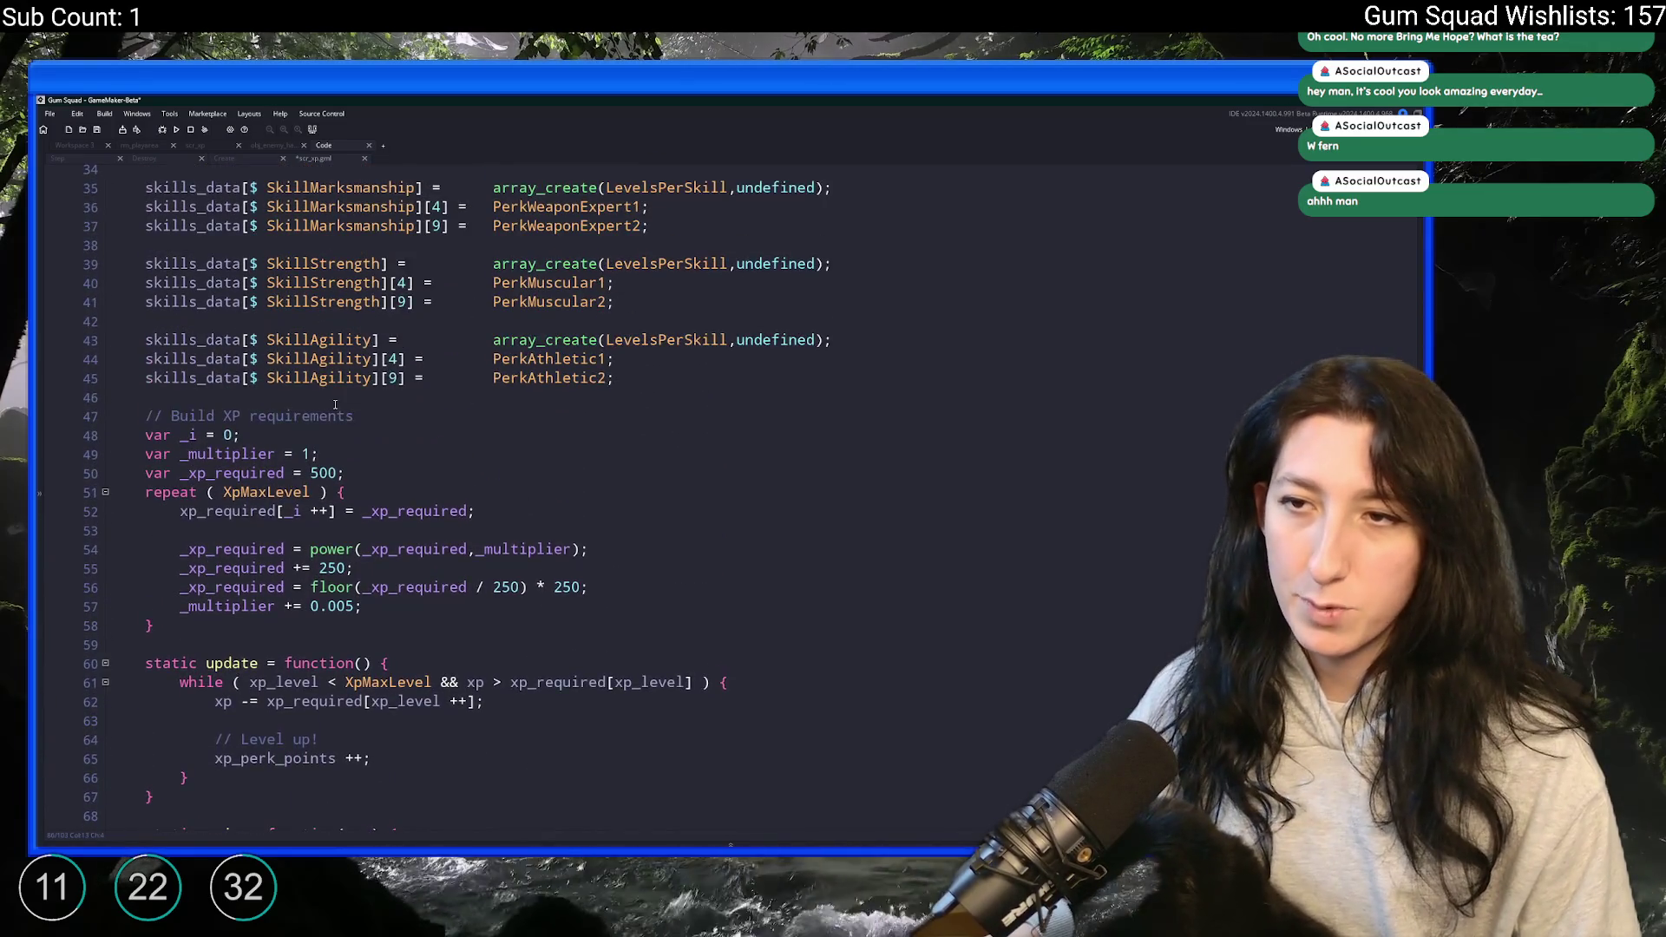
scroll(329, 397, up, 4)
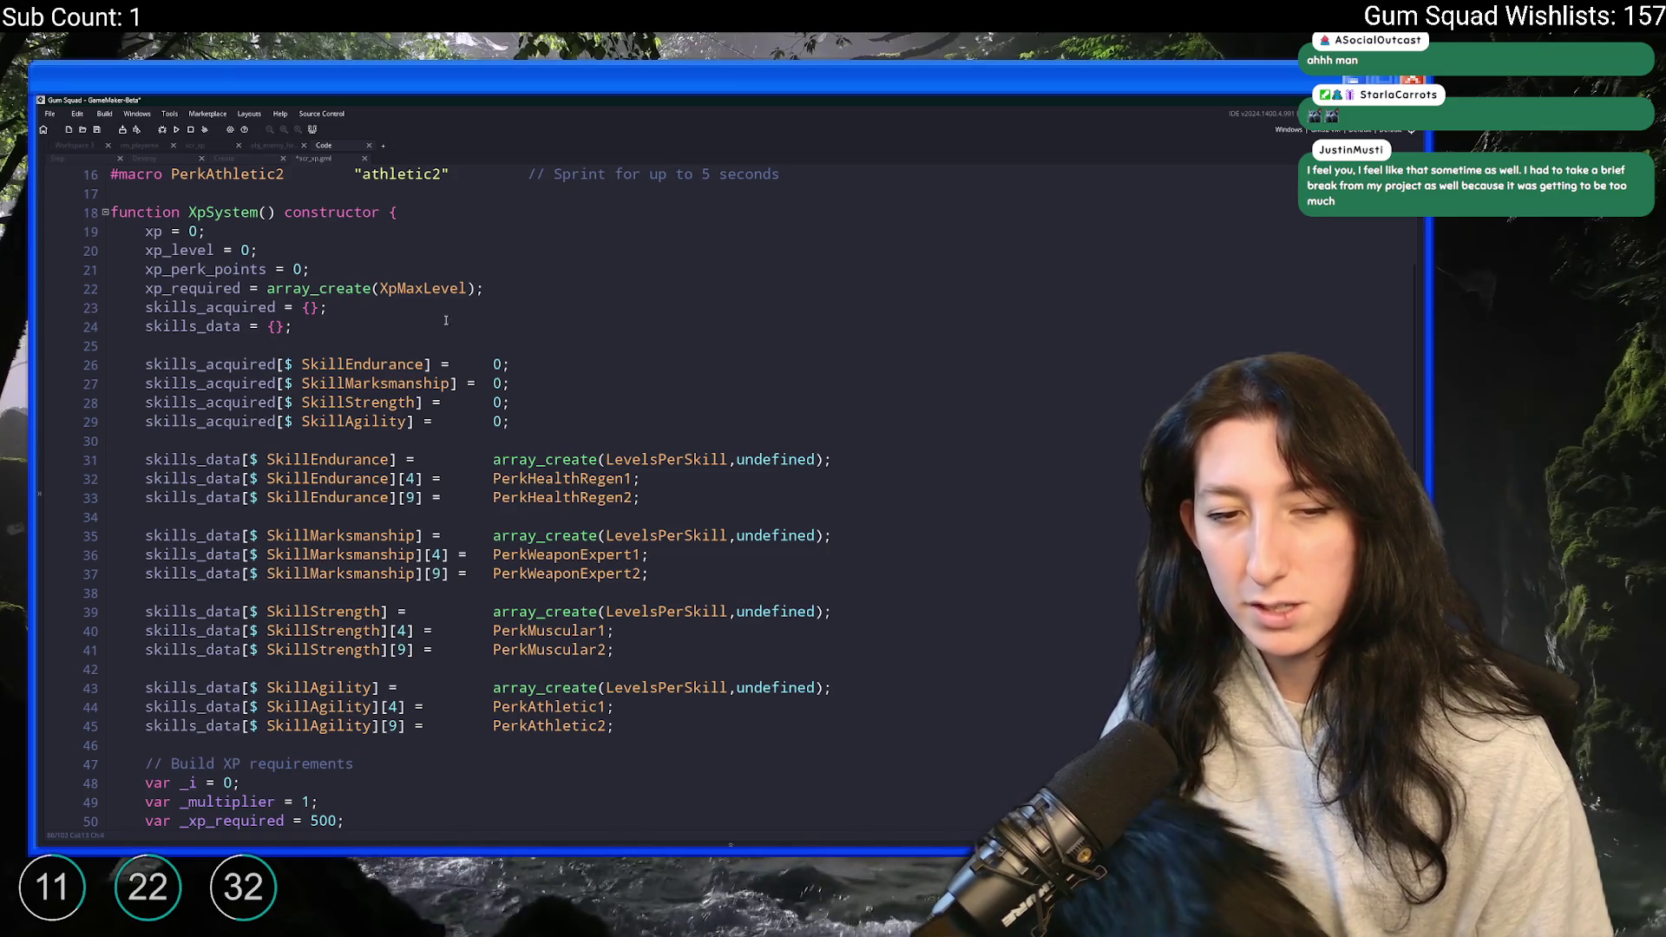
mouse_move(402, 289)
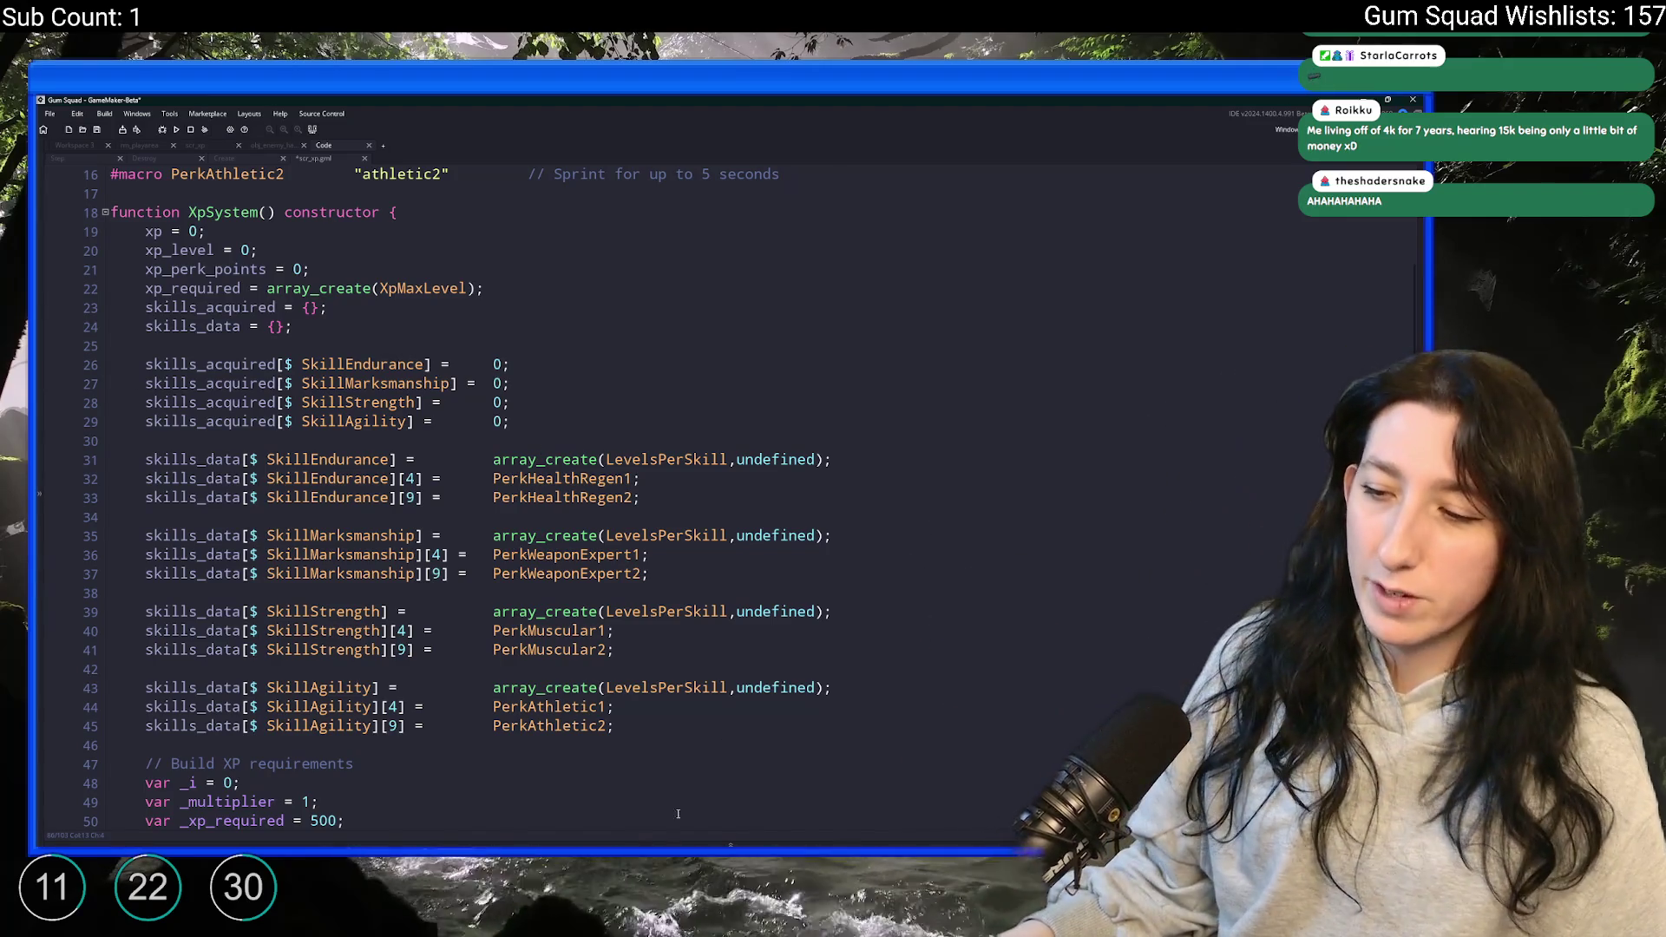
- Launch Calculator and work out 15000 ÷ 1408 = 10.65340909090909
key(super)
text(calc)
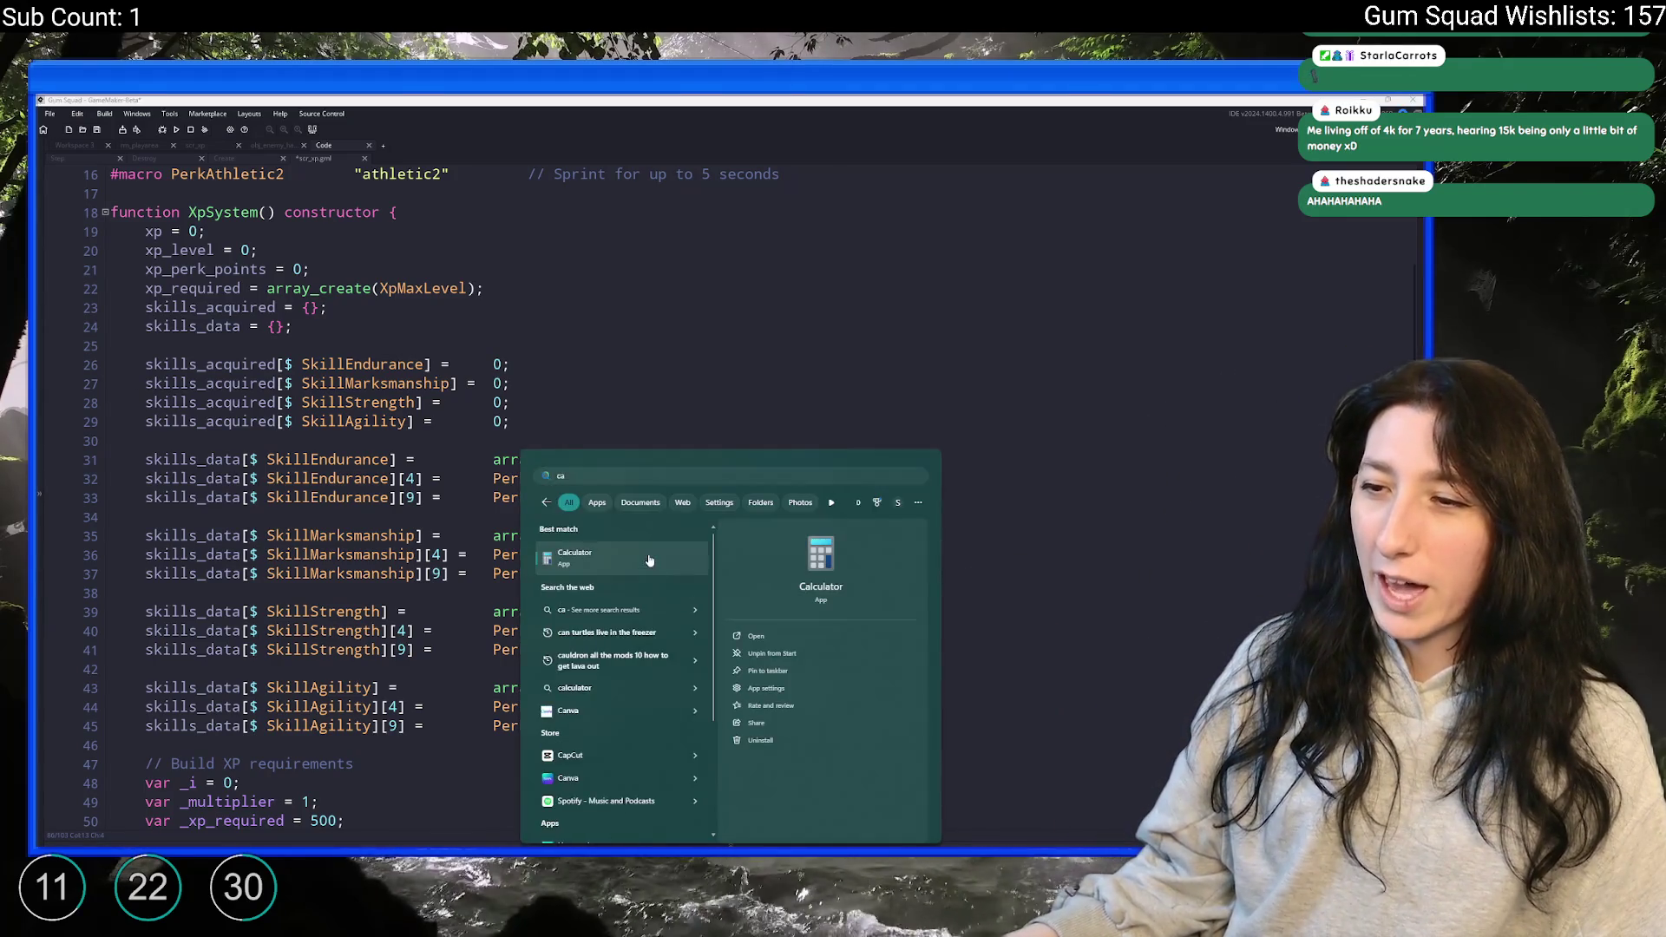
key(Return)
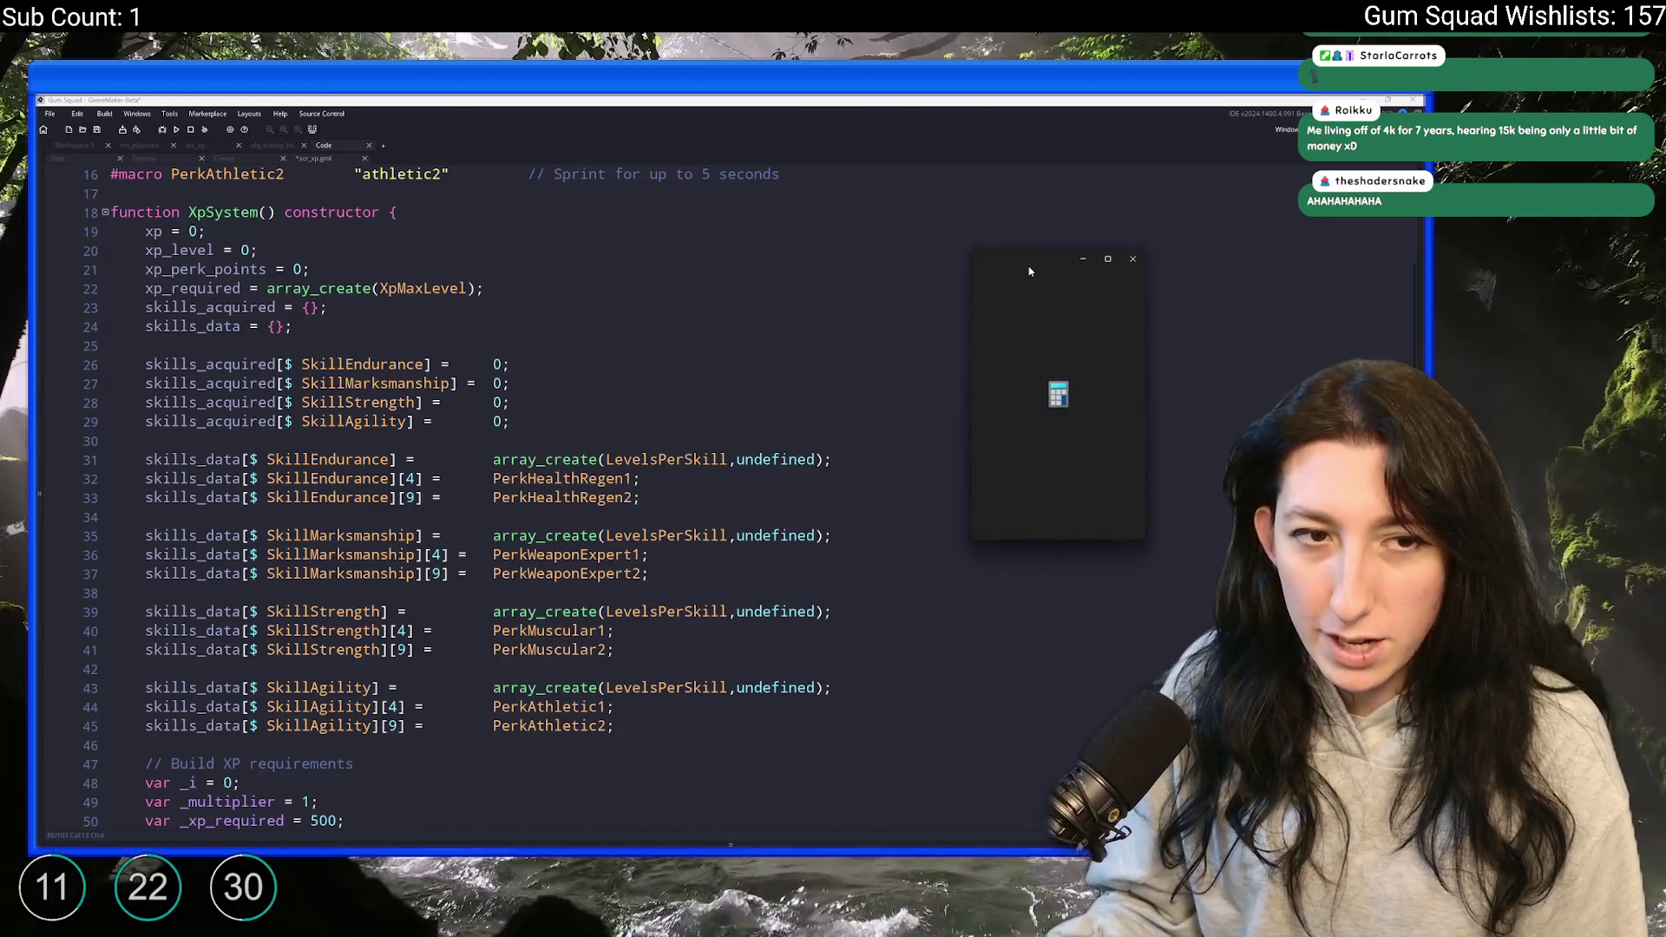
text(150000)
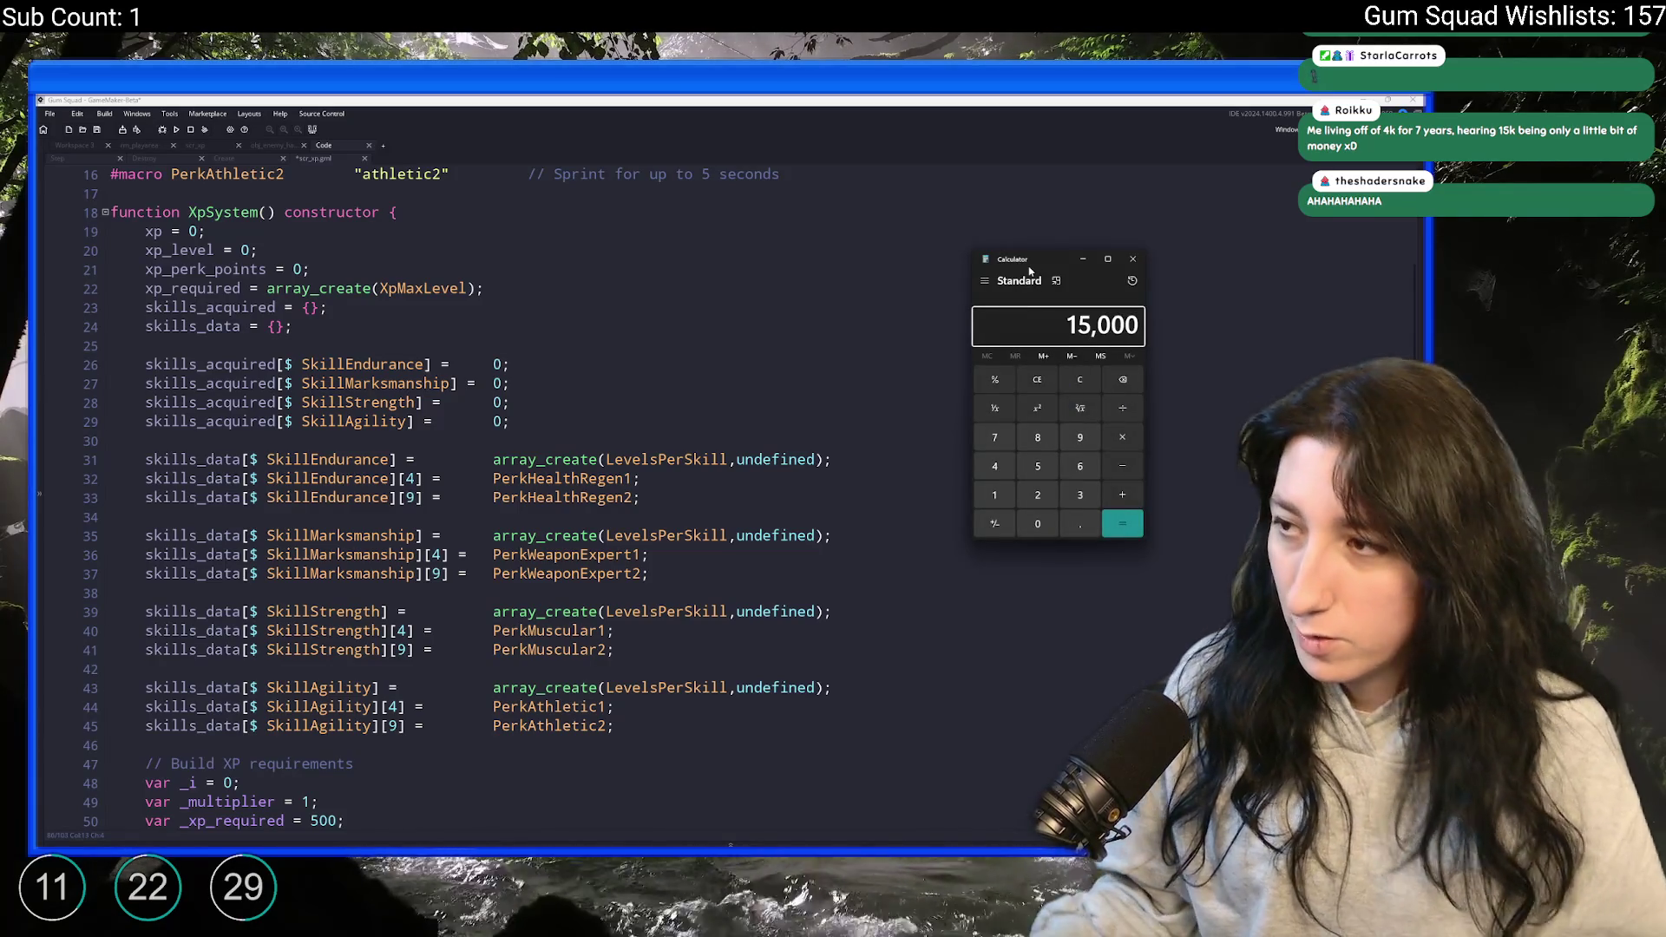
click(1076, 387)
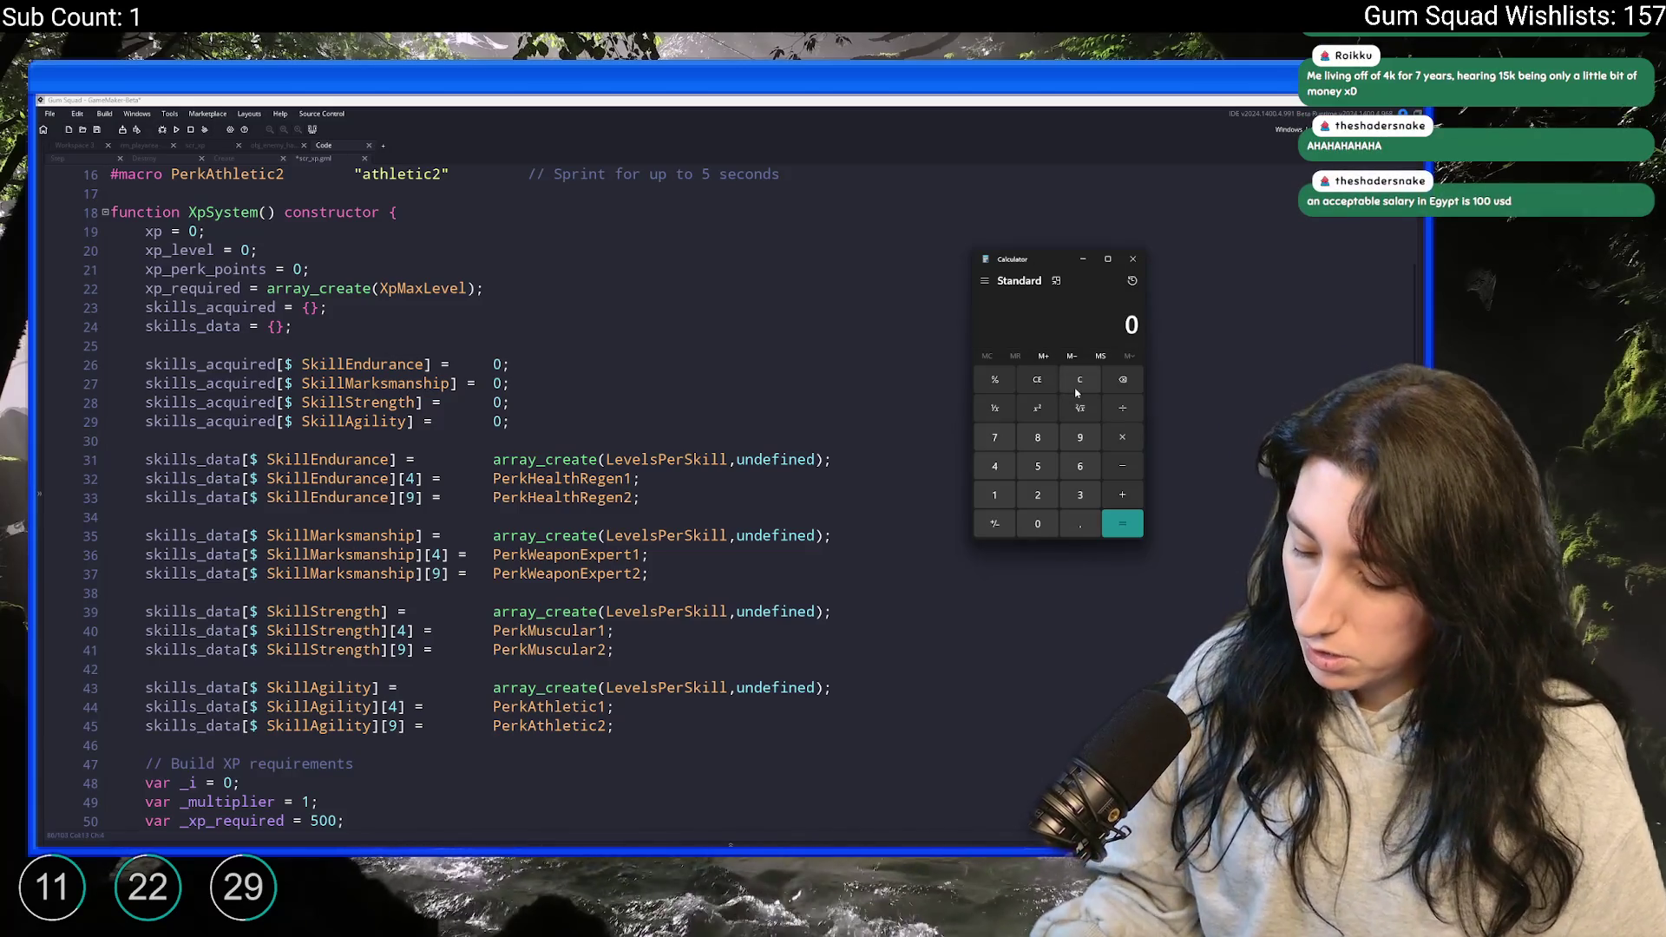
text(352/)
text(4)
key(Return)
text(/15000)
key(Return)
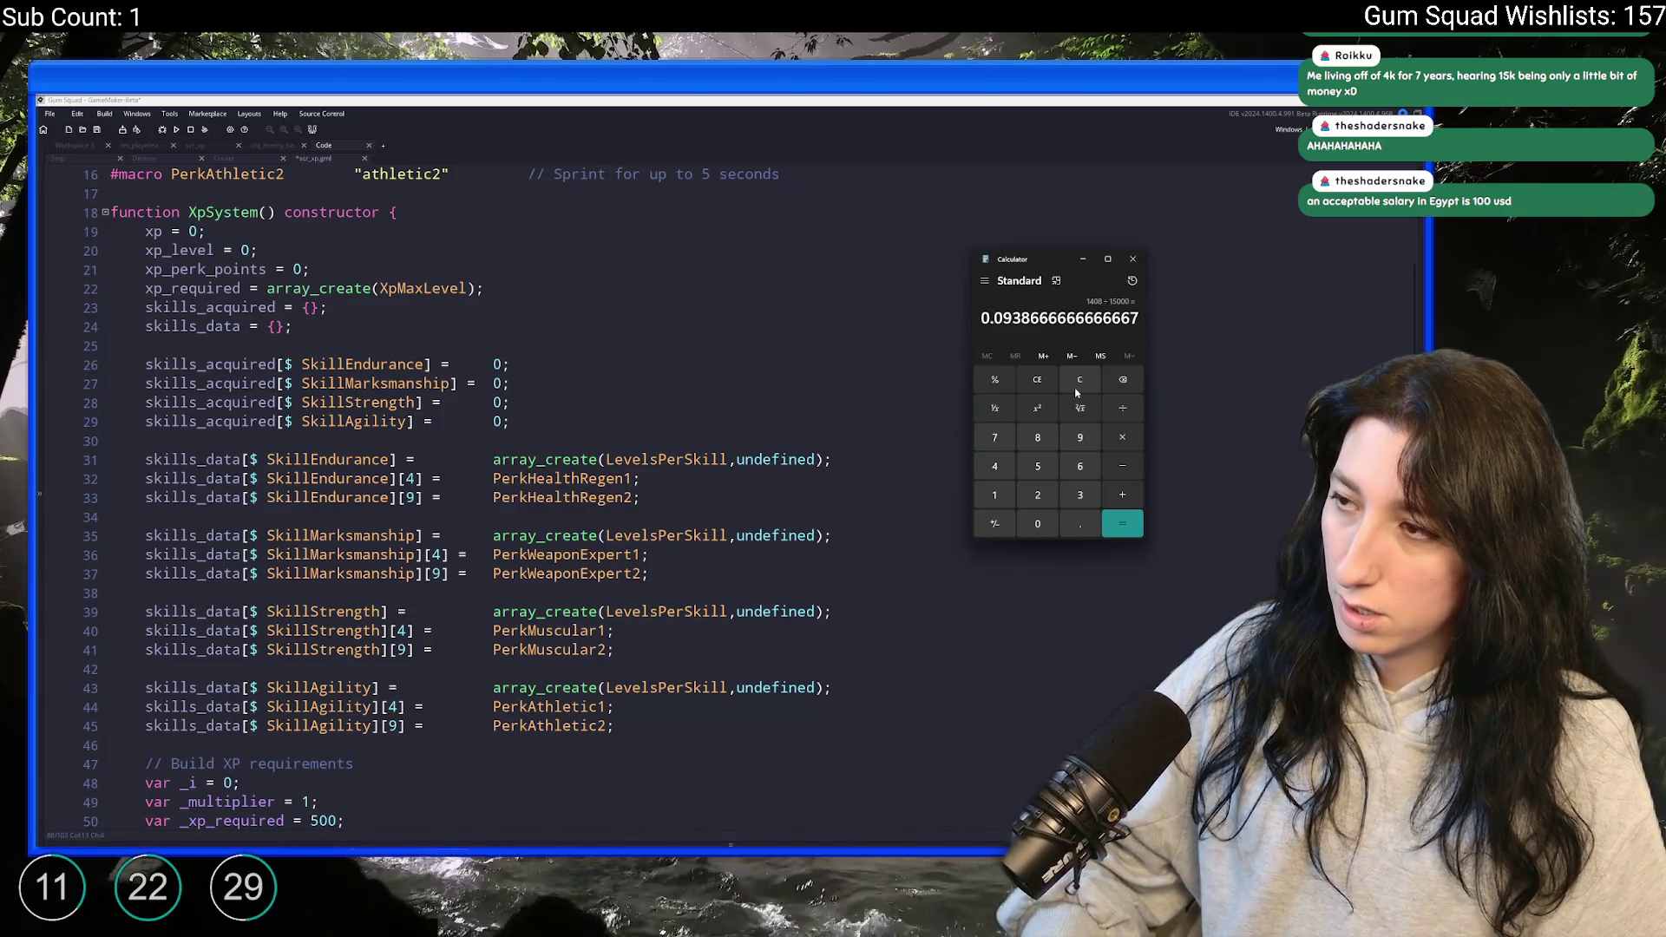
click(1076, 390)
text(15000/140)
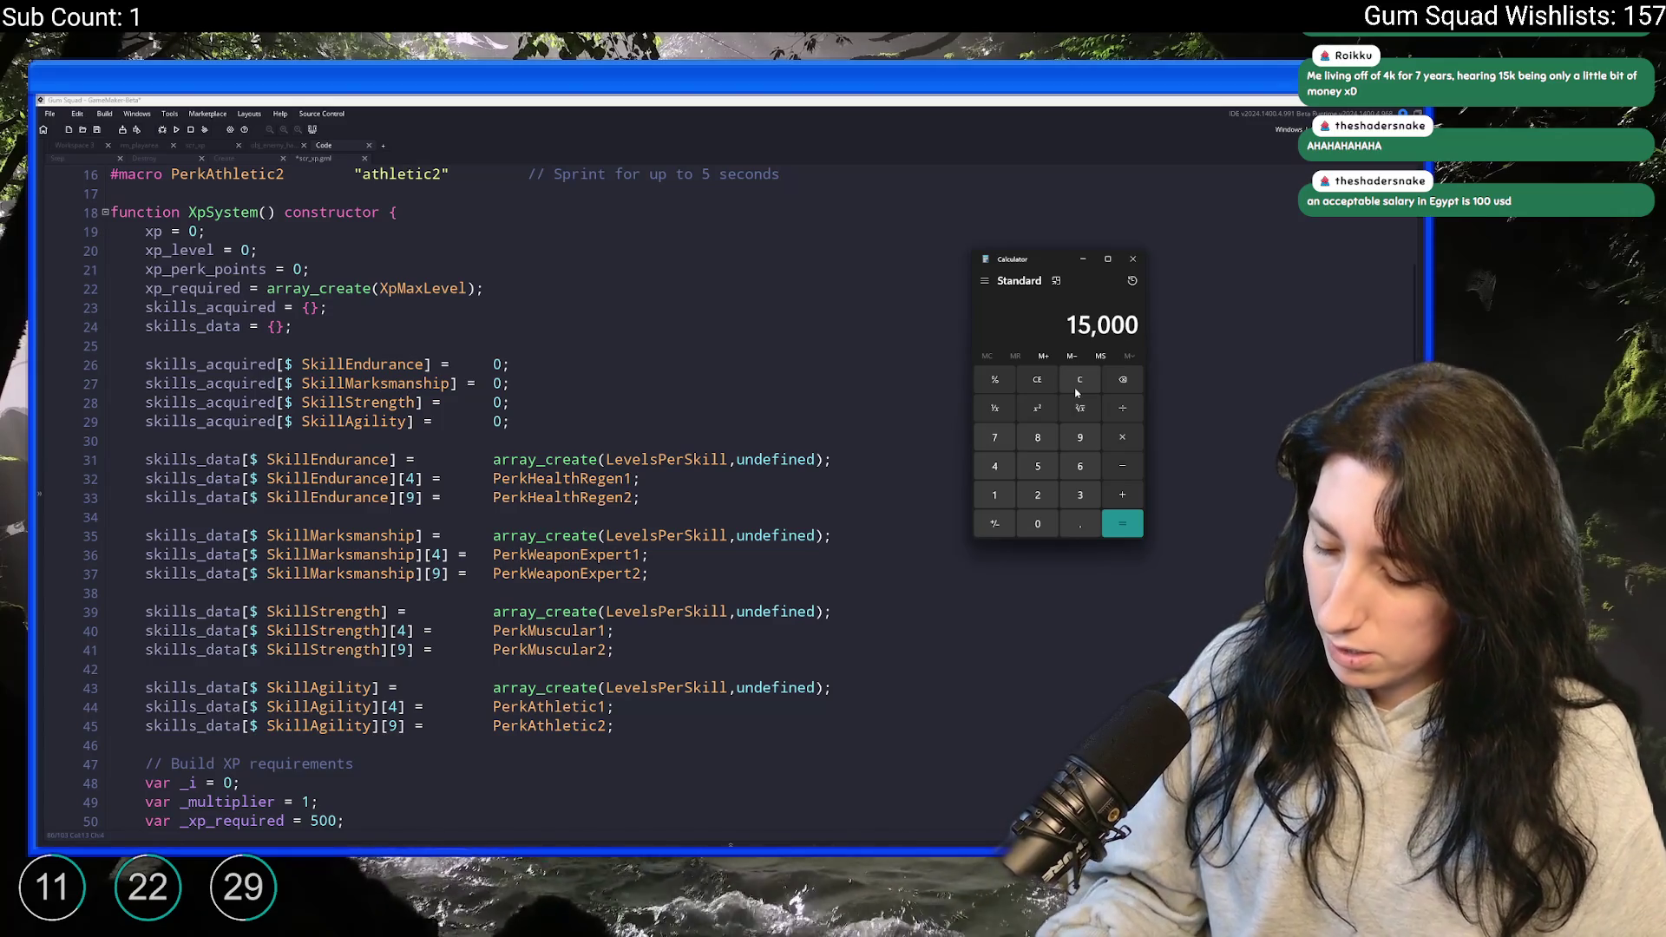
text(8)
key(Return)
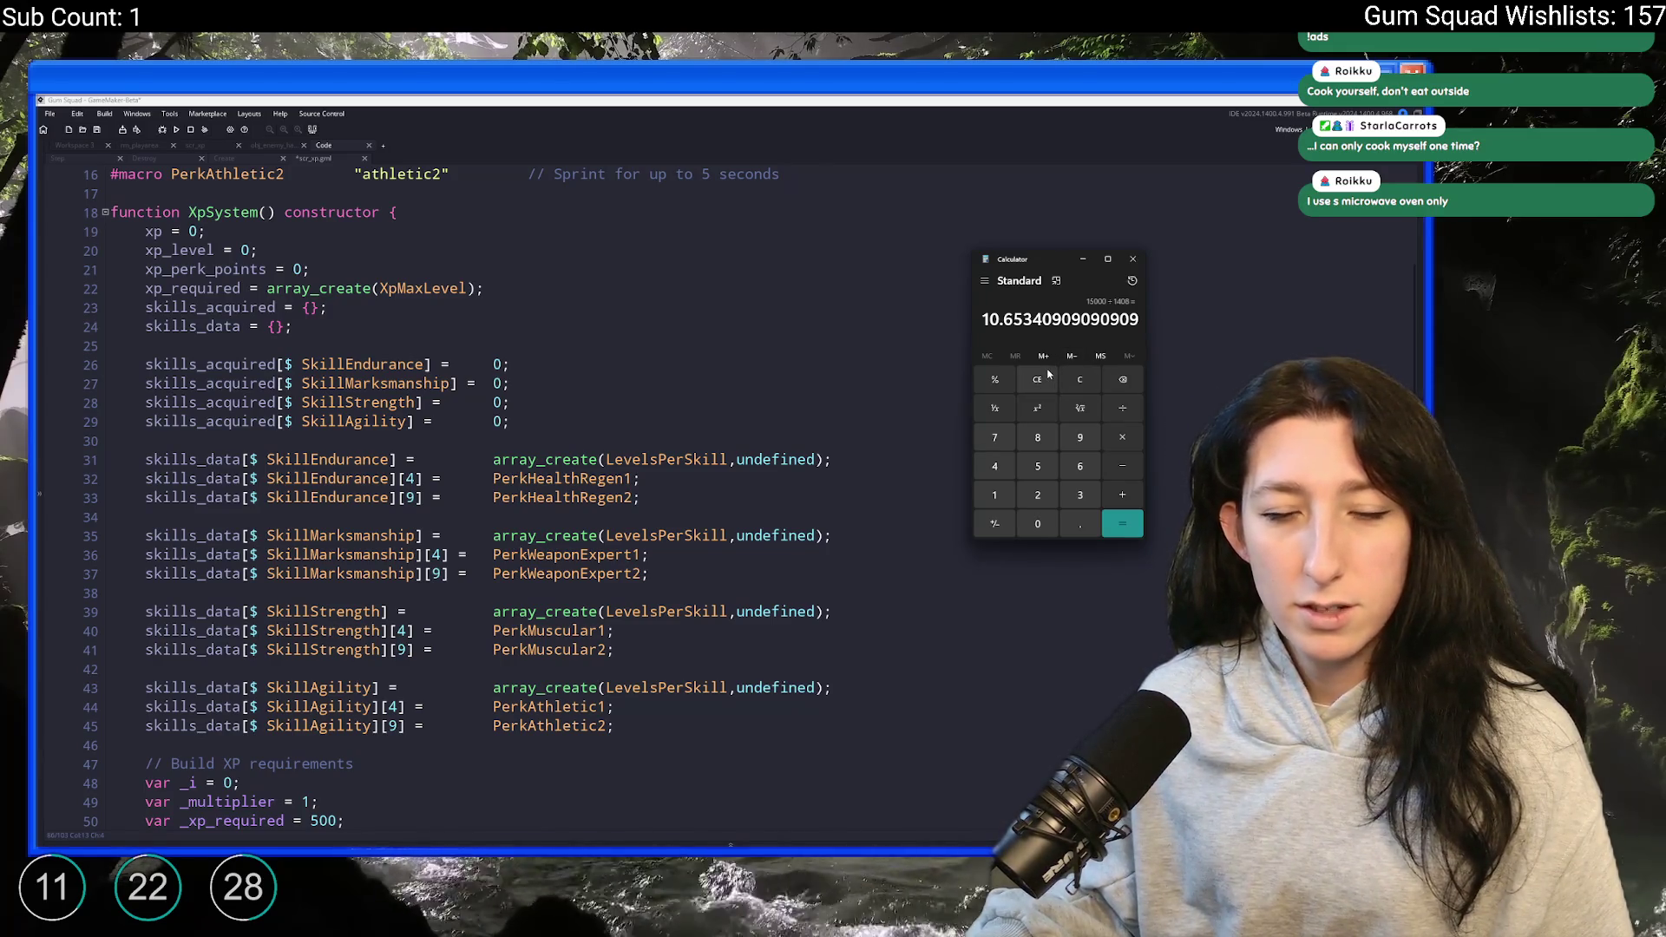
- Close Calculator and copy the xp_perk_points variable name from the constructor
click(1044, 372)
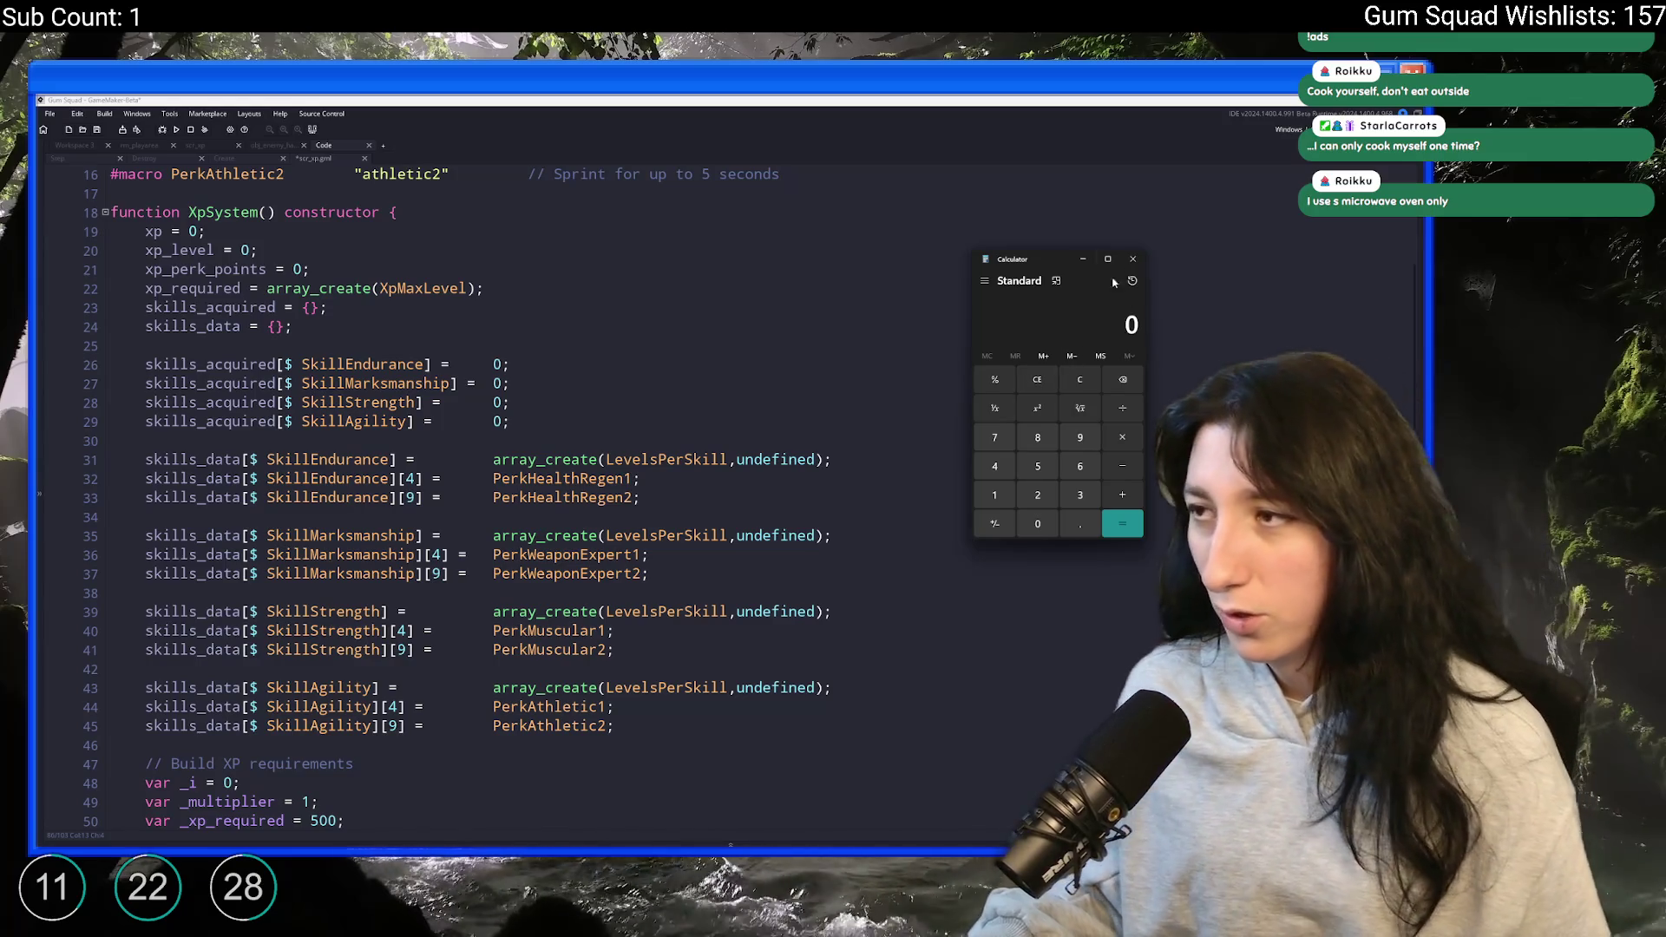
click(1133, 259)
scroll(943, 682, up, 1)
scroll(943, 681, down, 1)
double_click(208, 307)
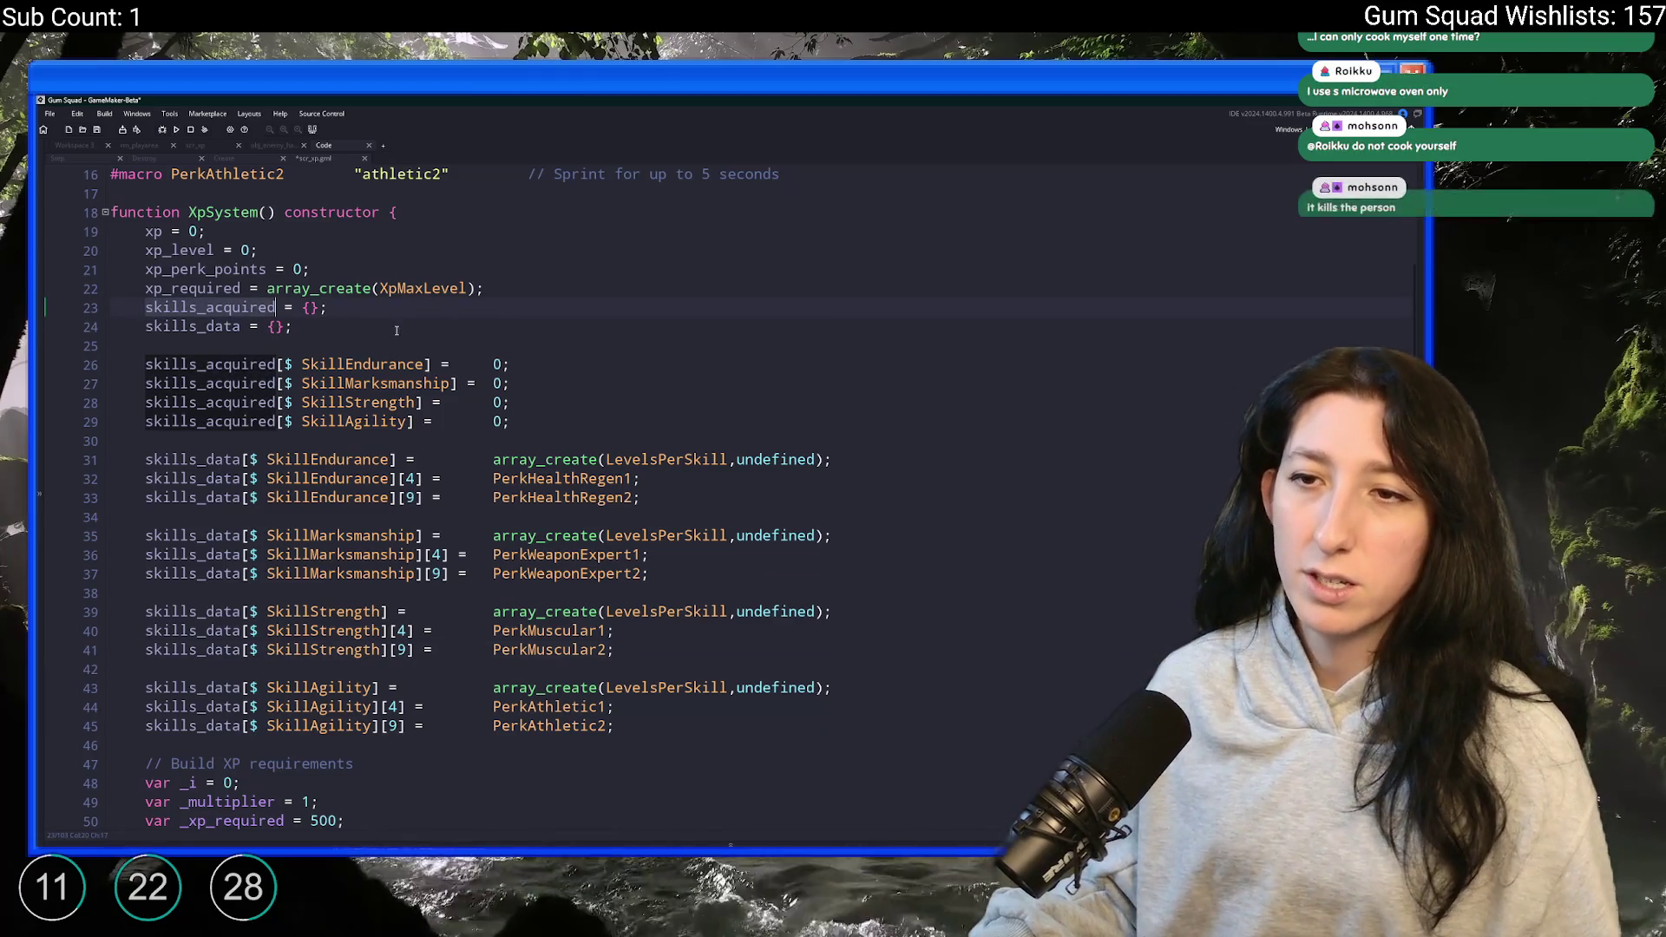
double_click(188, 269)
key(ctrl+c)
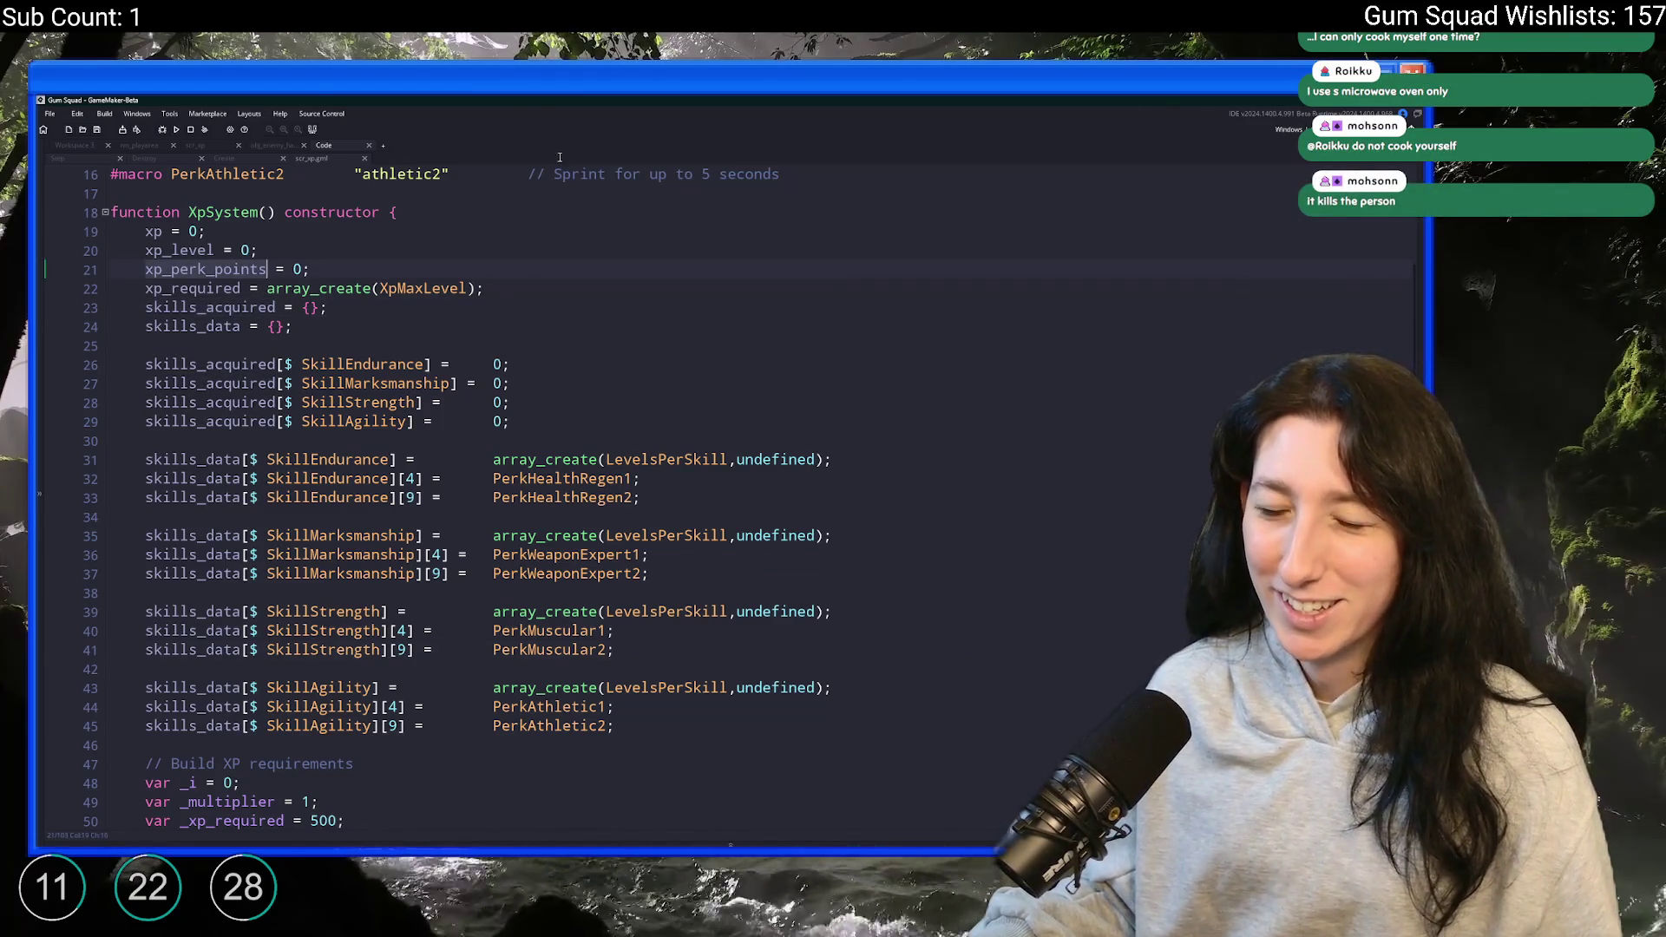
- Duplicate the xp_level entry as 'xp_perk_points : xp_perk_points' and tab-align the colons
scroll(521, 391, down, 18)
click(469, 478)
key(ctrl+d)
double_click(422, 498)
key(ctrl+v)
double_click(249, 497)
key(ctrl+v)
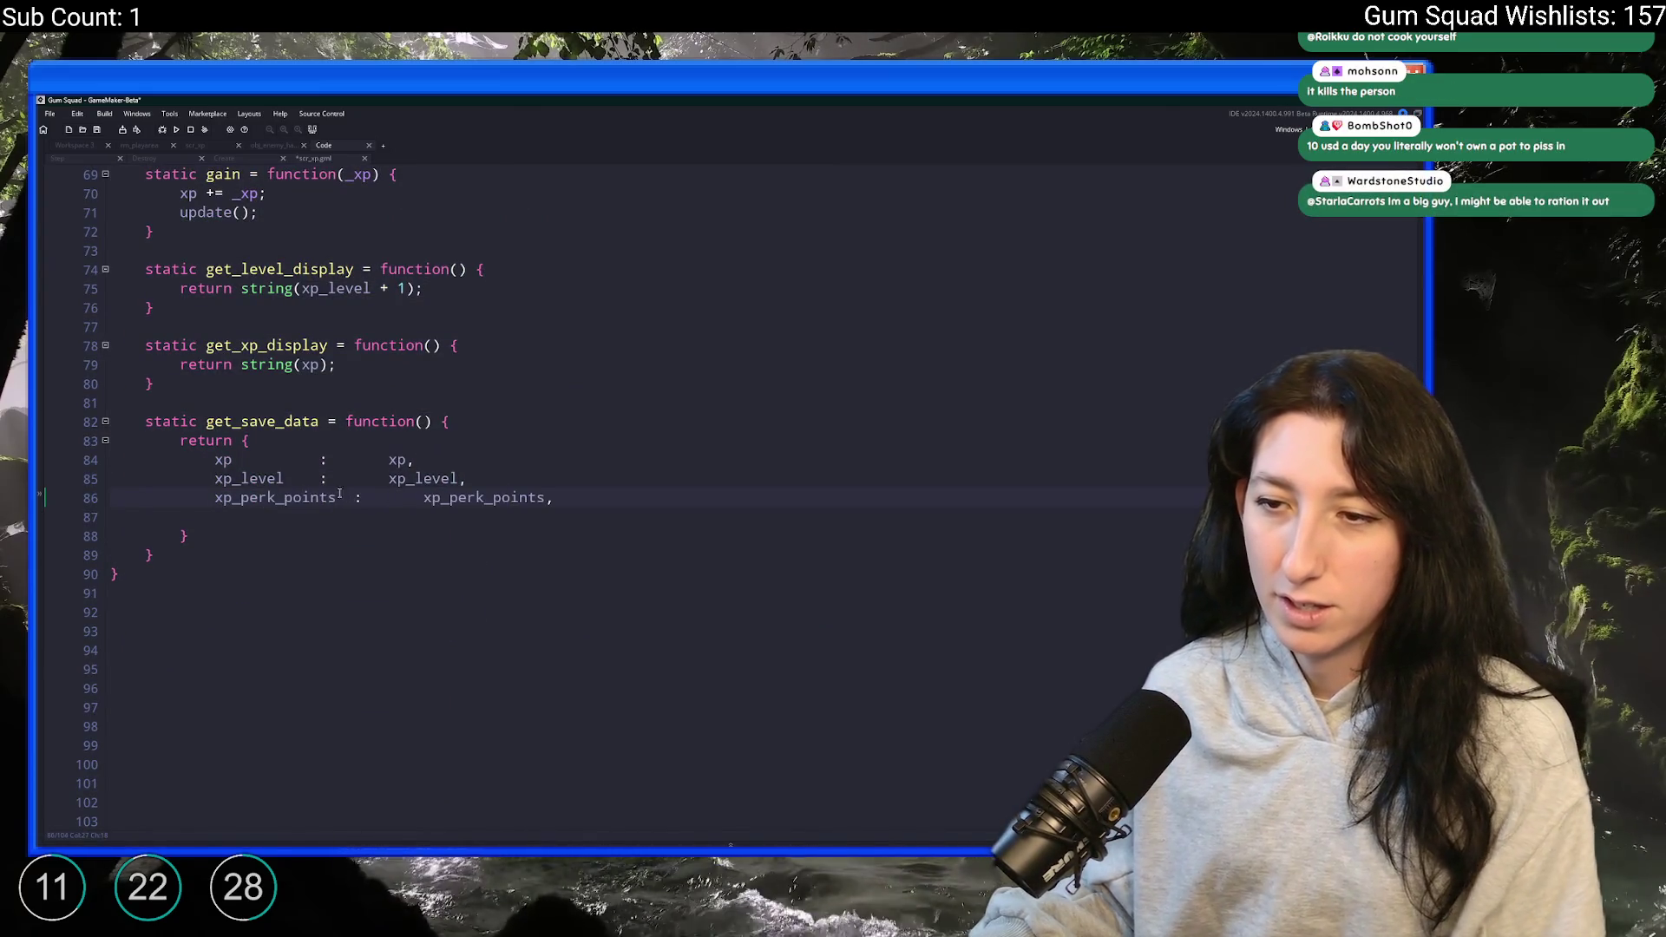
click(323, 479)
key(Tab)
click(323, 460)
key(Tab)
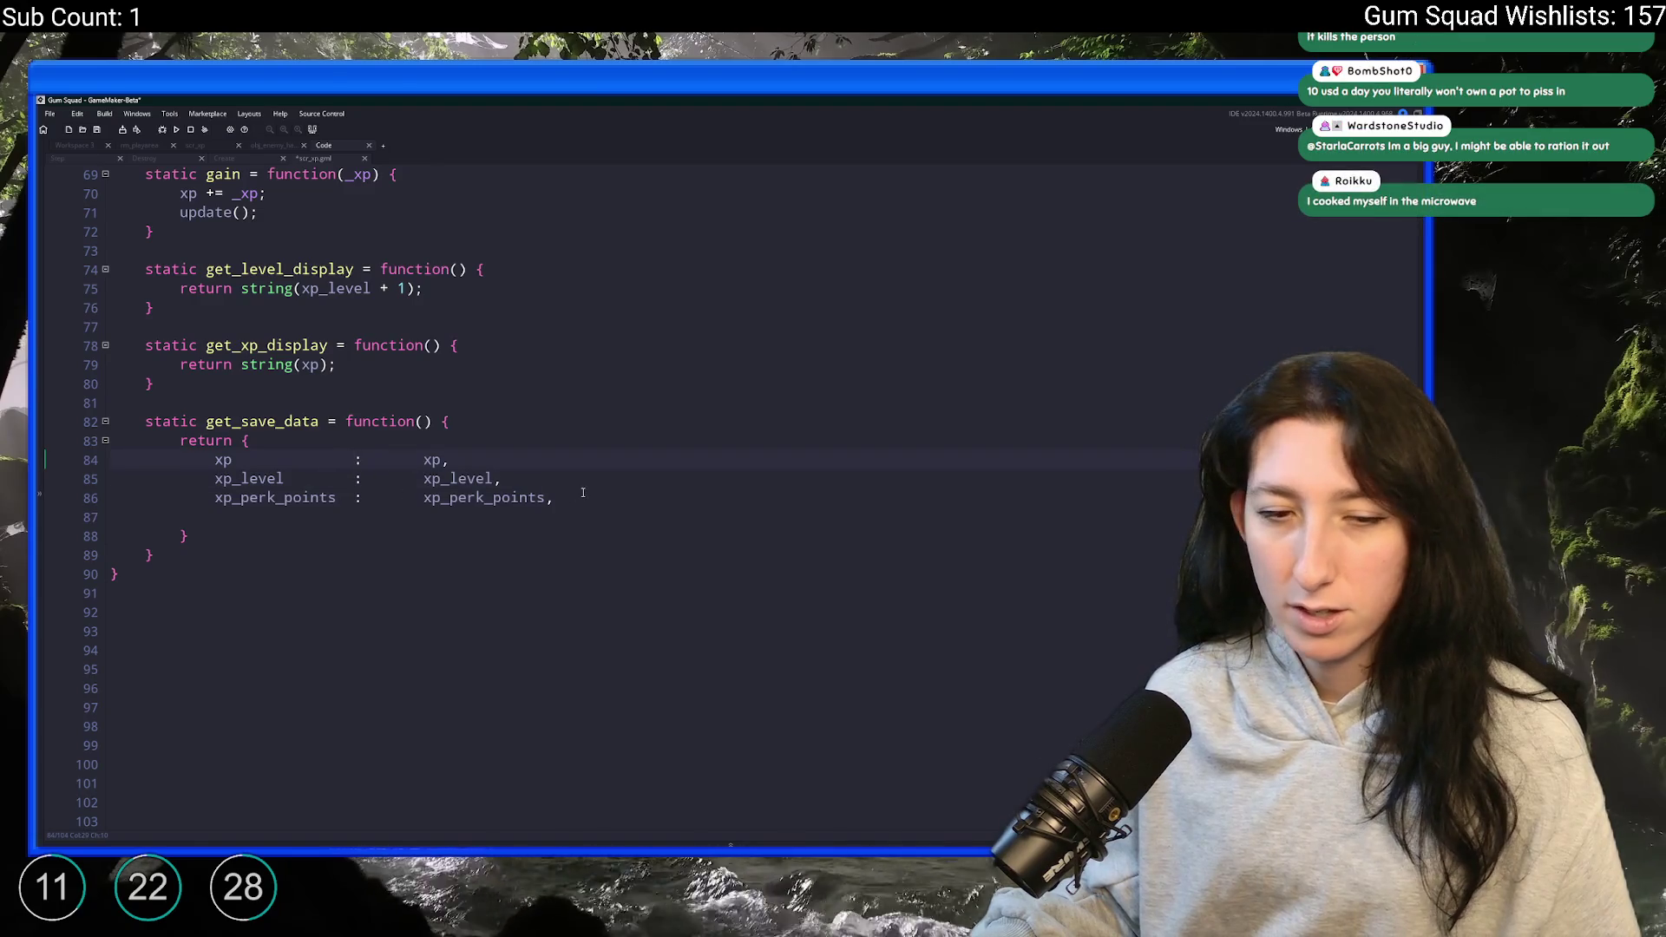
- Save the script and duplicate the xp_perk_points entry line
scroll(590, 490, down, 1)
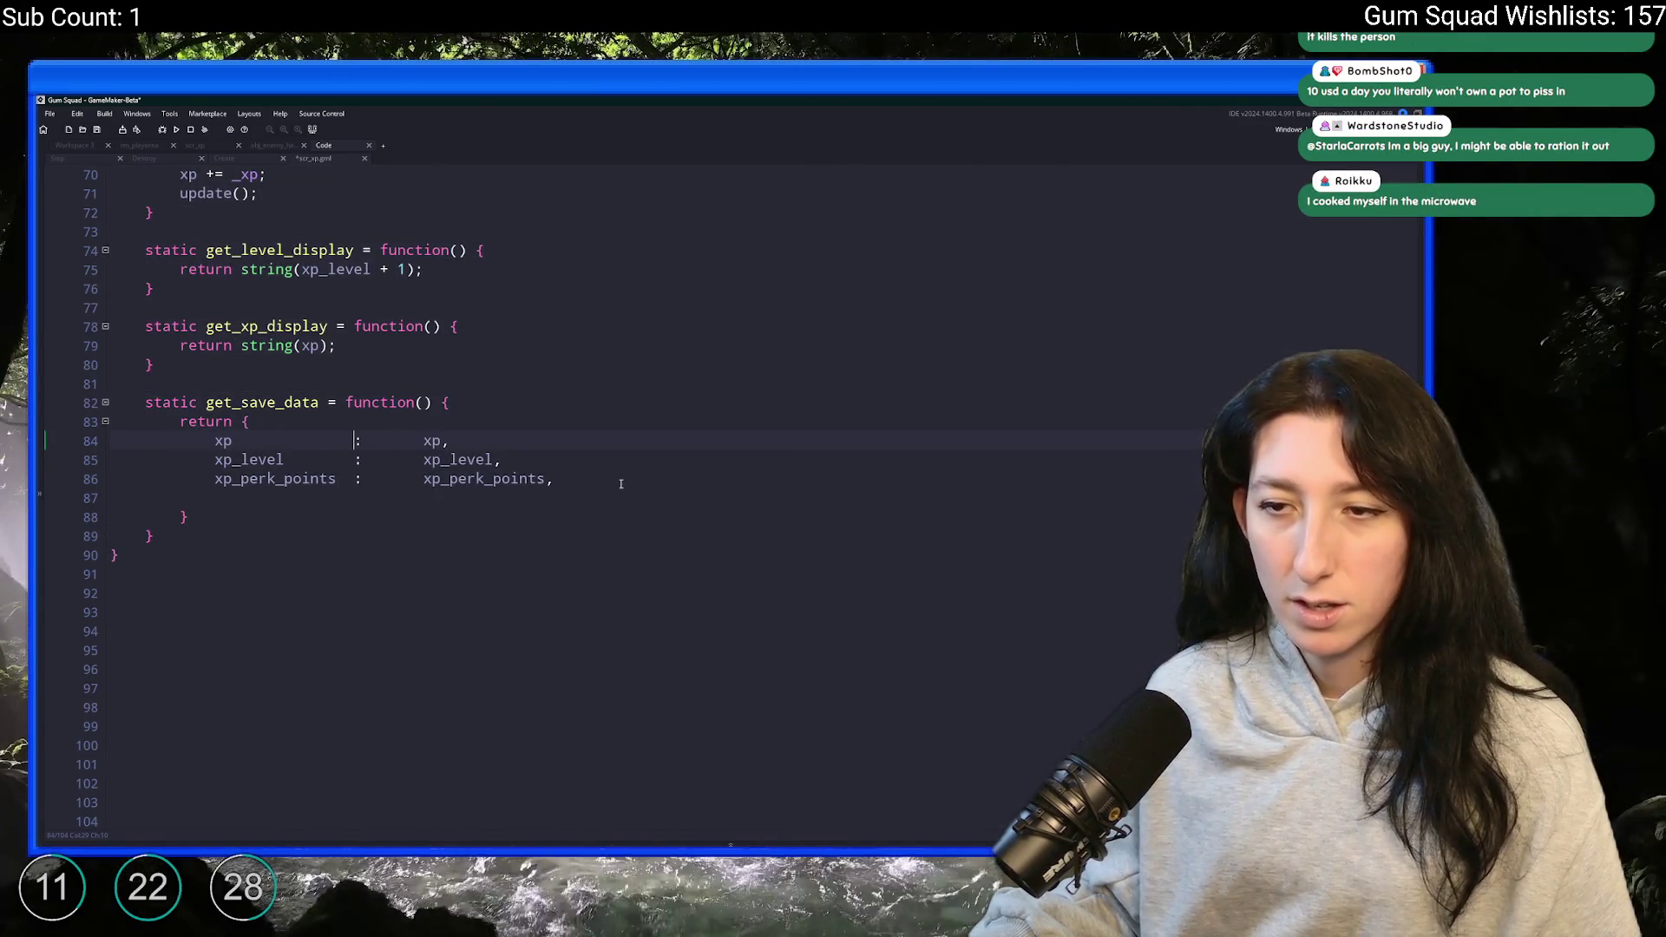
click(625, 479)
key(ctrl+s)
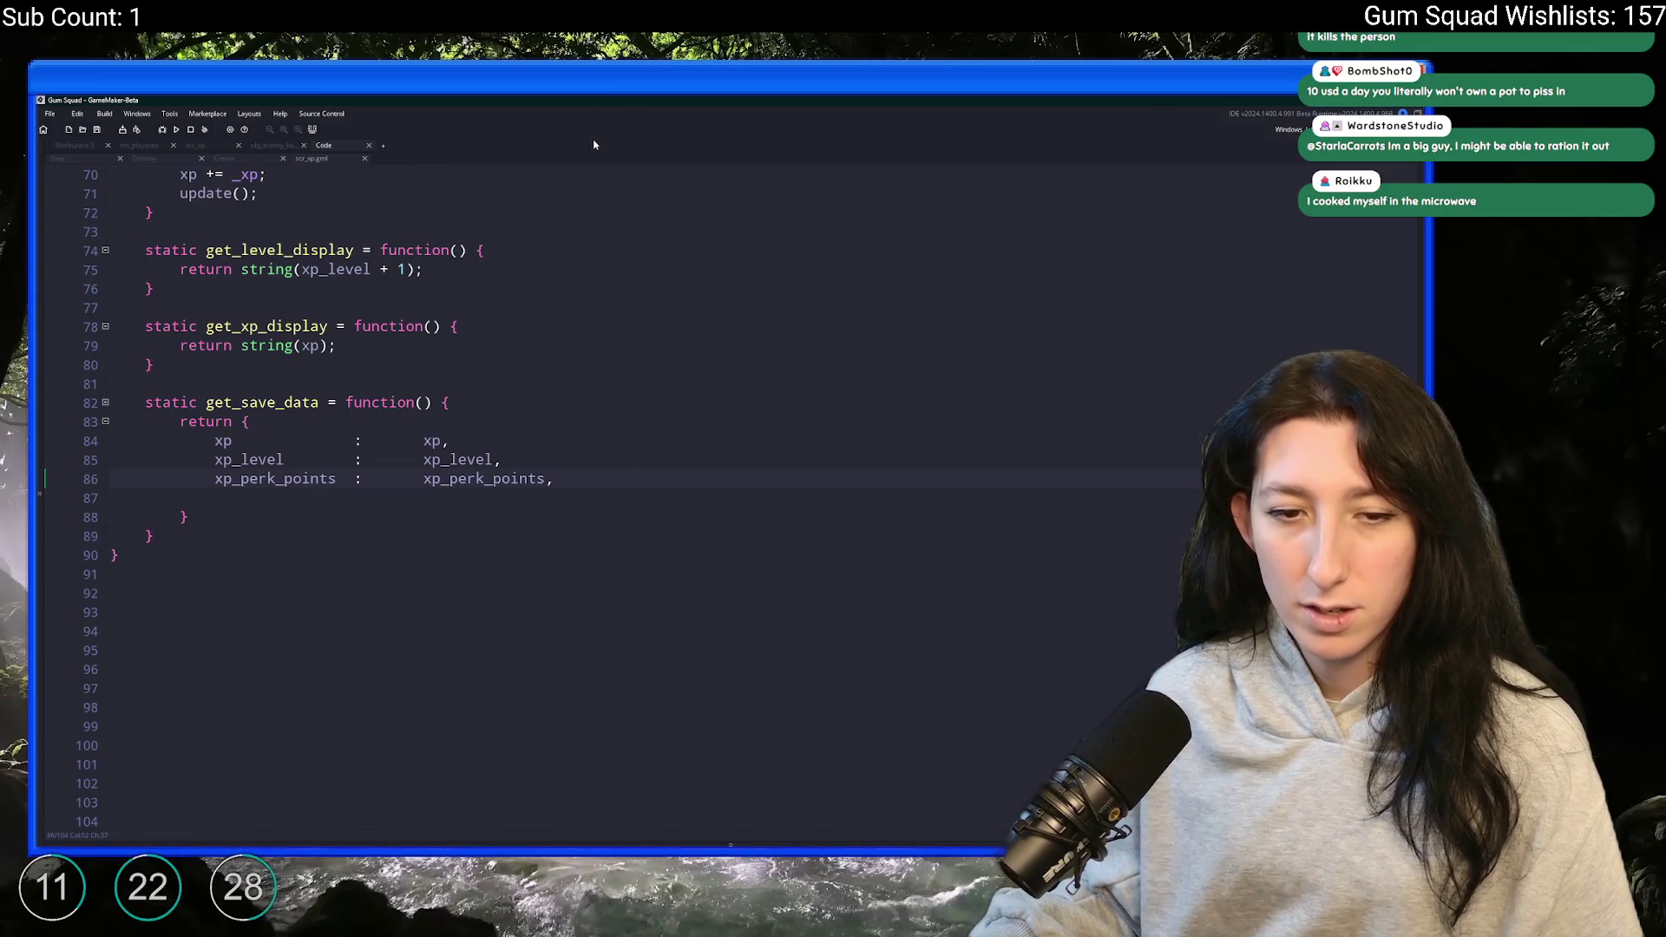
key(ctrl+d)
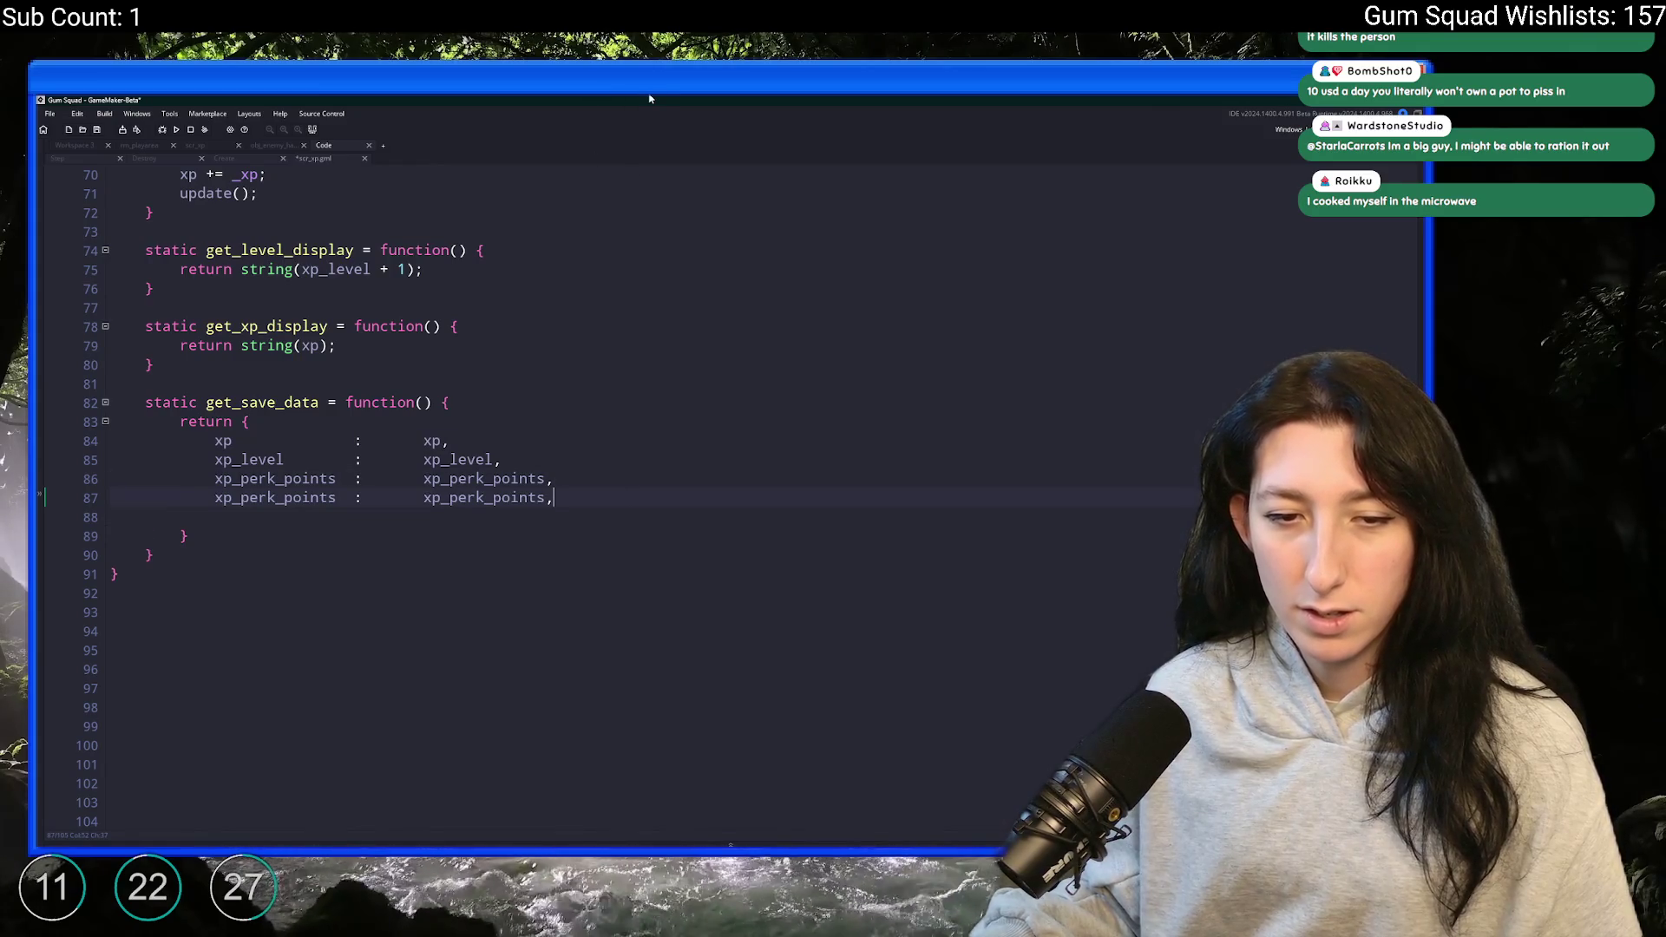
- Check the skills_acquired and skills_data declarations, then select the copied entry's key
scroll(539, 361, up, 10)
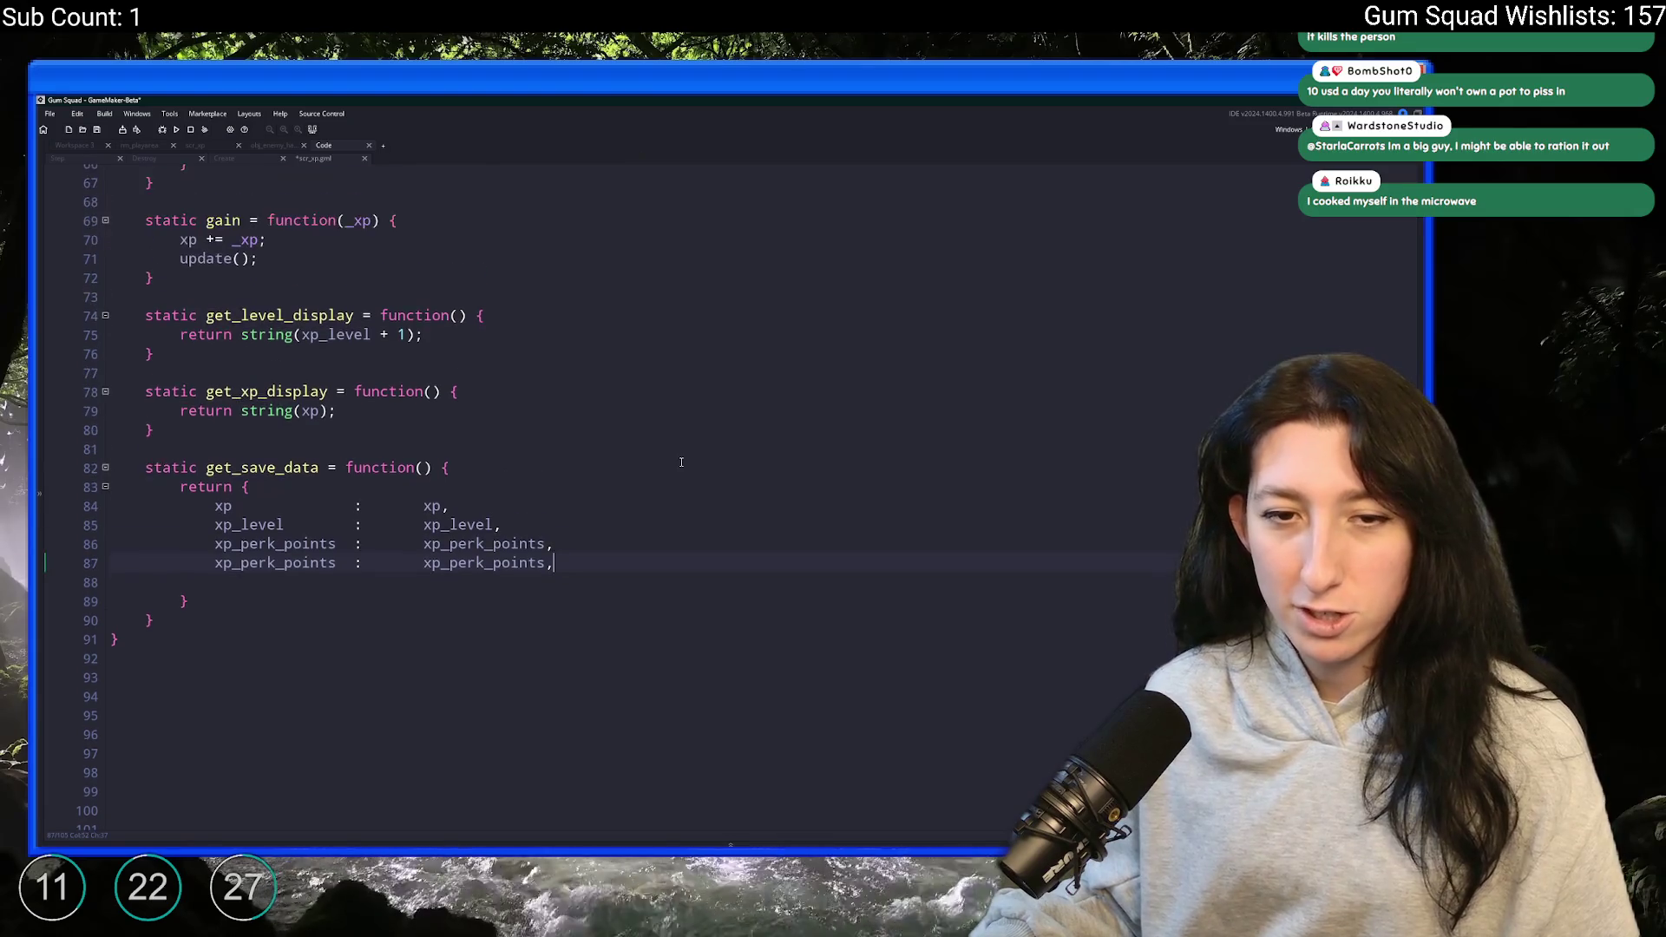
scroll(539, 361, up, 3)
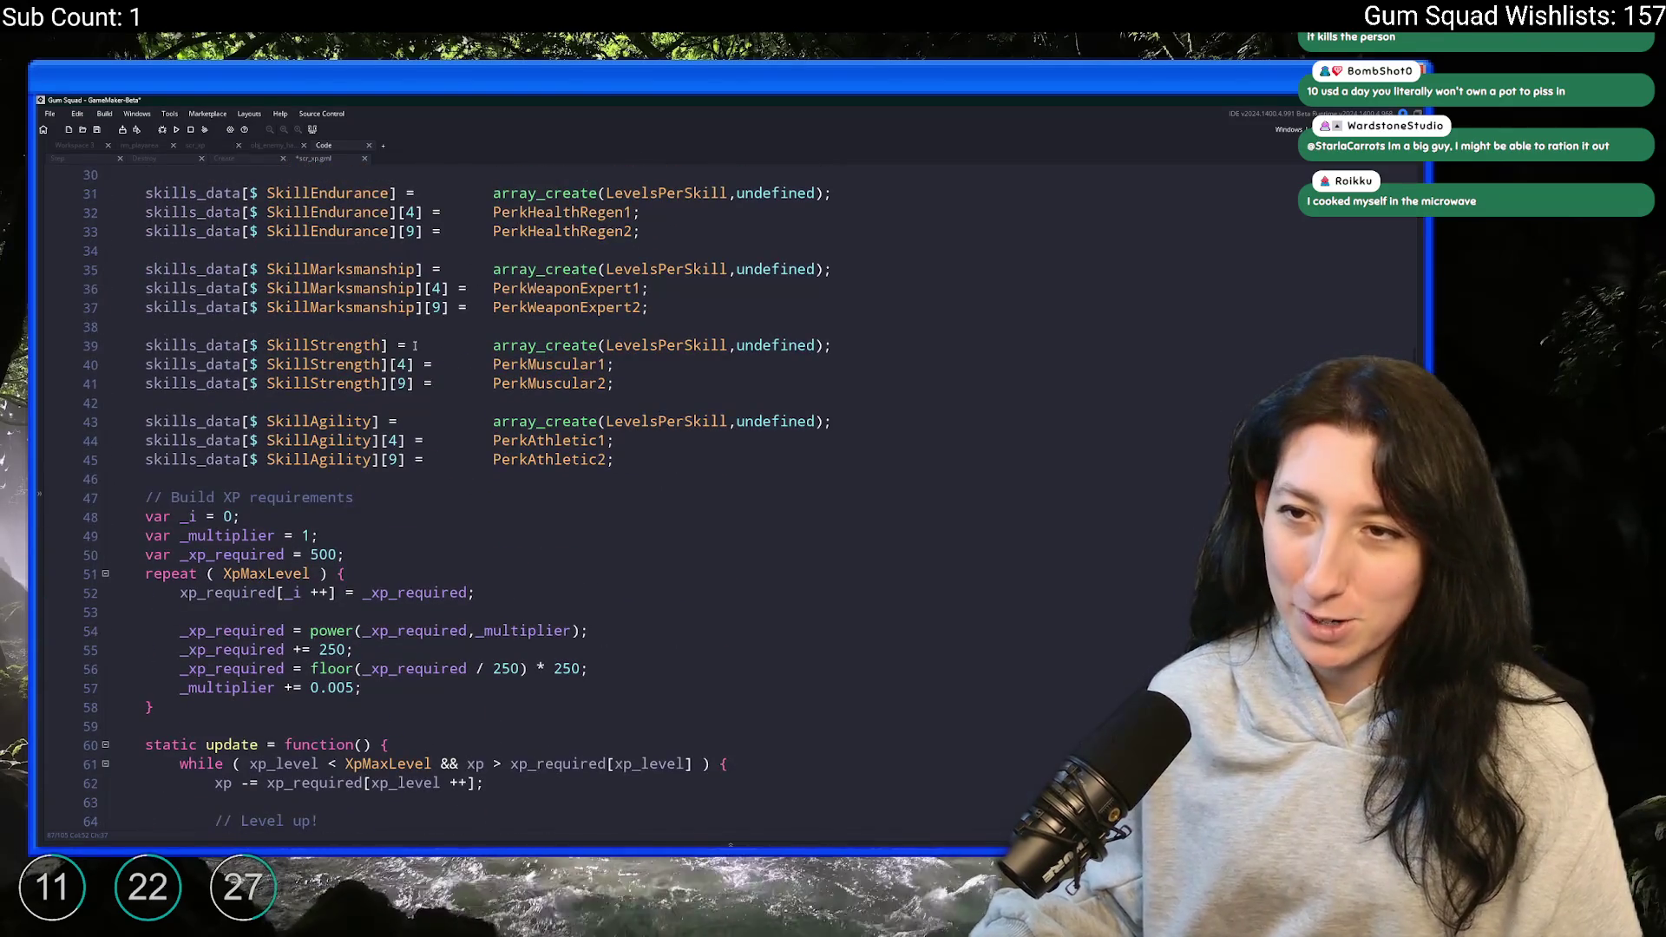
scroll(237, 480, up, 5)
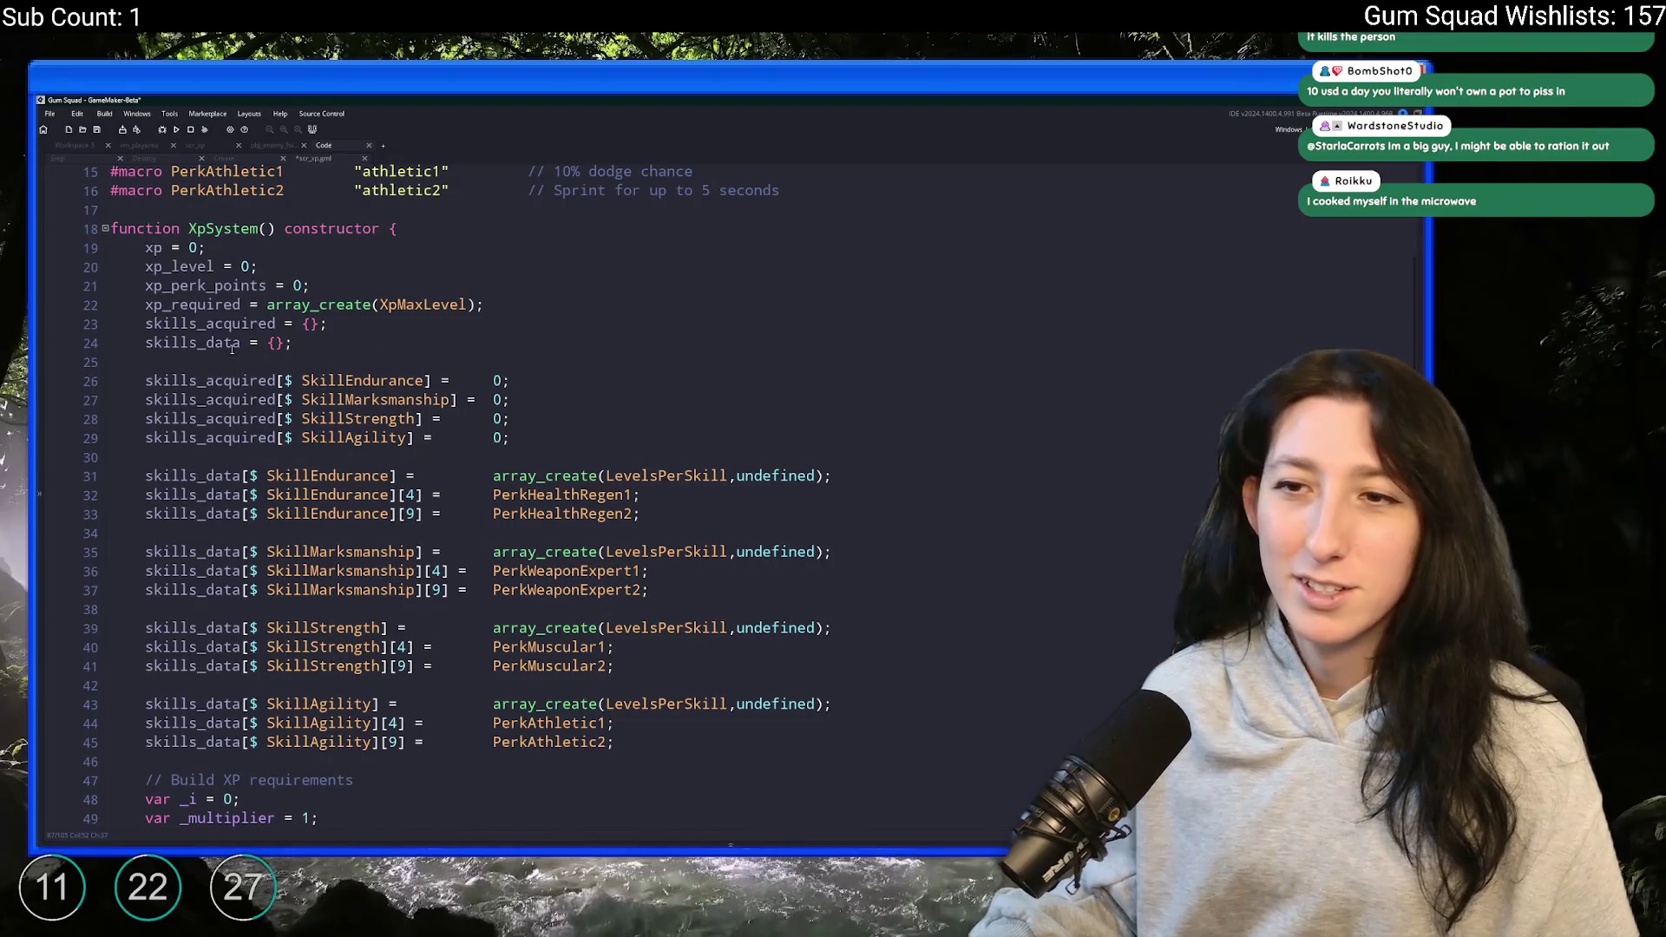
click(181, 379)
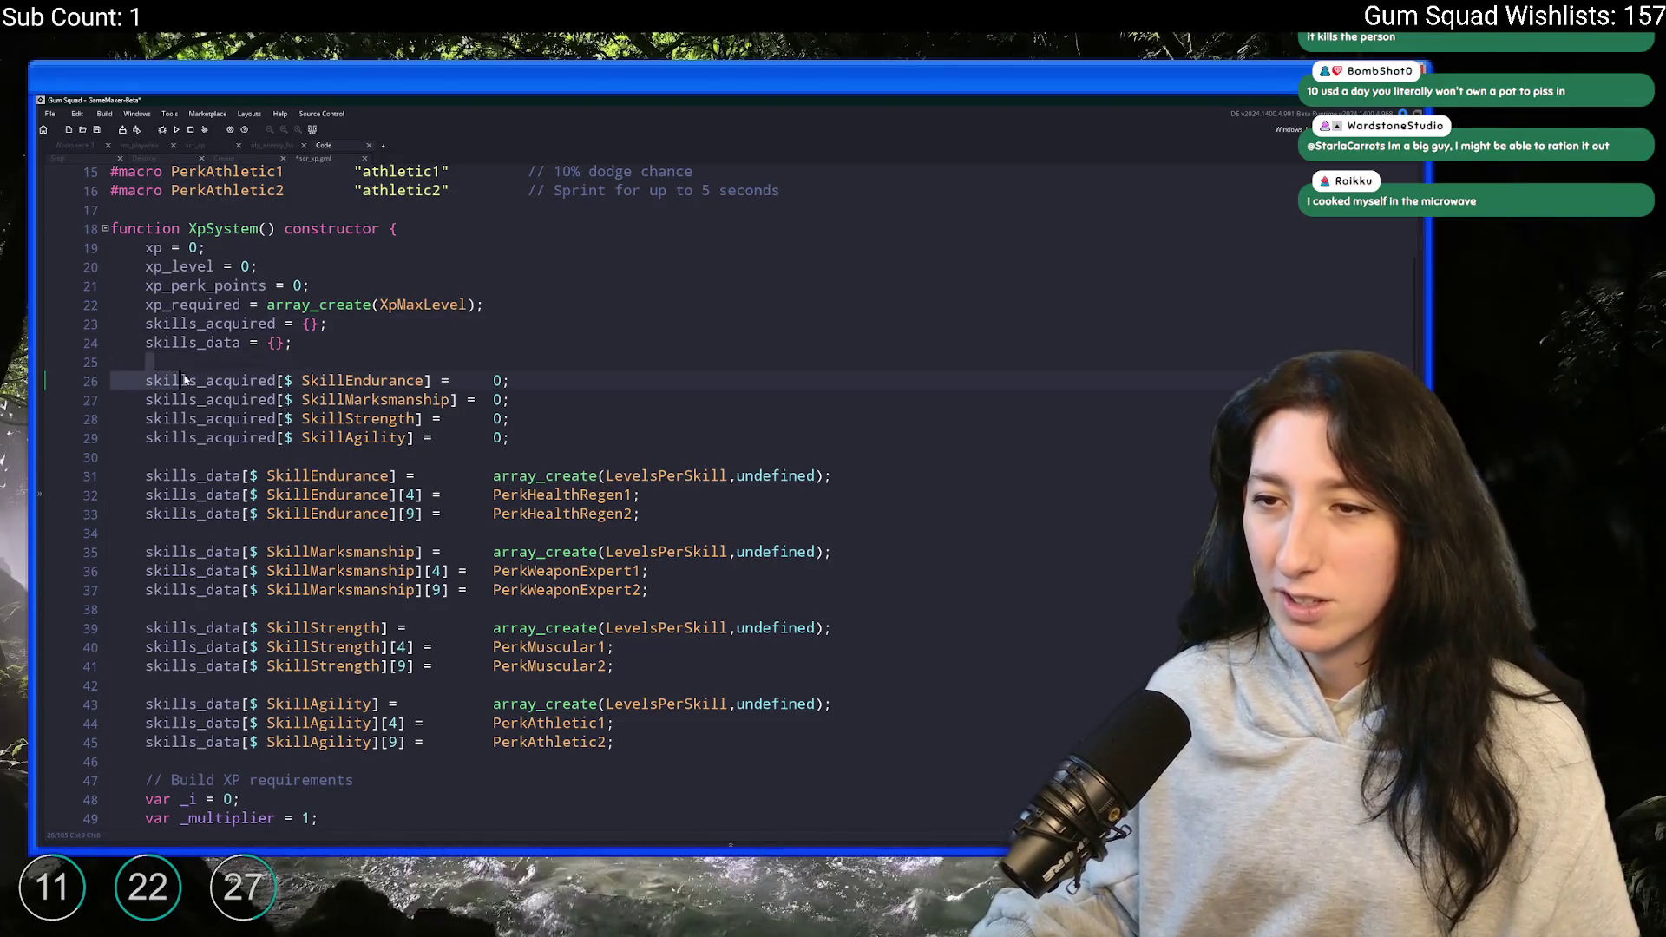
click(200, 476)
scroll(356, 462, down, 7)
scroll(356, 462, down, 9)
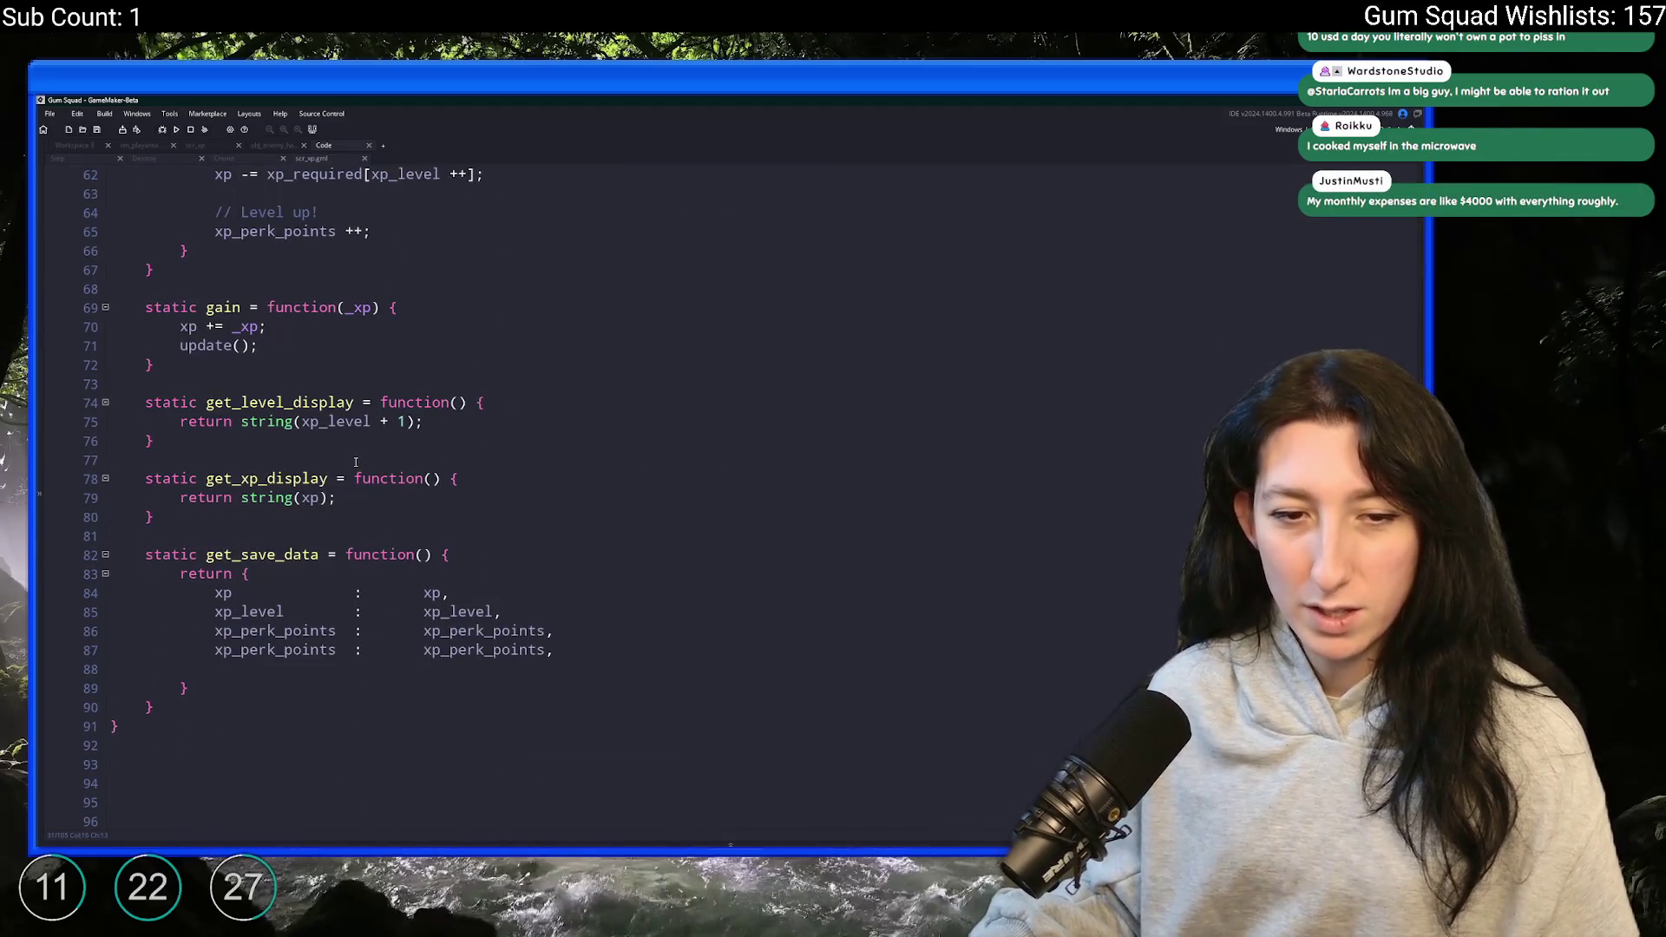
double_click(276, 650)
- Turn line 87 into 'skills_data : skills_data' with an aligned colon and save
text(skills_data)
key(Down)
double_click(451, 652)
text(skills_data     )
text(:)
key(Tab)
key(ctrl+s)
click(625, 622)
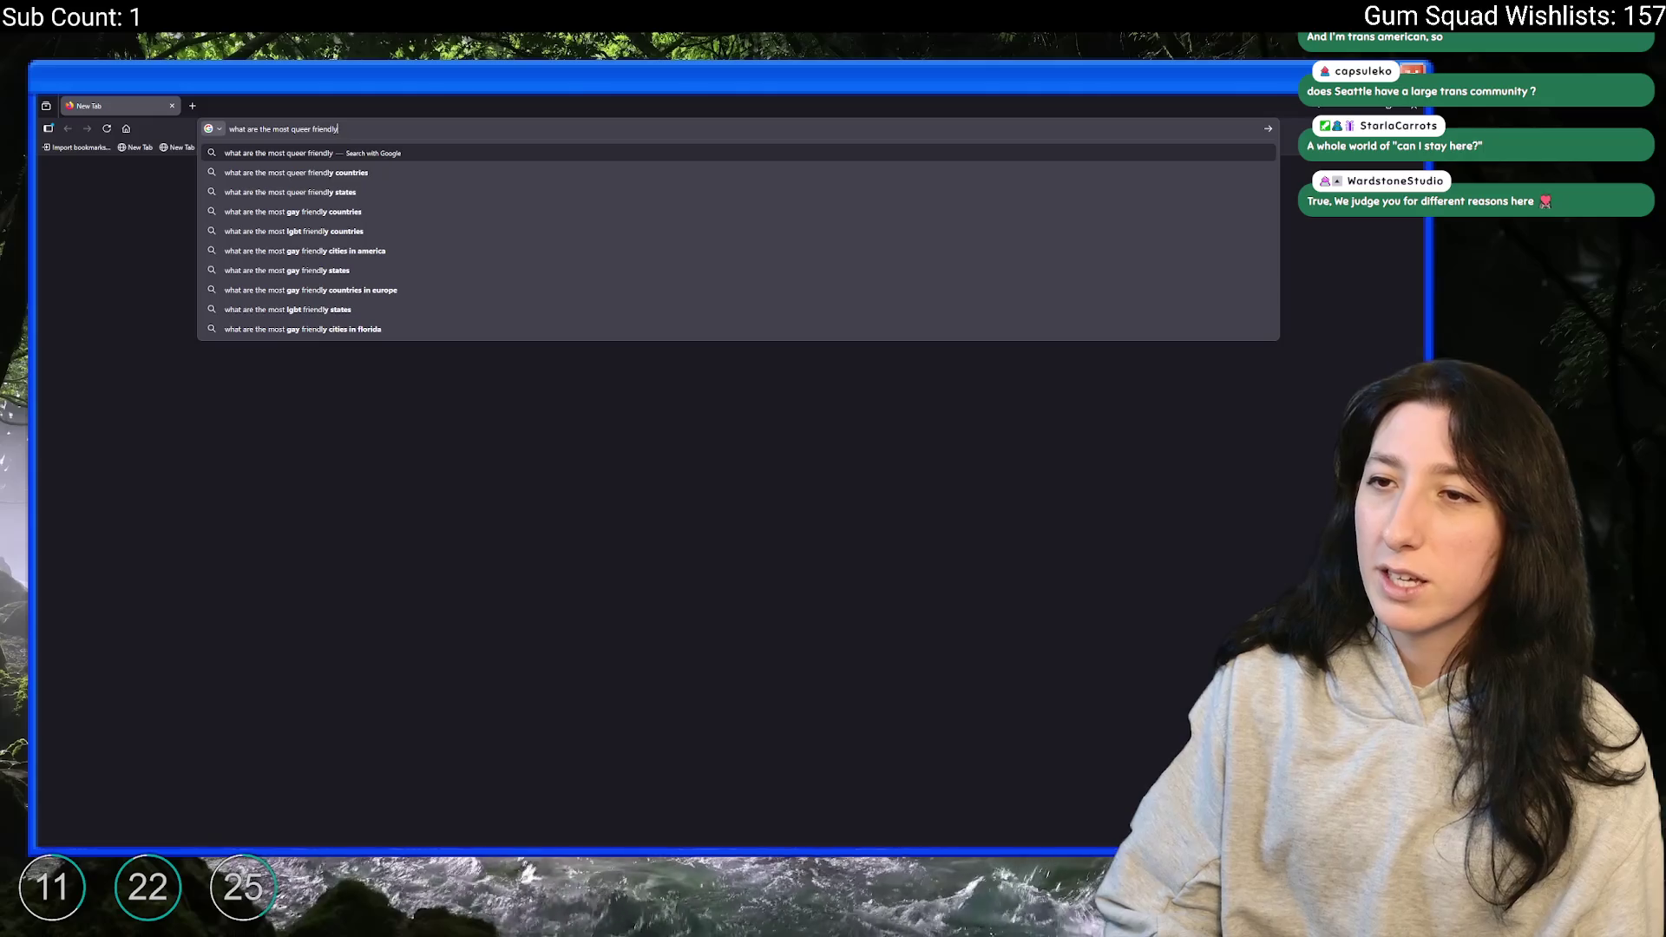
- Search Google for 'most queer friendly cities in america by rank'
text(y fi)
key(BackSpace)
key(BackSpace)
text(cit)
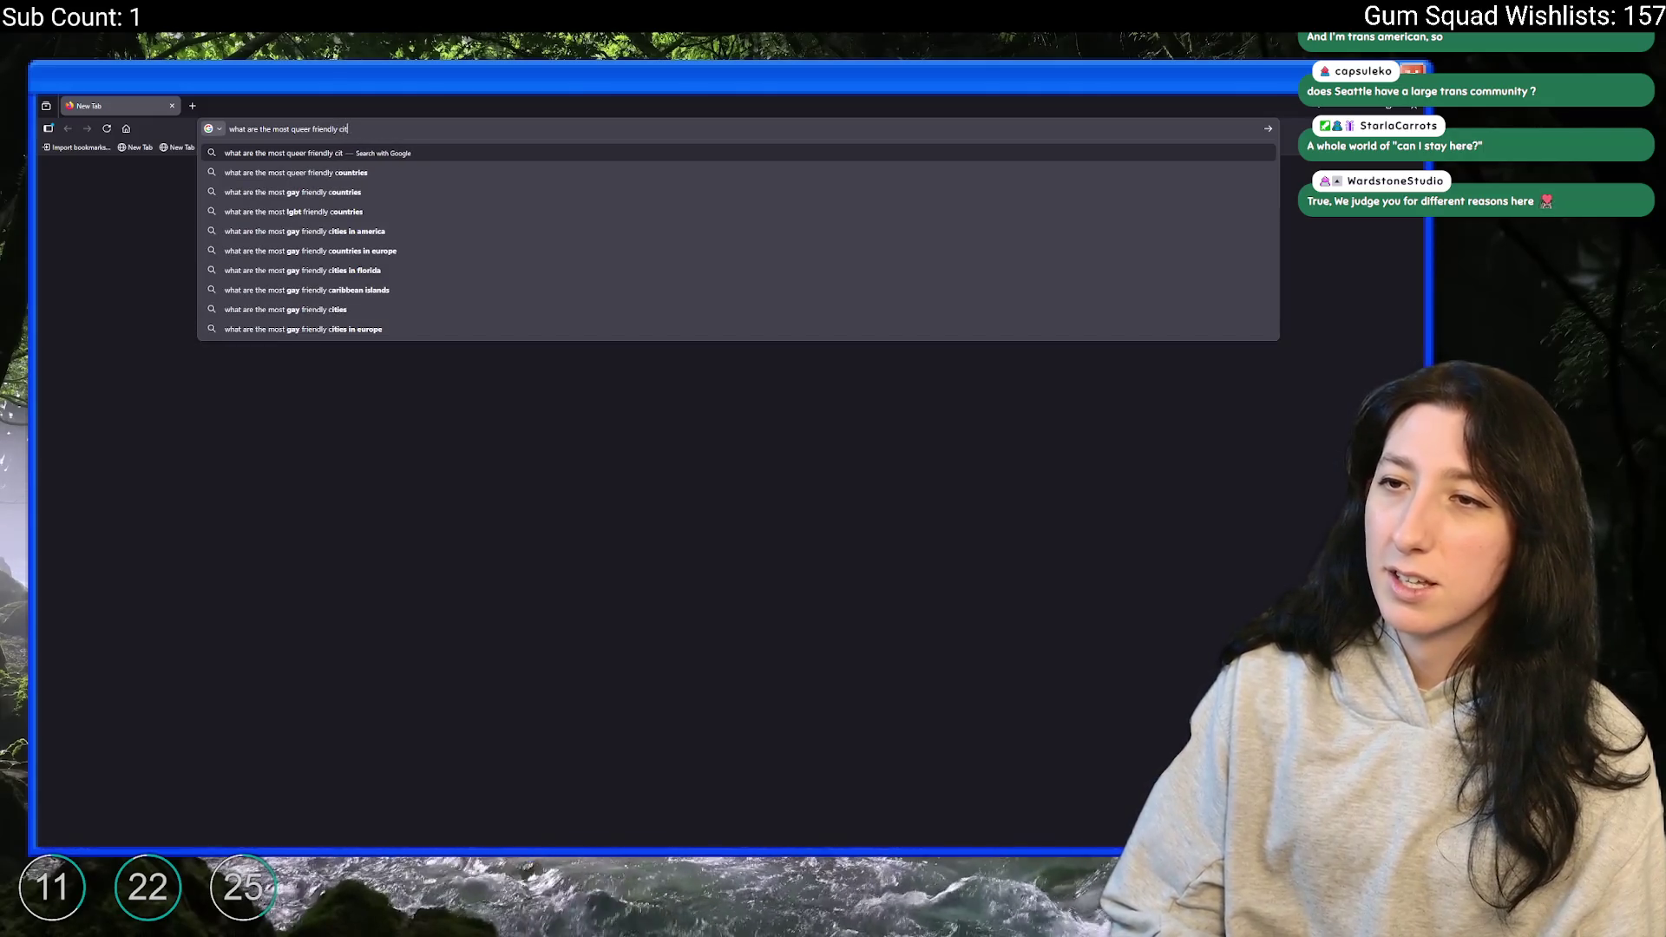
text(ies in america by rank)
key(Return)
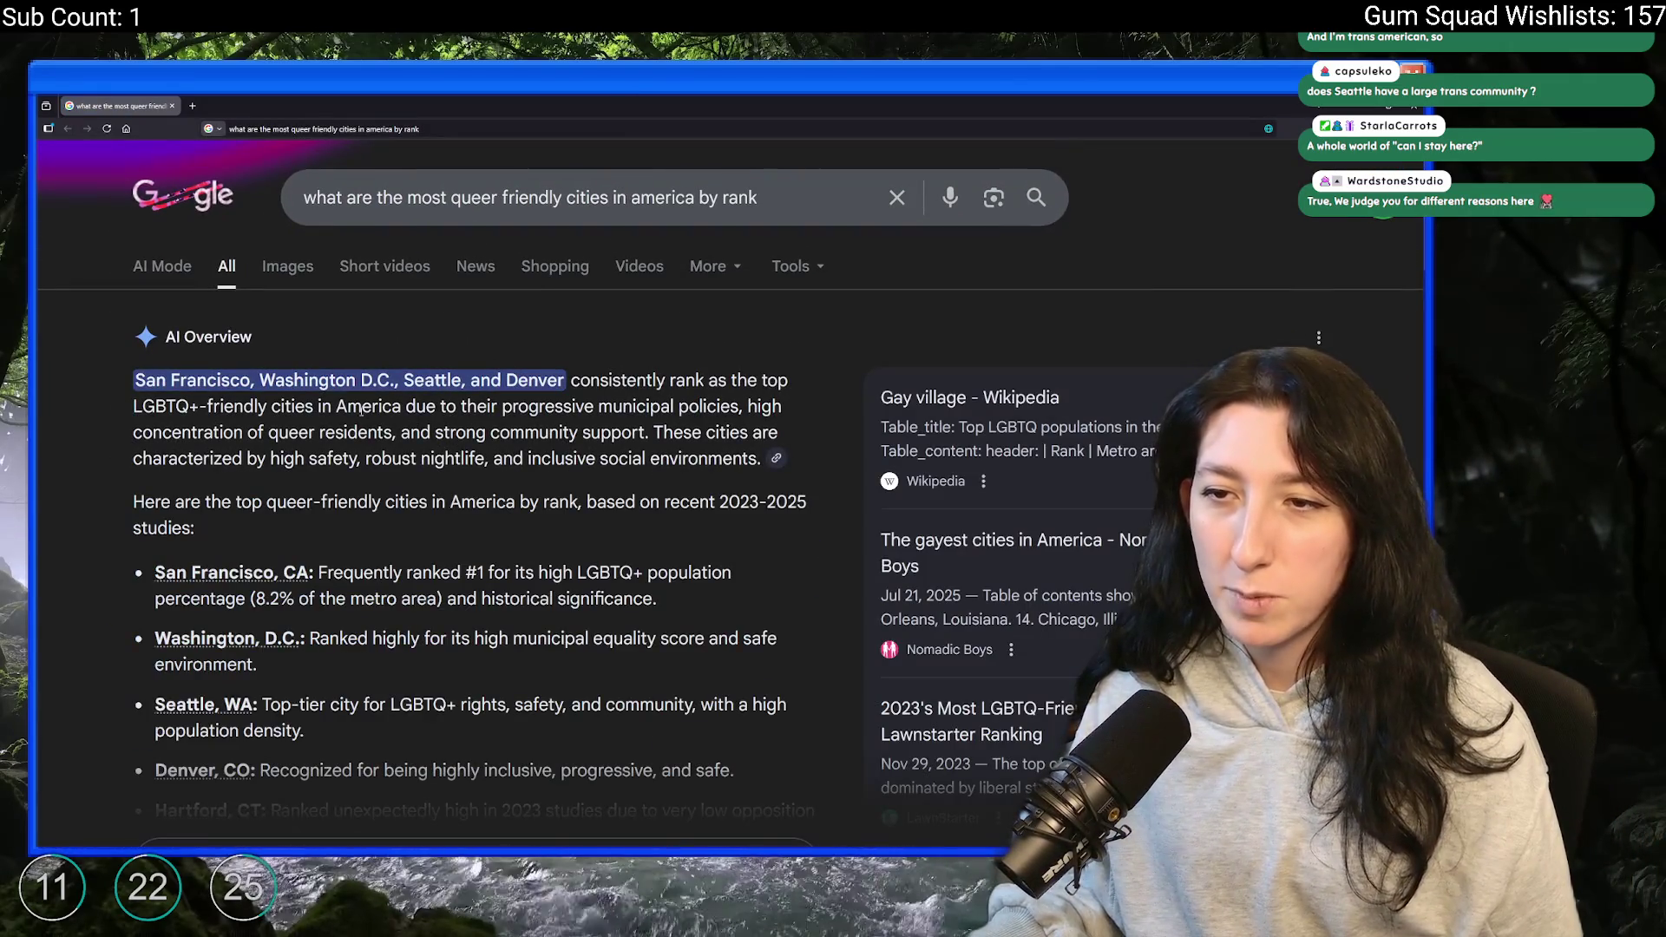
- Expand the AI Overview's full city ranking, San Francisco first, then return to GameMaker
scroll(391, 434, down, 5)
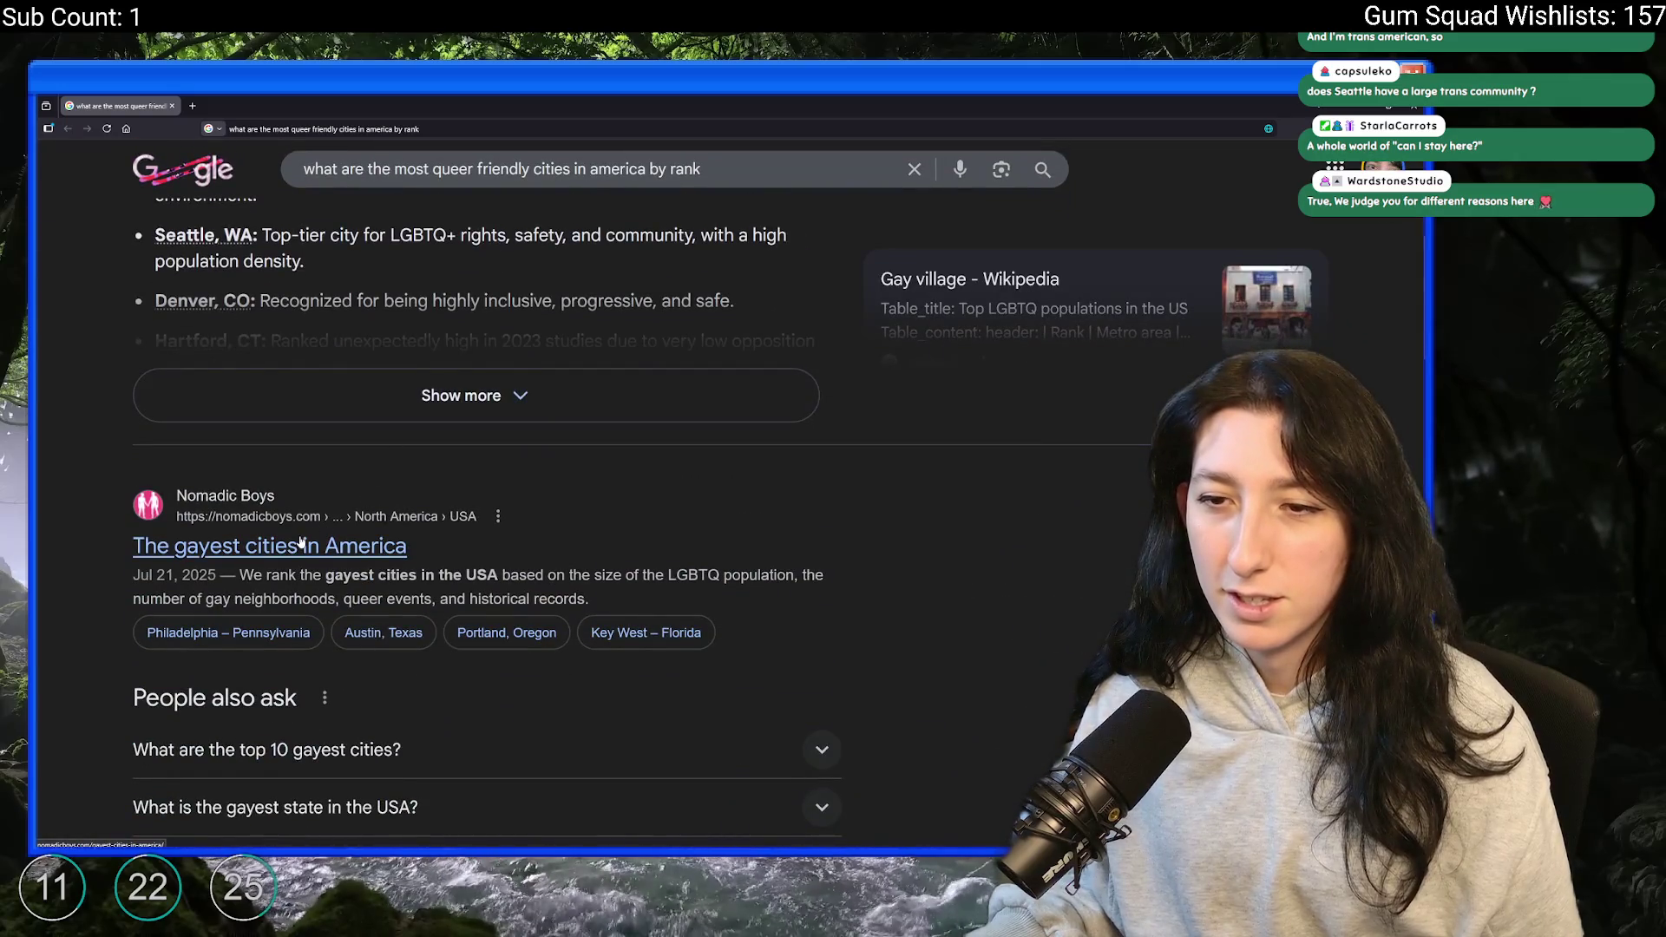
scroll(298, 542, down, 4)
scroll(298, 543, down, 8)
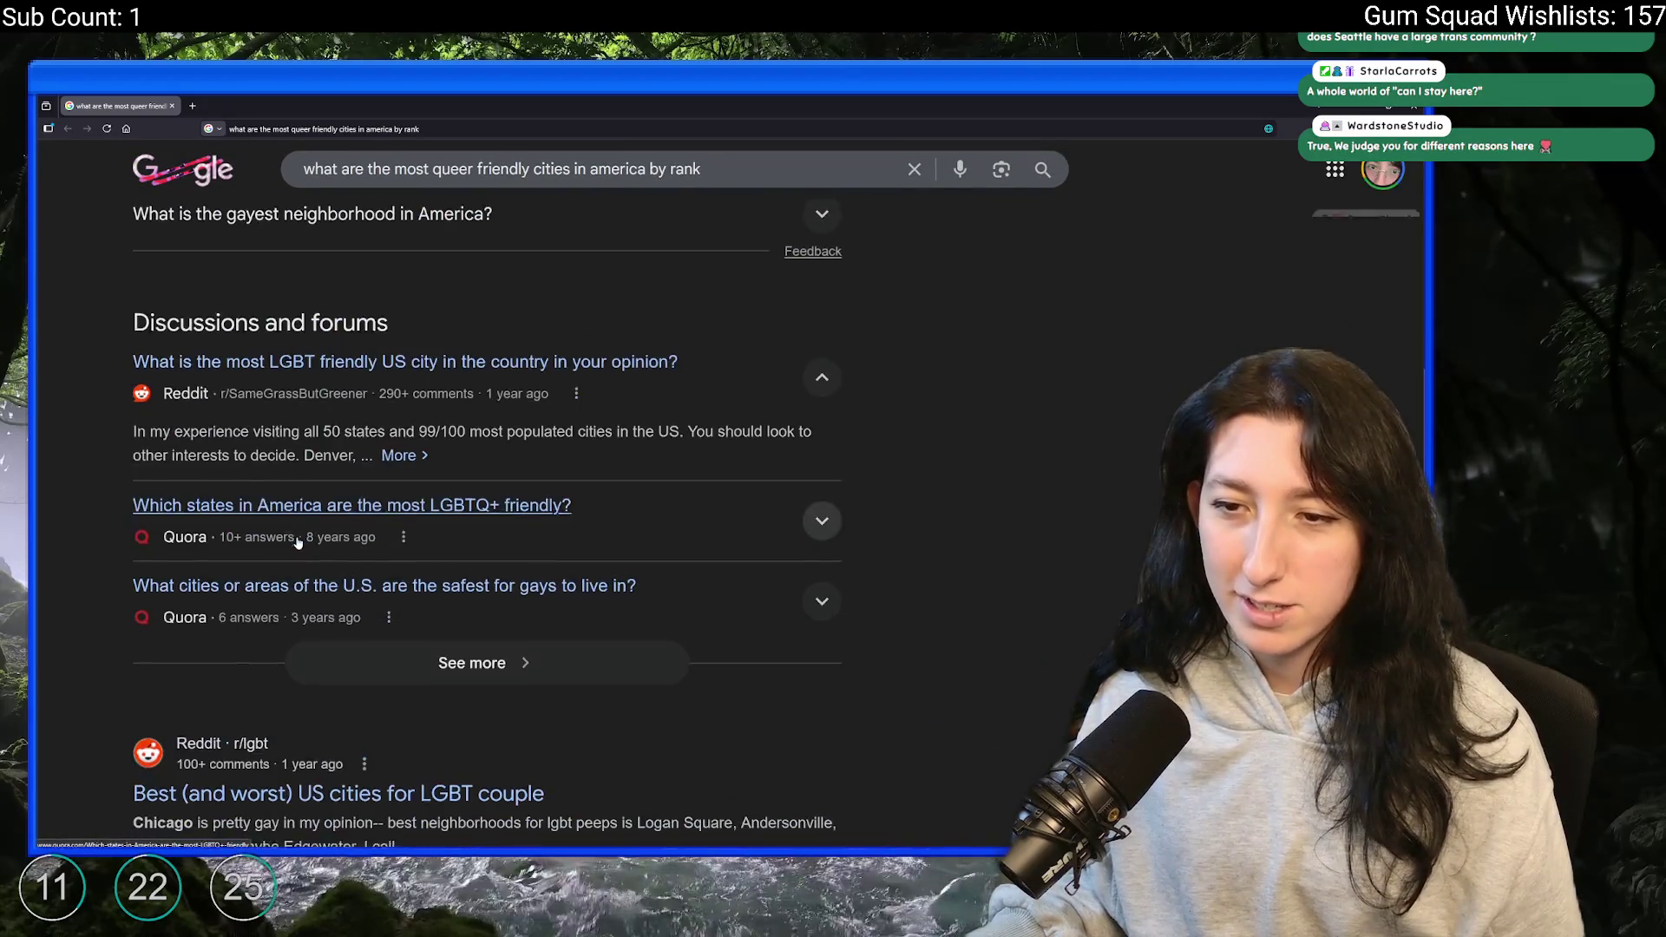
scroll(448, 599, up, 15)
scroll(449, 599, up, 3)
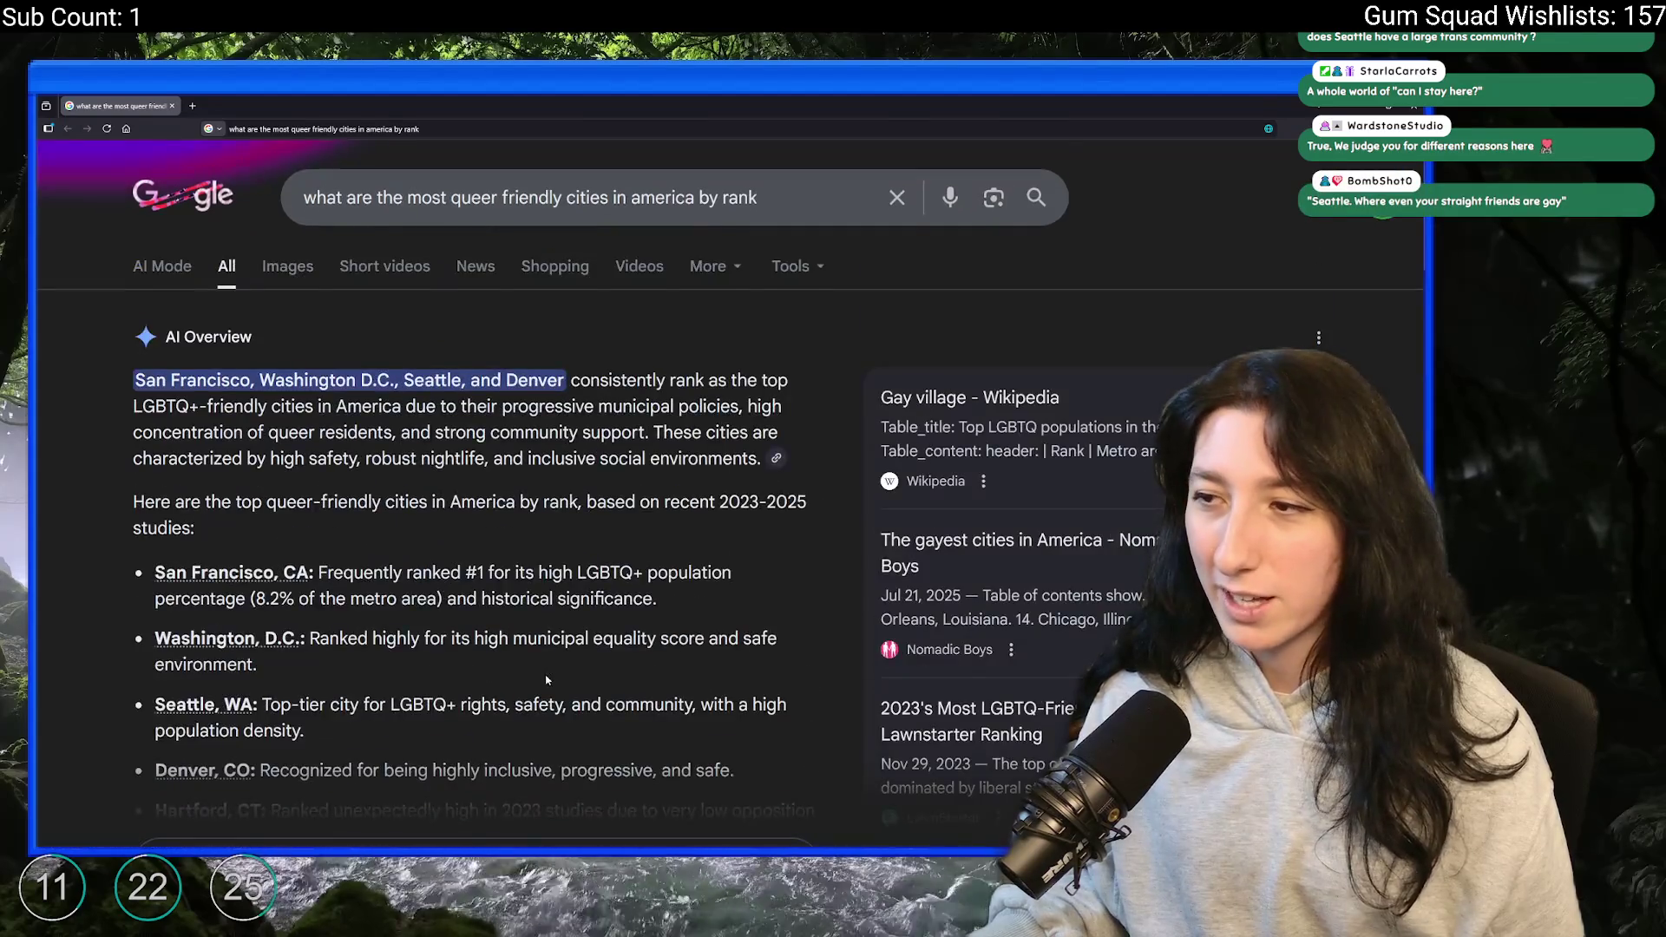
scroll(486, 572, down, 4)
click(486, 511)
scroll(485, 538, up, 3)
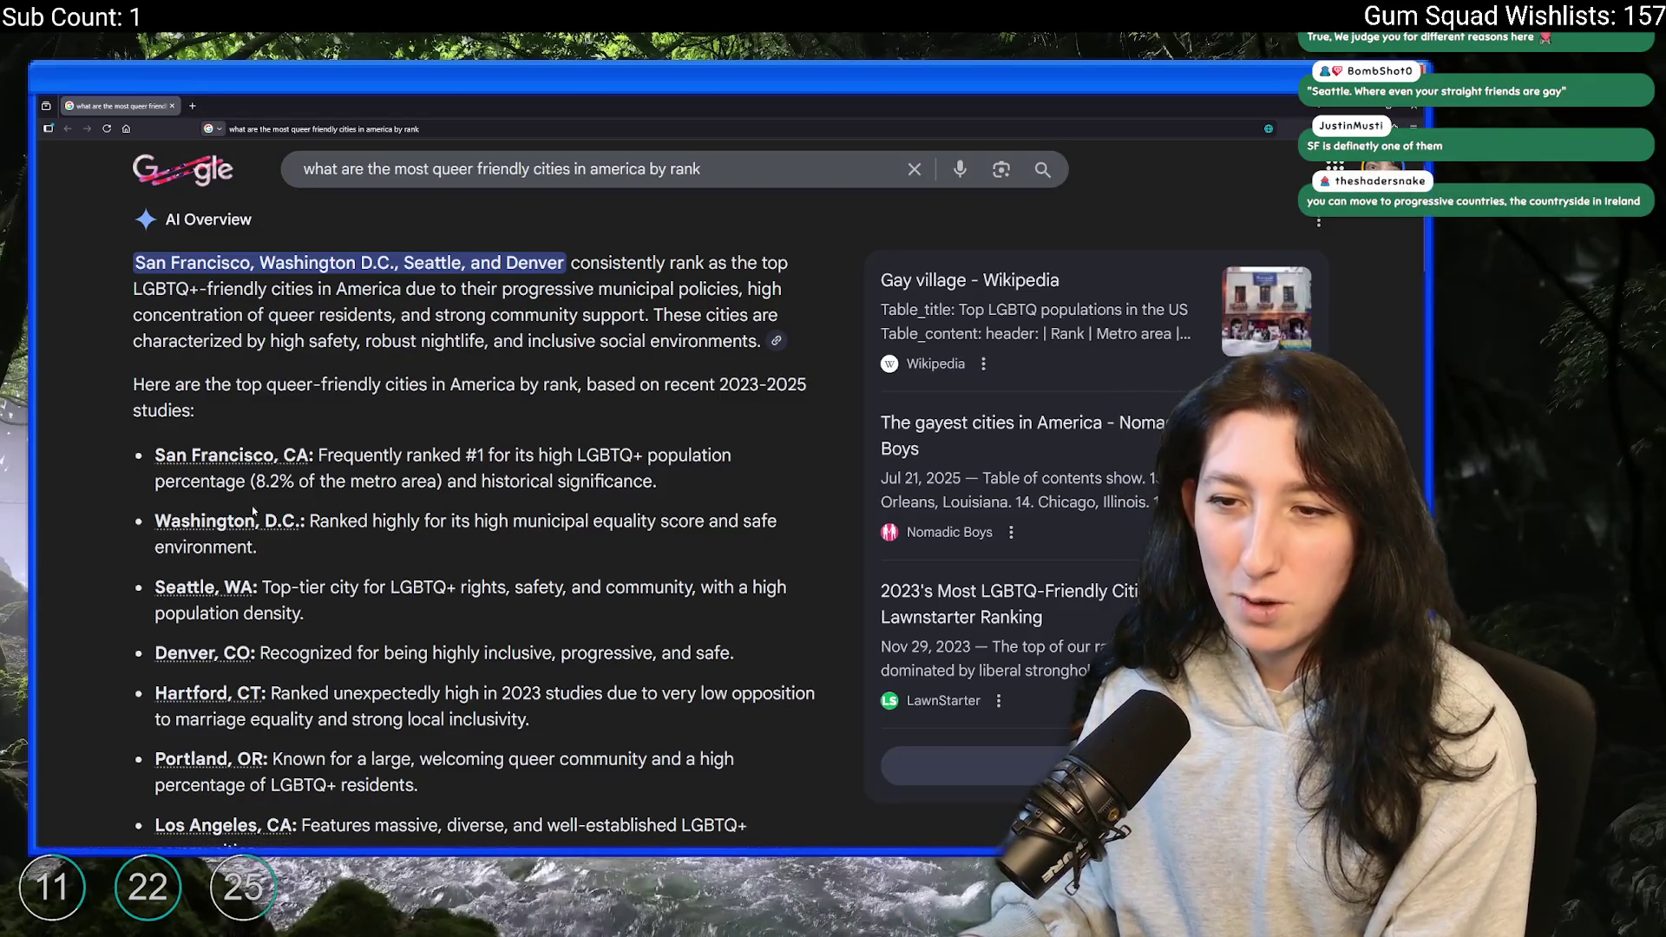
scroll(243, 547, down, 3)
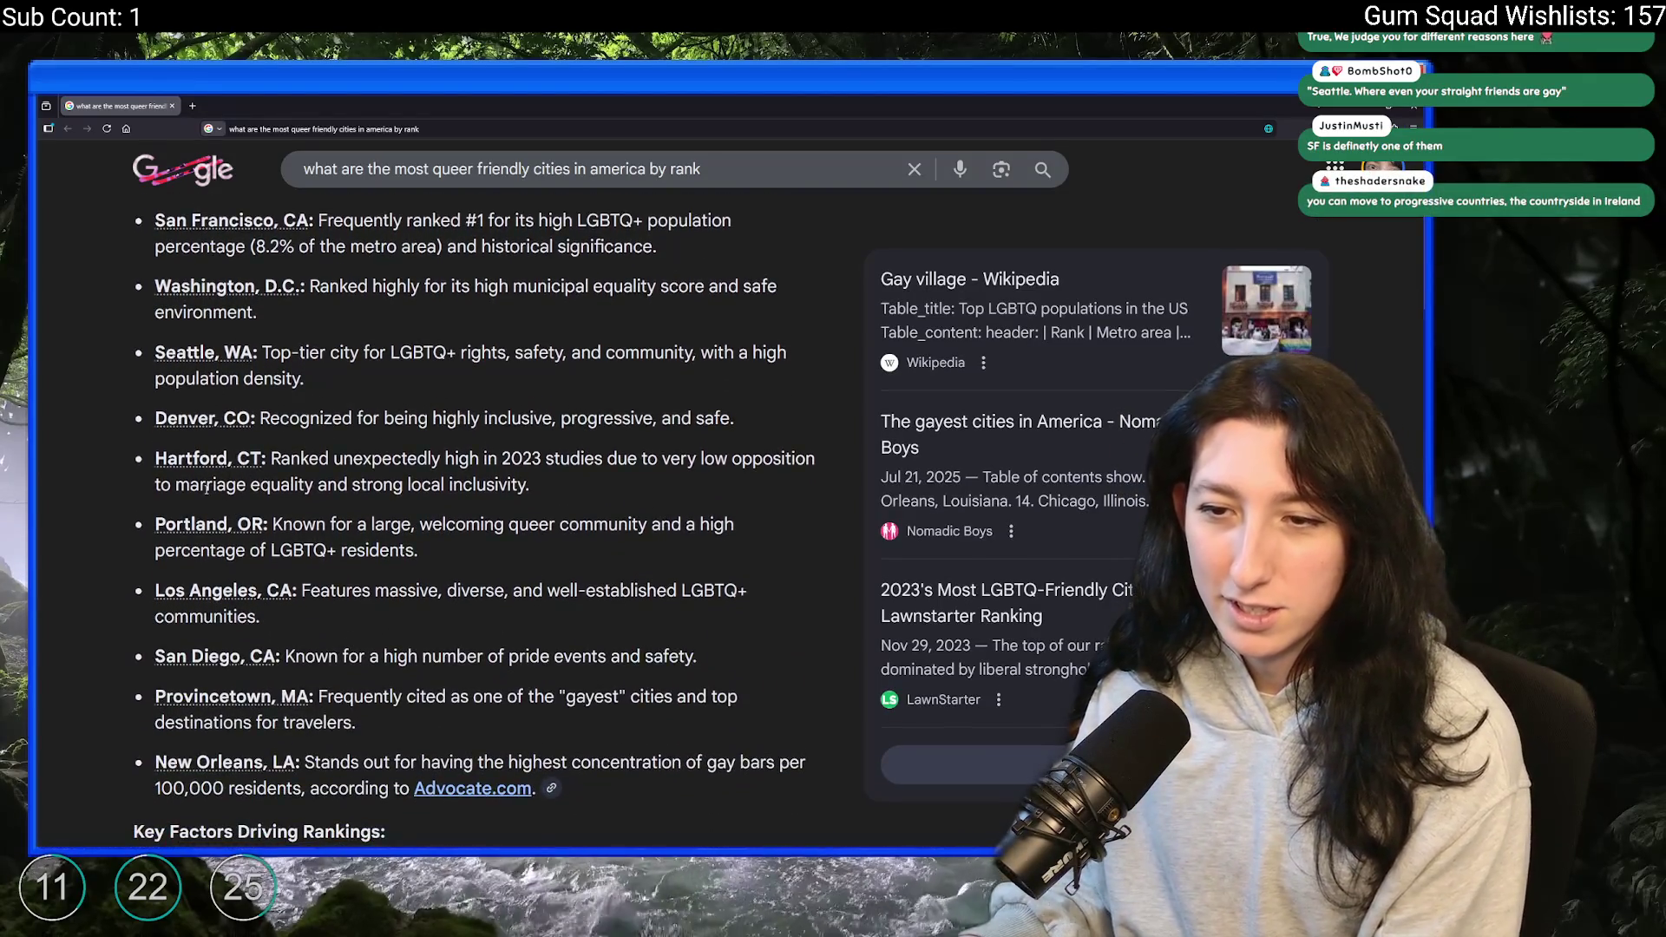
scroll(207, 489, down, 2)
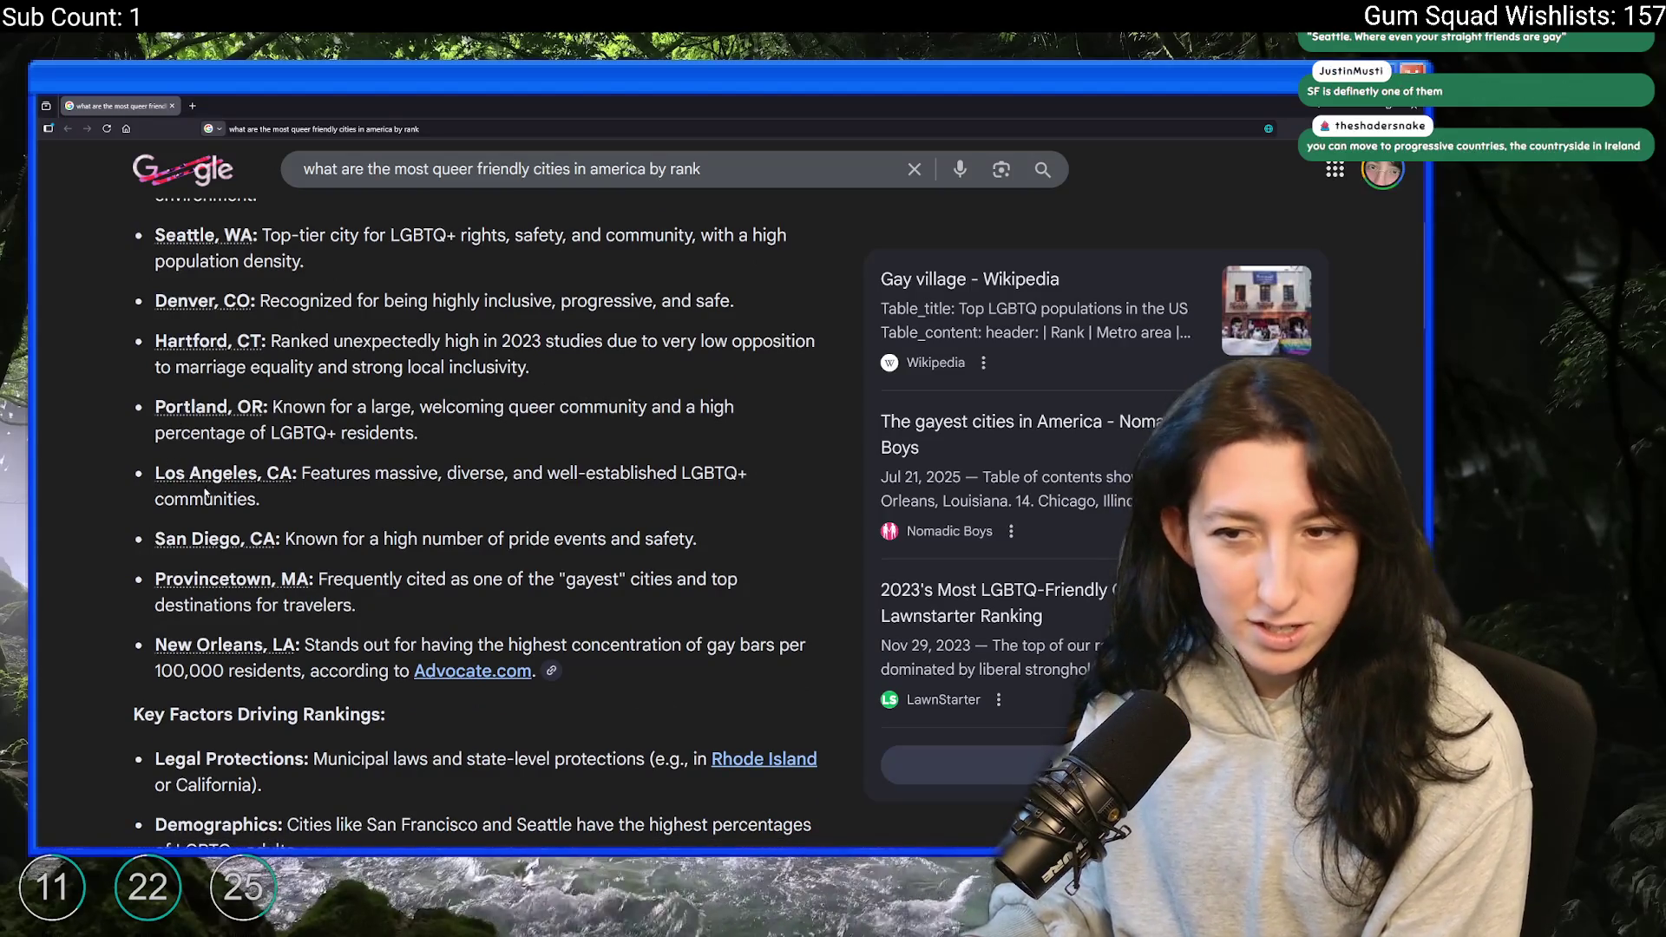
scroll(228, 613, down, 1)
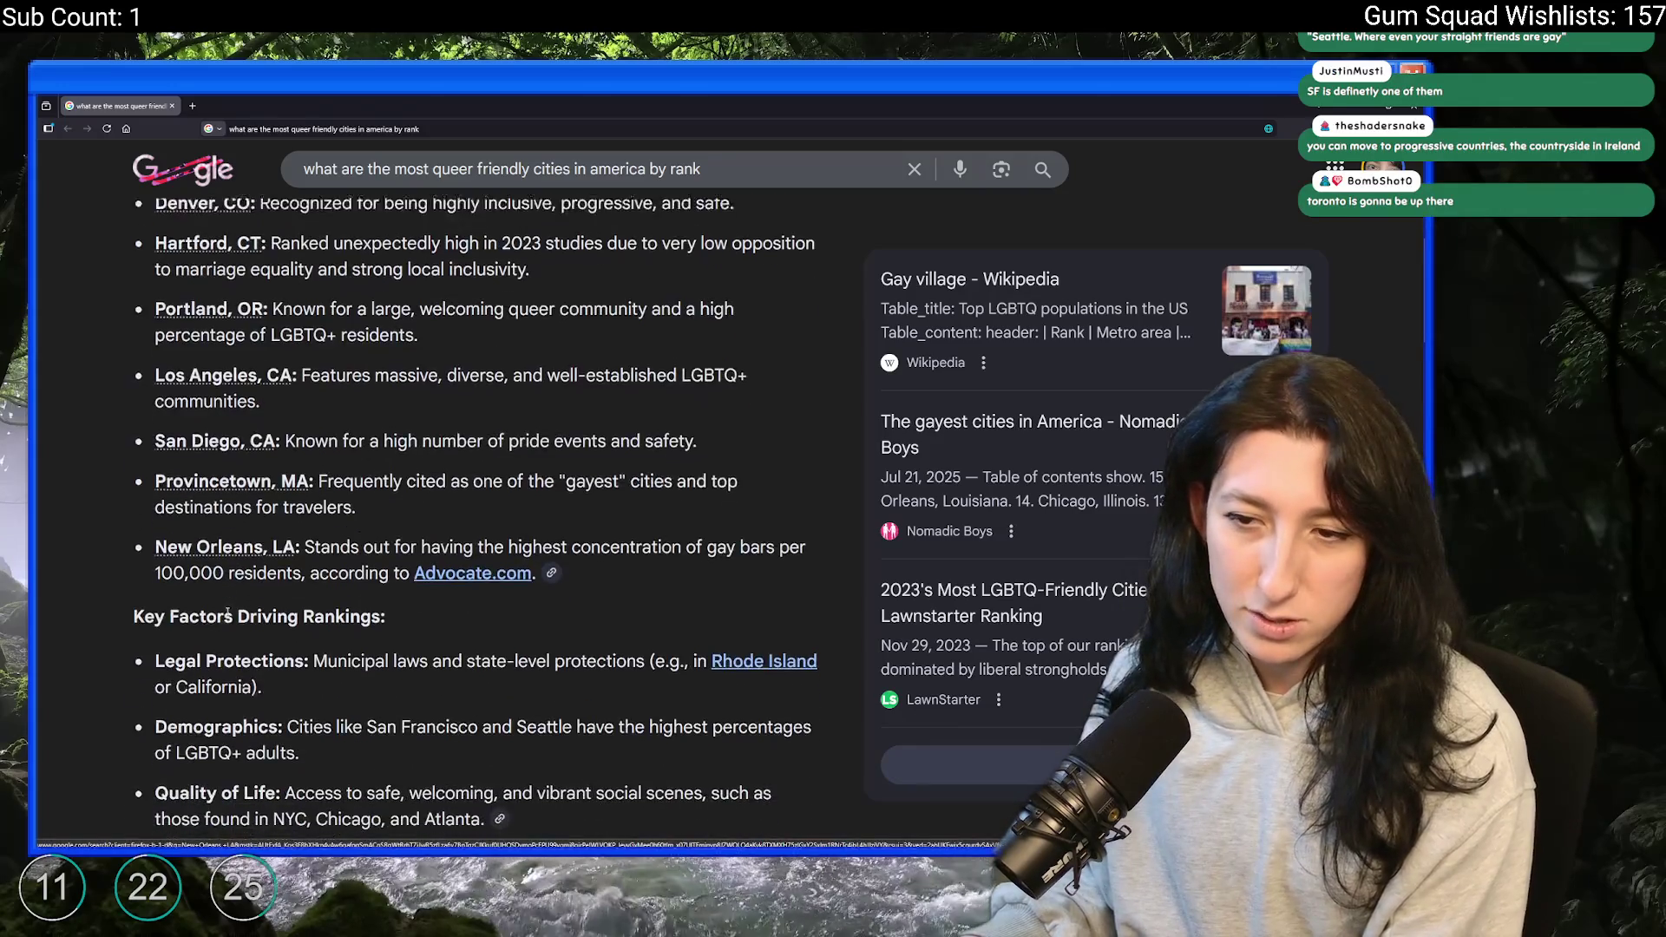
scroll(217, 599, down, 2)
scroll(200, 573, up, 6)
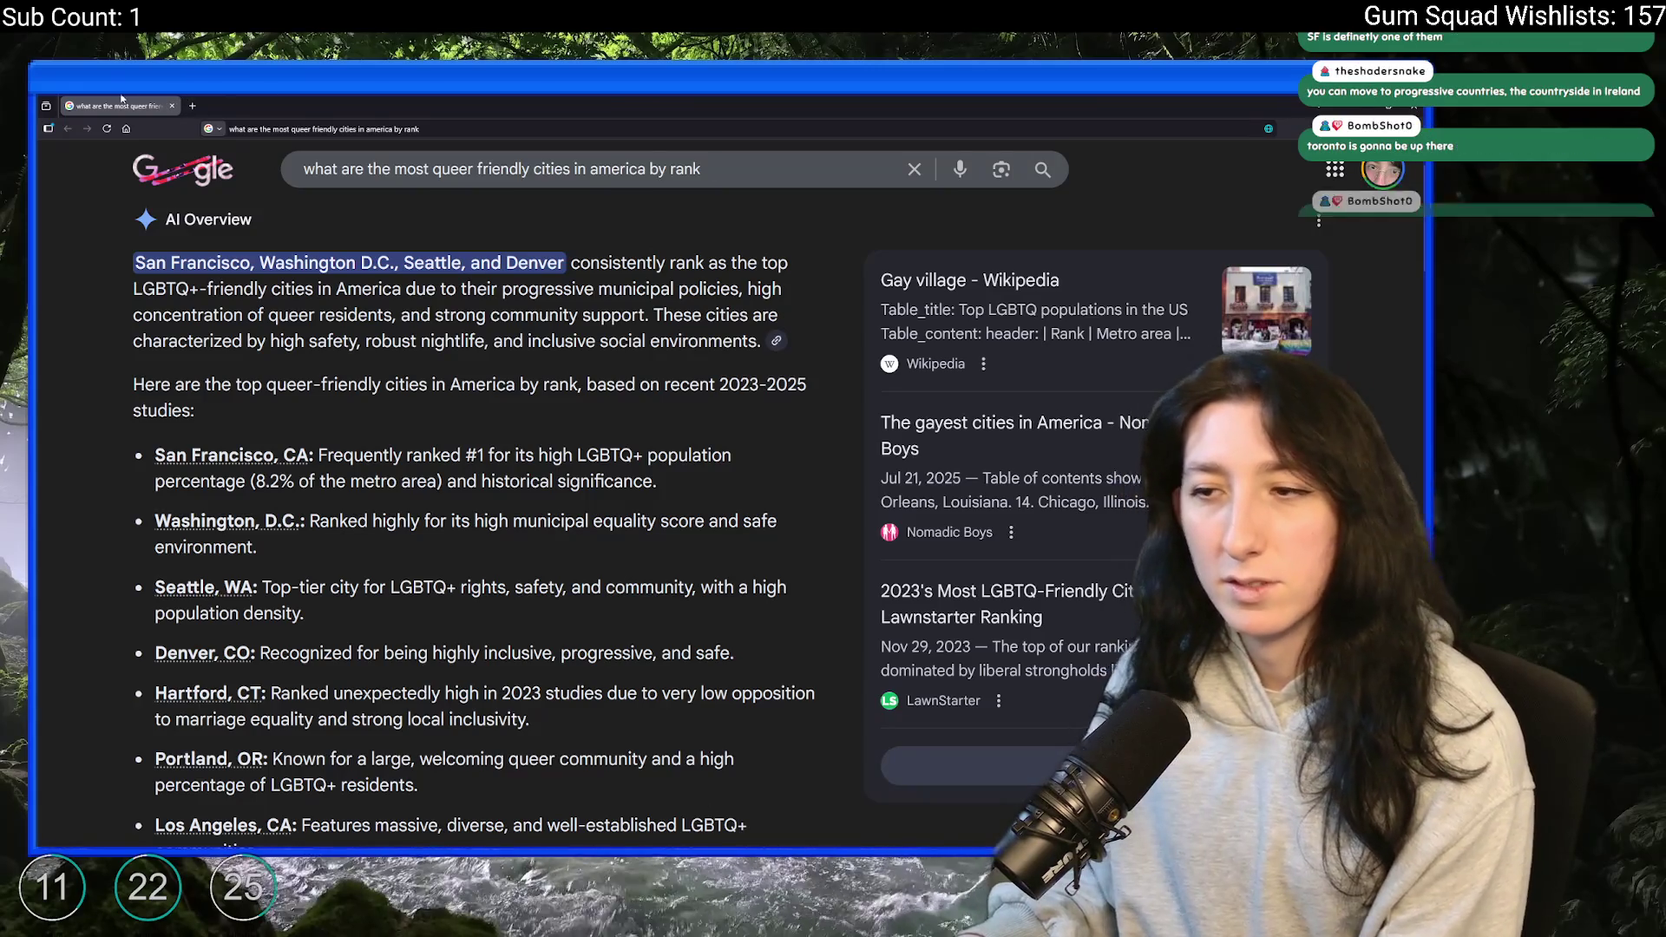
key(alt+Tab)
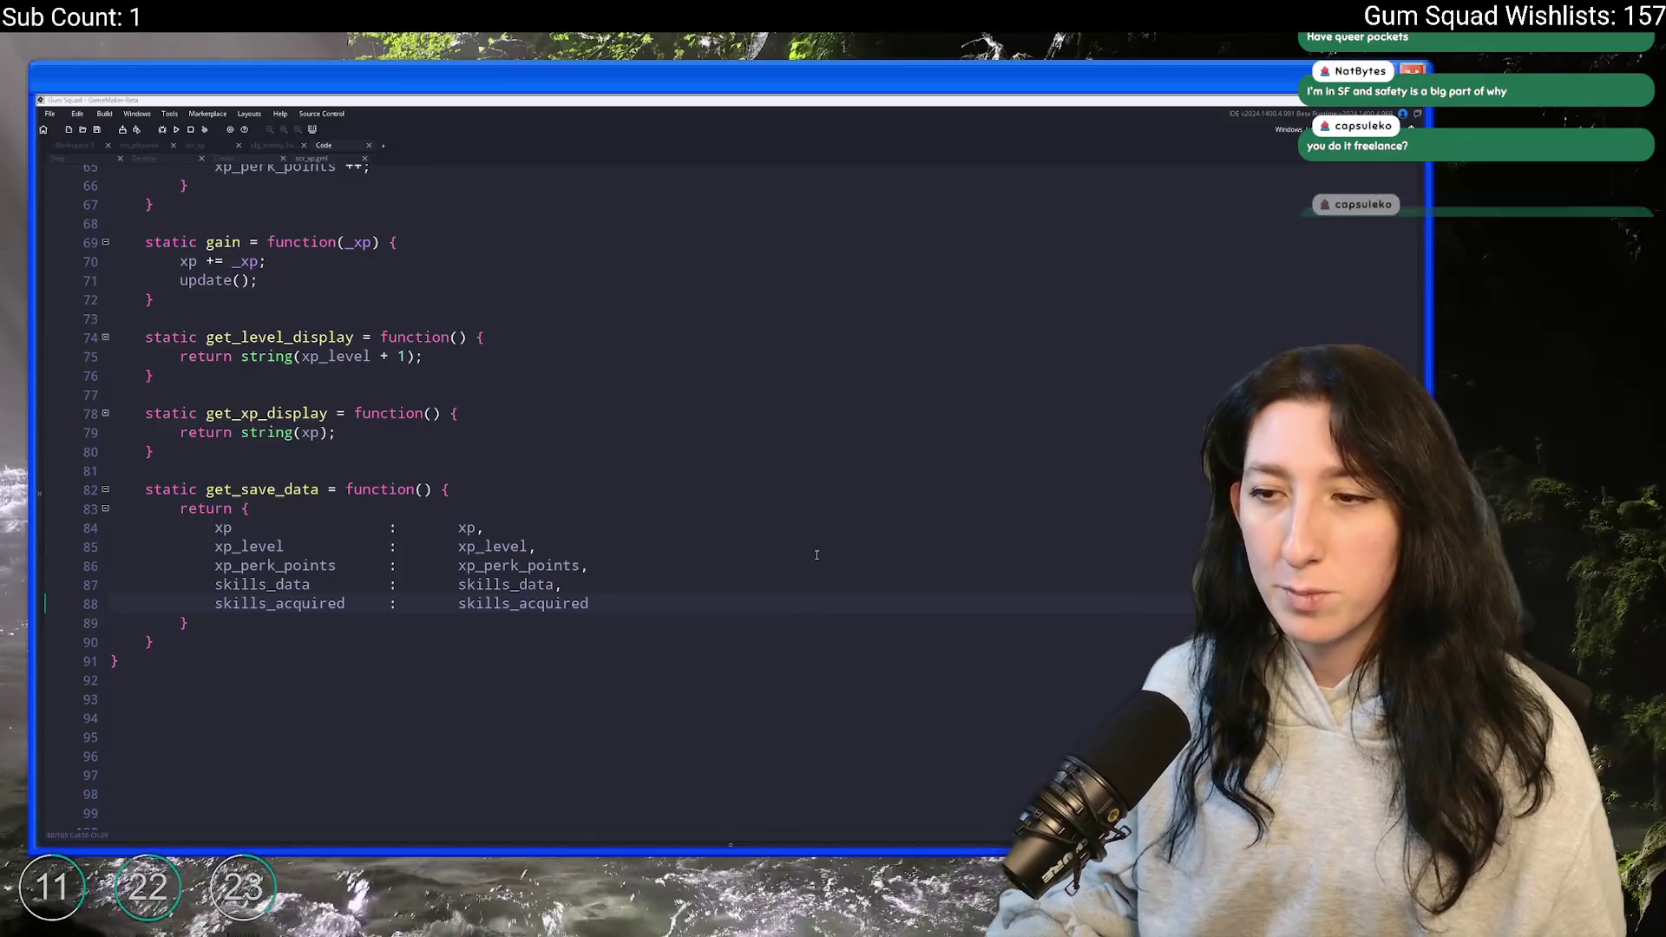
- Delete the skills_data line from get_save_data's return struct
double_click(228, 587)
scroll(228, 588, up, 13)
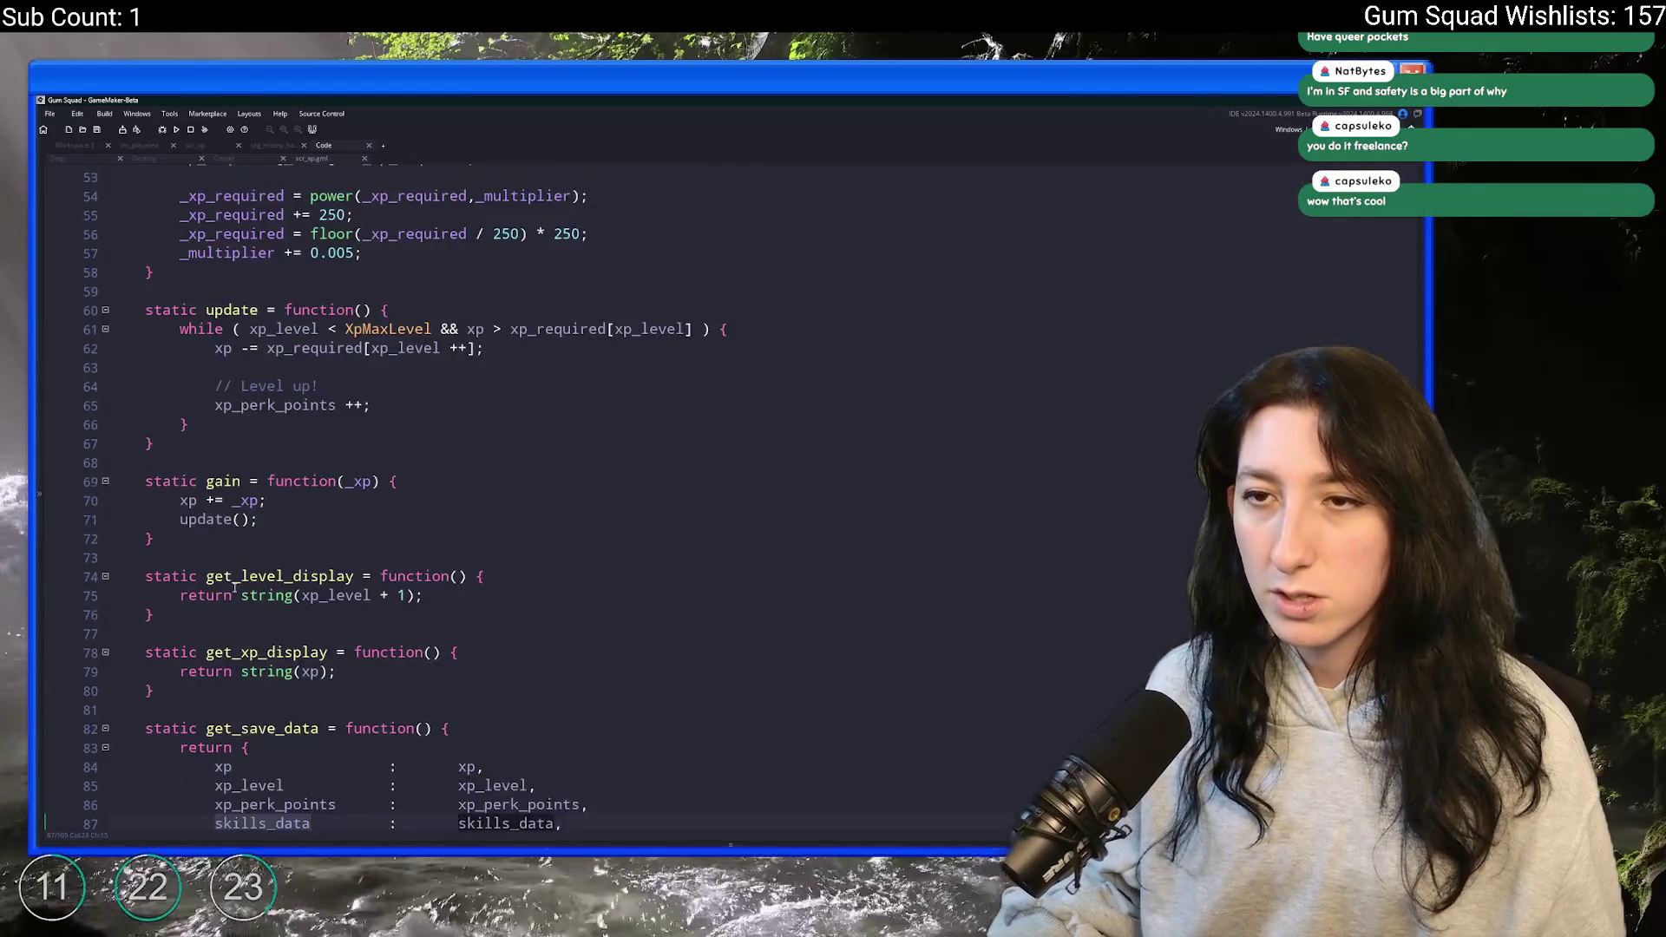
scroll(230, 293, down, 13)
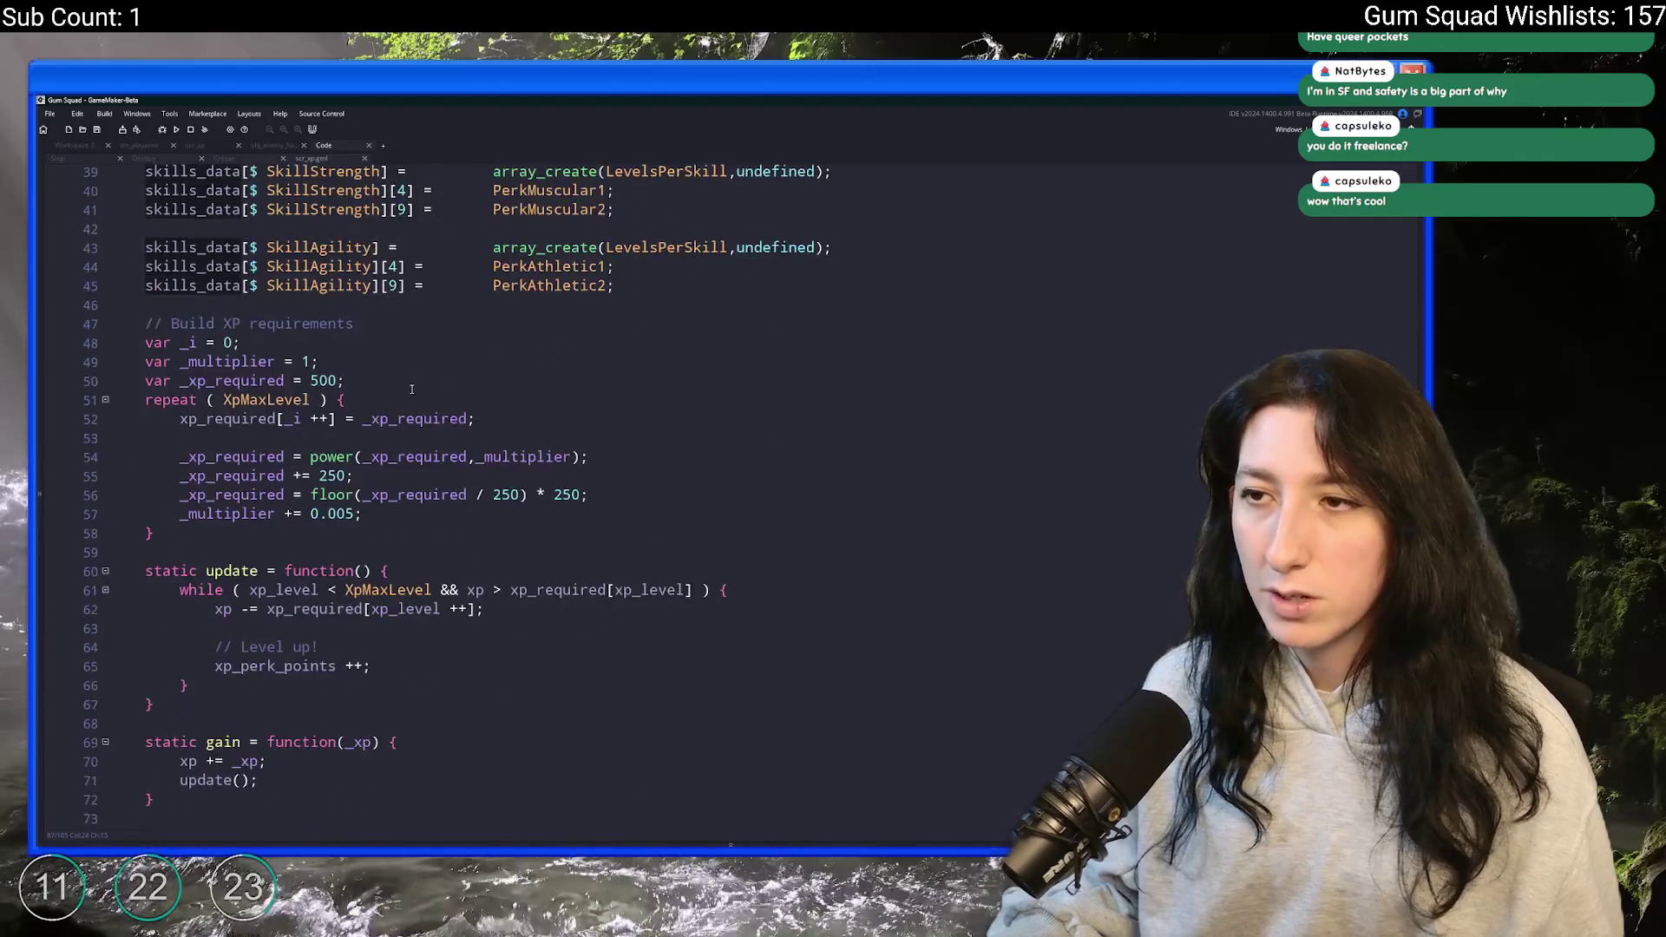
triple_click(615, 622)
key(BackSpace)
key(BackSpace)
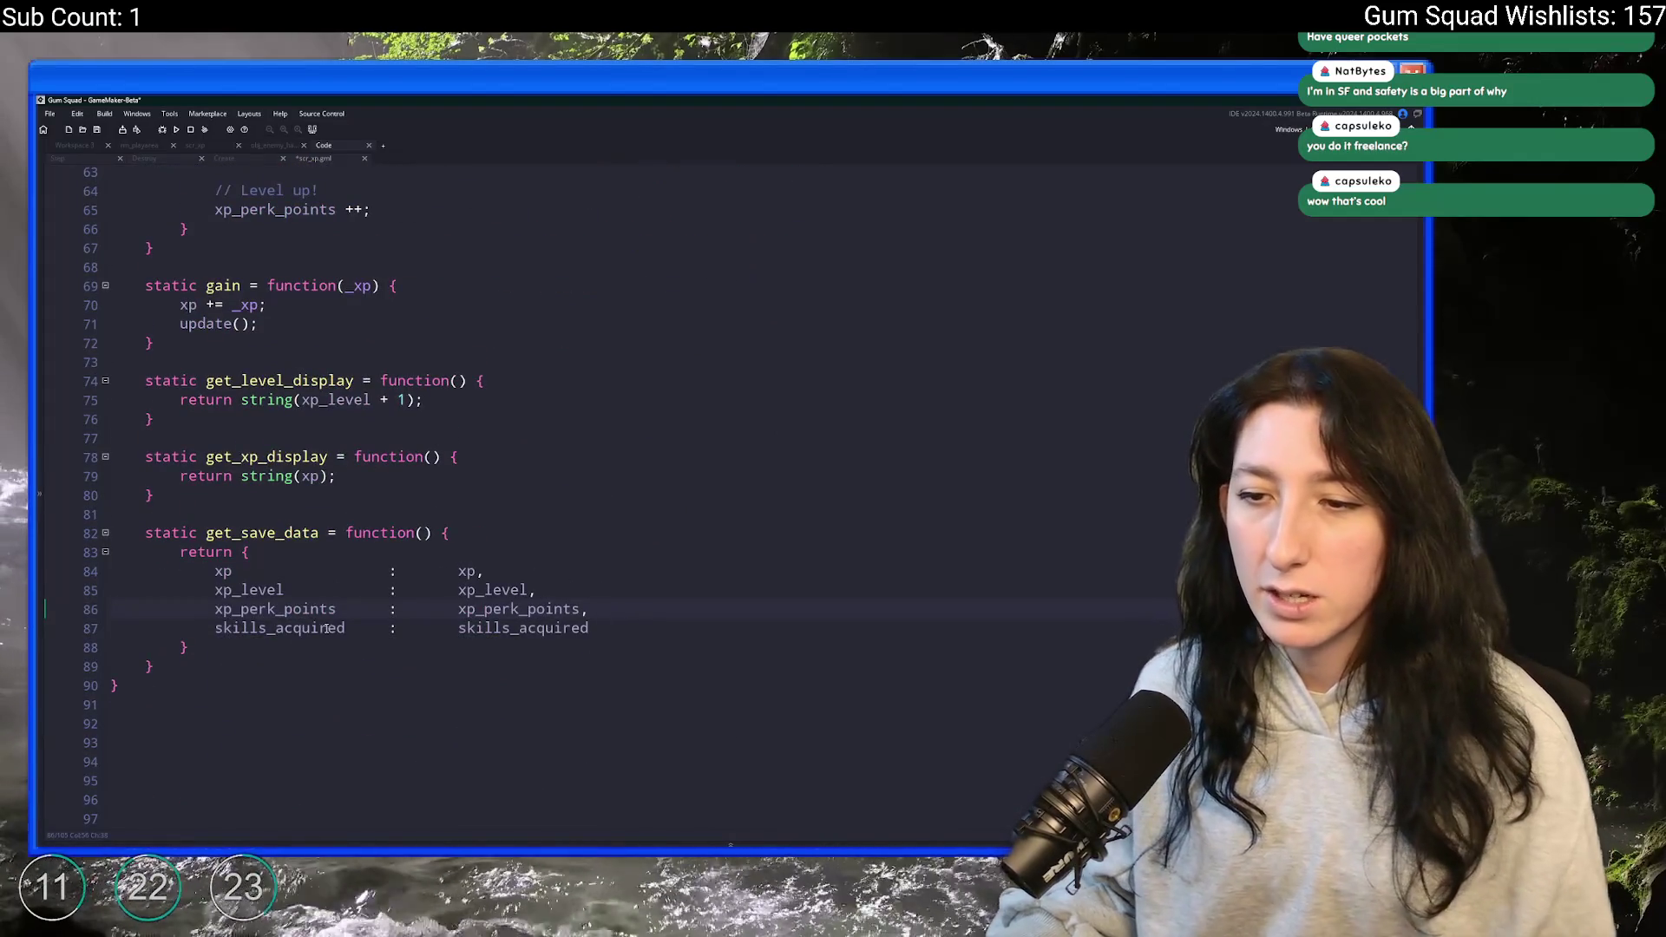
scroll(332, 613, up, 8)
scroll(331, 614, up, 9)
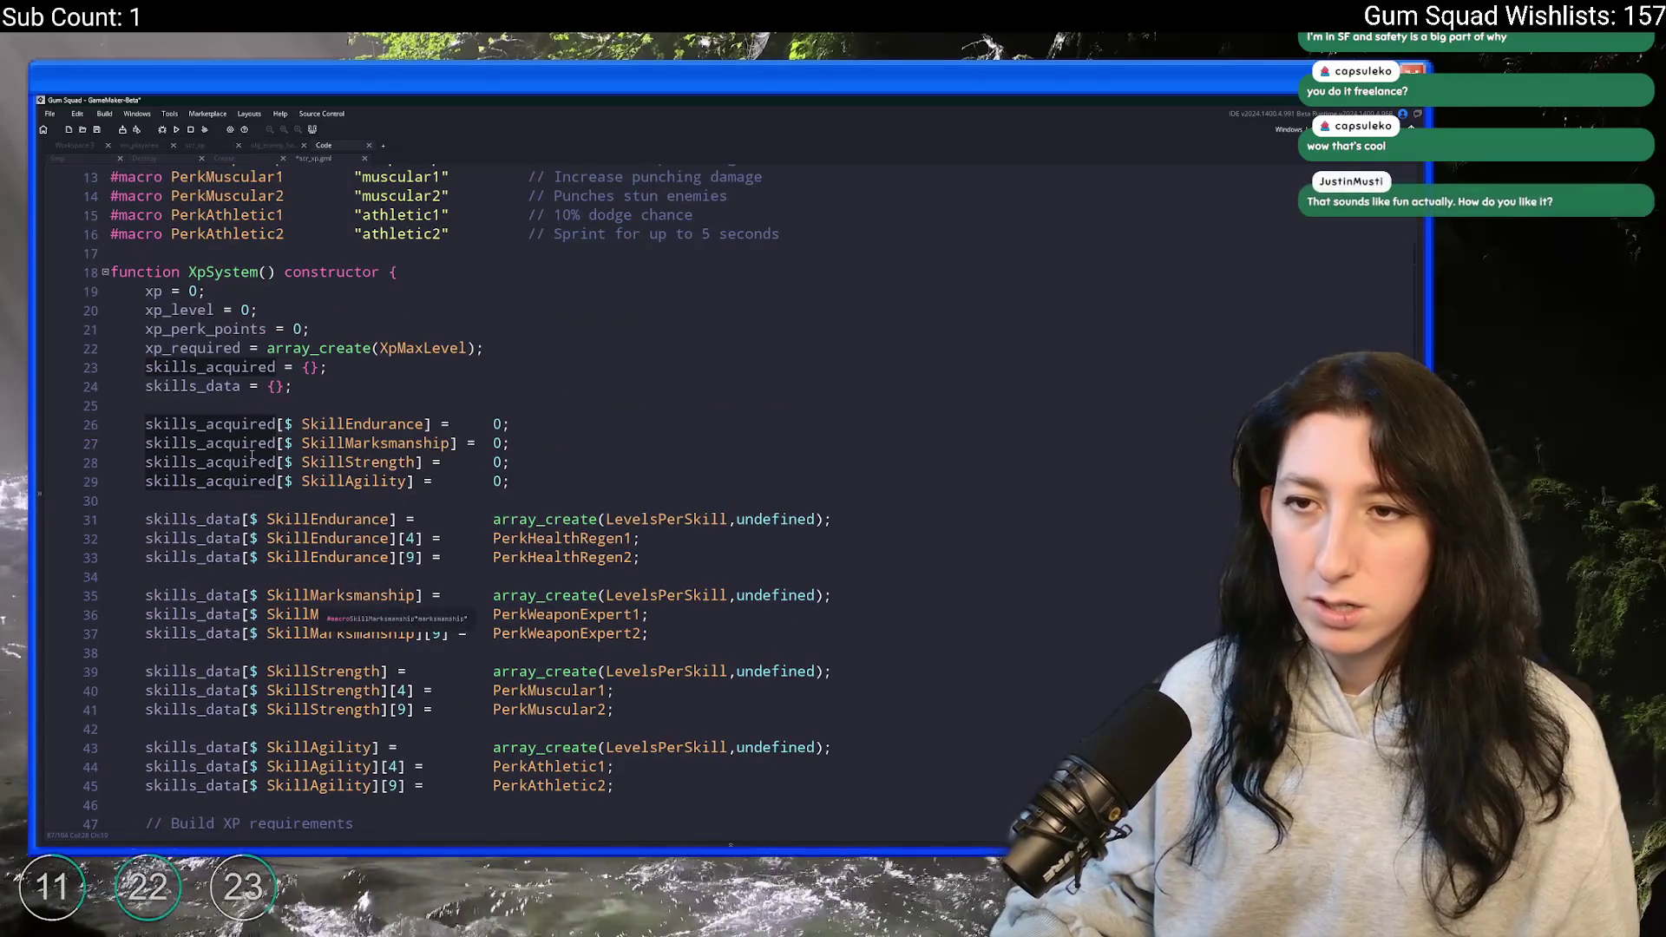
- Check the constructor's xp variables, then duplicate the whole get_save_data function below itself
click(219, 363)
click(217, 333)
scroll(213, 382, down, 15)
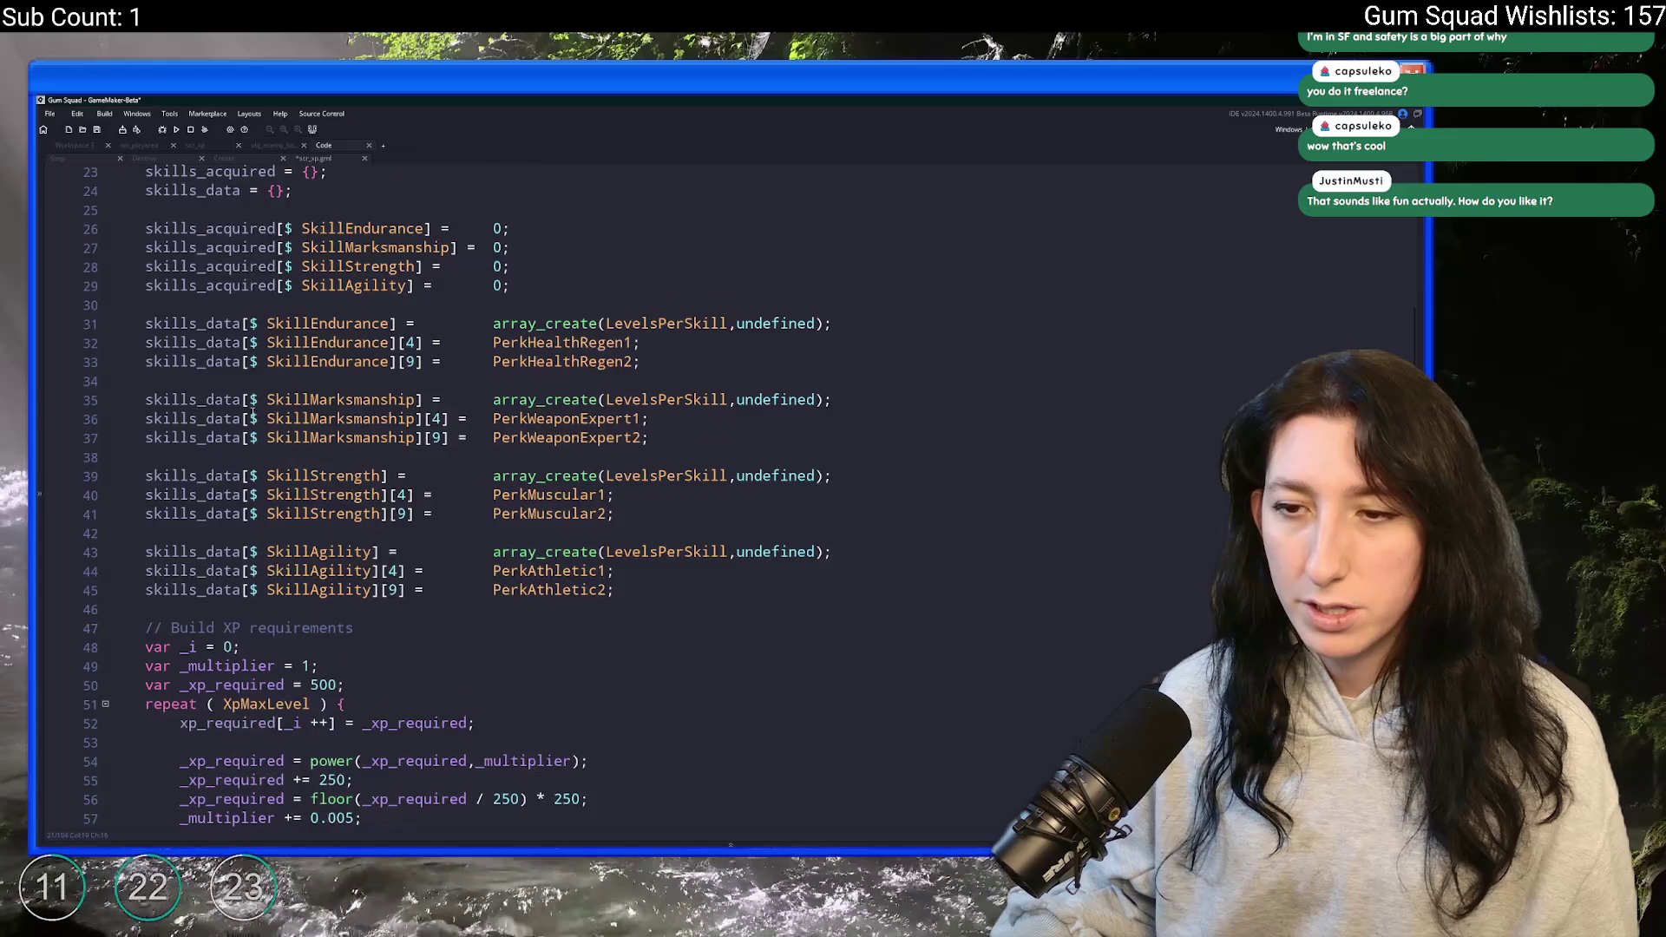
scroll(208, 414, down, 3)
click(590, 566)
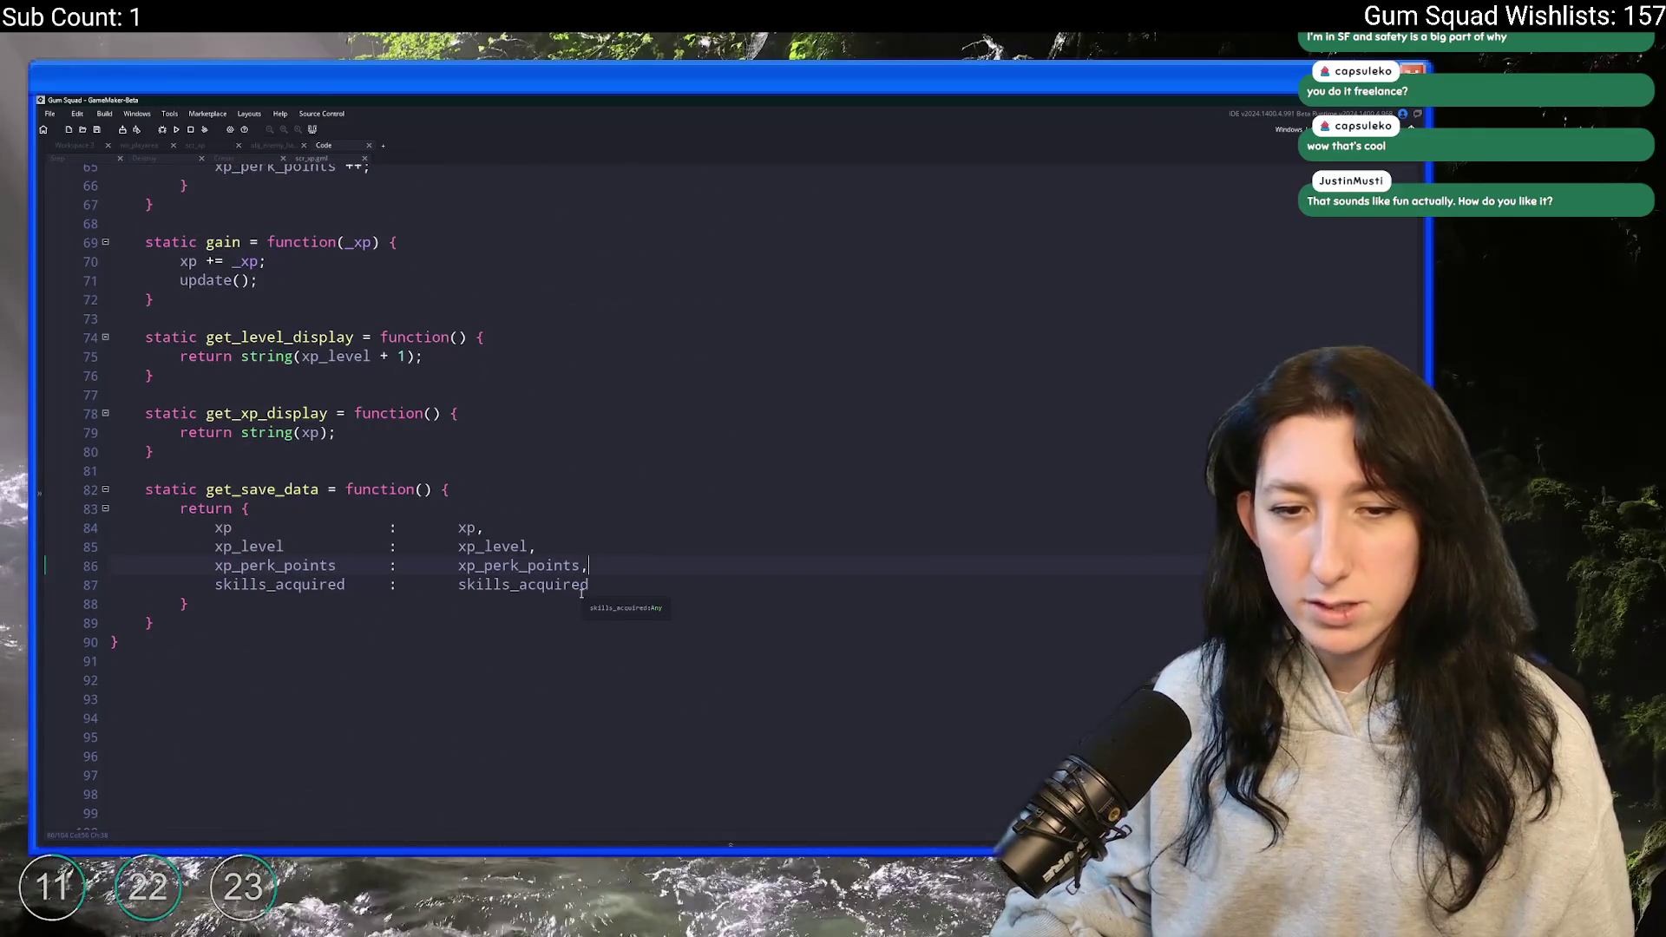
mouse_move(154, 623)
mouse_down()
mouse_move(148, 489)
mouse_move(113, 471)
mouse_up()
key(ctrl+d)
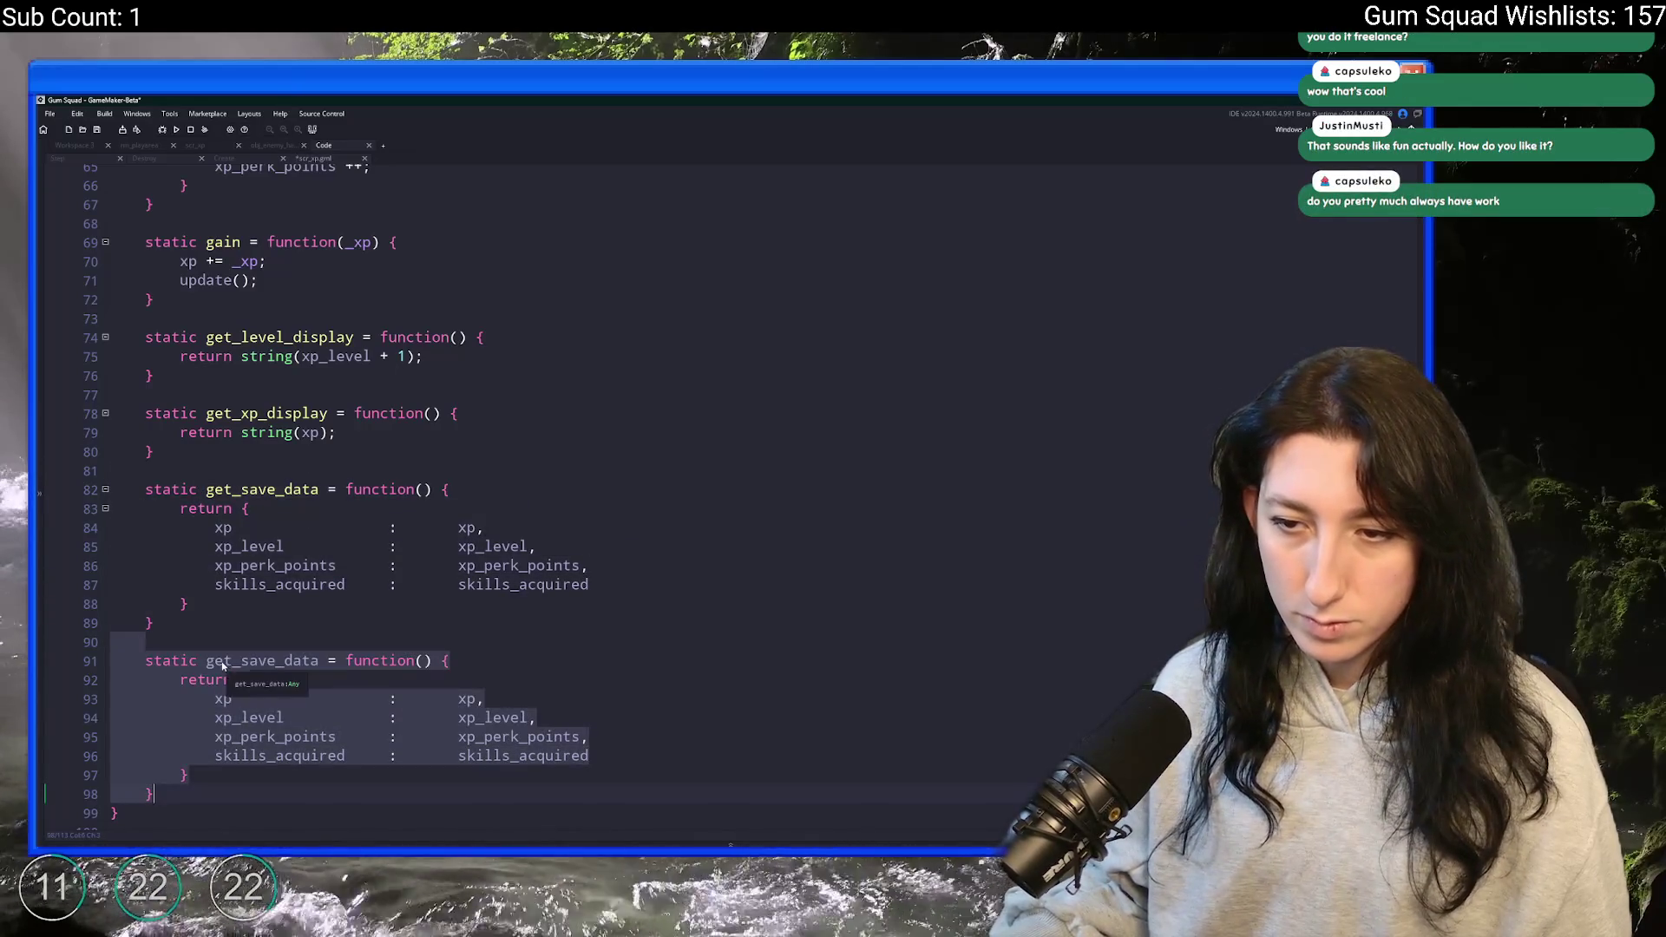
- Rename the copy to set_save_data with a _save_struct parameter and save the script
click(209, 664)
key(Delete)
text(s)
scroll(548, 605, down, 1)
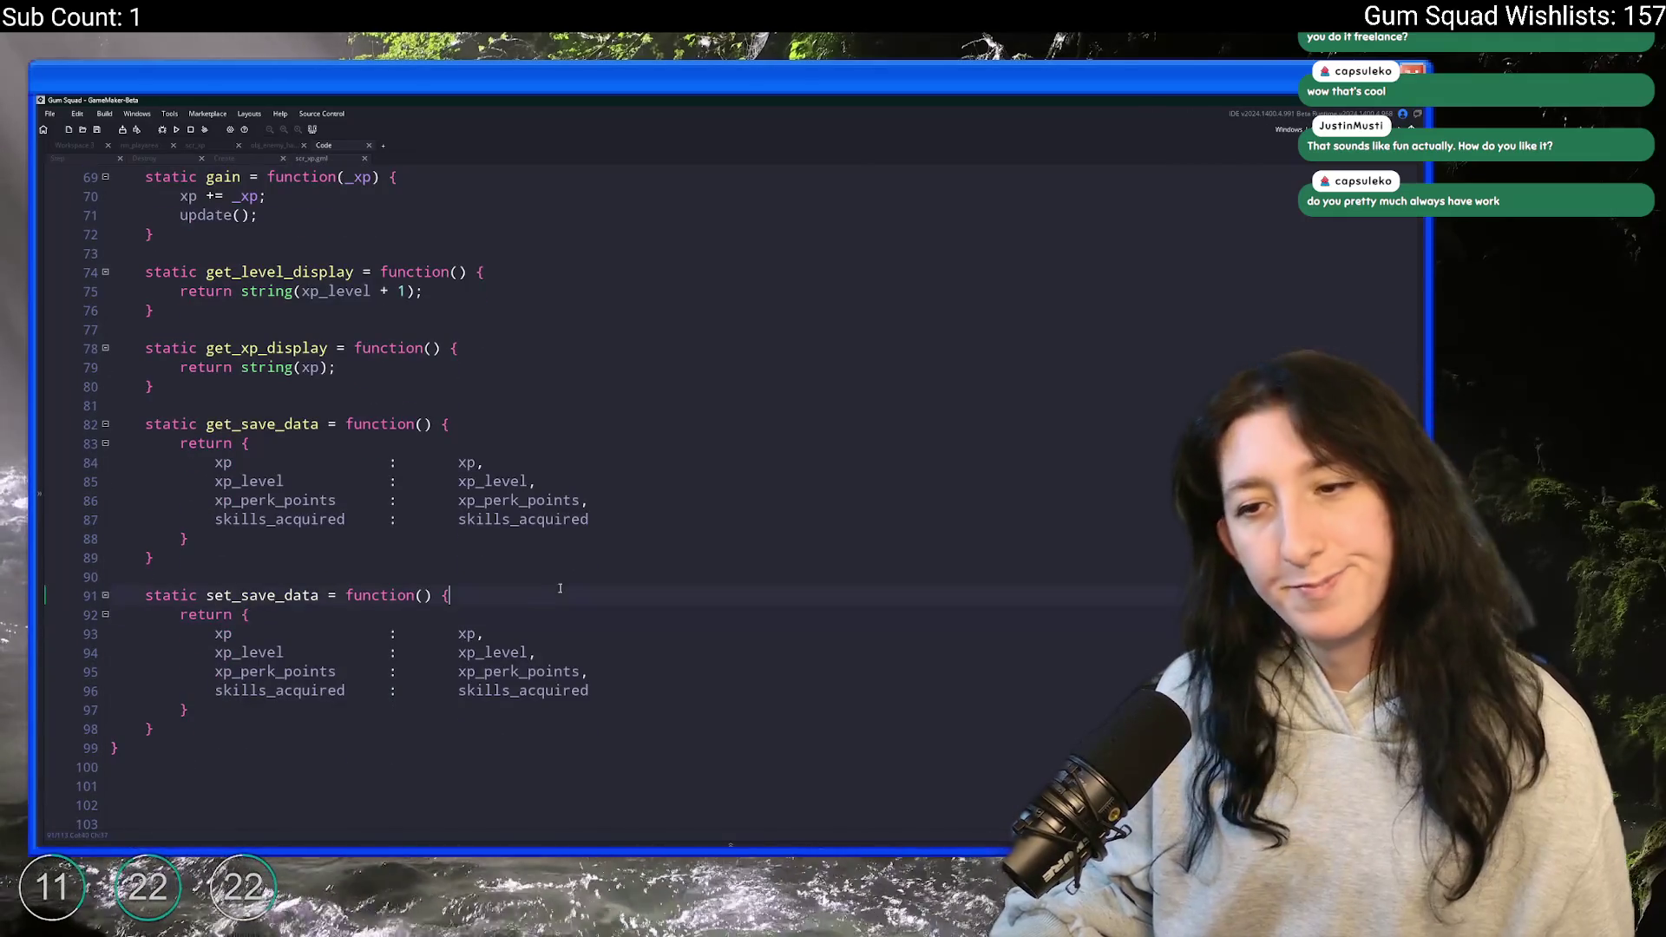
scroll(548, 605, down, 2)
click(431, 507)
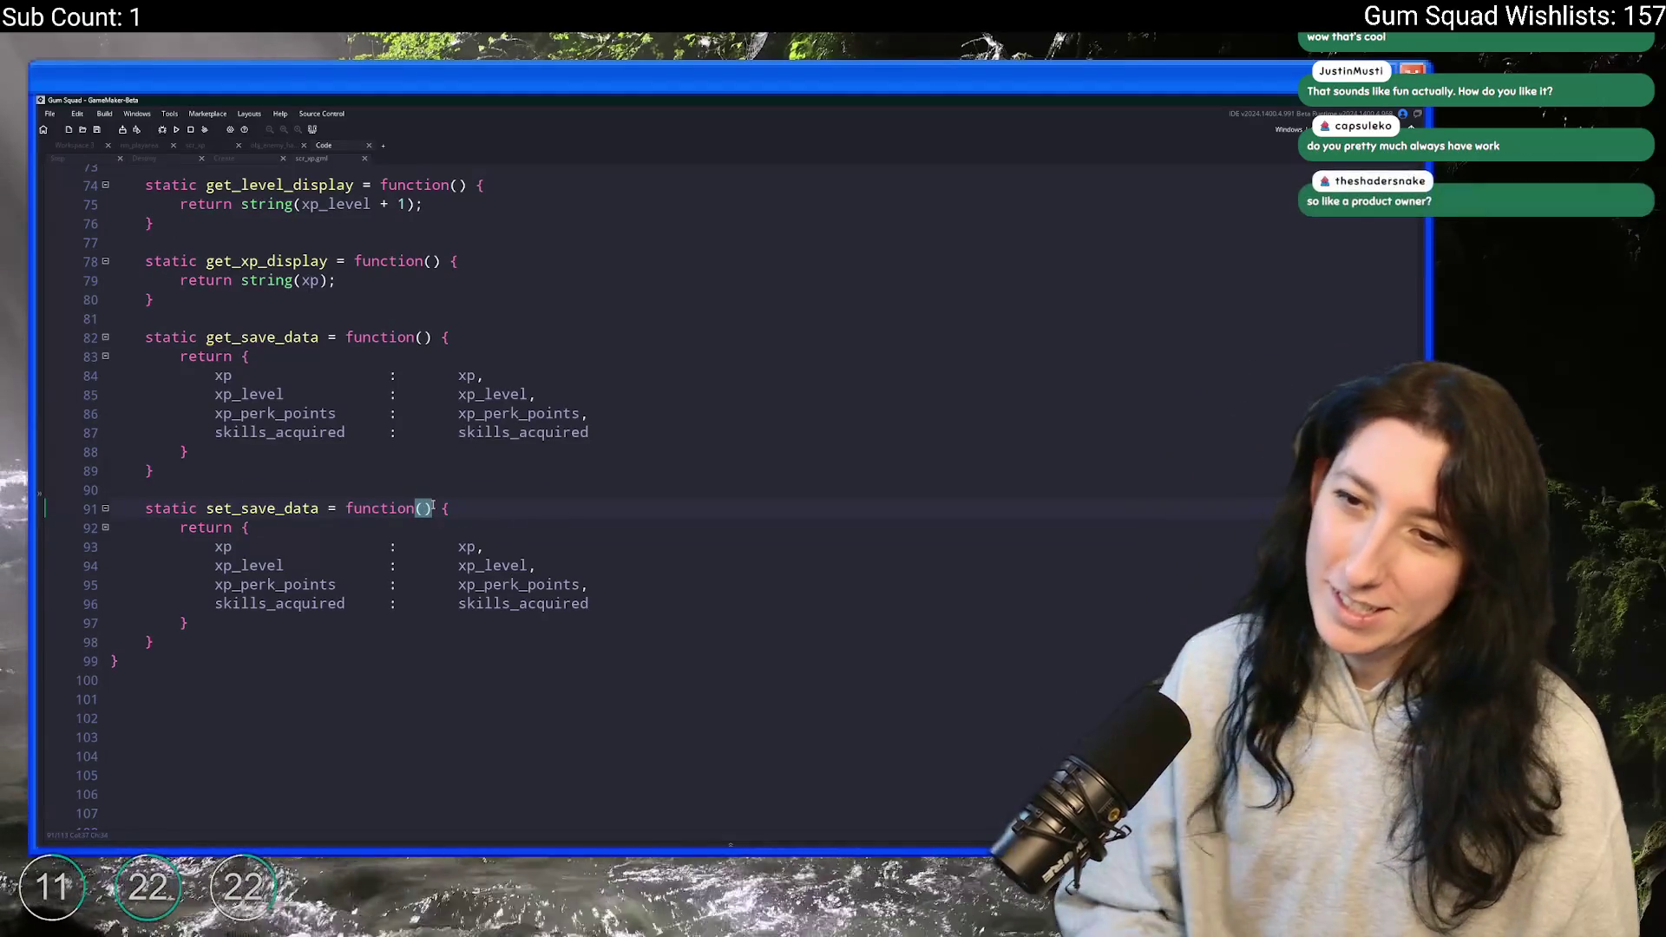
text(_struct)
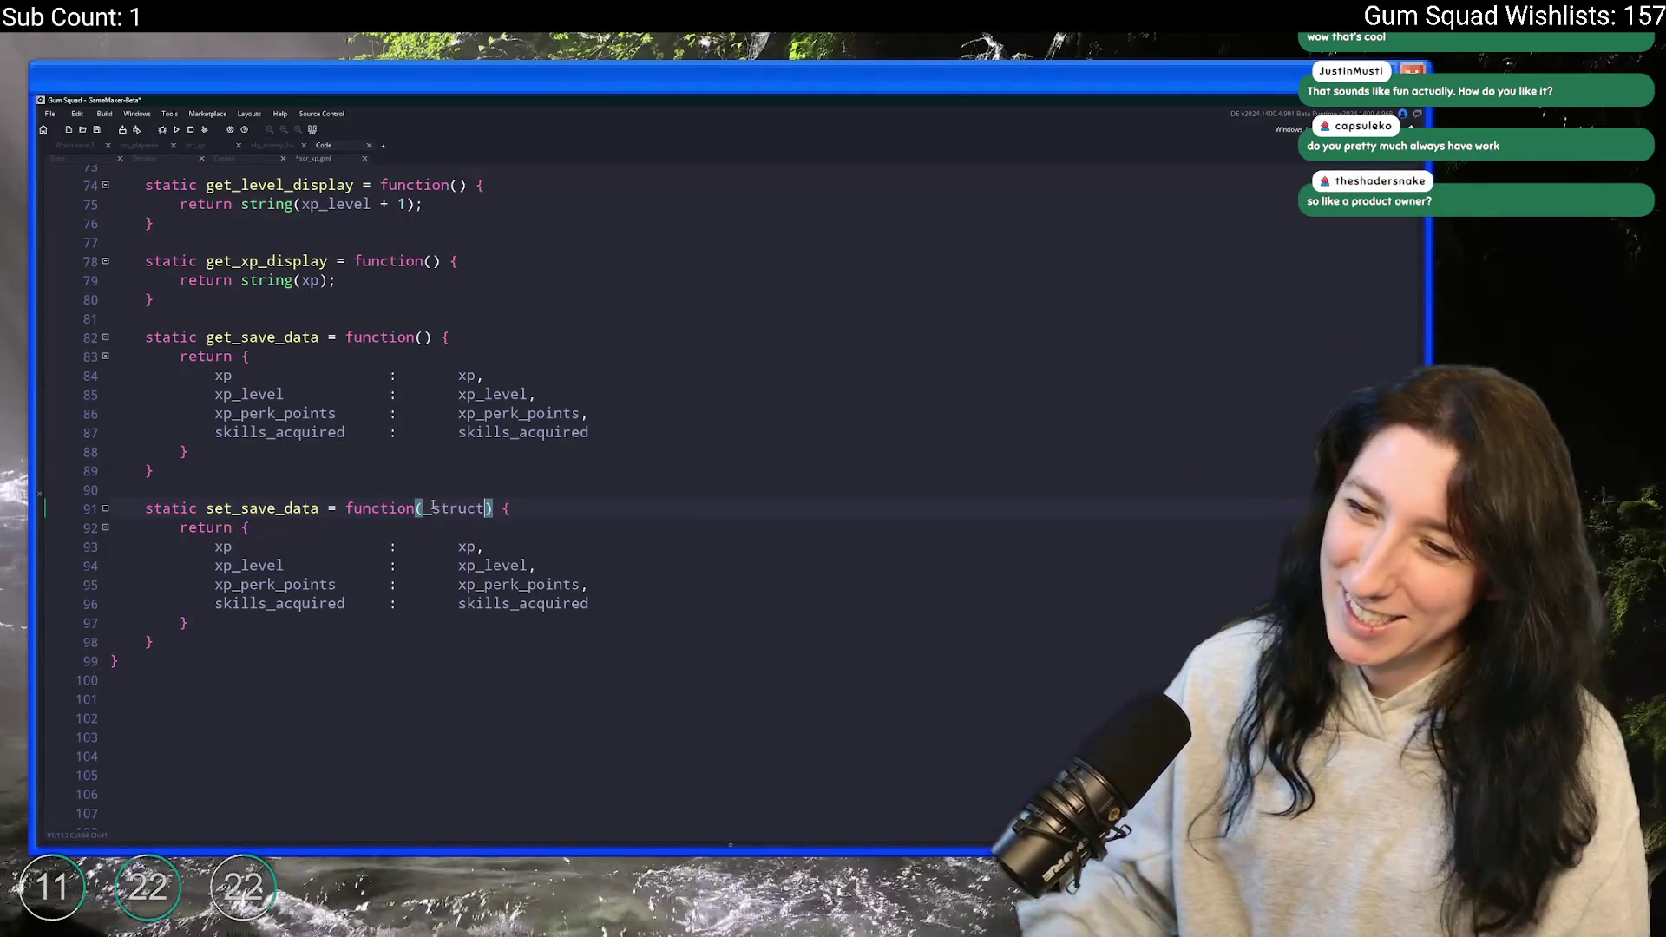
click(432, 508)
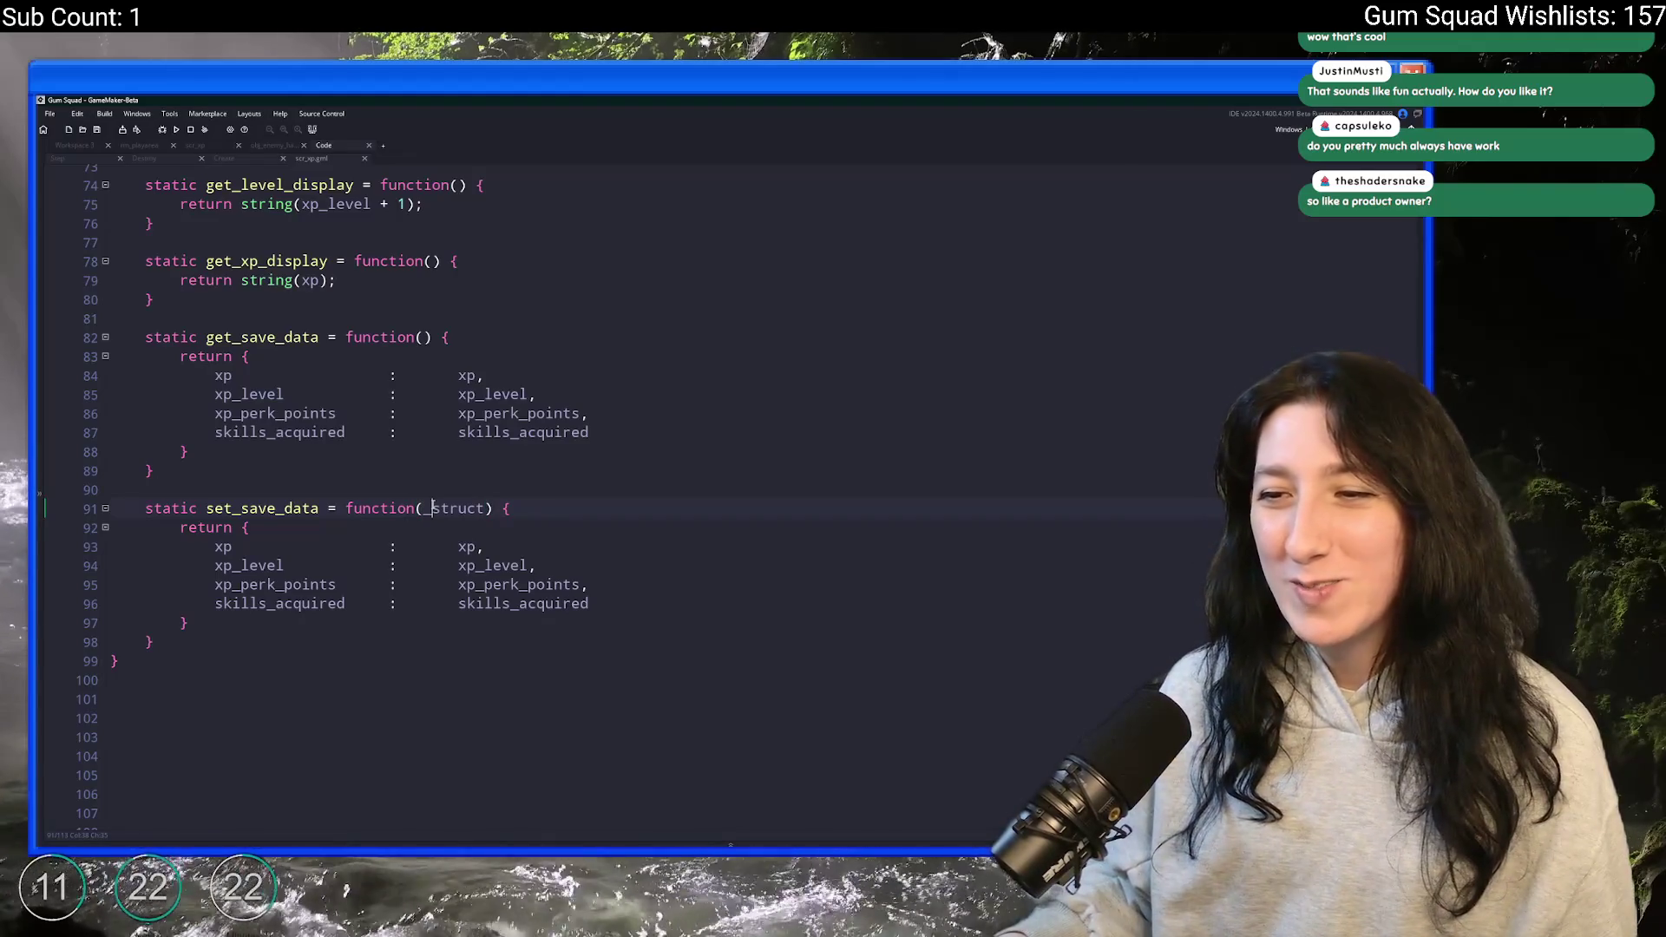
text(save_)
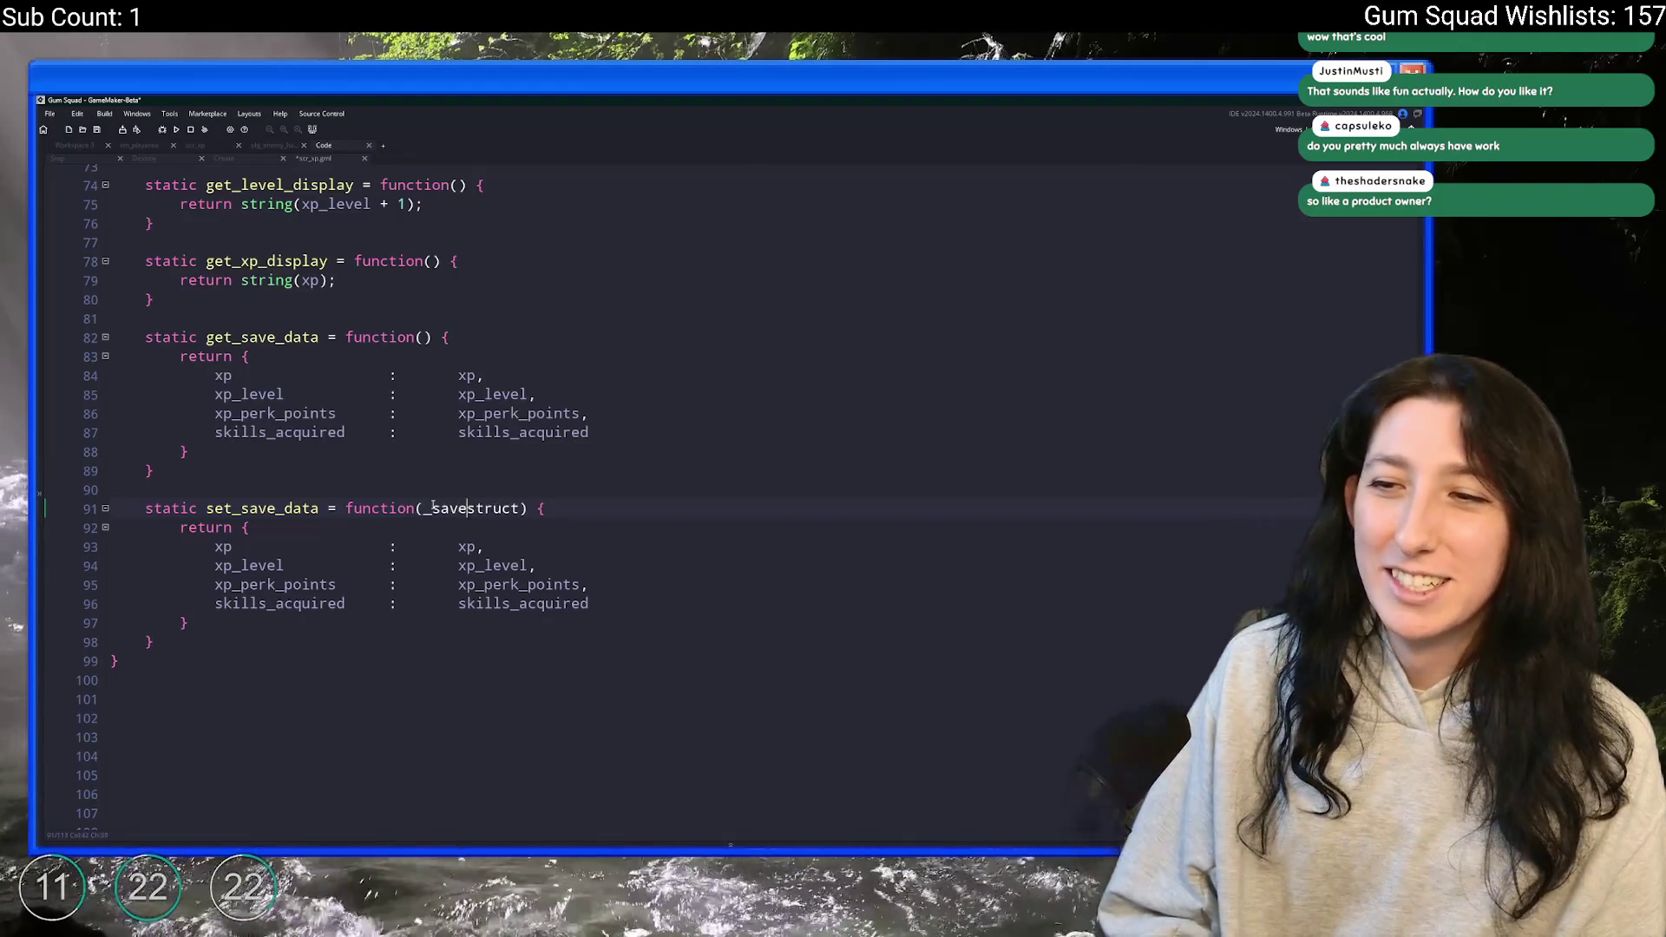
key(ctrl+s)
key(Right)
key(Right)
key(Right)
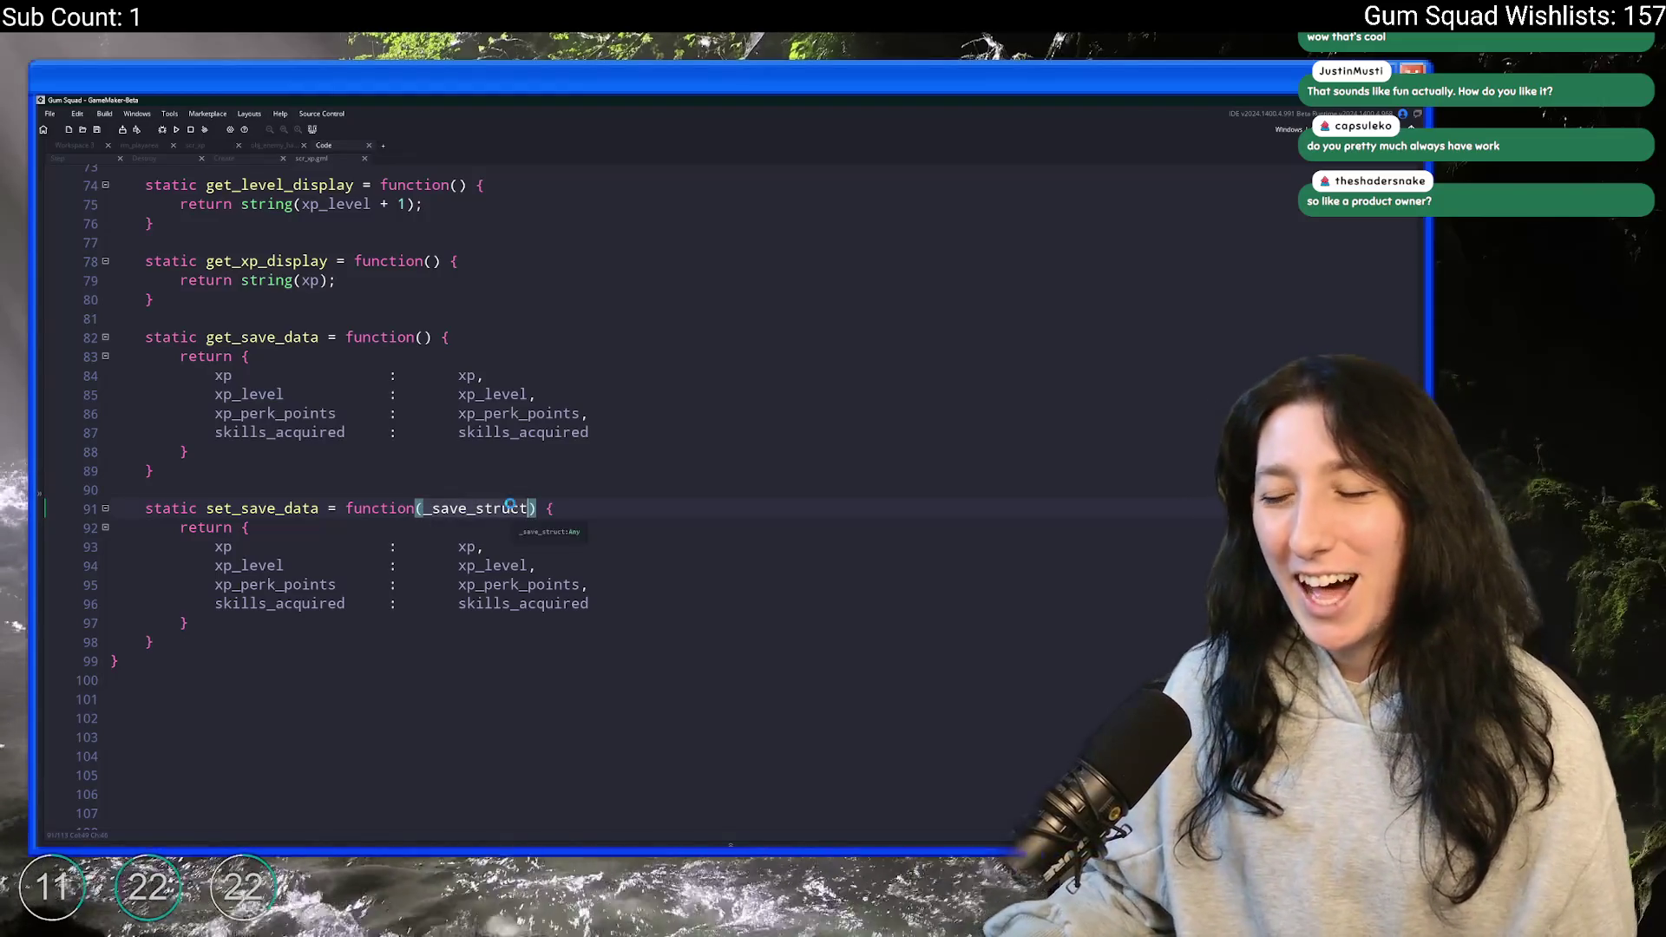
- Begin set_save_data's body with a new xp line
click(621, 507)
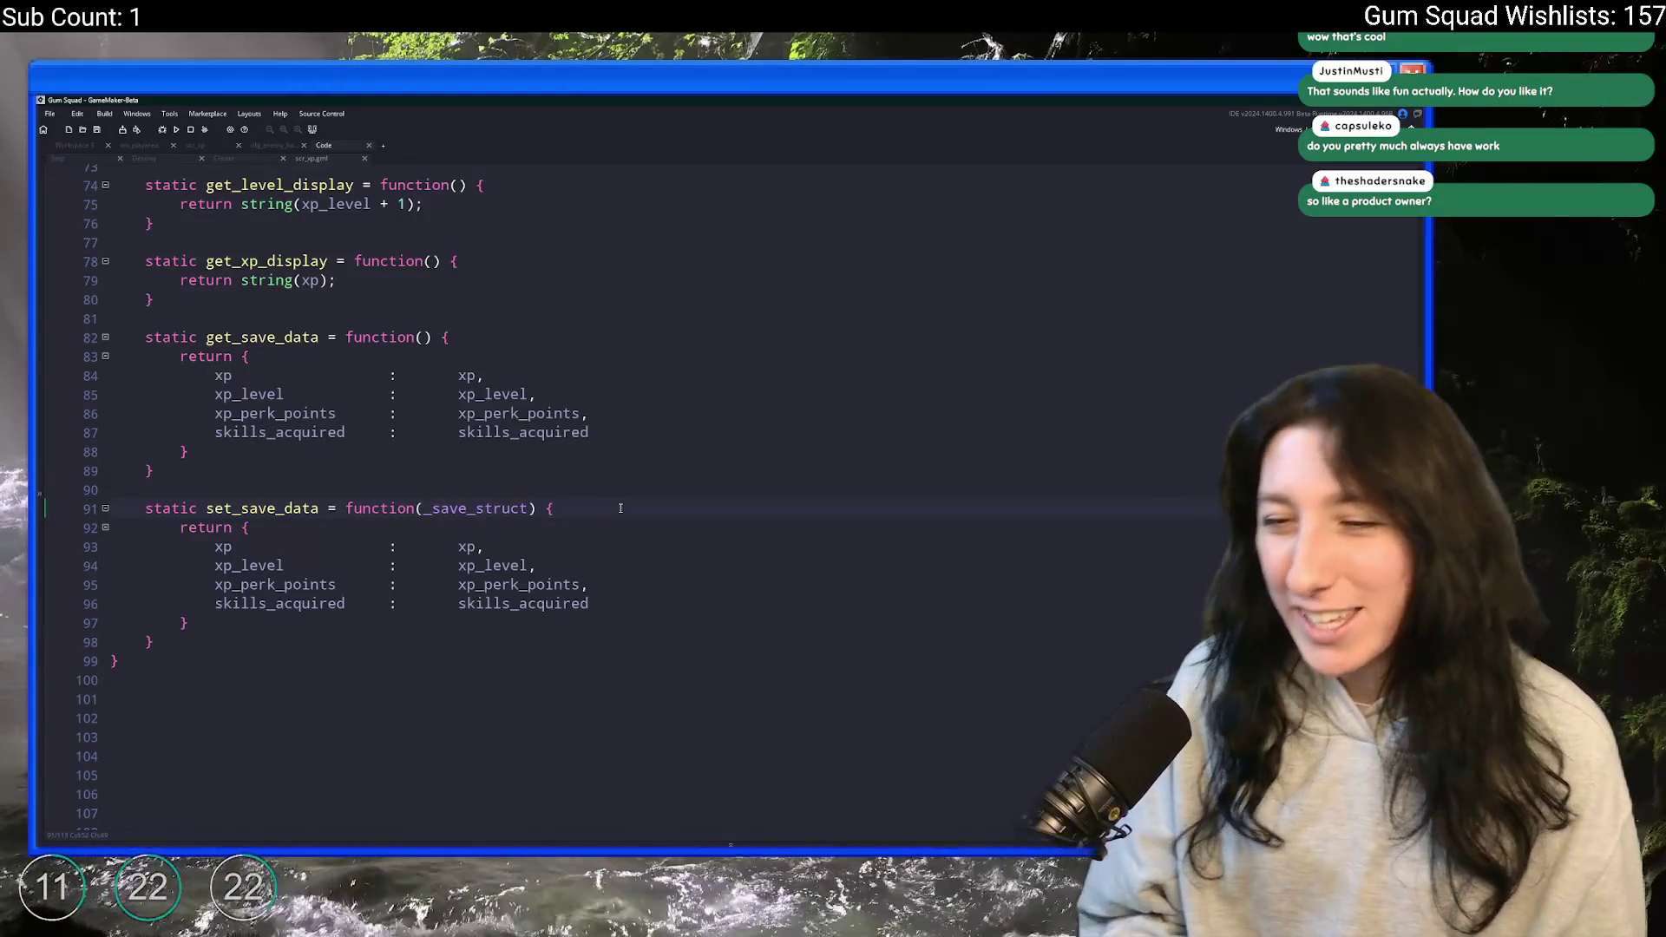
key(Return)
text(xp)
key(Return)
key(Tab)
key(Tab)
key(Tab)
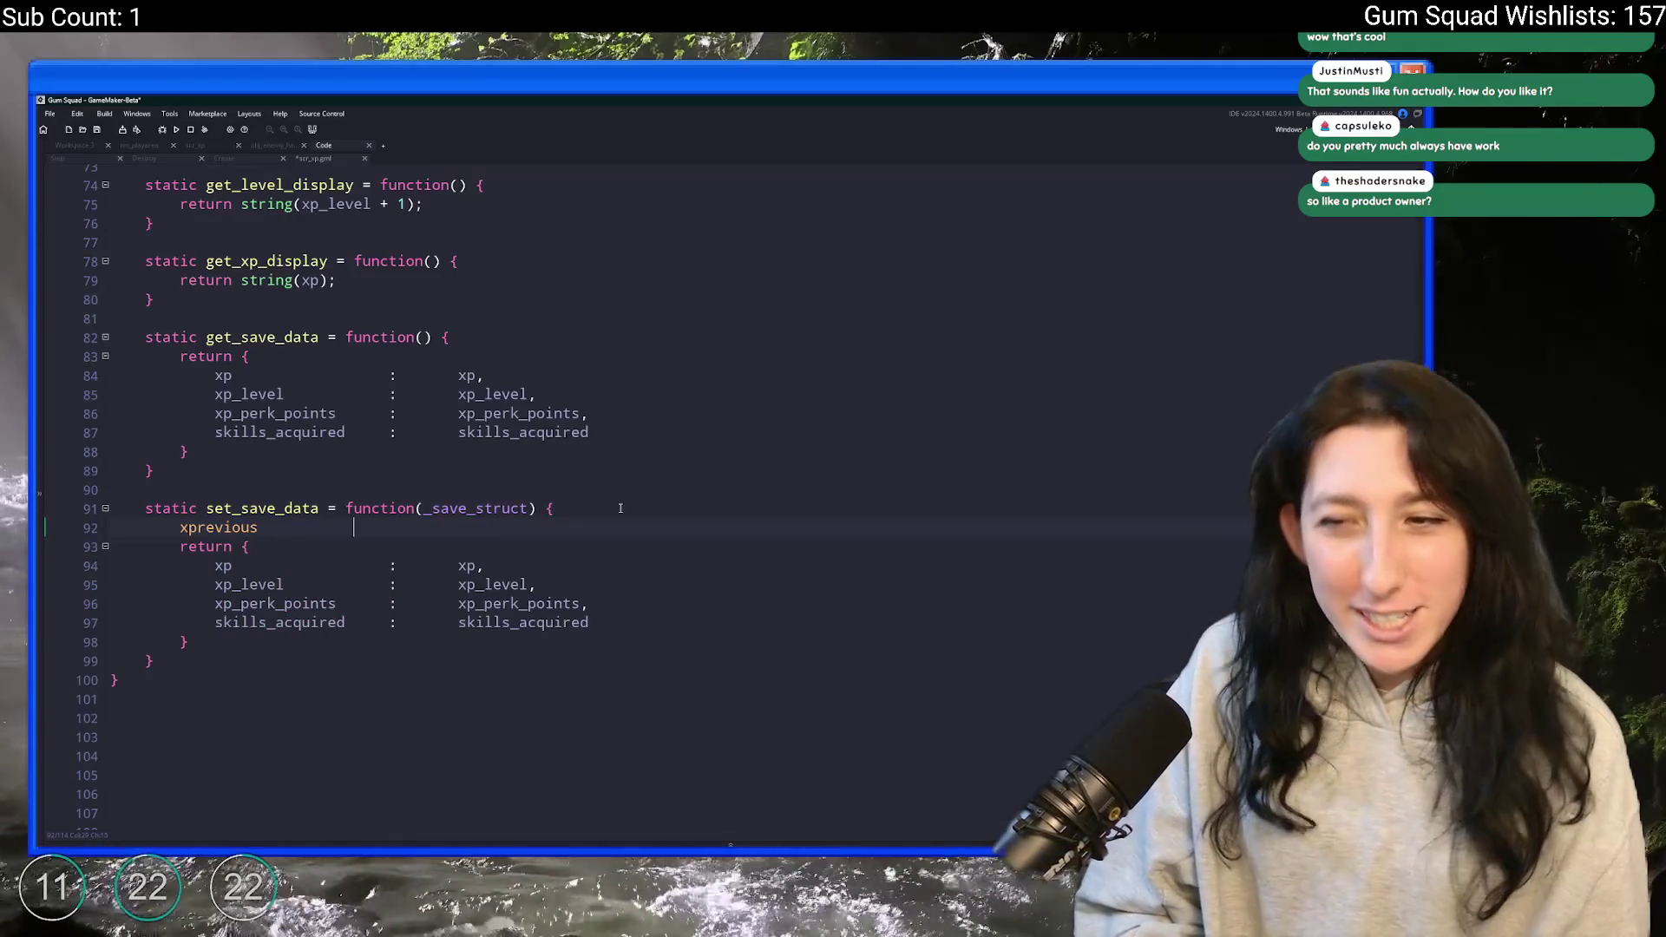
- Write the aligned assignment xp = _save_struct.xp;
text(=)
key(Tab)
text(_save_struct.)
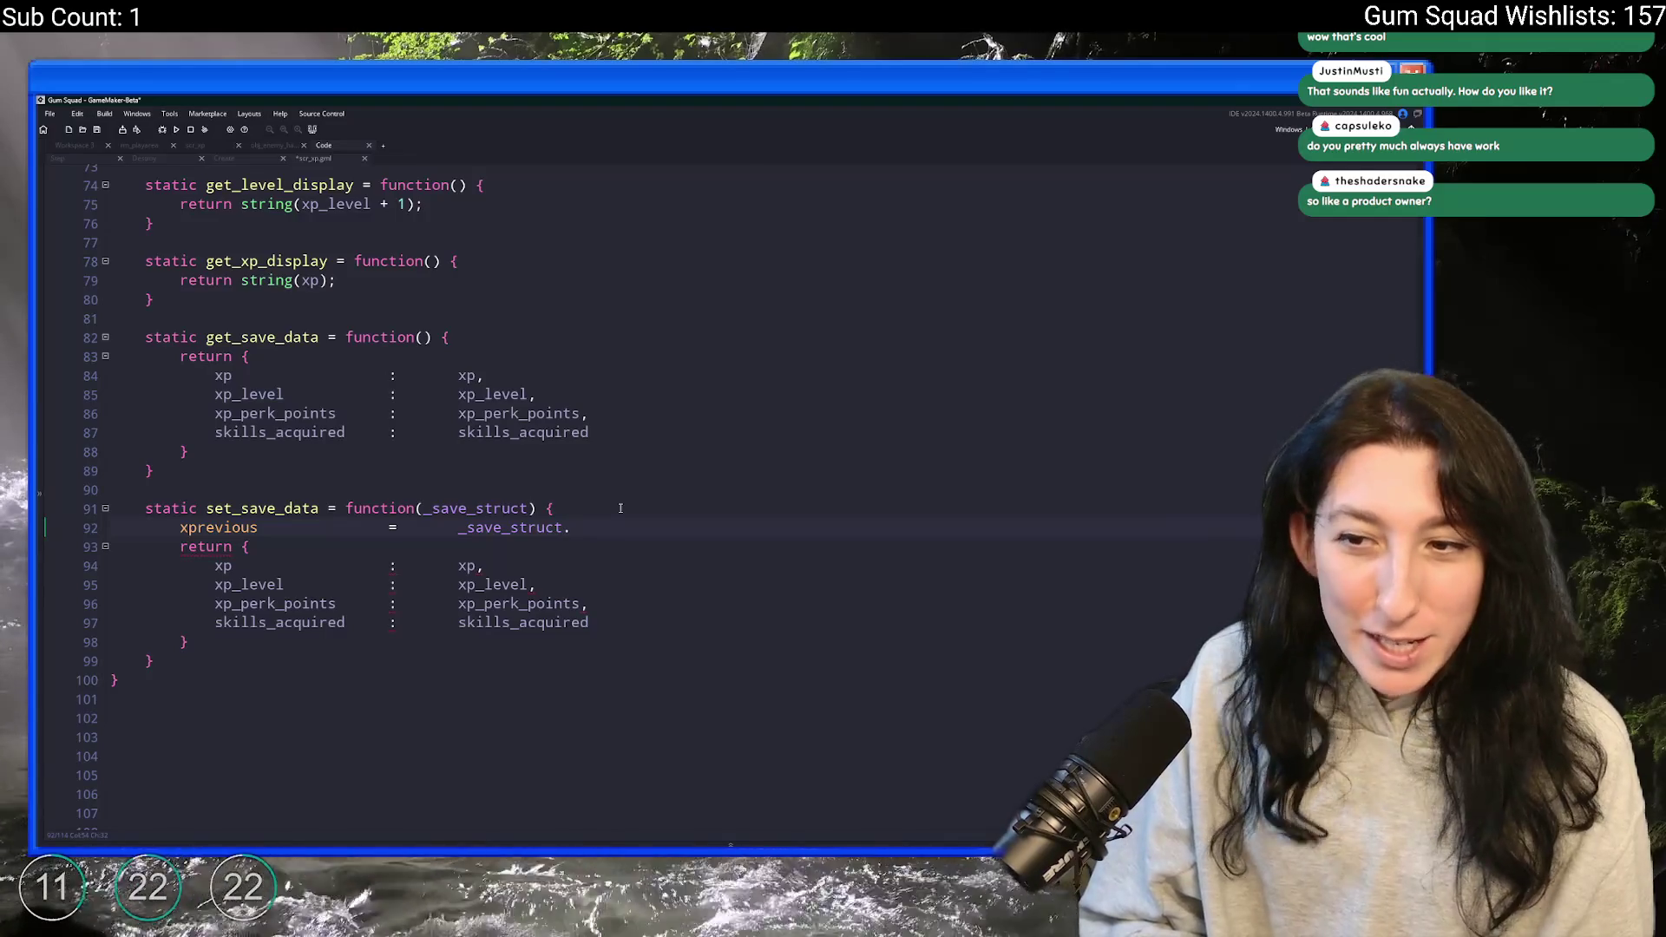
text(xp;)
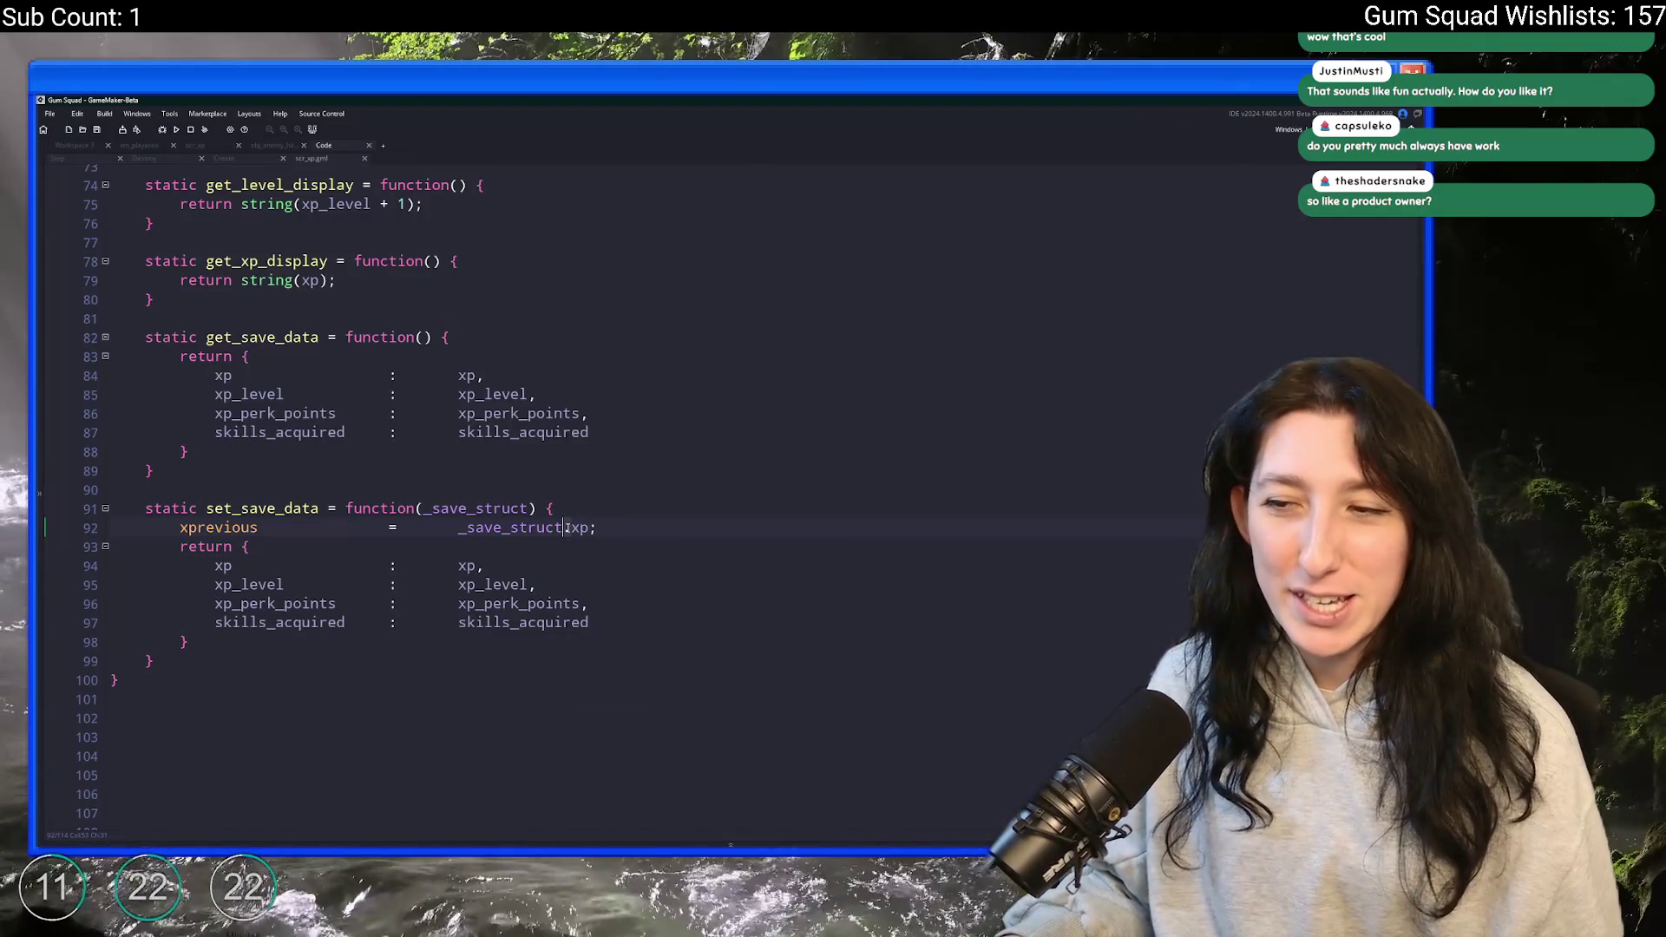
key(Left)
double_click(256, 525)
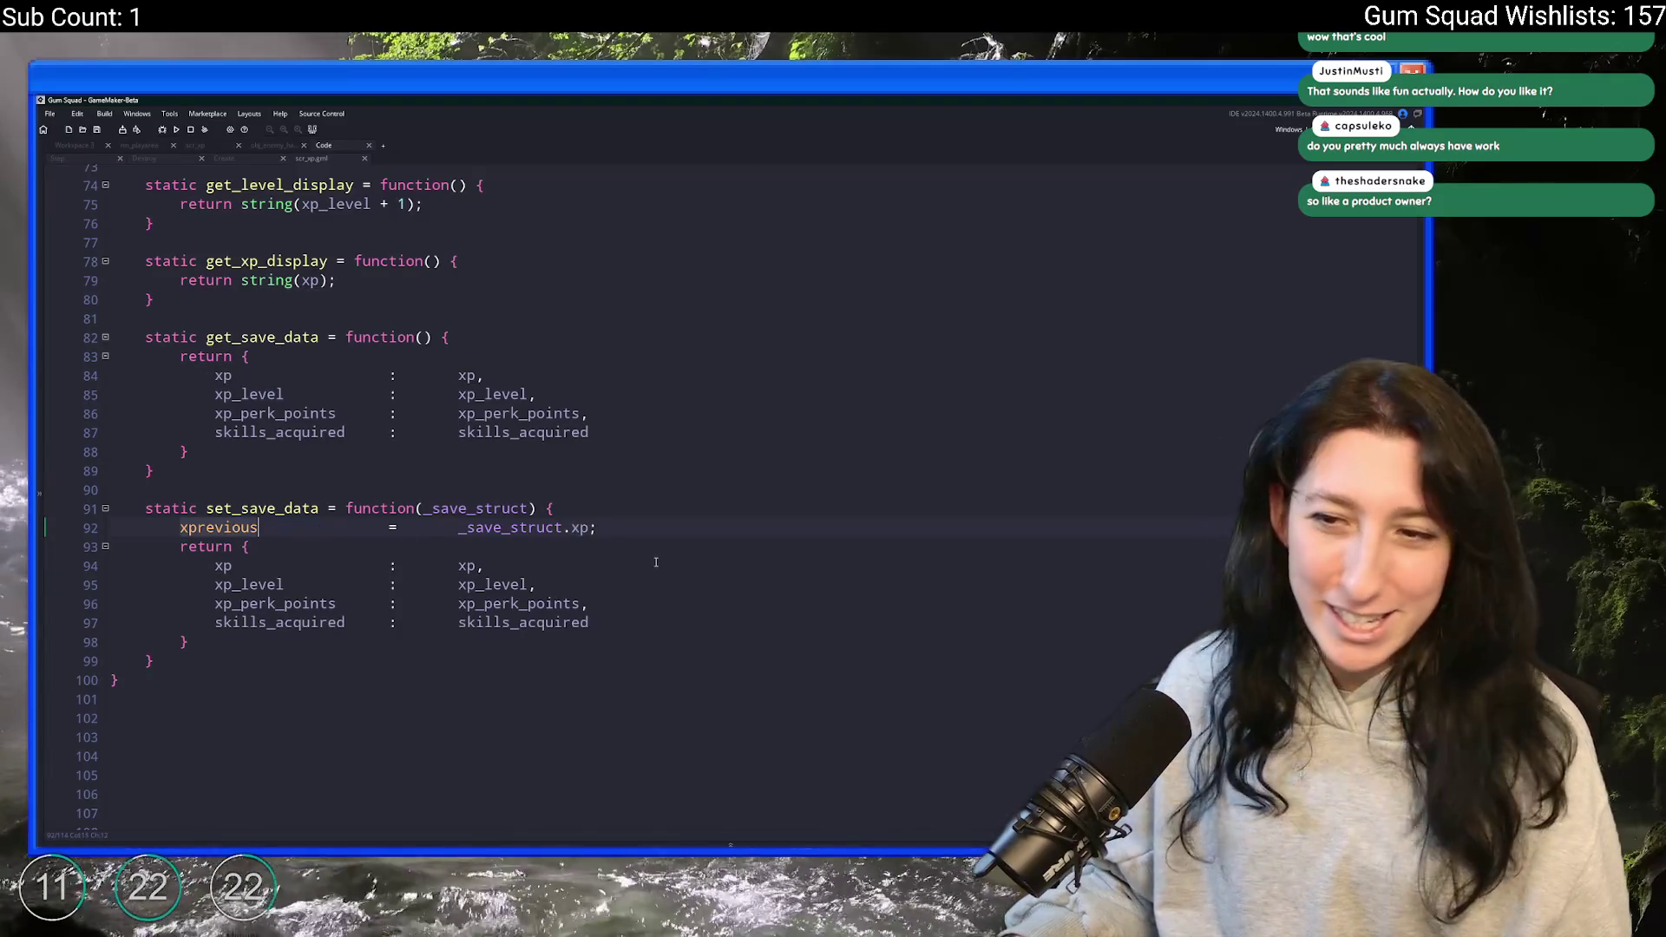
text(xp)
click(330, 535)
key(Tab)
key(Tab)
click(633, 529)
- Add xp_level = _save_struct.xp_level; by duplicating and editing the xp line
key(ctrl+d)
key(Return)
click(581, 549)
text(_level)
click(185, 545)
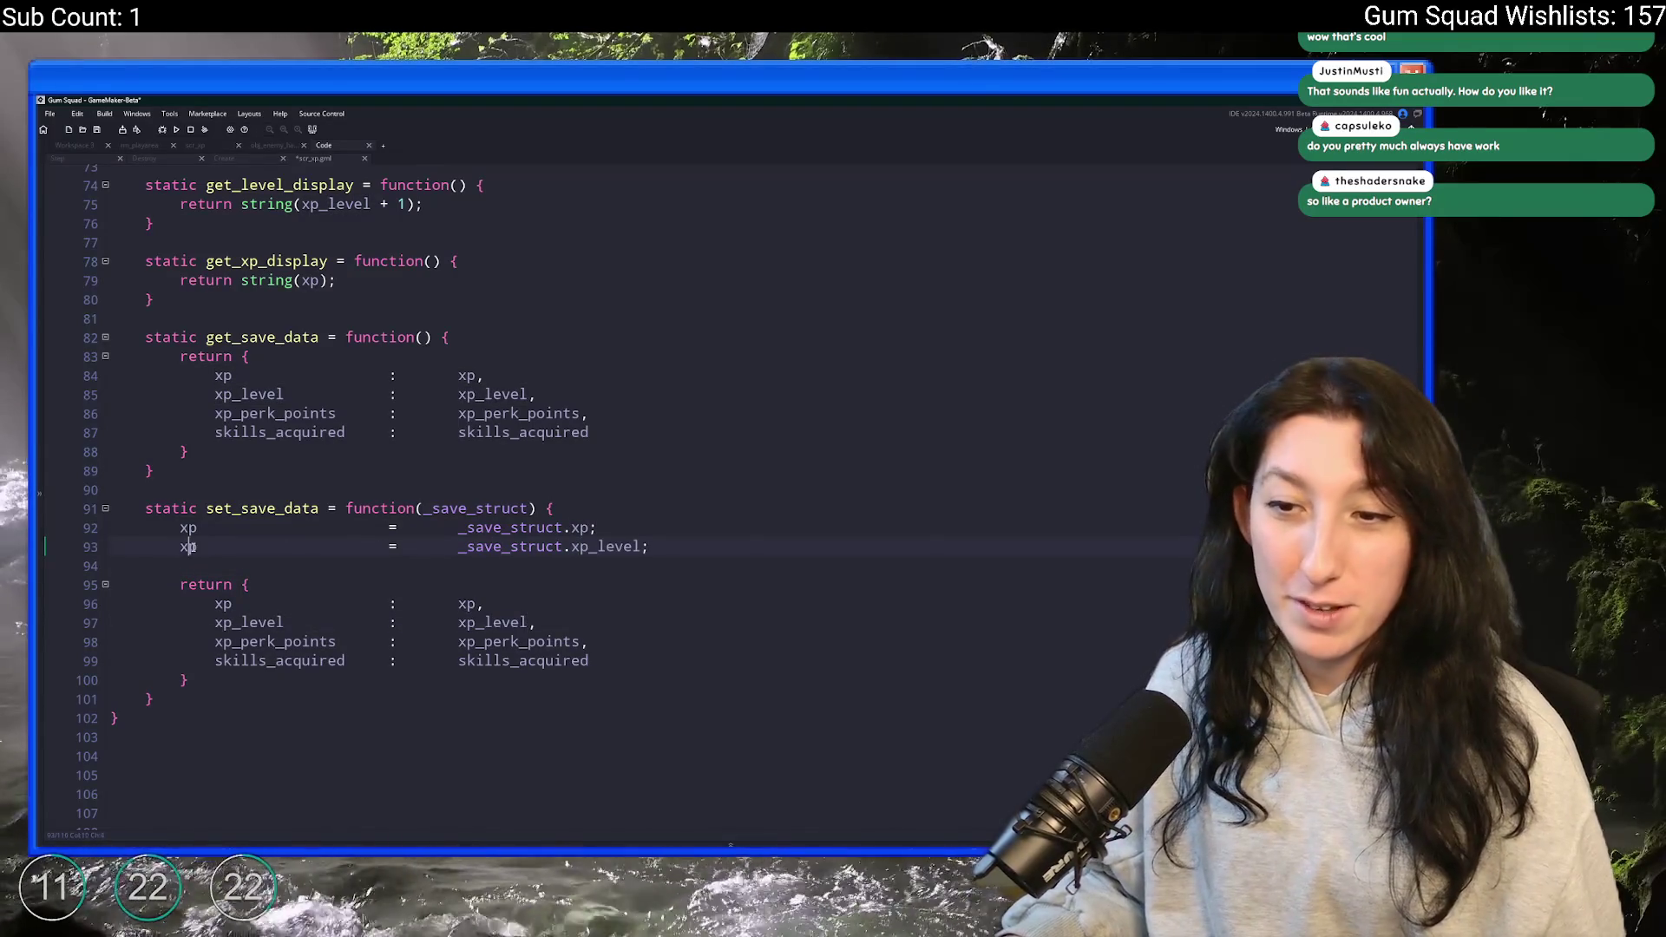
text(_level)
click(414, 546)
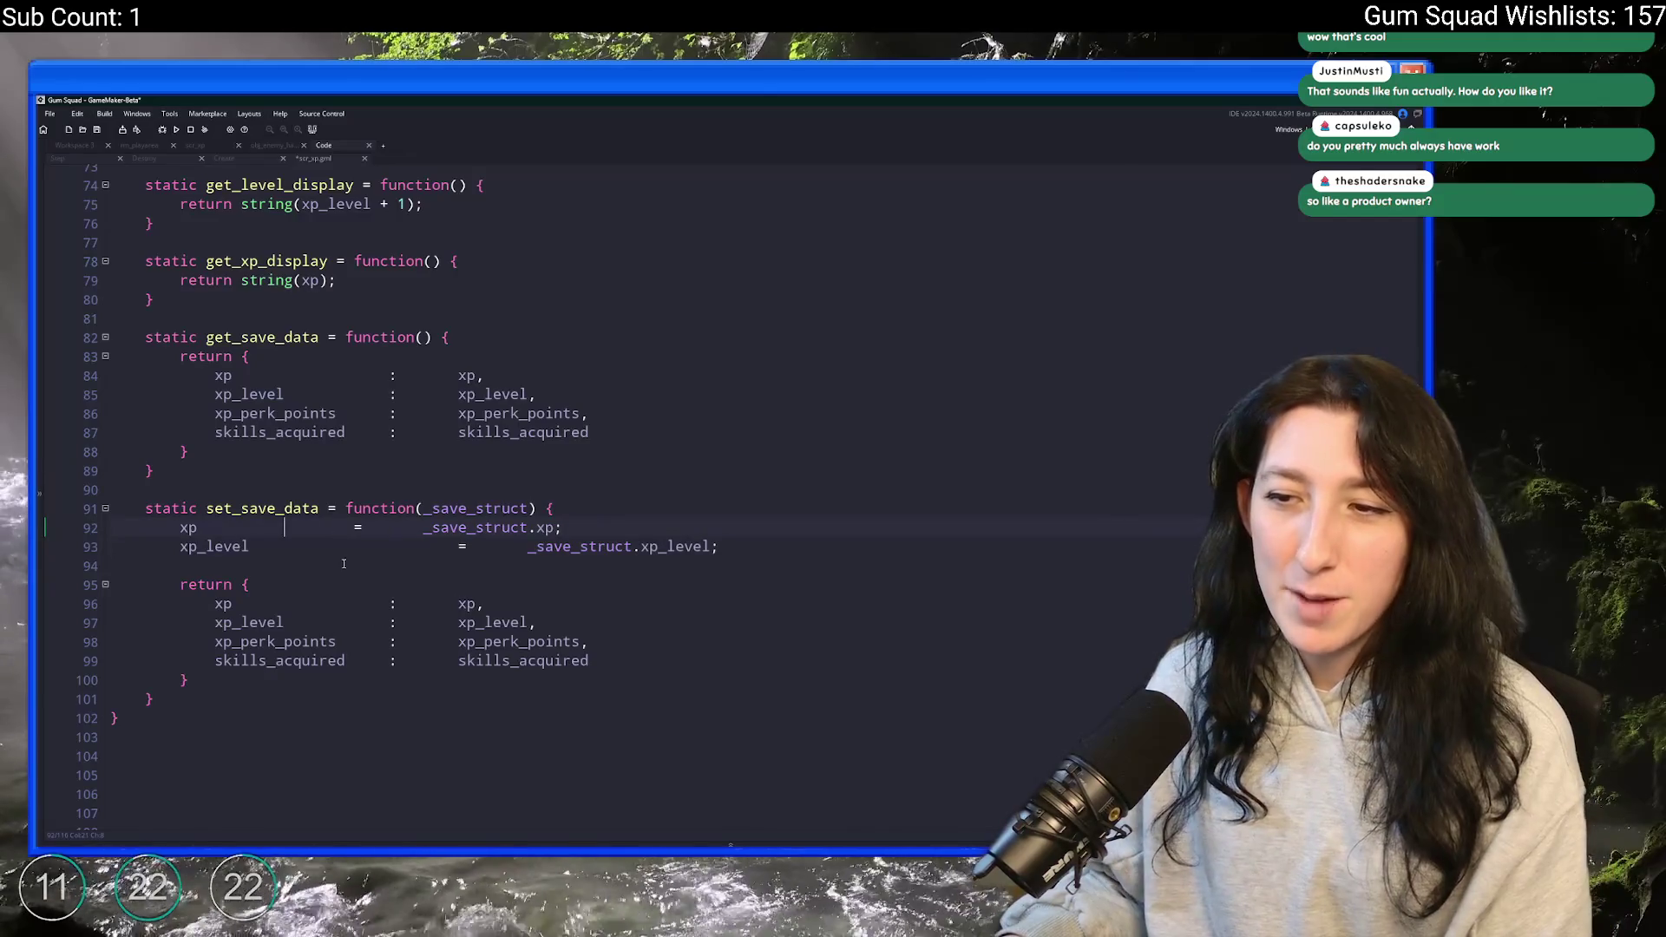
key(BackSpace)
key(BackSpace)
key(BackSpace)
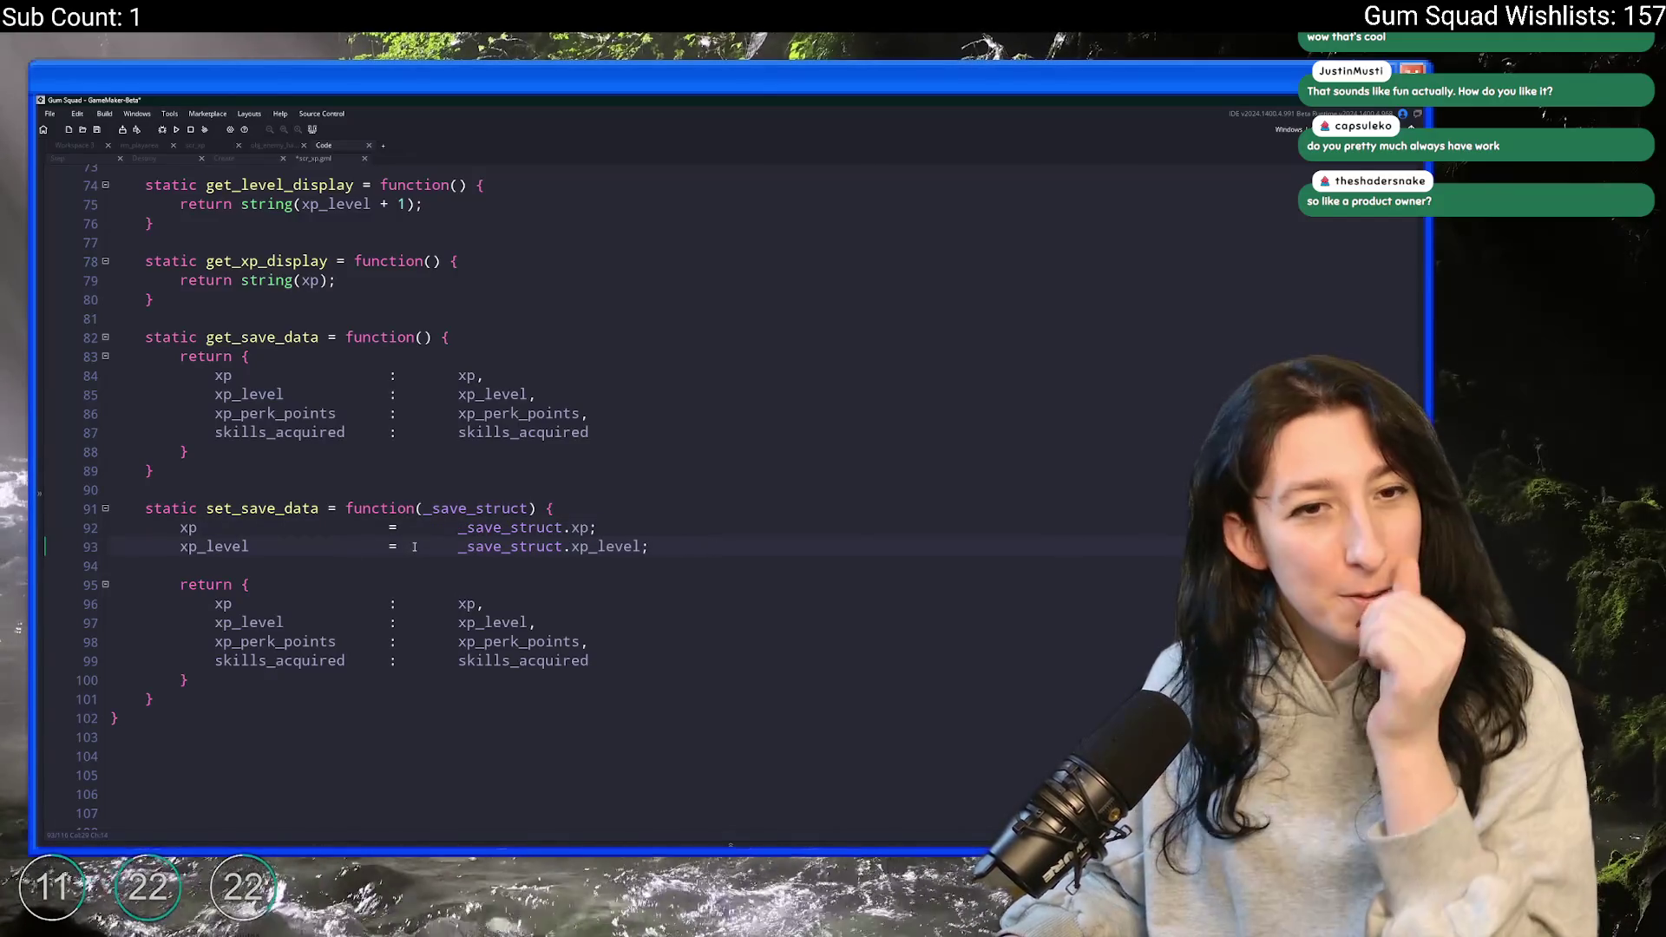
- Add xp_perk_points = _save_struct.xp_perk_points; by duplicating and editing the xp_level line
key(ctrl+d)
click(290, 645)
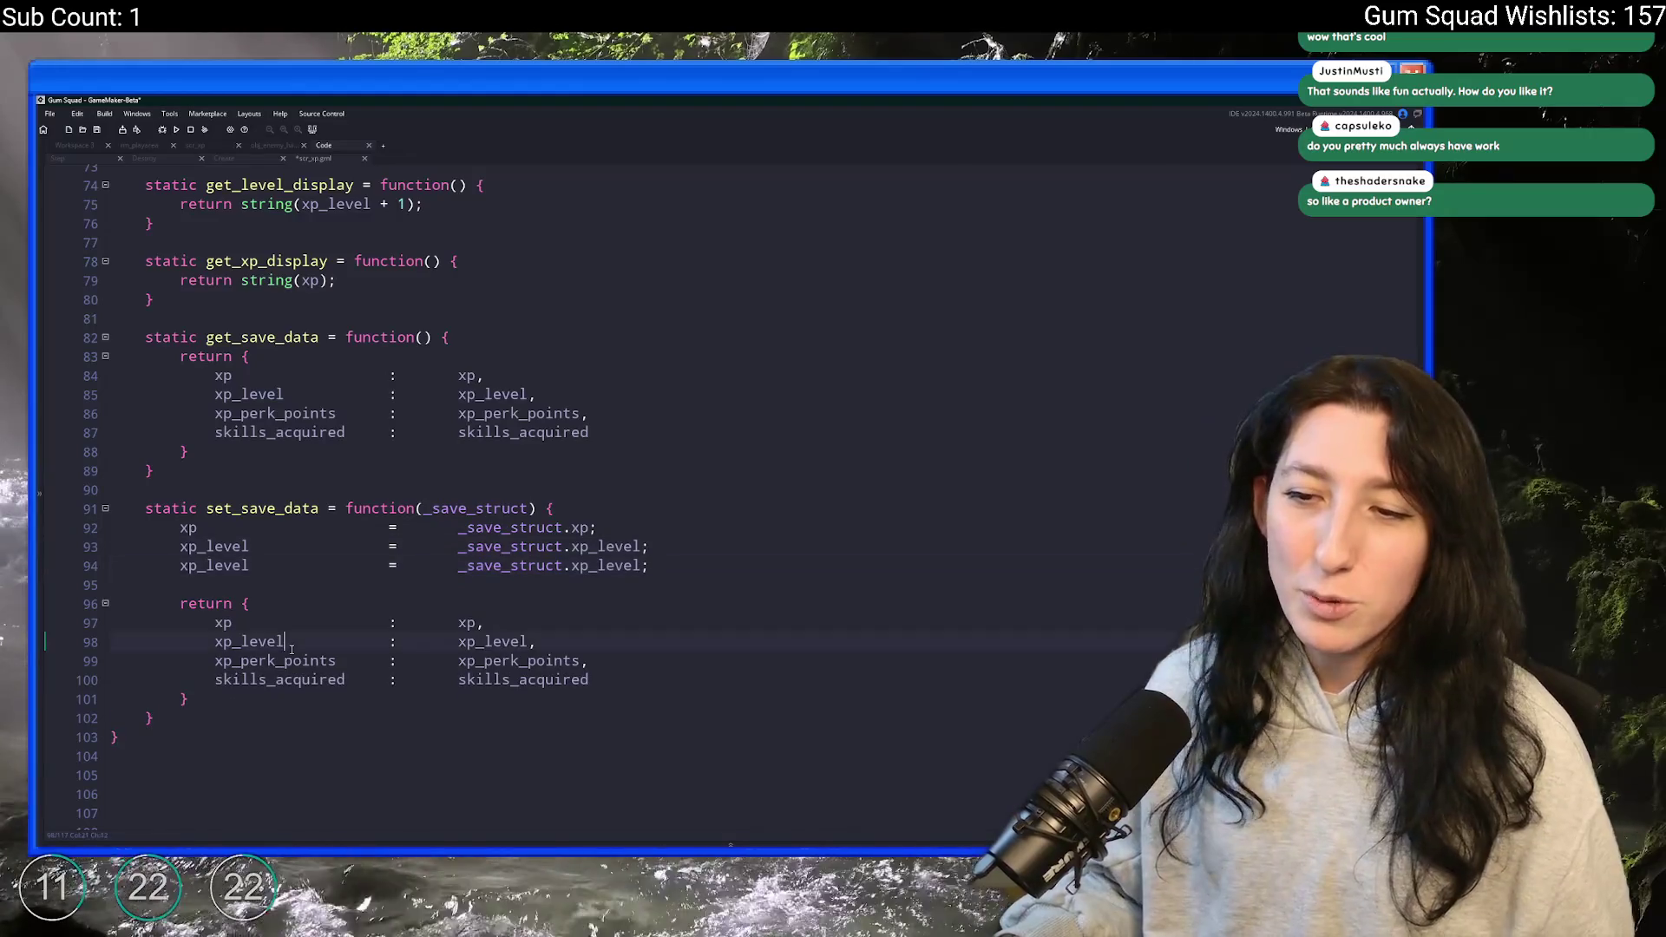
double_click(276, 661)
key(ctrl+c)
double_click(215, 565)
key(ctrl+v)
double_click(629, 565)
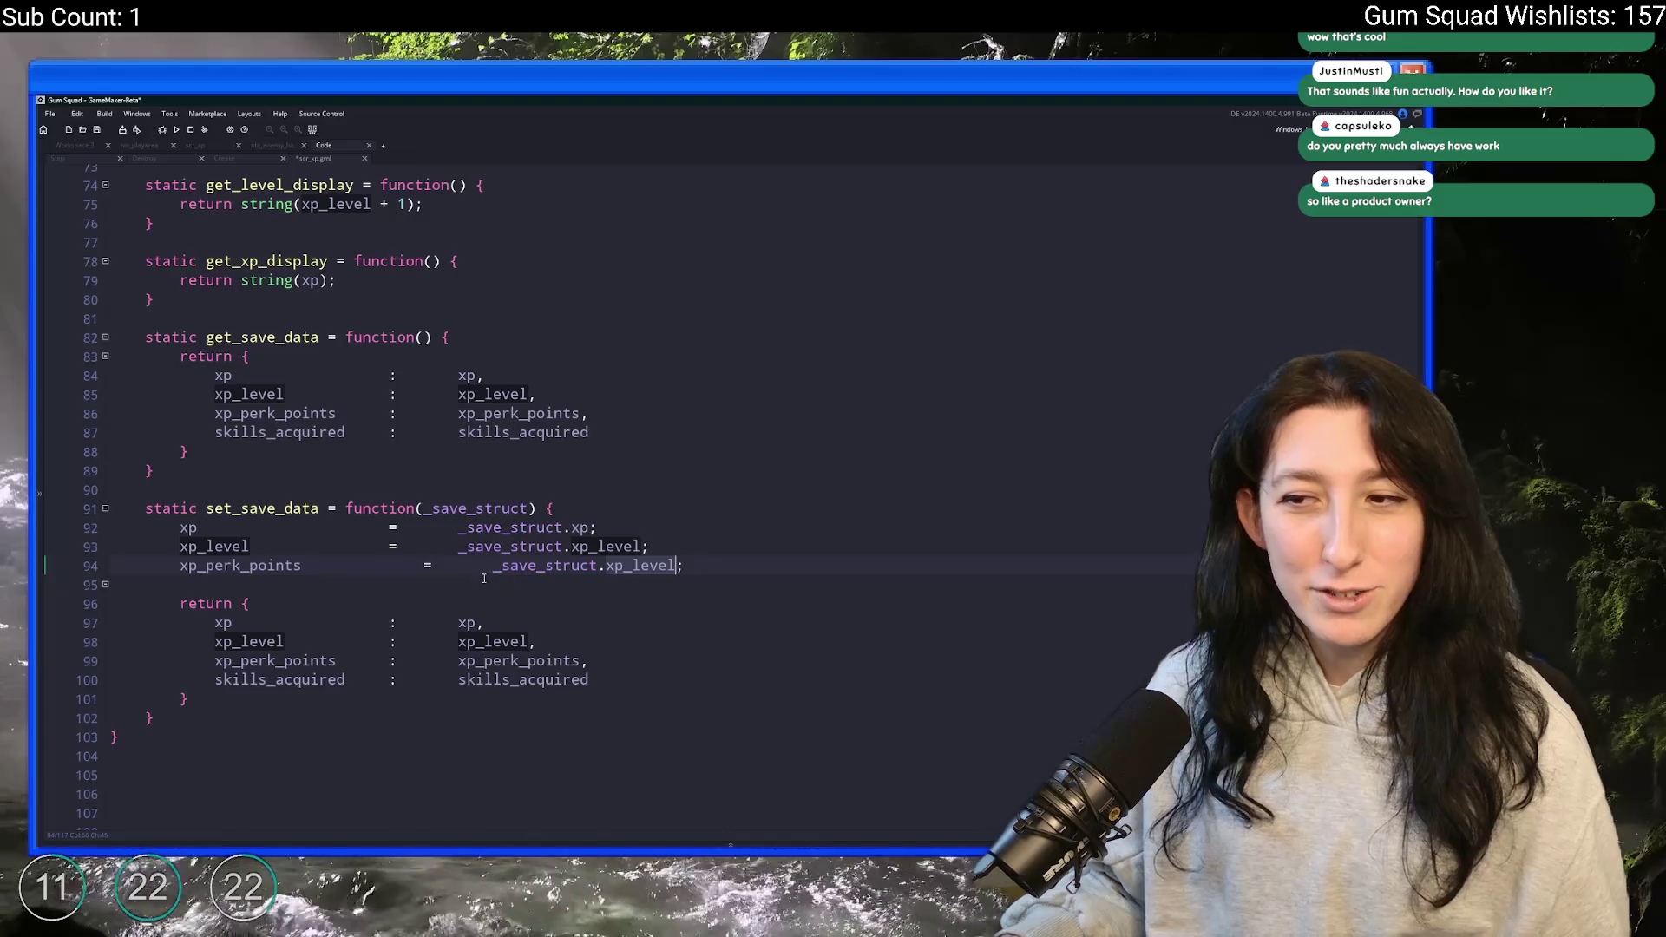
key(ctrl+v)
key(BackSpace)
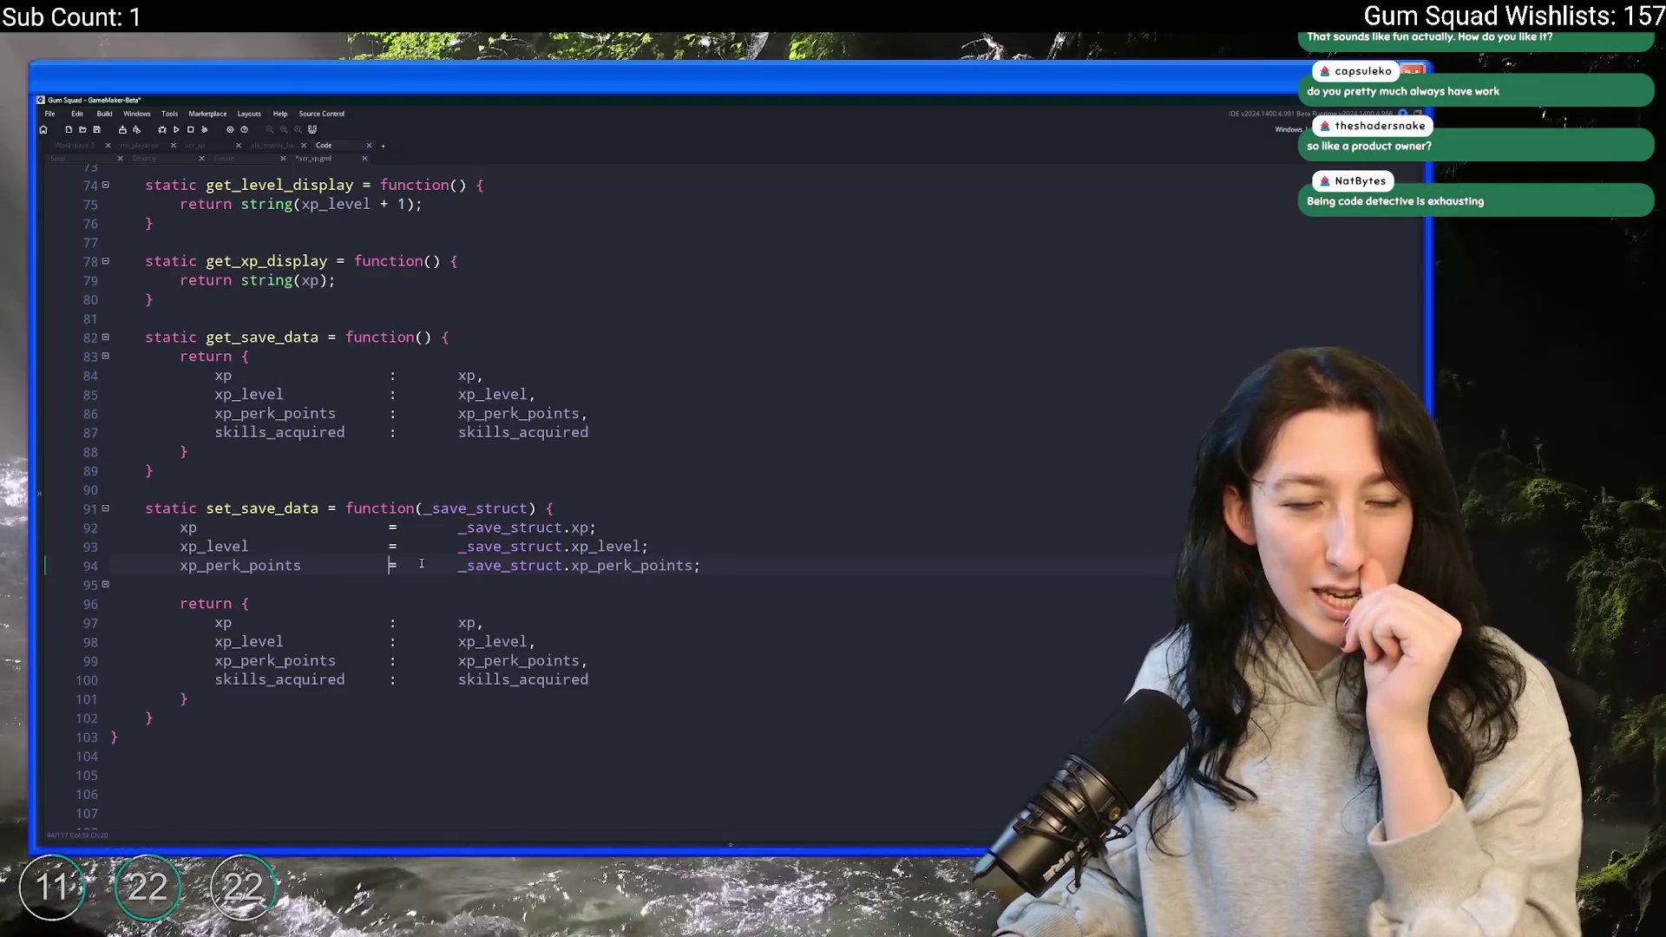